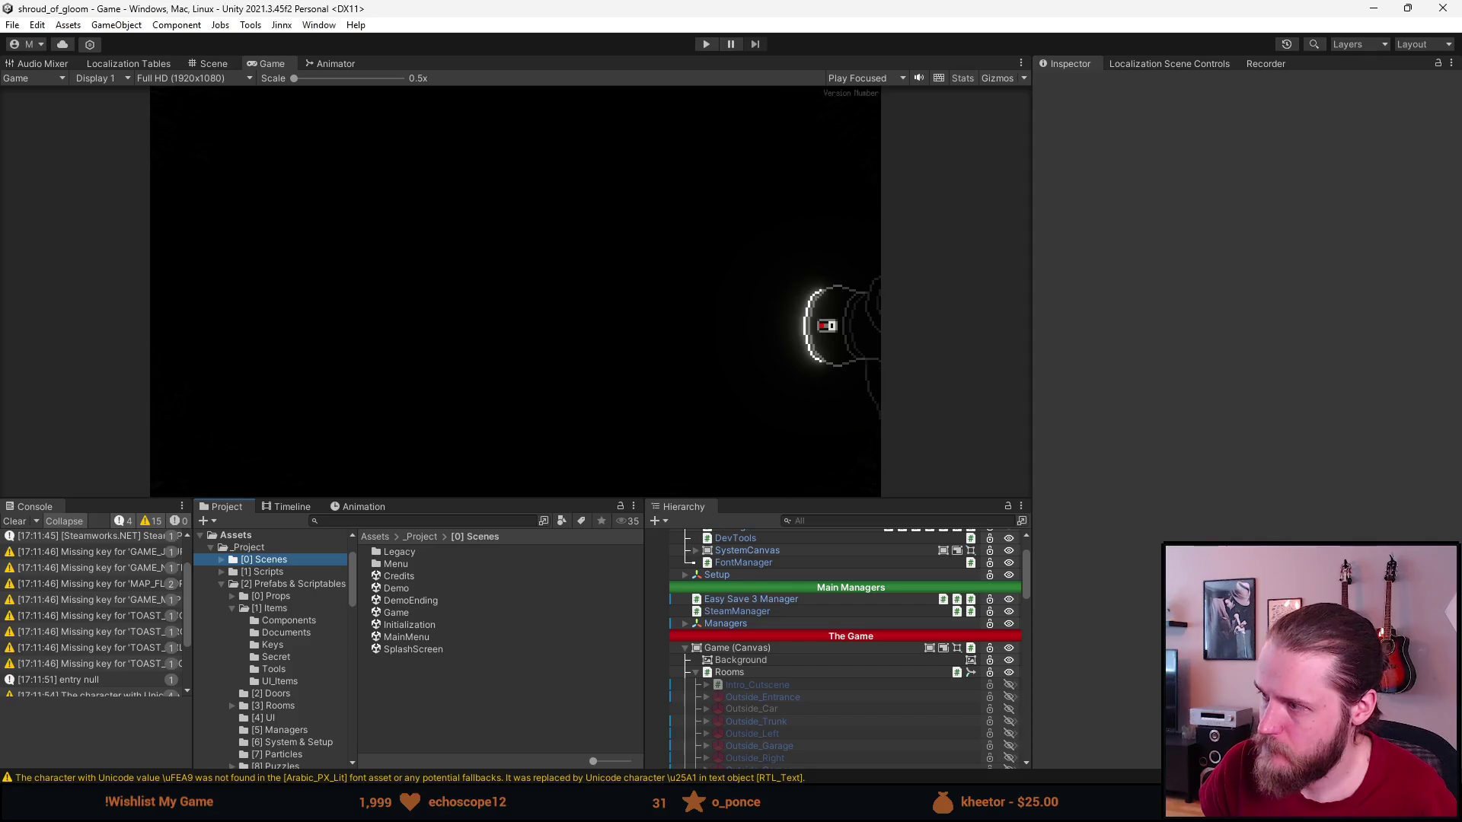
Select the FontManager and search the project for the 'seg' Segoe font assets.
scroll(780, 683, "up", 3)
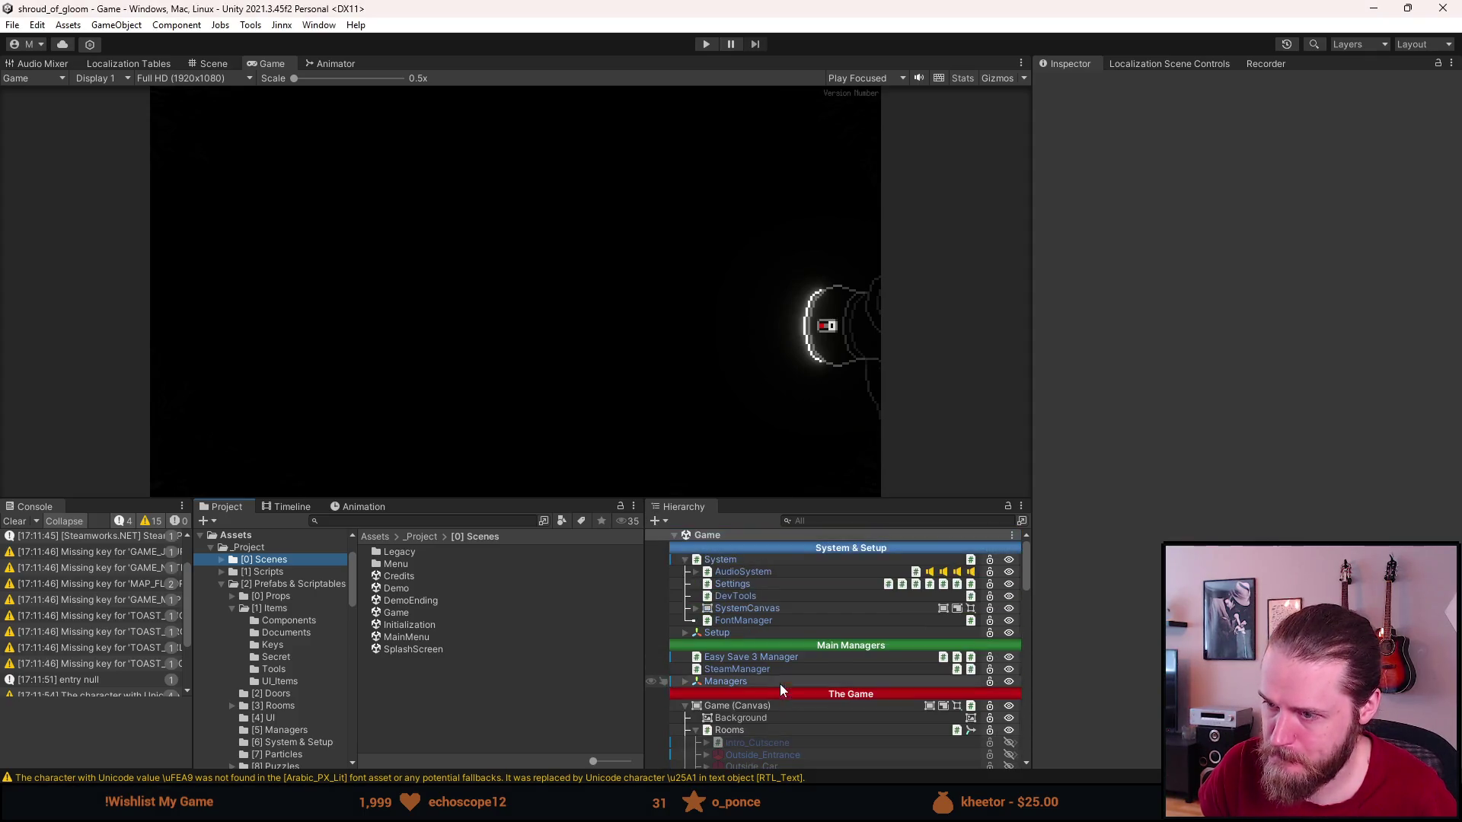
left_click(759, 622)
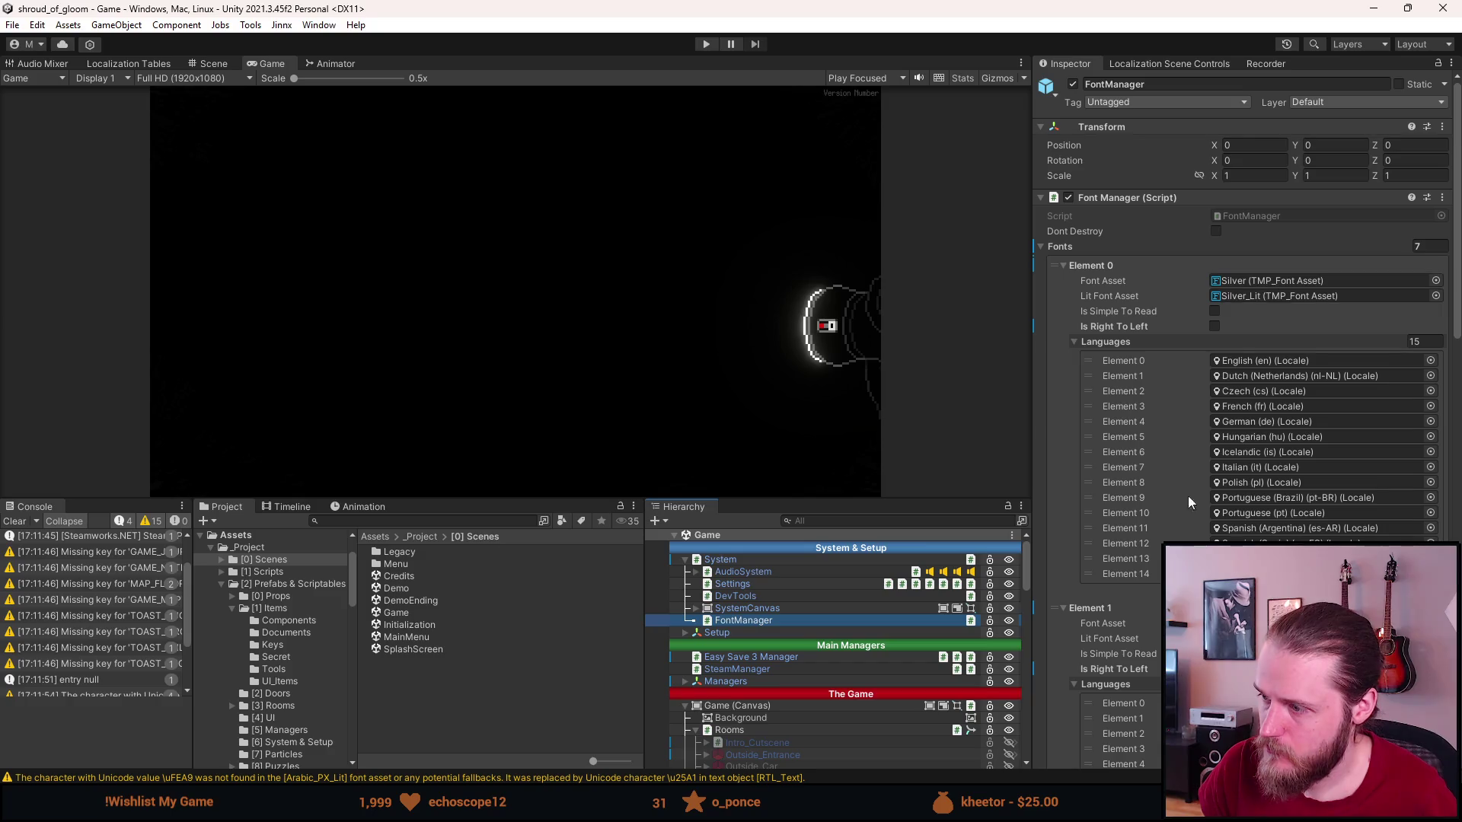
scroll(1200, 456, "down", 15)
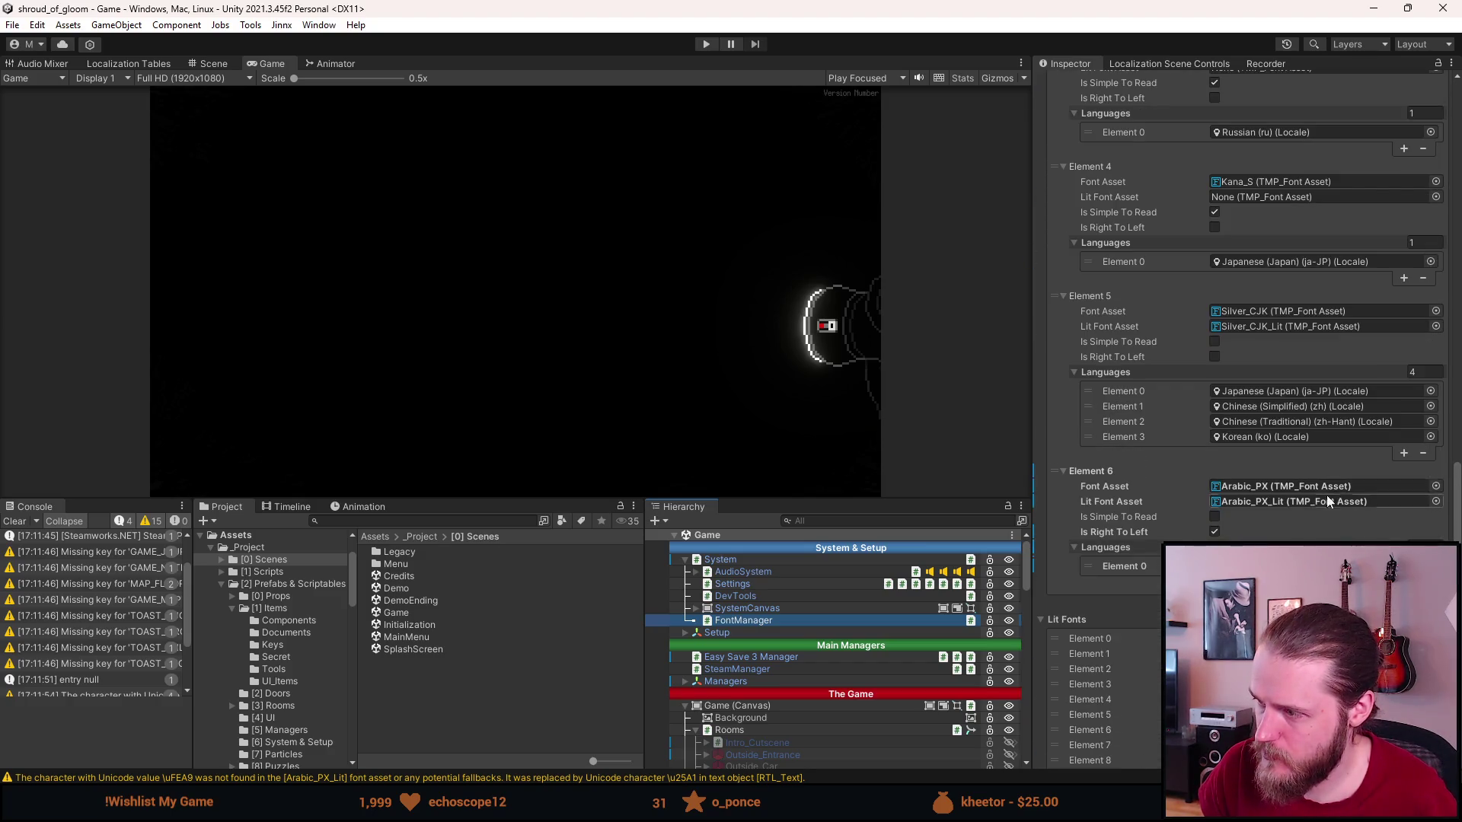
left_click(1310, 504)
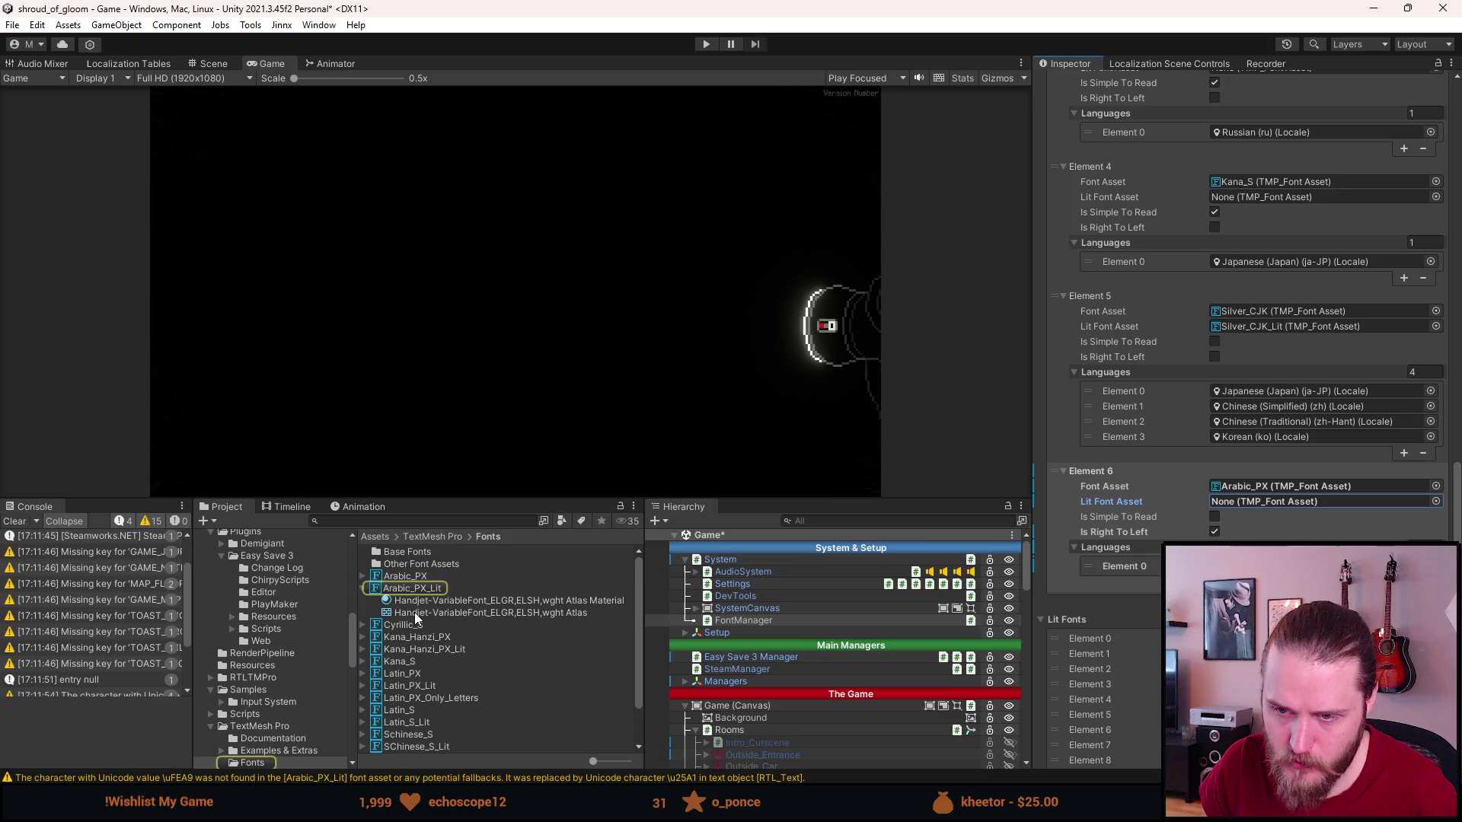
left_click(394, 522)
type("seg")
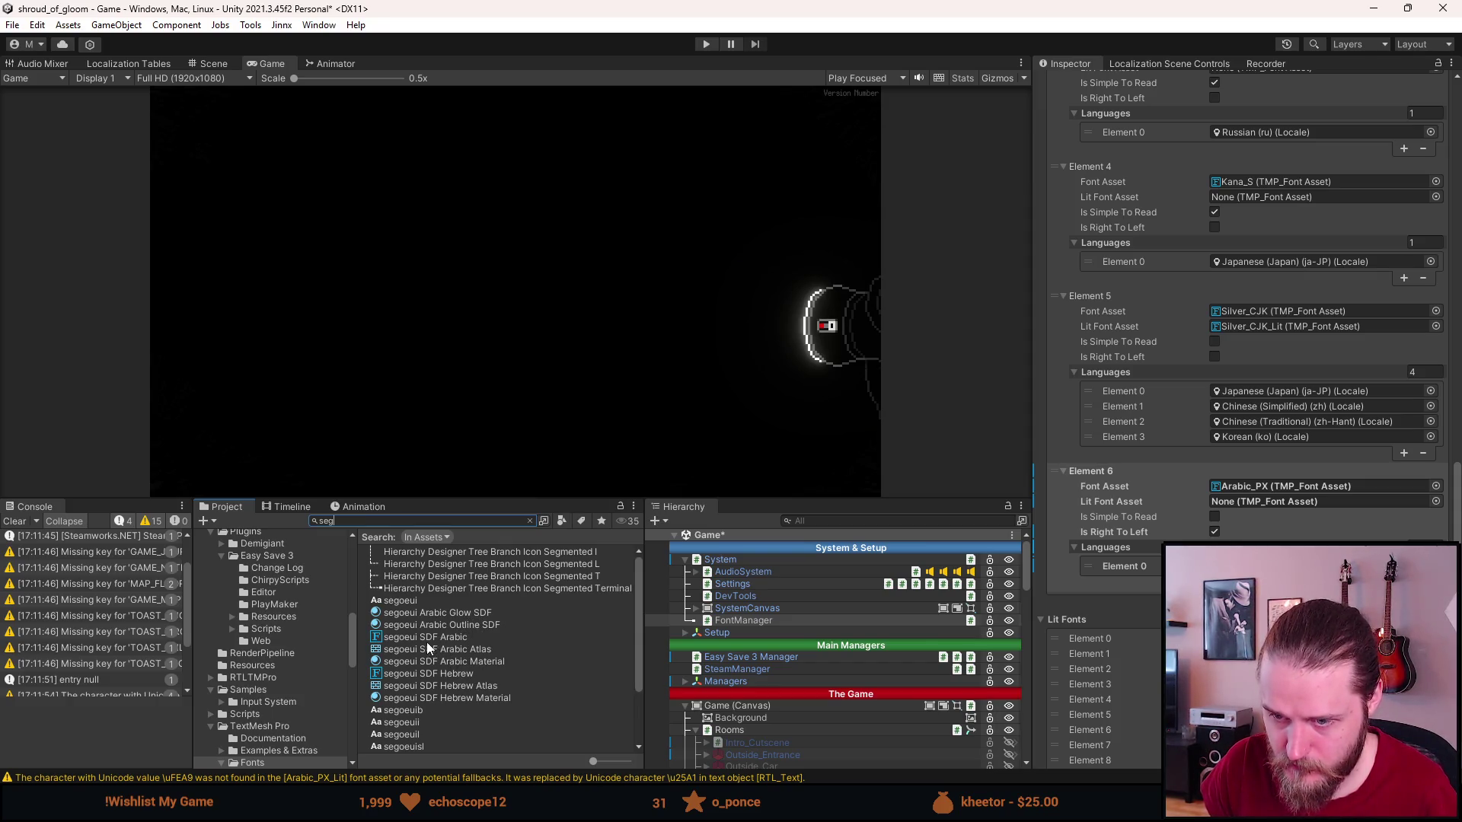
Assign segoeui SDF Arabic as Element 6's Font Asset, clear its Lit Font Asset, and enlarge the Game view.
mouse_move(428, 637)
left_mouse_down()
mouse_move(875, 595)
mouse_move(1269, 491)
left_mouse_up()
mouse_move(445, 640)
left_mouse_down()
mouse_move(1233, 546)
mouse_move(1285, 507)
left_mouse_up()
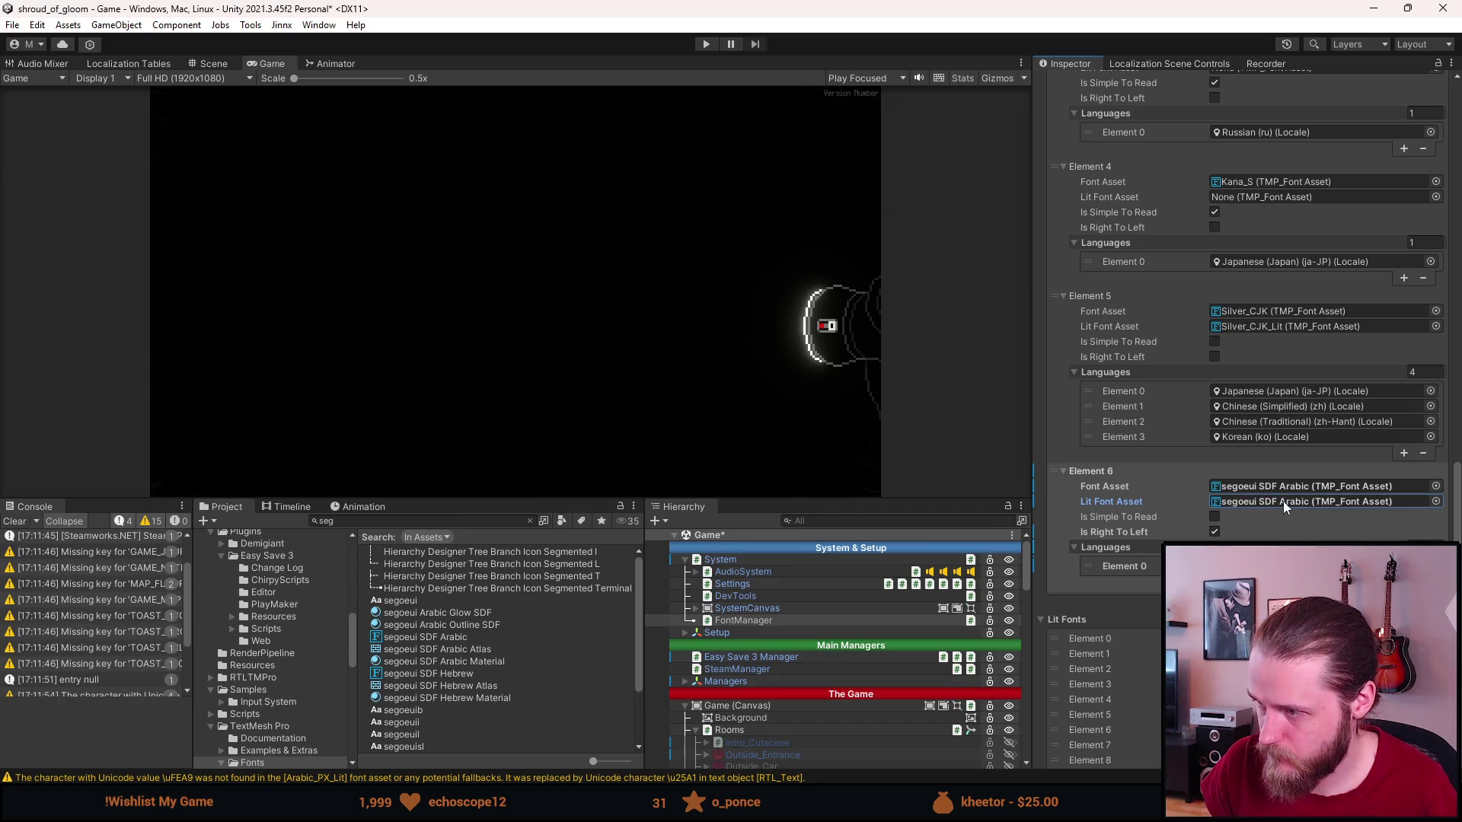
left_click(1245, 503)
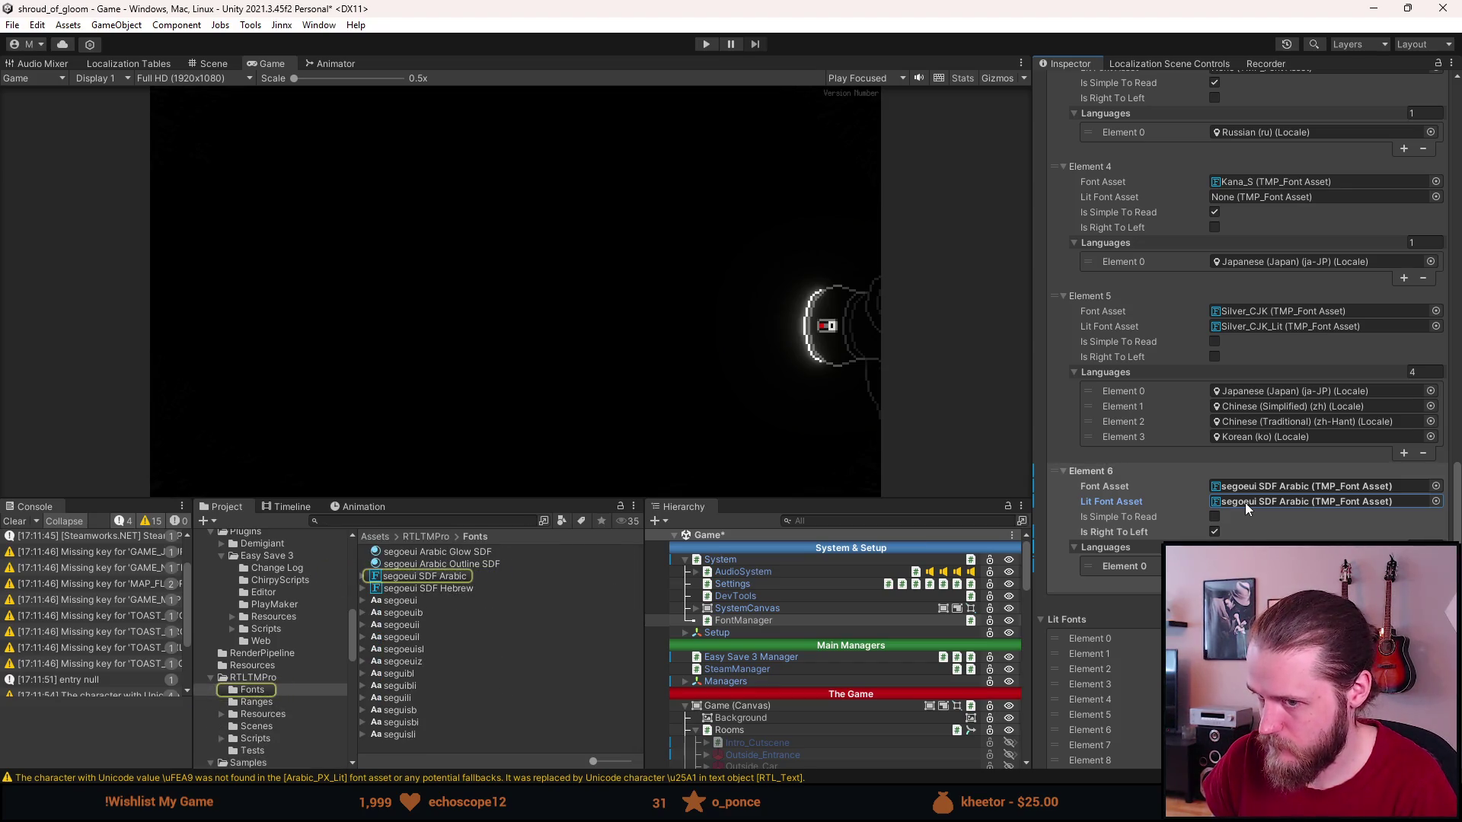
key("Delete")
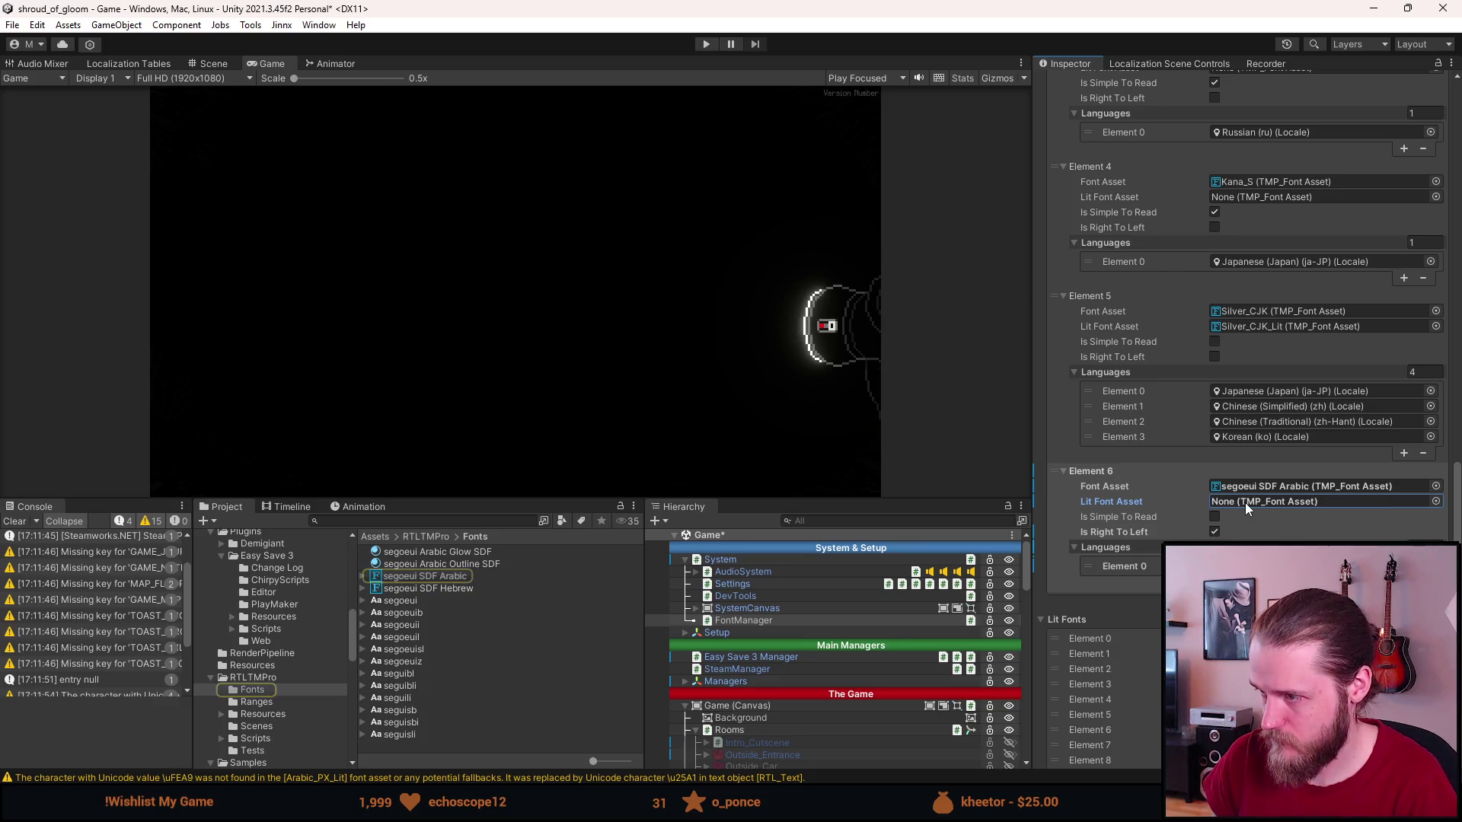
left_click_drag(515, 495, 518, 574)
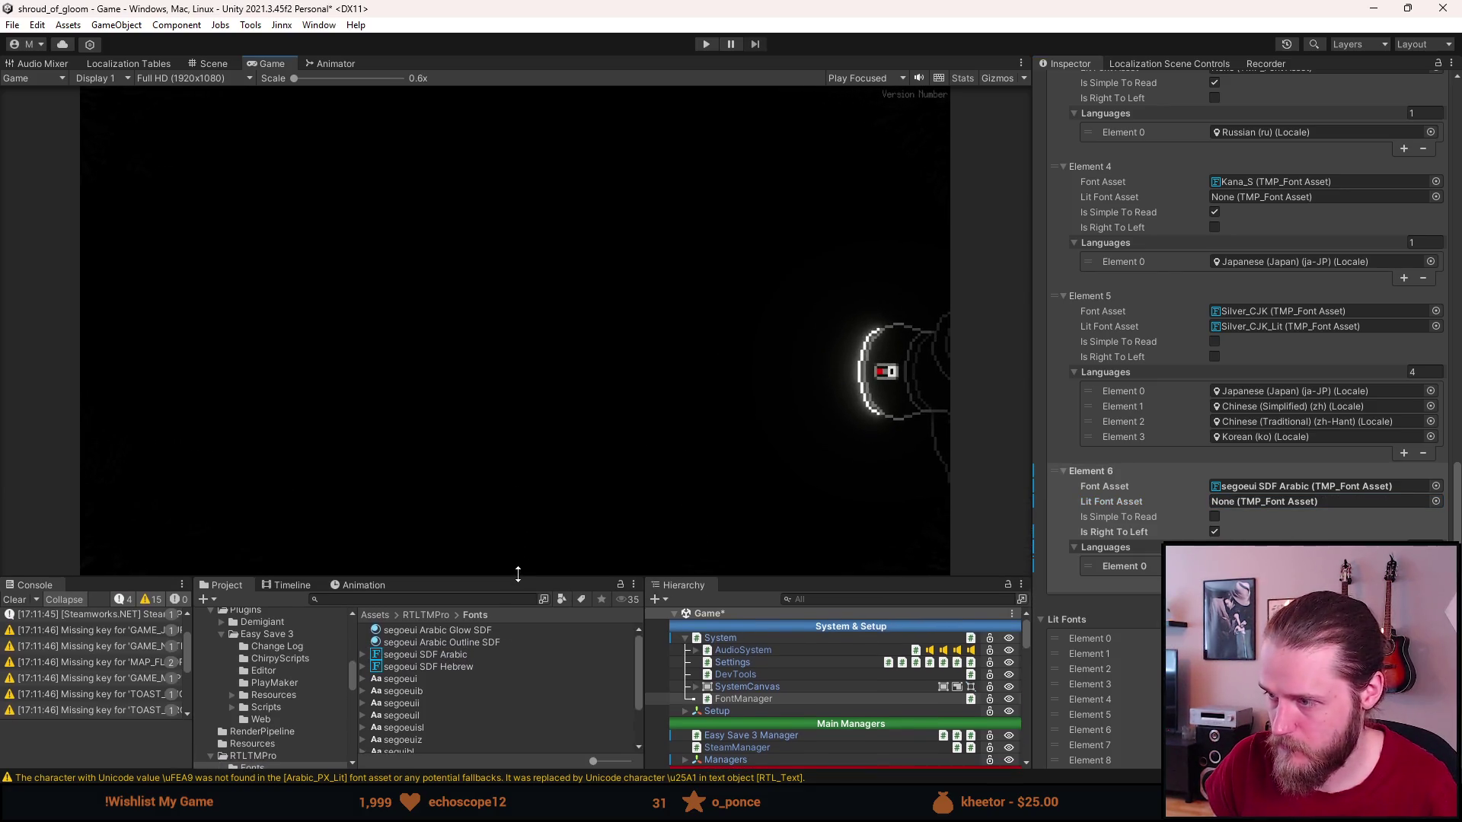
Start play mode and drag the Discord image viewer into view.
left_click(706, 44)
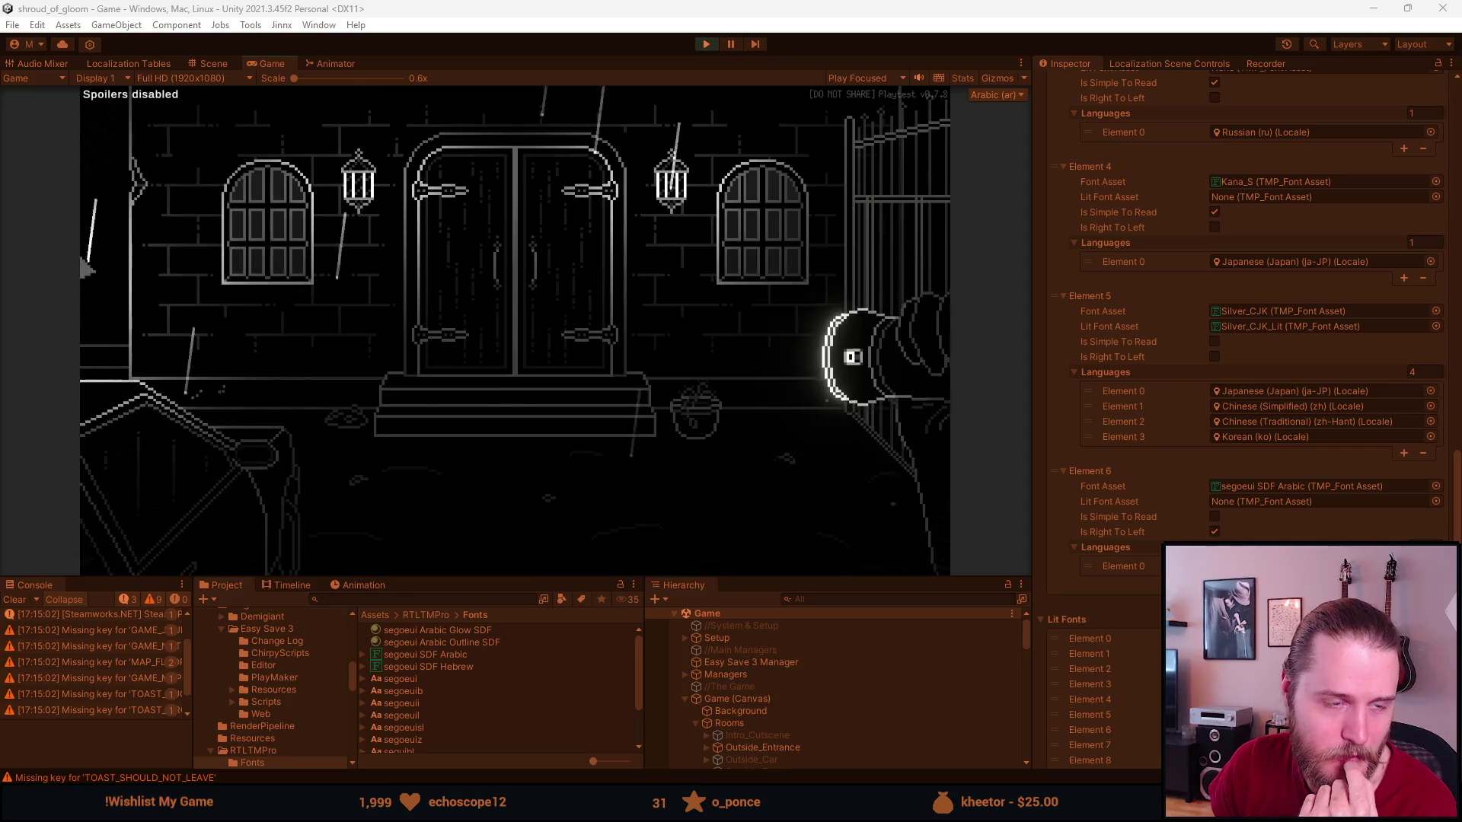
mouse_move(0, 189)
left_mouse_down()
mouse_move(208, 190)
mouse_move(279, 169)
left_mouse_up()
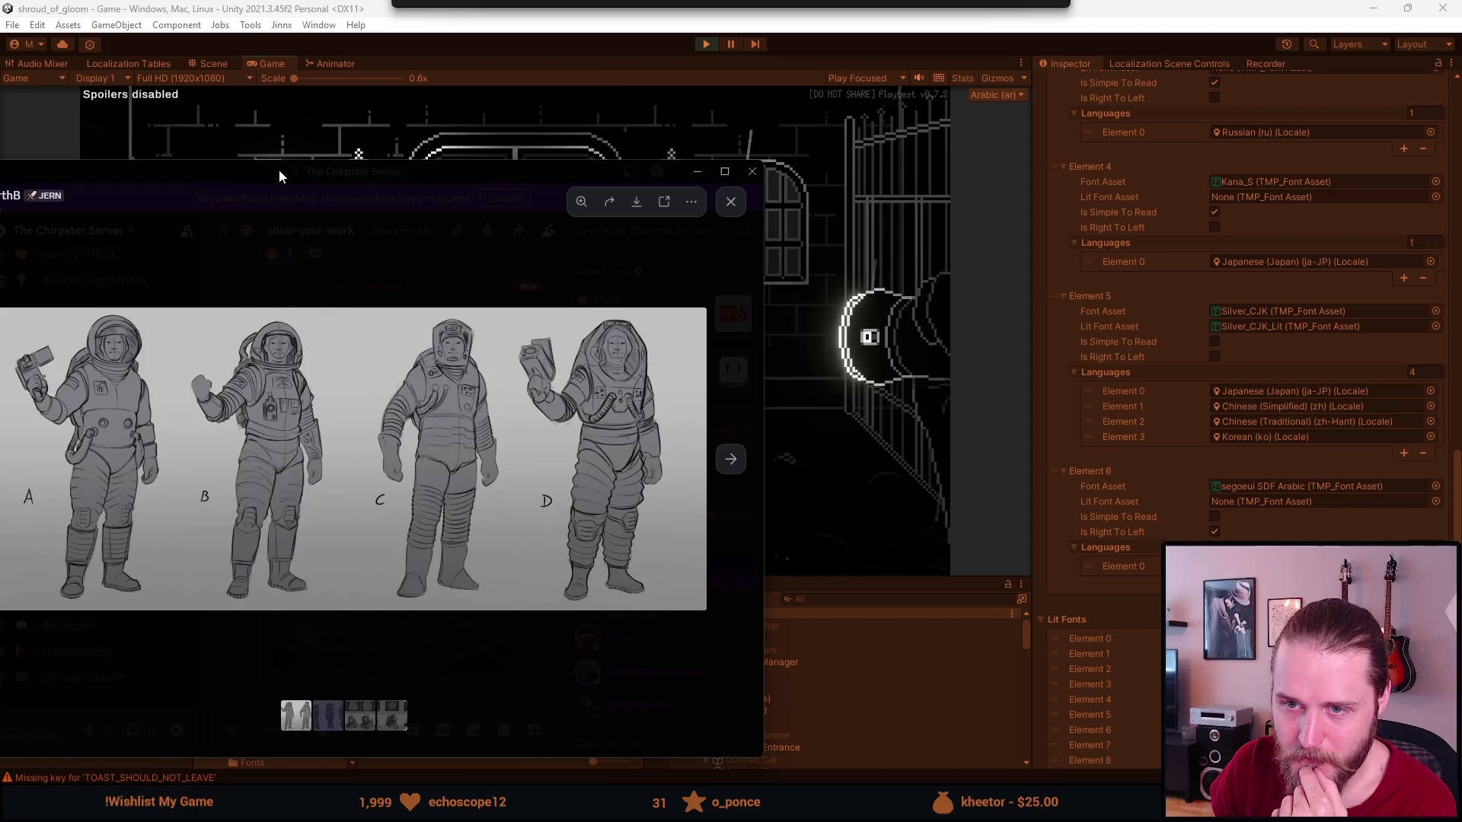
Page through the astronaut concept art images, including the E–G helmet portraits, then close the viewer.
left_click(733, 470)
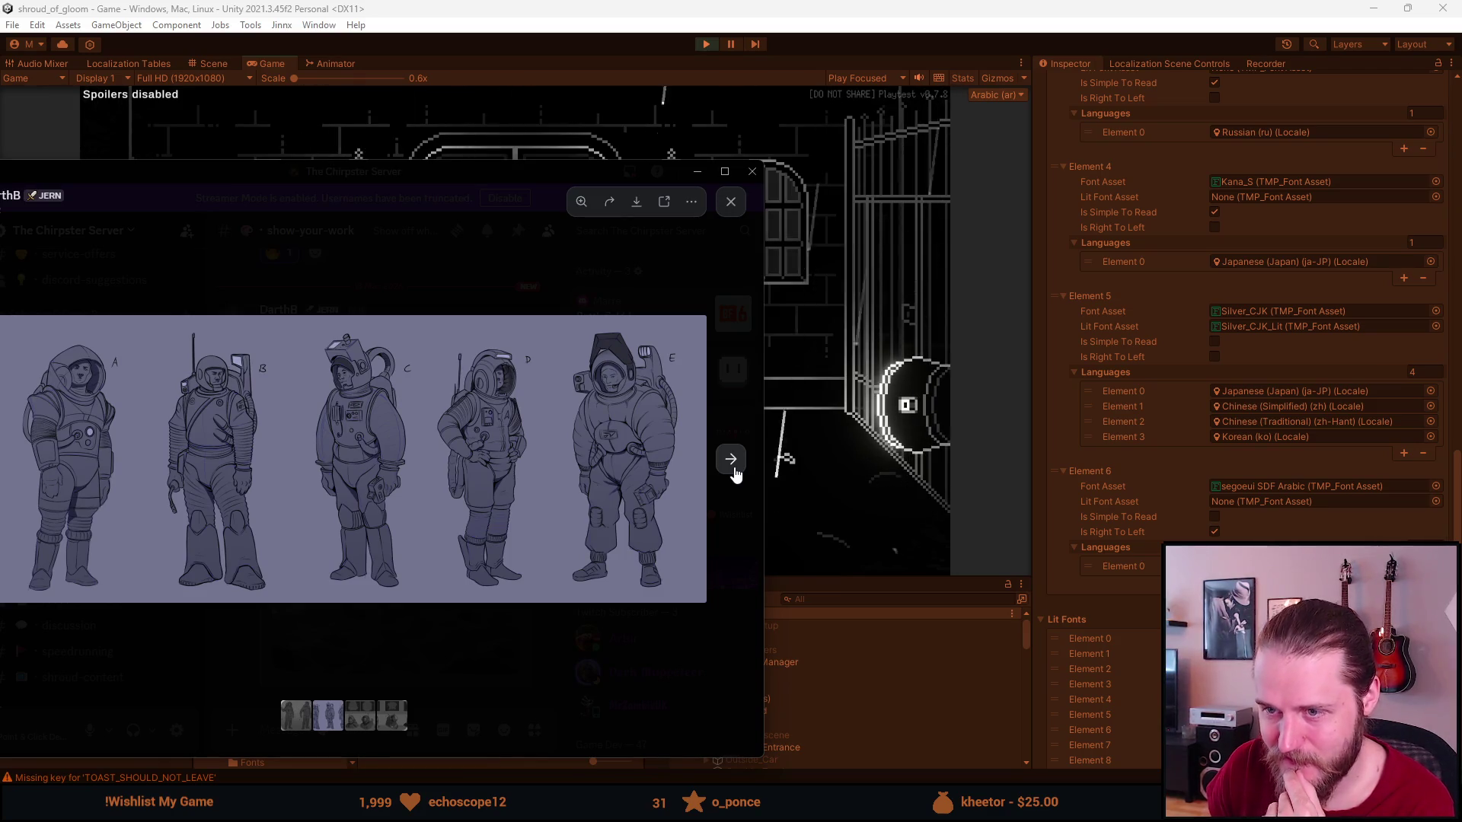
left_click(734, 471)
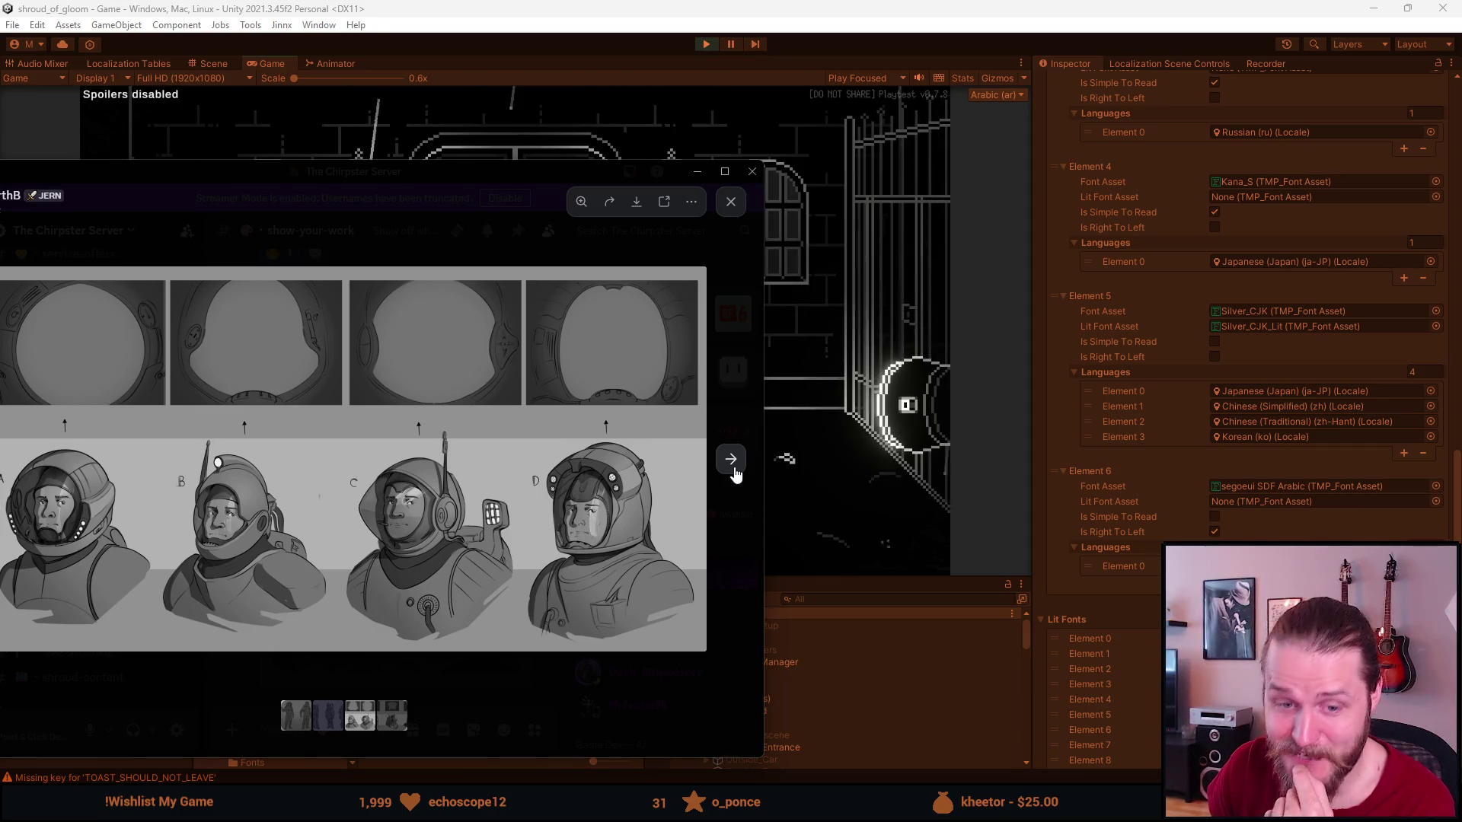
left_click(734, 471)
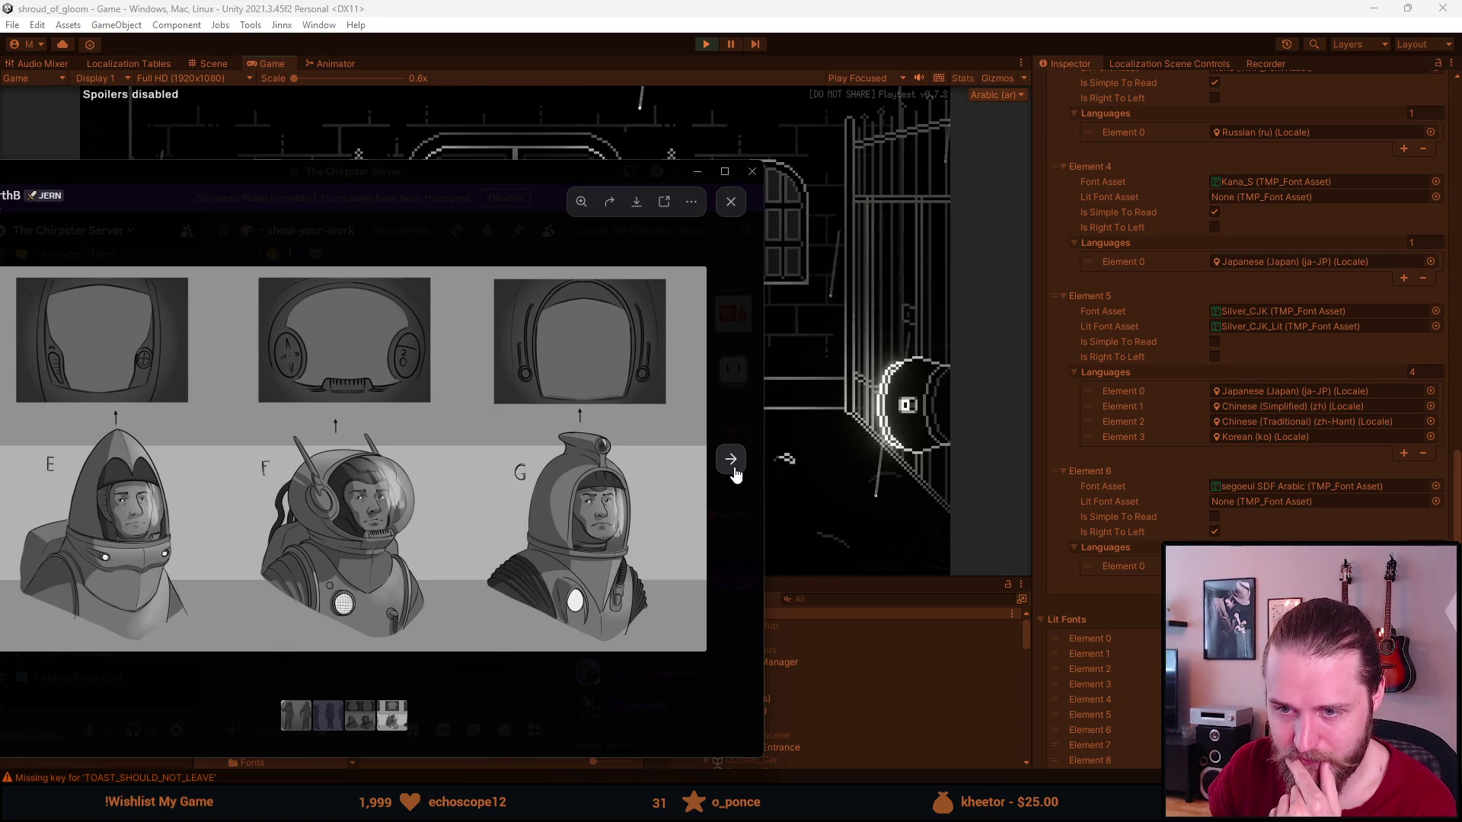
left_click(734, 472)
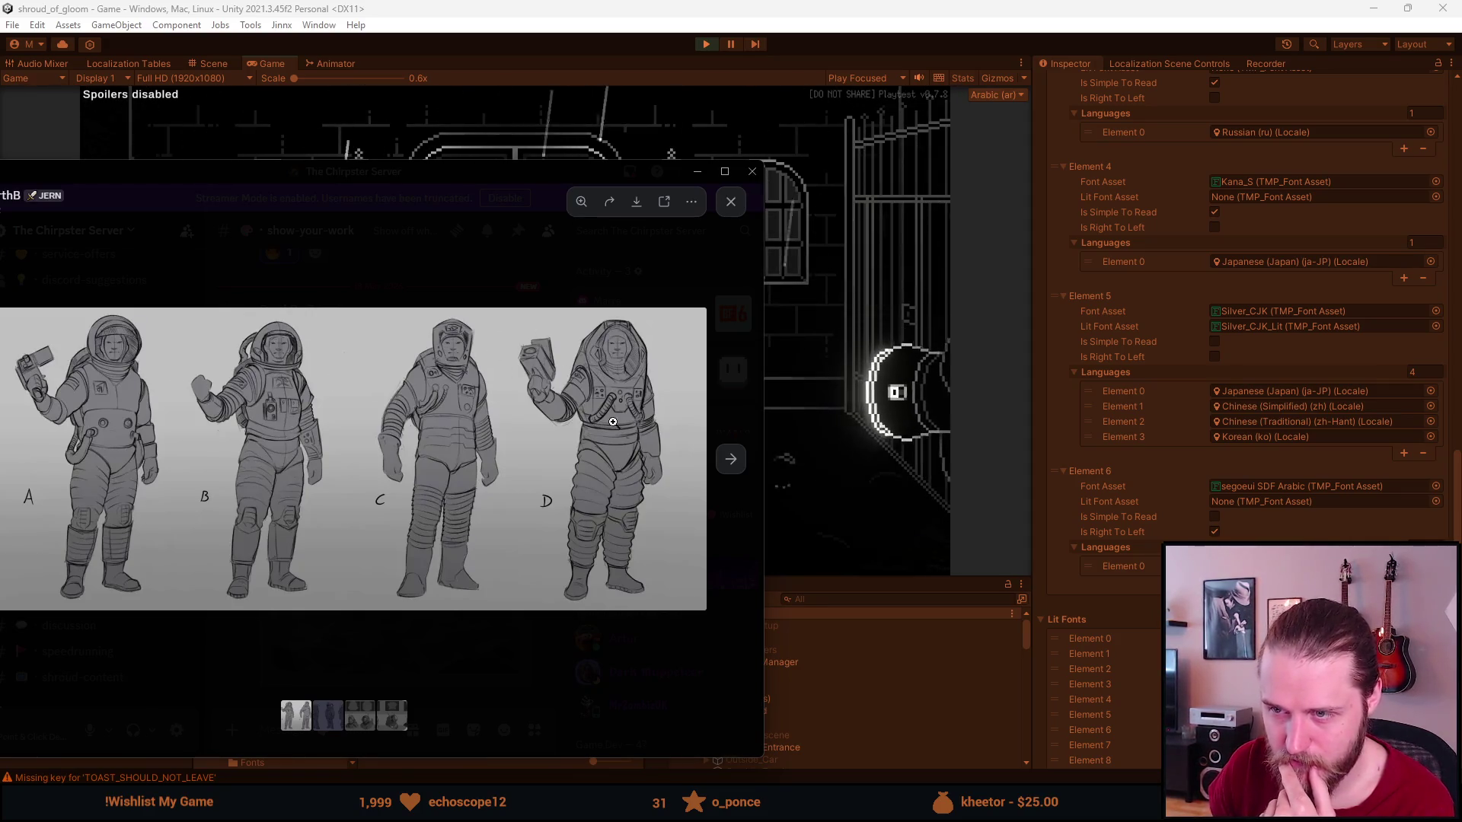
left_click(730, 461)
left_click(728, 461)
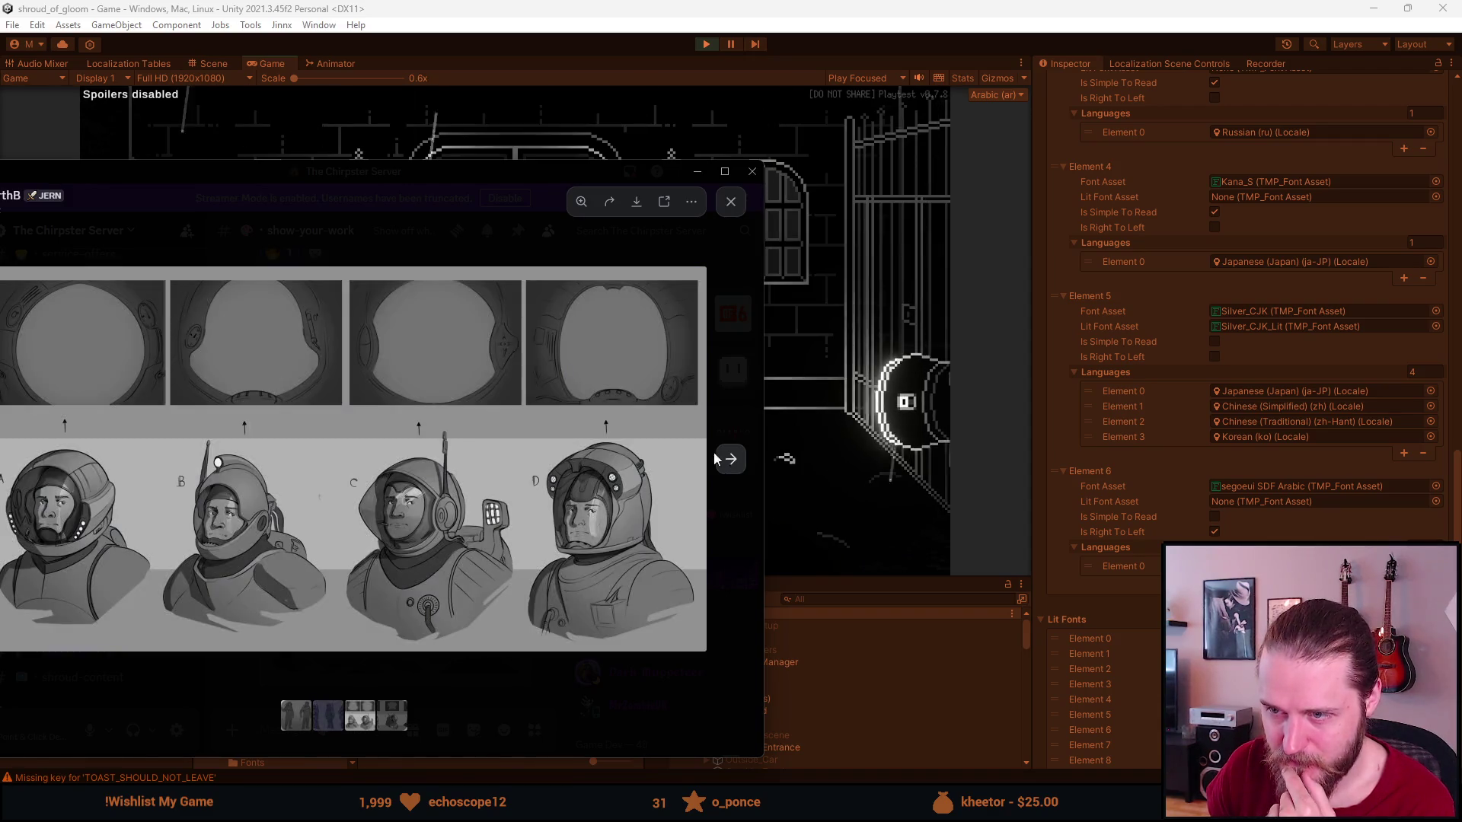
left_click(729, 465)
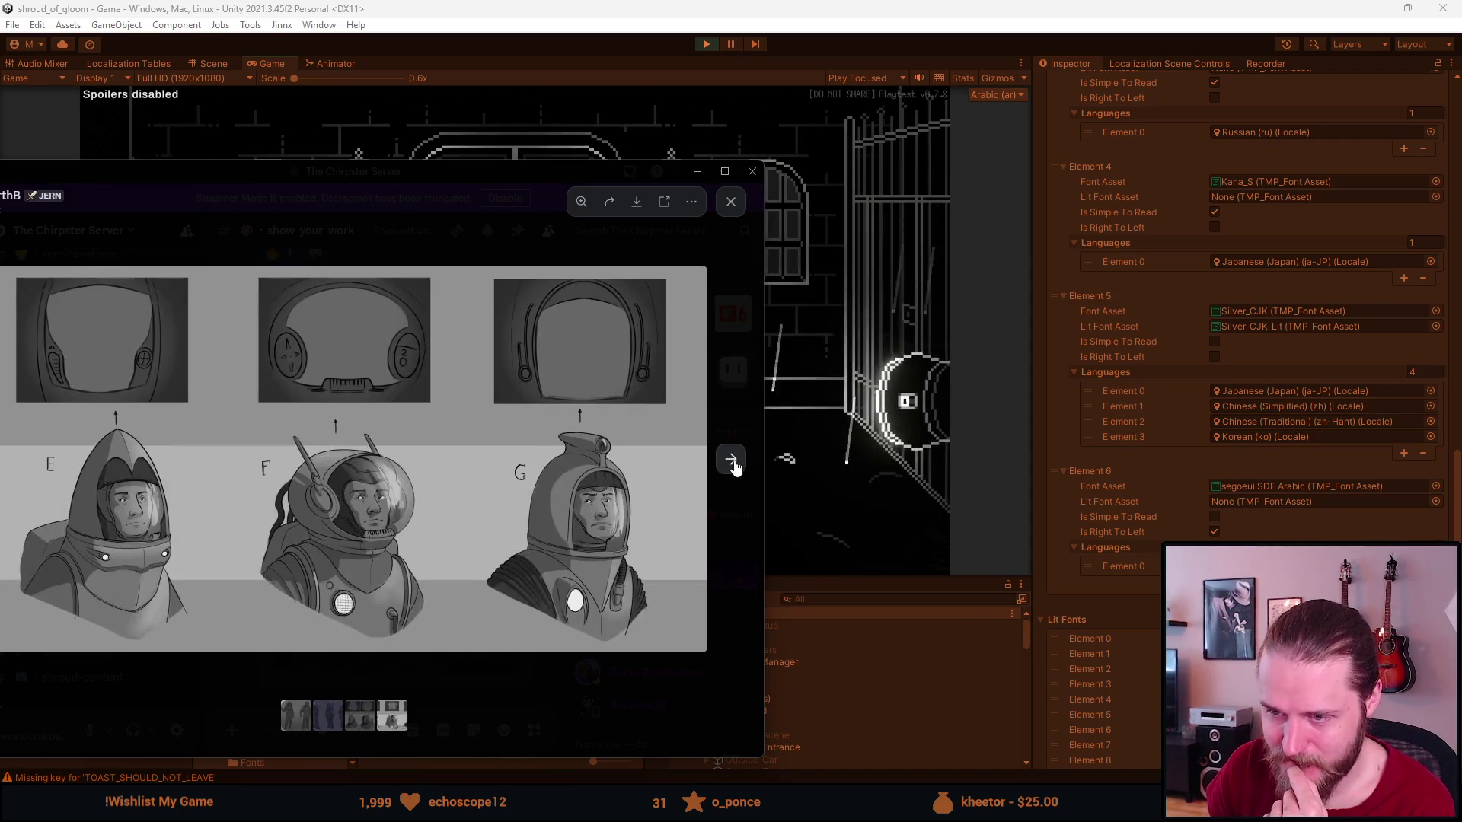
left_click(490, 701)
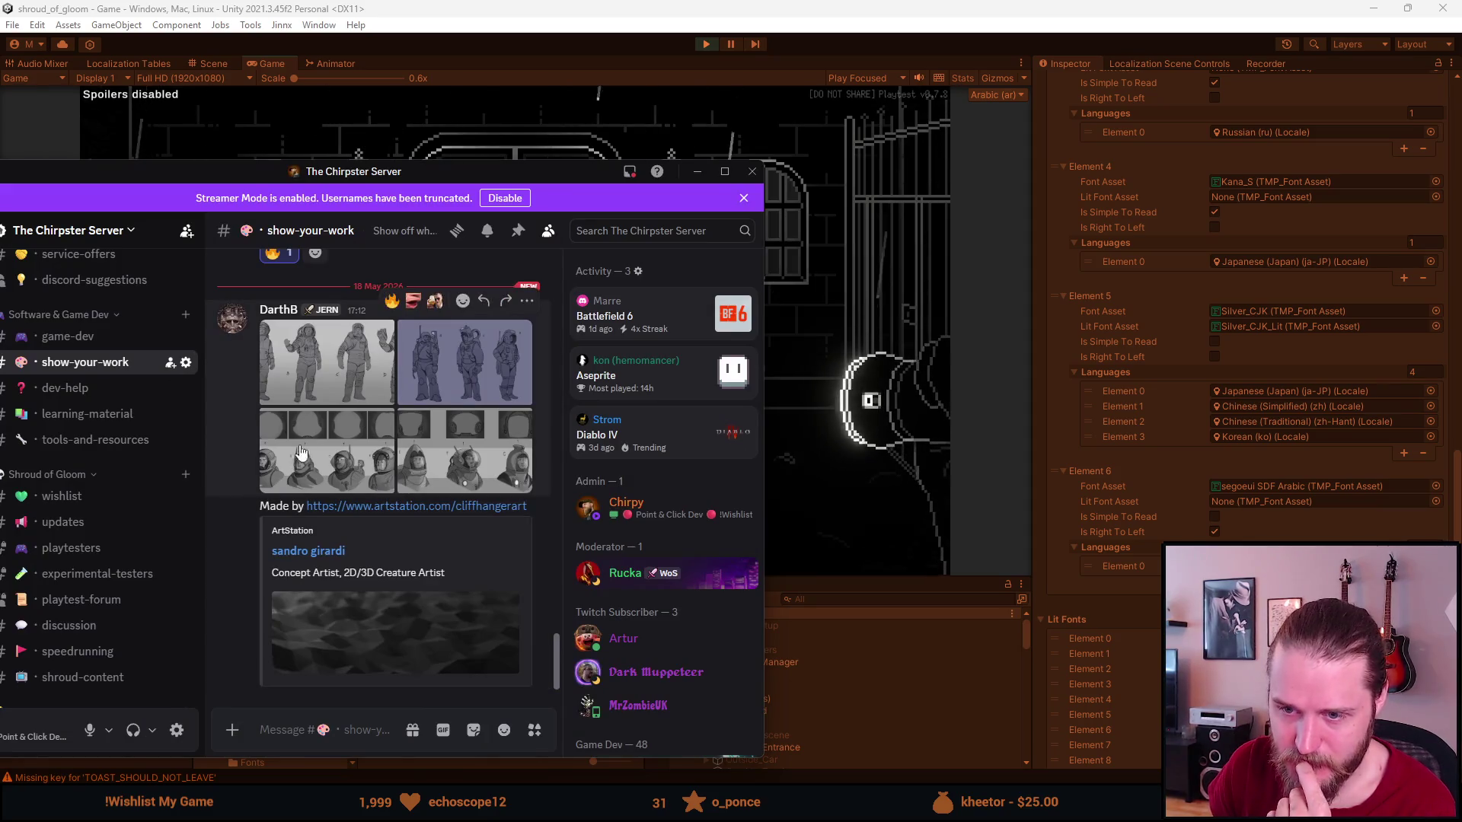
Add fire, lips and madchiCheers reactions to the post.
left_click(392, 300)
left_click(412, 272)
left_click(437, 272)
Return to the game and open, then close, the Arabic tutorial note.
key("super+Down")
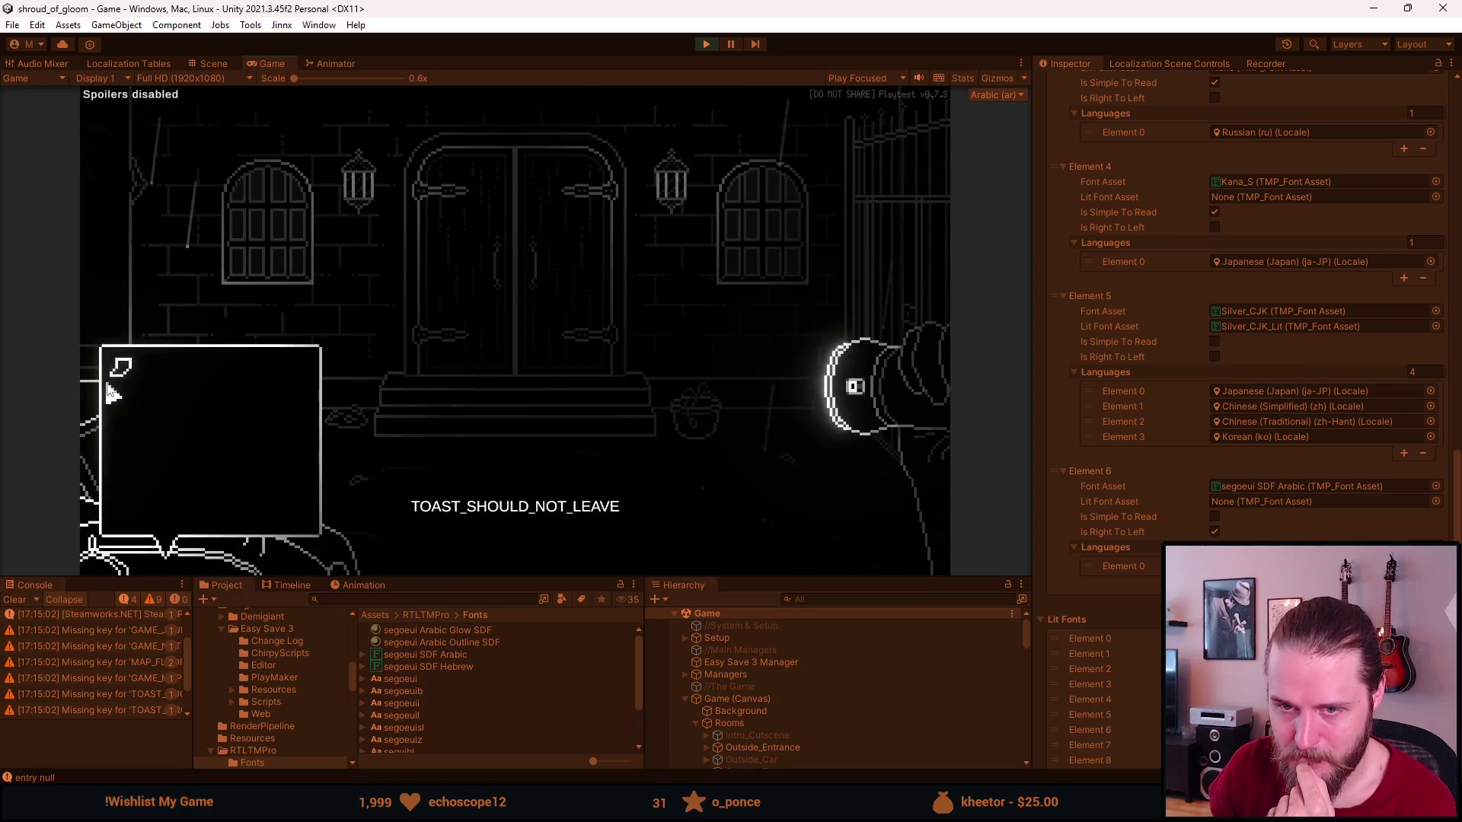
left_click(124, 374)
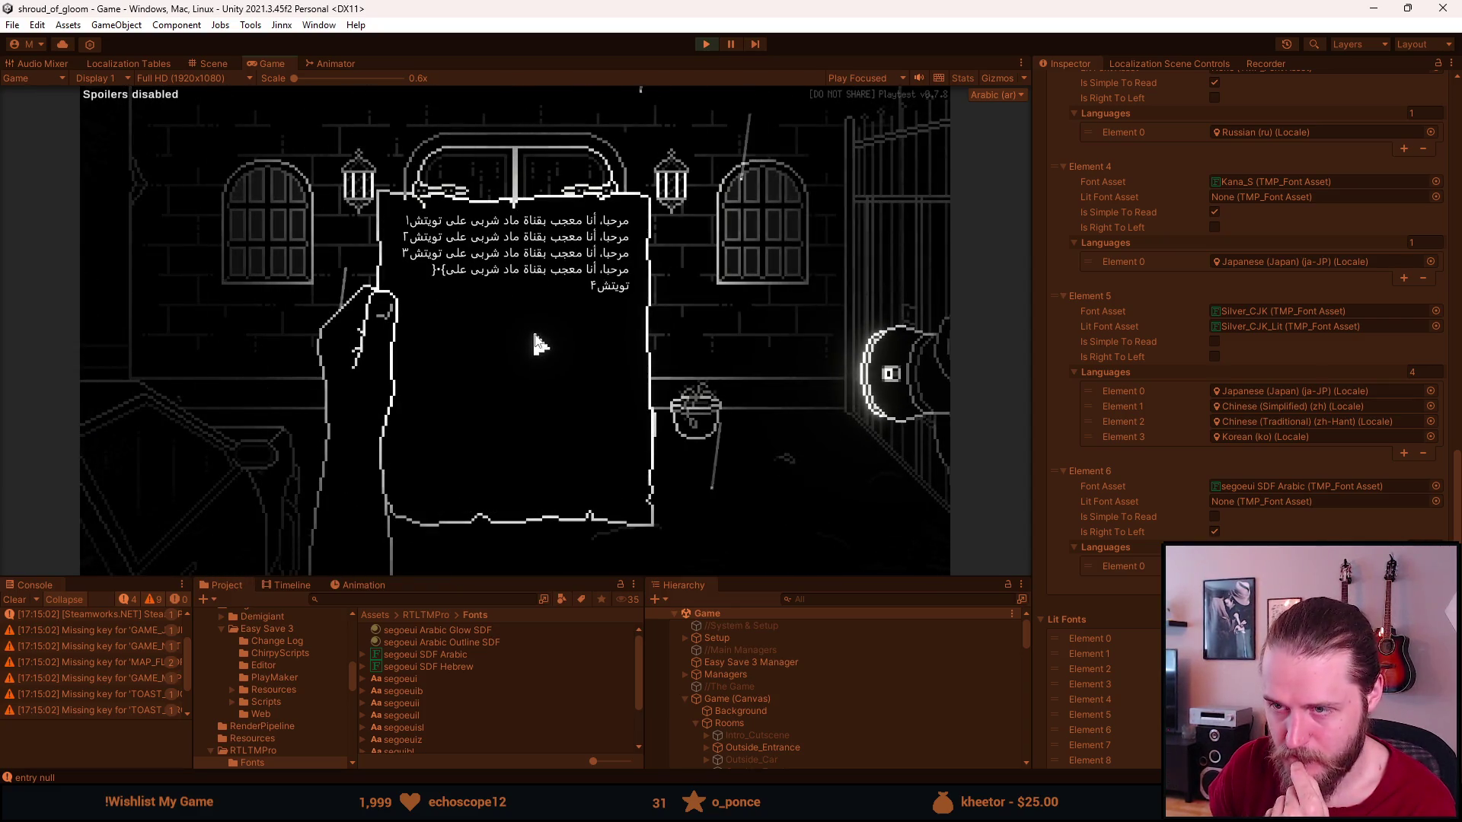
left_click(202, 502)
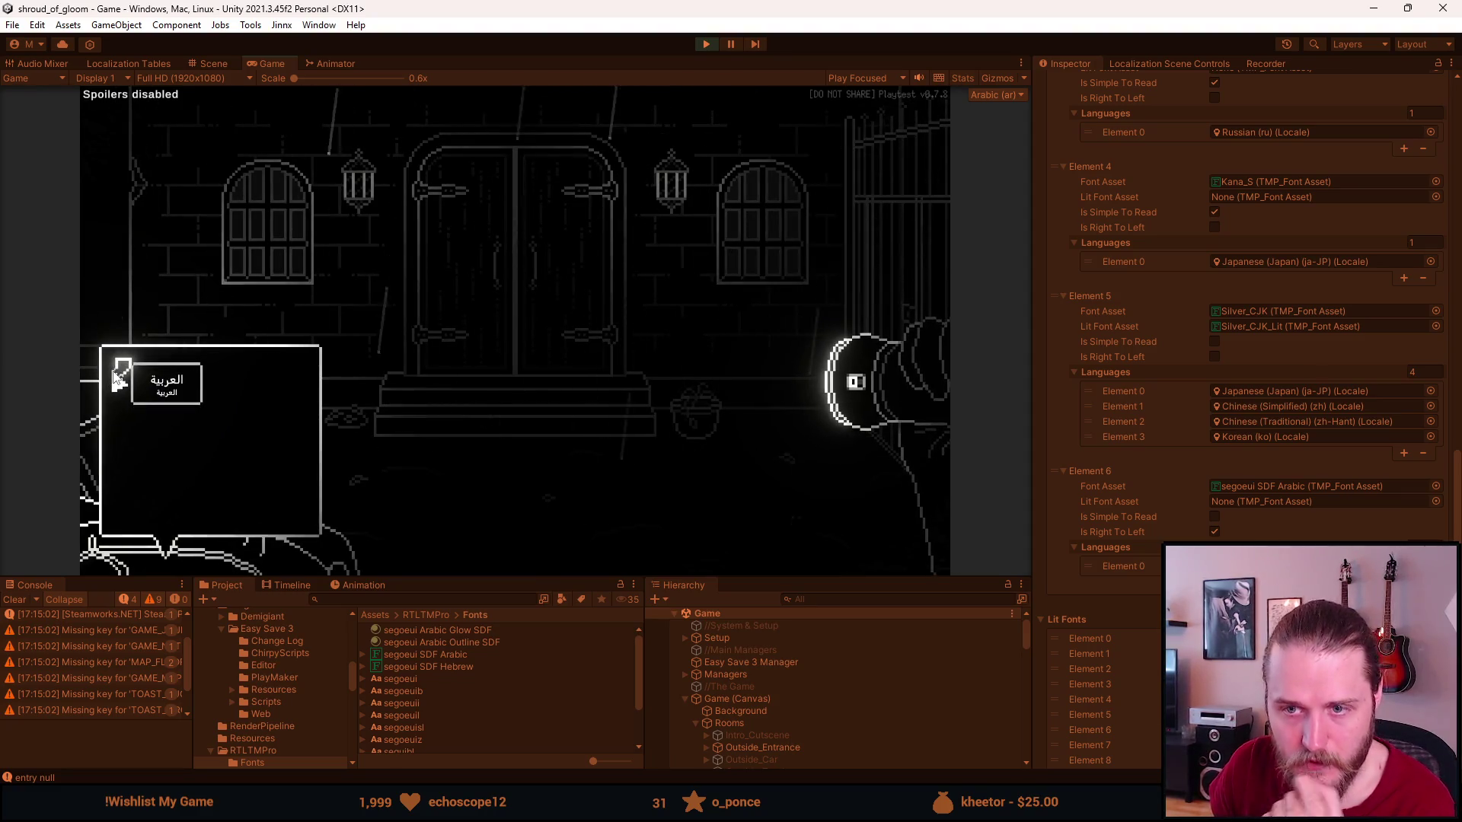
Reselect Arabic from the pause menu's language list and close the note again.
key("Escape")
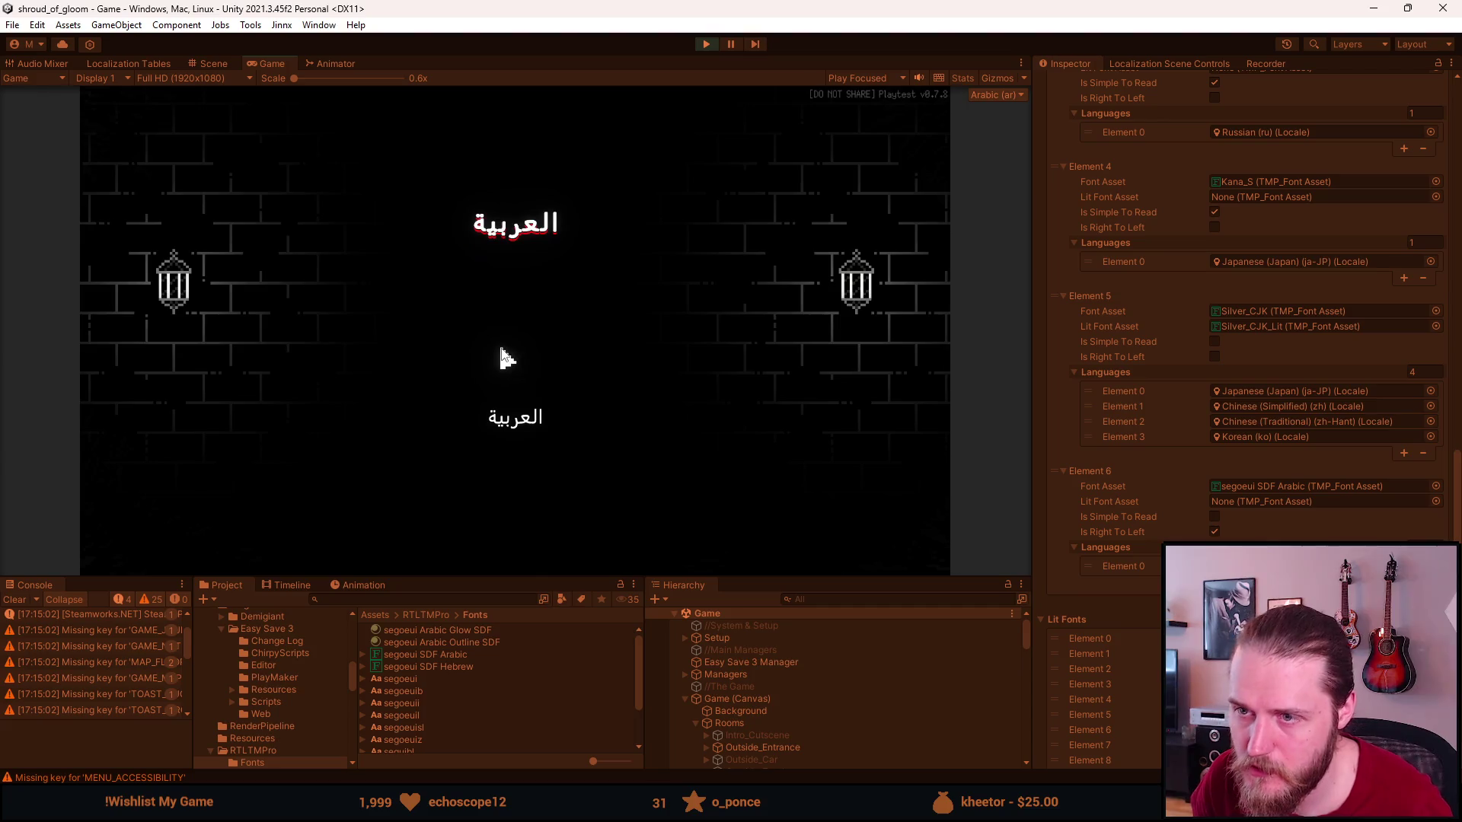
left_click(524, 425)
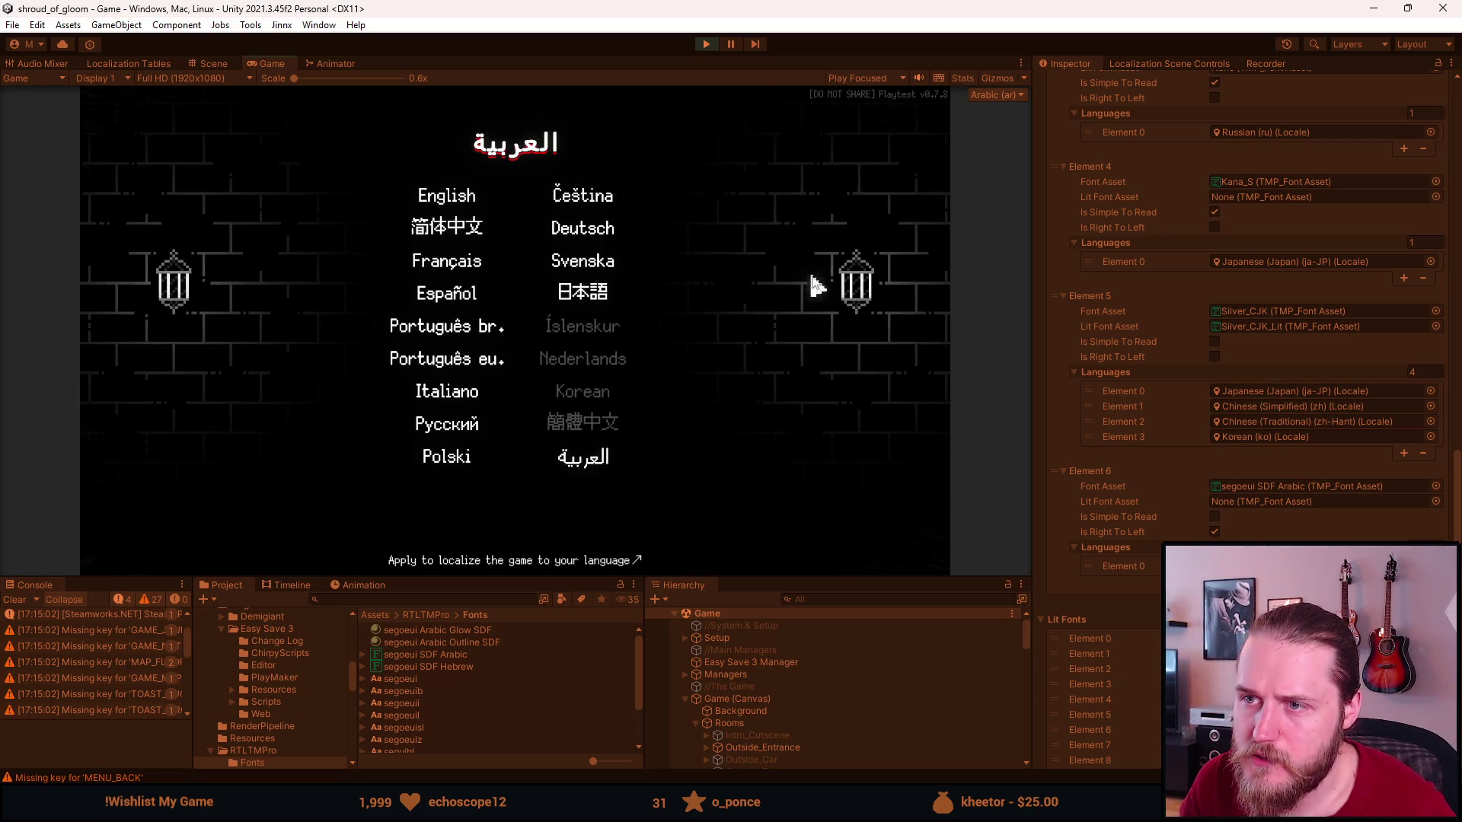
left_click(777, 181)
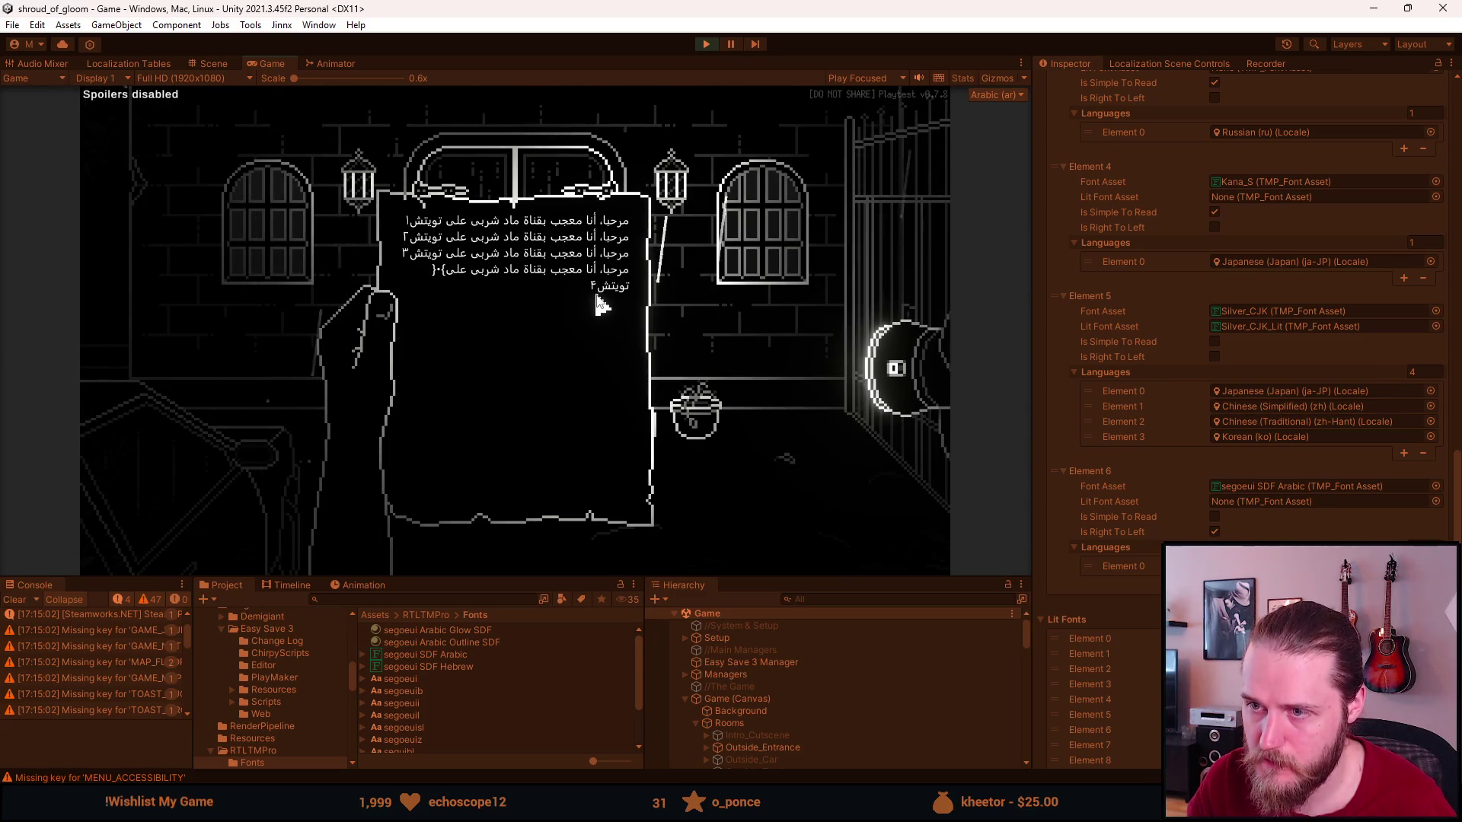
left_click(601, 301)
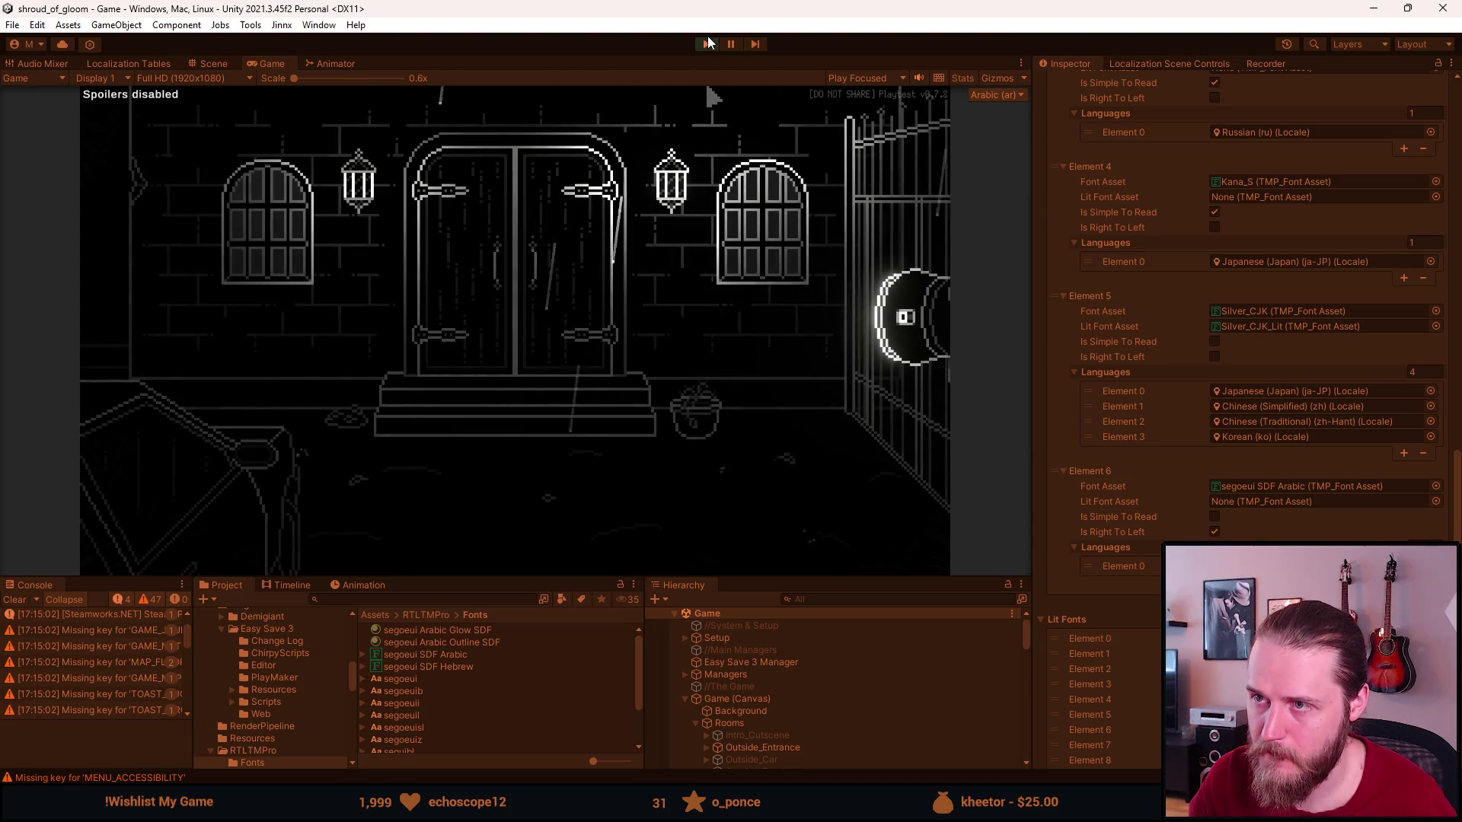
Stop play mode and set the segoeui SDF Arabic font asset's Face Info Scale from 1 to 1.25.
left_click(706, 44)
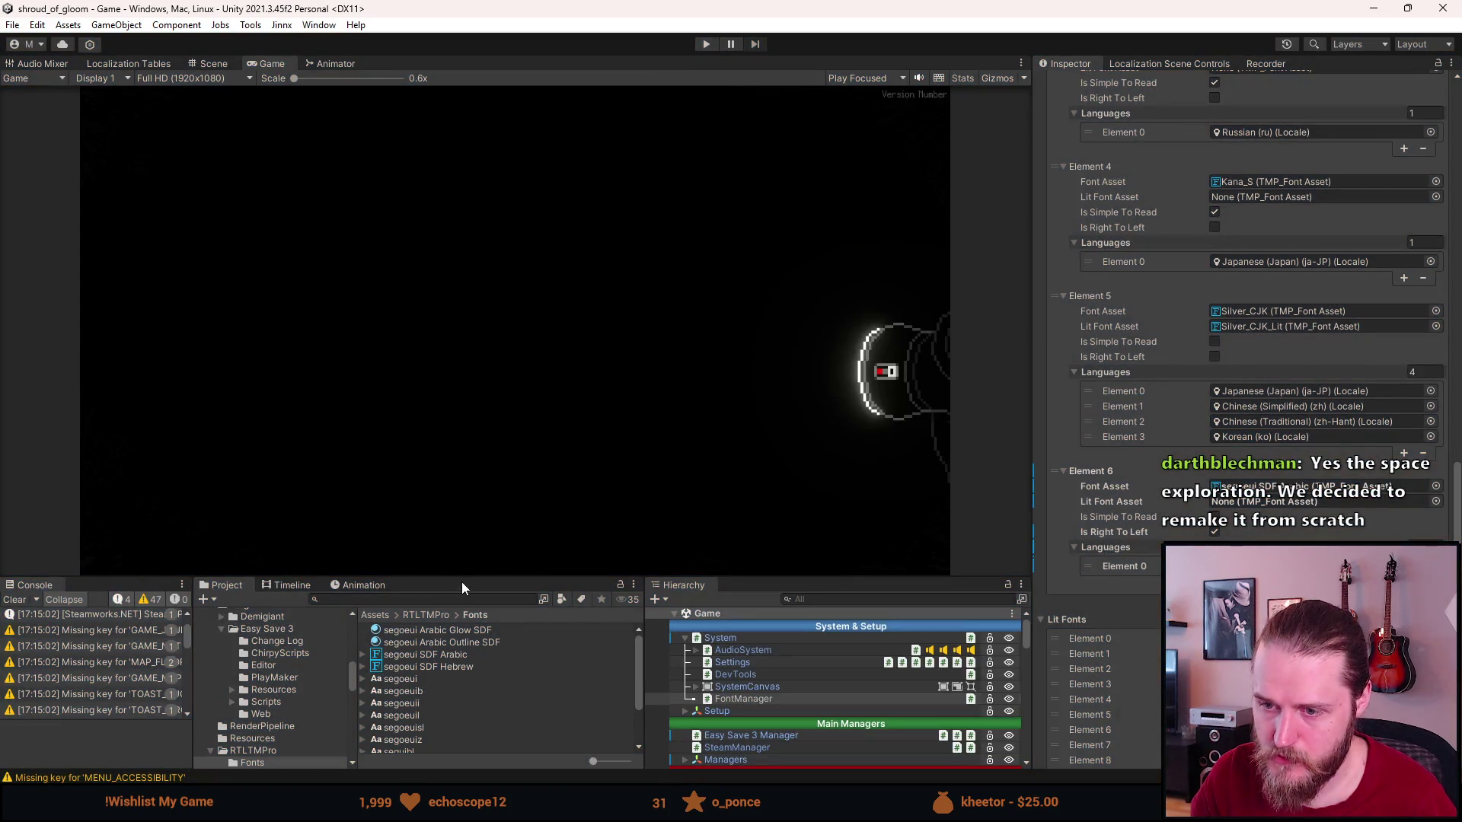
left_click_drag(461, 580, 457, 500)
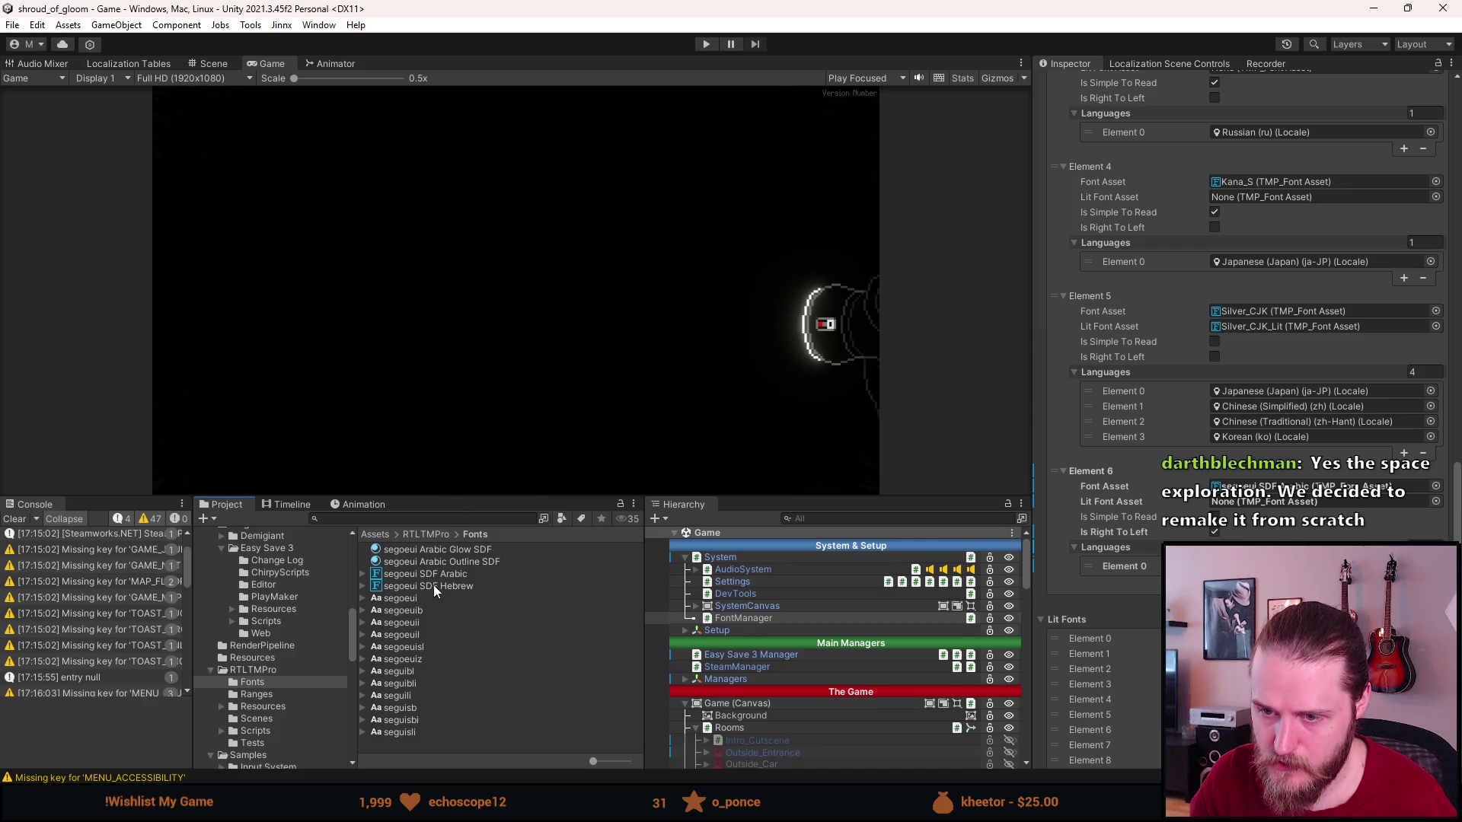
left_click(437, 573)
scroll(1204, 346, "up", 5)
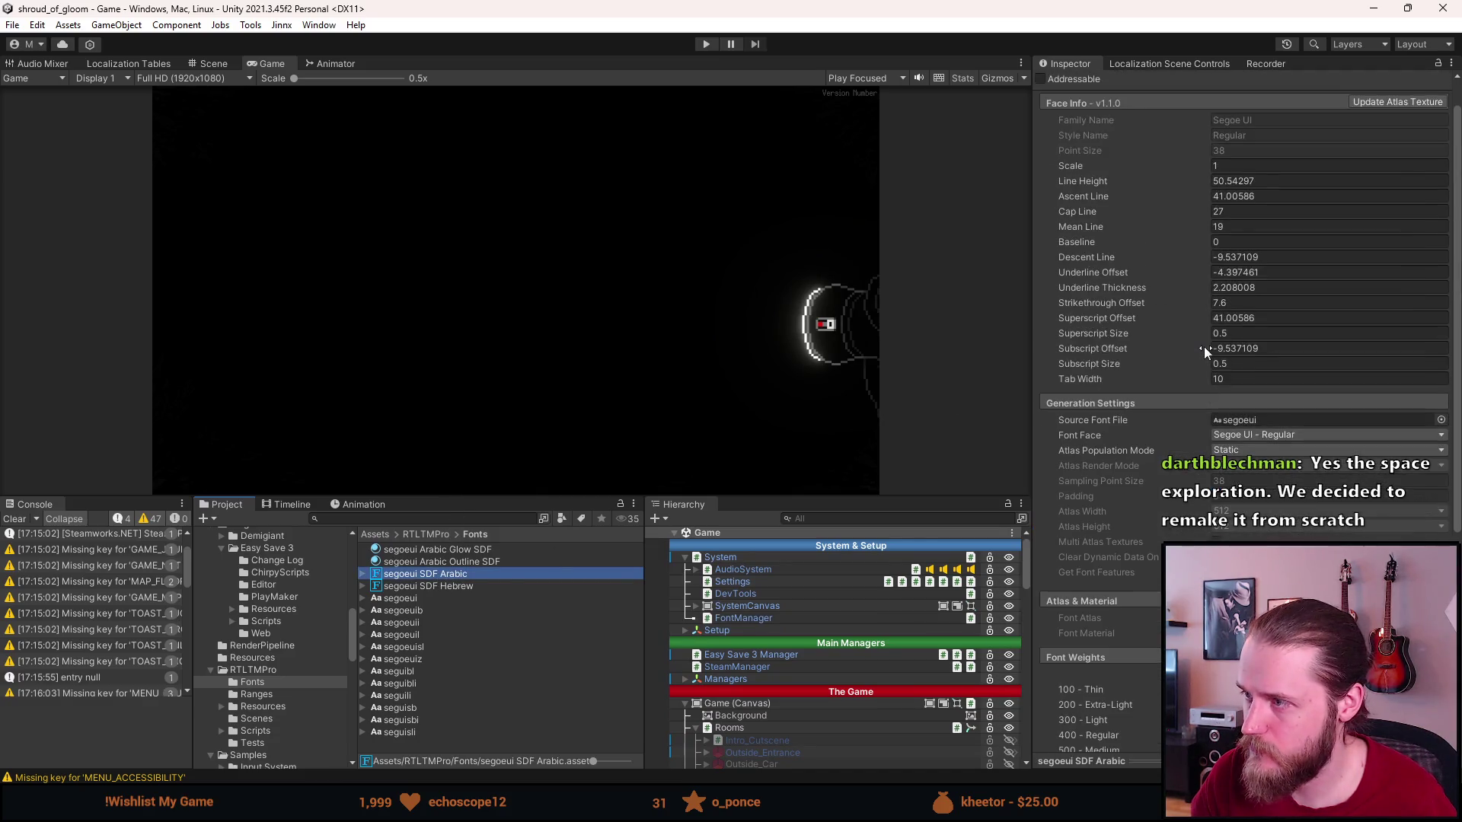
scroll(1233, 274, "up", 3)
left_click(1254, 202)
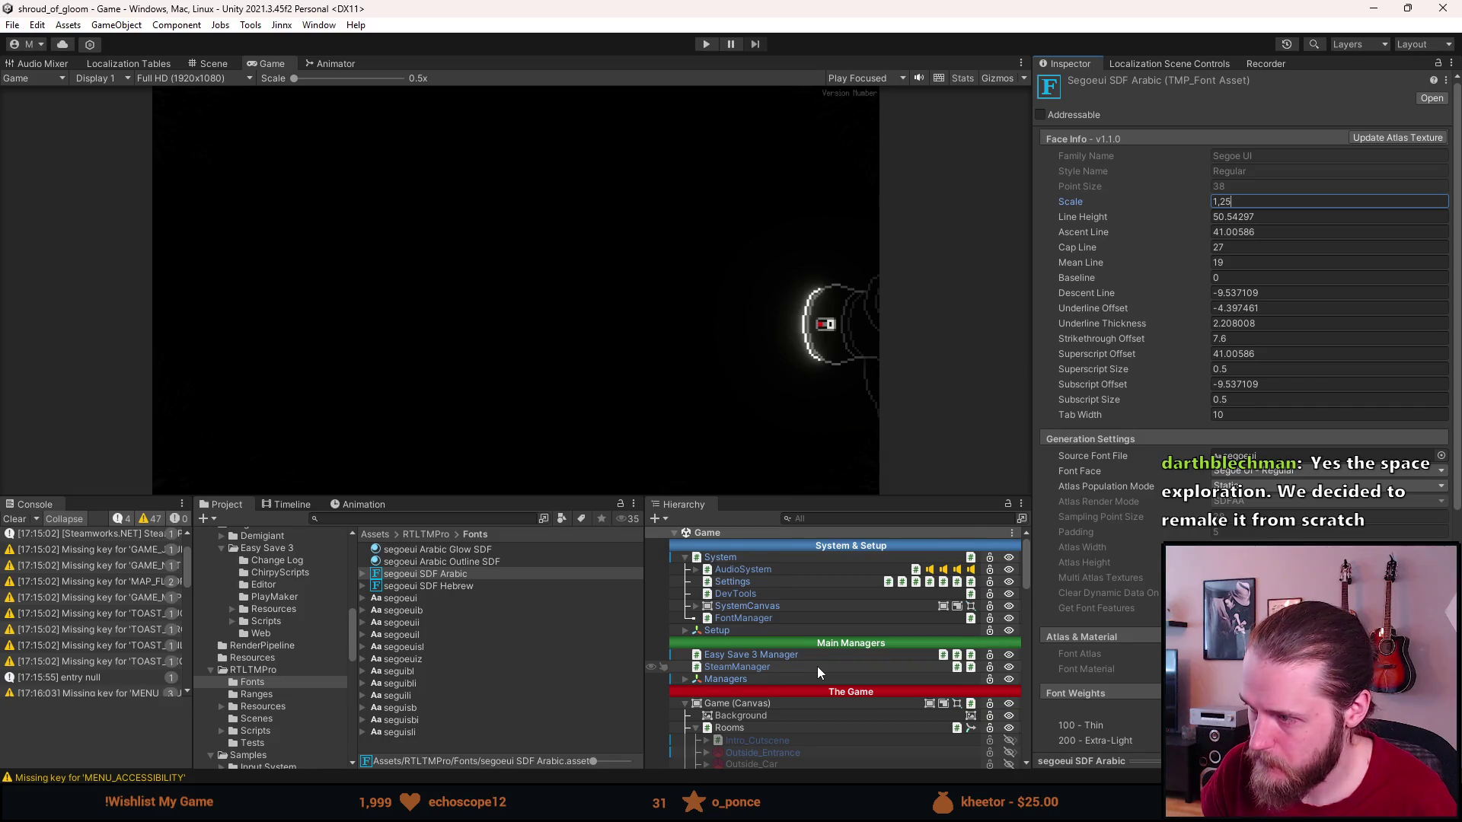
scroll(816, 666, "down", 3)
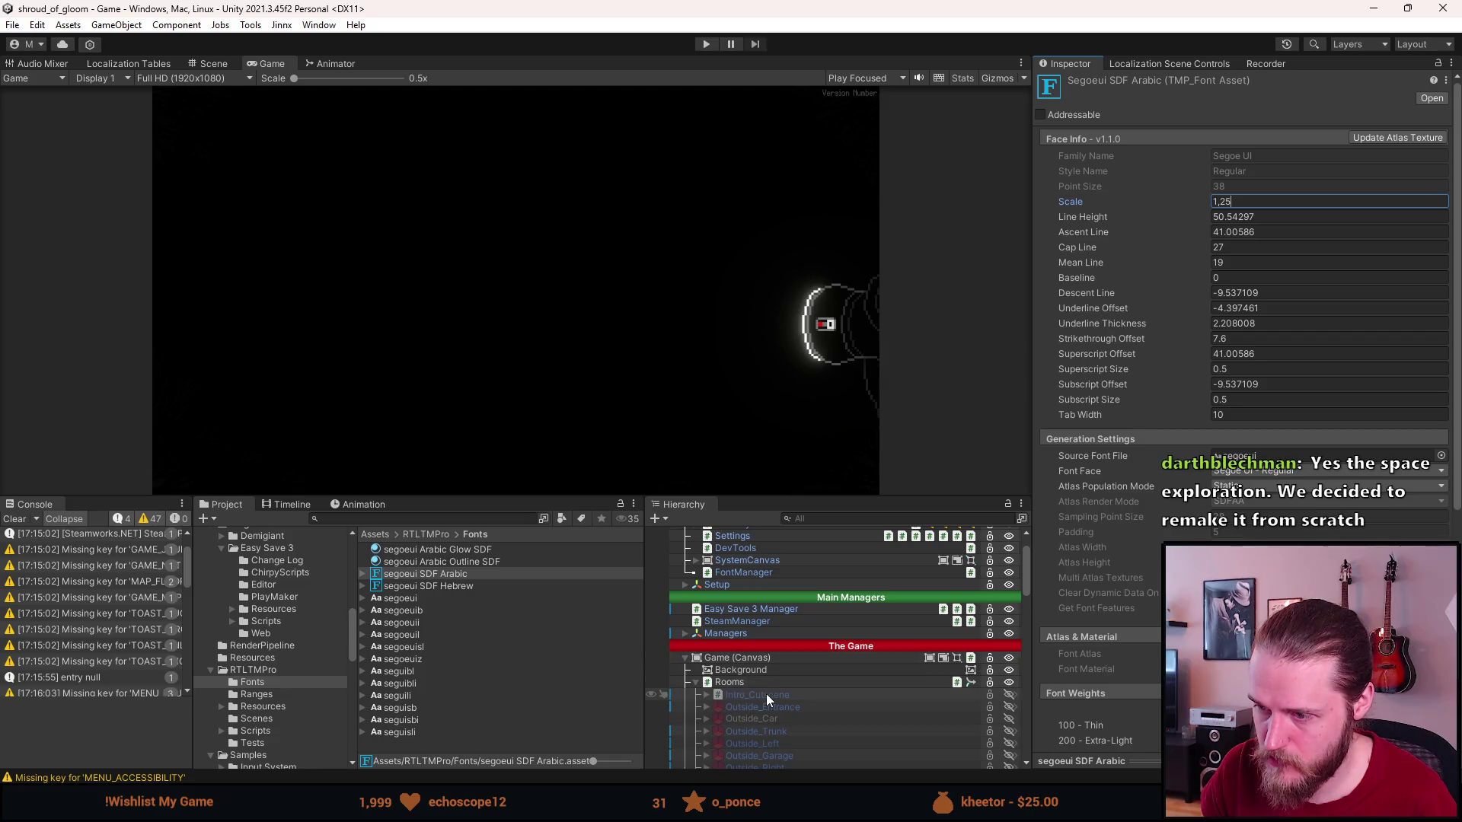
scroll(766, 693, "down", 6)
scroll(766, 693, "down", 6)
left_click(487, 519)
In the A_Brothers_Concern prefab, uncheck Farsi on RTL_Text and its child, then exit Prefab Mode.
type("ern")
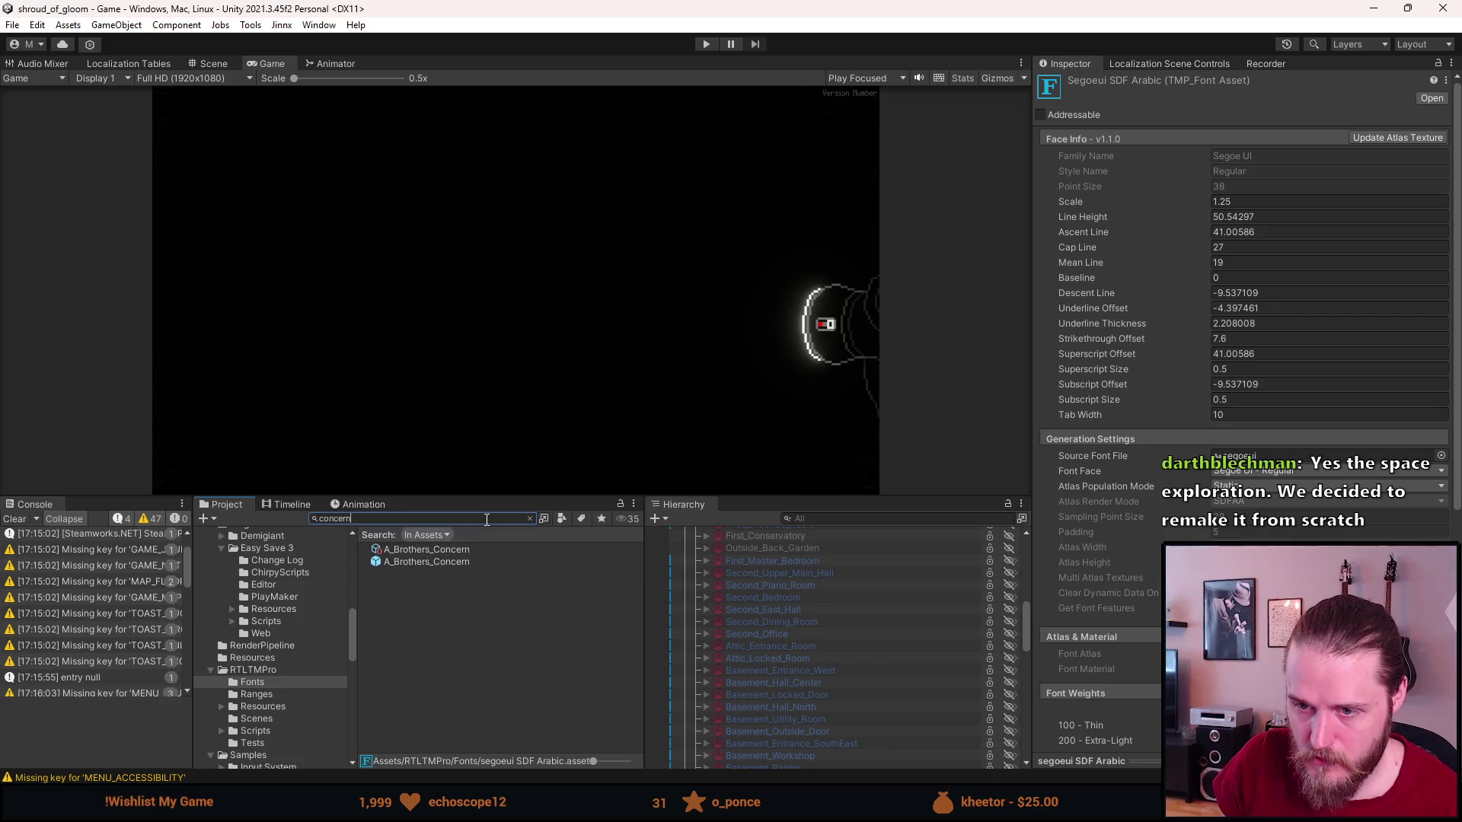
double_click(454, 560)
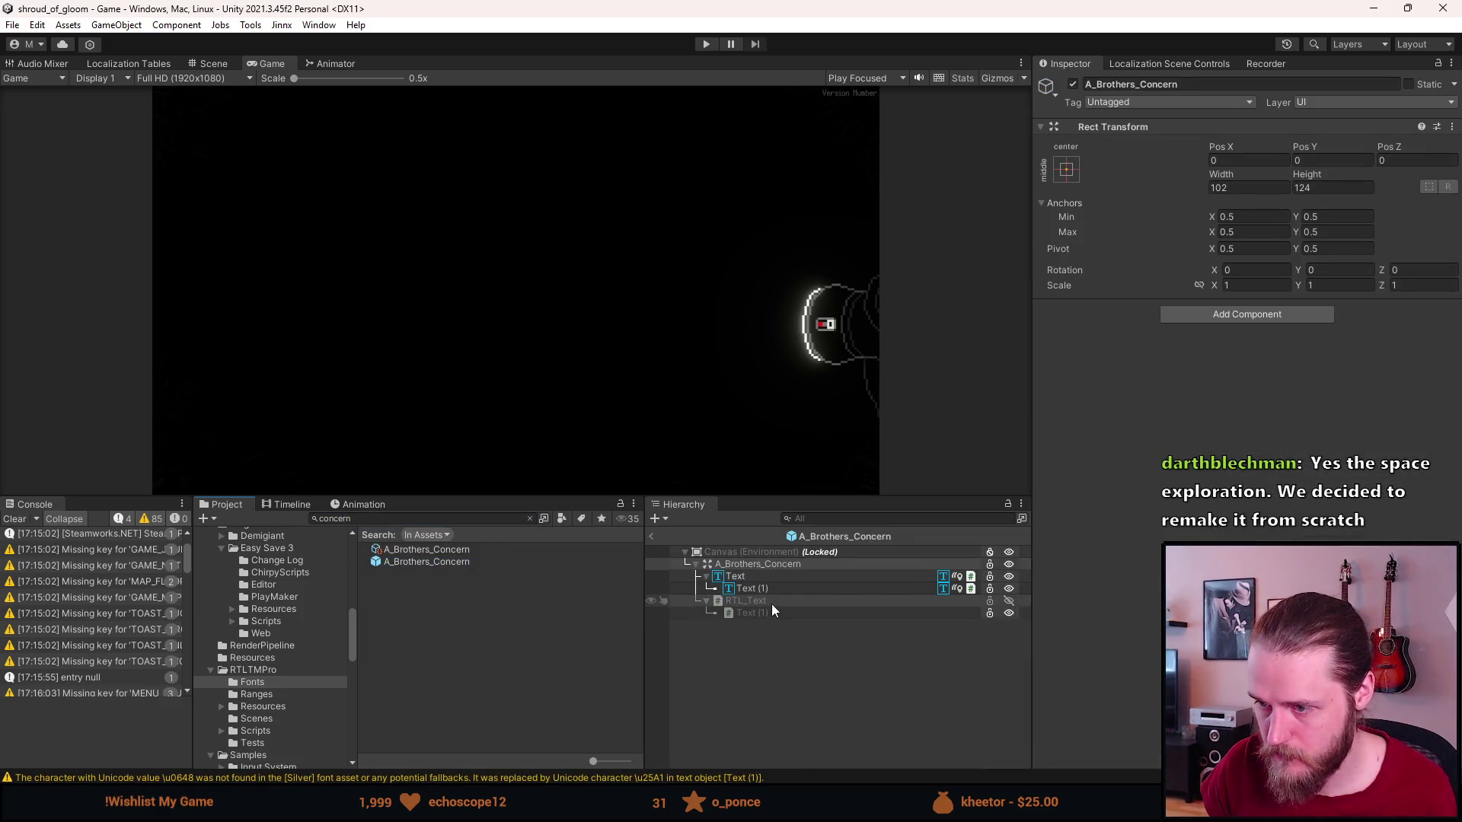
left_click(770, 605)
left_click(770, 612, "shift")
scroll(1116, 606, "down", 5)
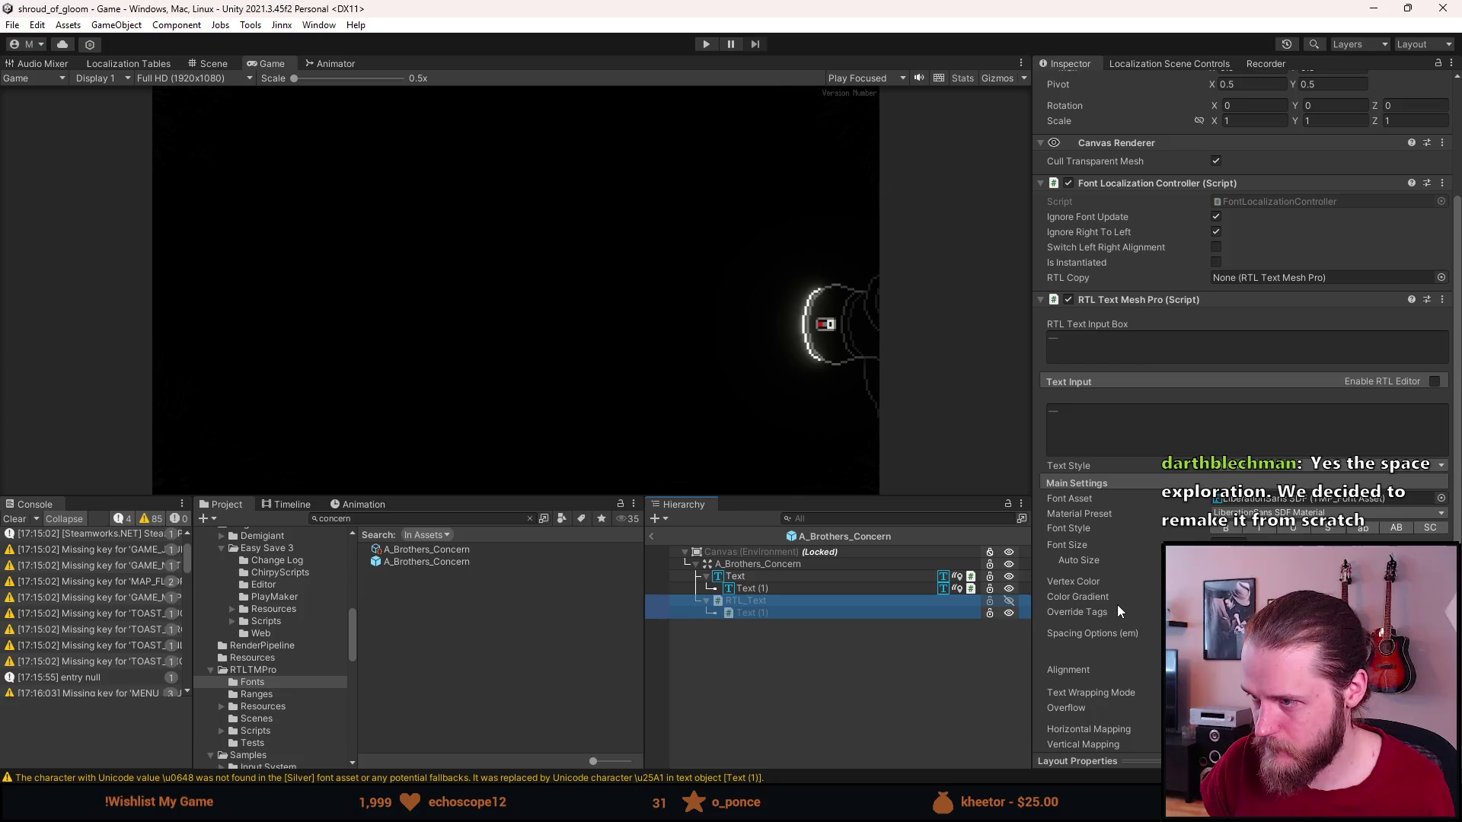
scroll(1117, 604, "down", 1)
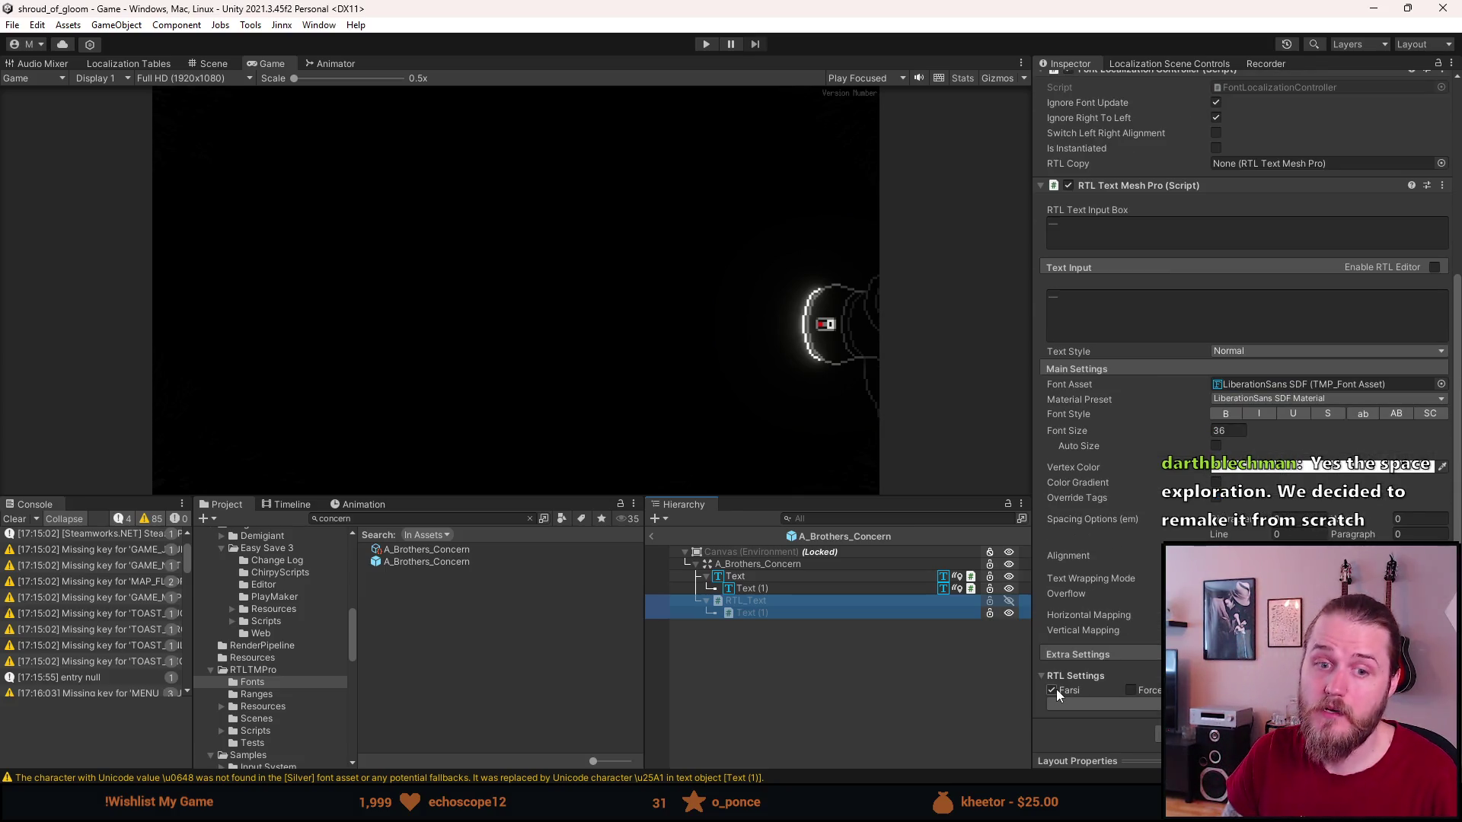
left_click(1056, 688)
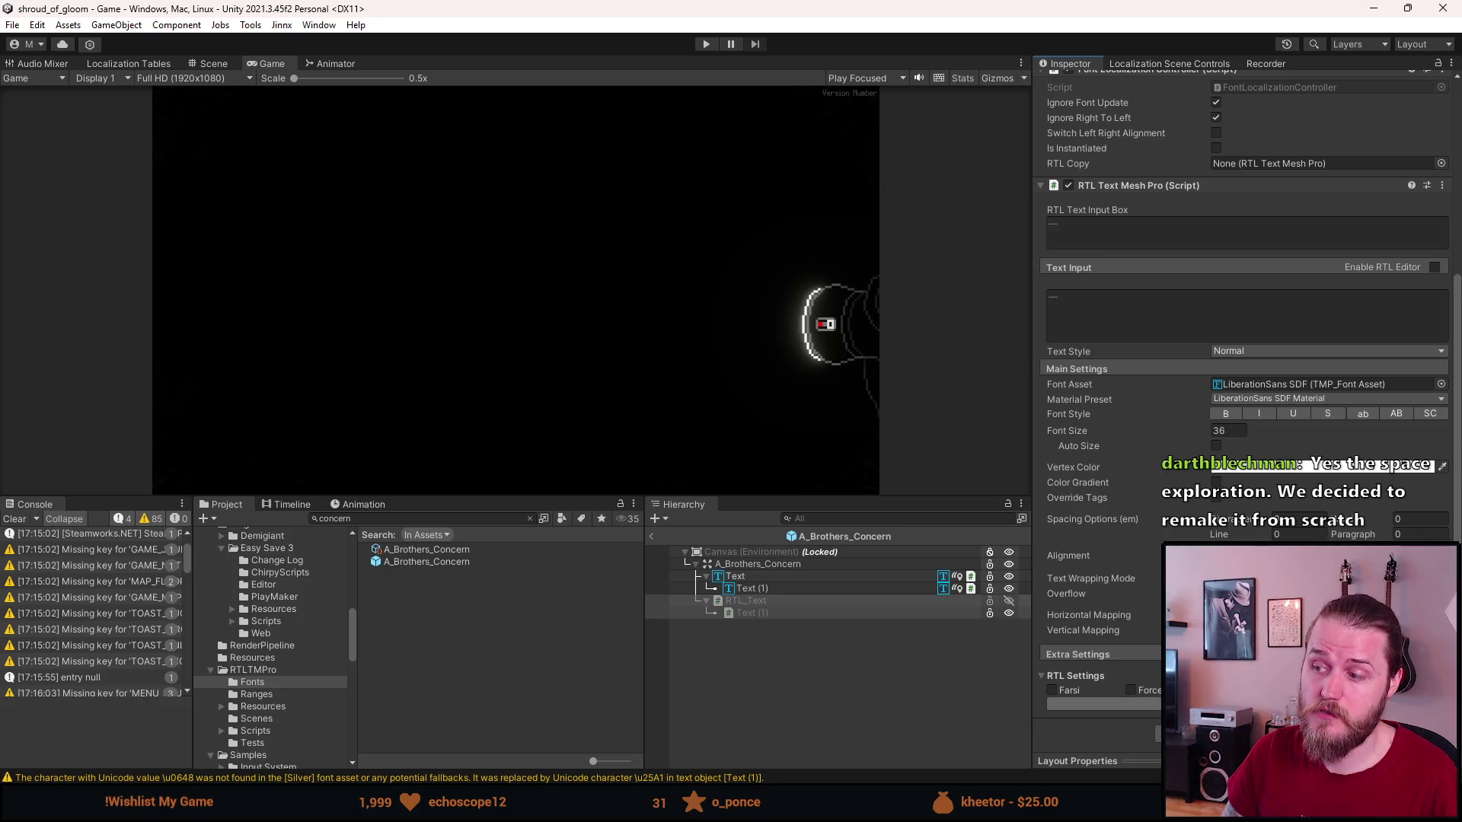
left_click(771, 668)
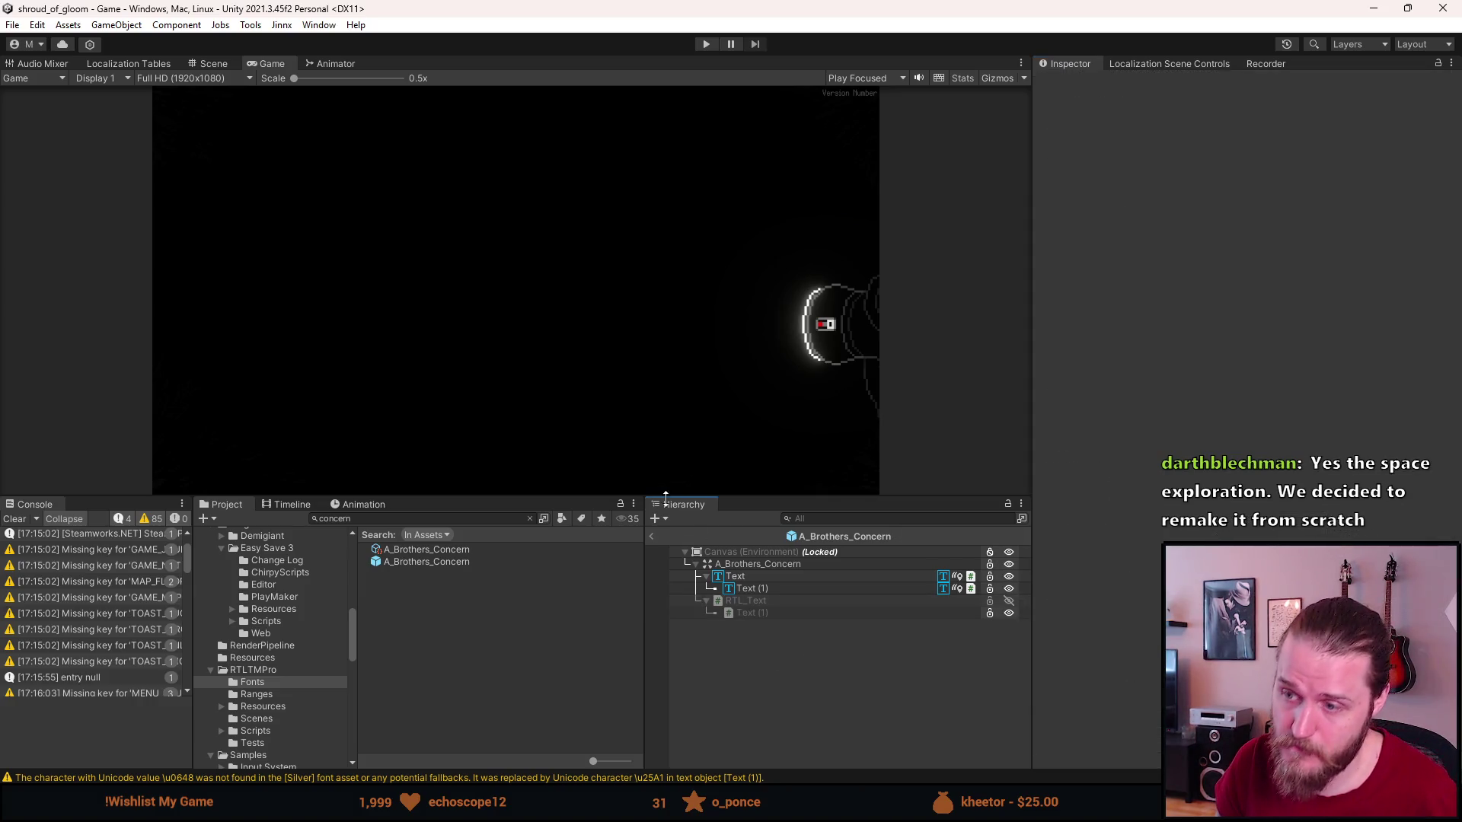
left_click(653, 538)
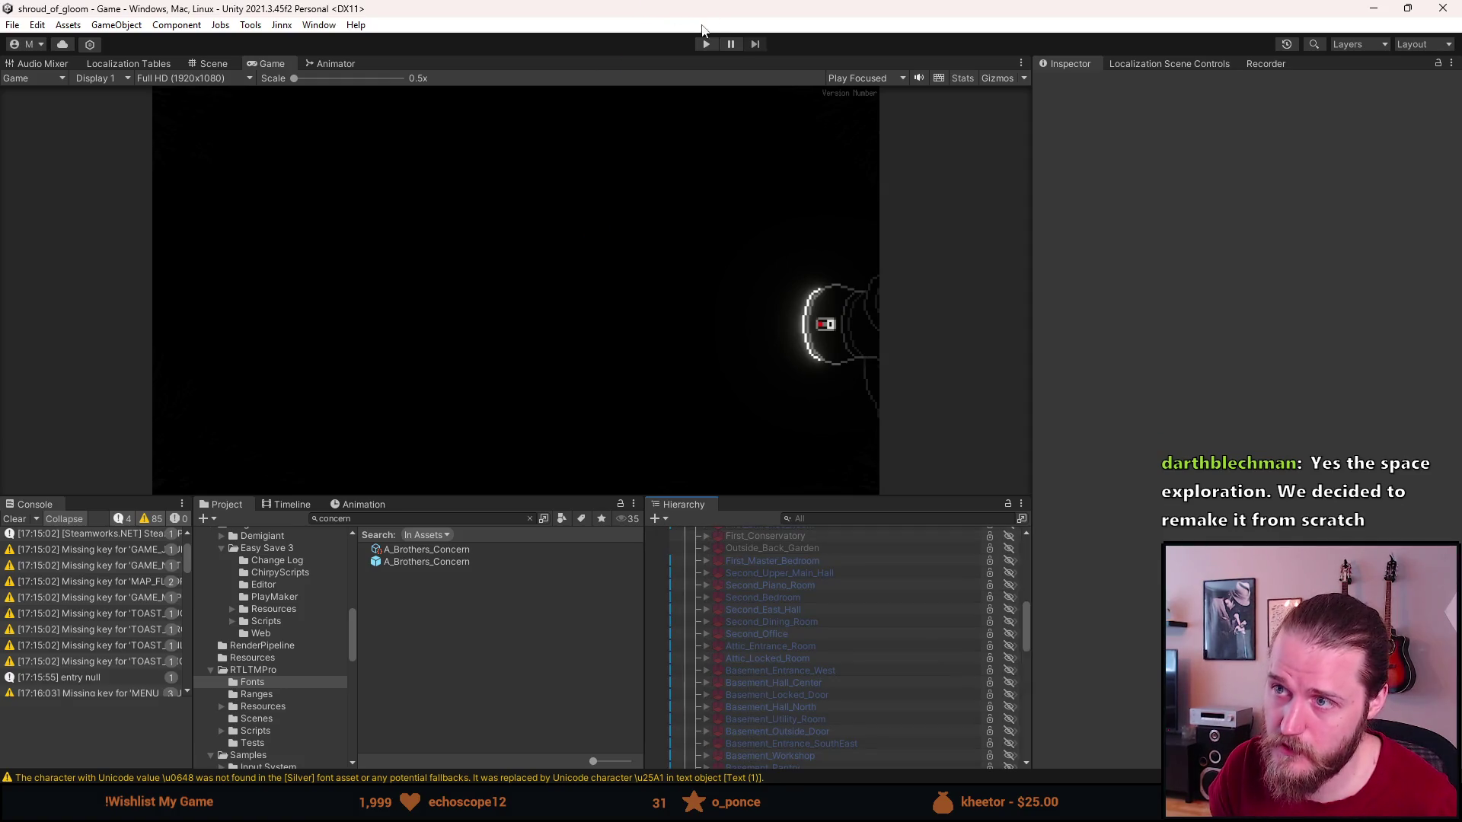
Playtest: read the Arabic note, trigger the should-not-leave message, go through the front door, then stop.
left_click(705, 42)
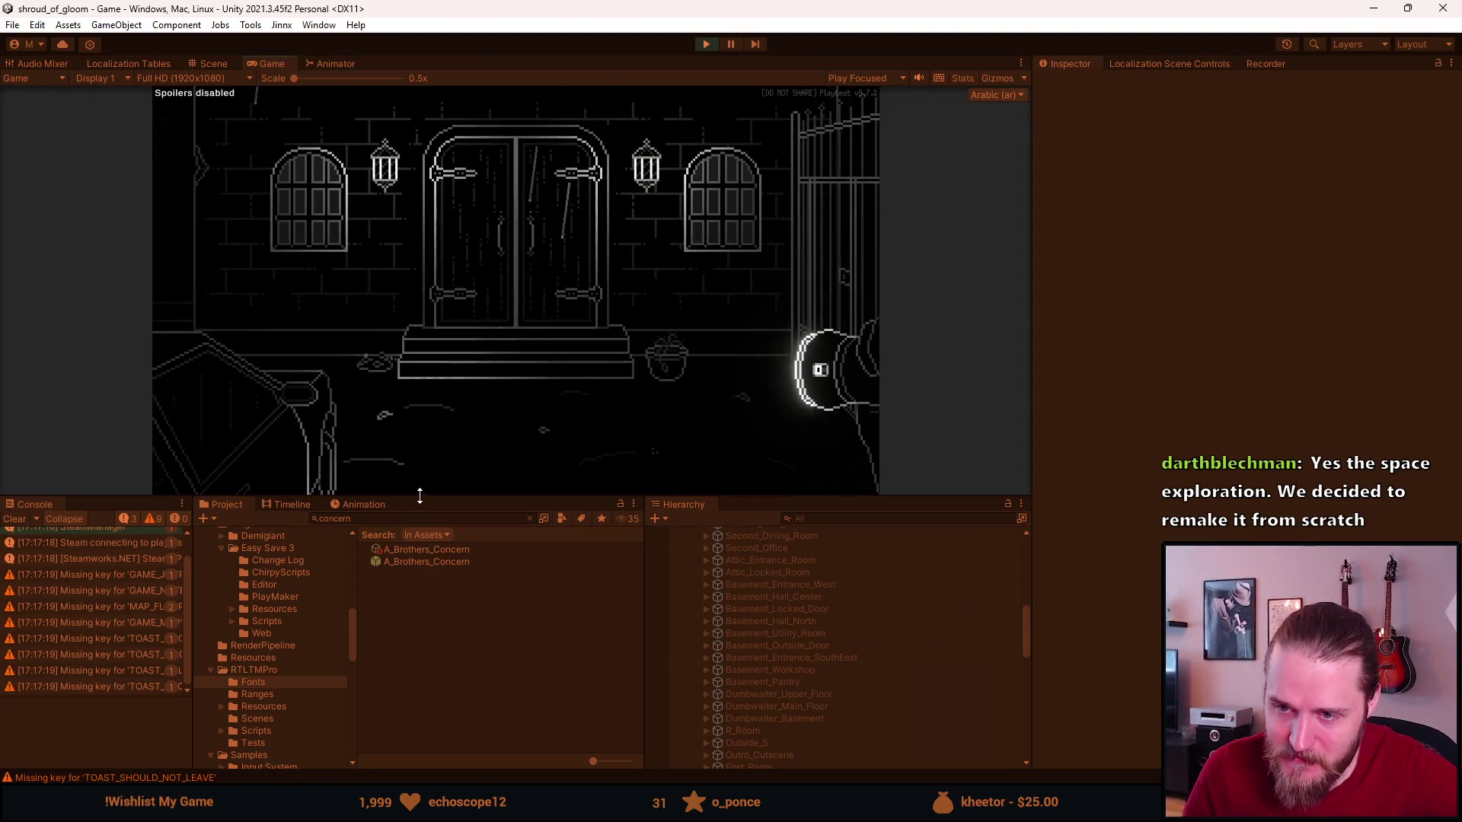
left_click_drag(468, 496, 457, 694)
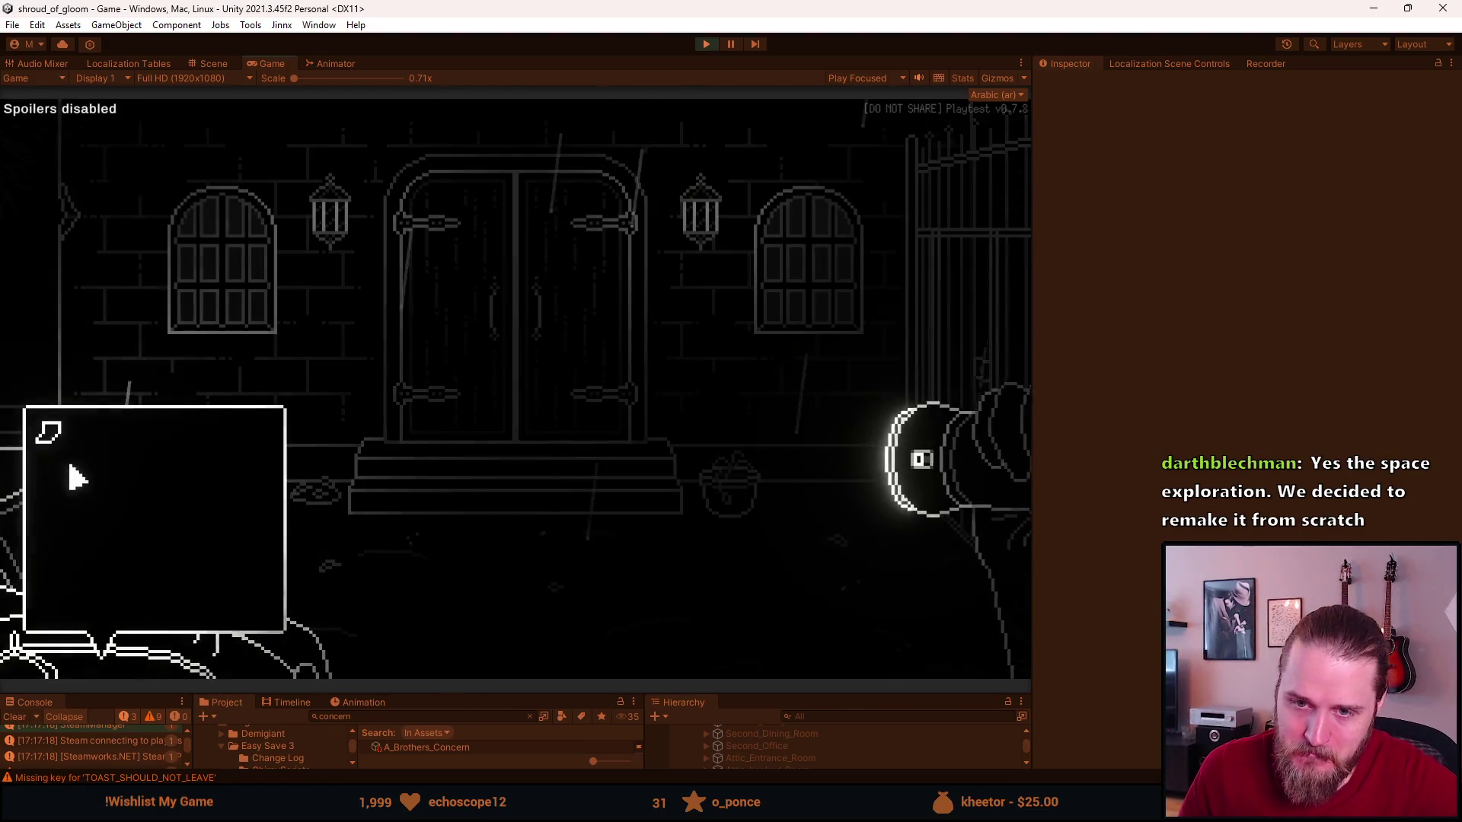
left_click(57, 441)
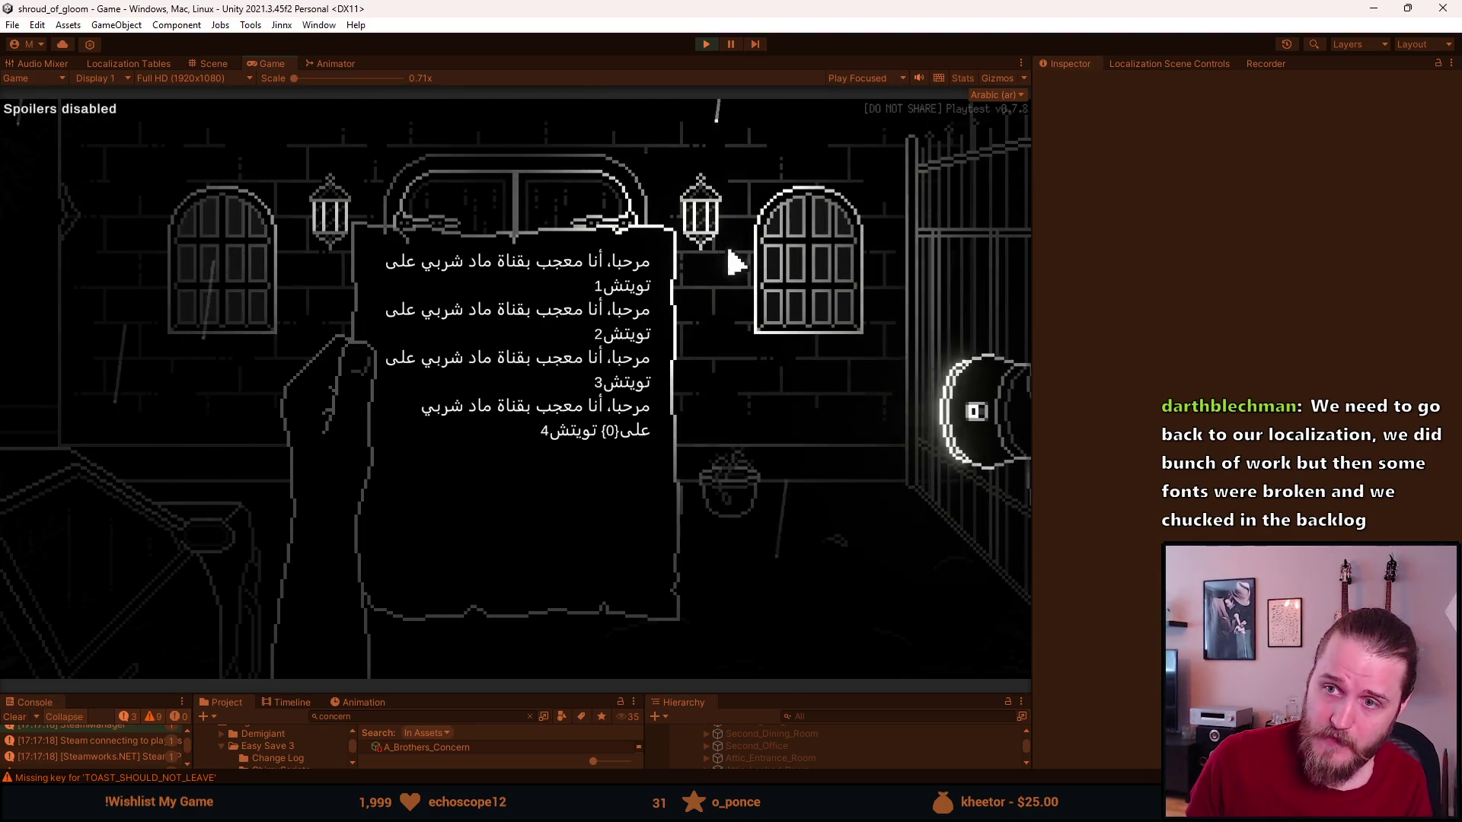
left_click(767, 268)
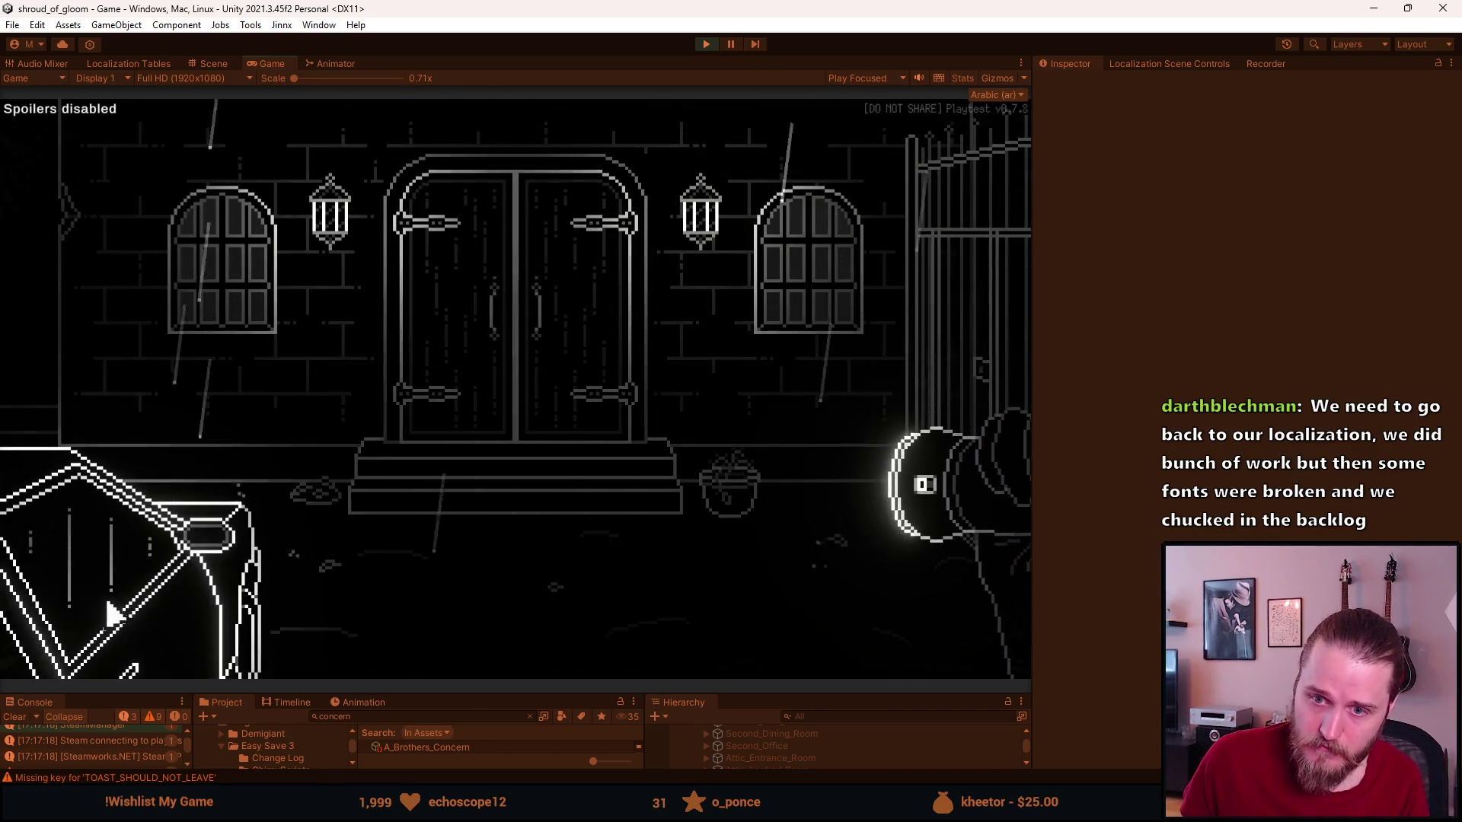
left_click(148, 593)
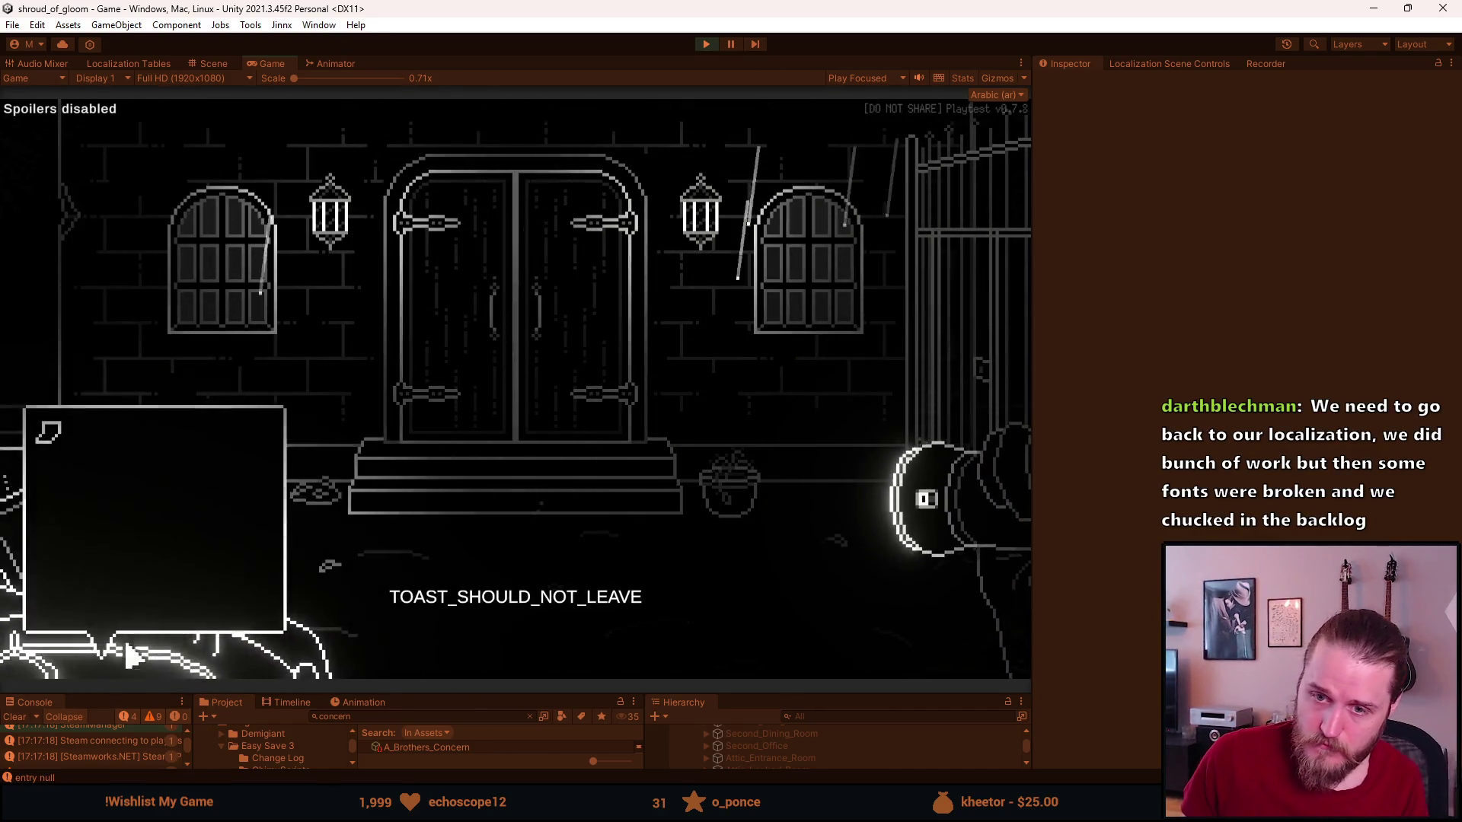
left_click(686, 181)
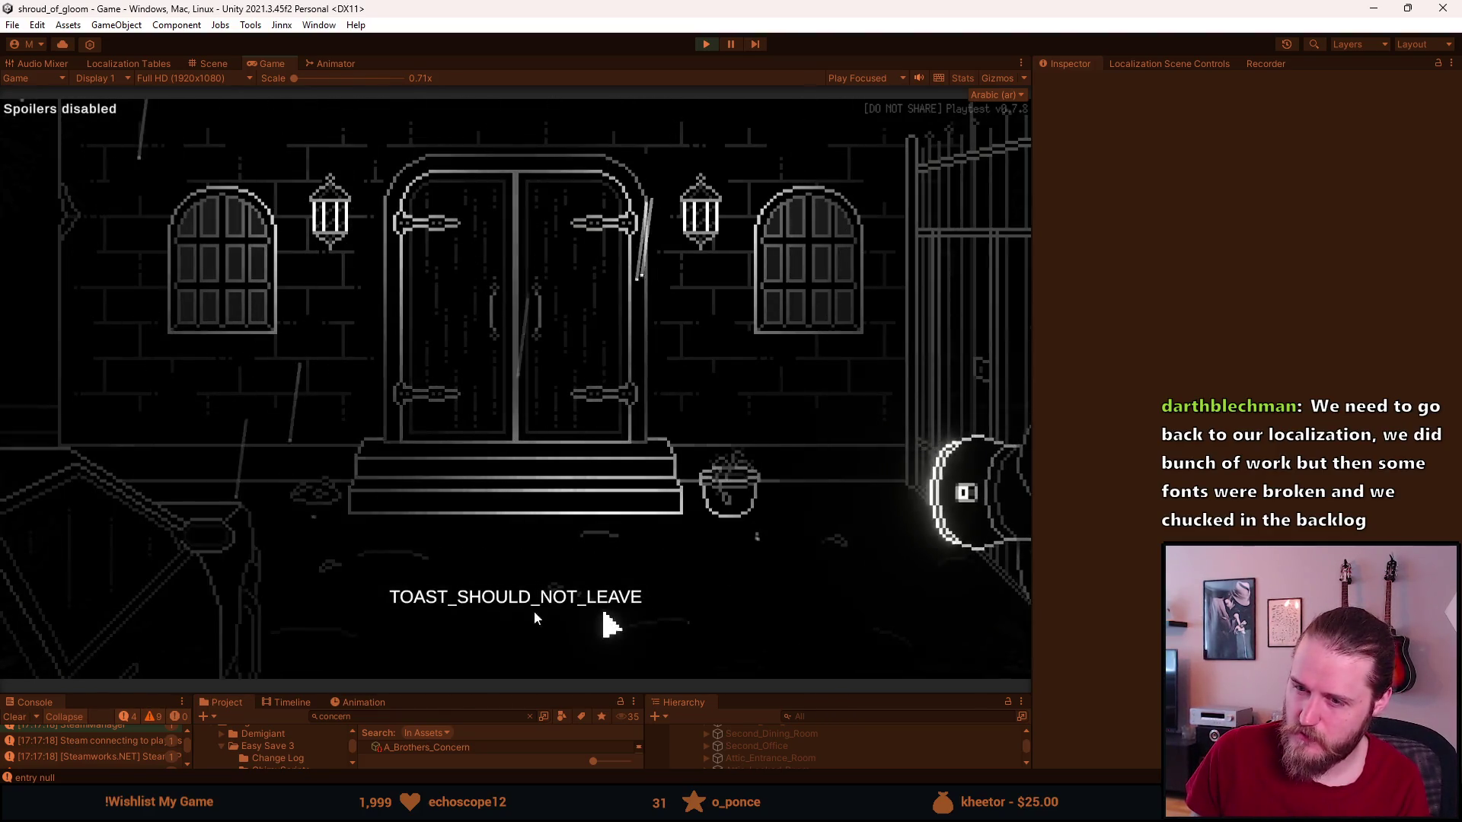
left_click(497, 411)
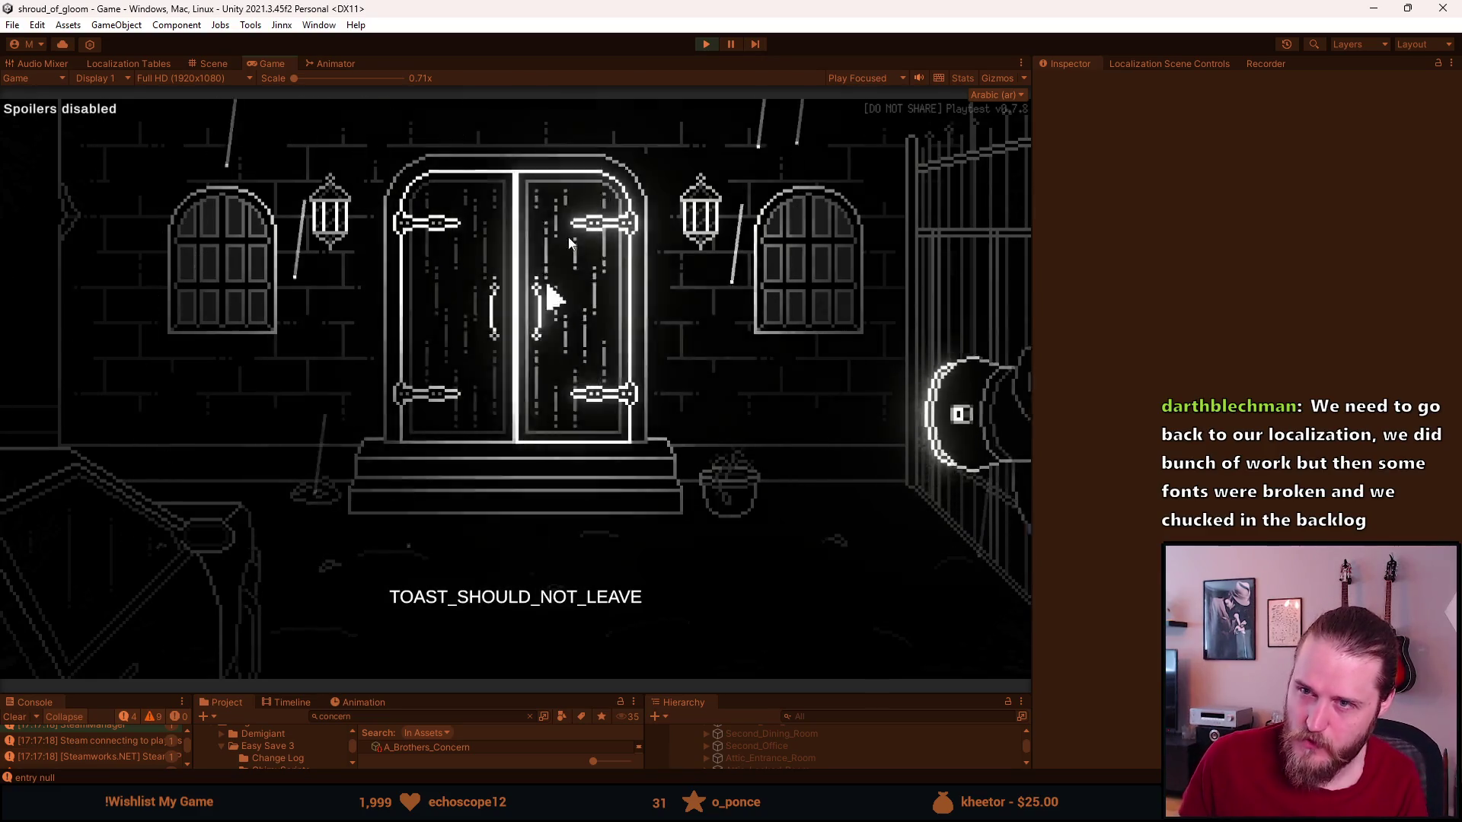
left_click(701, 46)
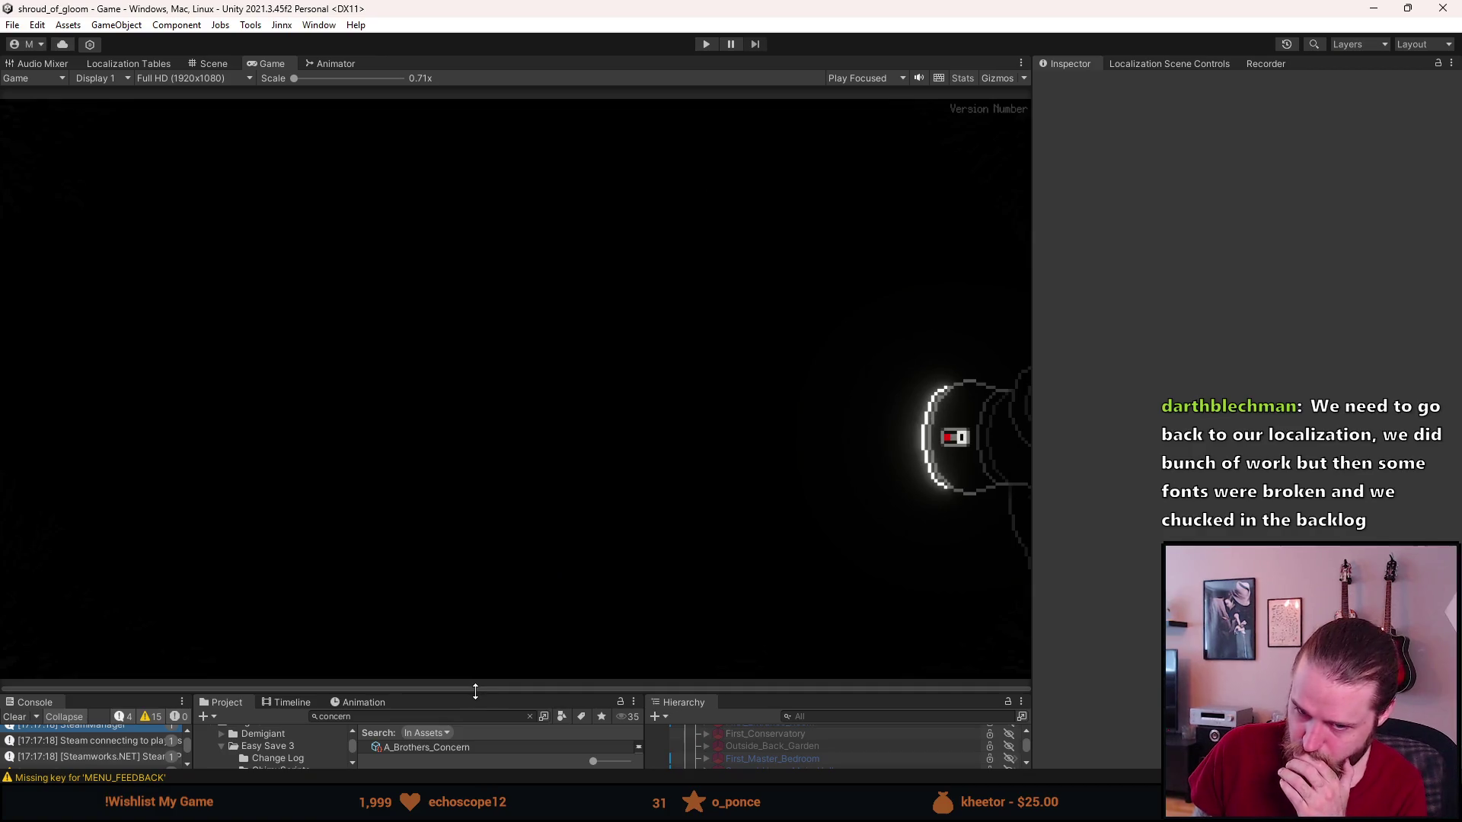
Replay, toggle the F1 dev tools, check Arabic subtitles on the left window and another object, then stop.
left_click(704, 44)
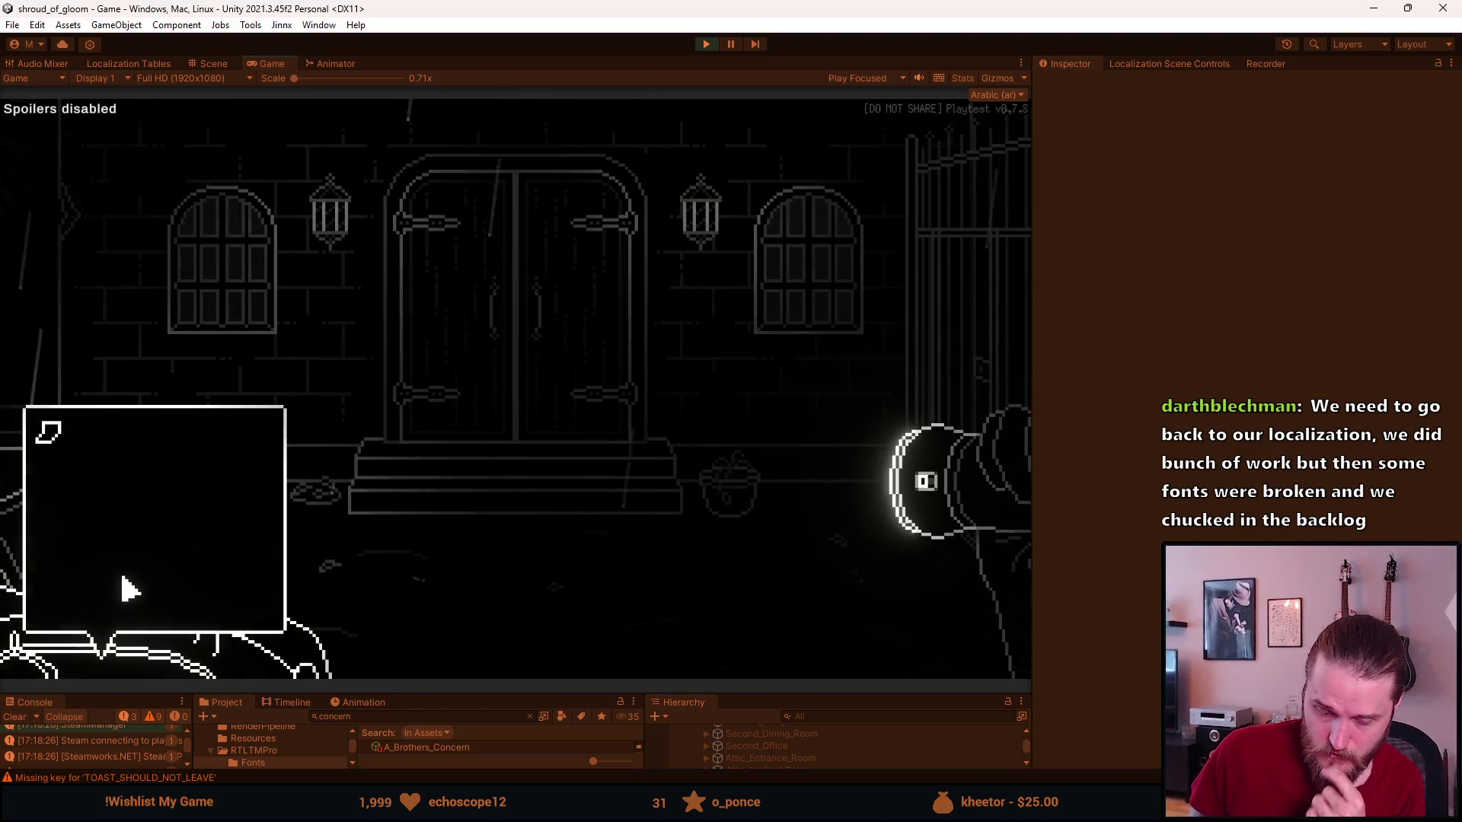
key("F1")
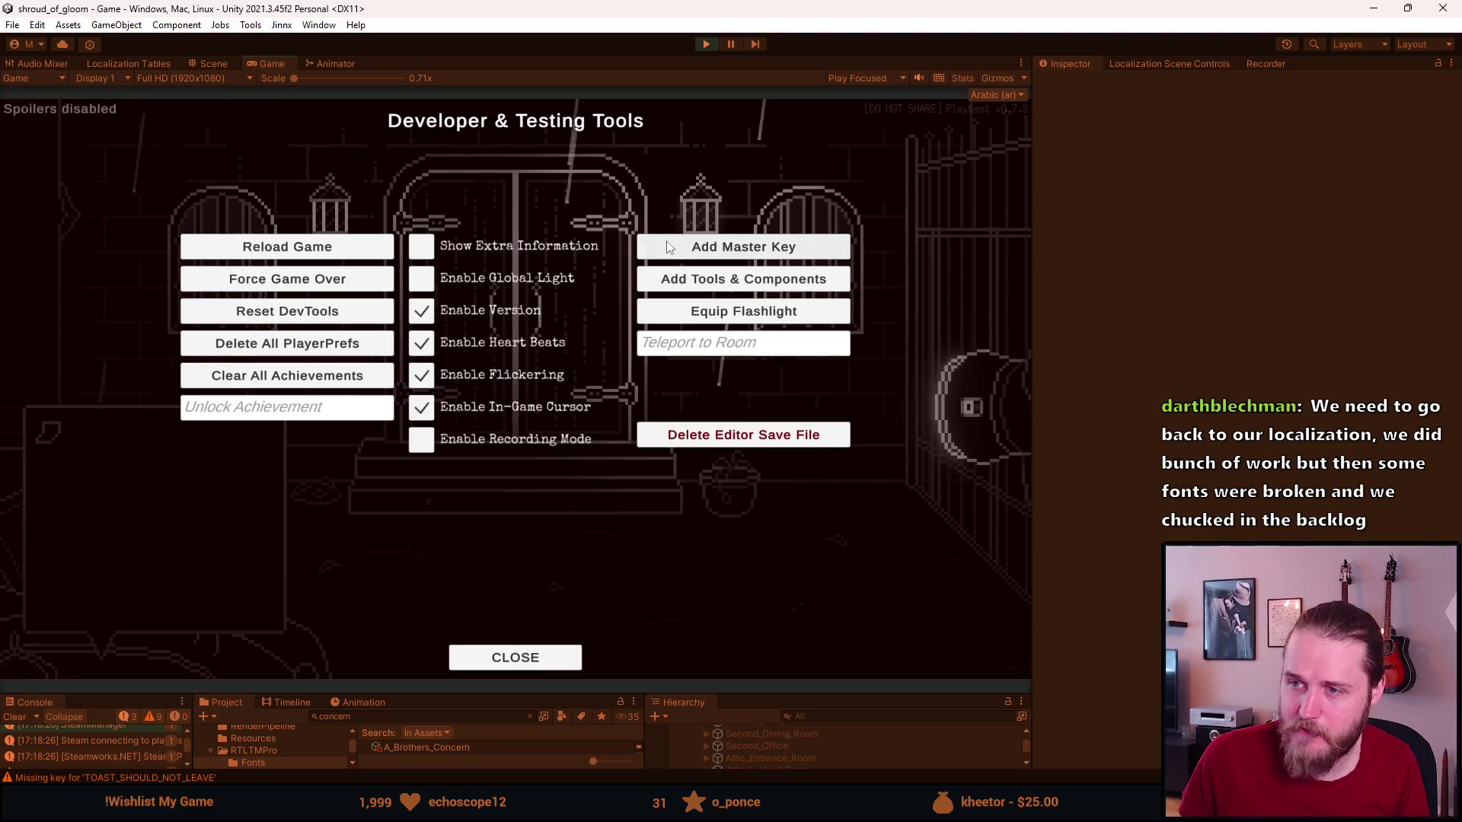
key("F1")
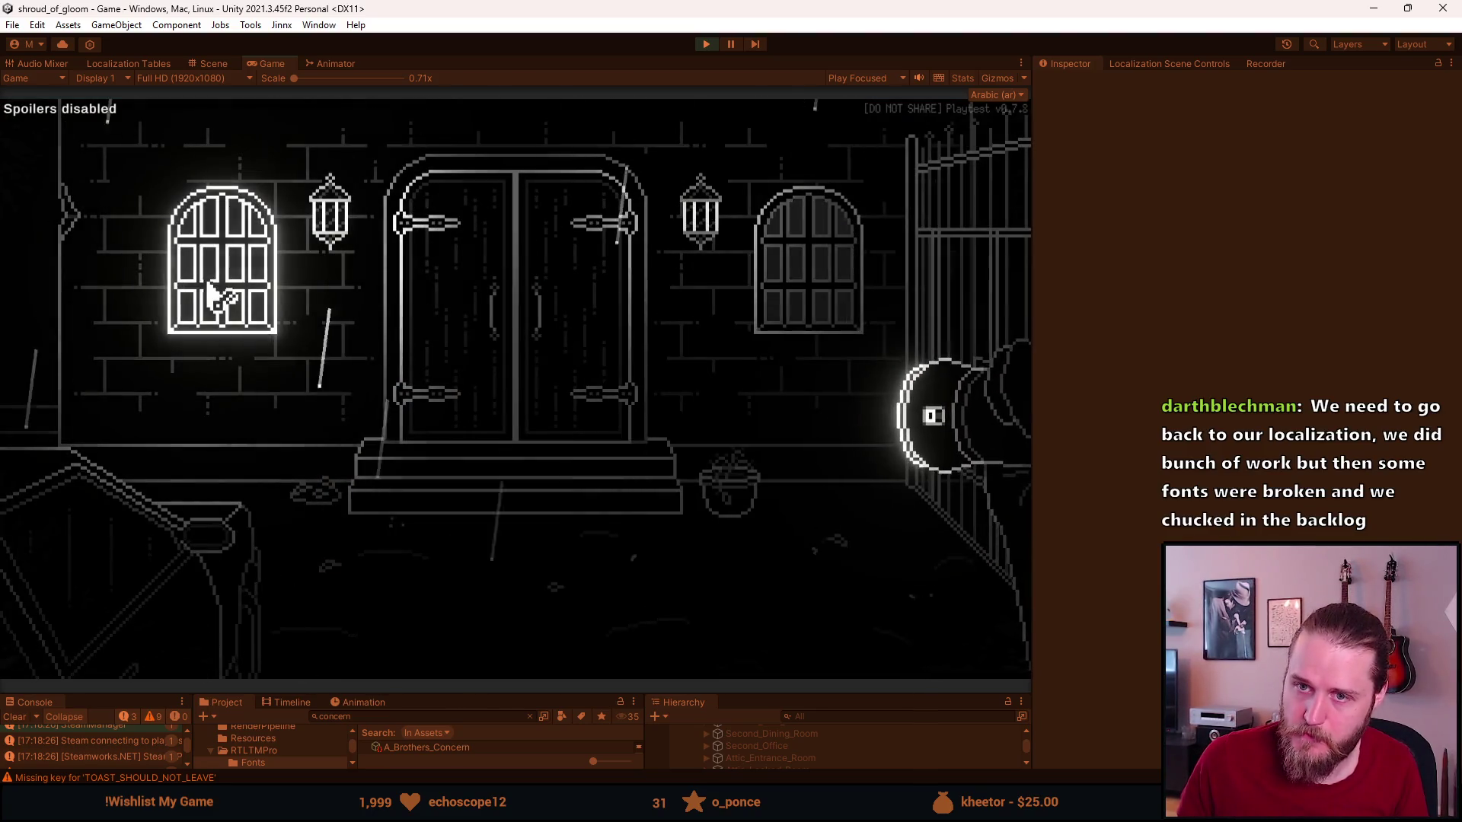
left_click(208, 294)
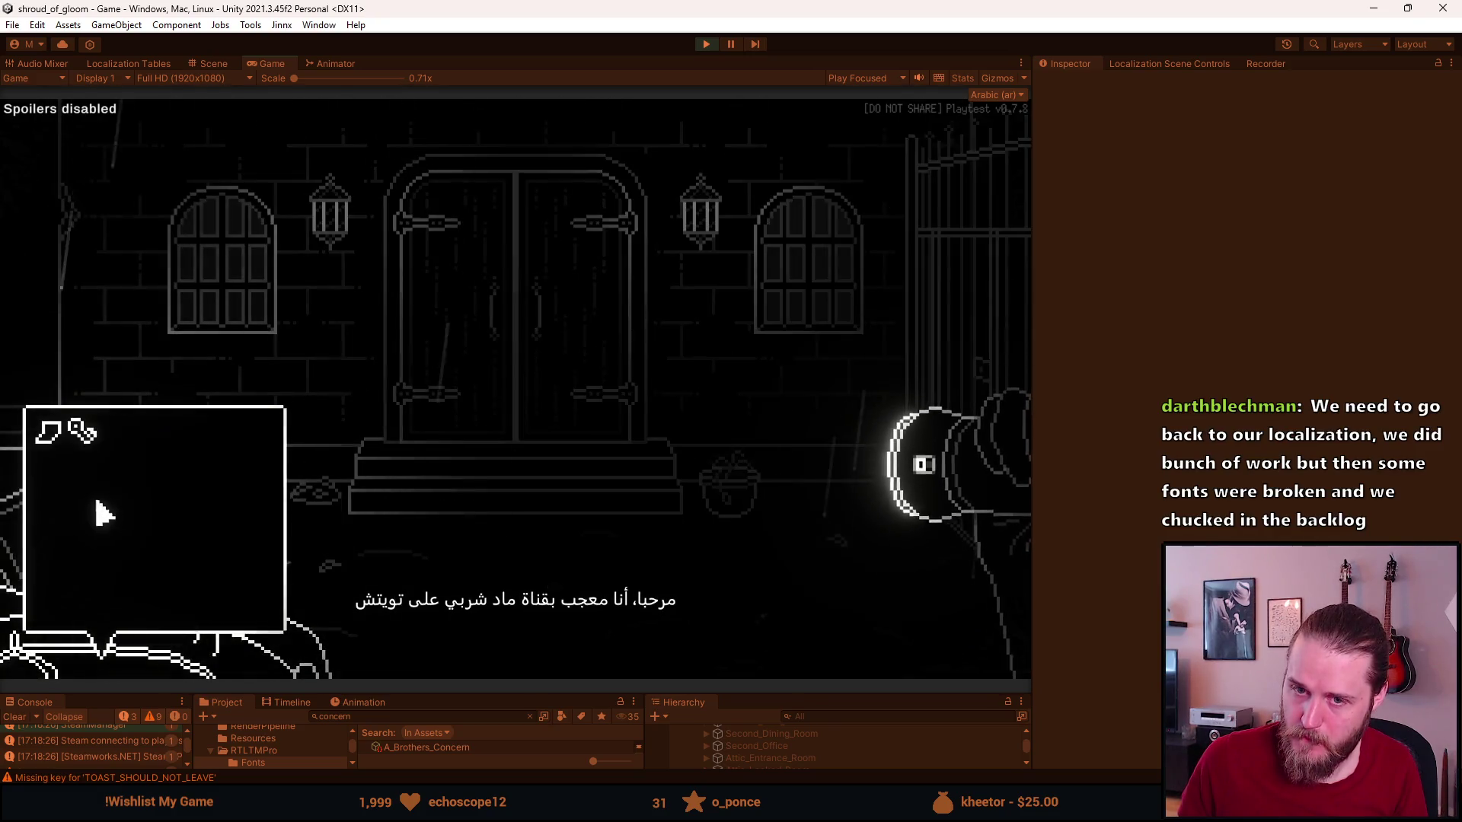
left_click(205, 270)
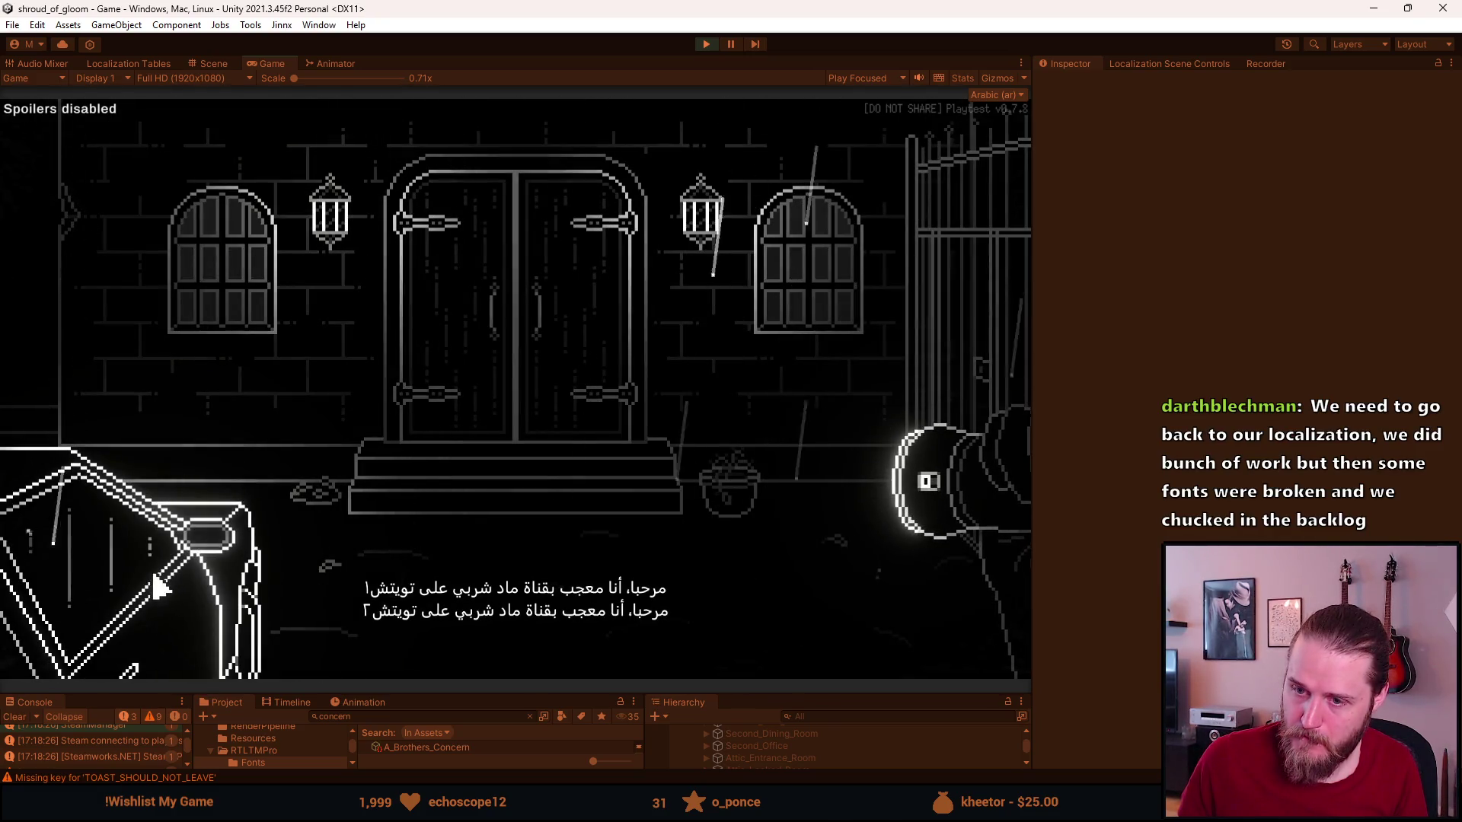
left_click(580, 234)
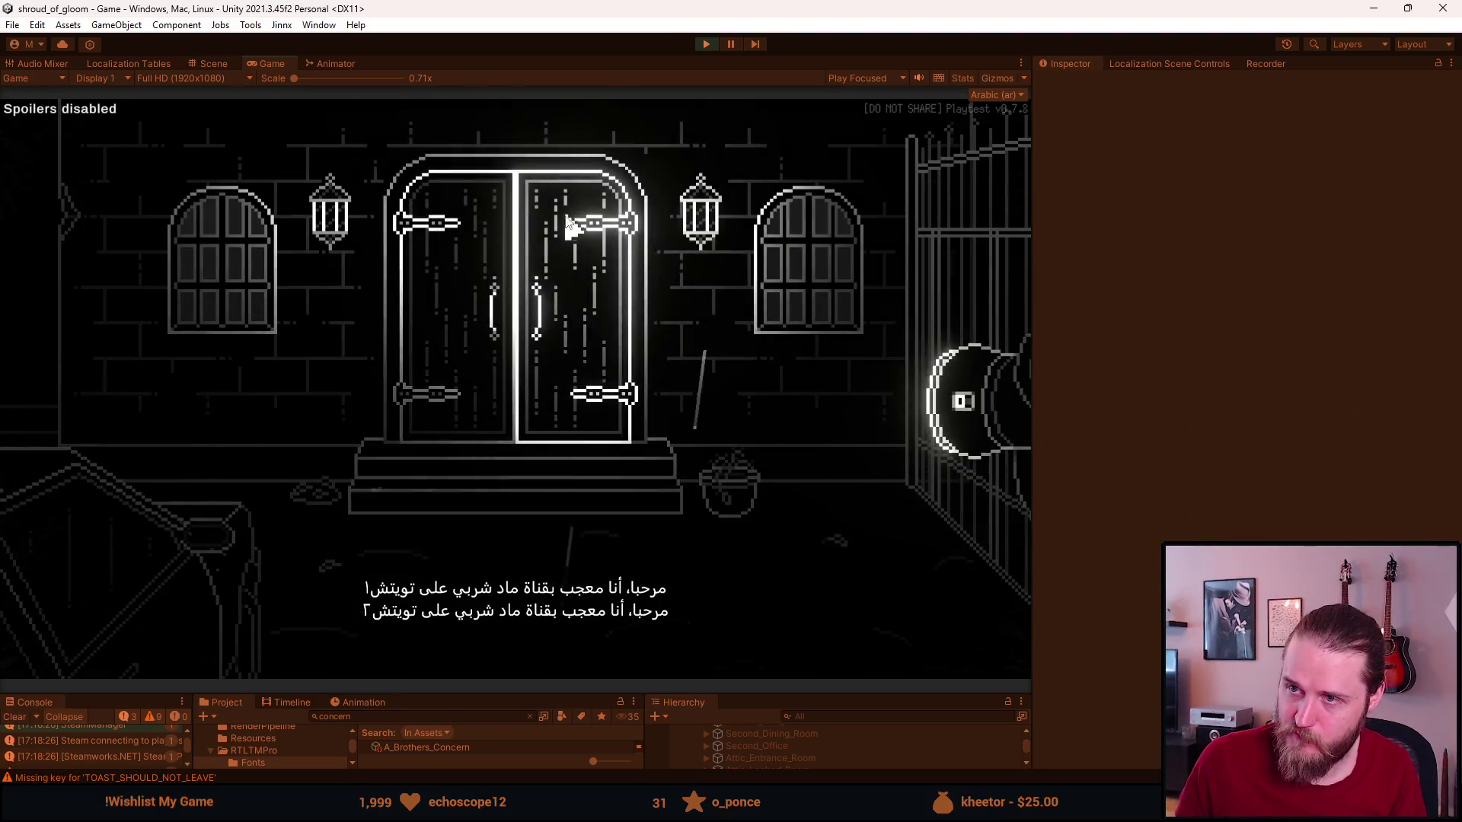
left_click(707, 46)
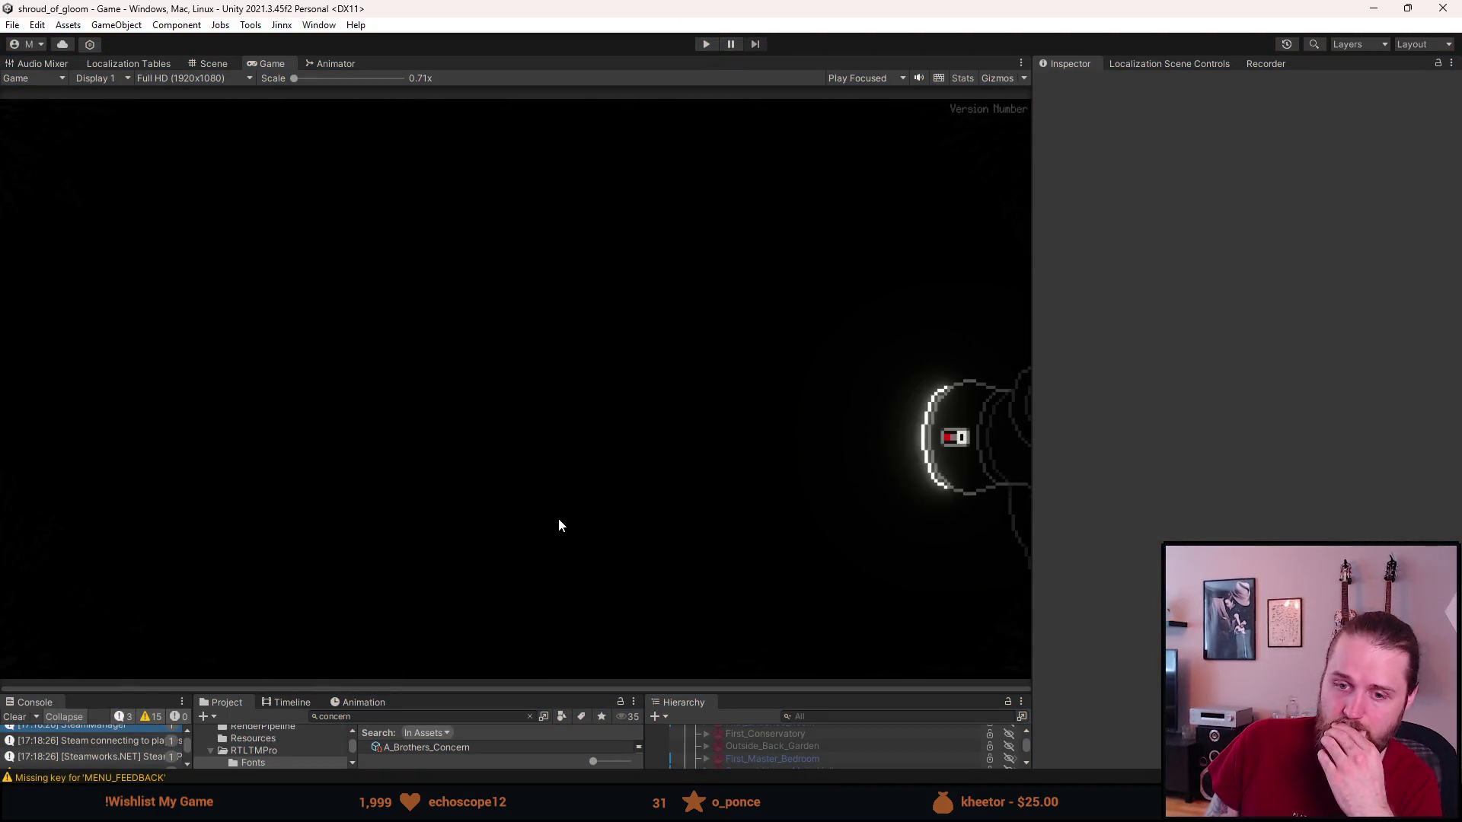
Clear the console, shrink the Game view, and open the A_Brothers_Concern prefab.
left_click(15, 717)
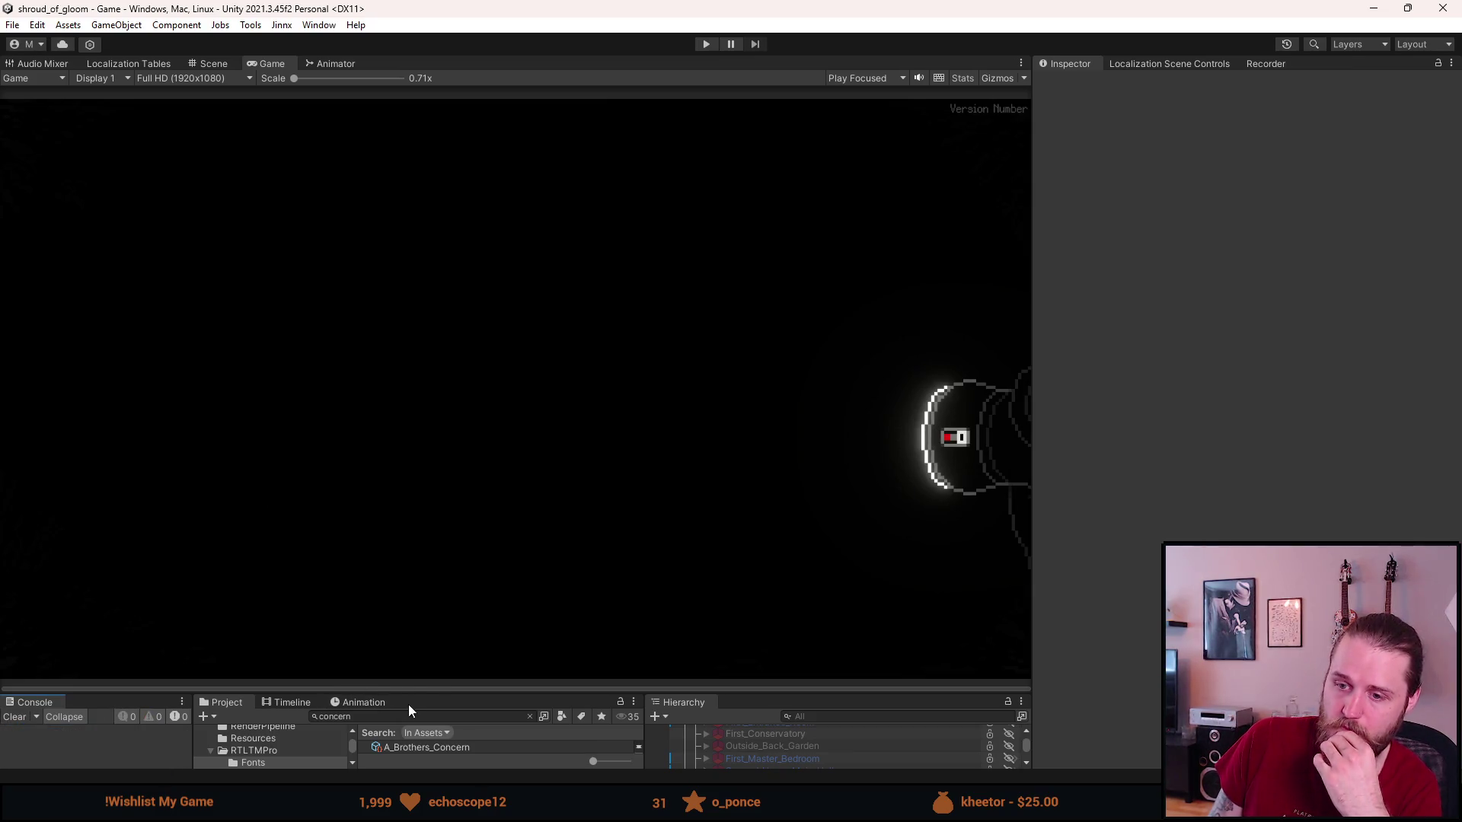
left_click_drag(425, 690, 421, 487)
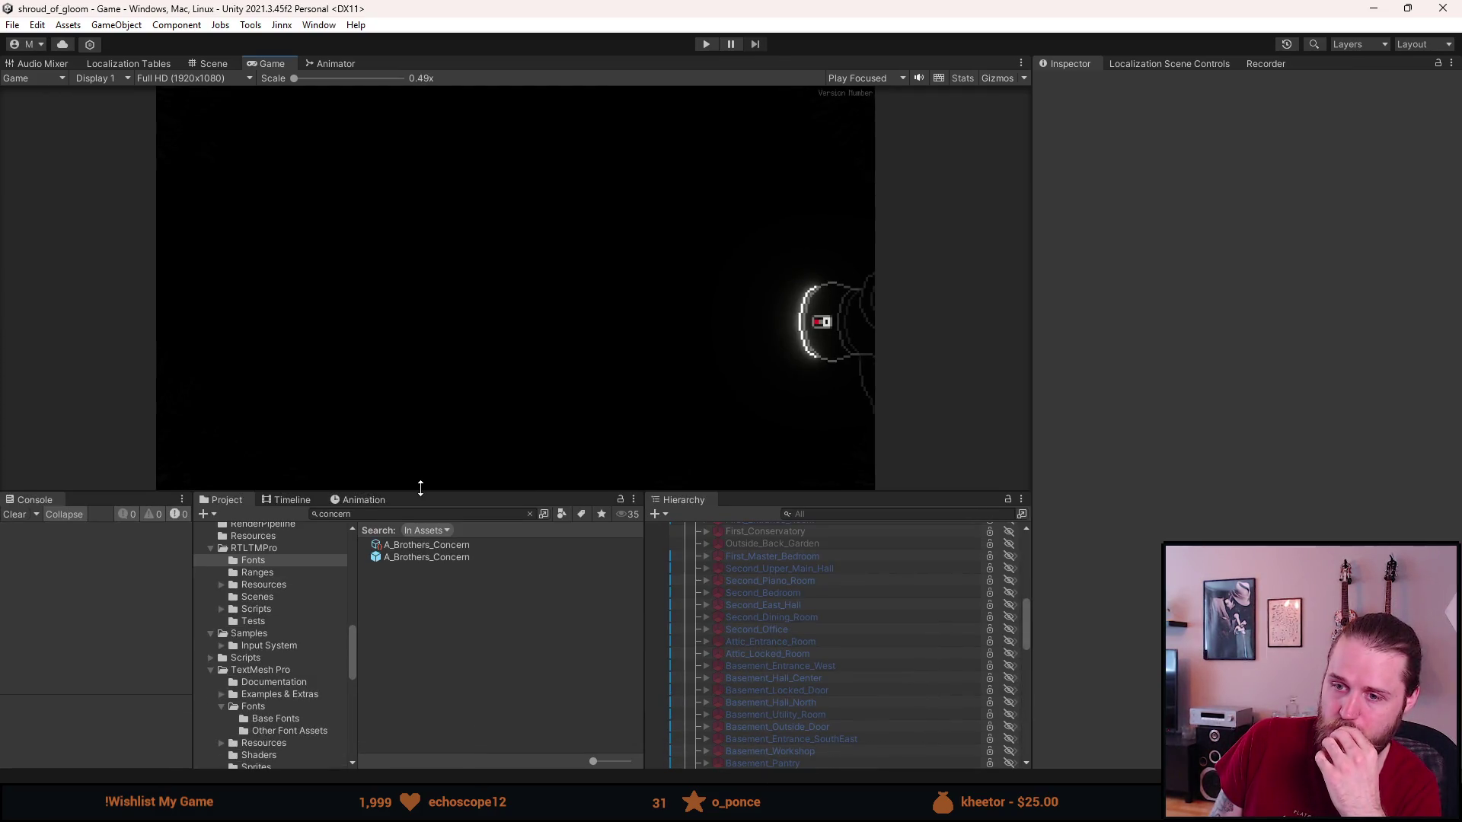
double_click(423, 556)
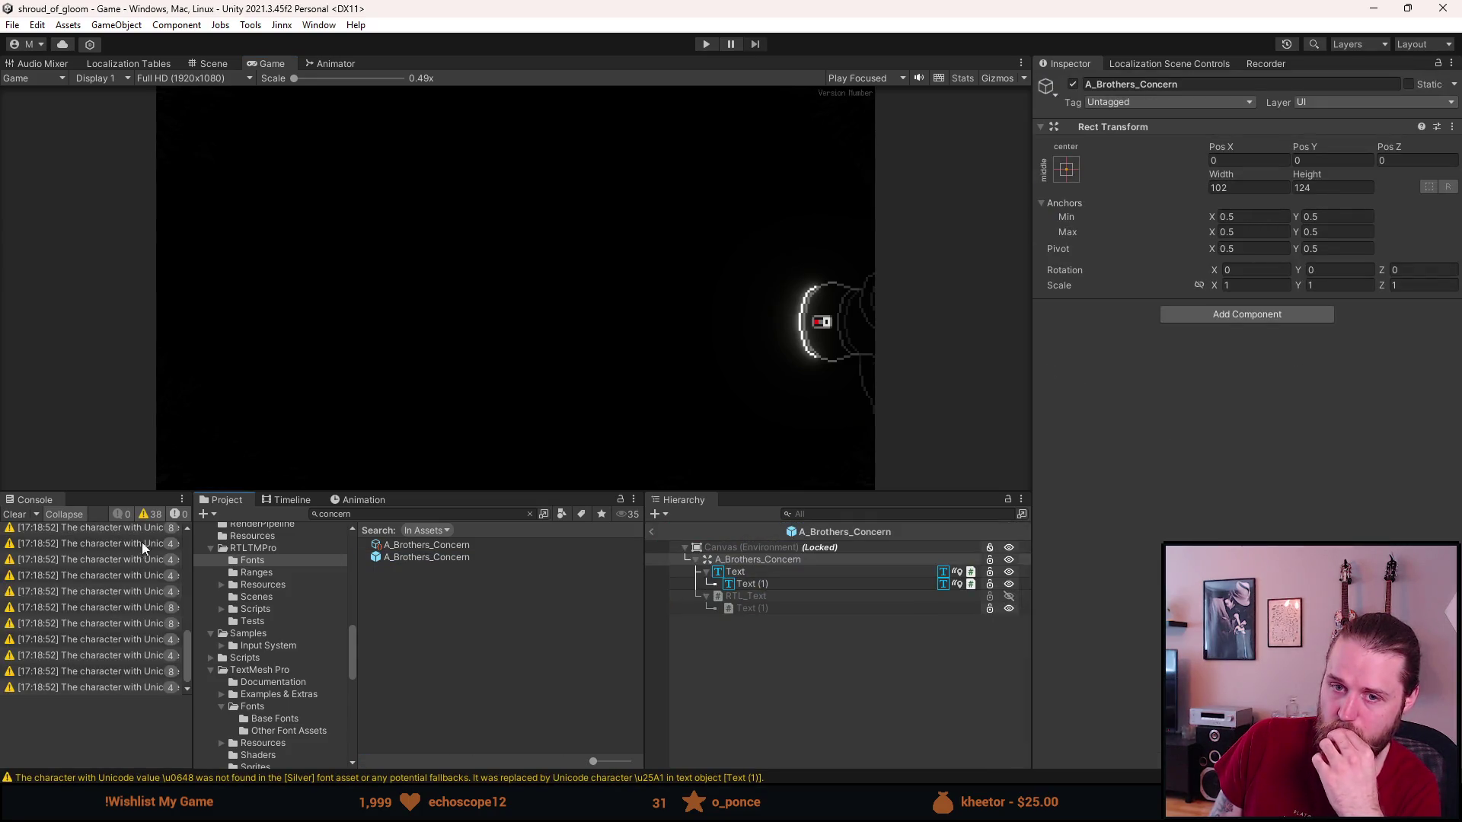
left_click(14, 516)
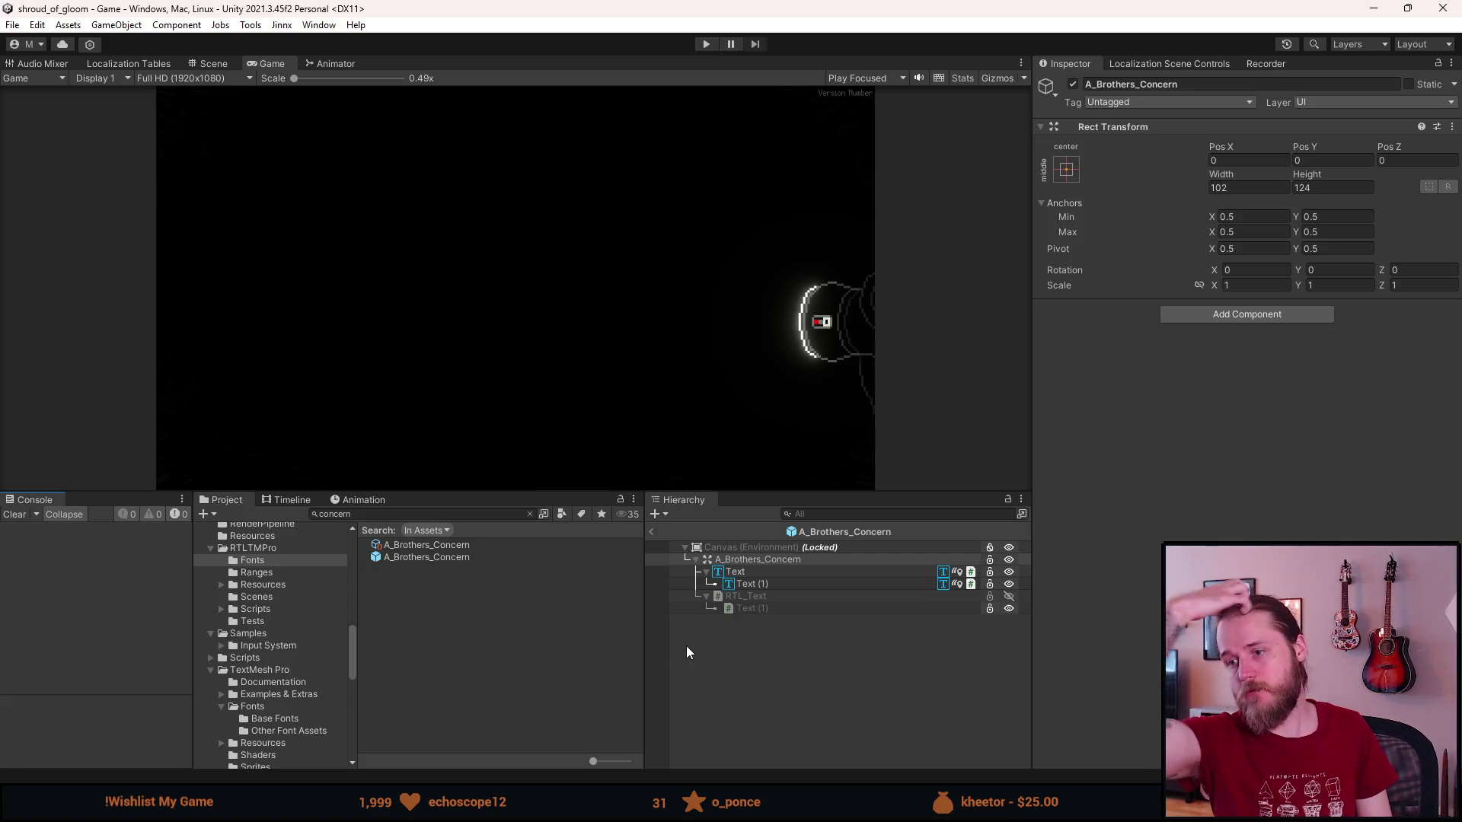
Inspect the prefab's Text and RTL_Text objects, then exit Prefab Mode.
left_click(737, 571)
left_click(754, 595)
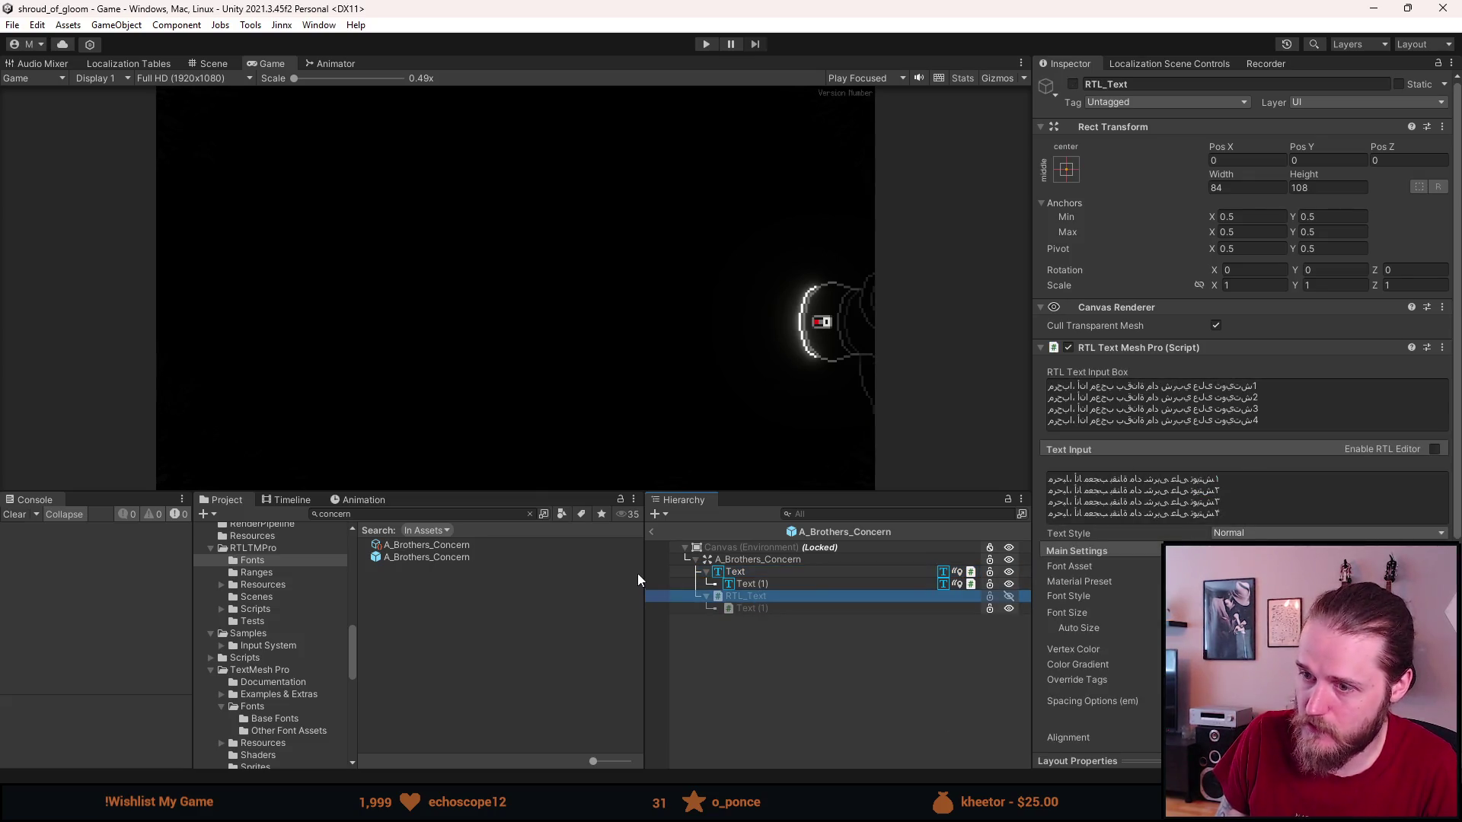
left_click(652, 532)
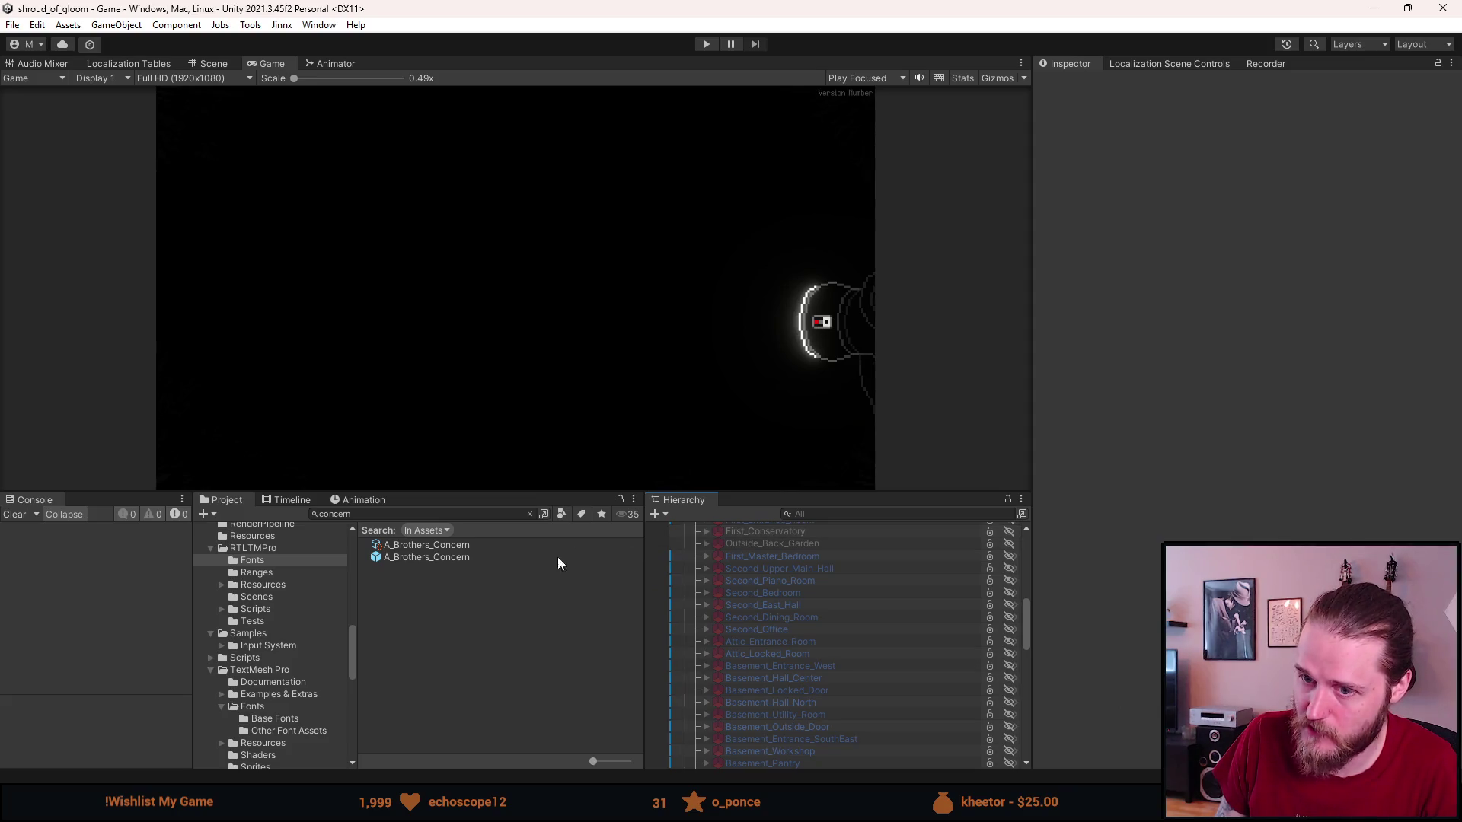
left_click(530, 515)
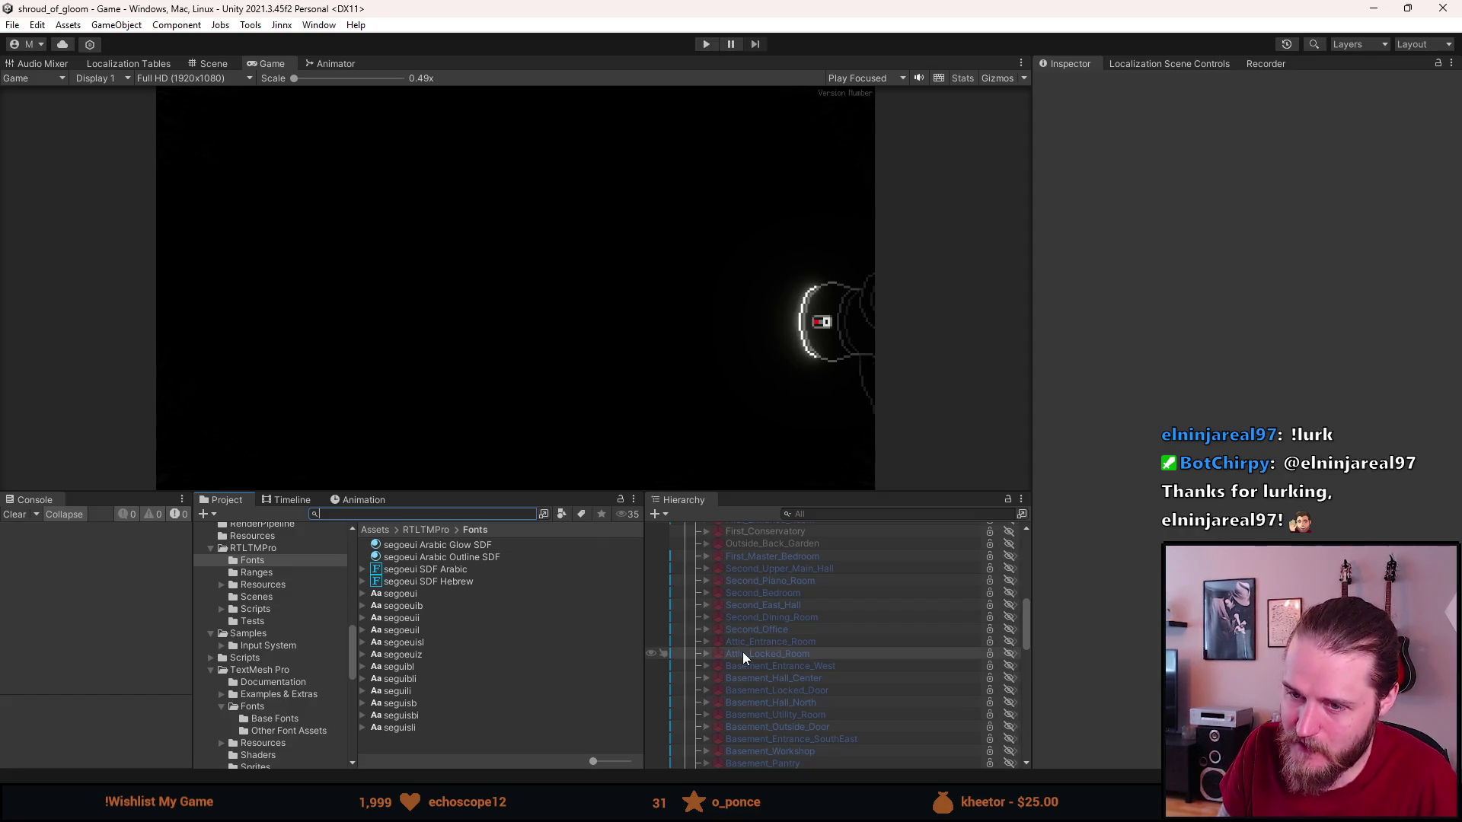
scroll(743, 655, "up", 5)
scroll(743, 651, "down", 3)
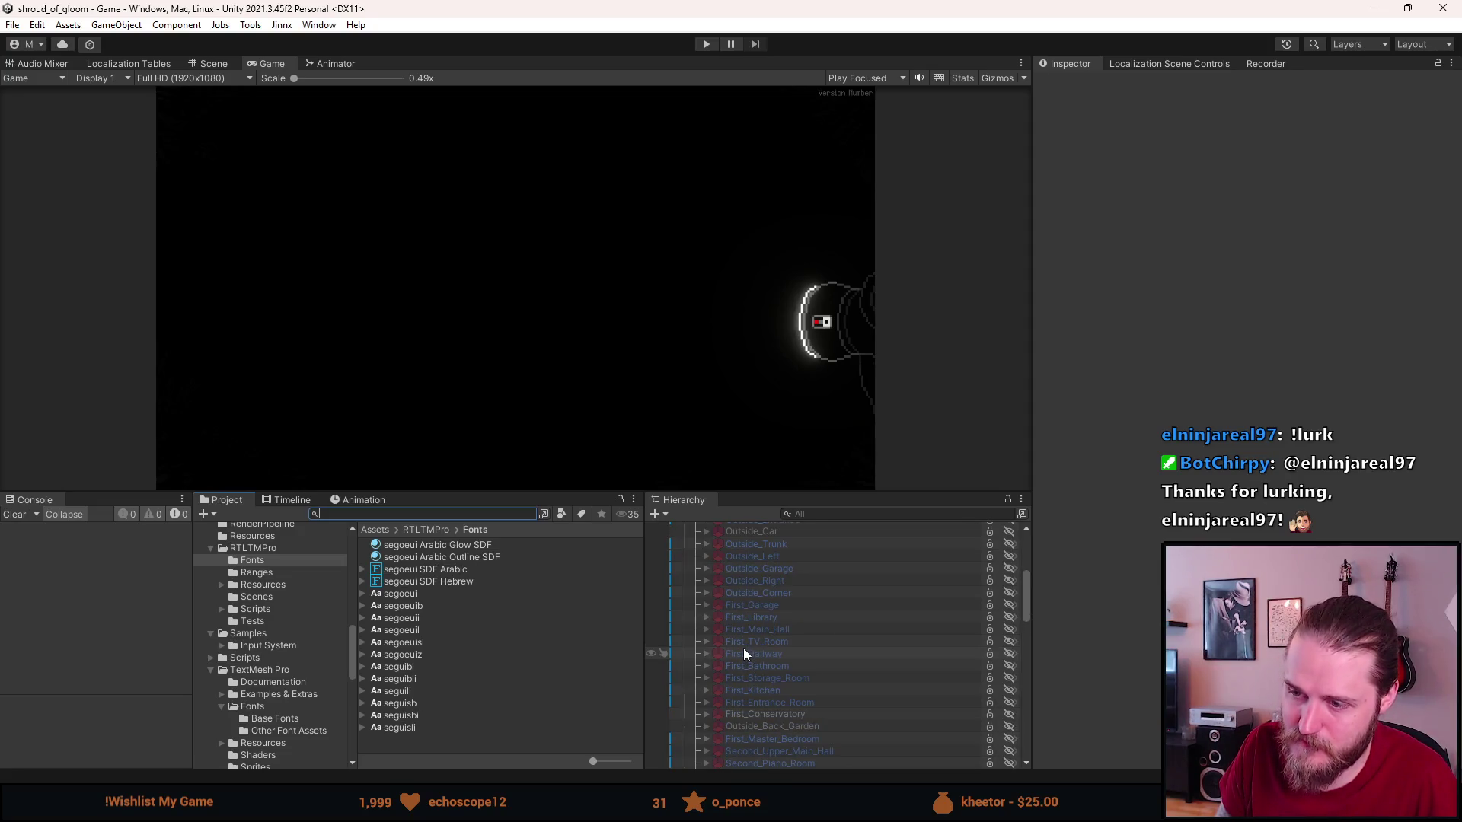
scroll(745, 648, "down", 8)
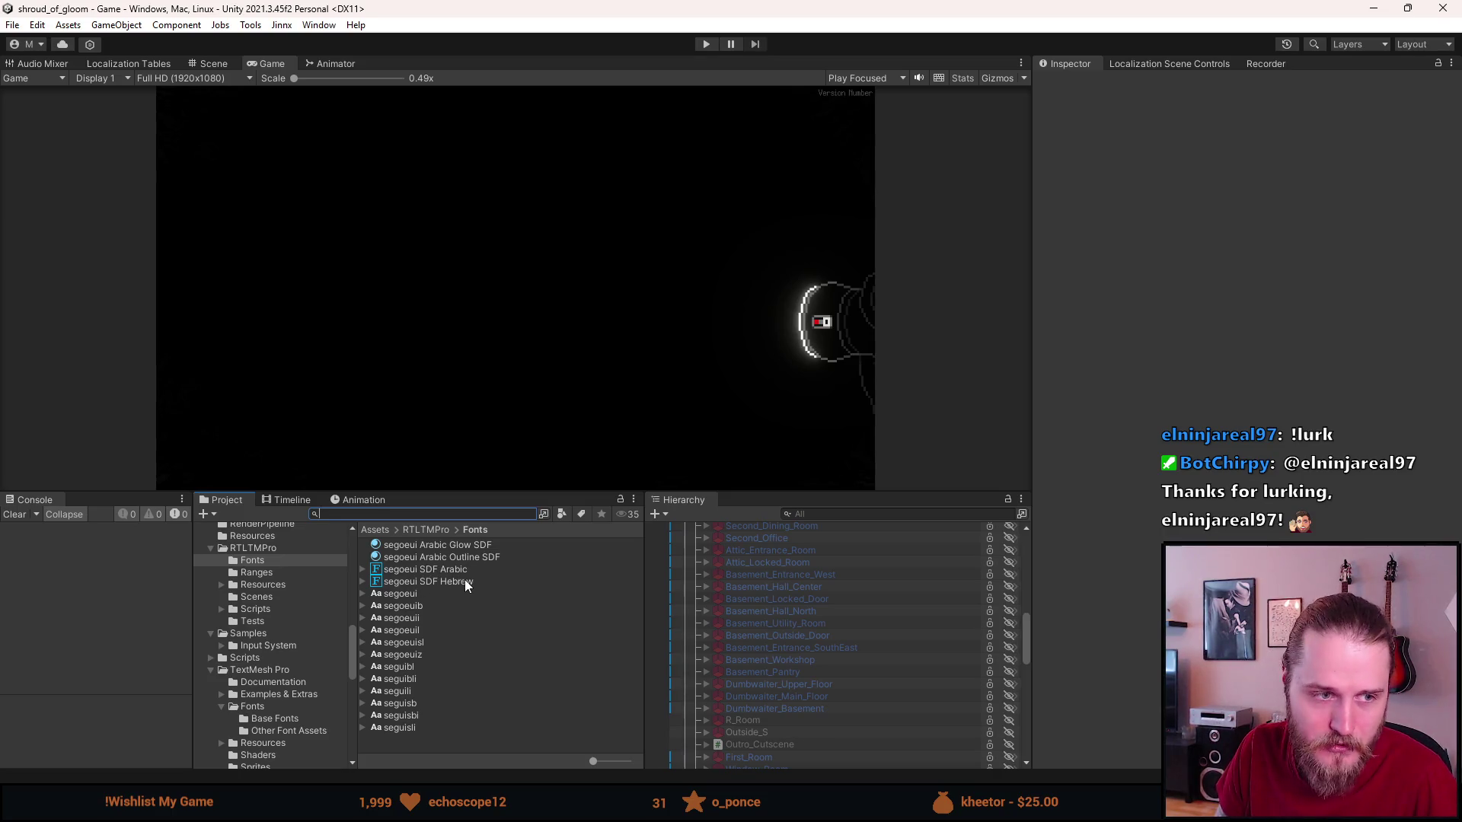
scroll(773, 710, "up", 5)
scroll(769, 710, "up", 1)
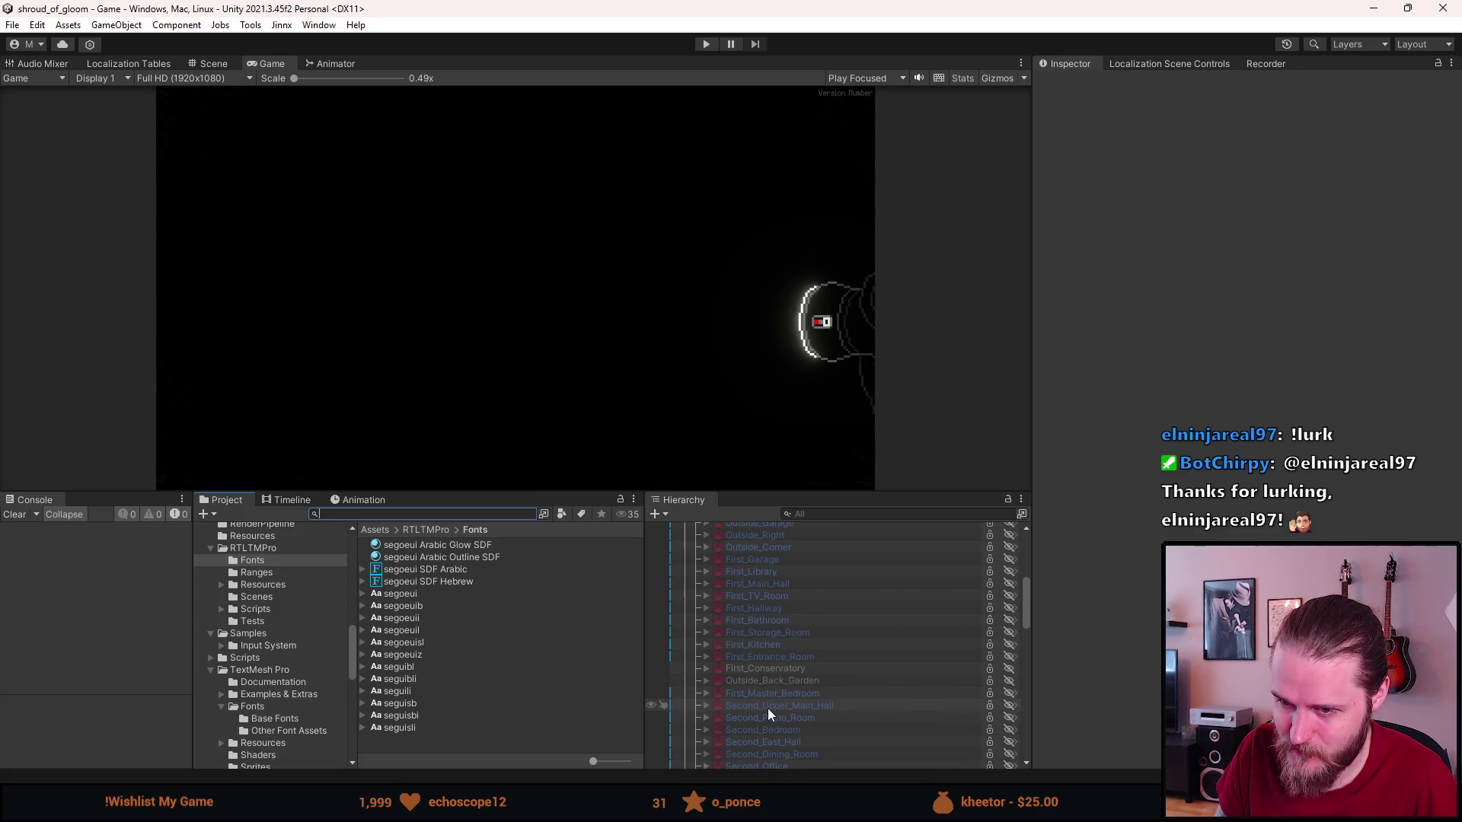
scroll(762, 699, "up", 4)
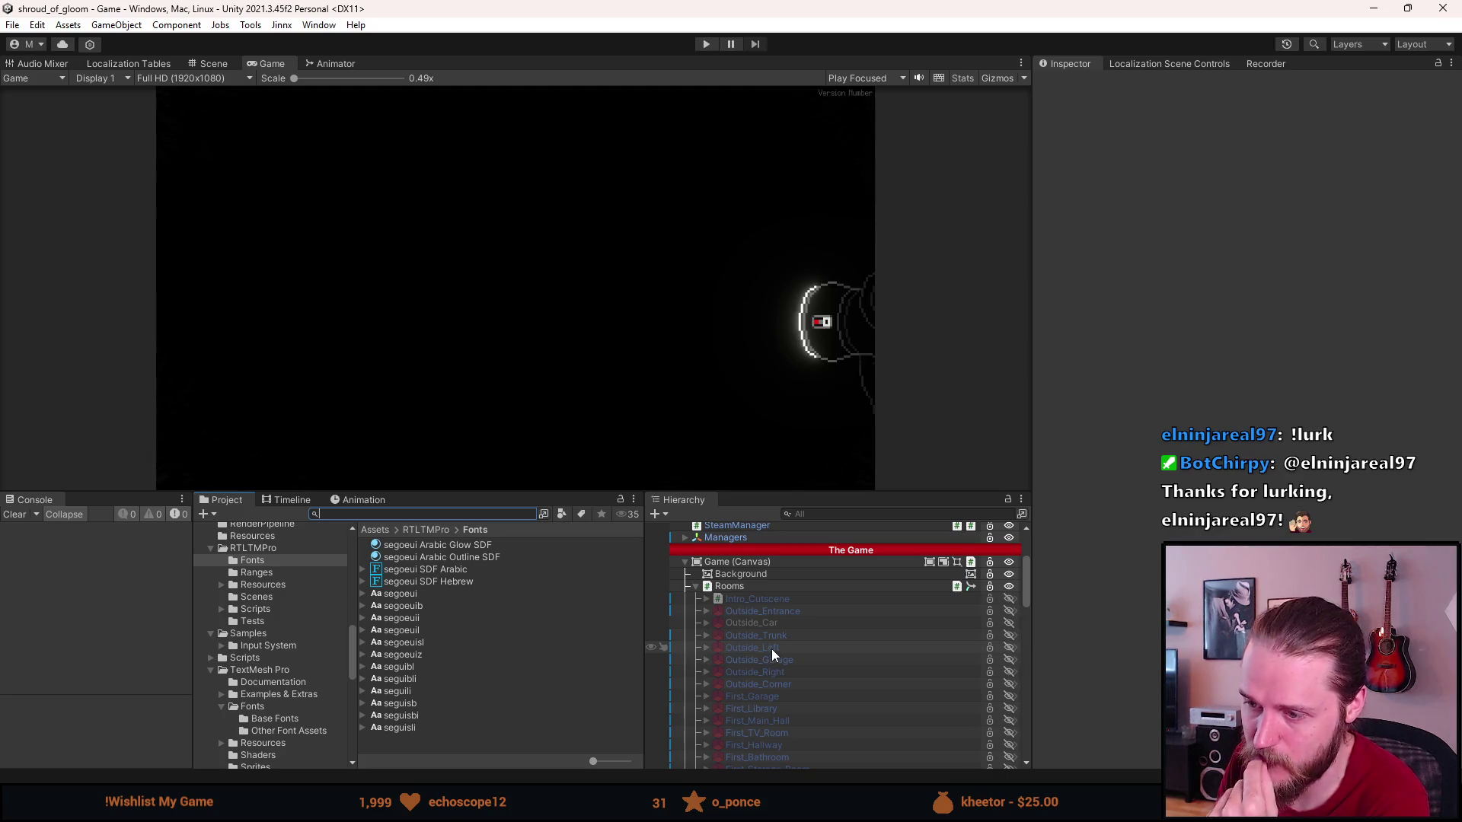
Scroll to UI (Canvas) and expand Tutorial & Toasts to list its tutorial children.
scroll(770, 649, "down", 10)
scroll(770, 648, "down", 3)
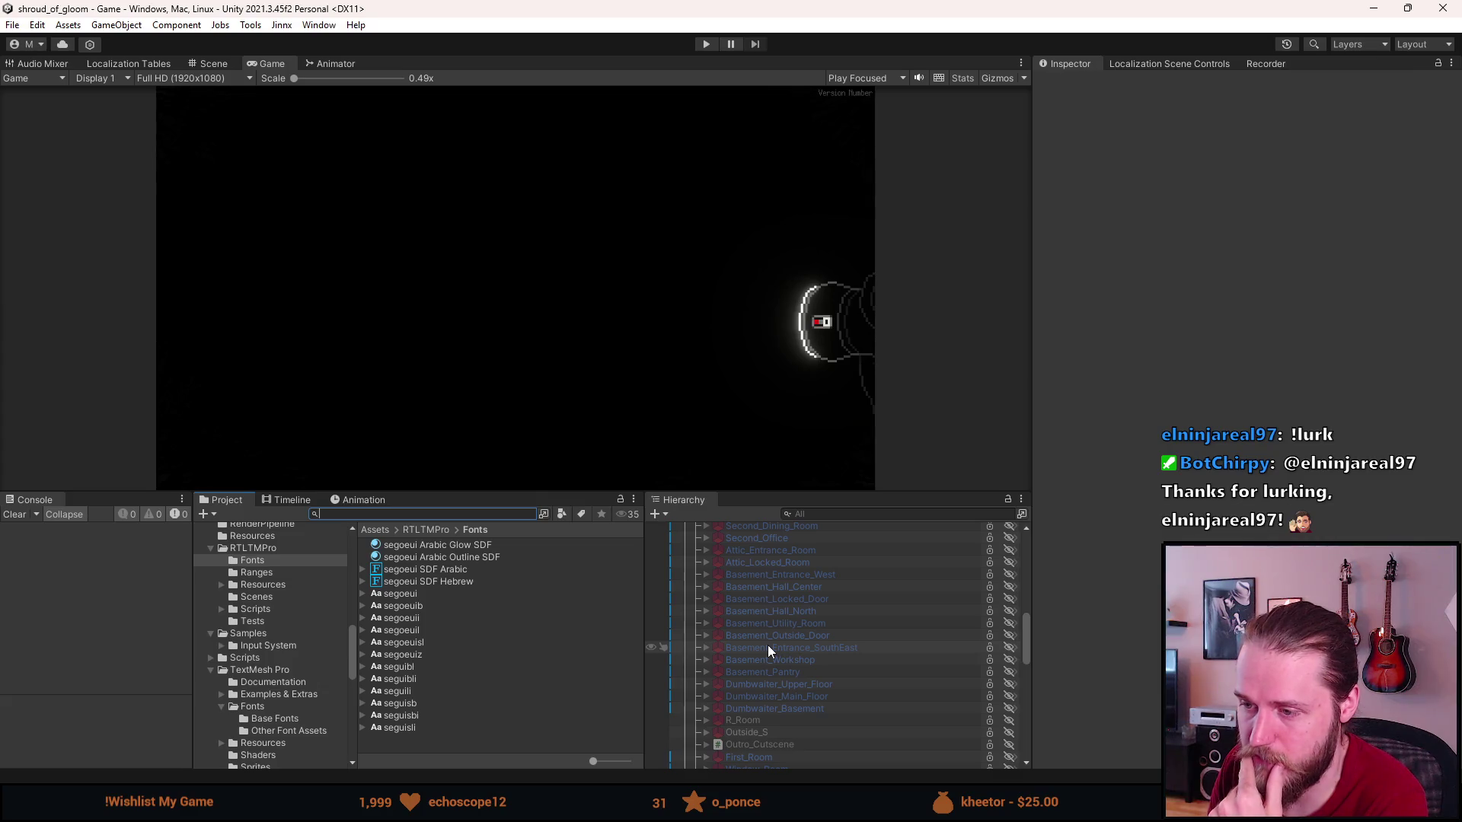
scroll(750, 652, "up", 6)
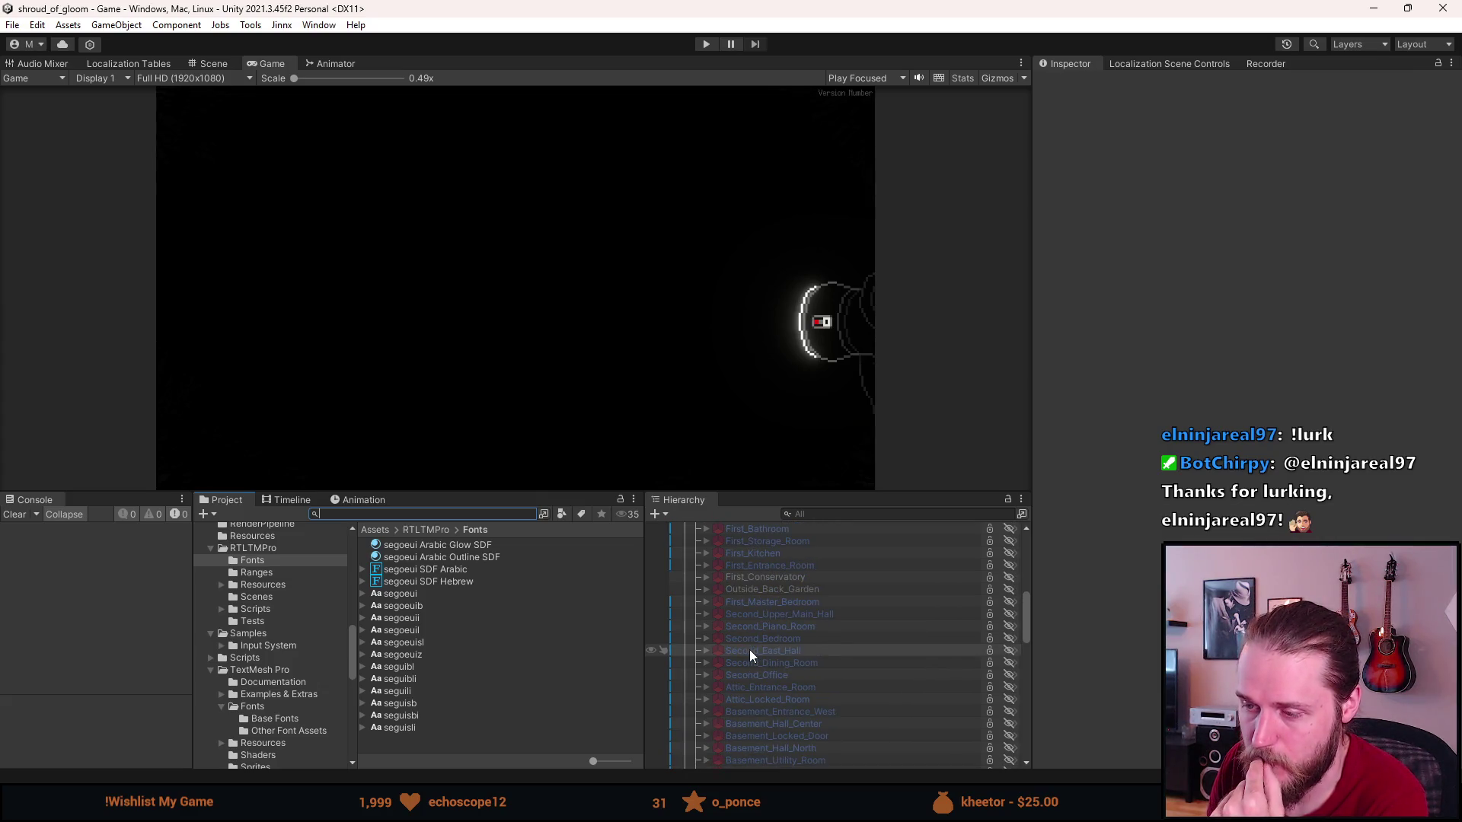
scroll(749, 650, "up", 4)
scroll(748, 649, "up", 4)
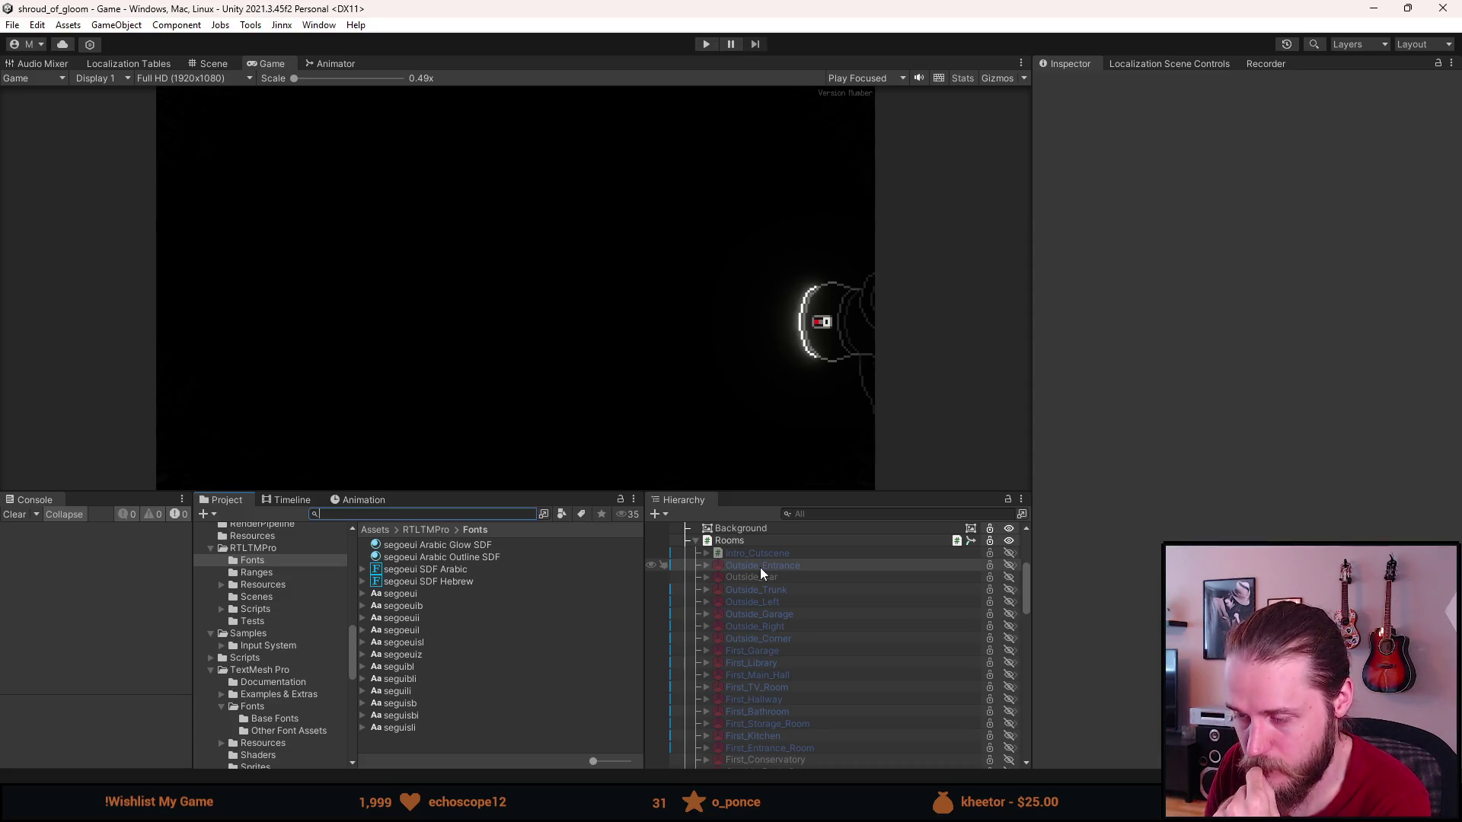
scroll(761, 601, "down", 10)
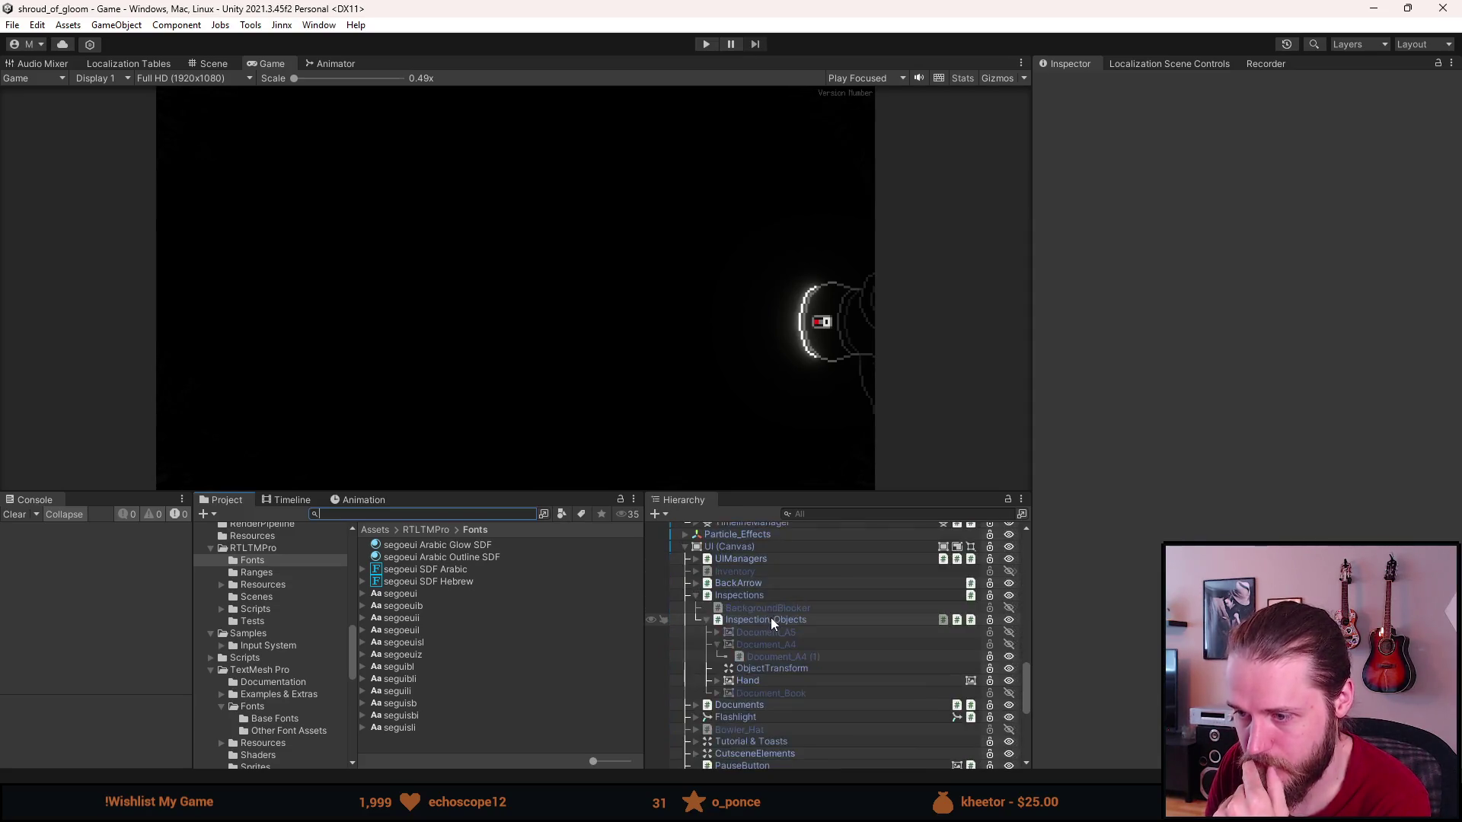
scroll(770, 618, "down", 3)
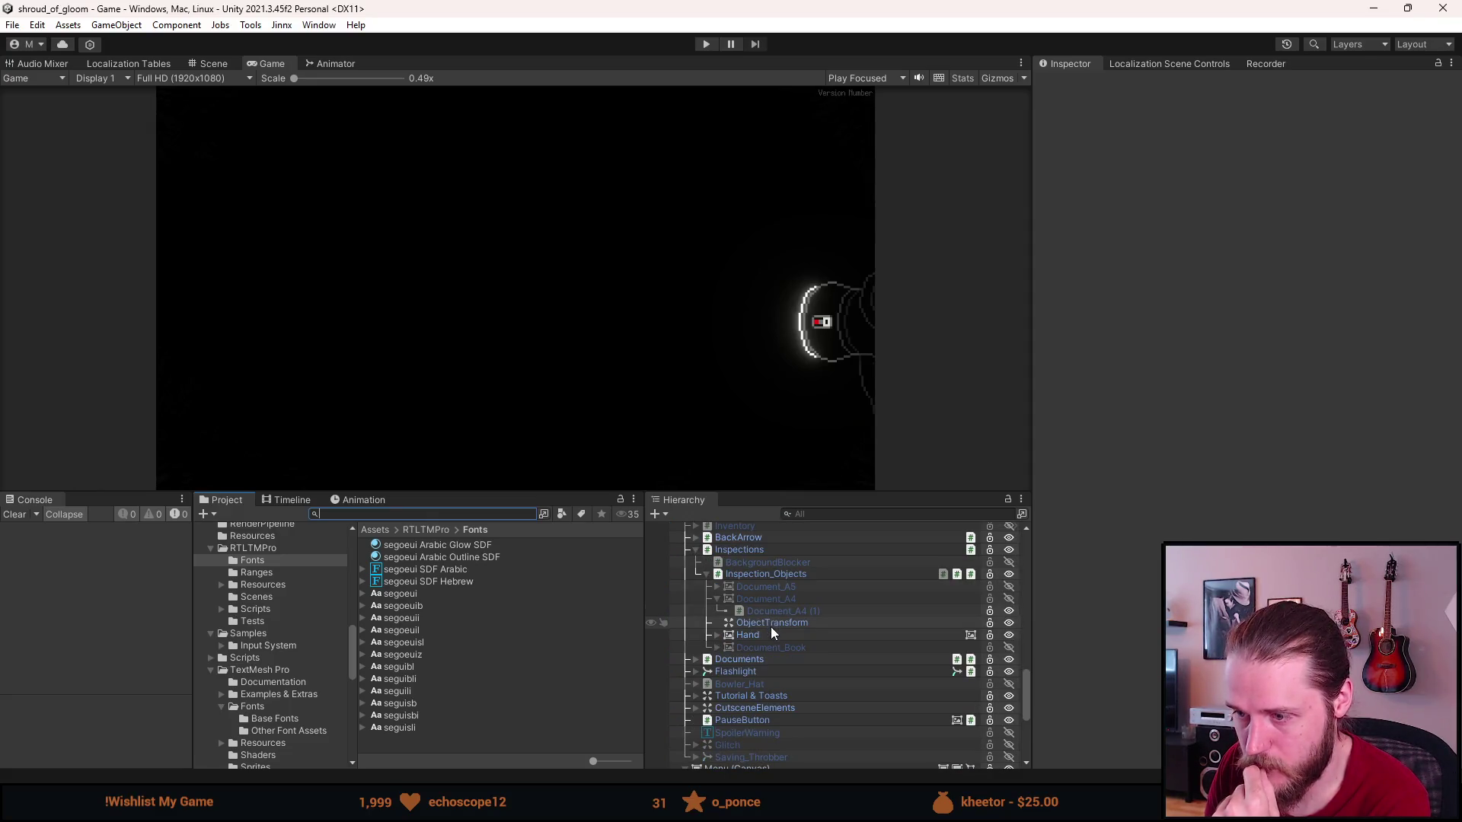
left_click(696, 697)
scroll(699, 705, "down", 2)
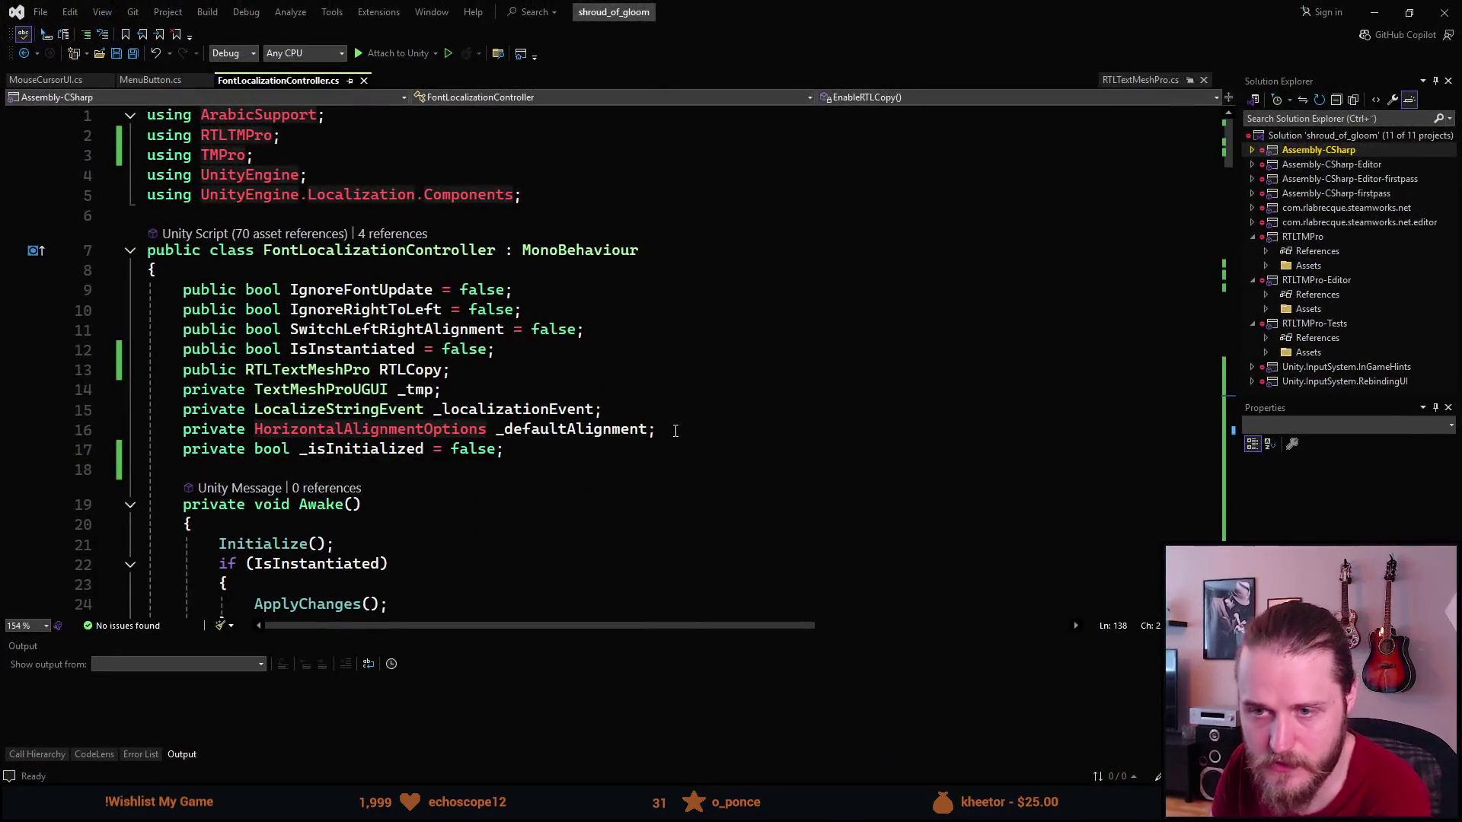
Scroll through FontLocalizationController.cs, highlighting the Initialize call in Awake and RefreshString on line 39.
scroll(675, 431, "down", 3)
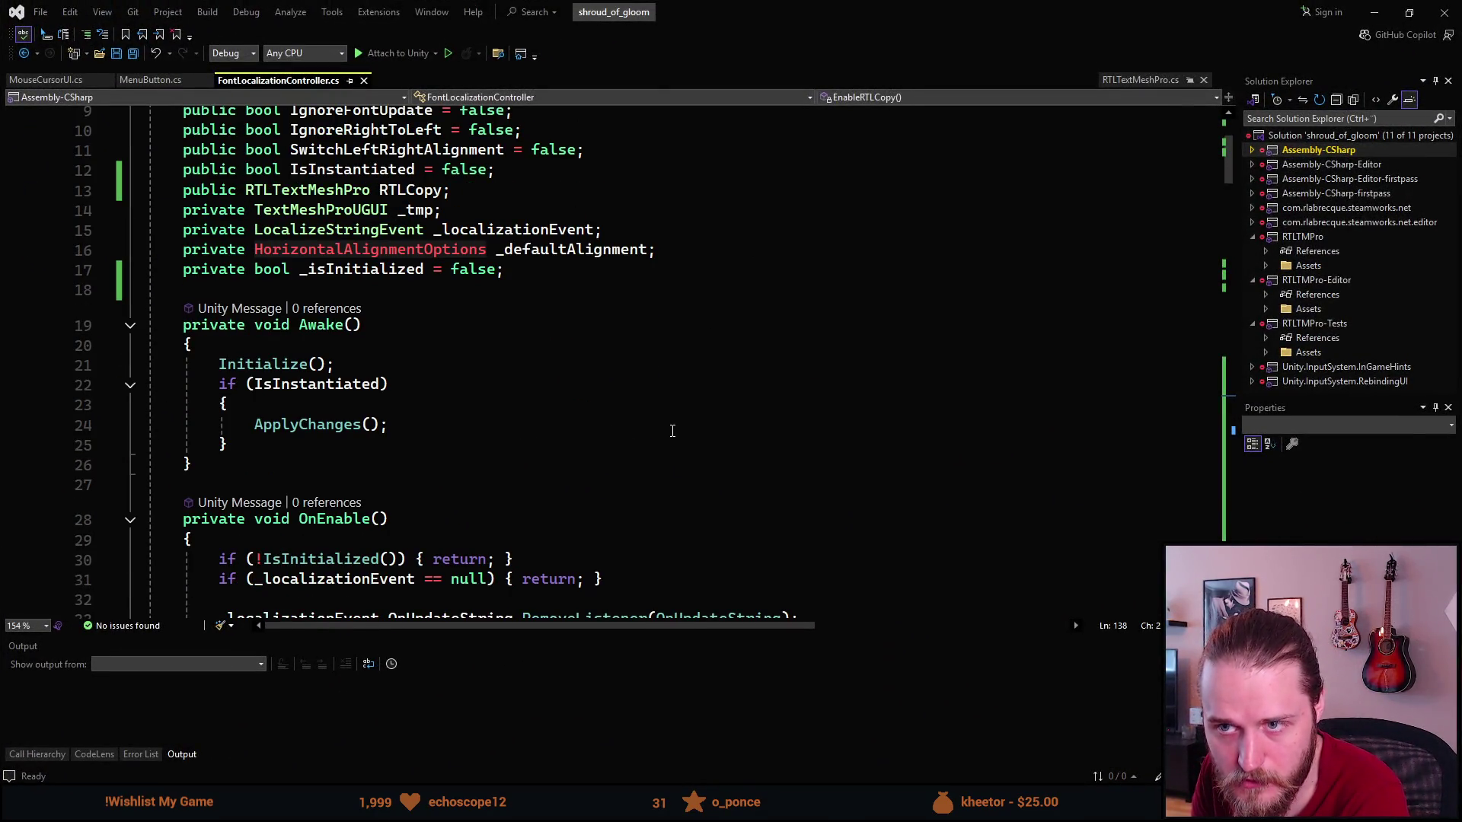
scroll(672, 431, "down", 10)
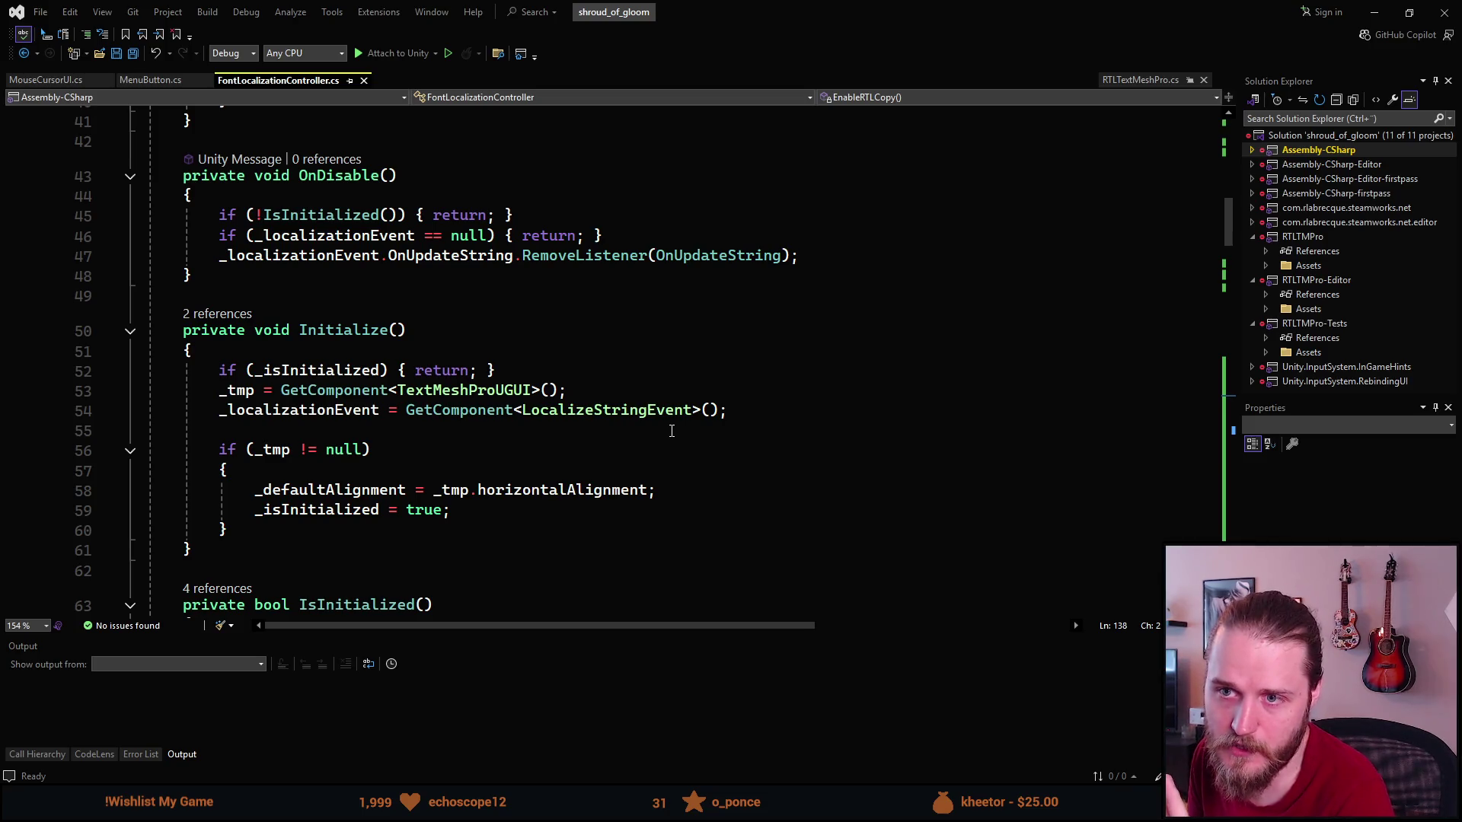
scroll(672, 431, "down", 6)
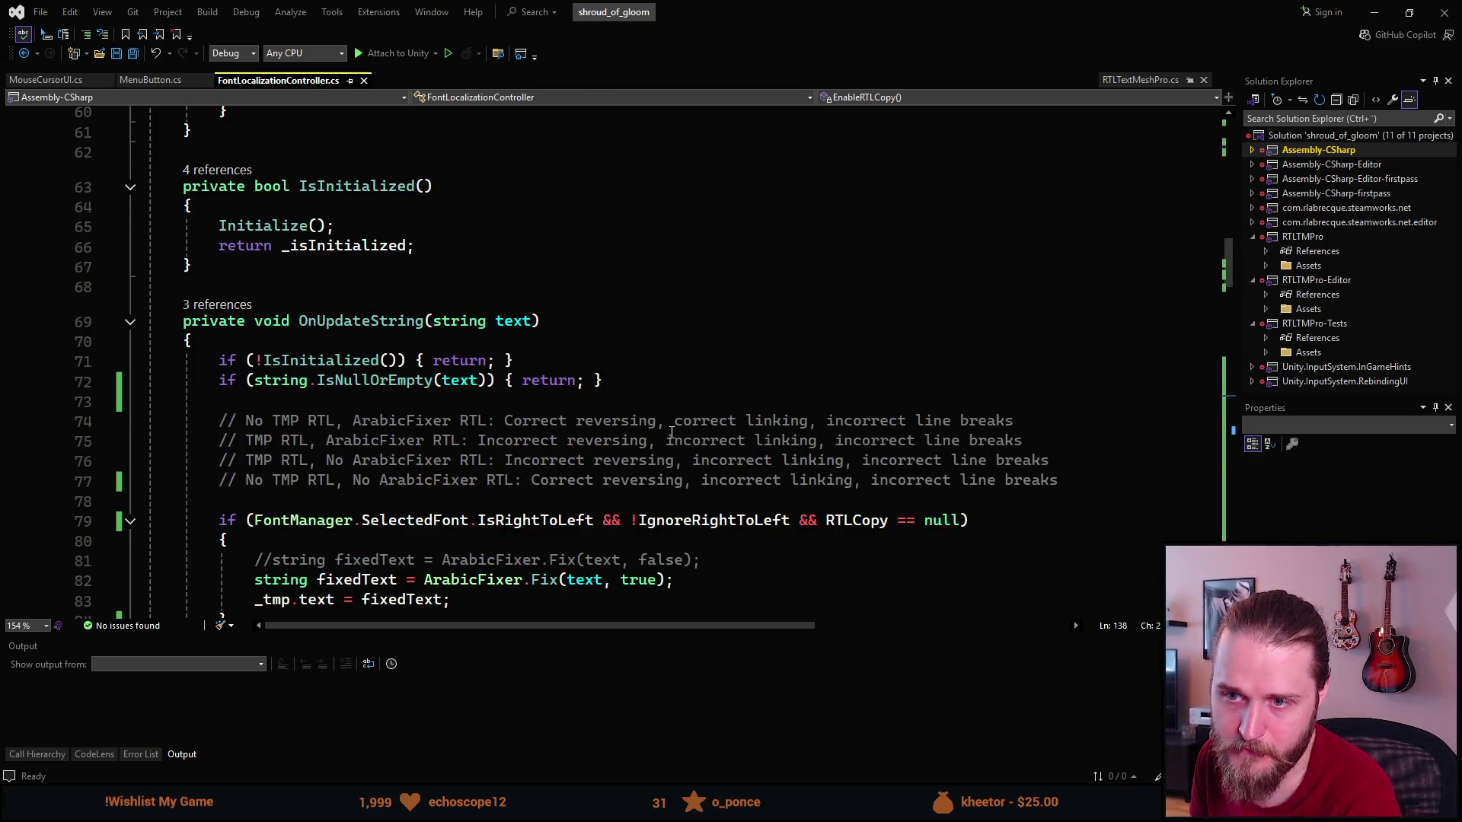
scroll(671, 431, "down", 3)
scroll(640, 430, "up", 10)
scroll(640, 430, "up", 7)
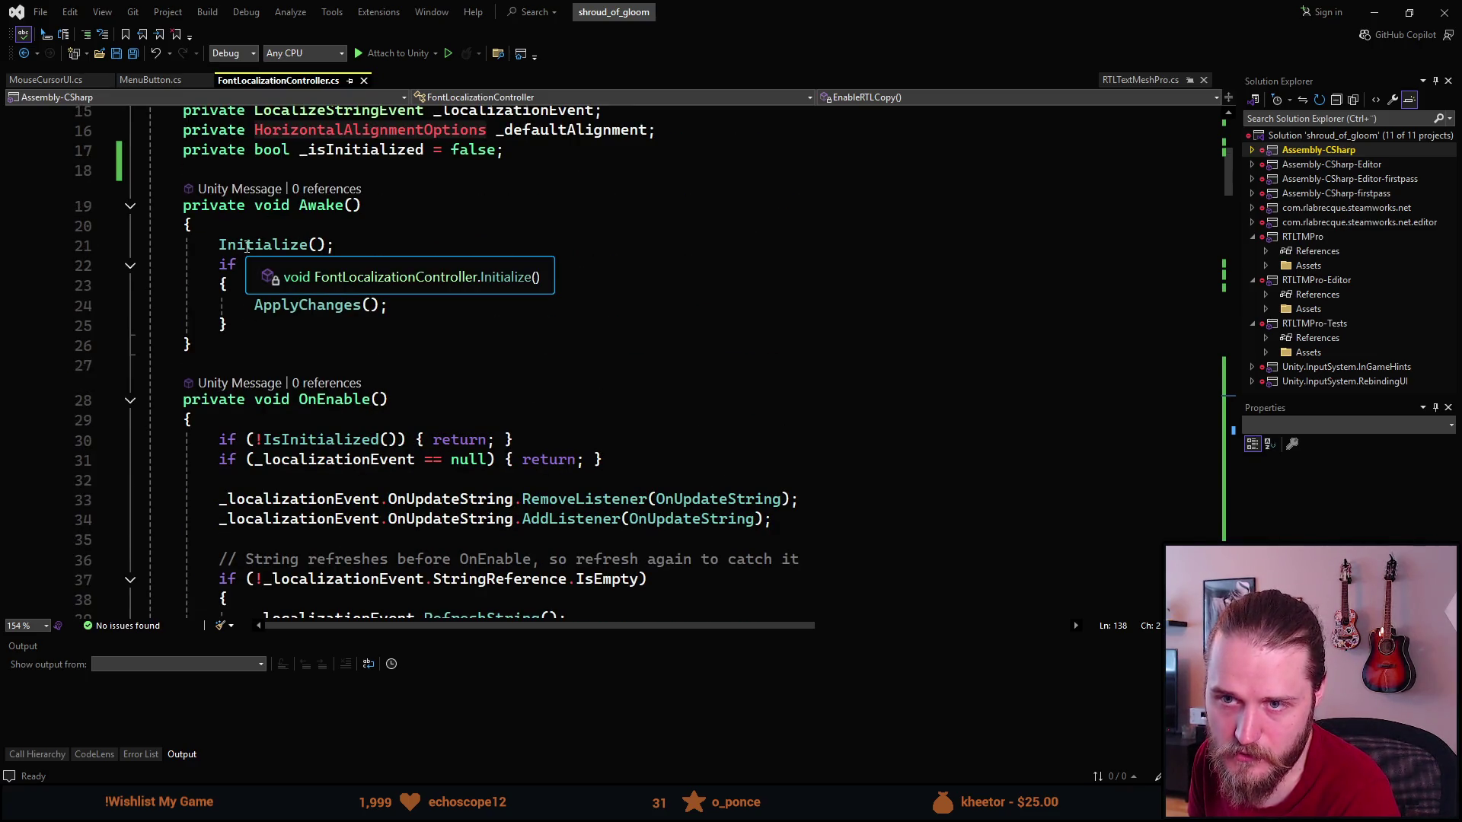
double_click(259, 247)
scroll(287, 423, "down", 3)
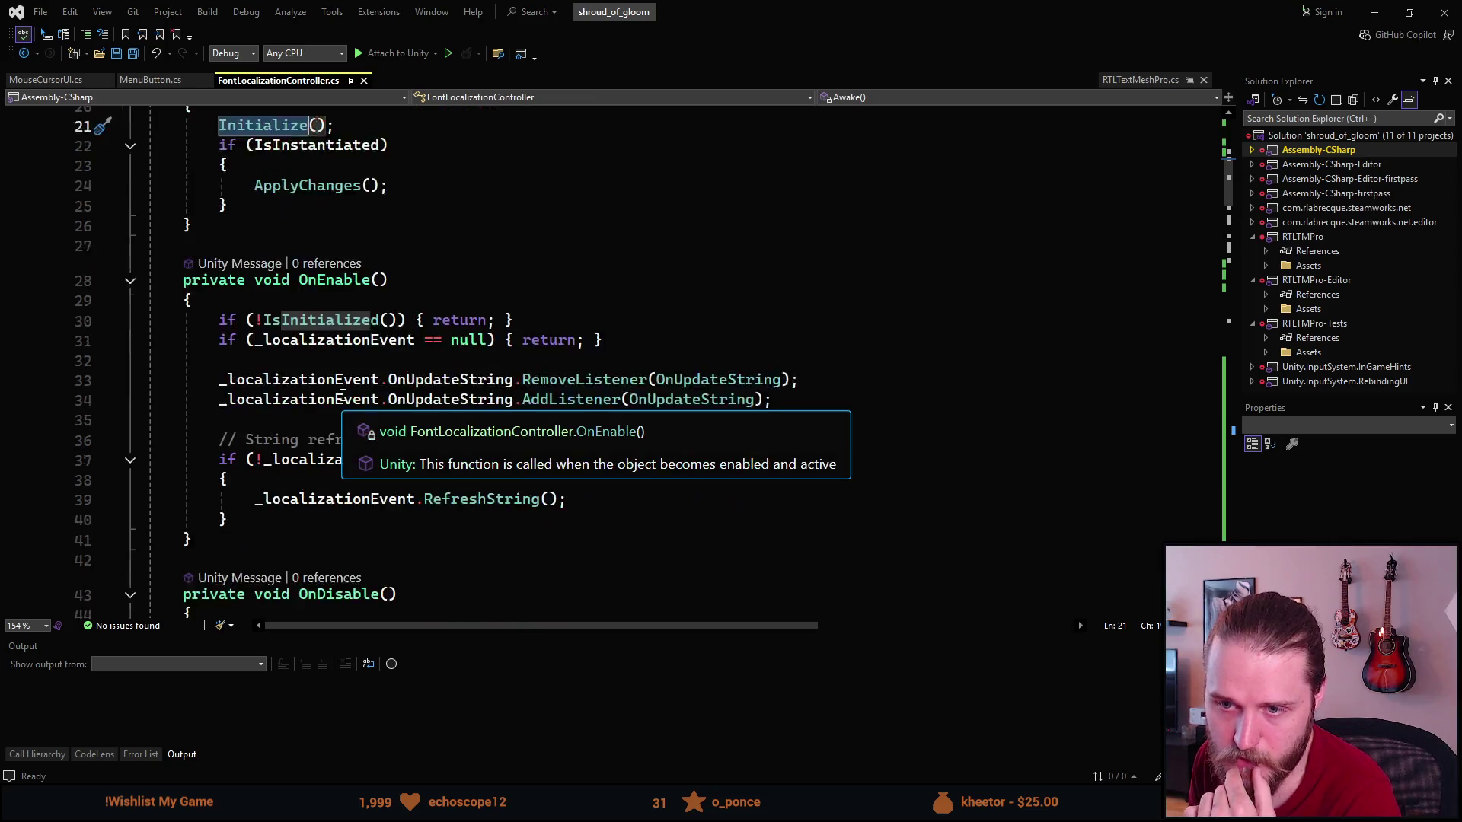
scroll(287, 424, "up", 2)
scroll(377, 504, "down", 3)
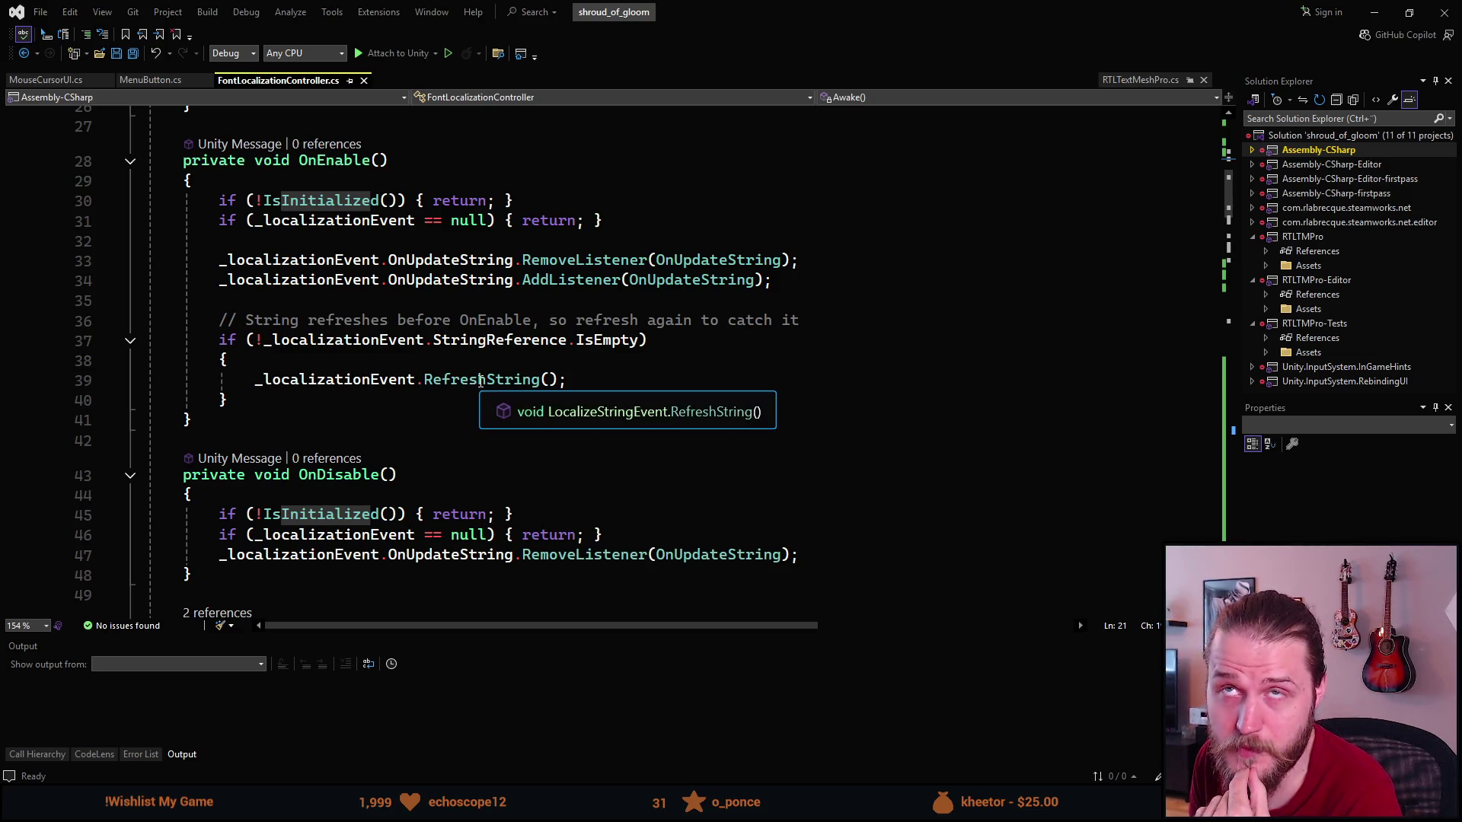
left_click(481, 379)
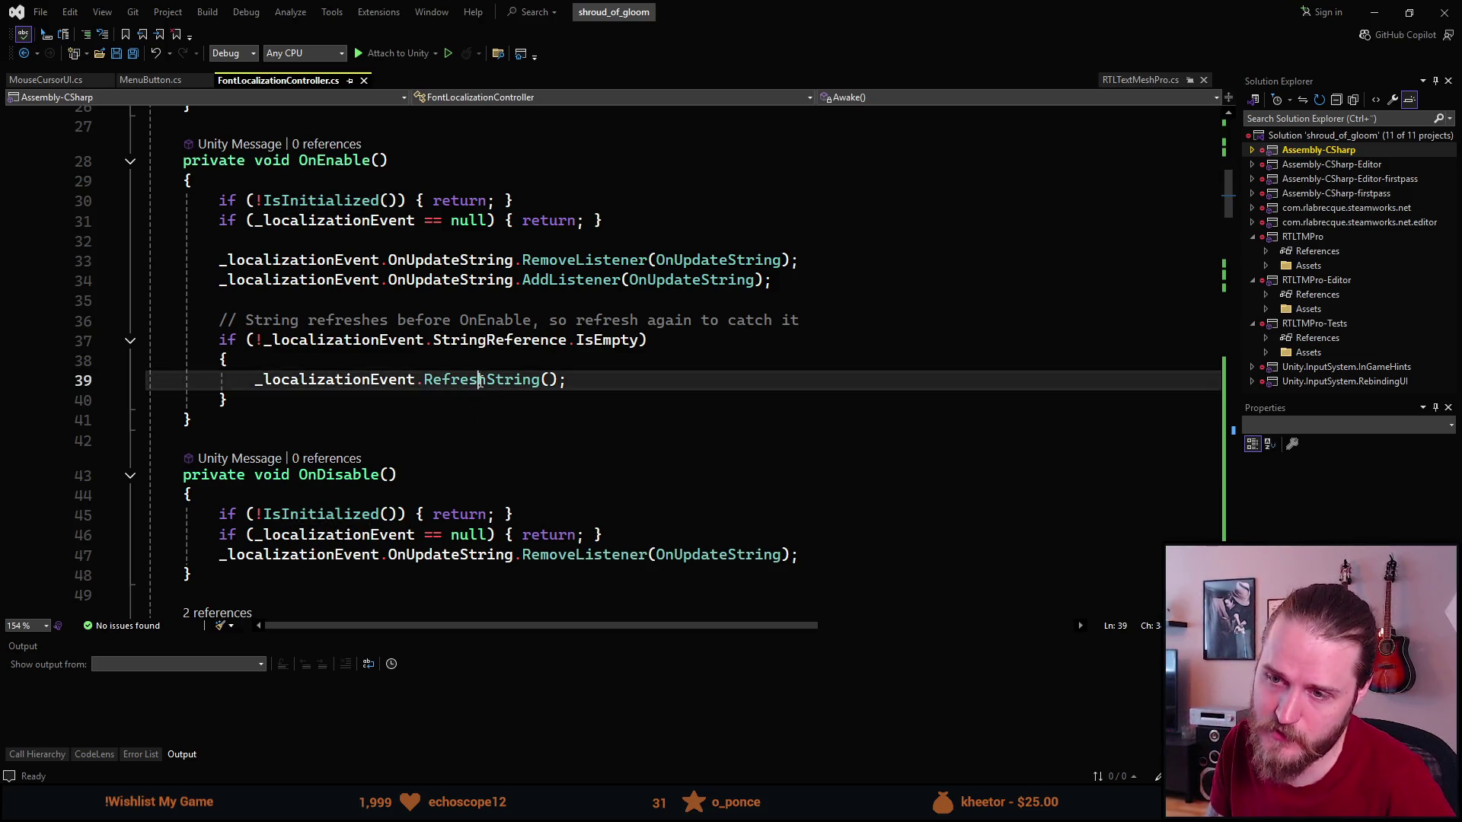
Read the ApplyChanges method, then minimize Visual Studio to return to Unity.
scroll(480, 381, "down", 9)
scroll(480, 381, "down", 1)
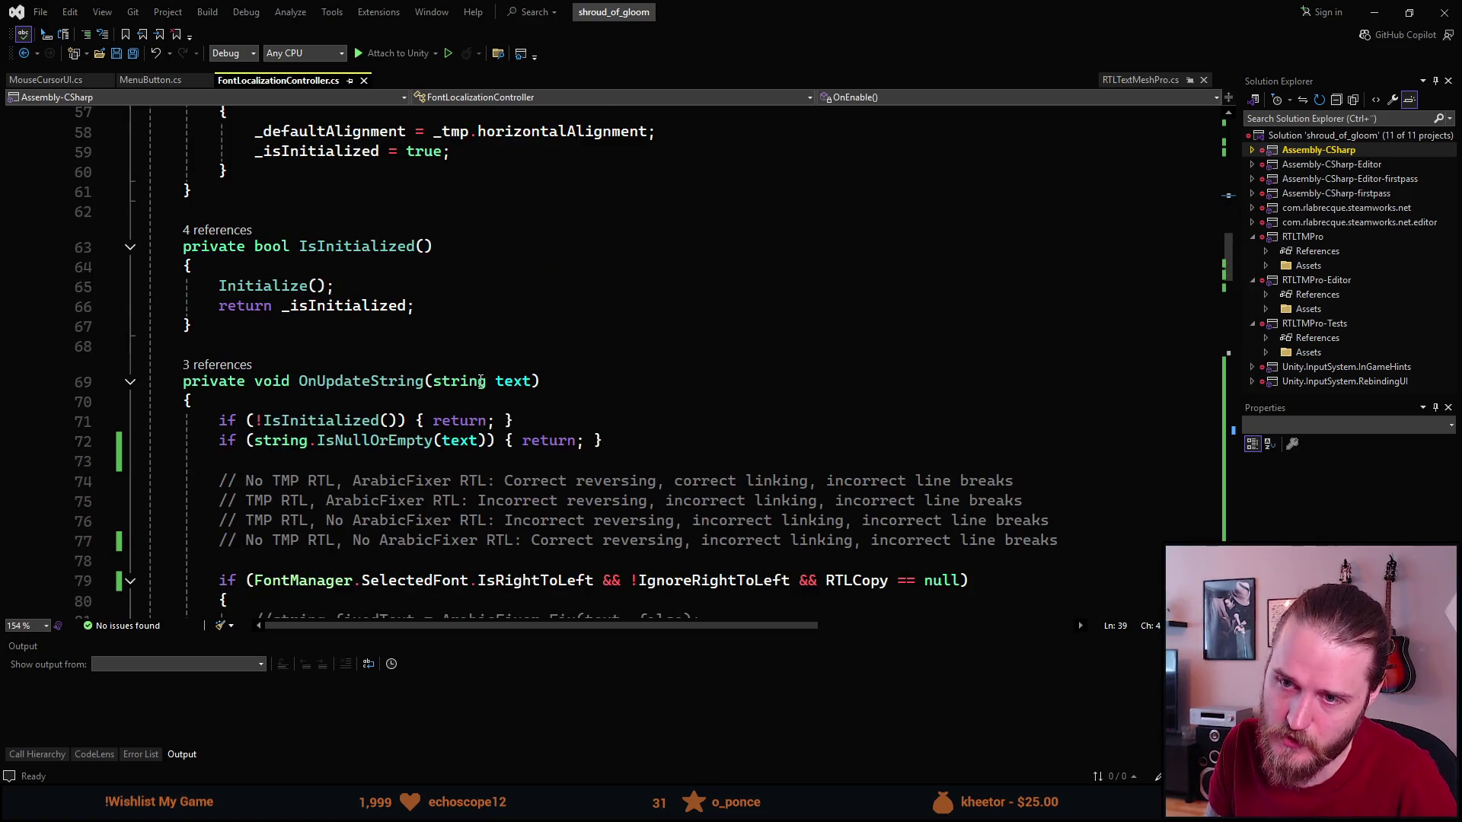
scroll(480, 380, "up", 7)
scroll(481, 381, "down", 5)
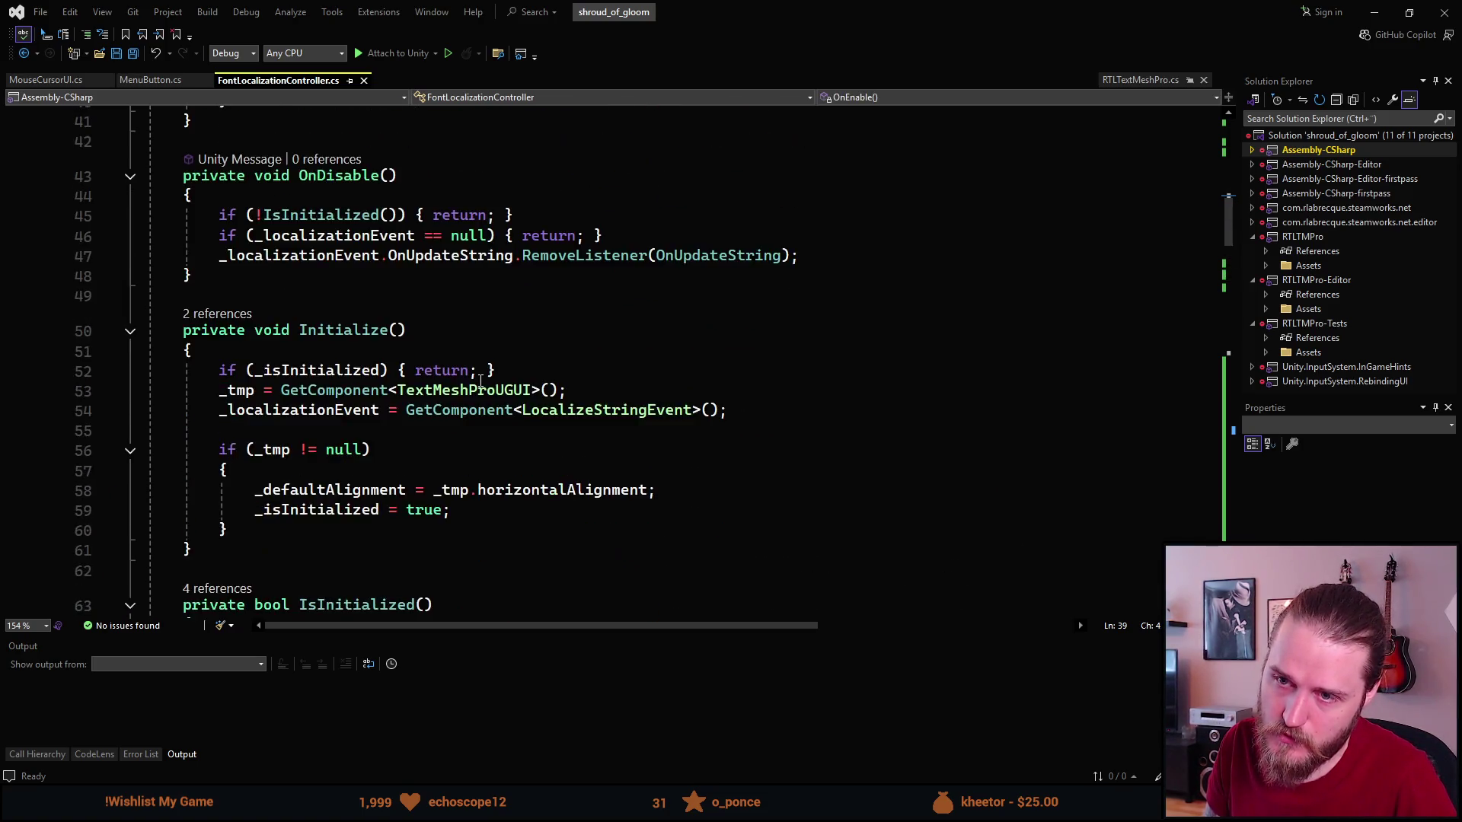
scroll(480, 380, "up", 4)
scroll(481, 380, "down", 9)
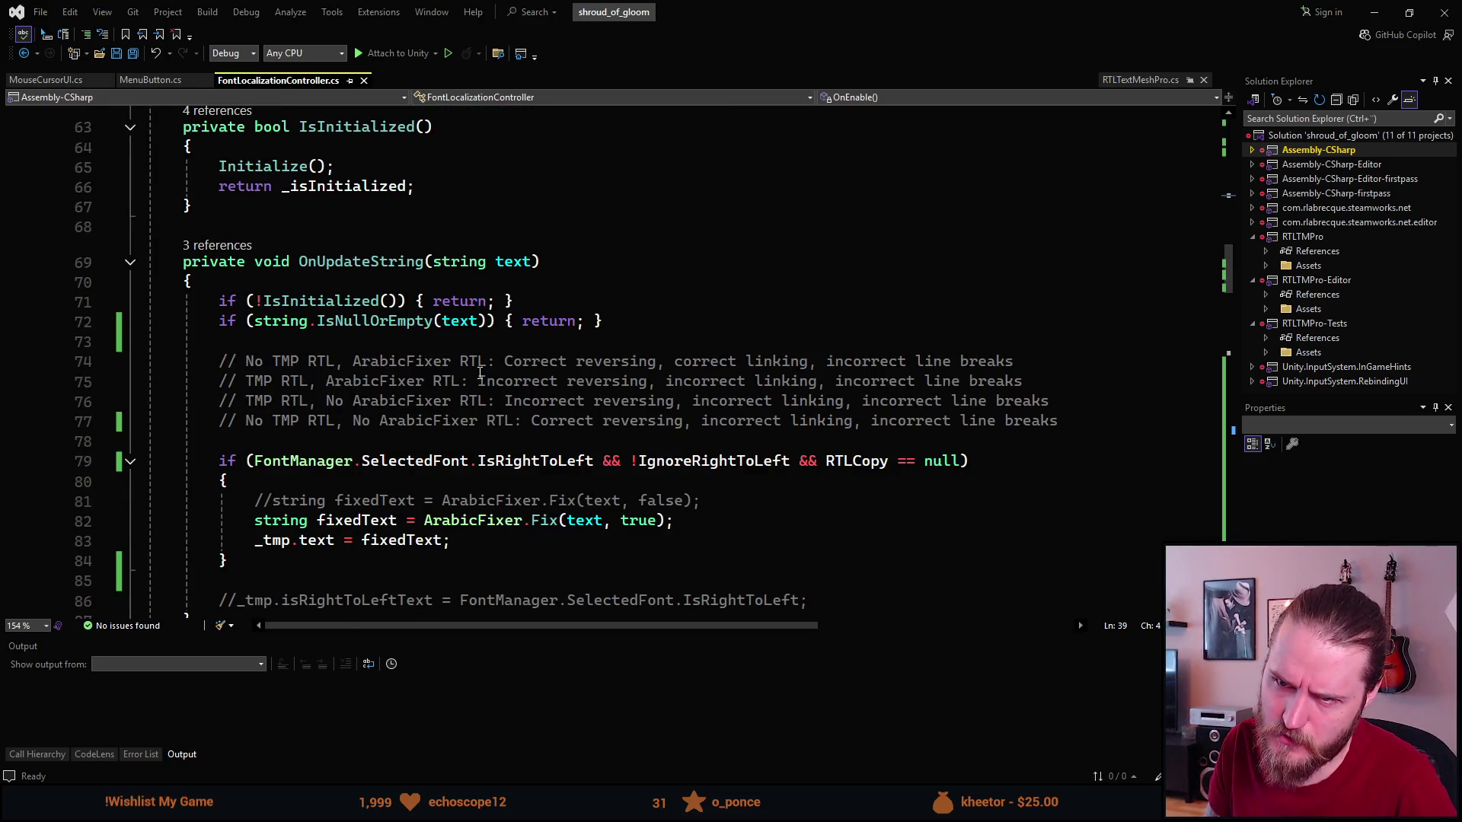
scroll(481, 373, "down", 2)
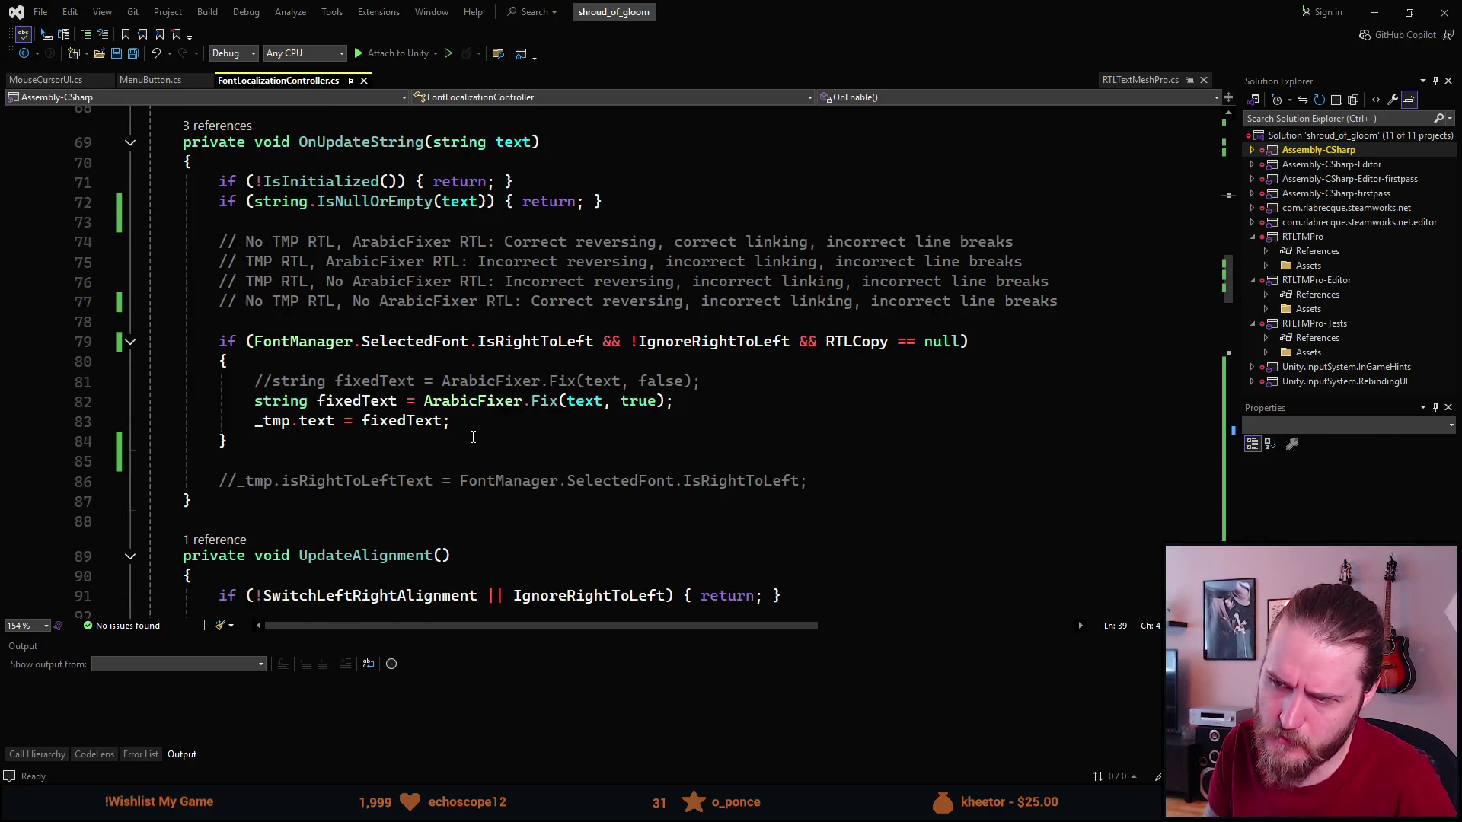
scroll(473, 437, "down", 8)
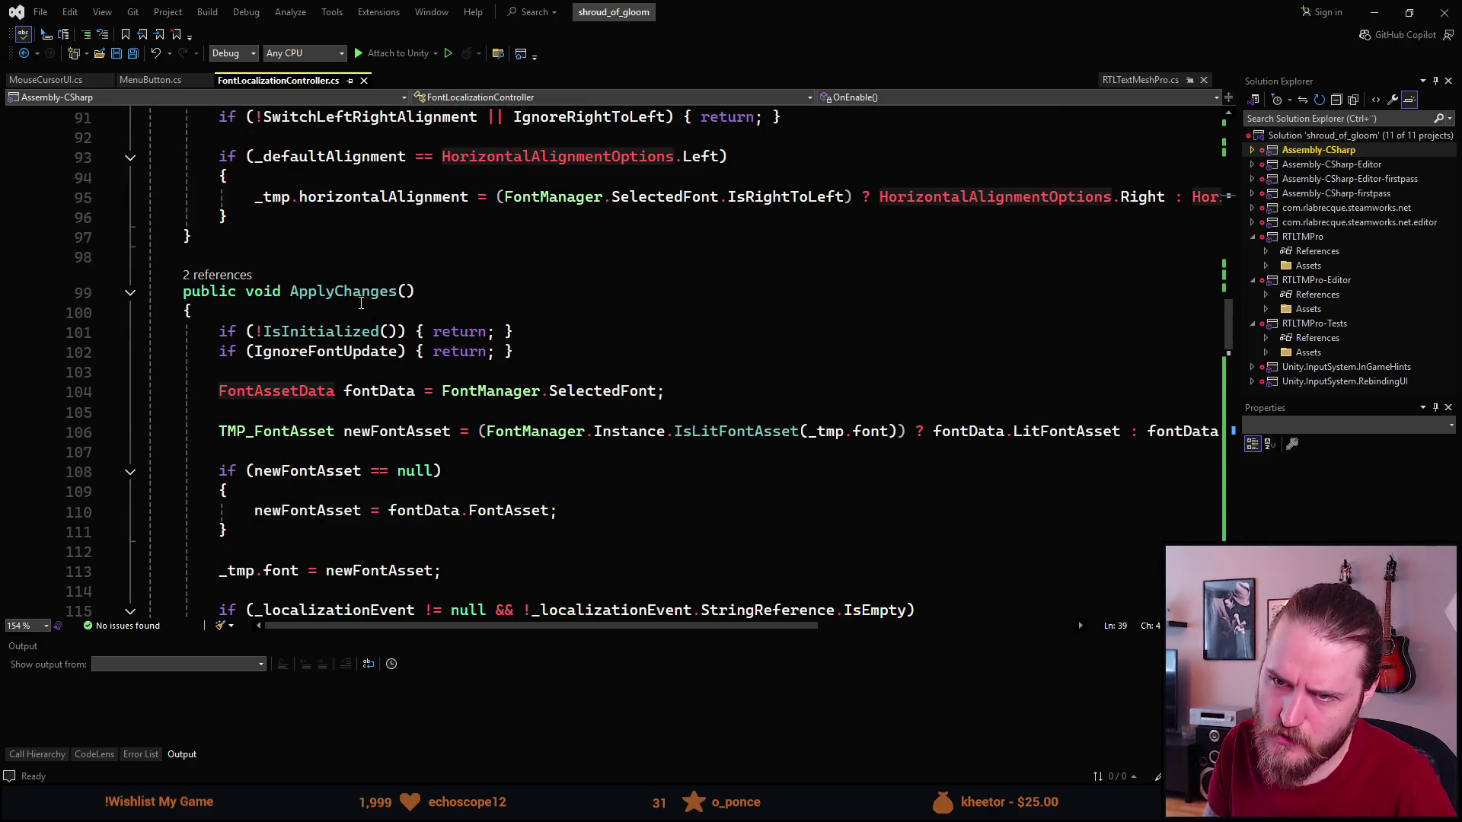
double_click(353, 294)
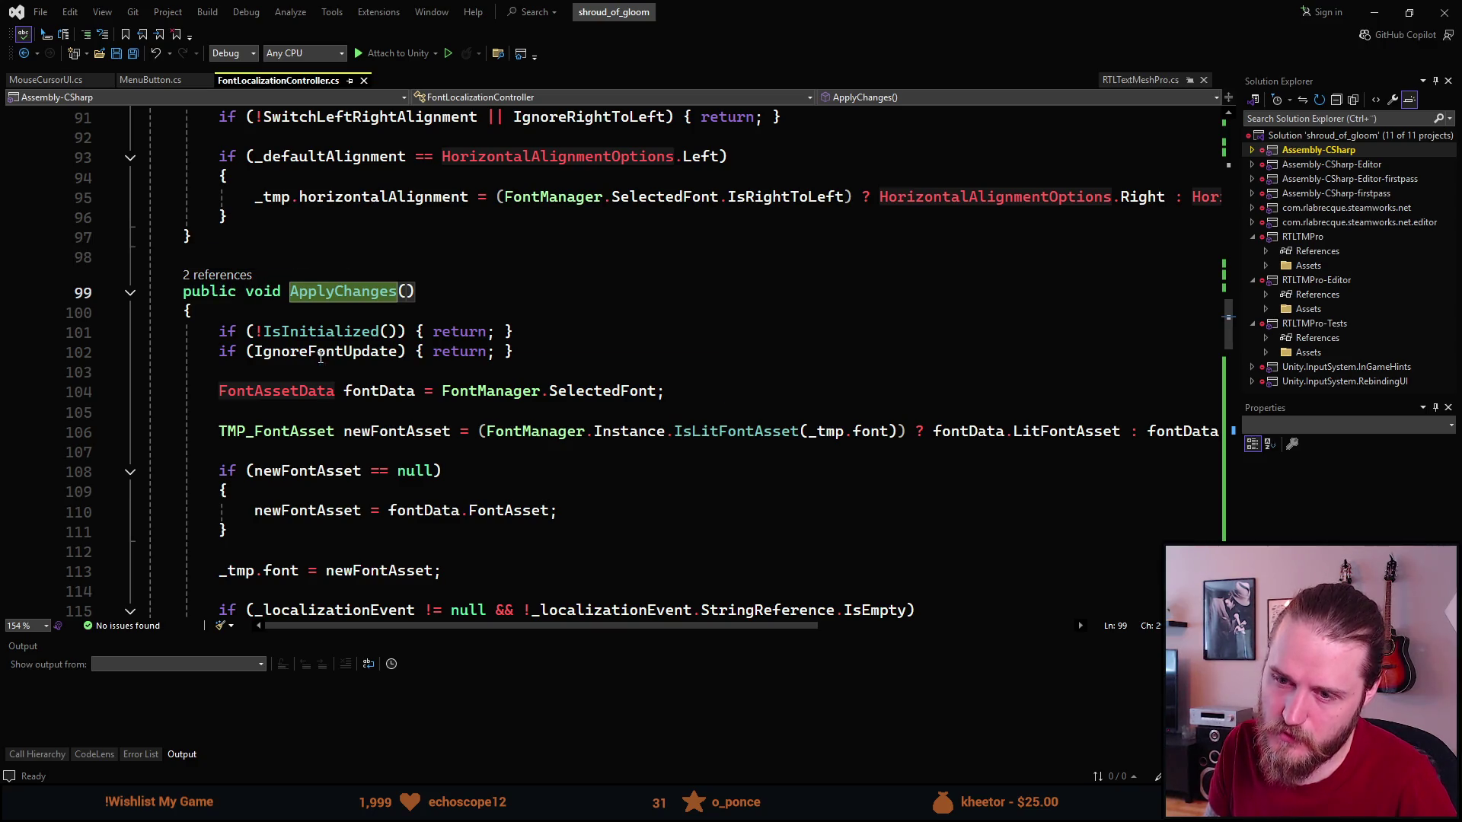
scroll(320, 360, "down", 5)
scroll(320, 360, "down", 2)
scroll(319, 358, "down", 1)
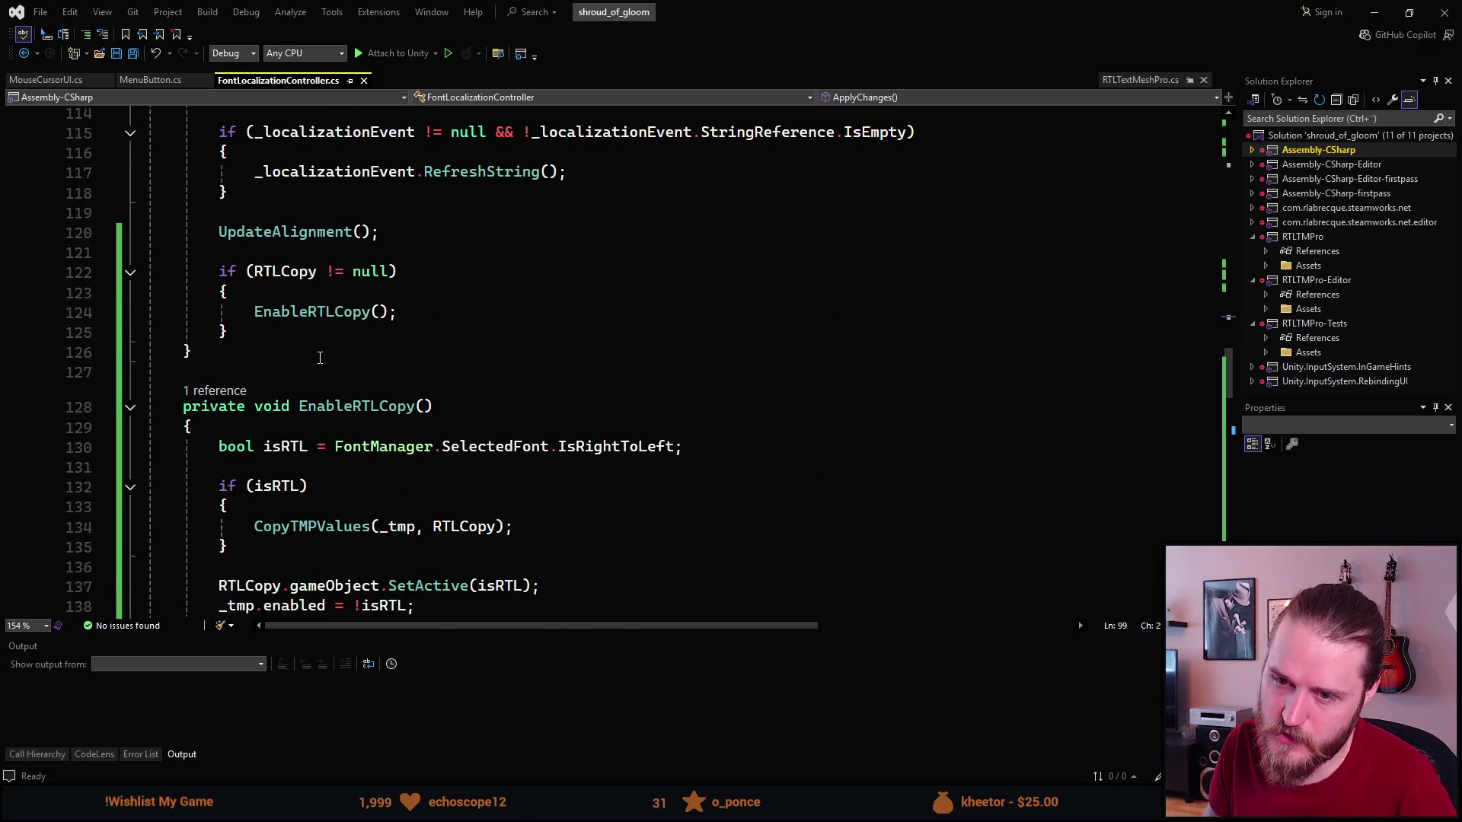
scroll(320, 358, "down", 2)
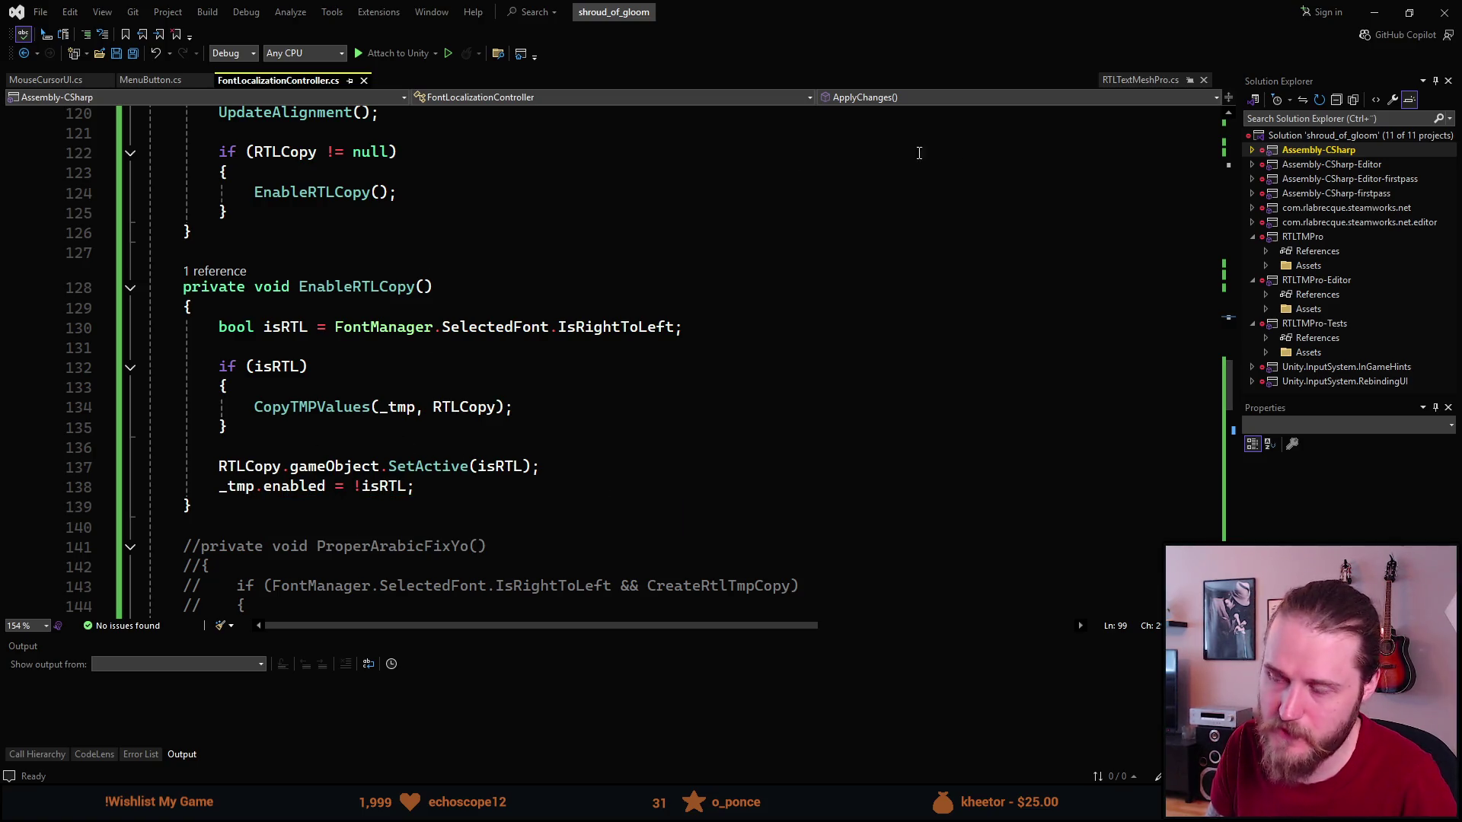
left_click(1374, 12)
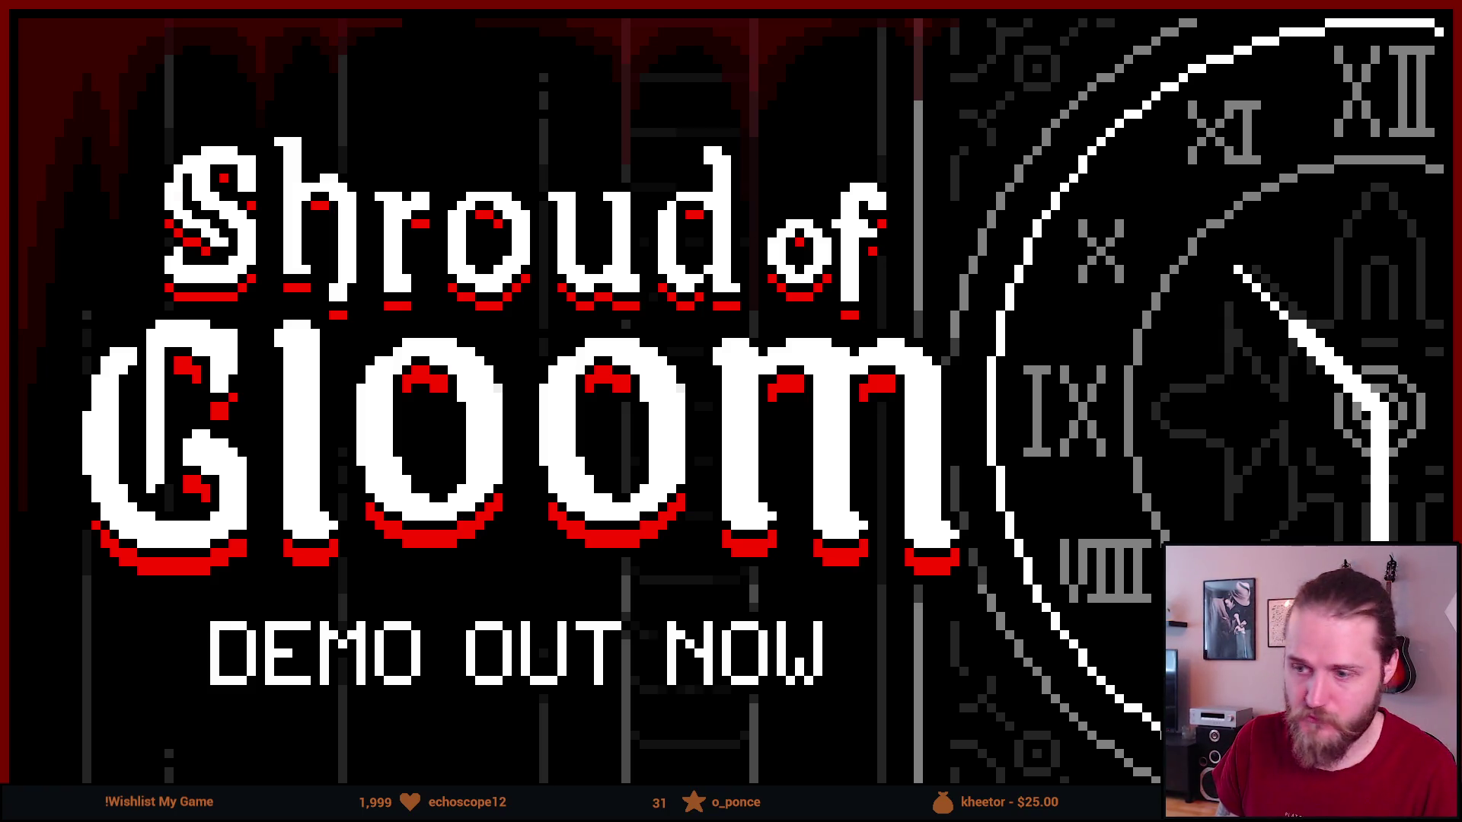
scroll(787, 591, "up", 3)
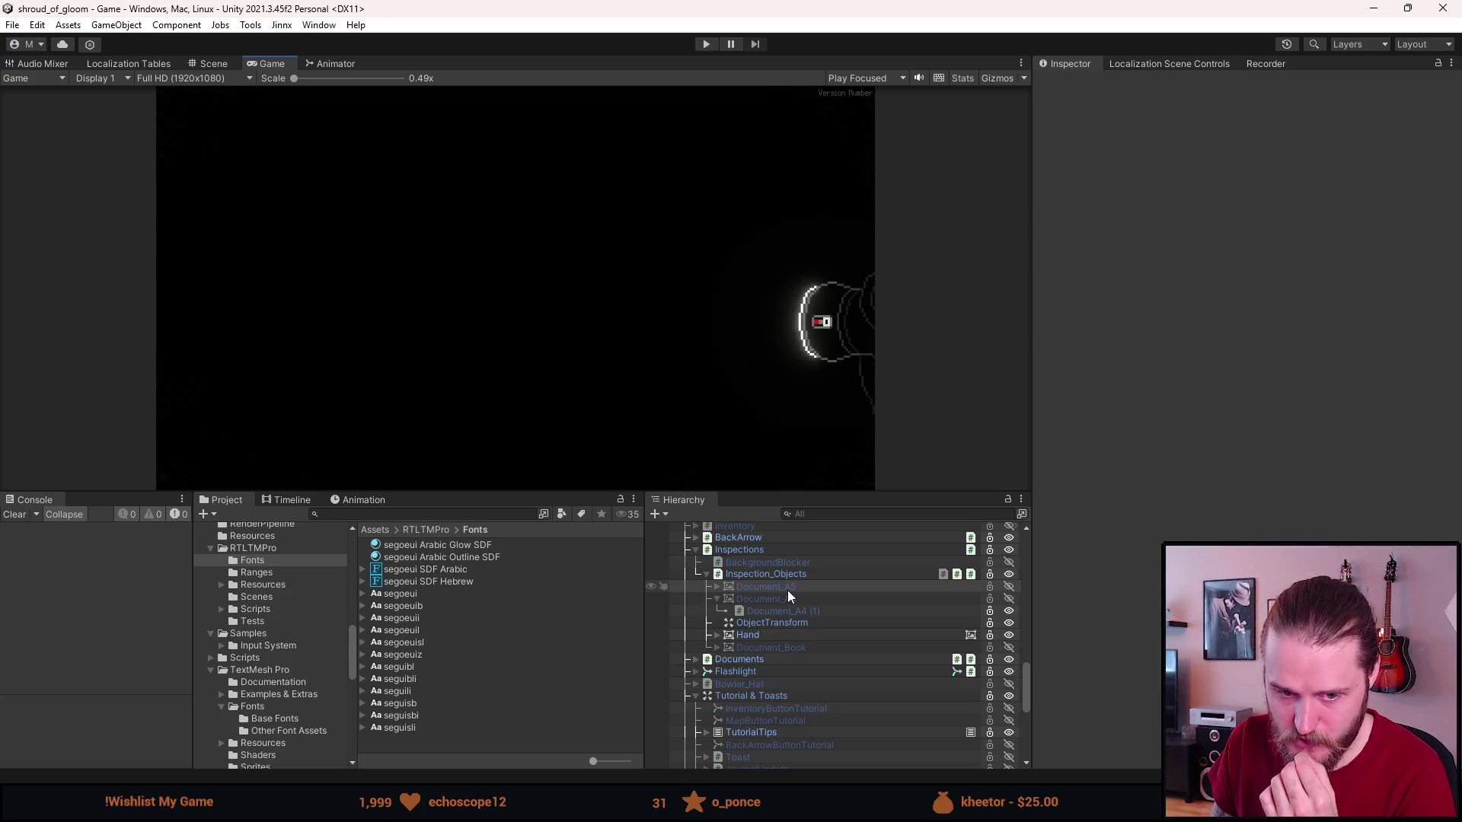
Expand TutorialTips in the Hierarchy and select the FlashlightTT tip.
left_click(453, 515)
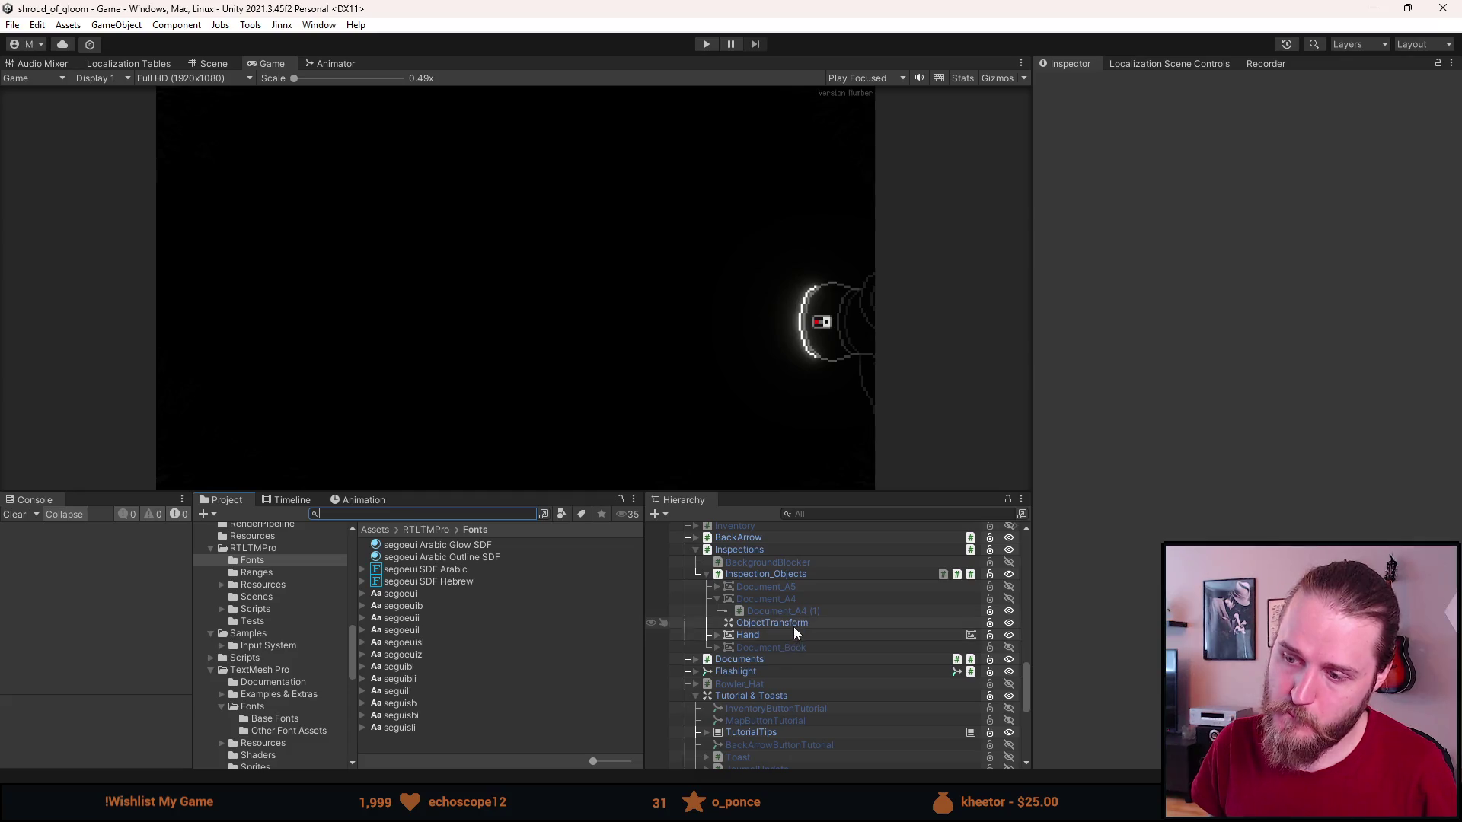
scroll(790, 630, "down", 2)
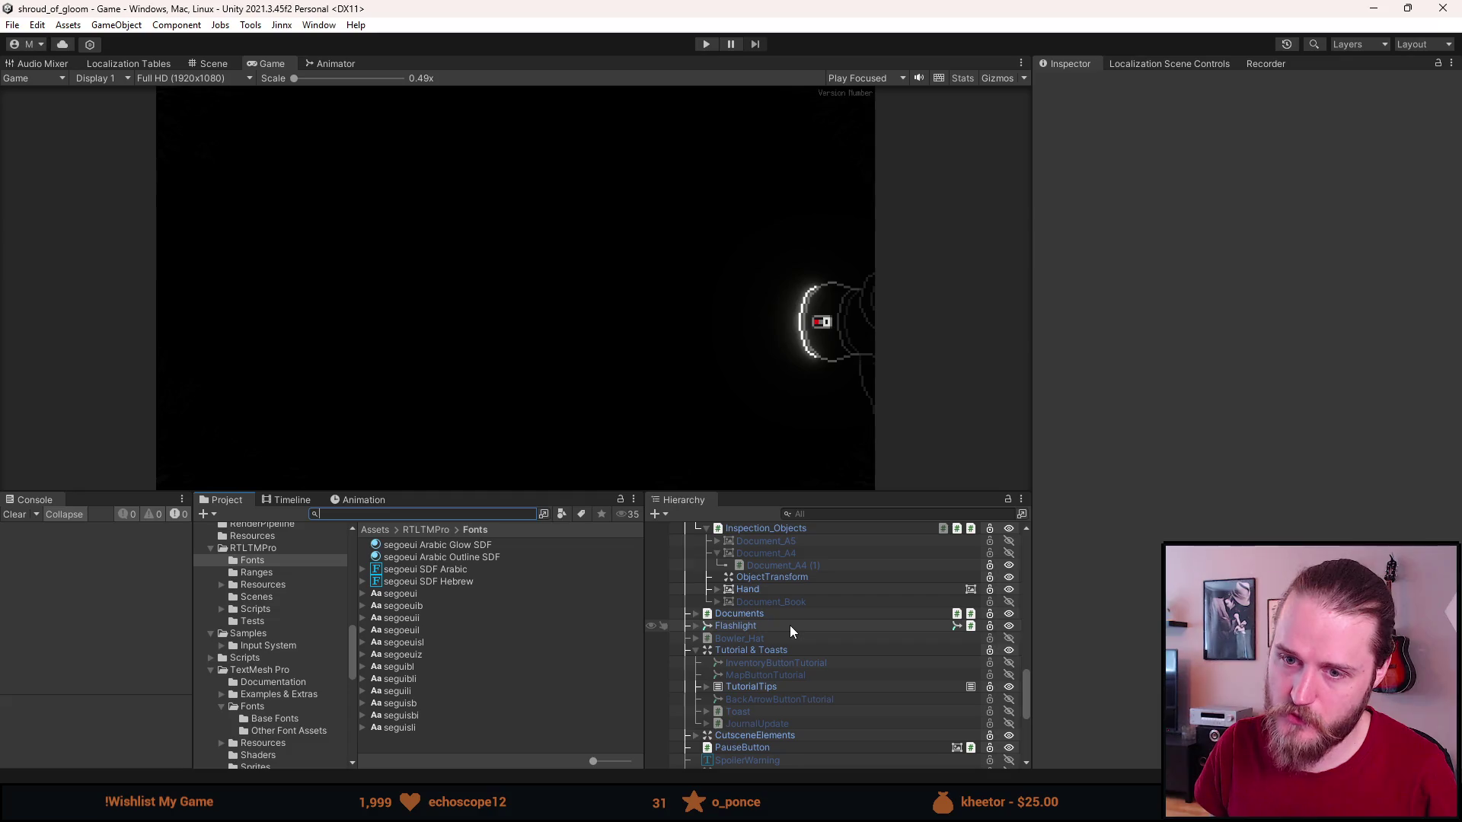
scroll(789, 630, "up", 2)
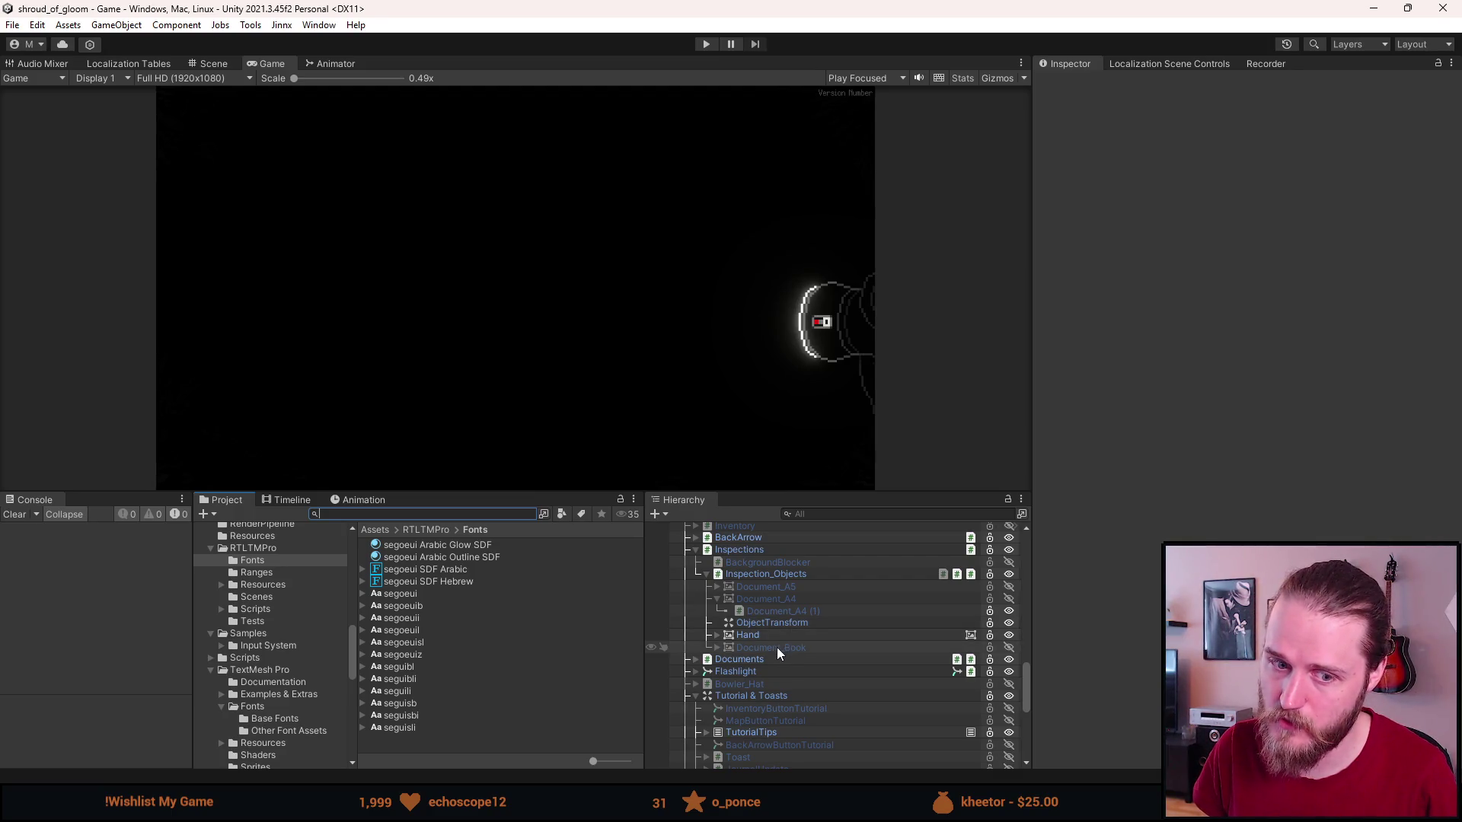
scroll(776, 647, "down", 3)
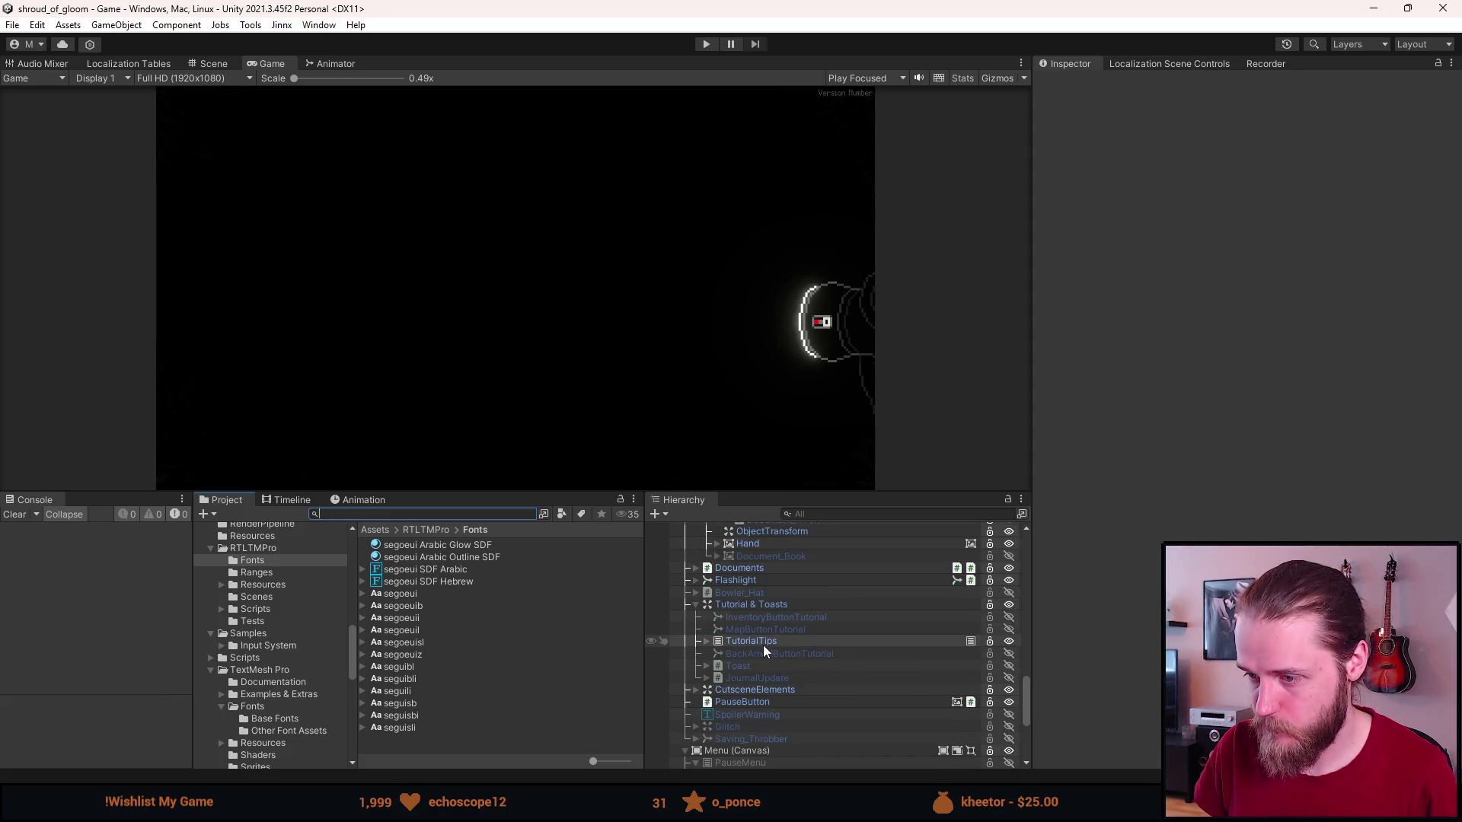
left_click(703, 641)
scroll(703, 641, "down", 2)
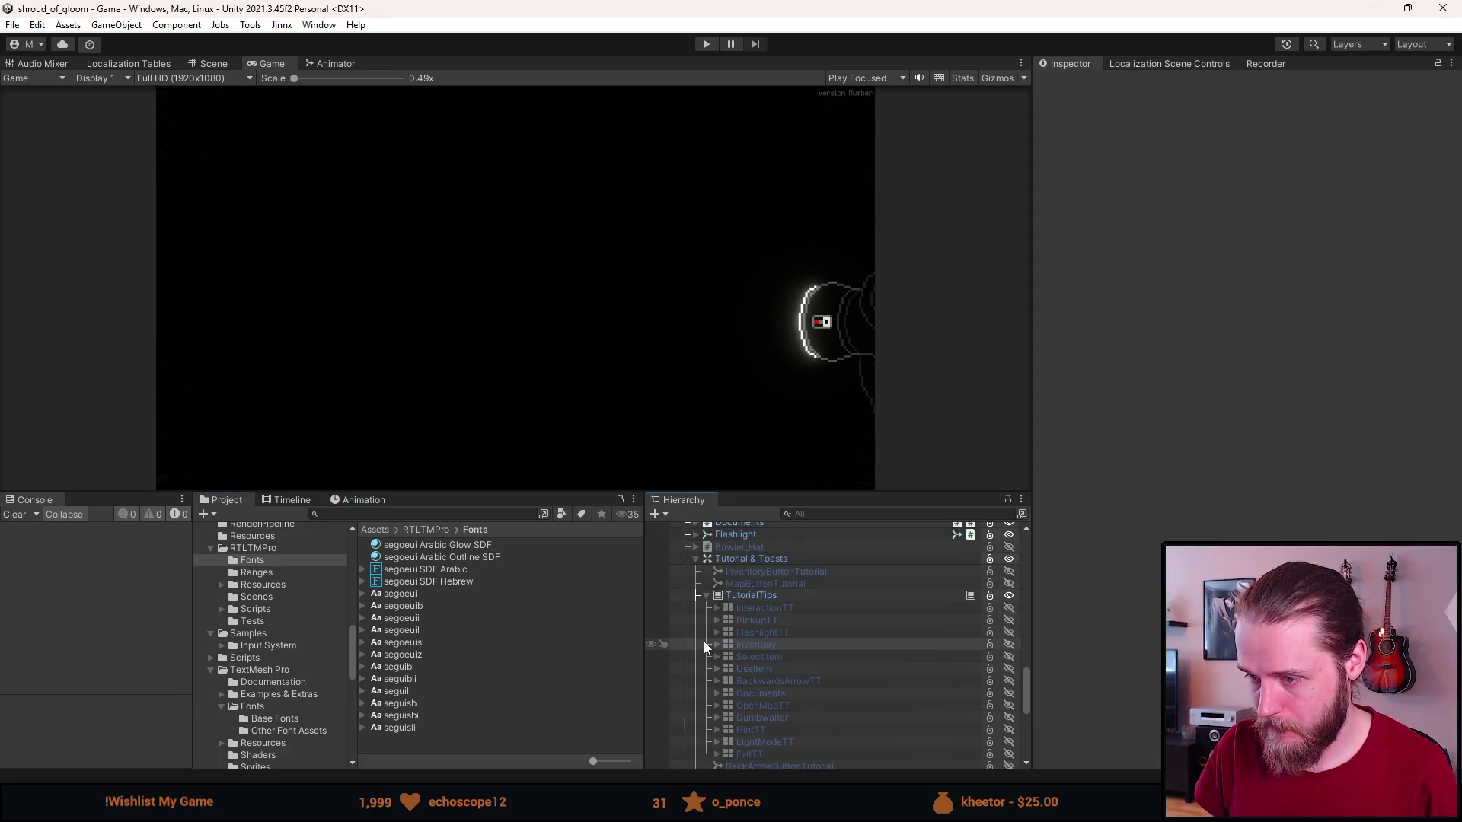
left_click(765, 630)
scroll(1109, 616, "down", 3)
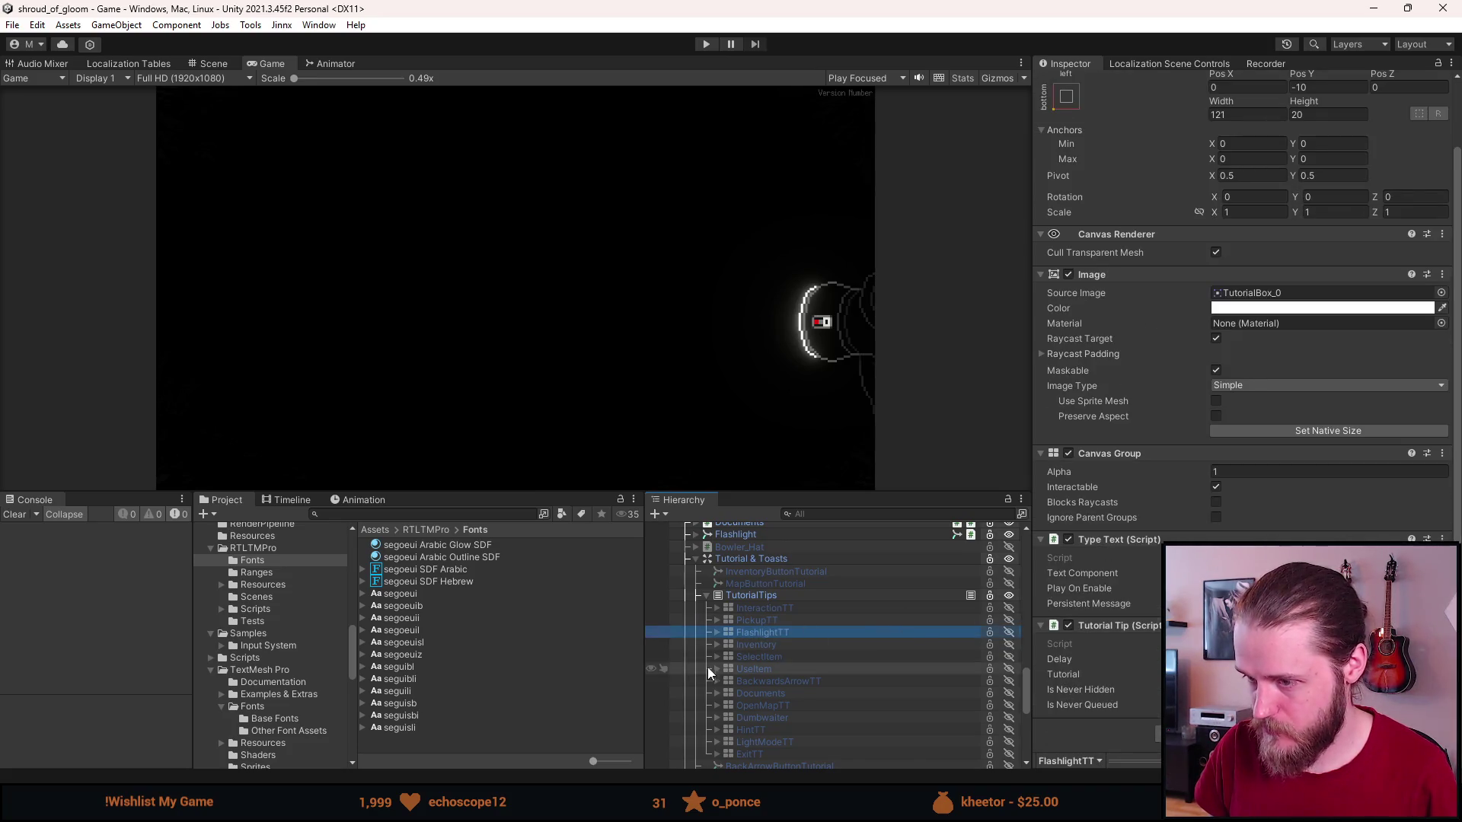
Review FlashlightTT's Text (TMP) and Light_Bulb children, then switch to the Scene view.
left_click(715, 633)
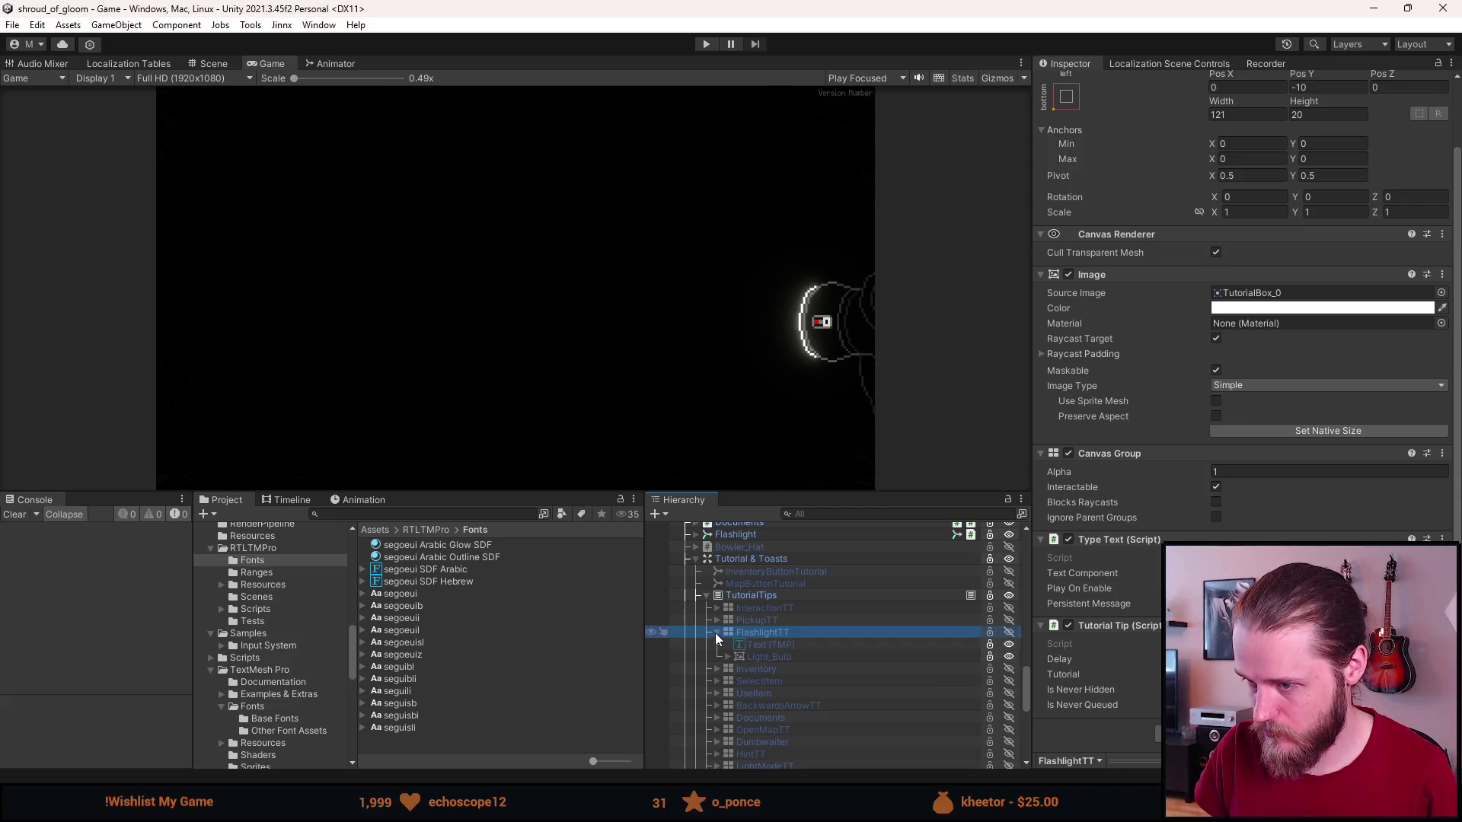
left_click(759, 644)
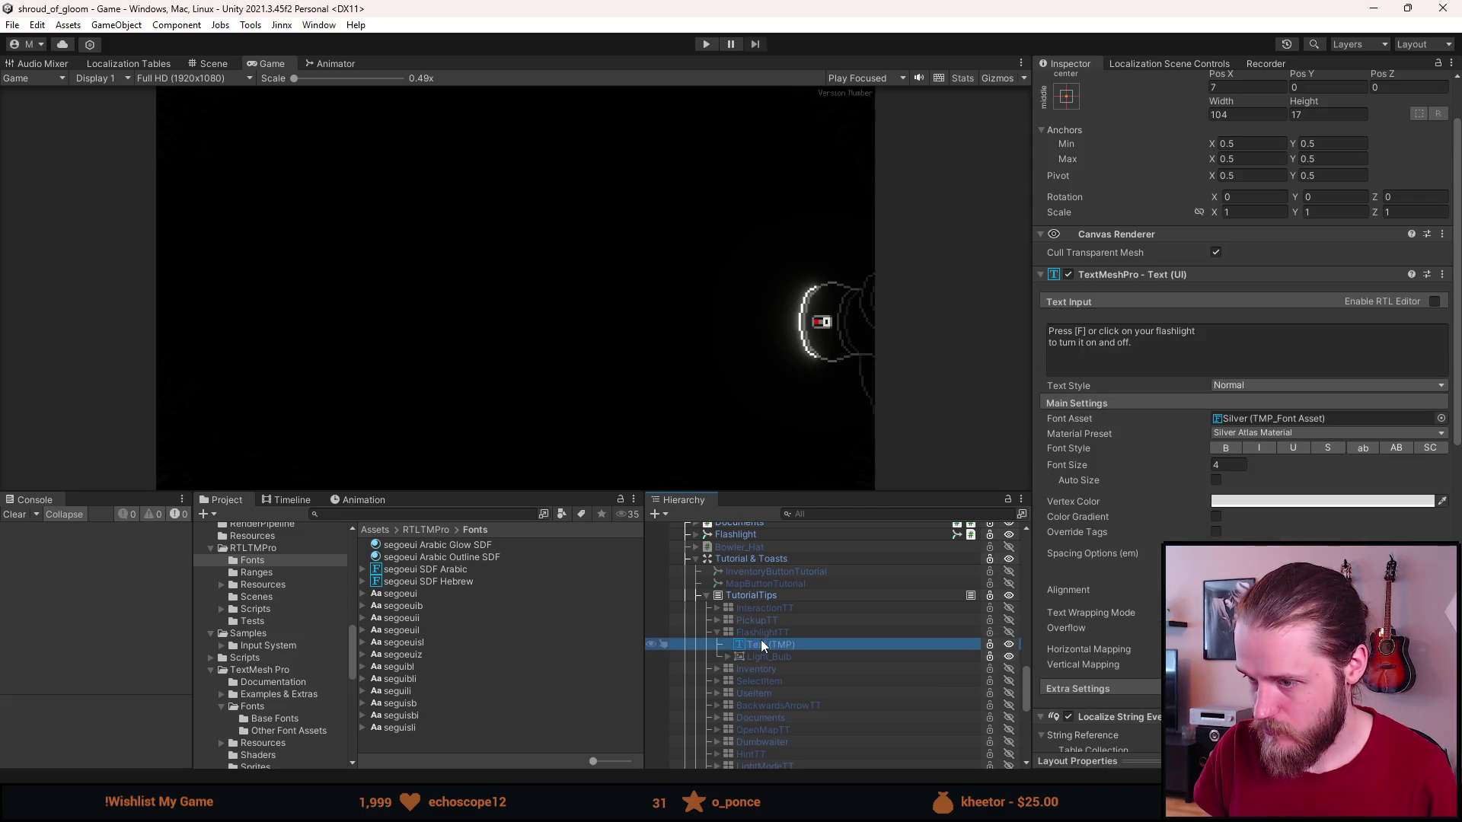
left_click(765, 633)
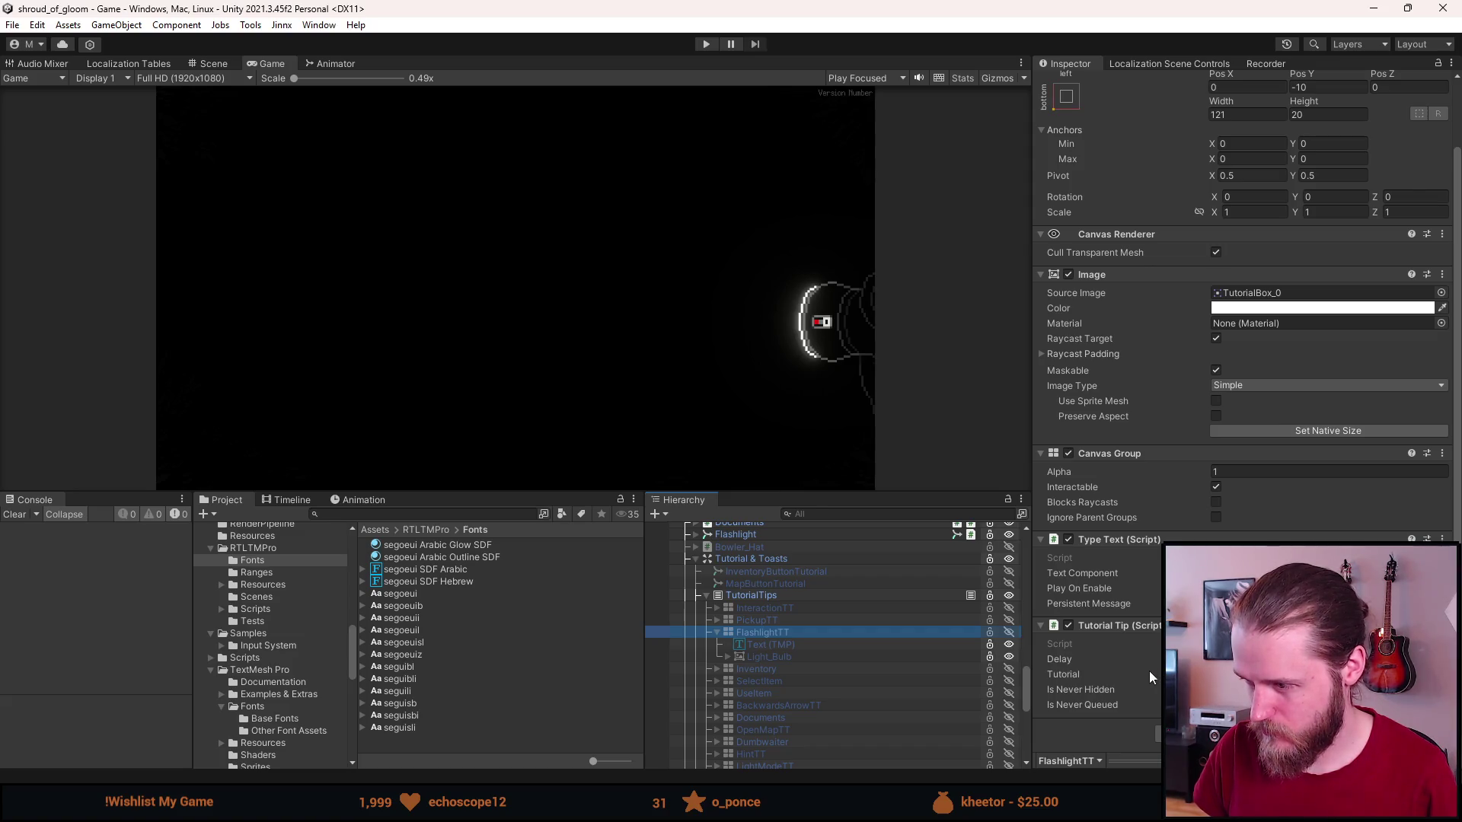
left_click(765, 643)
scroll(1117, 593, "down", 10)
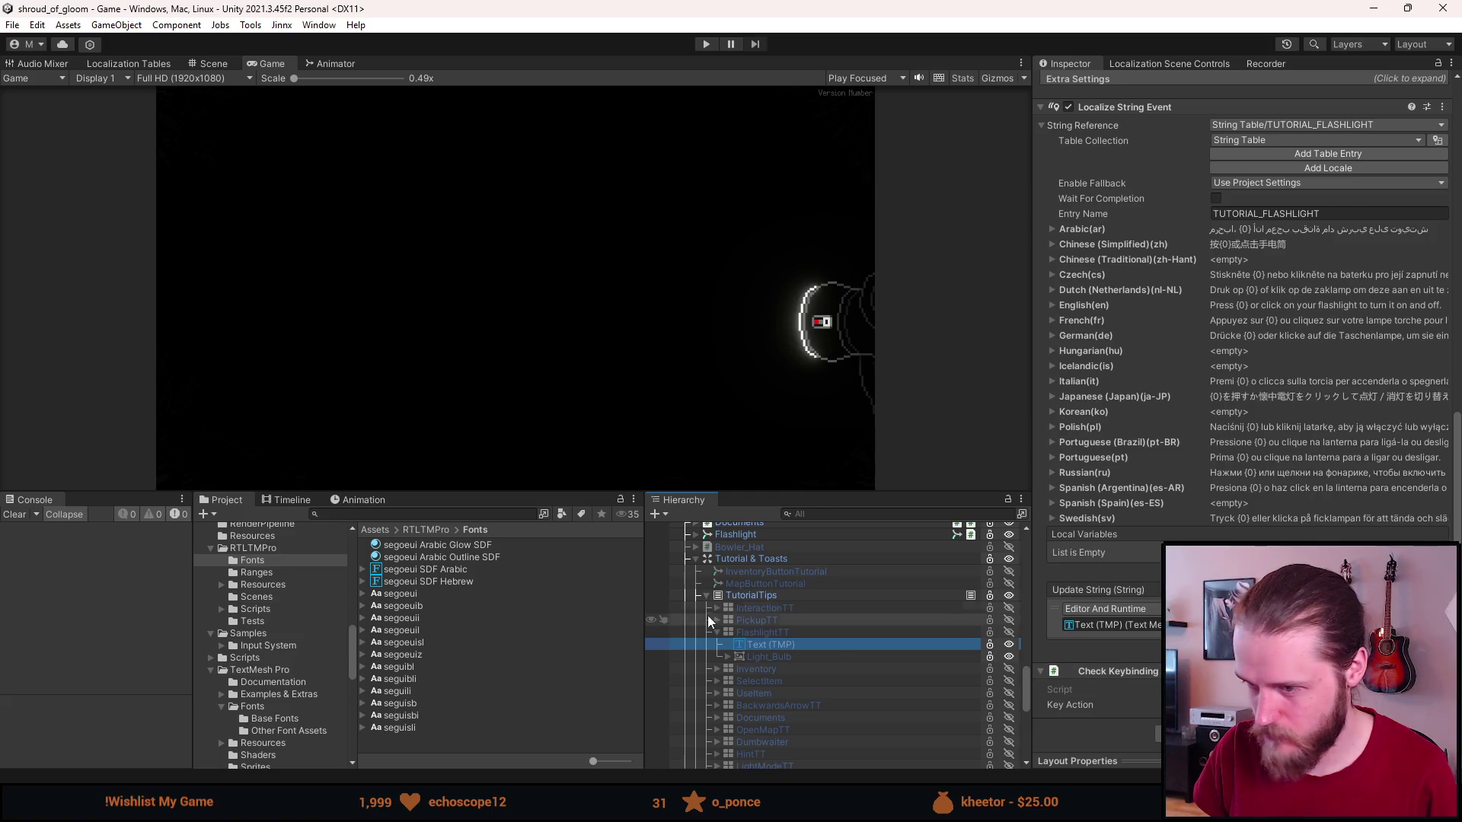
left_click(758, 632)
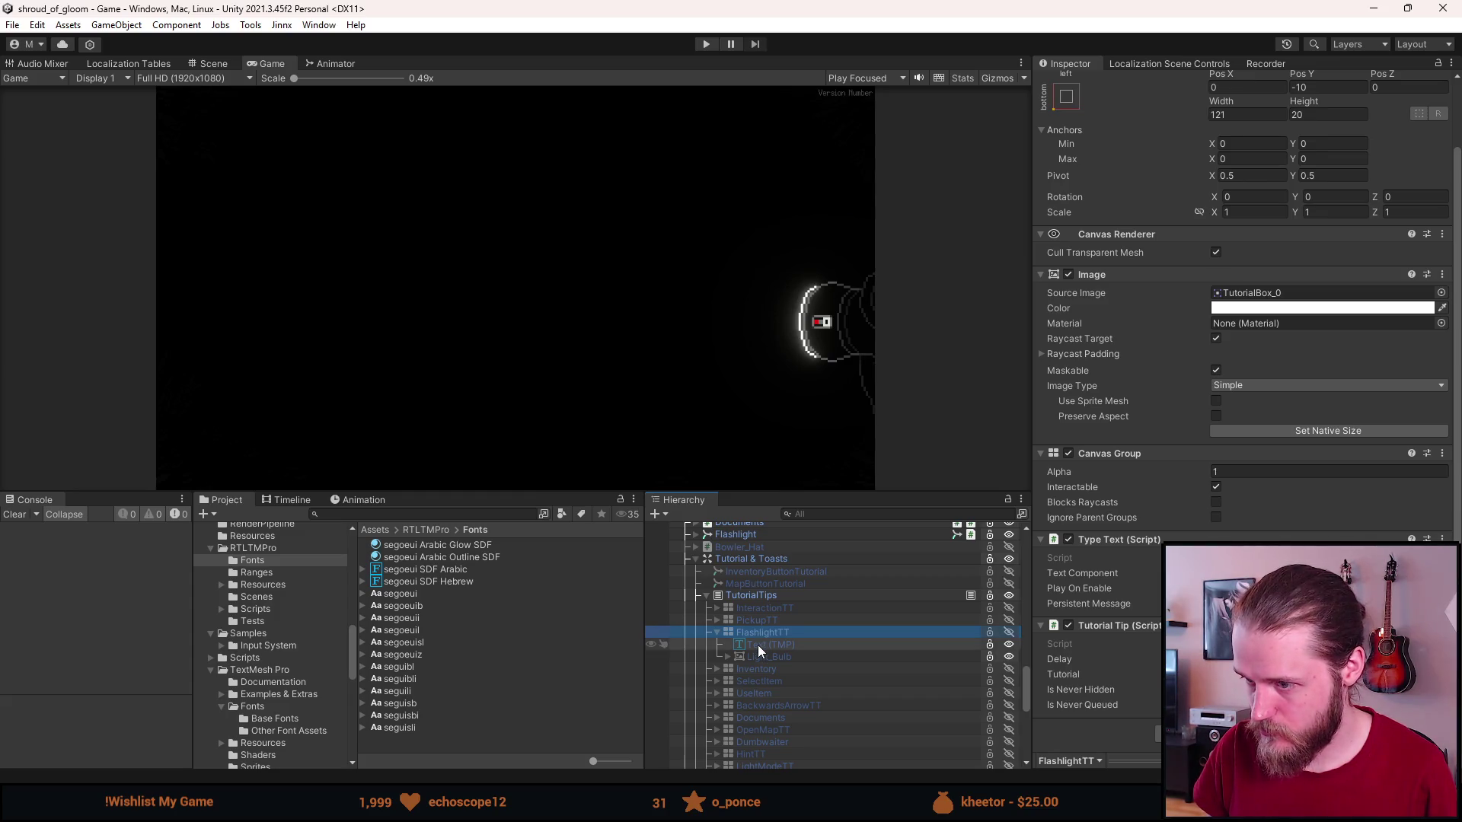
left_click(757, 645)
left_click(759, 653)
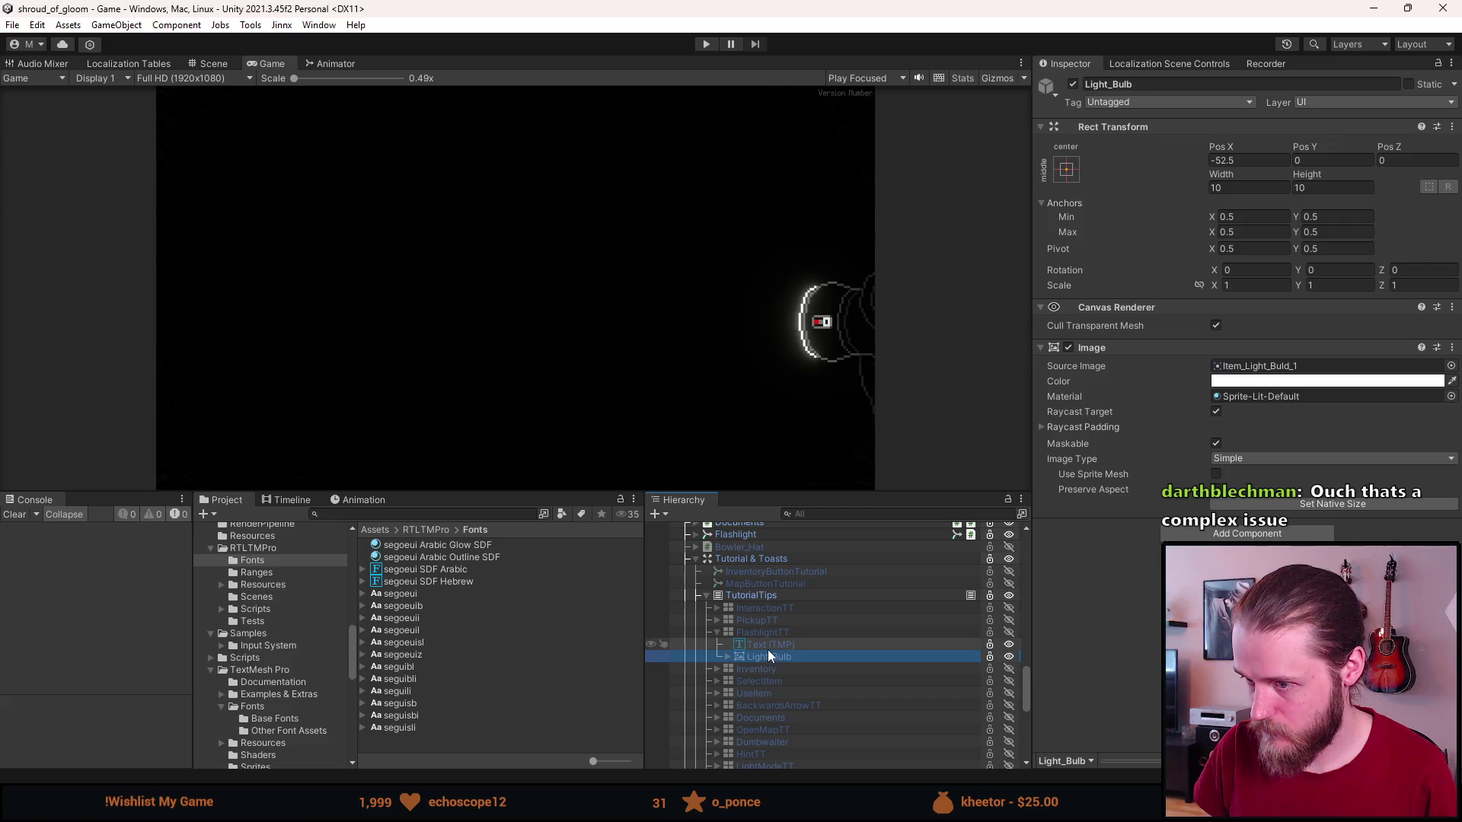
left_click(768, 649)
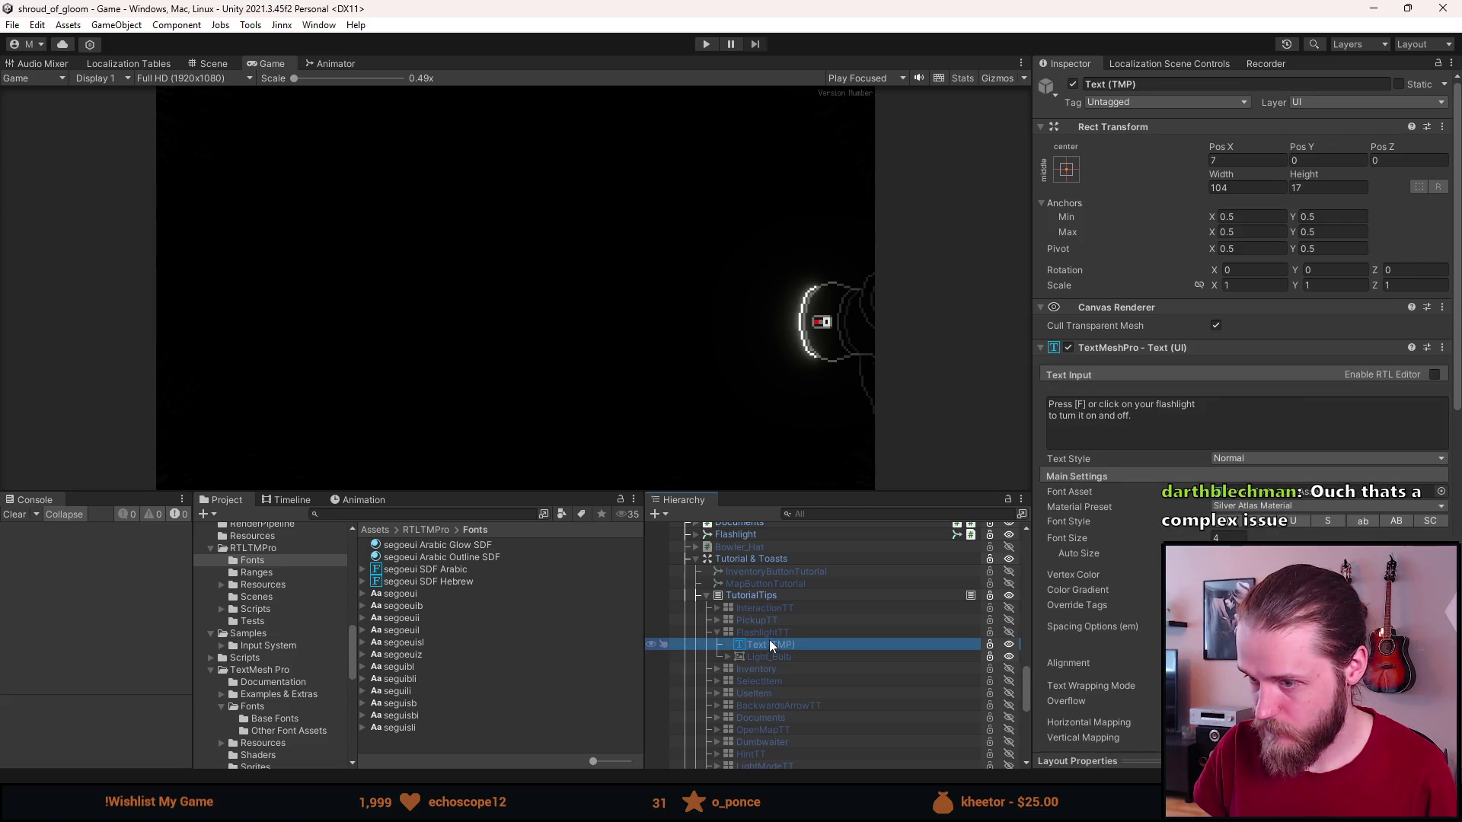
left_click(770, 632)
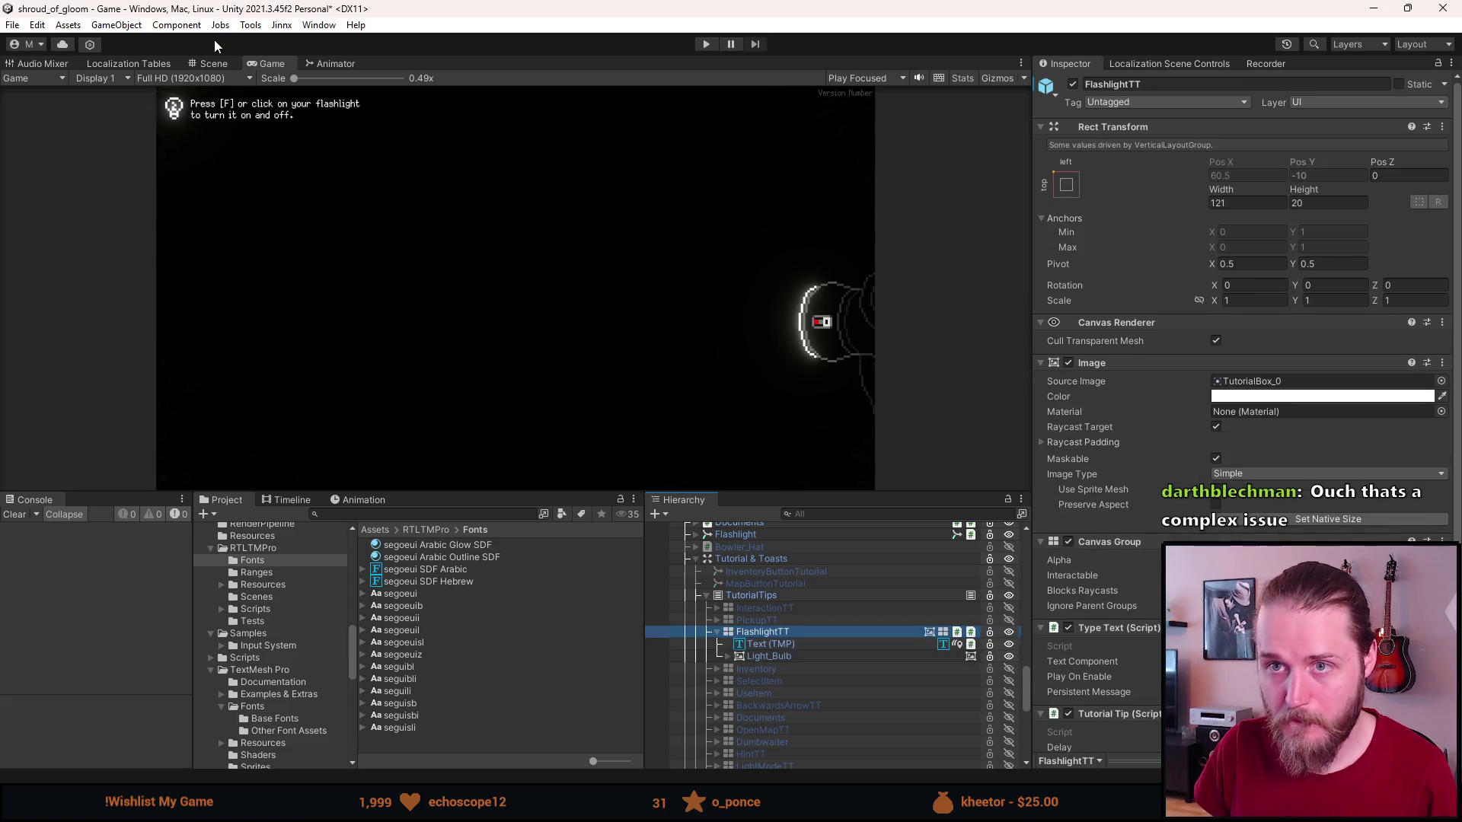
left_click(210, 64)
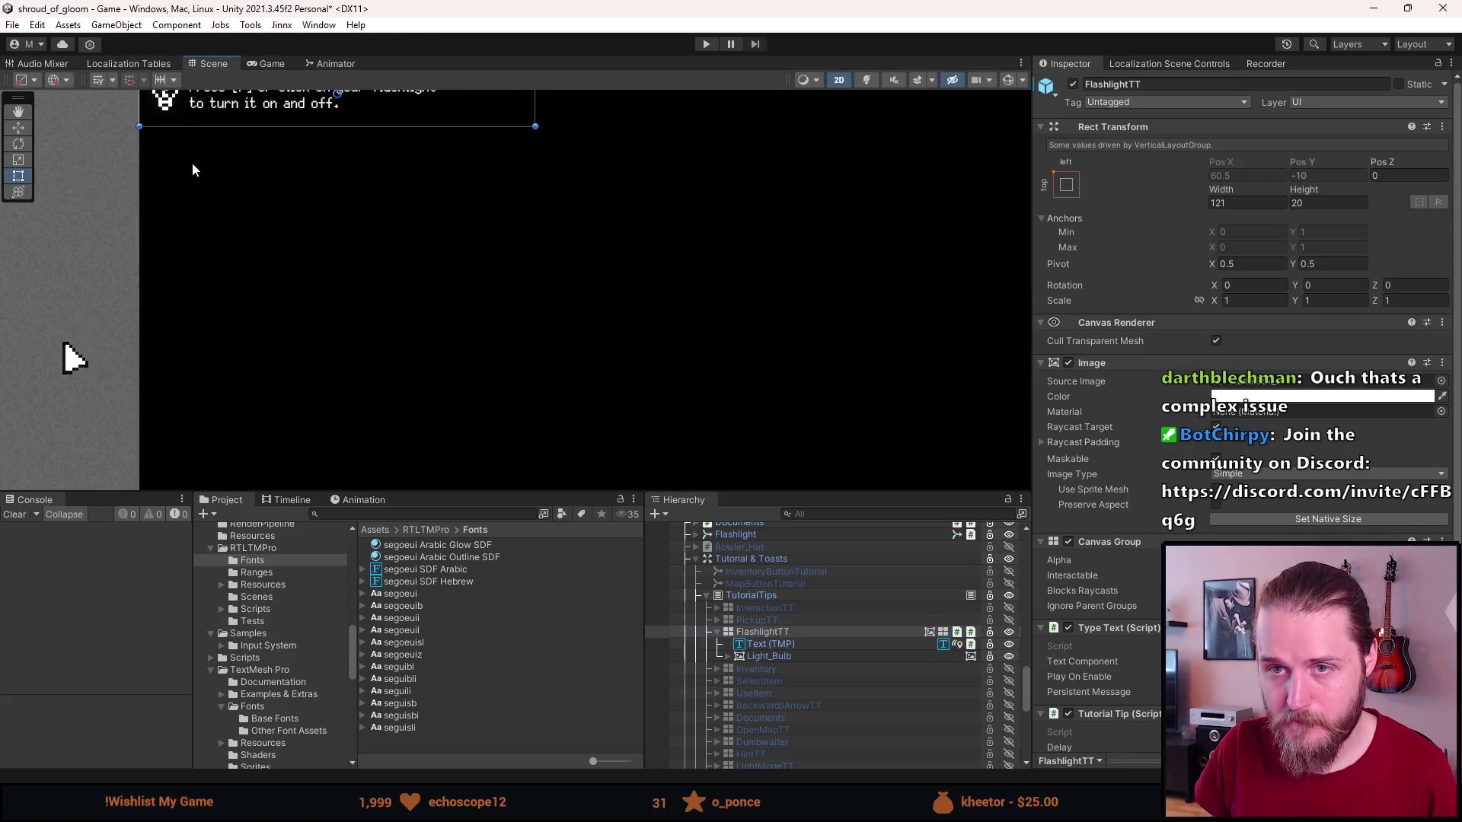
Frame, zoom and centre the FlashlightTT tip in the Scene view, then select its Text (TMP).
key("f")
scroll(329, 304, "up", 4)
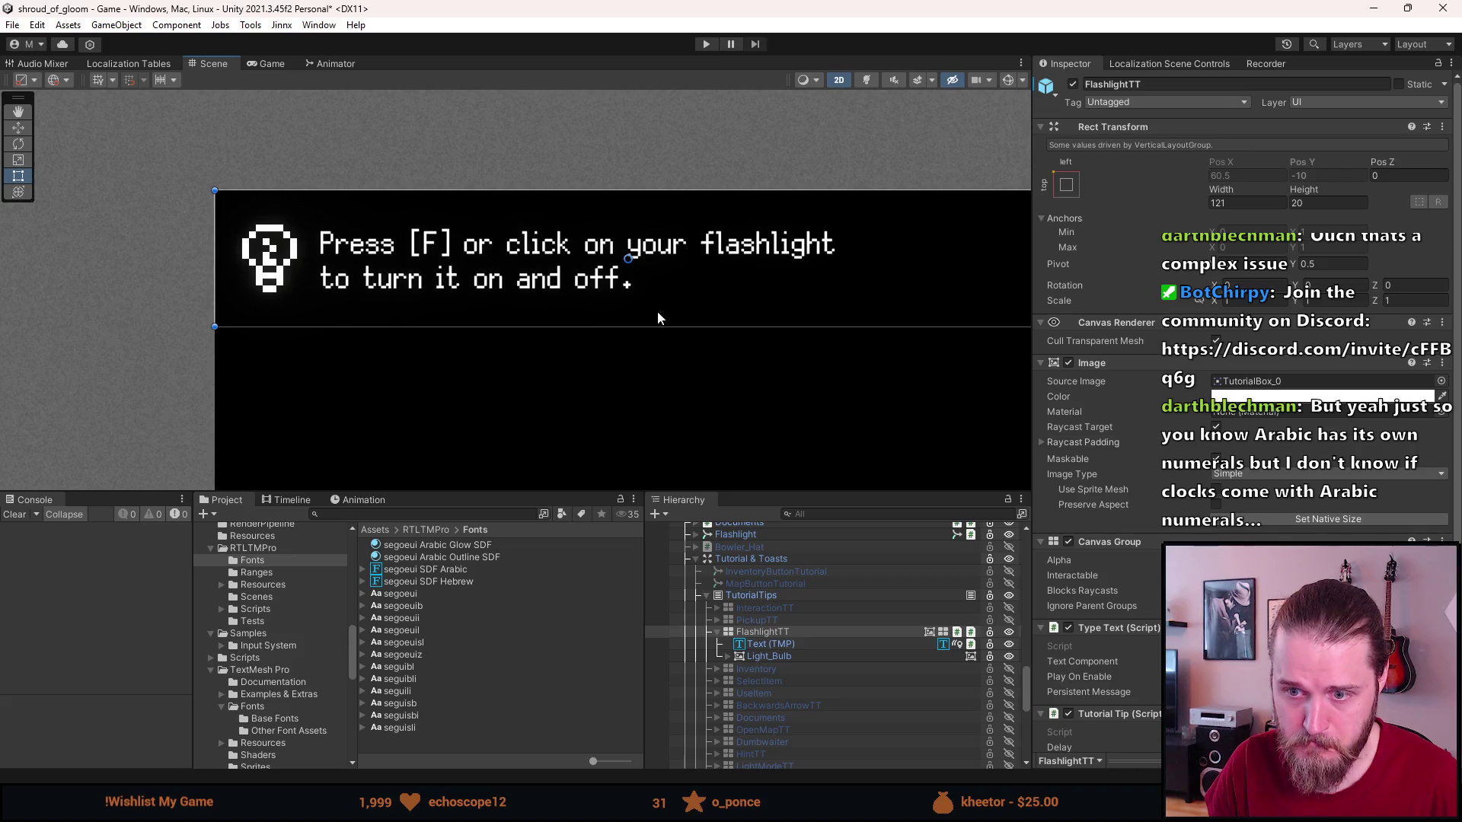
mouse_move(472, 361)
left_mouse_down()
mouse_move(358, 314)
mouse_move(403, 367)
left_mouse_up()
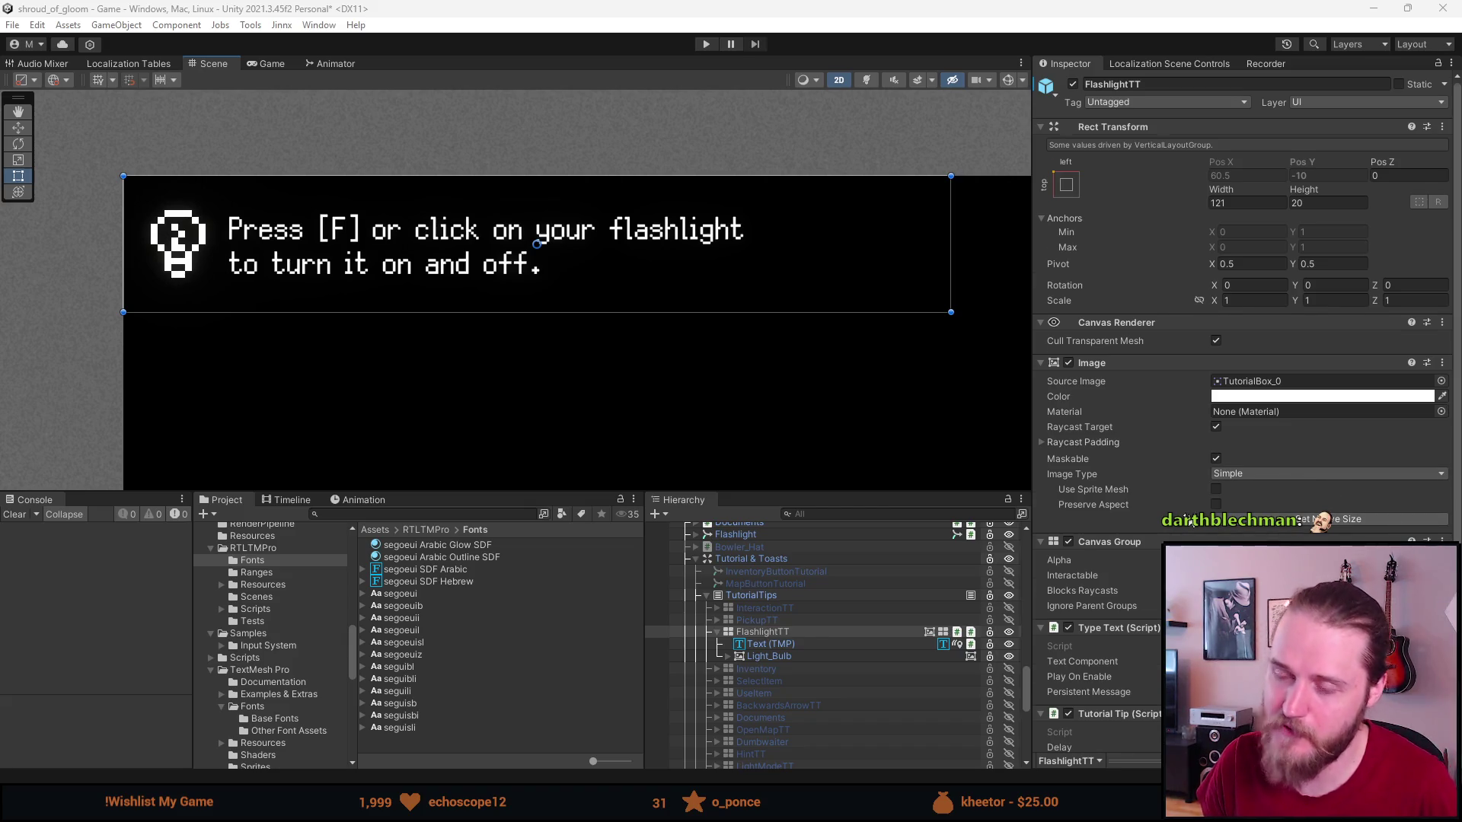
left_click(781, 645)
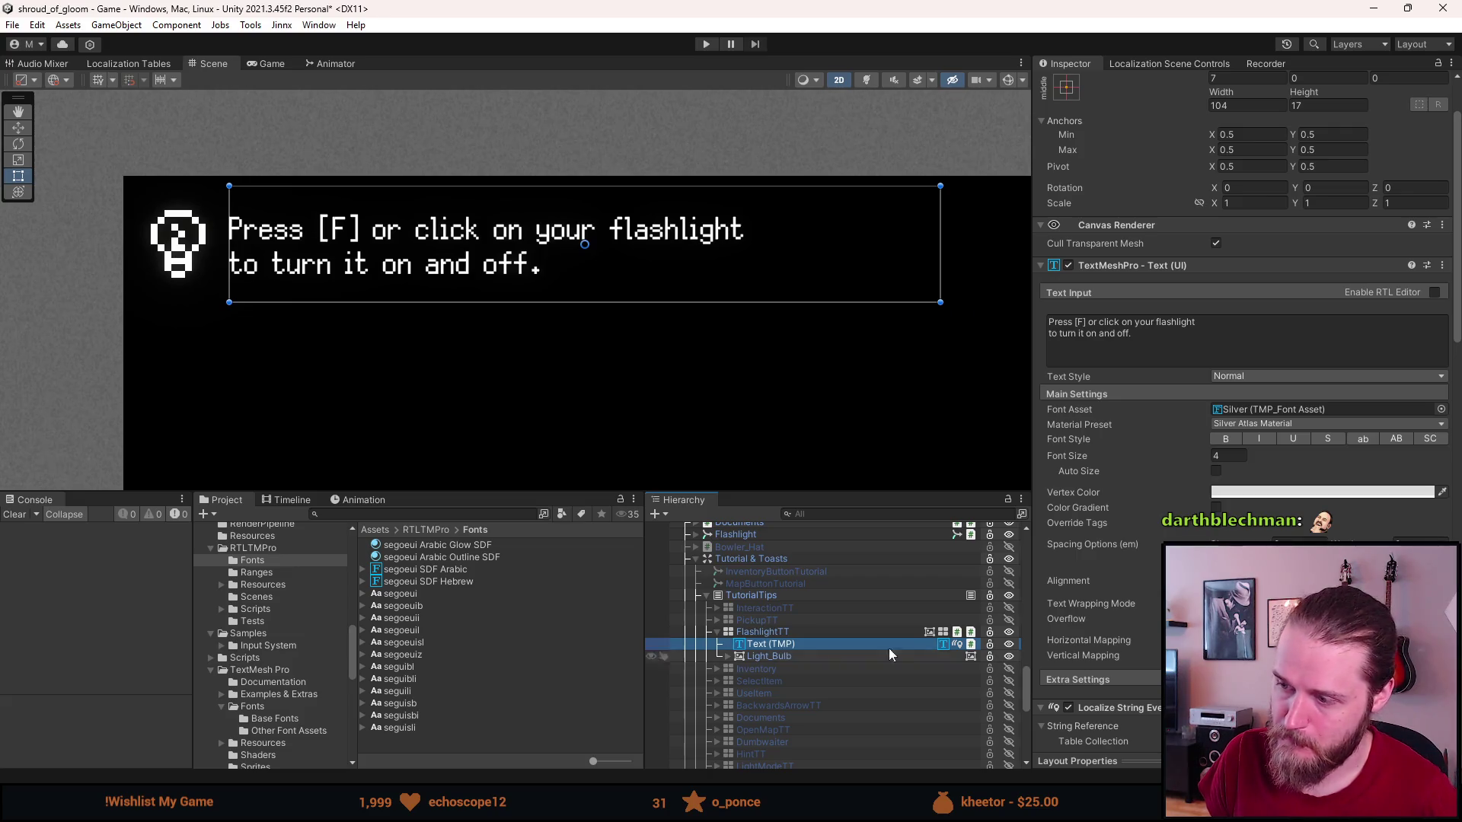
Duplicate Text (TMP) and remove the copy's TextMeshPro and Localize String Event components.
scroll(1096, 590, "down", 5)
key("ctrl+d")
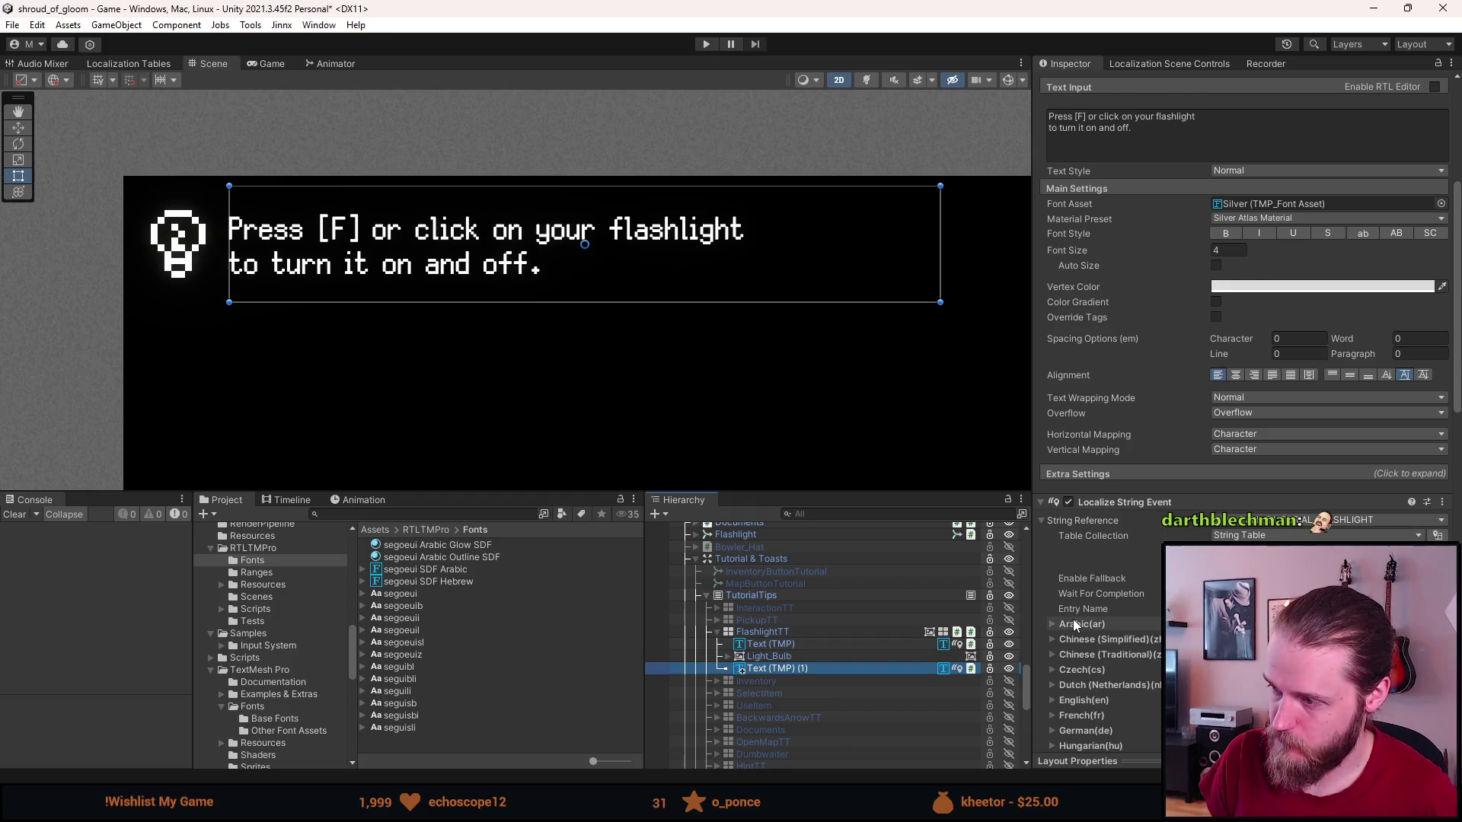
scroll(1072, 619, "up", 5)
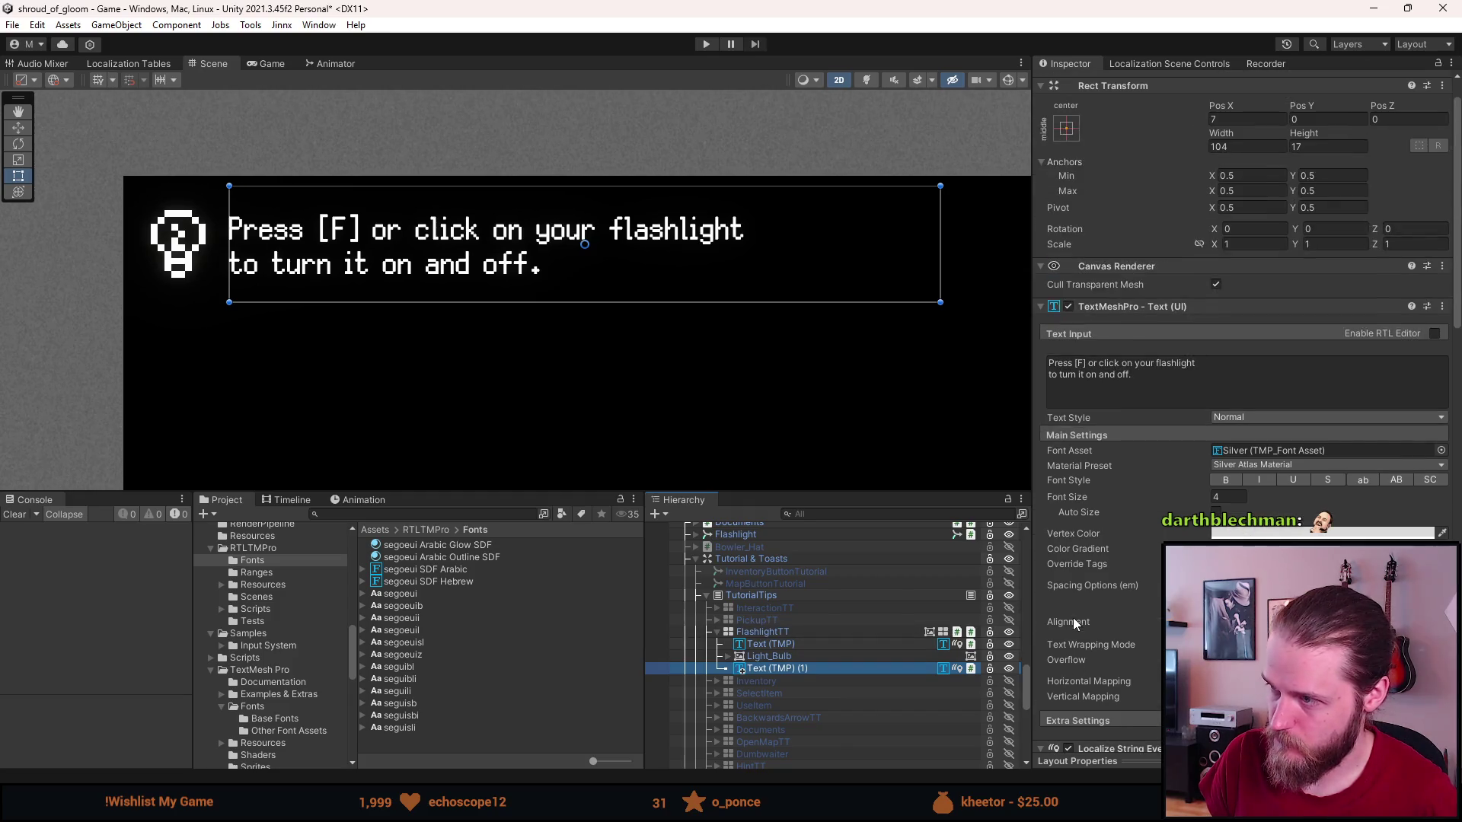
right_click(1151, 309)
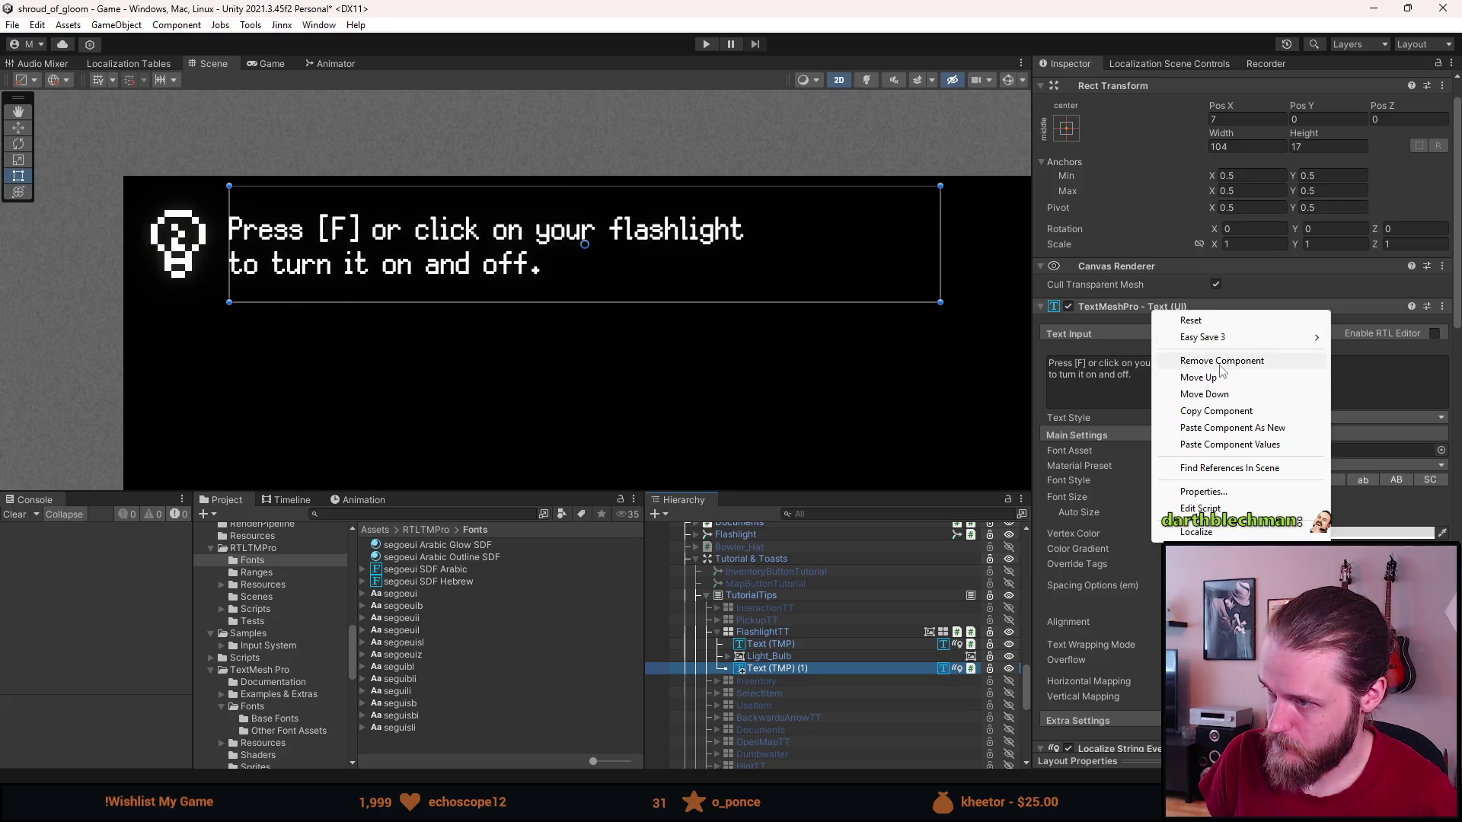
left_click(1219, 364)
right_click(1154, 309)
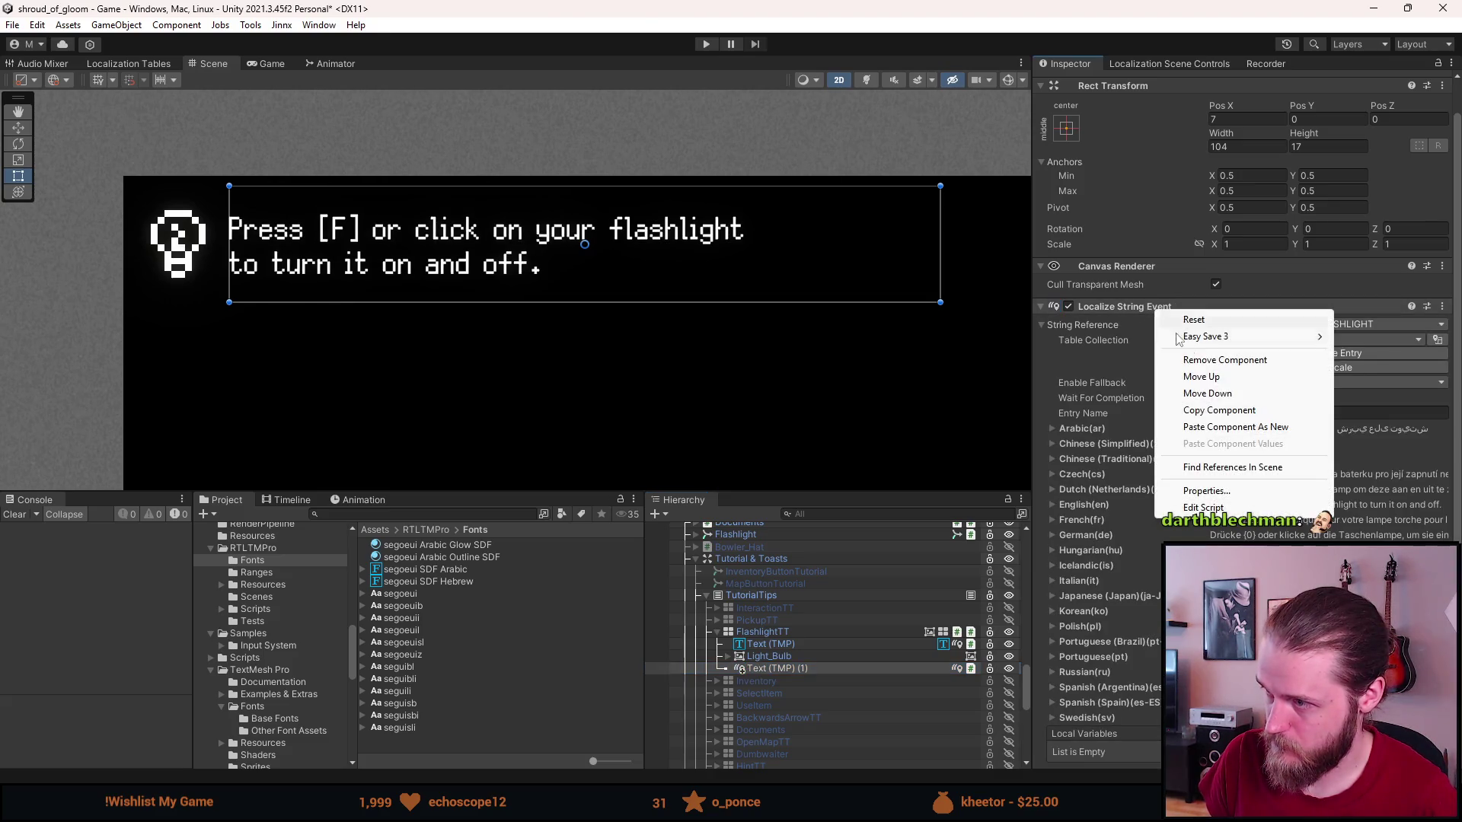
left_click(1222, 364)
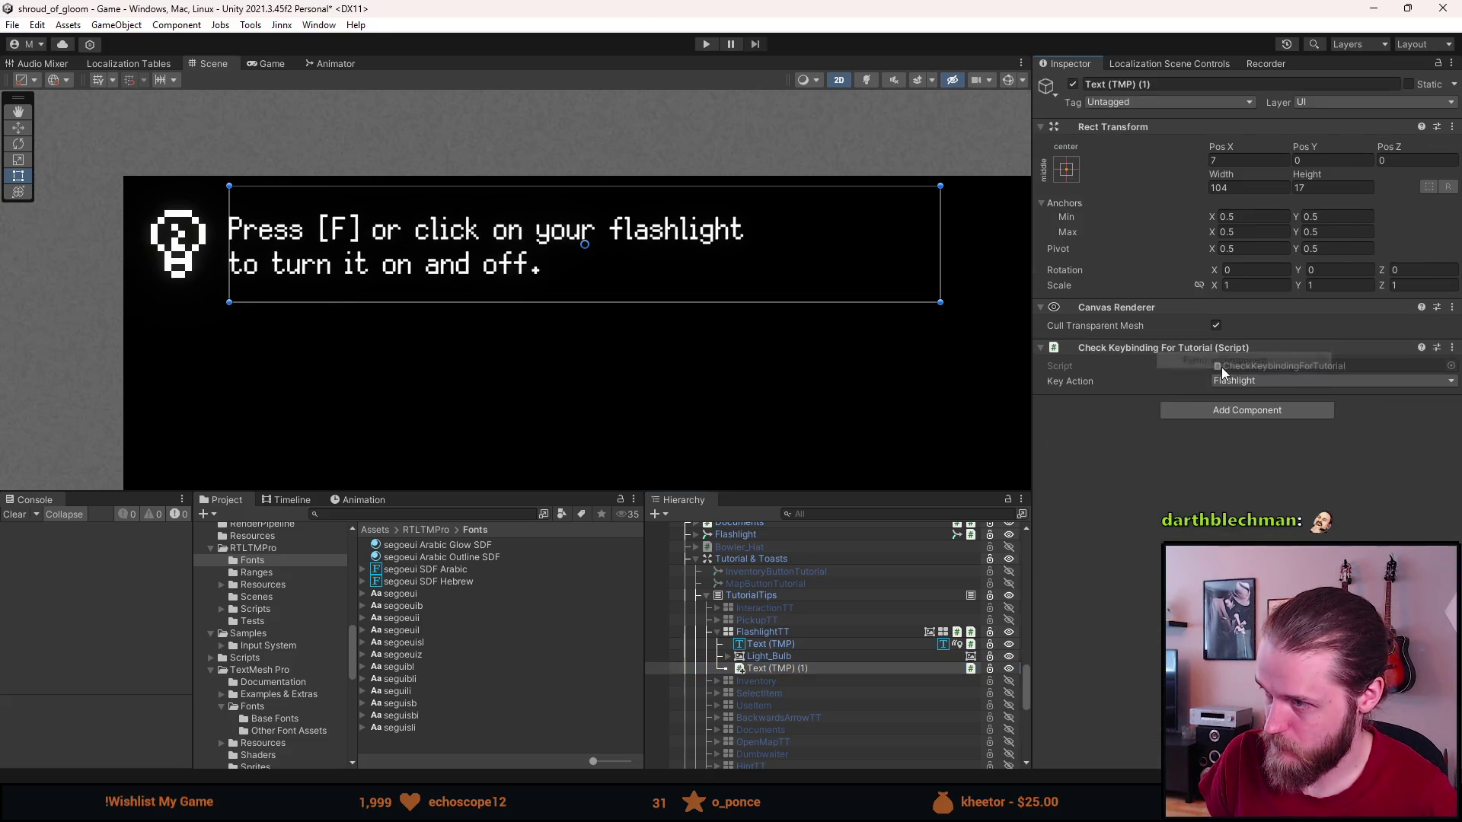
Add RTL Text Mesh Pro to the copy and tick Ignore Font Update.
left_click(1186, 411)
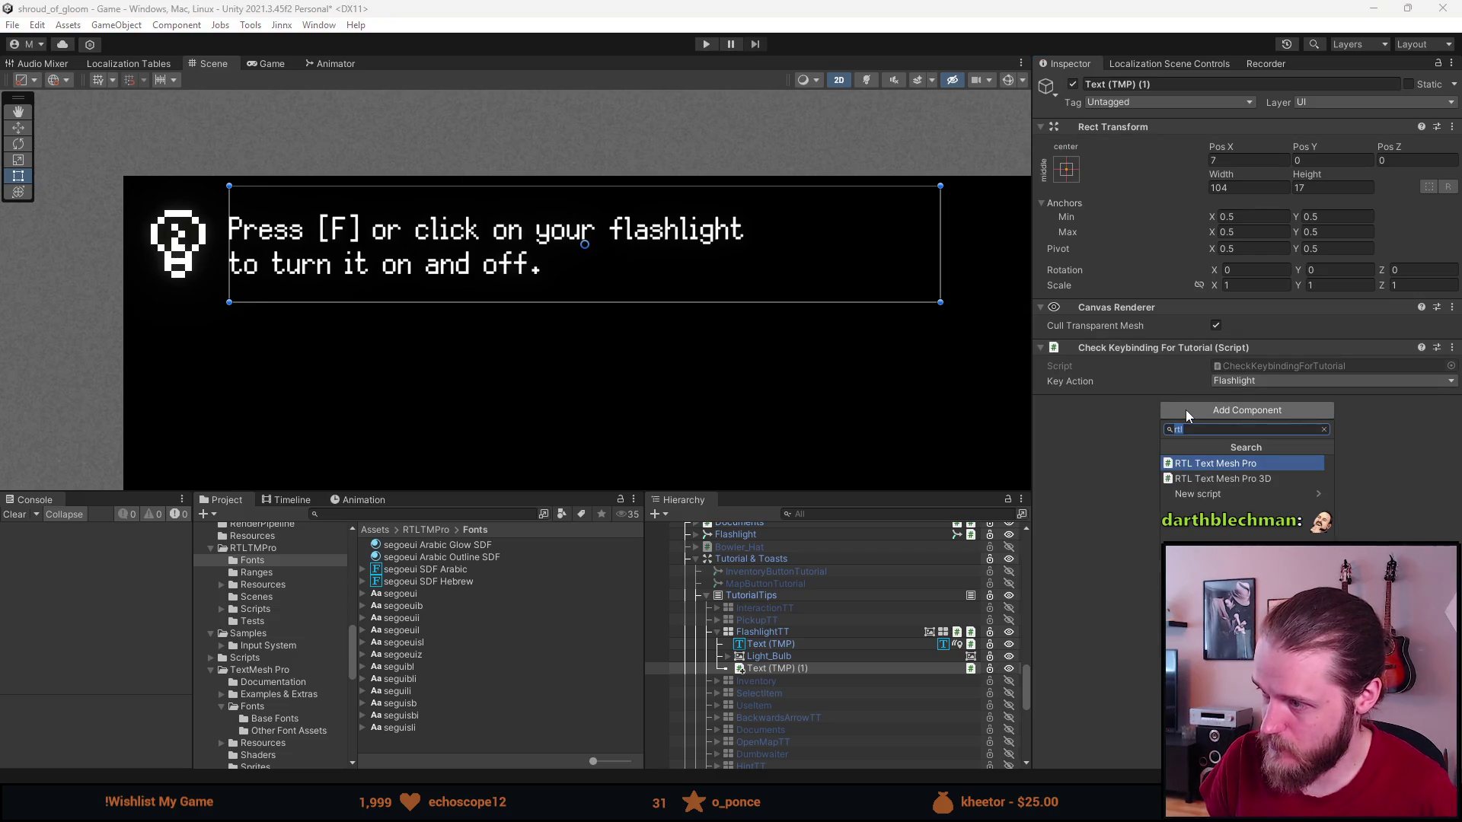
key("Return")
scroll(1120, 624, "down", 5)
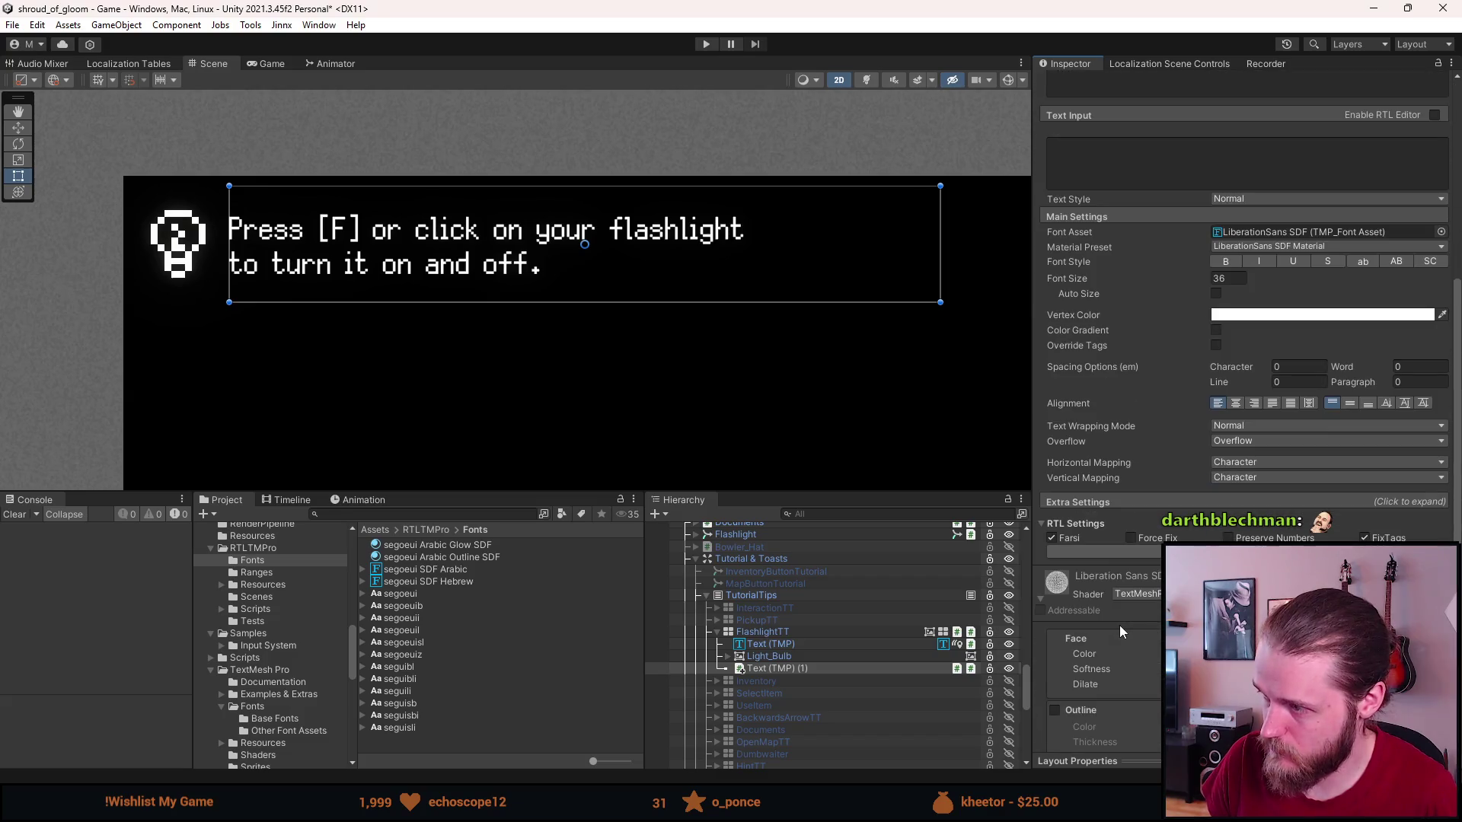
scroll(1119, 624, "down", 5)
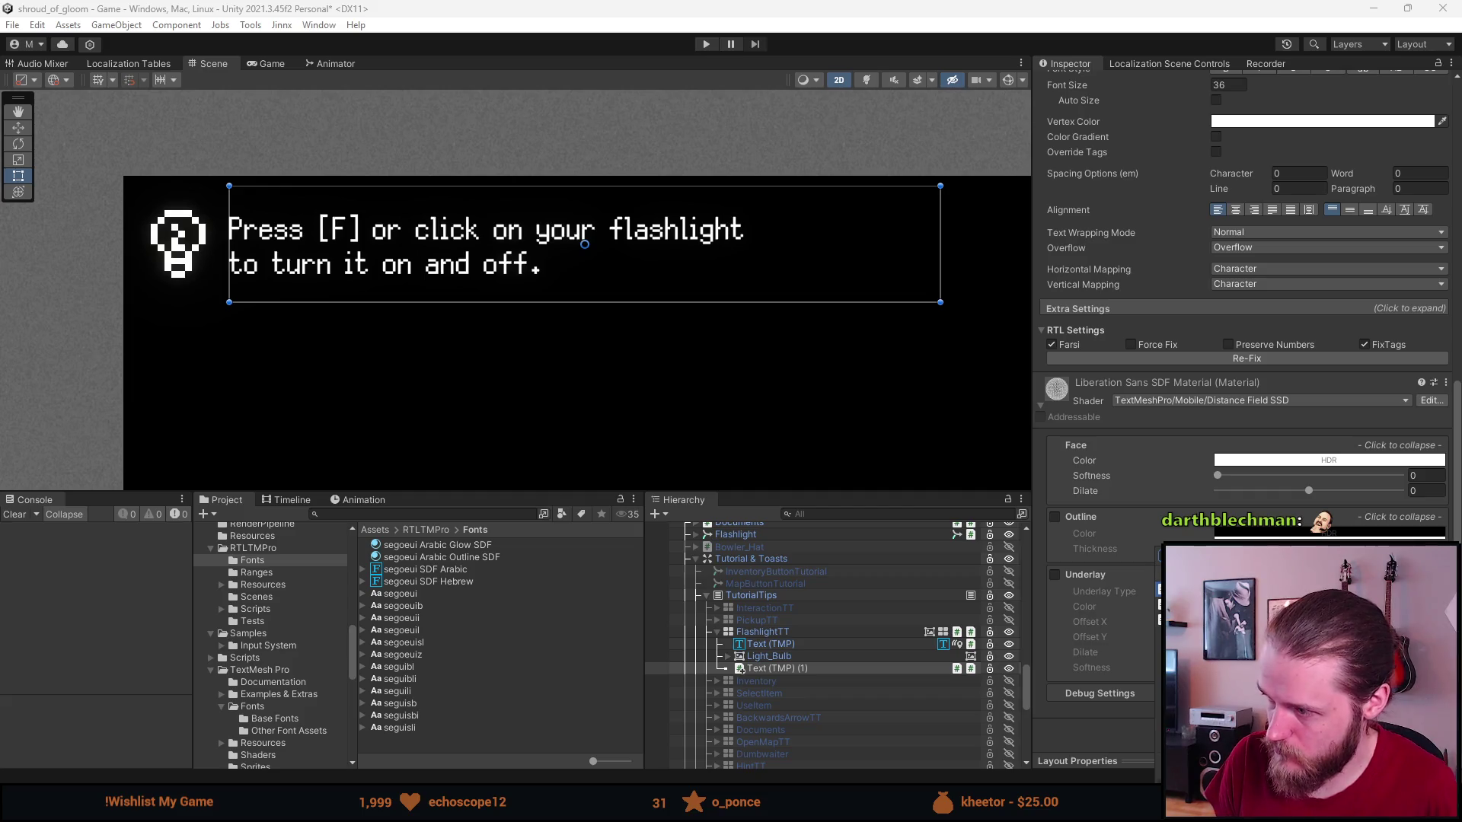
left_click(1218, 416)
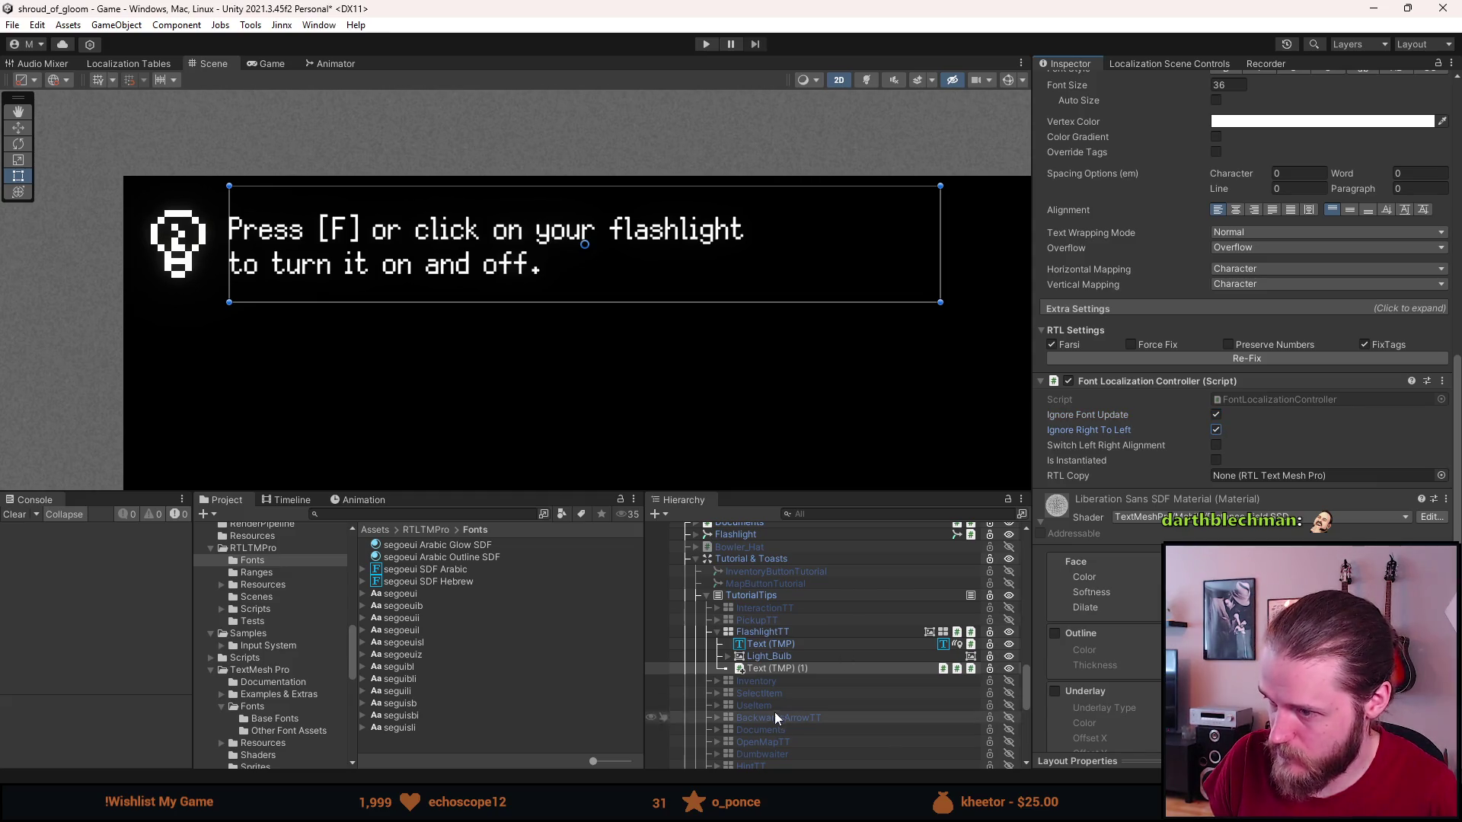
left_click(802, 646)
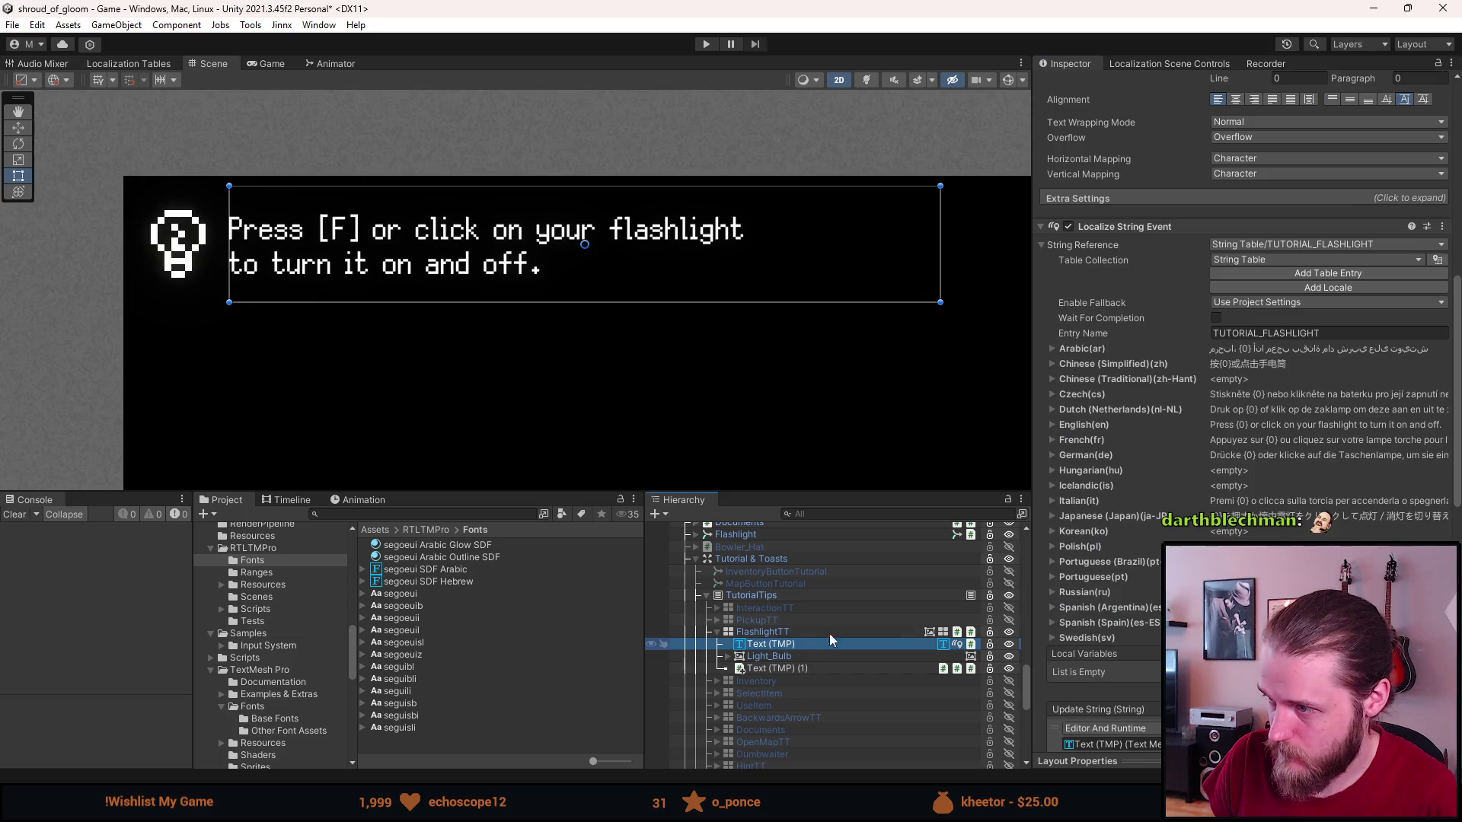
Compare the original Text (TMP) with the Text (TMP) (1) copy in the Inspector.
scroll(1057, 555, "down", 3)
scroll(1057, 555, "up", 10)
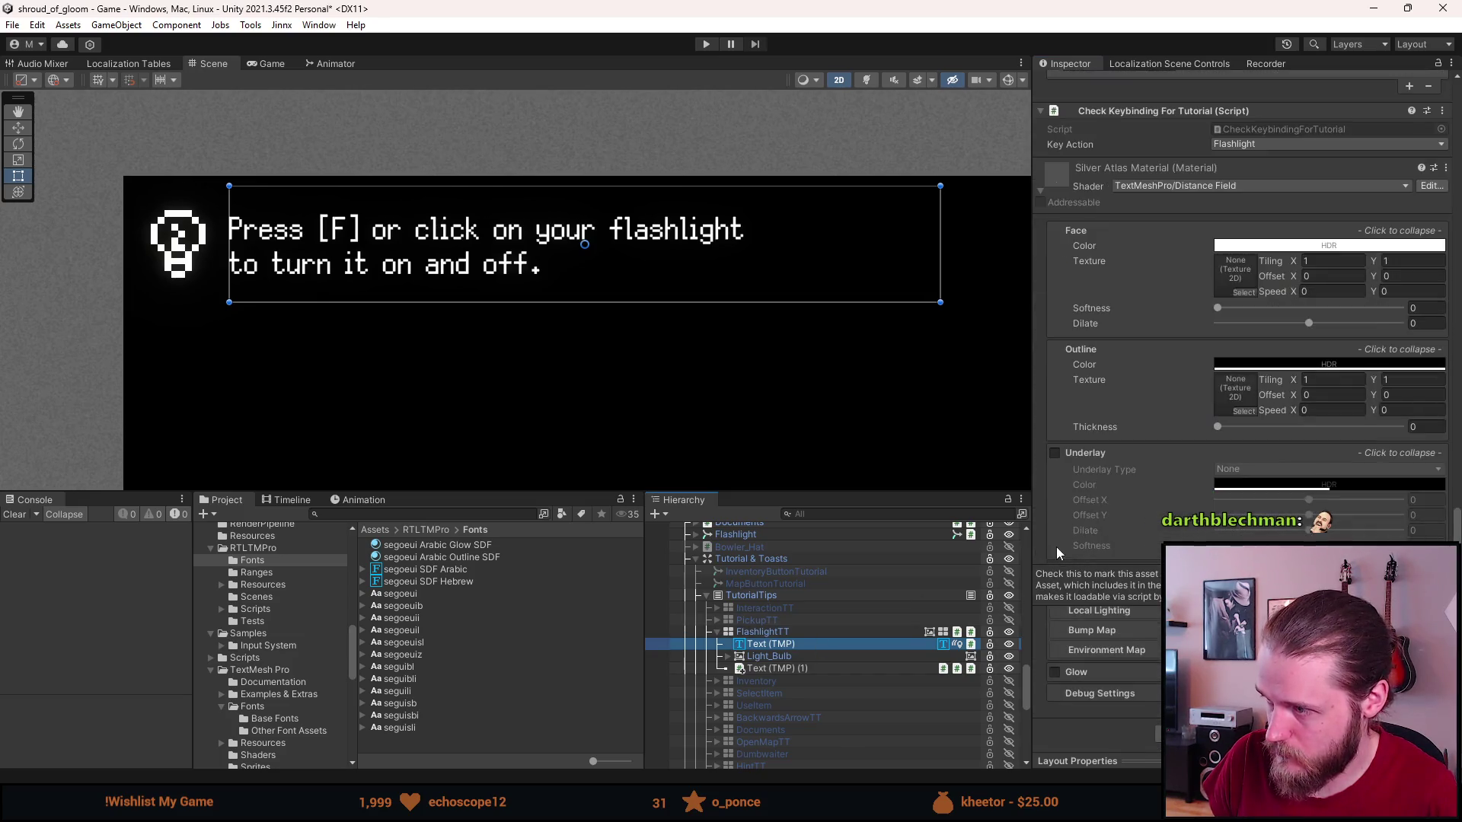
scroll(1057, 547, "down", 15)
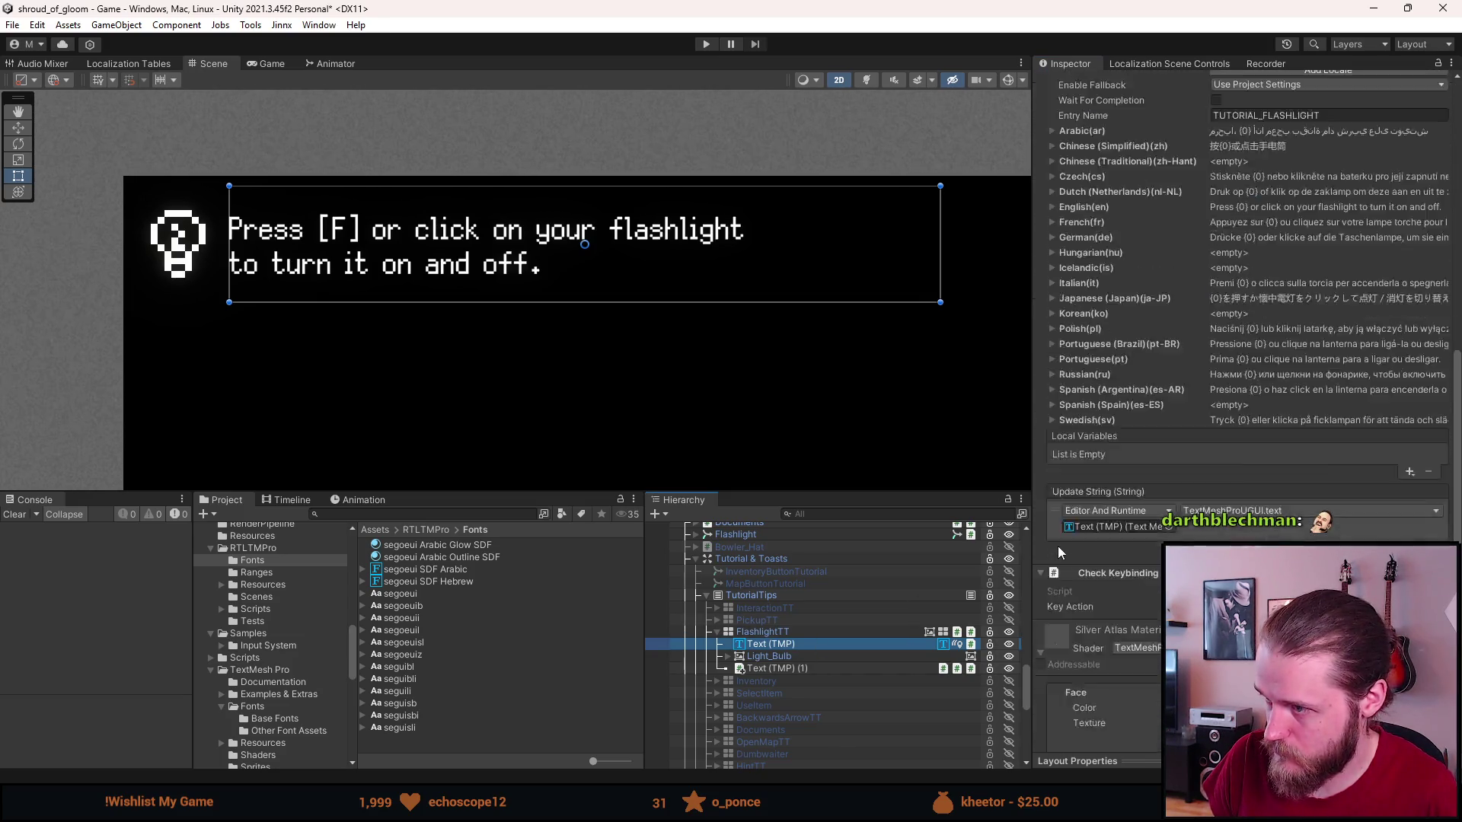
scroll(1115, 651, "down", 2)
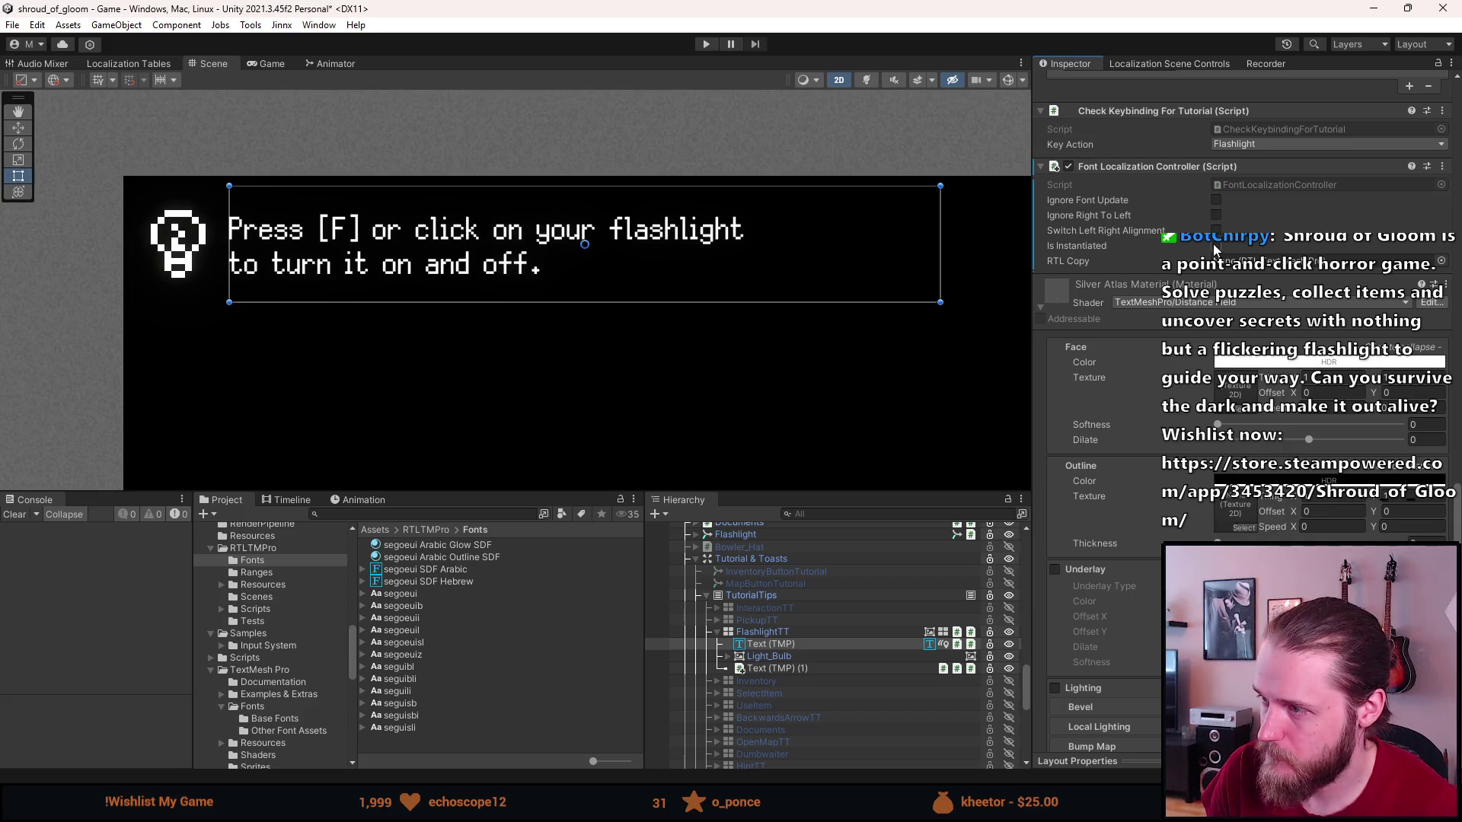
left_click(804, 668)
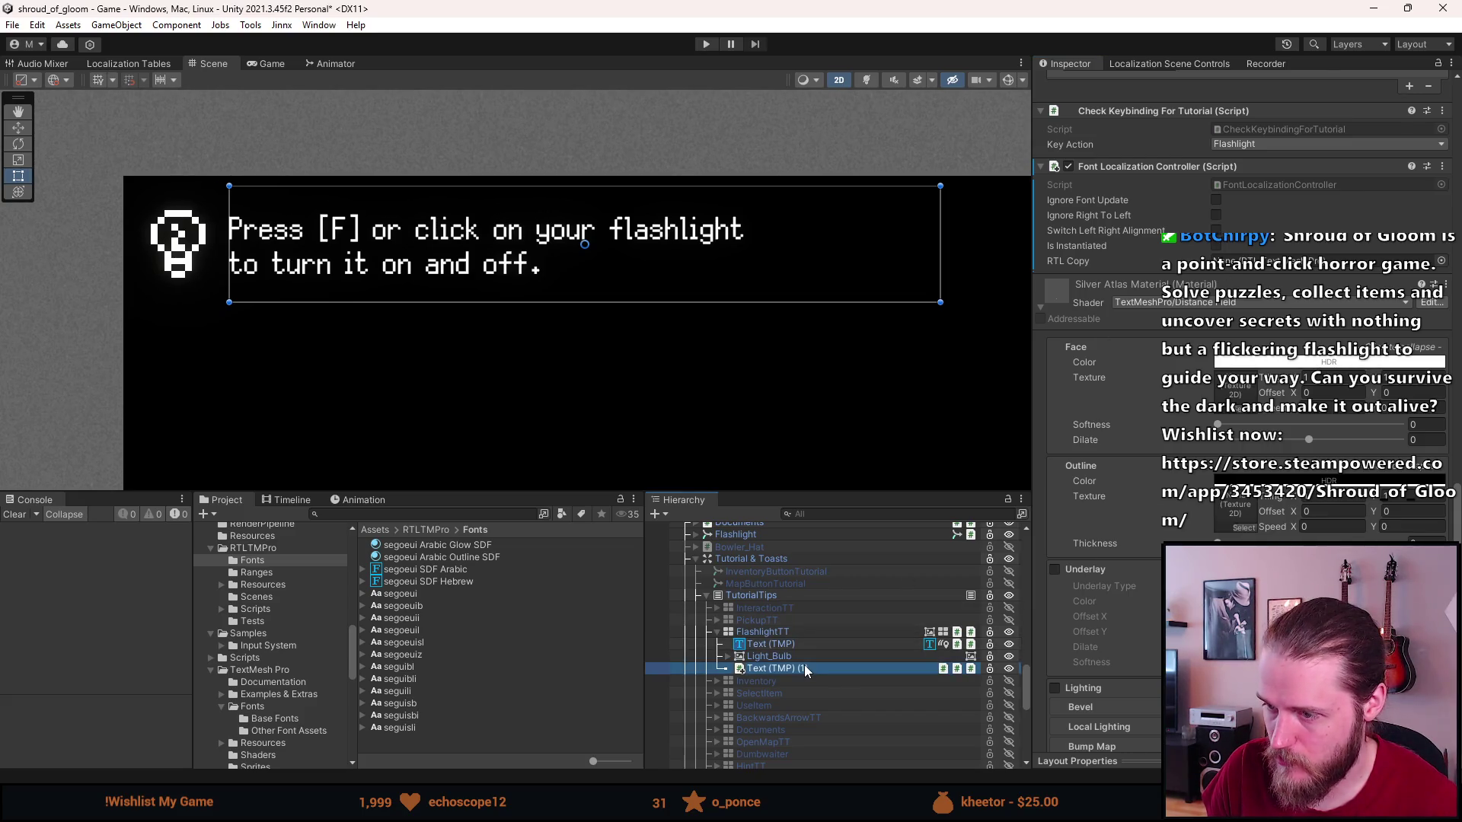
left_click(780, 644)
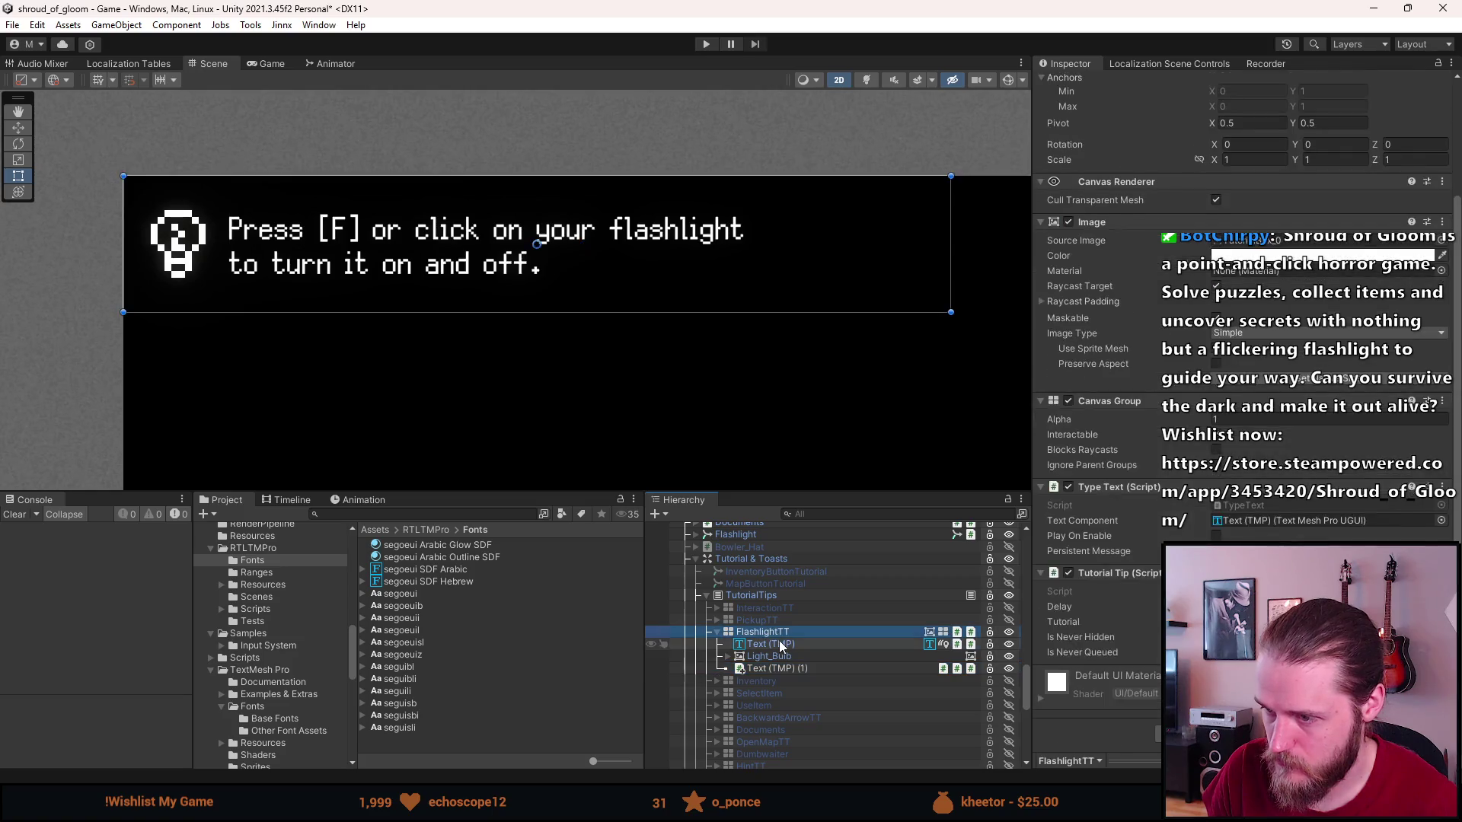
scroll(1104, 611, "down", 15)
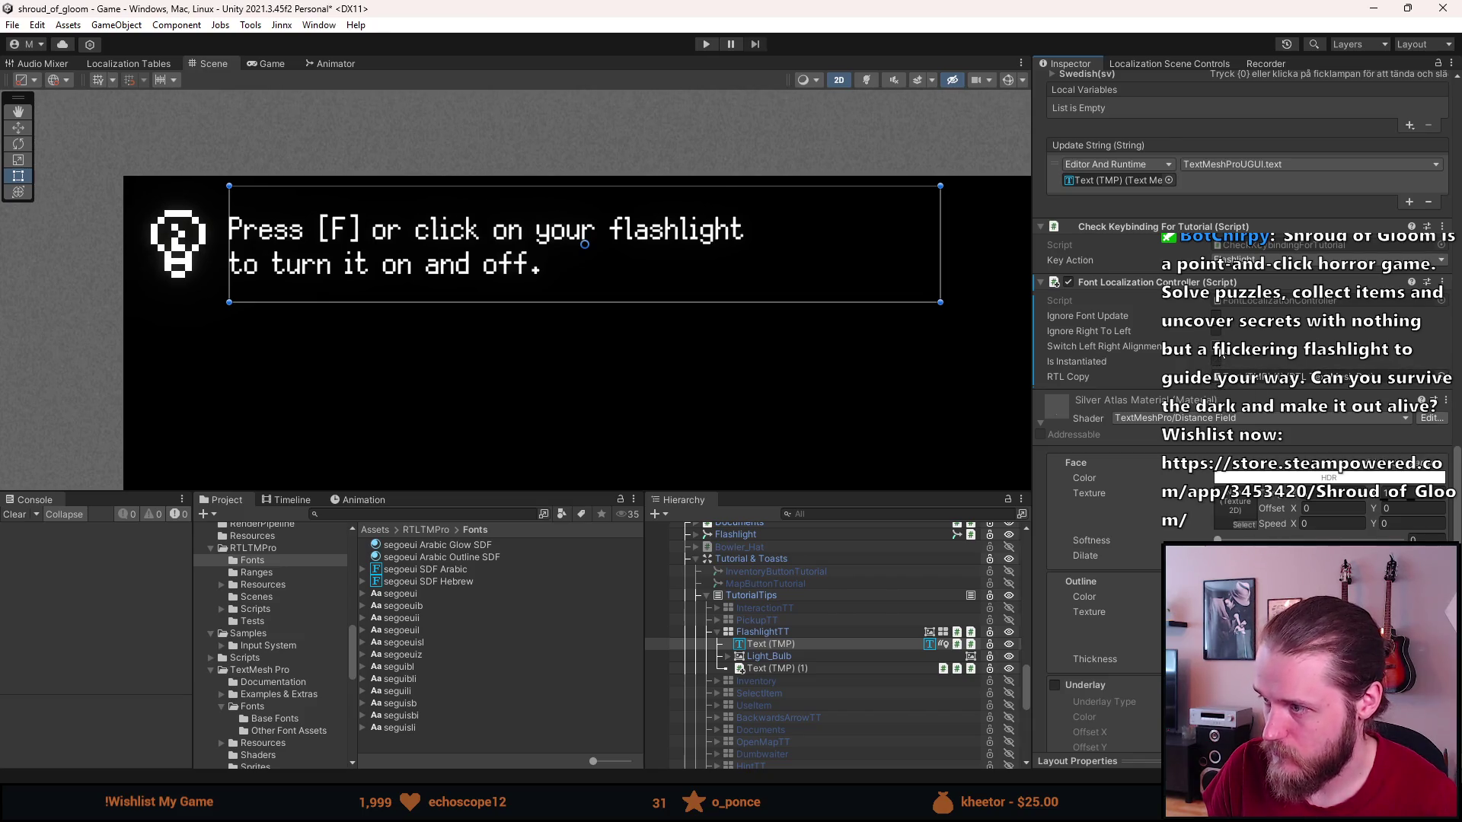
left_click(840, 669)
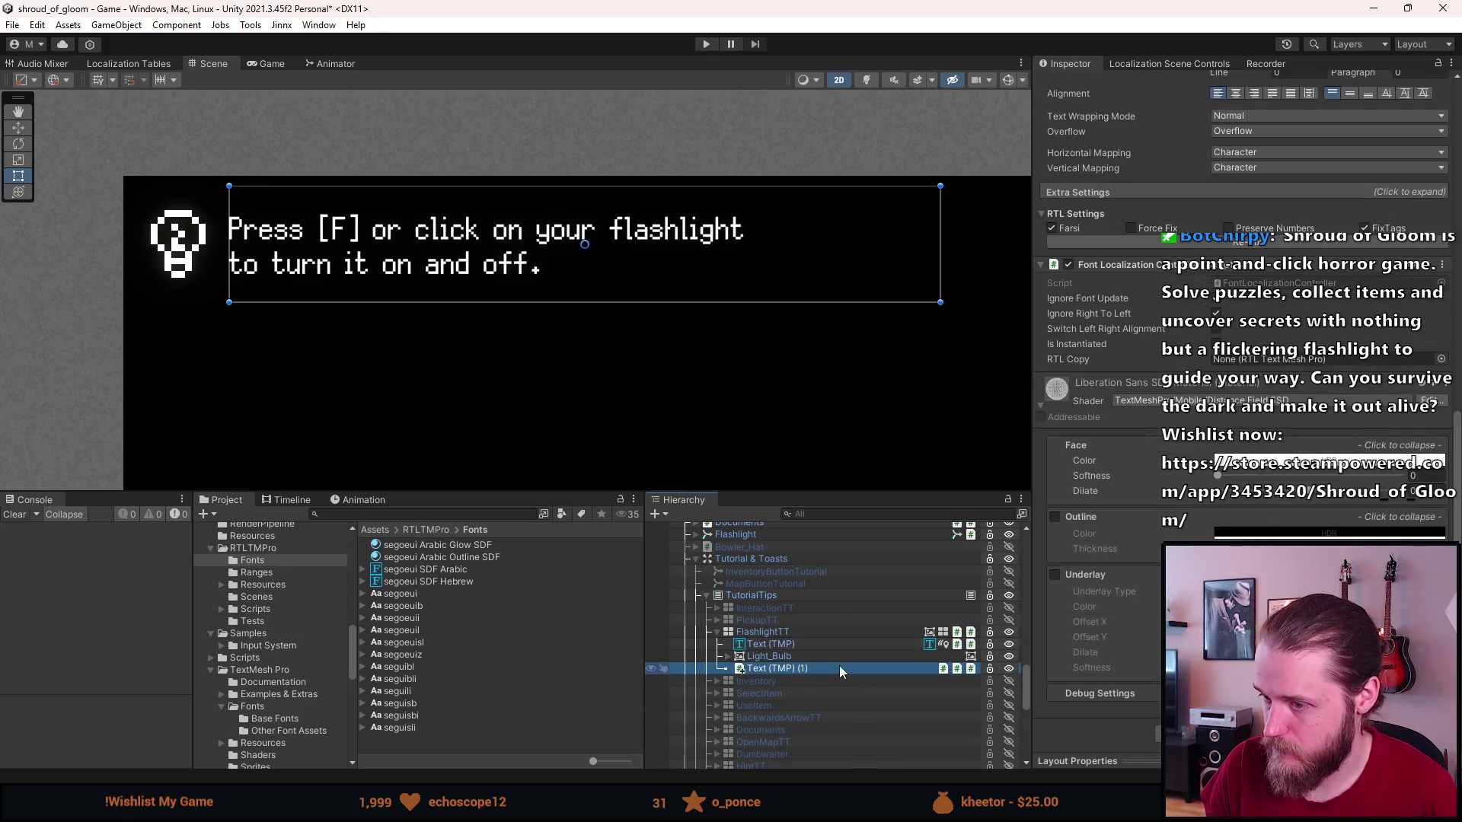
Deactivate the Text (TMP) (1) copy and rename it RTL_Copy.
key("alt+shift+a")
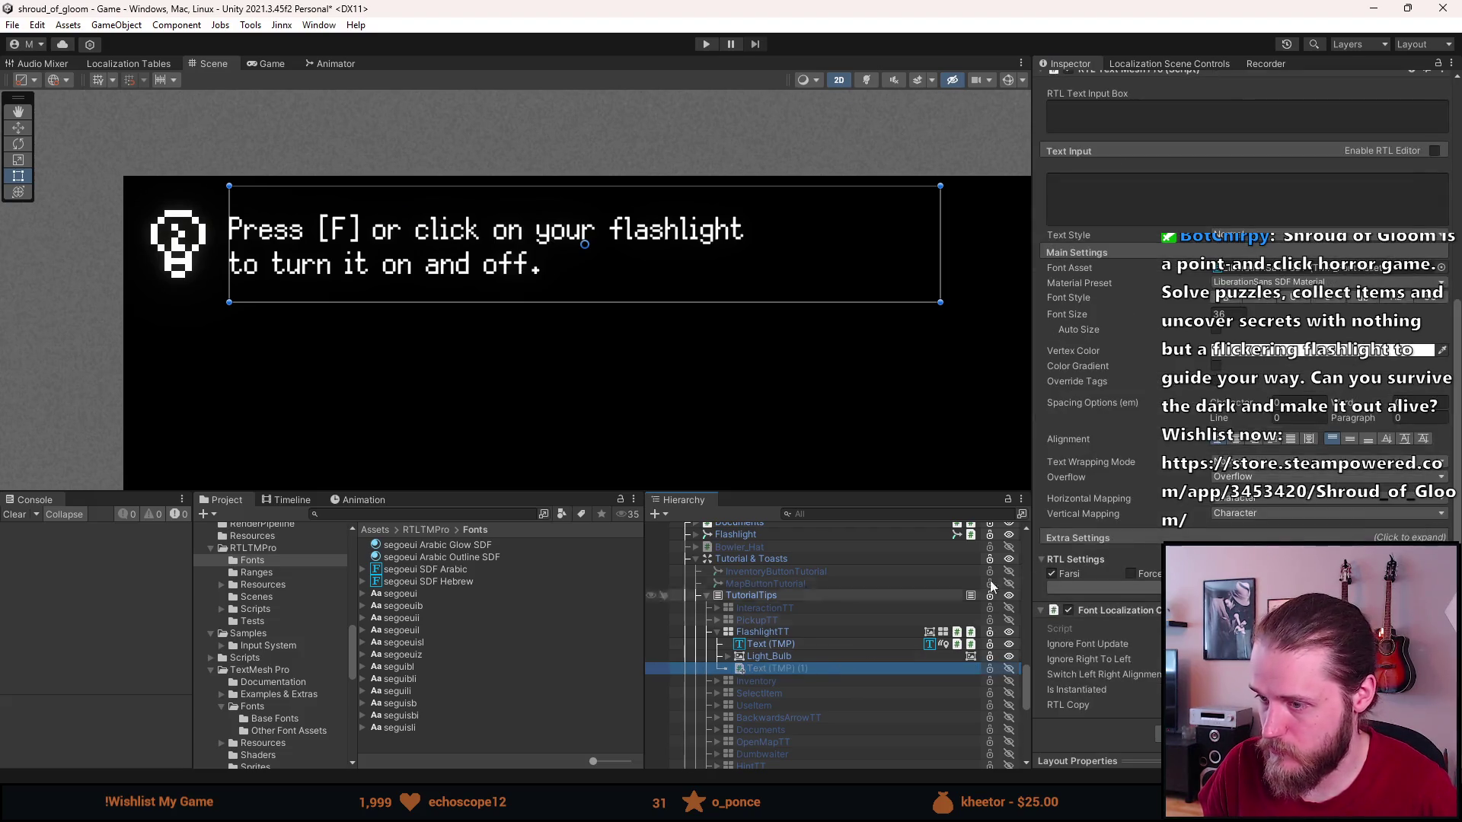
scroll(1218, 229, "up", 10)
left_click(1170, 82)
type("RTL_Copy")
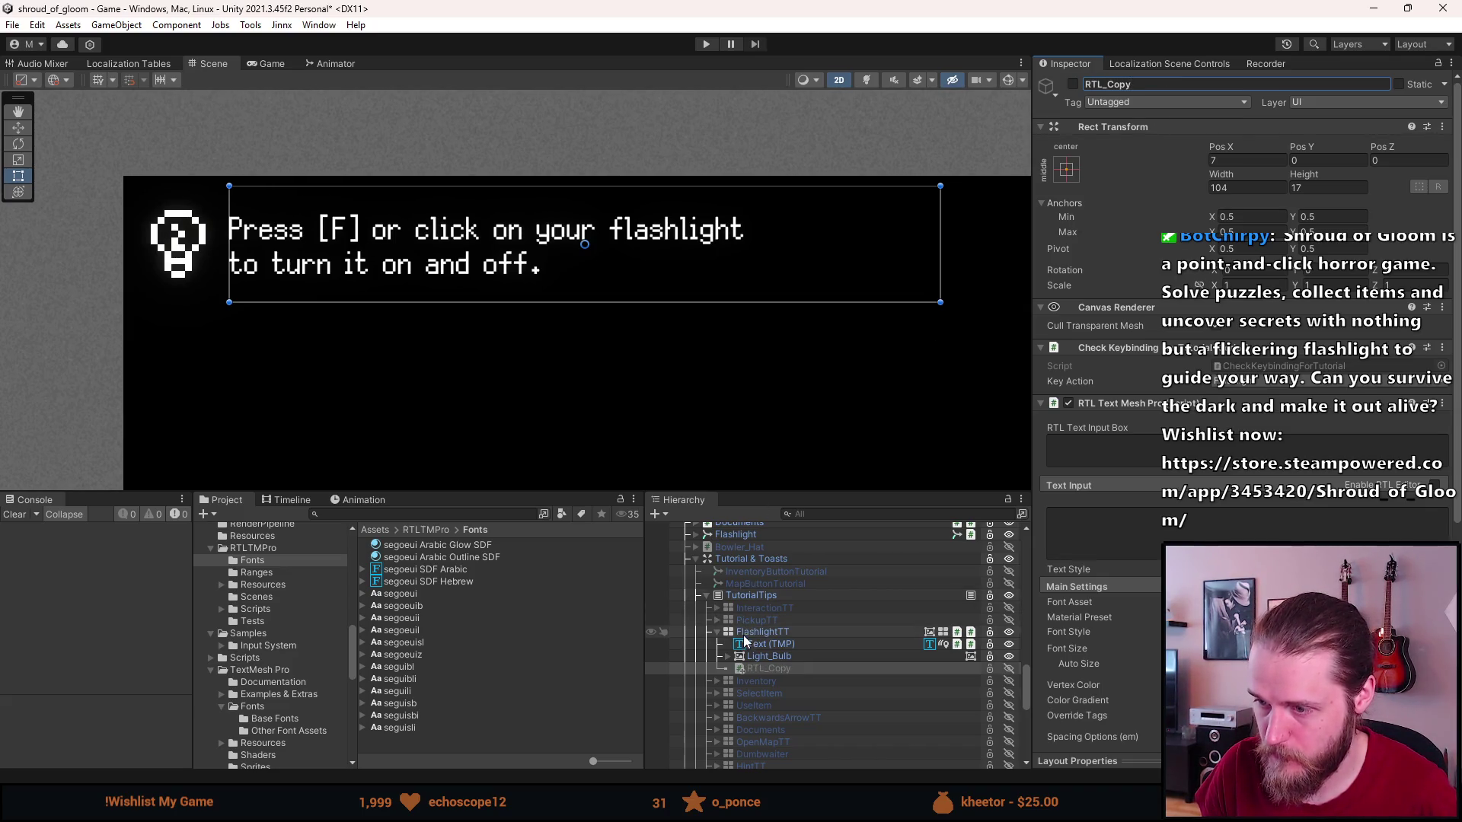
left_click(651, 632)
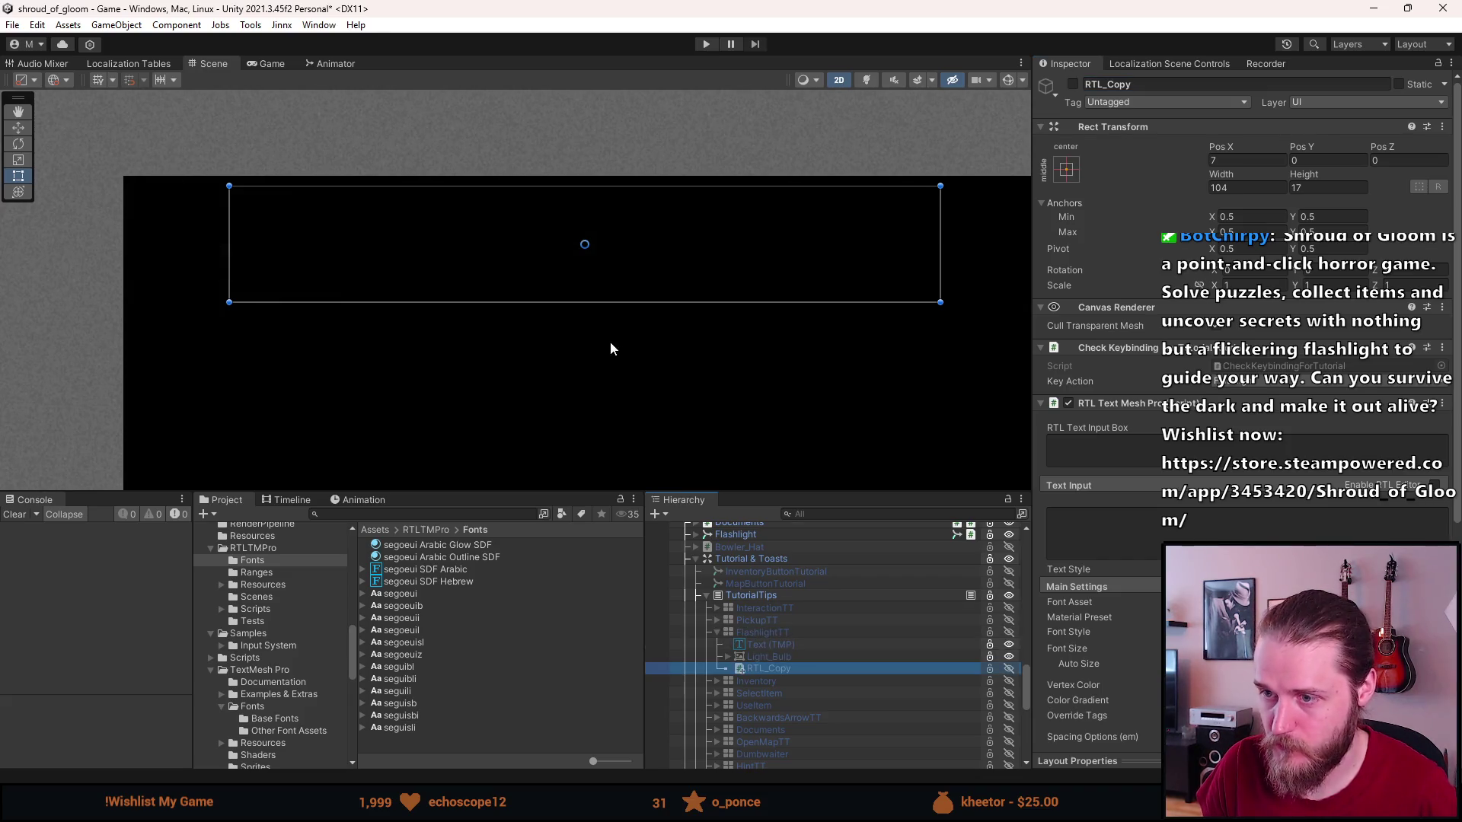
Enter Play mode to test the flashlight tip.
scroll(611, 344, "down", 2)
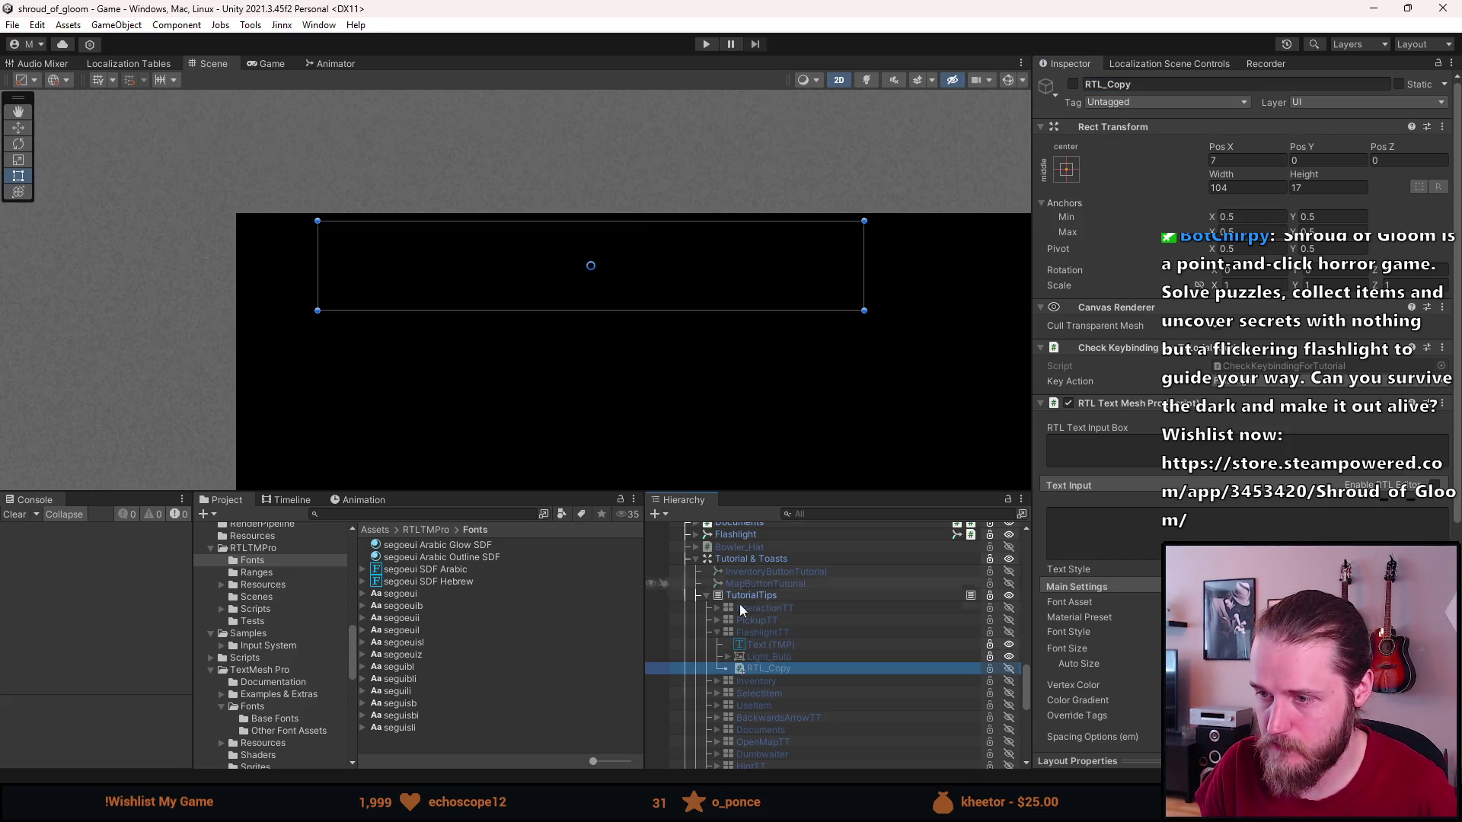
scroll(737, 601, "down", 3)
scroll(737, 601, "up", 3)
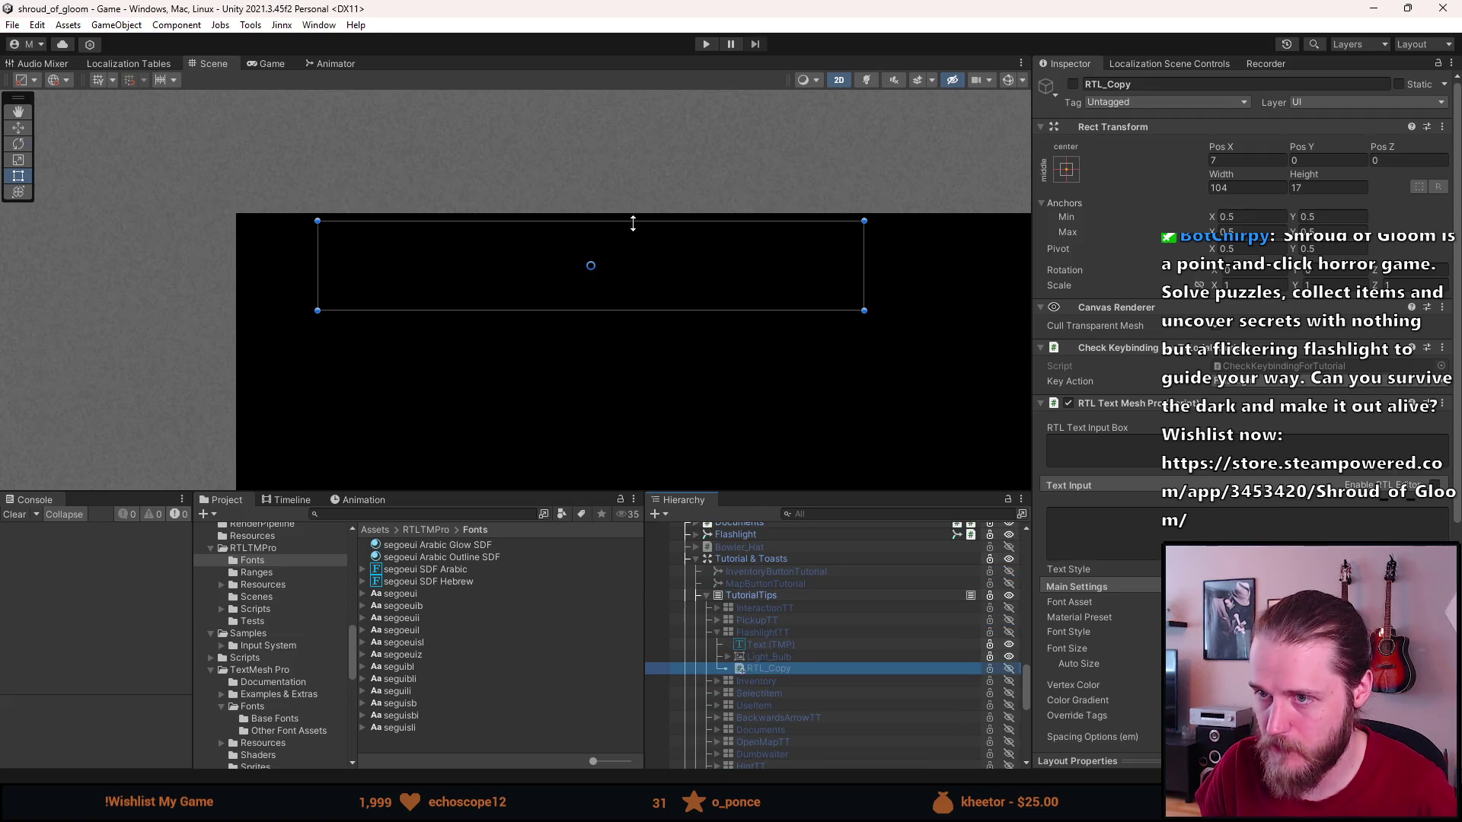
left_click(703, 44)
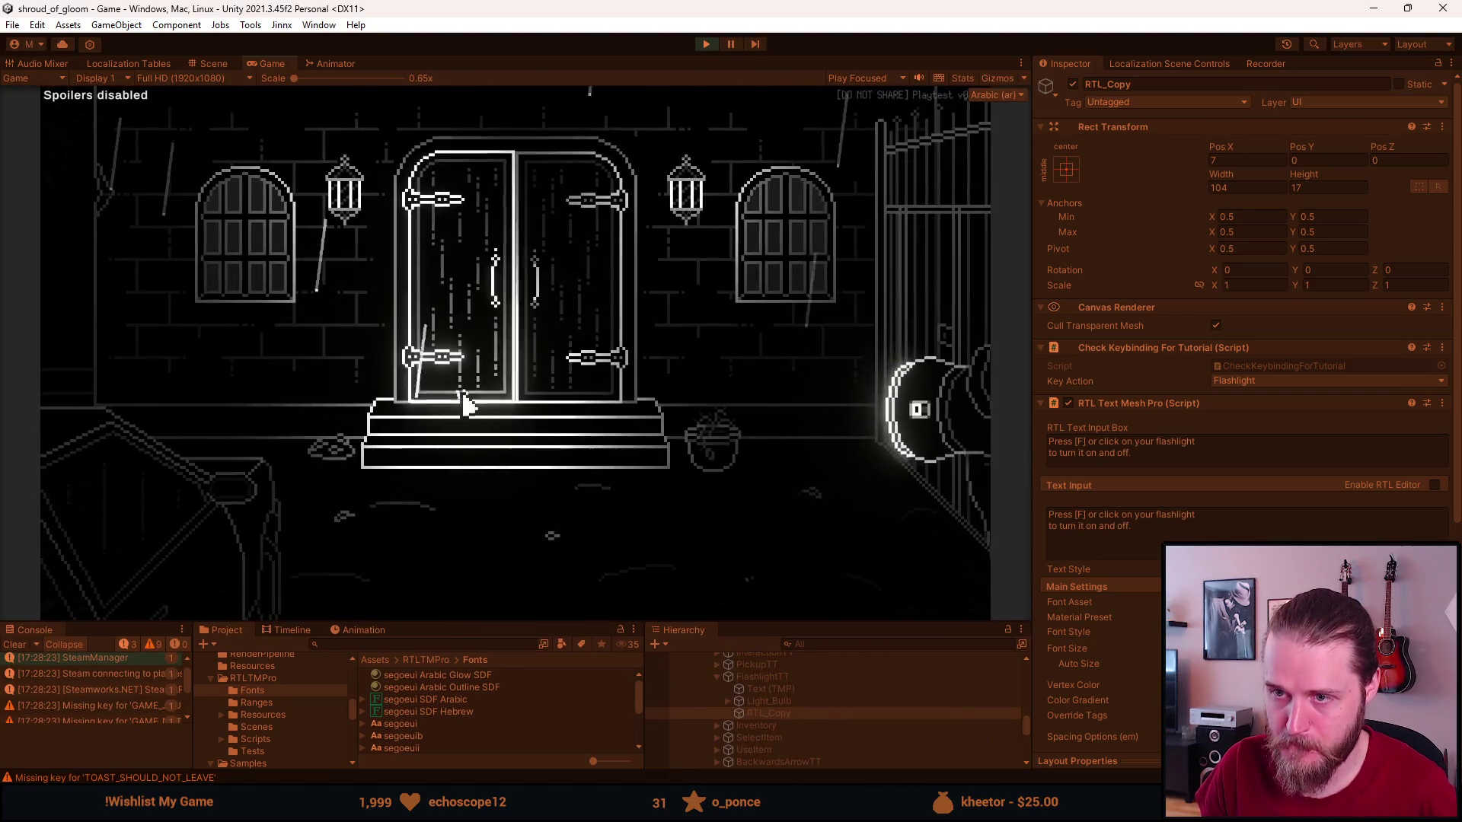
Dismiss the developer overlay, put away the note and get out of the car.
left_click(675, 396)
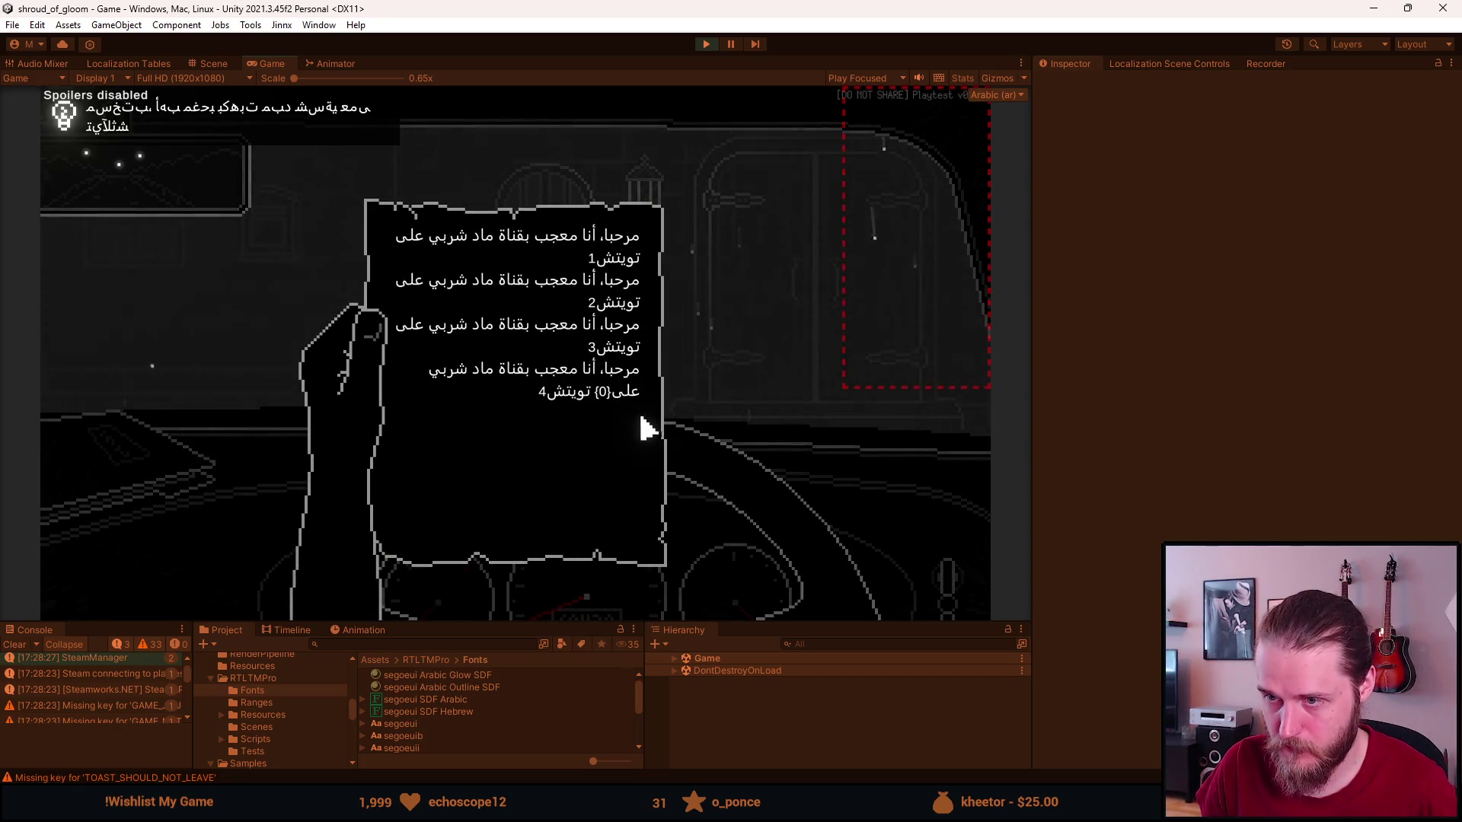
left_click(701, 418)
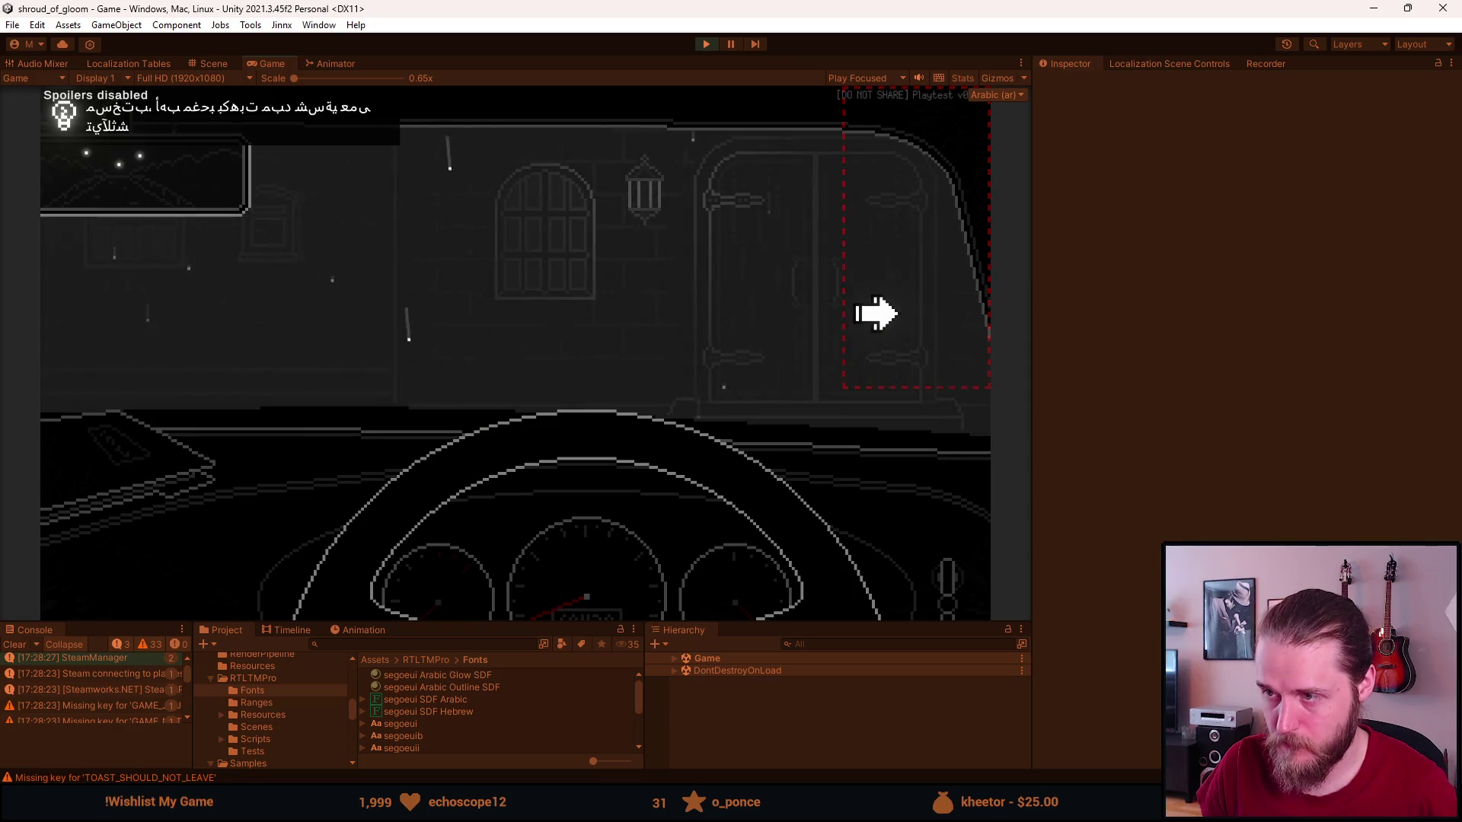
left_click(876, 313)
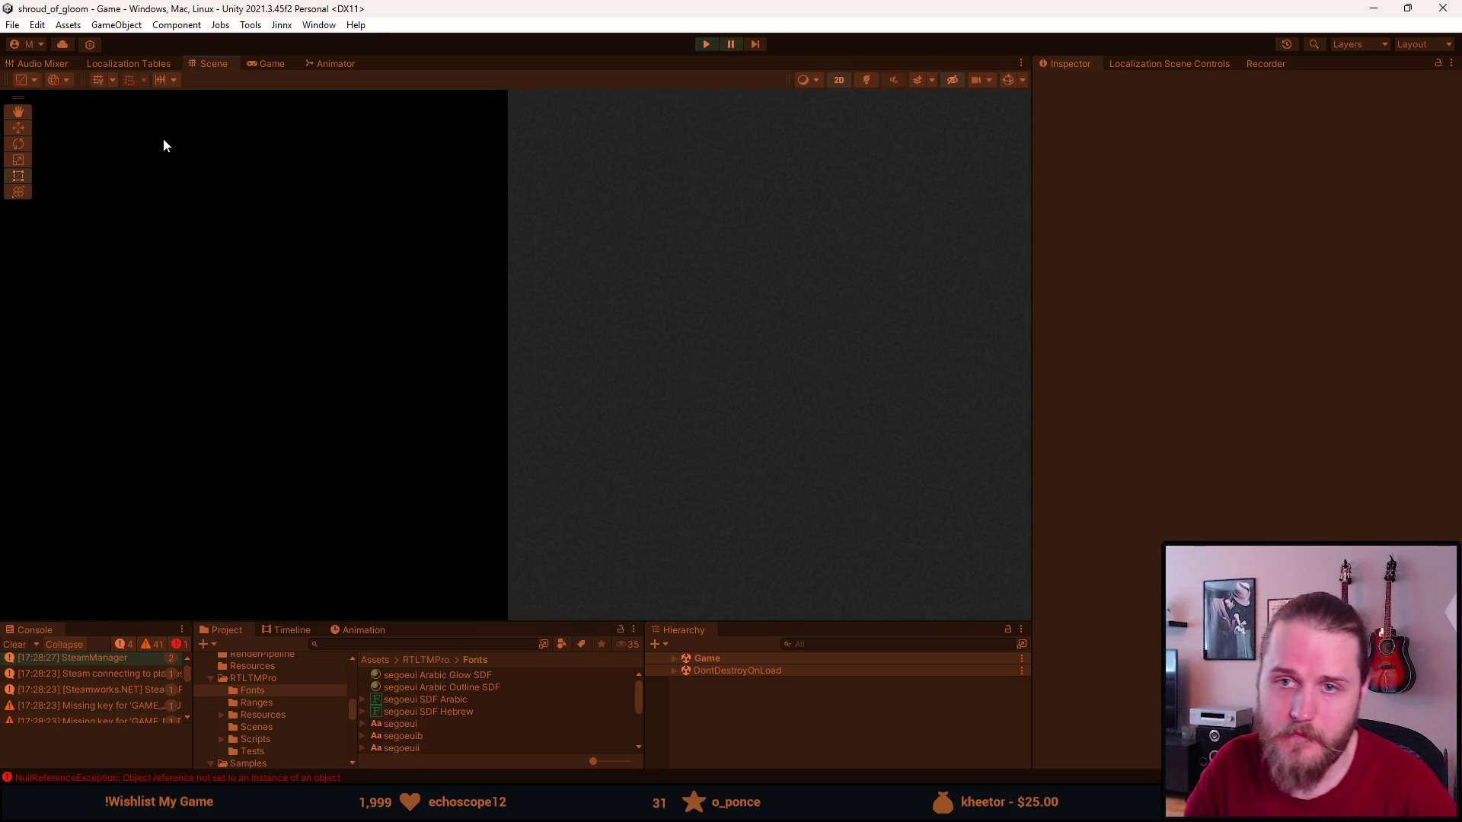
Read the NullReferenceException stack trace and compare RTL_Copy's components with the original Text (TMP).
left_click_drag(169, 623, 154, 482)
scroll(99, 603, "down", 5)
scroll(107, 602, "down", 10)
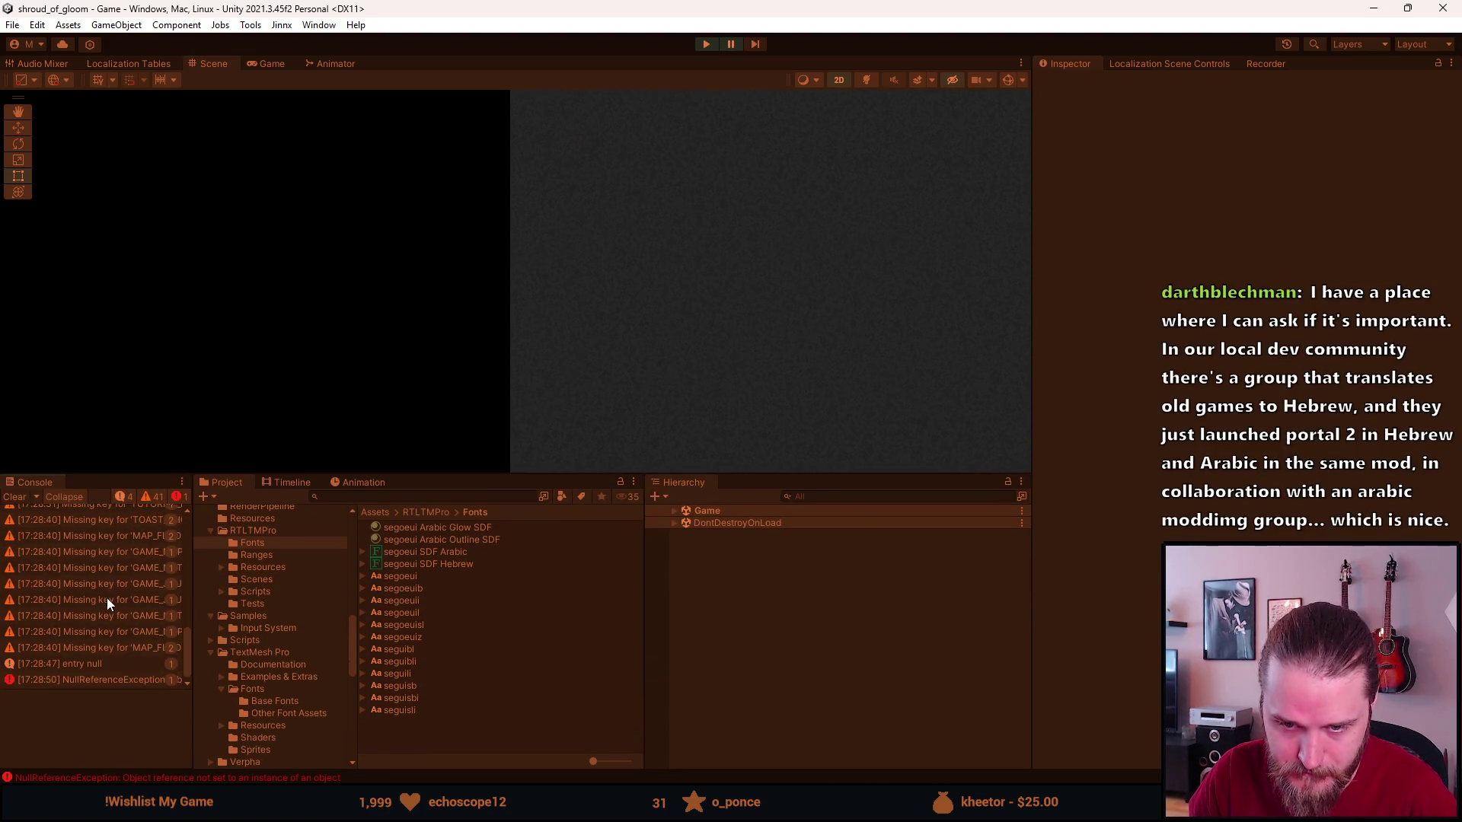
left_click(92, 678)
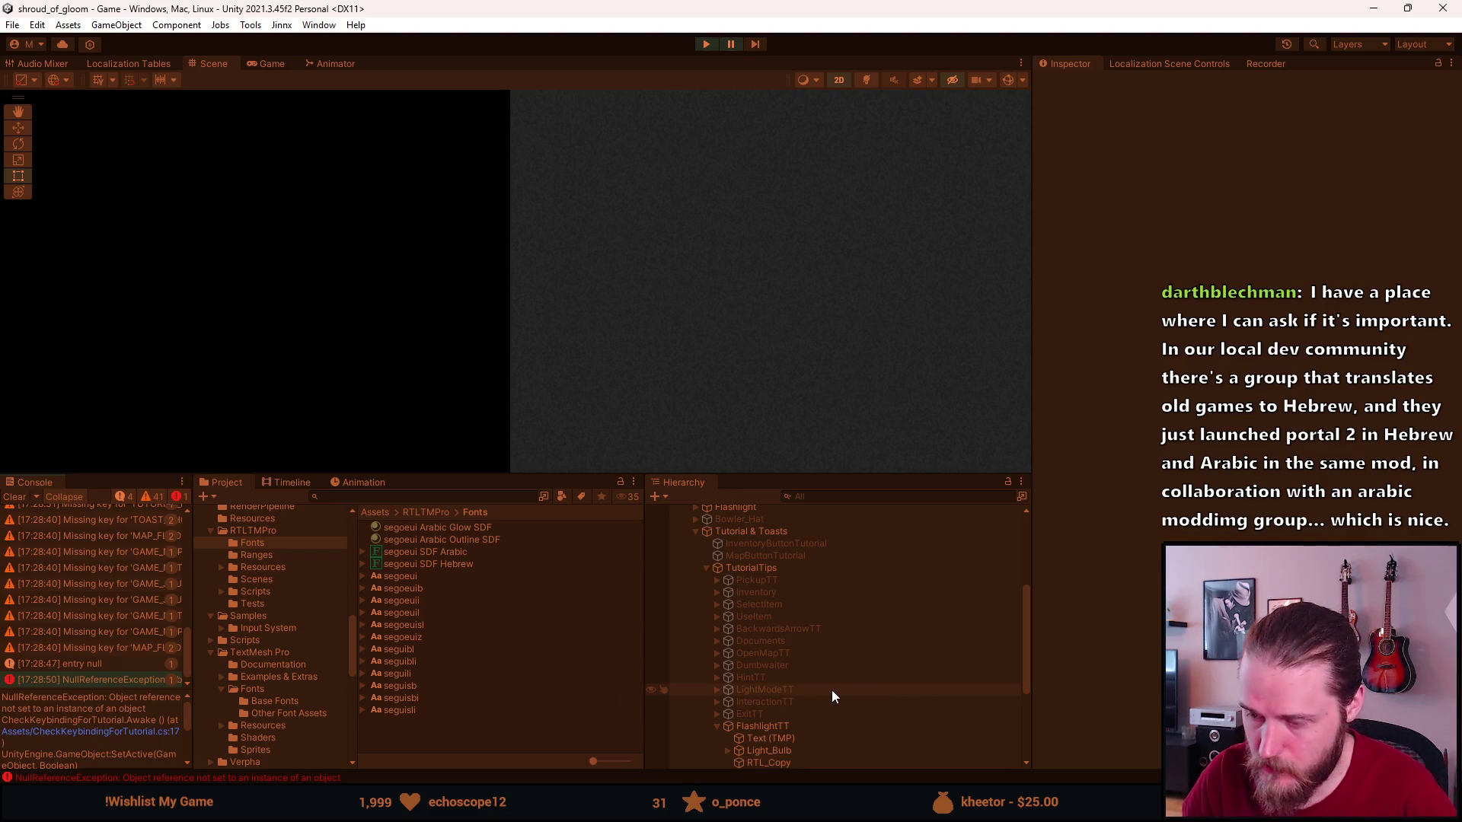
scroll(833, 688, "down", 3)
left_click(805, 622)
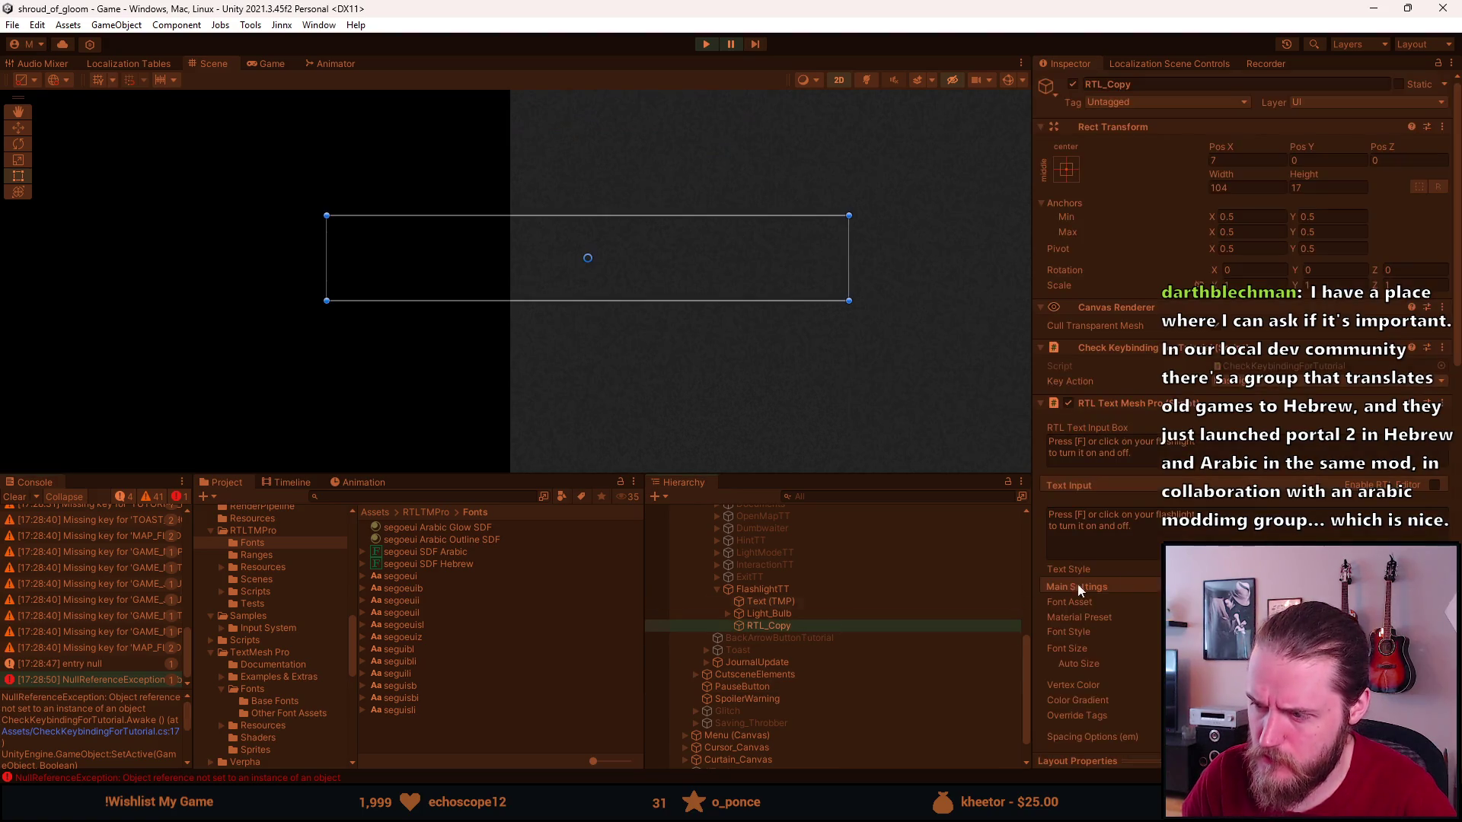
scroll(1238, 270, "down", 3)
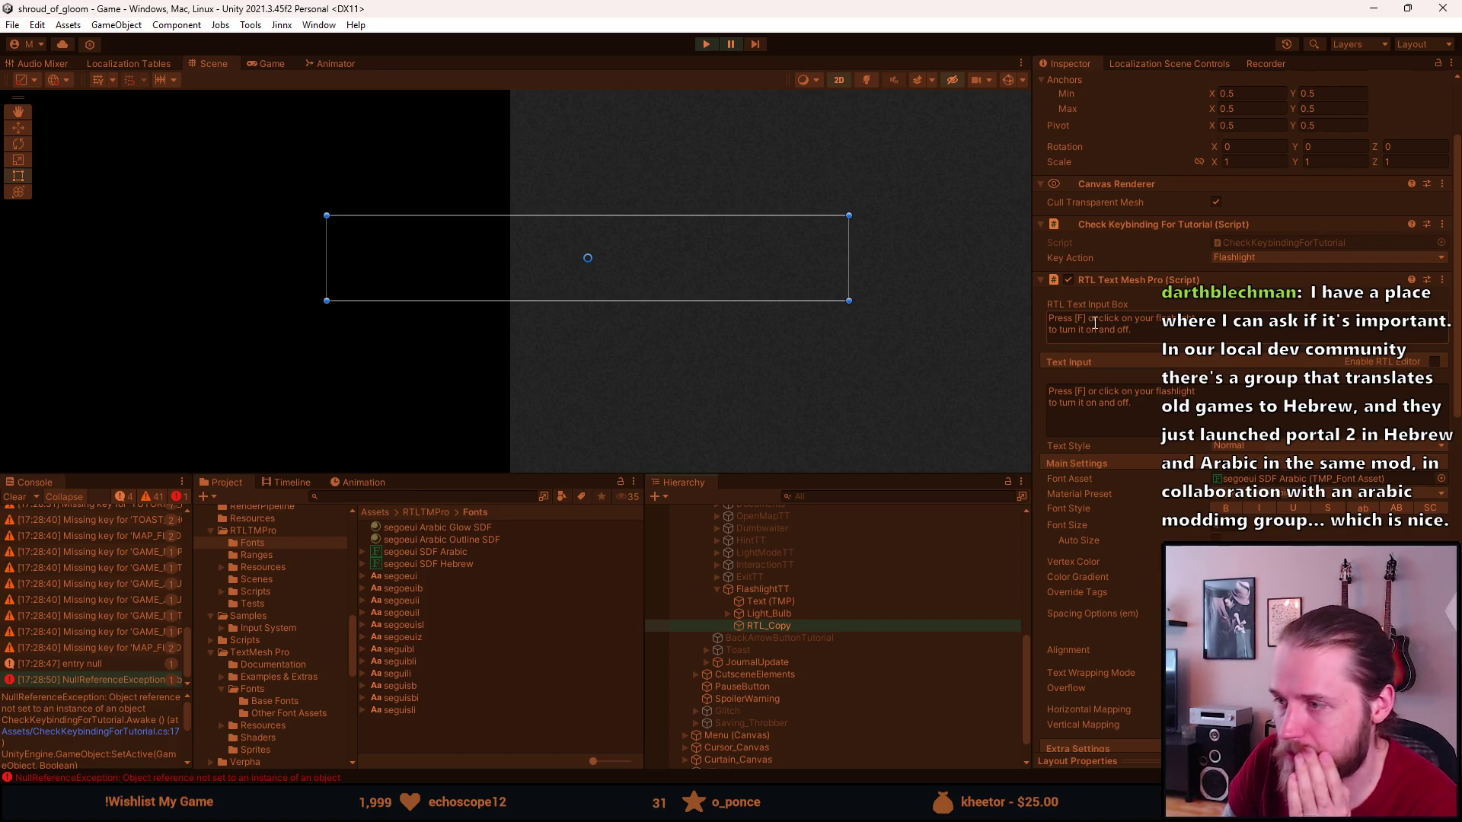
left_click(780, 606)
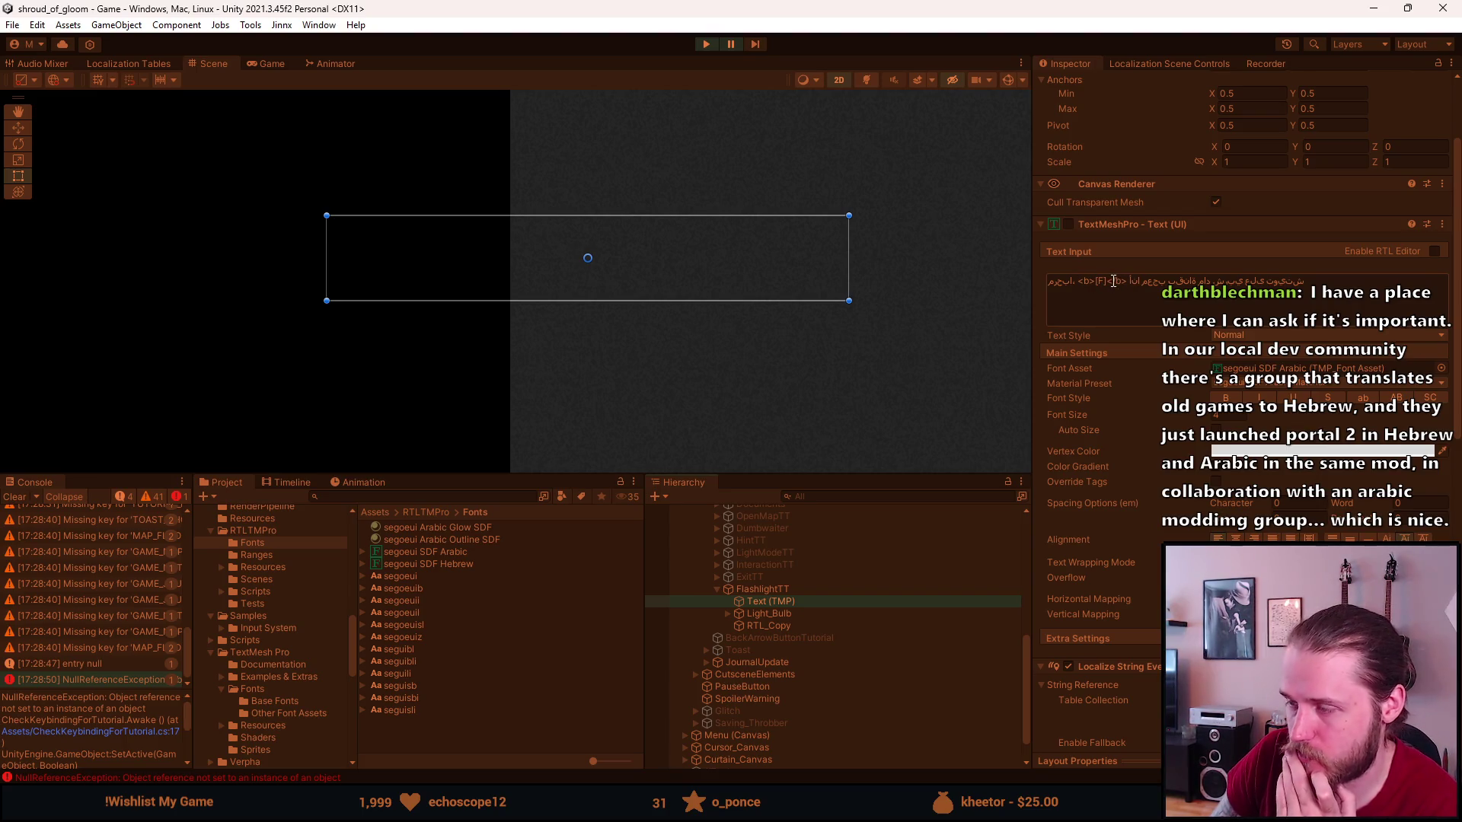
left_click(797, 622)
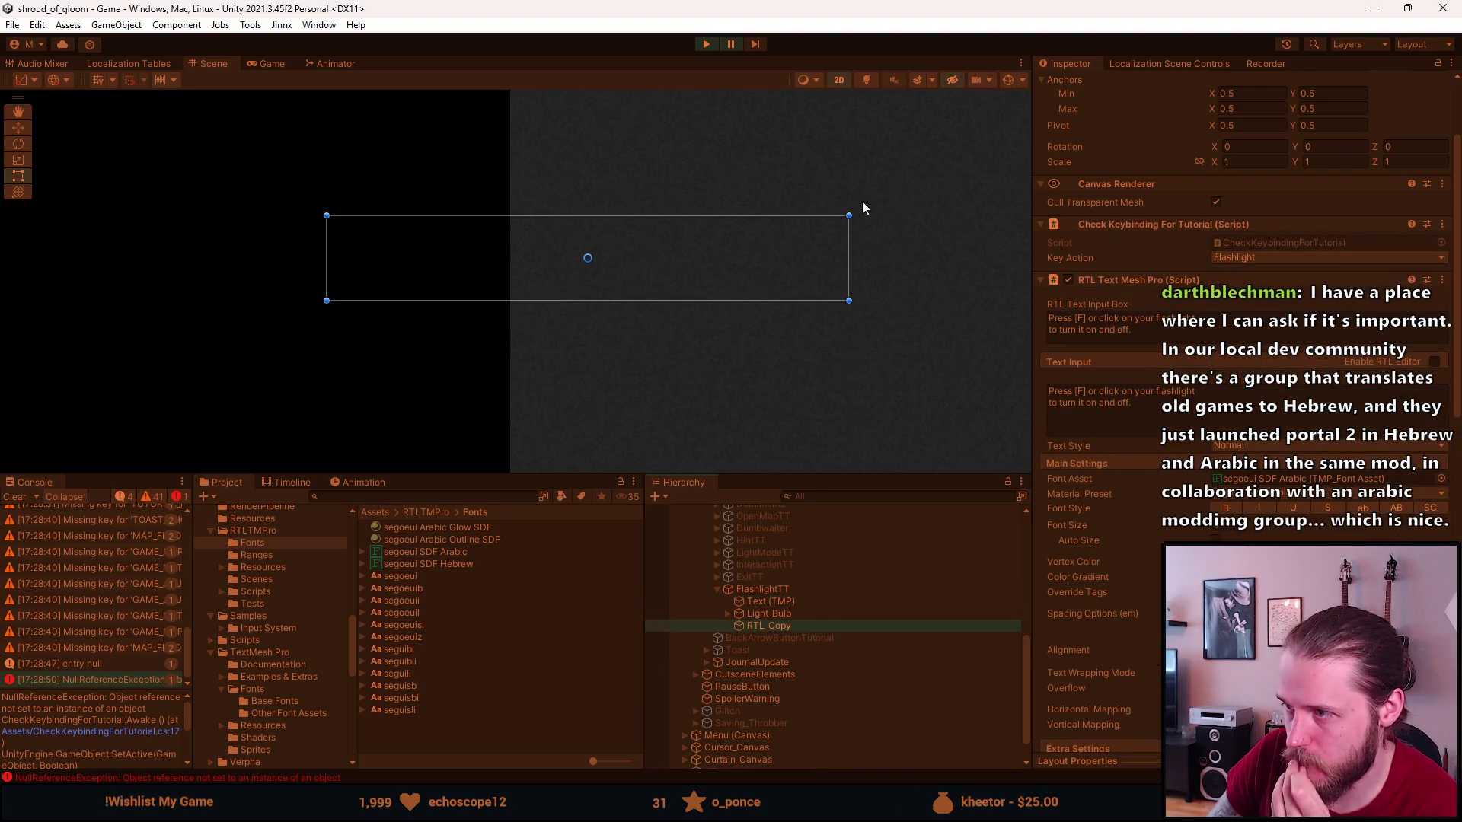
Stop the game, remove Check Keybinding For Tutorial from RTL_Copy, and play again.
left_click(709, 46)
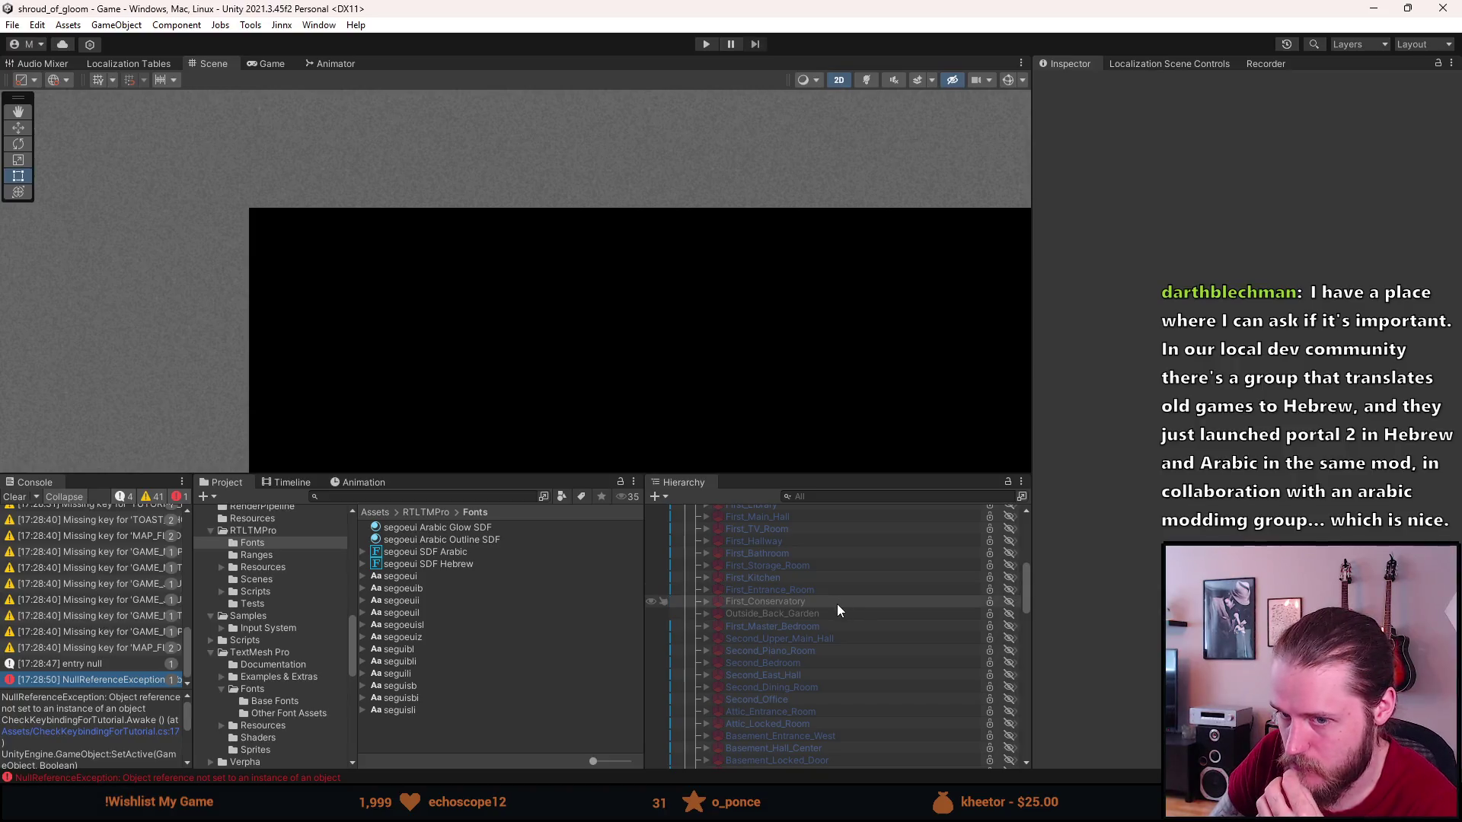
scroll(792, 673, "down", 5)
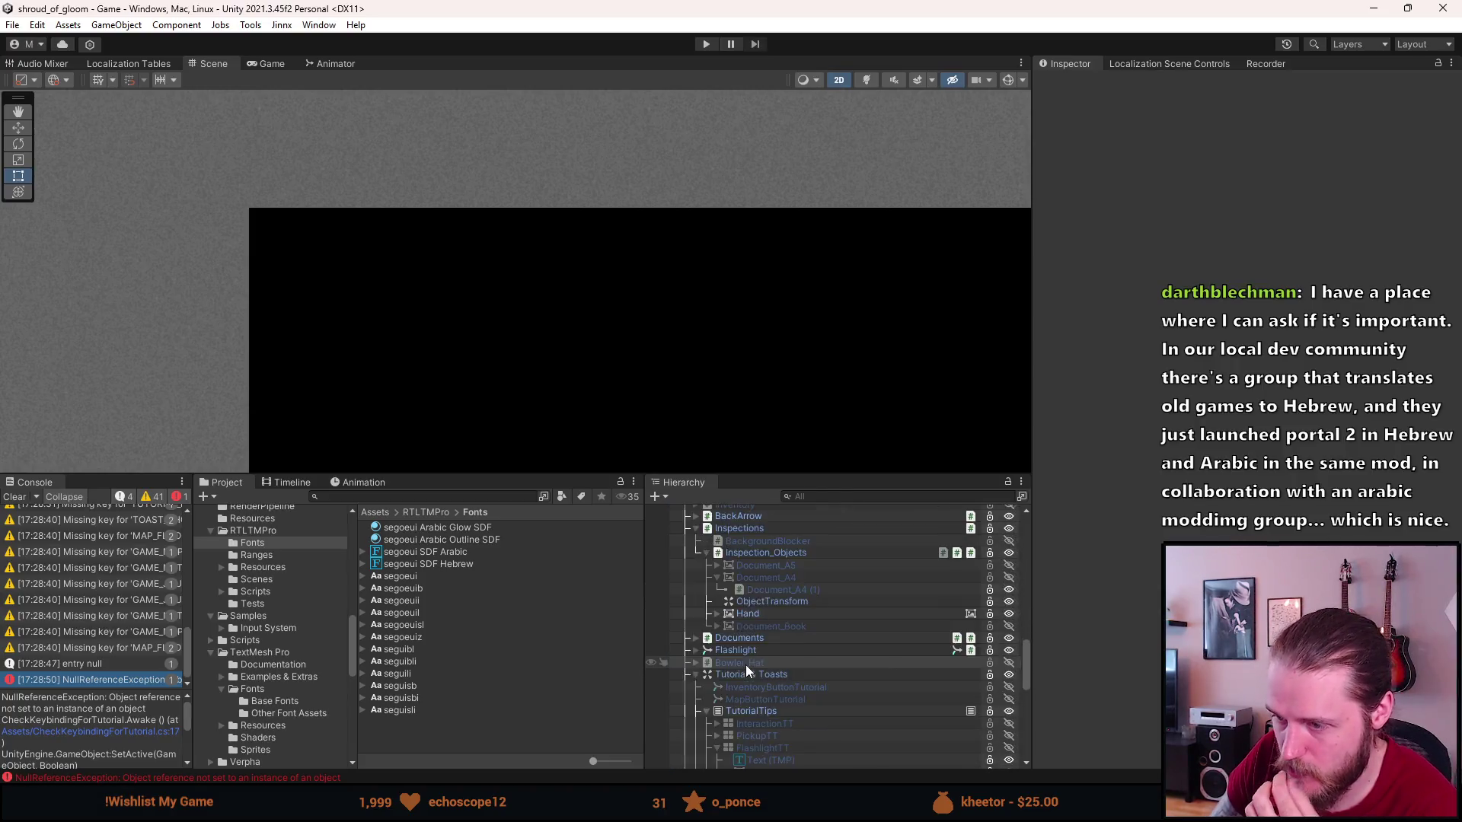
scroll(746, 666, "down", 5)
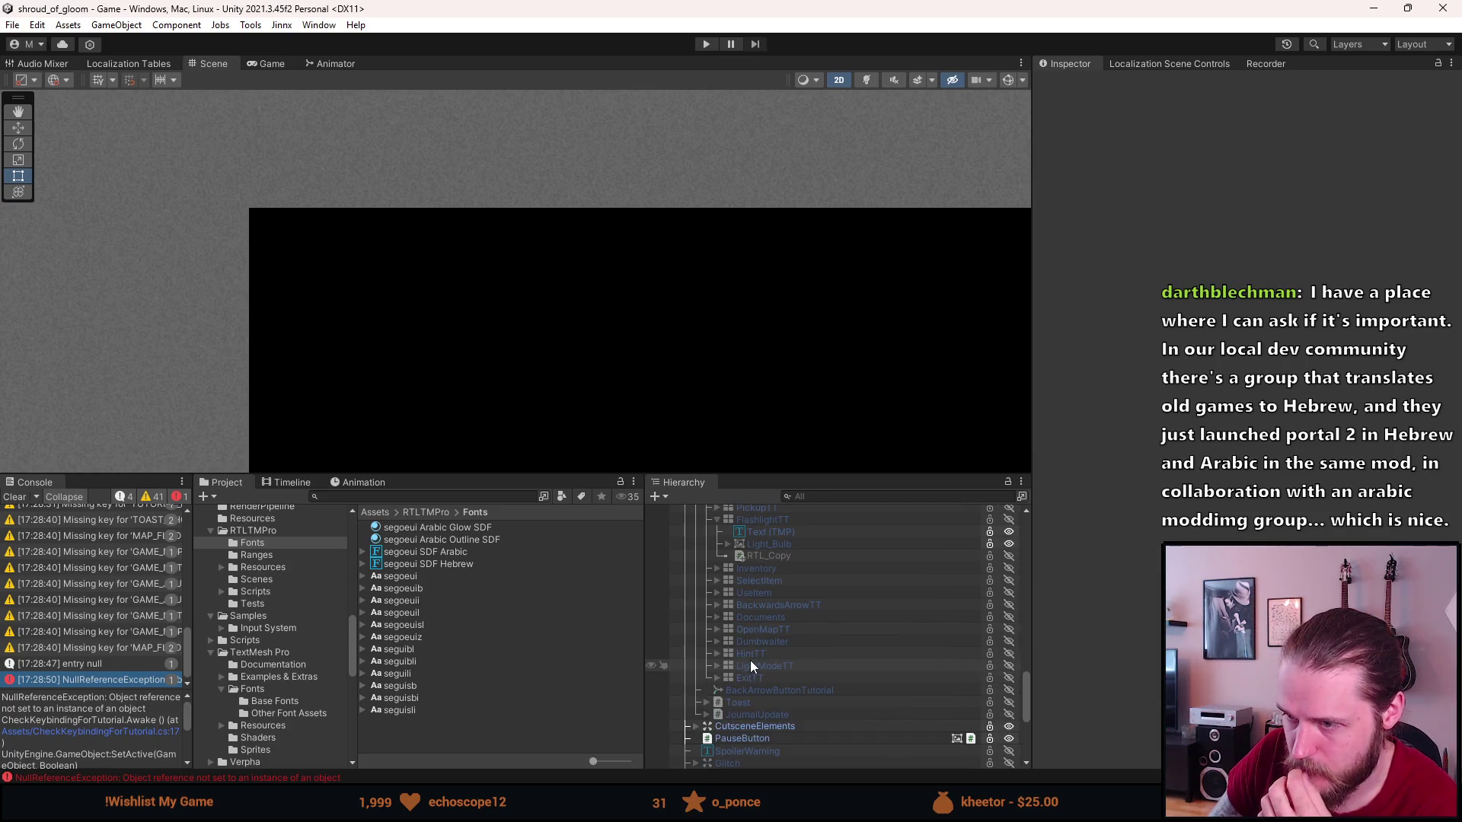
left_click(773, 555)
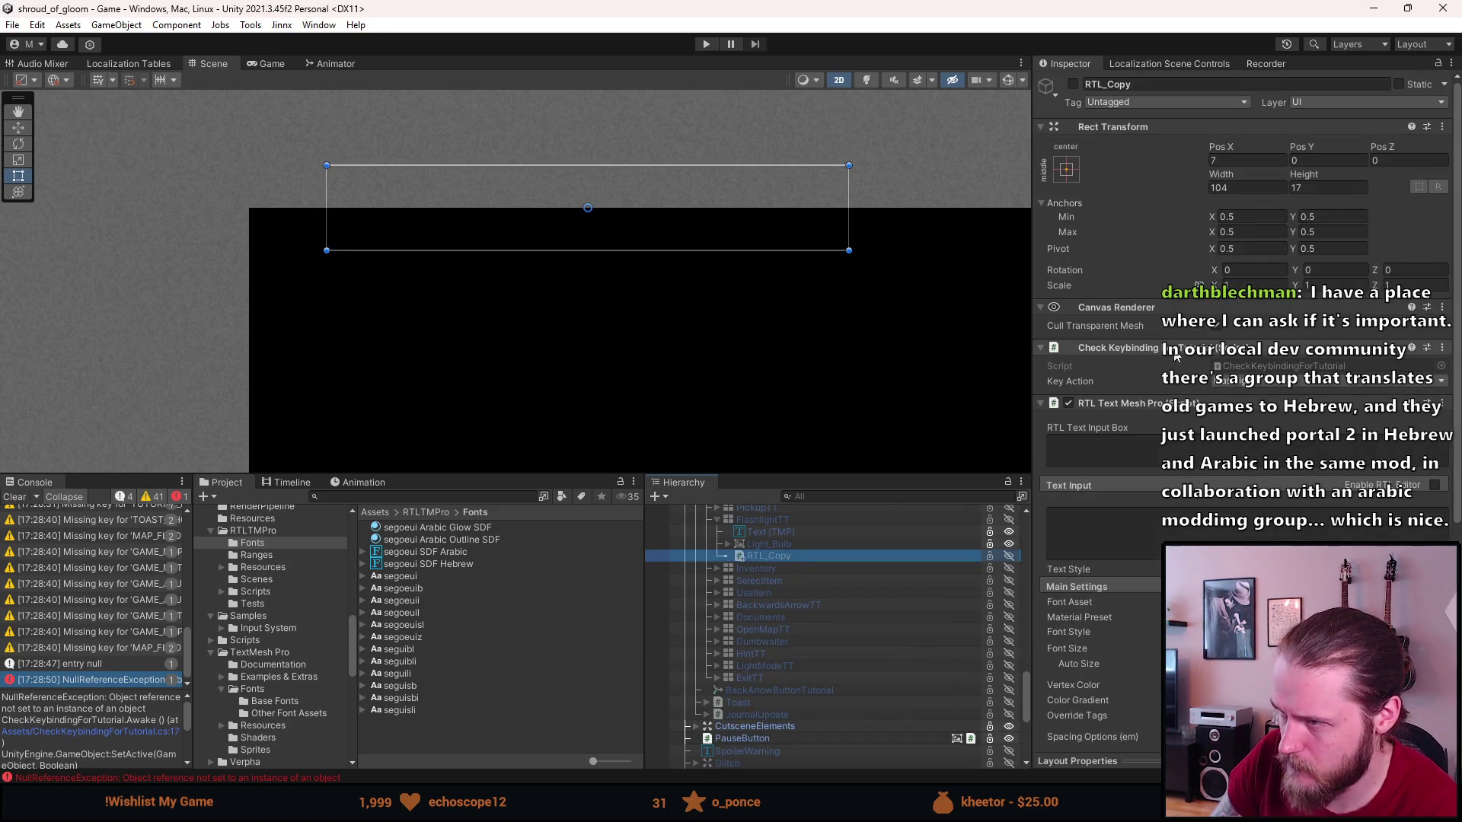
right_click(1177, 348)
left_click(1206, 397)
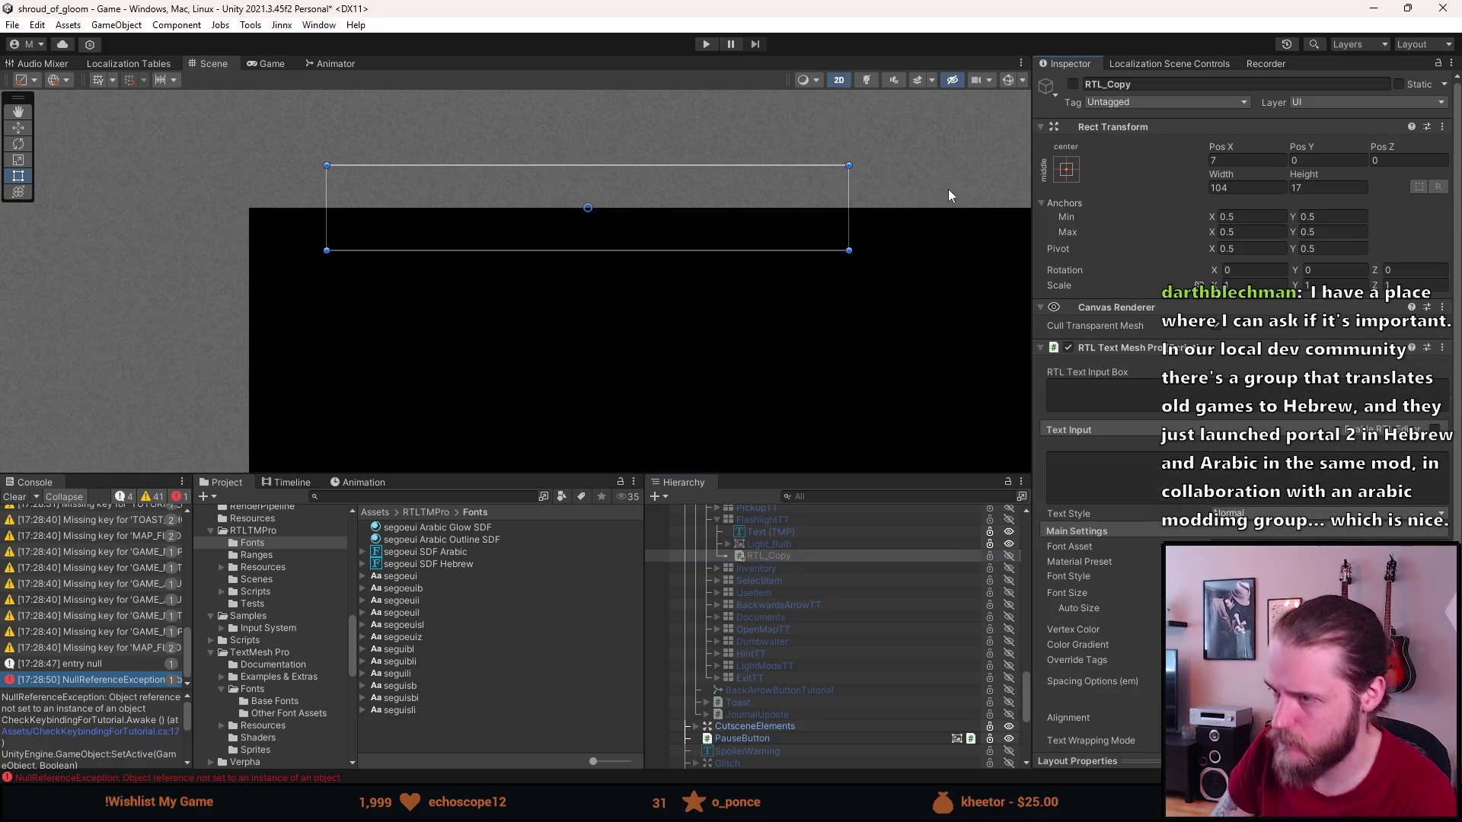
left_click(702, 44)
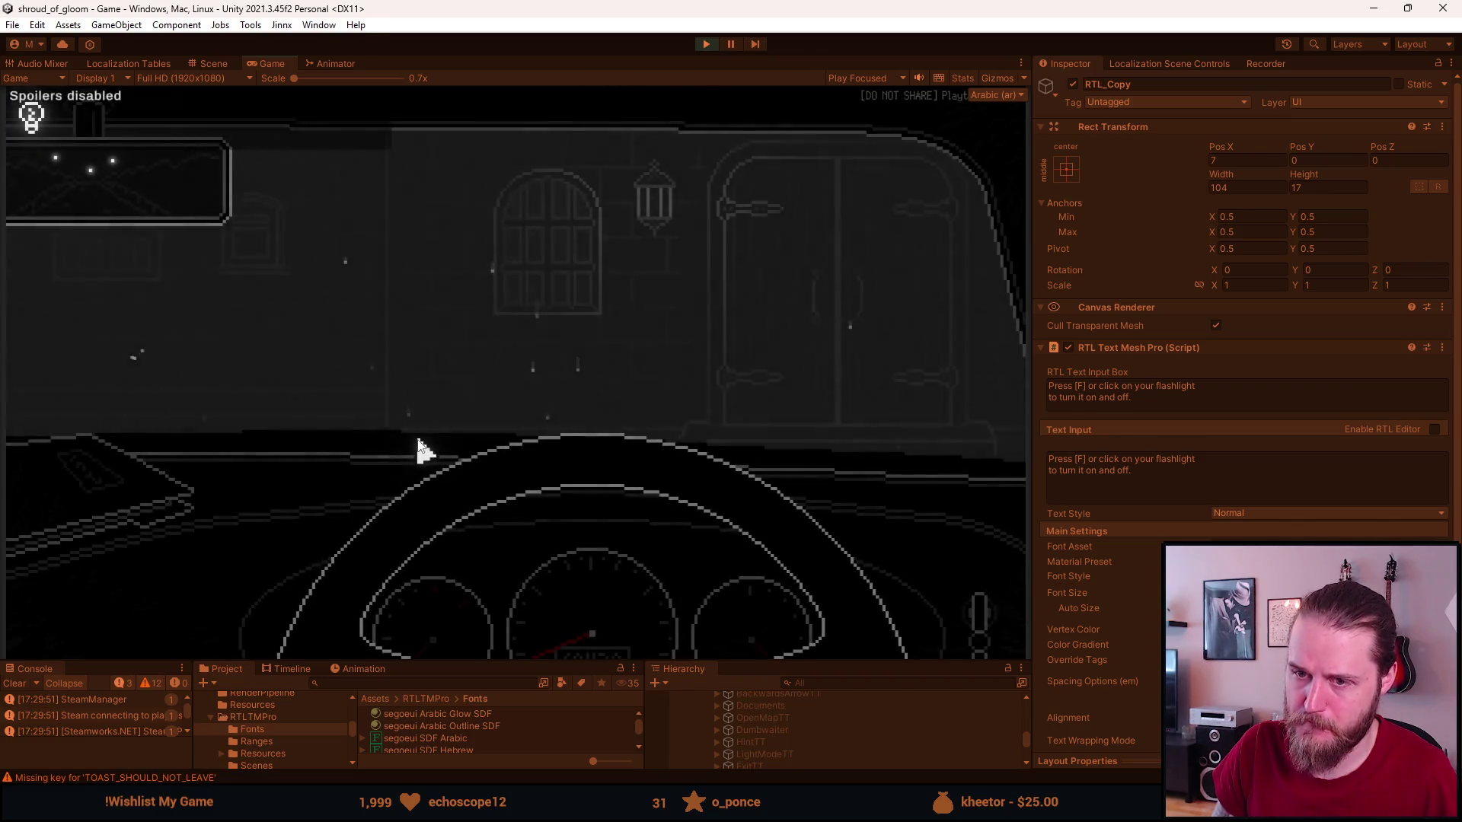
Open the note, leave the car and try the front doors twice, dismissing each message.
left_click(90, 485)
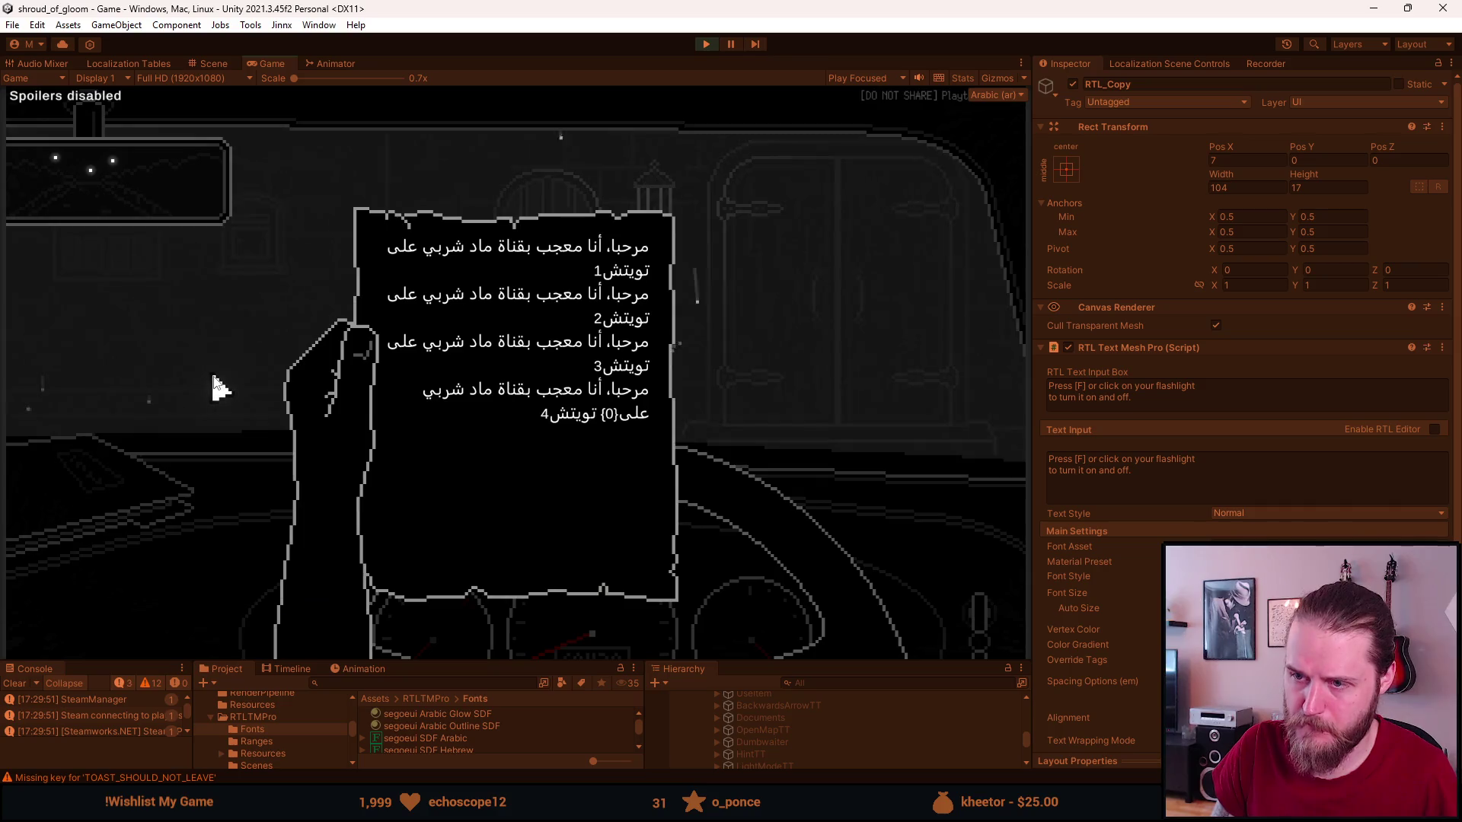
left_click(875, 268)
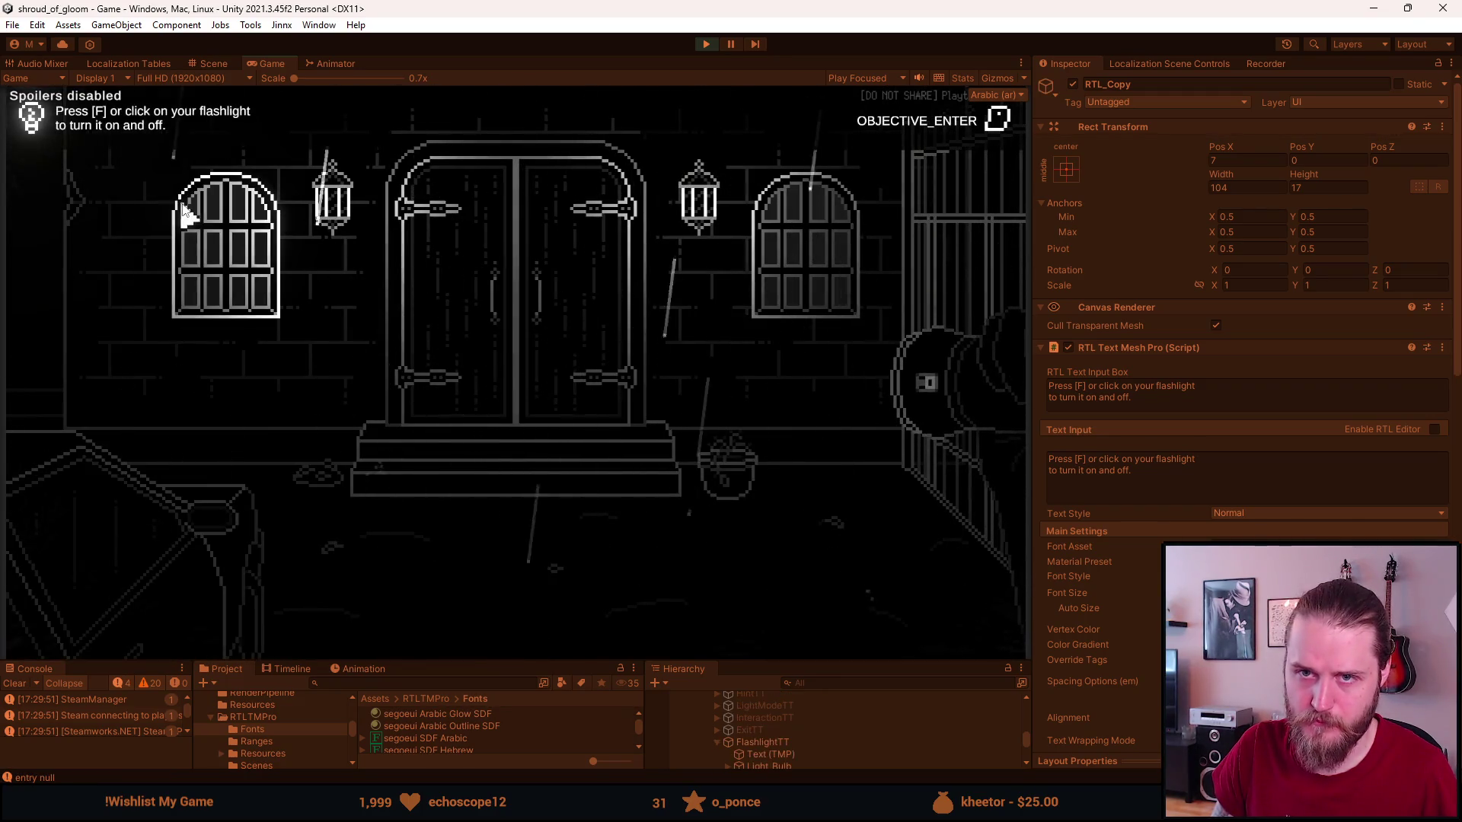
left_click(535, 268)
left_click(482, 352)
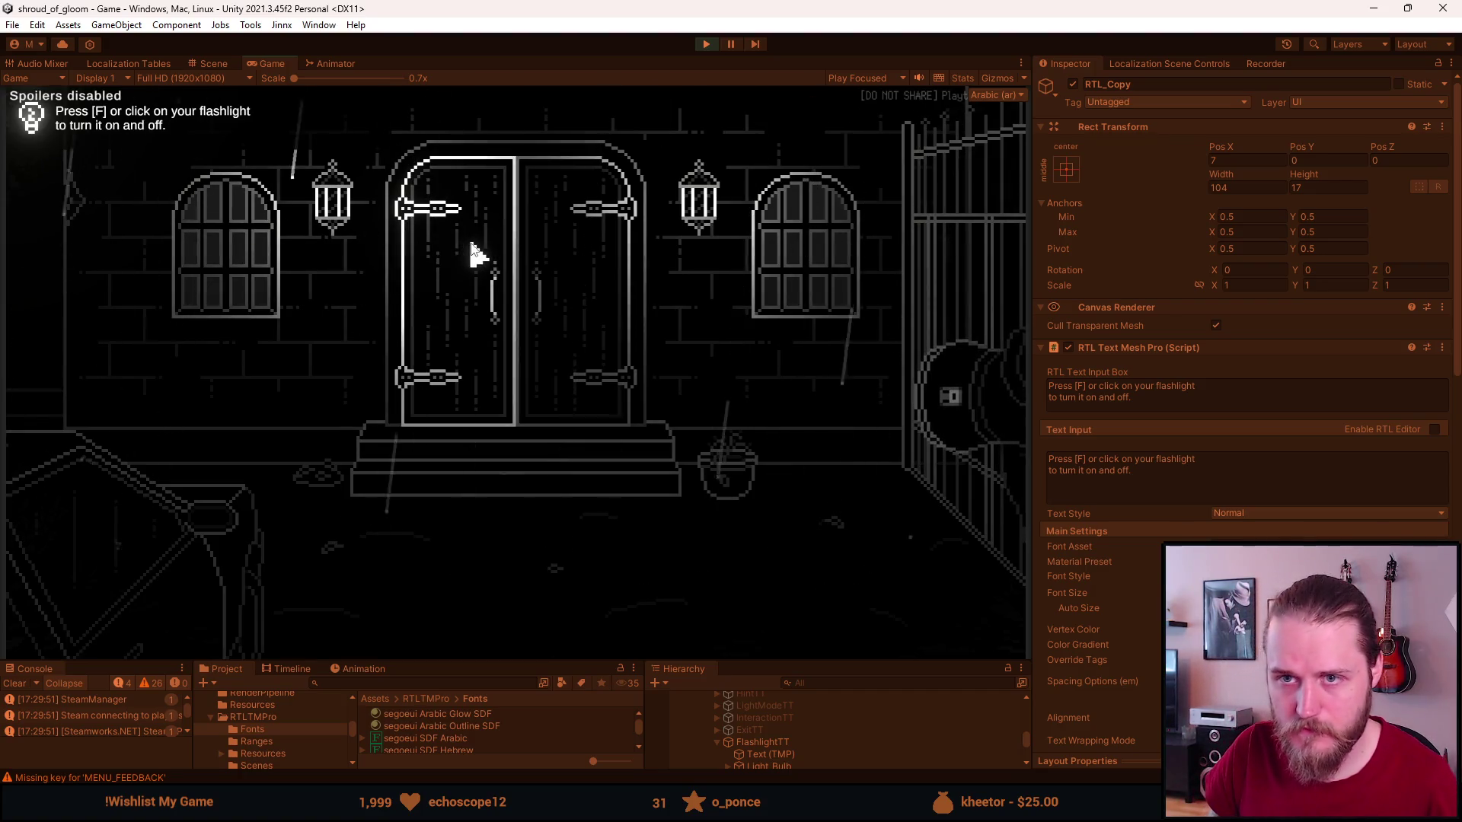
left_click(526, 247)
left_click(527, 250)
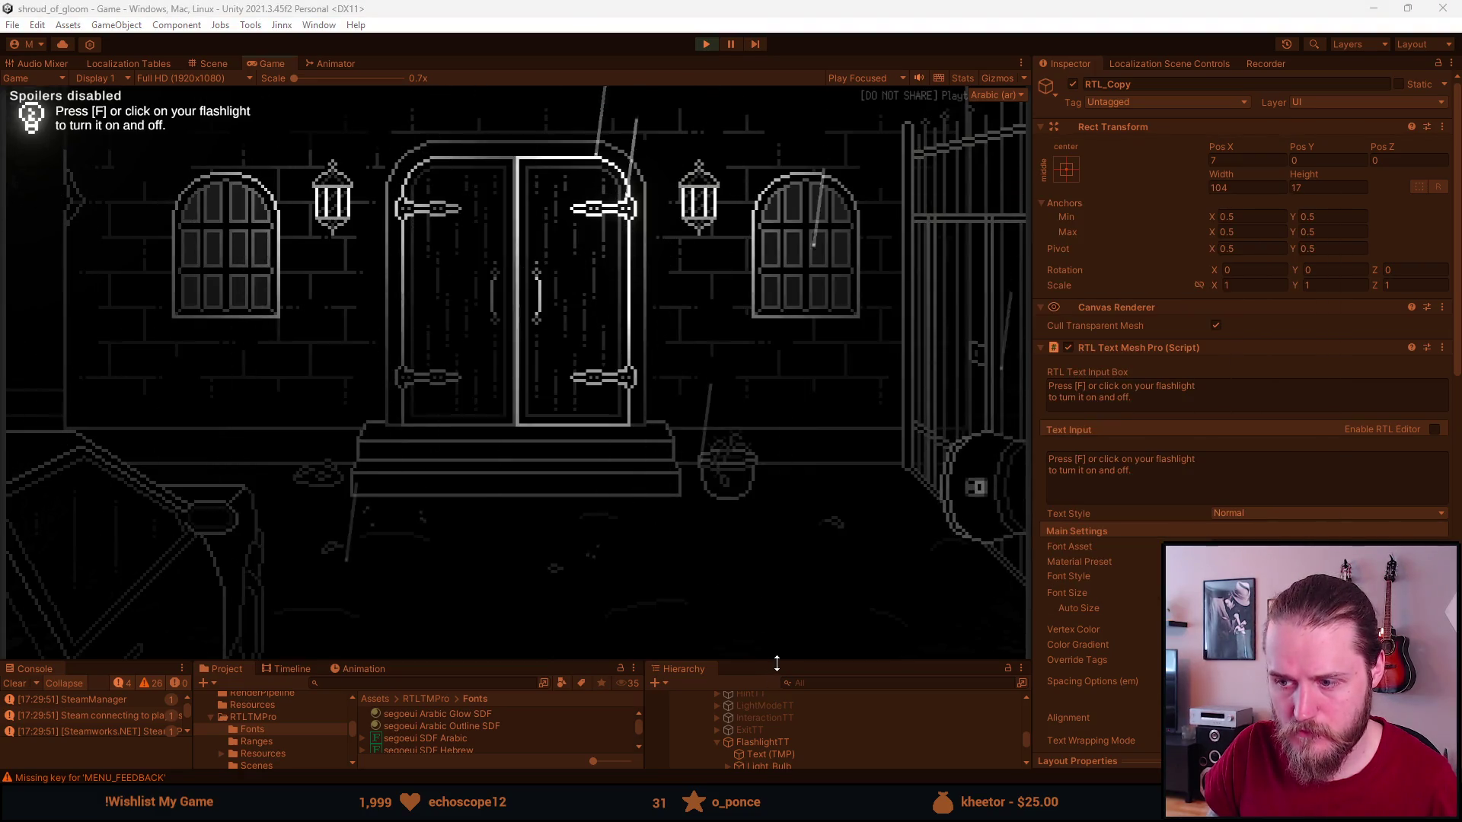
Compare the Text (TMP) and RTL_Copy tip objects in the Inspector, then stop the game.
left_click_drag(776, 662, 765, 527)
left_click(790, 619)
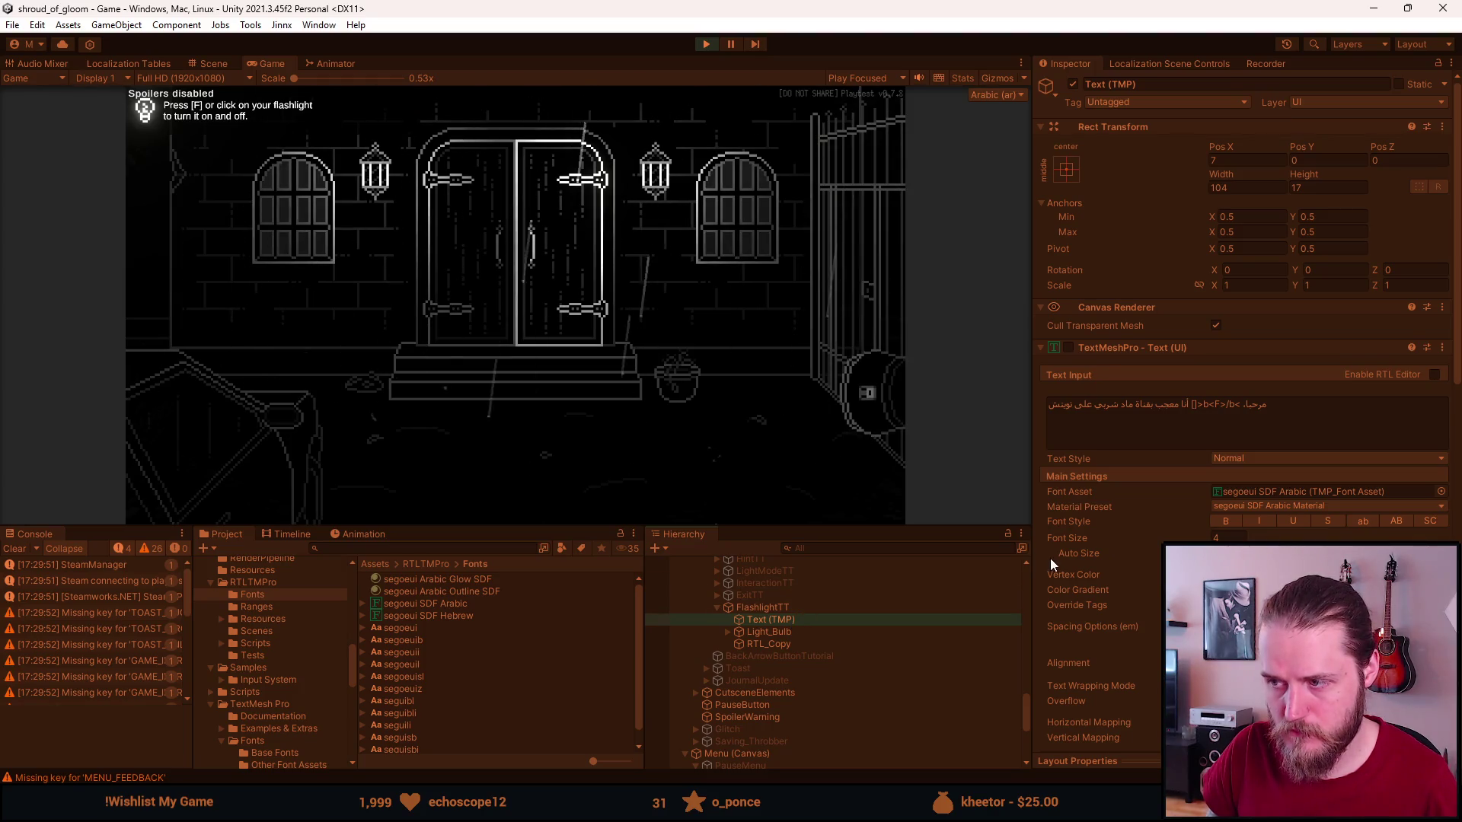
left_click(810, 643)
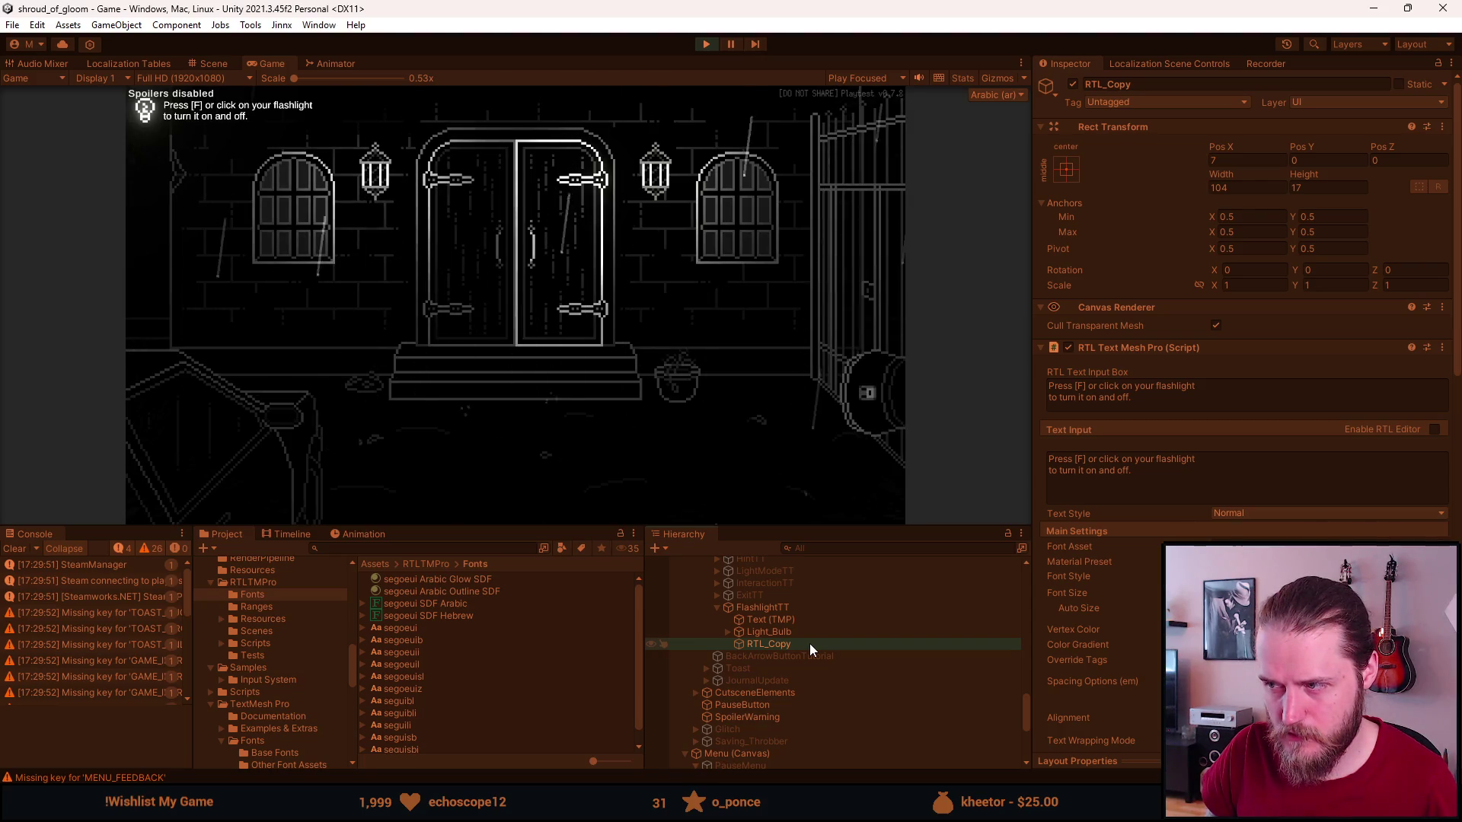
left_click(807, 622)
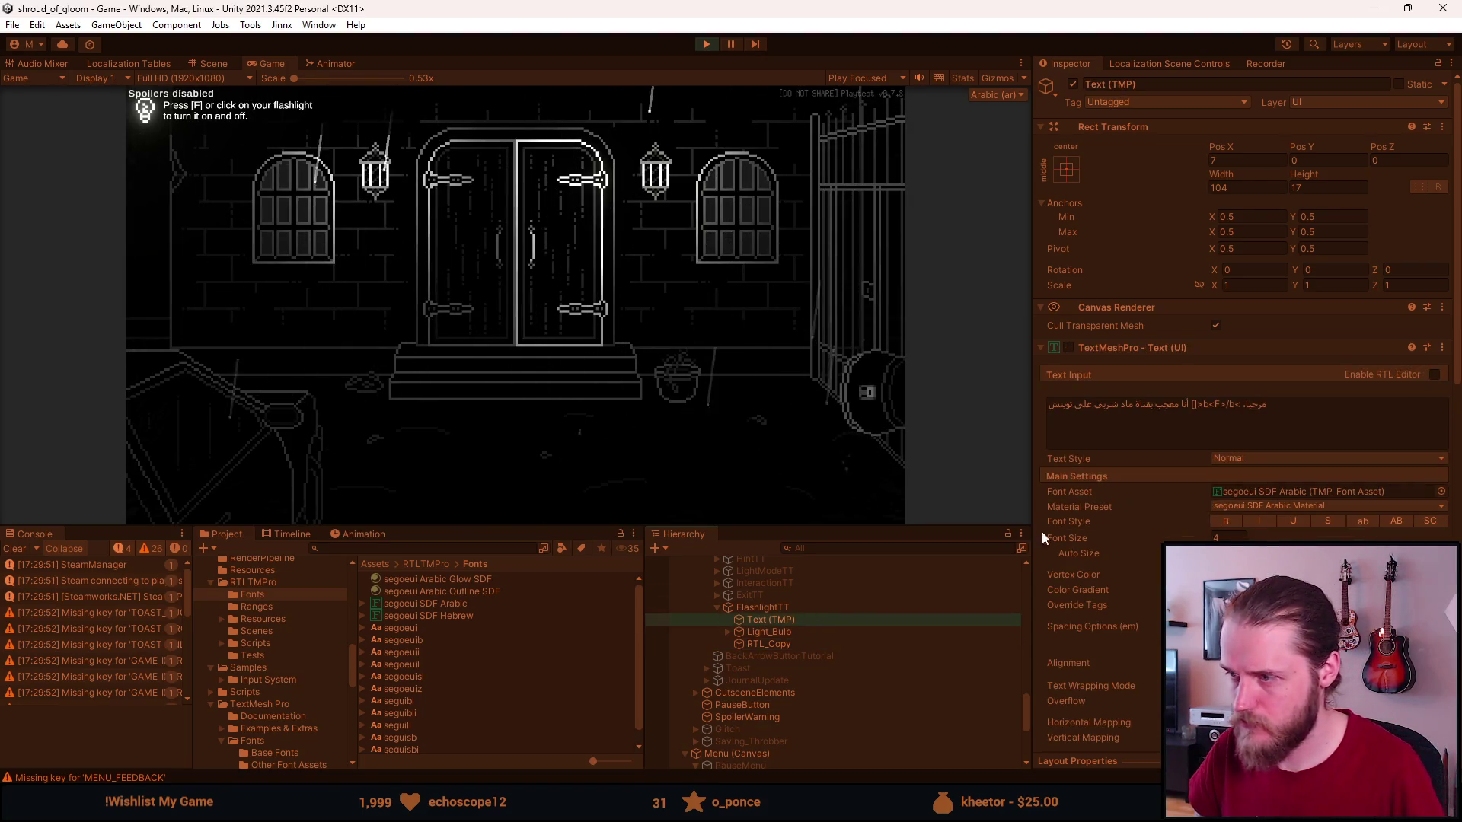
scroll(1048, 531, "down", 3)
scroll(1048, 531, "down", 3)
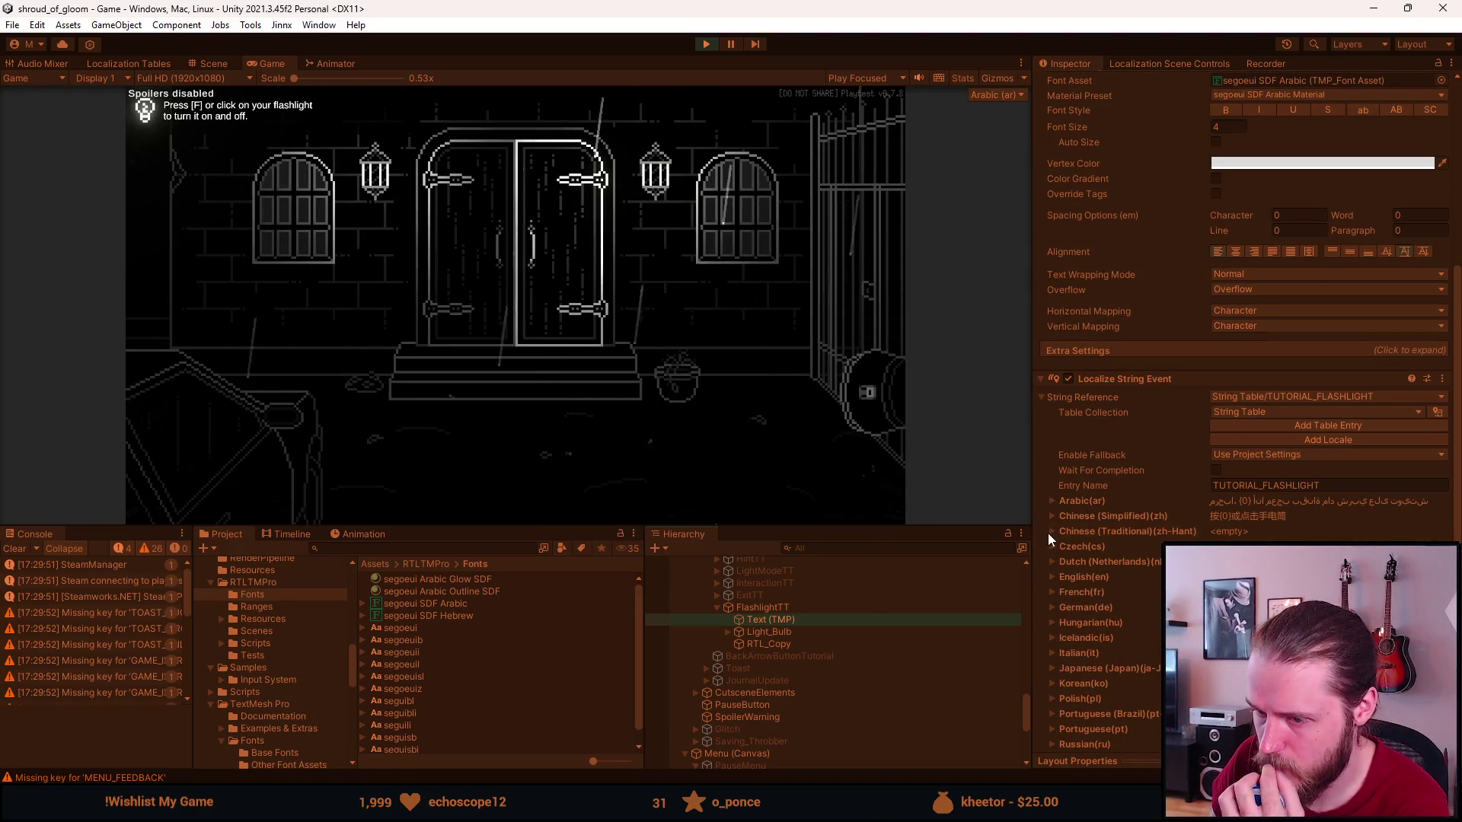
scroll(1062, 537, "up", 4)
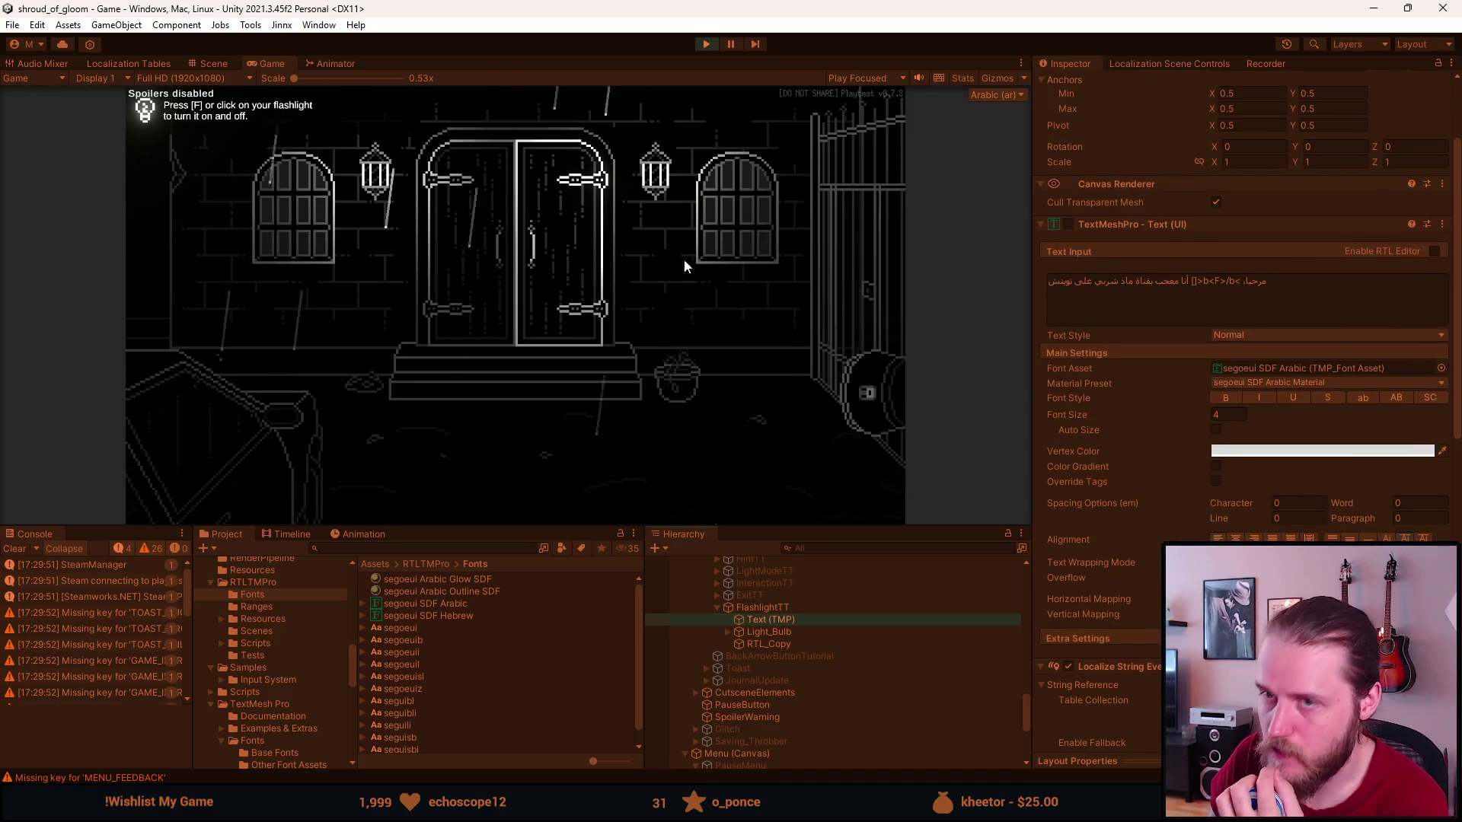
left_click(705, 43)
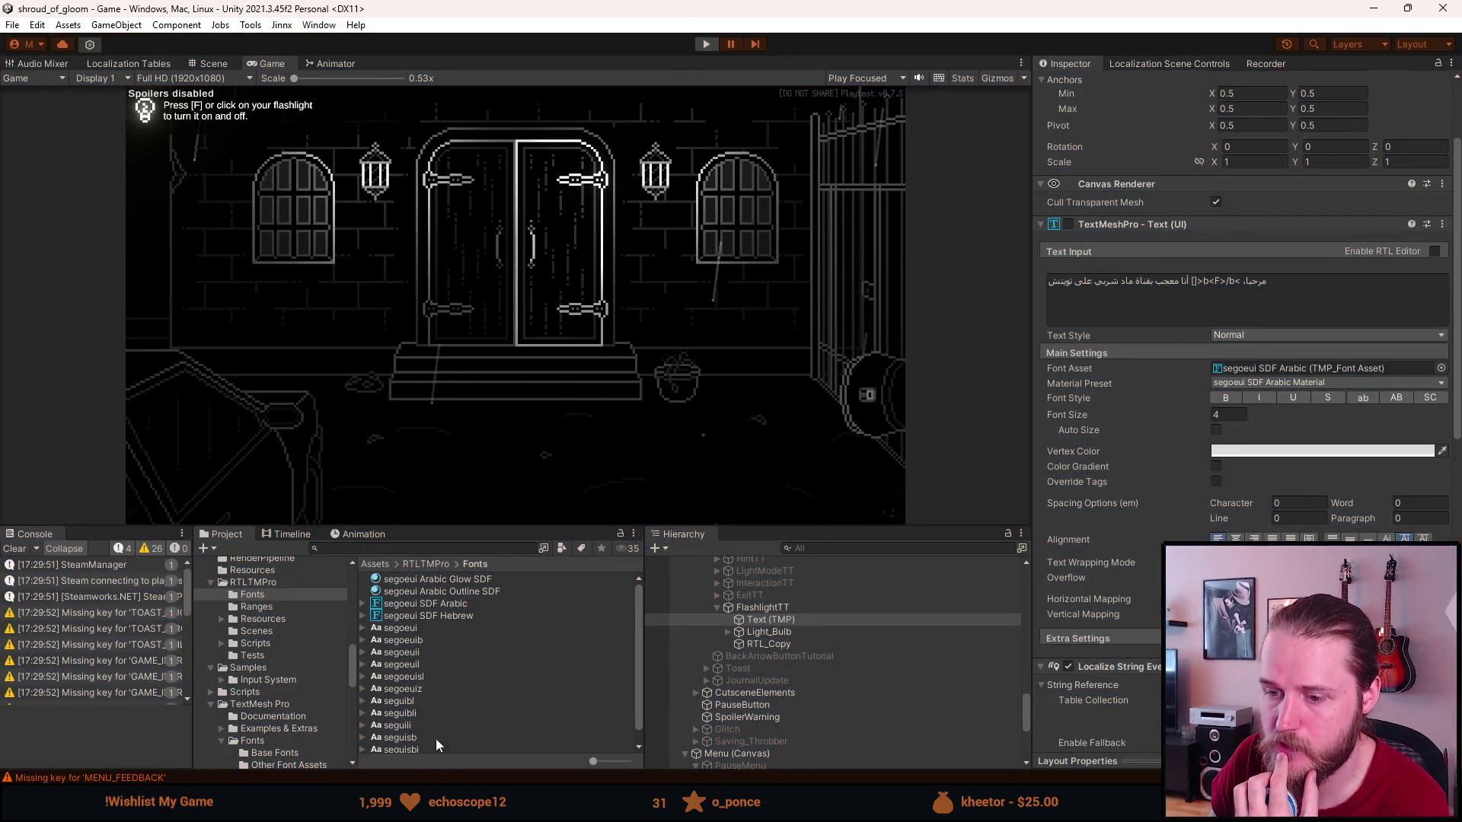
key("alt+Tab")
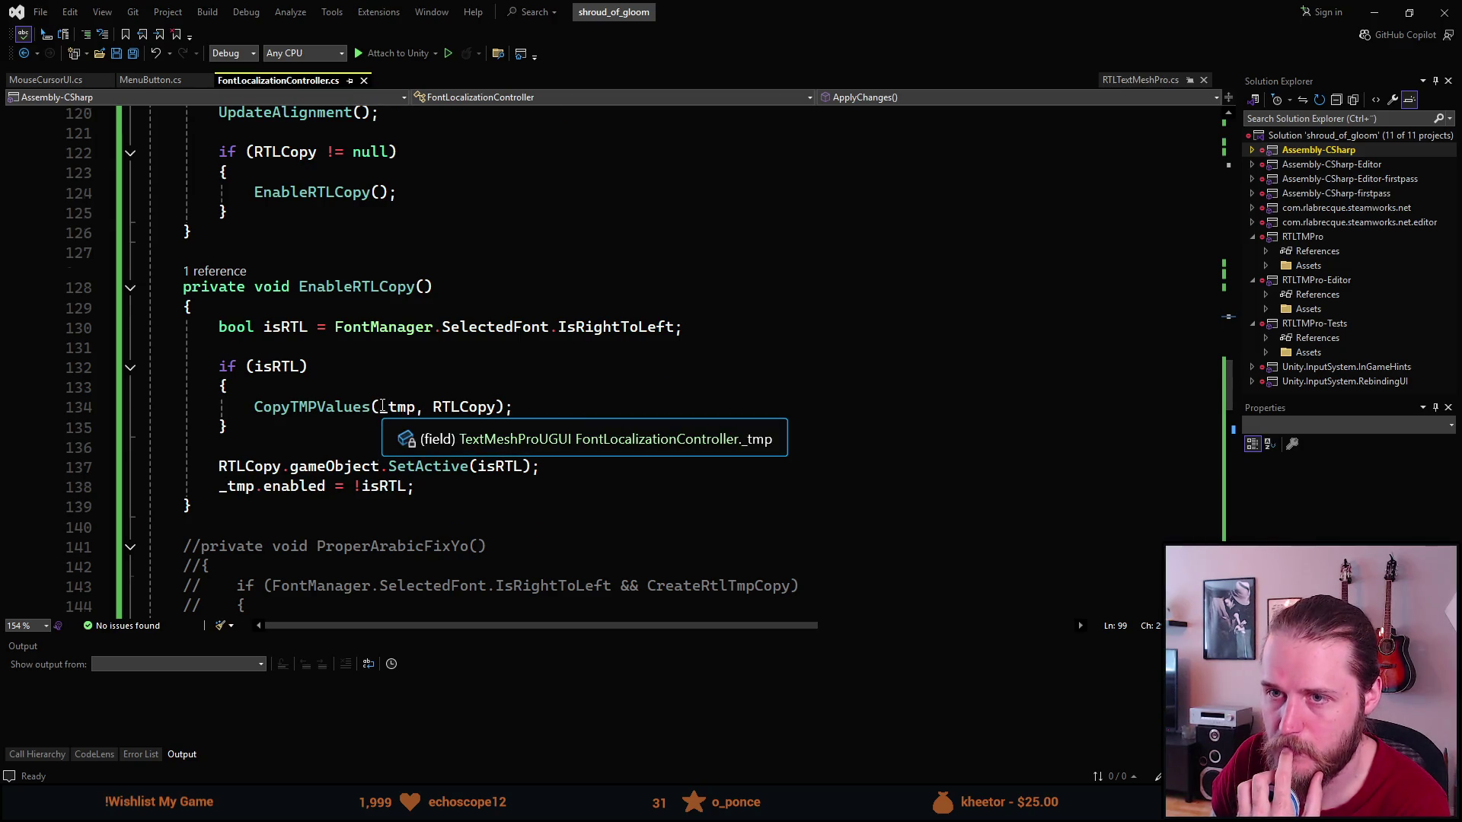
Read through the ApplyChanges method in FontLocalizationController.cs, then return to Unity.
scroll(382, 407, "up", 4)
scroll(383, 407, "up", 2)
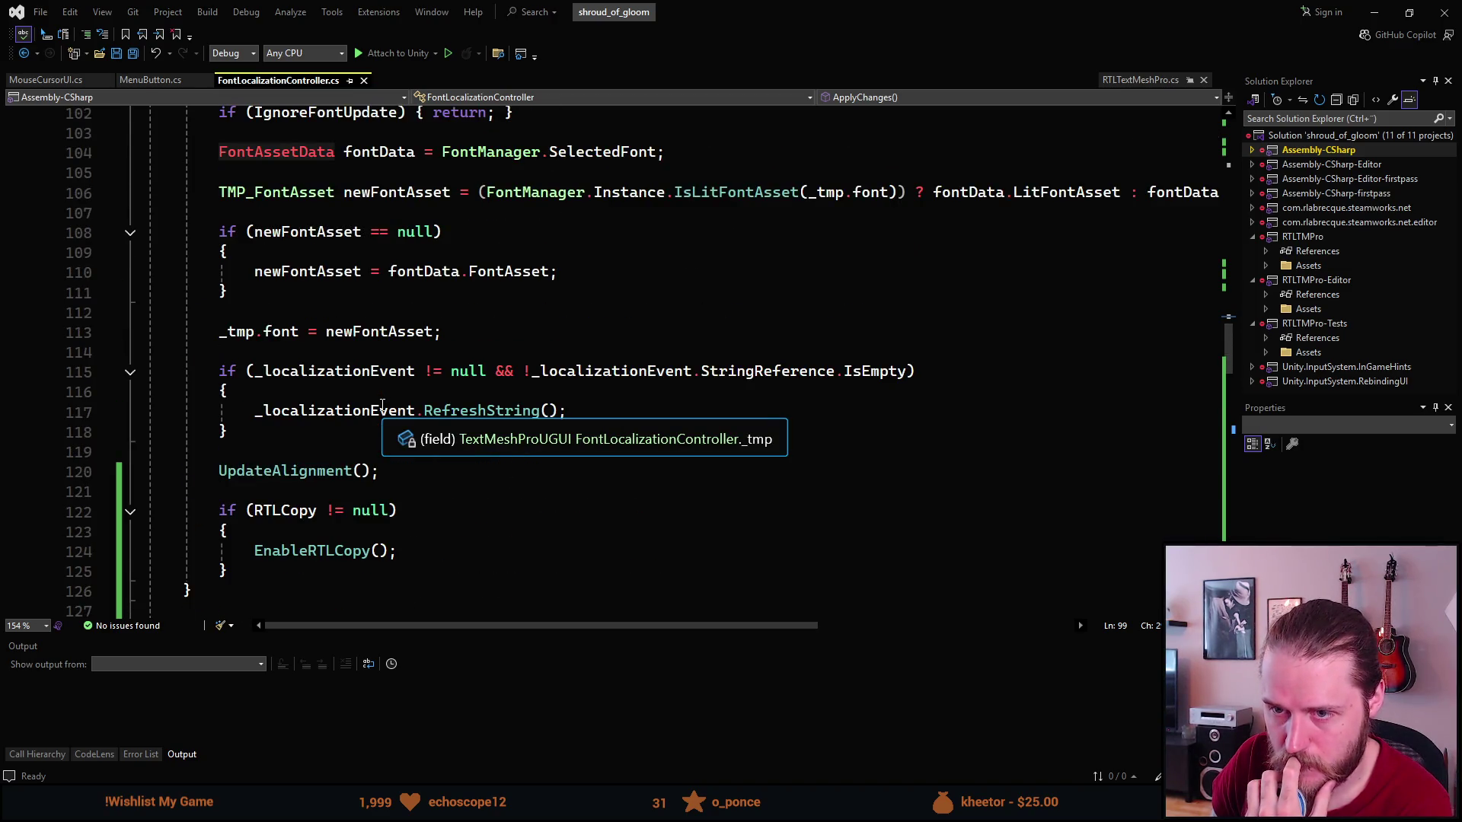
scroll(383, 405, "up", 3)
scroll(381, 405, "down", 3)
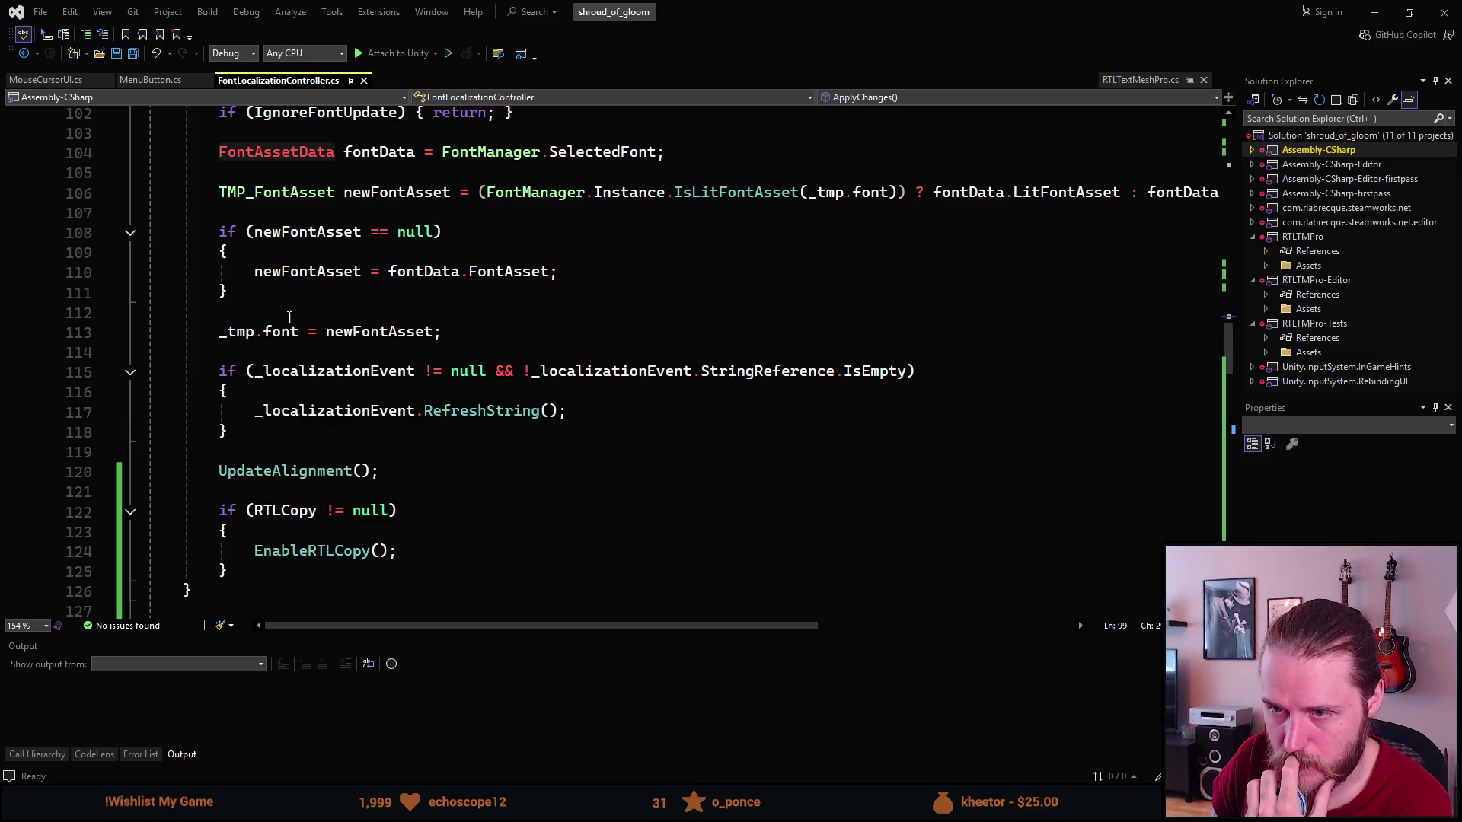
mouse_move(480, 411)
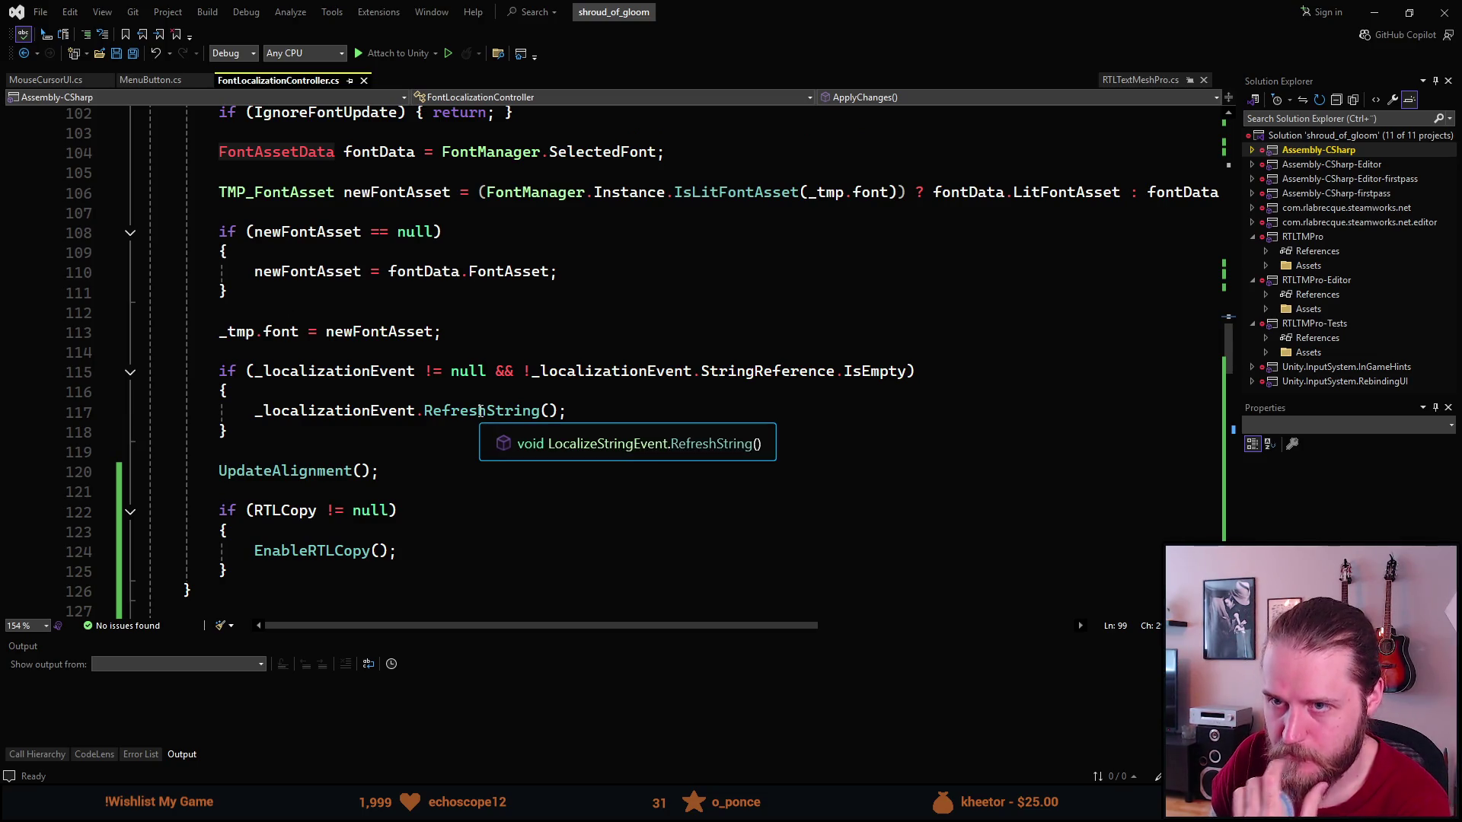
scroll(480, 411, "up", 15)
scroll(483, 403, "up", 15)
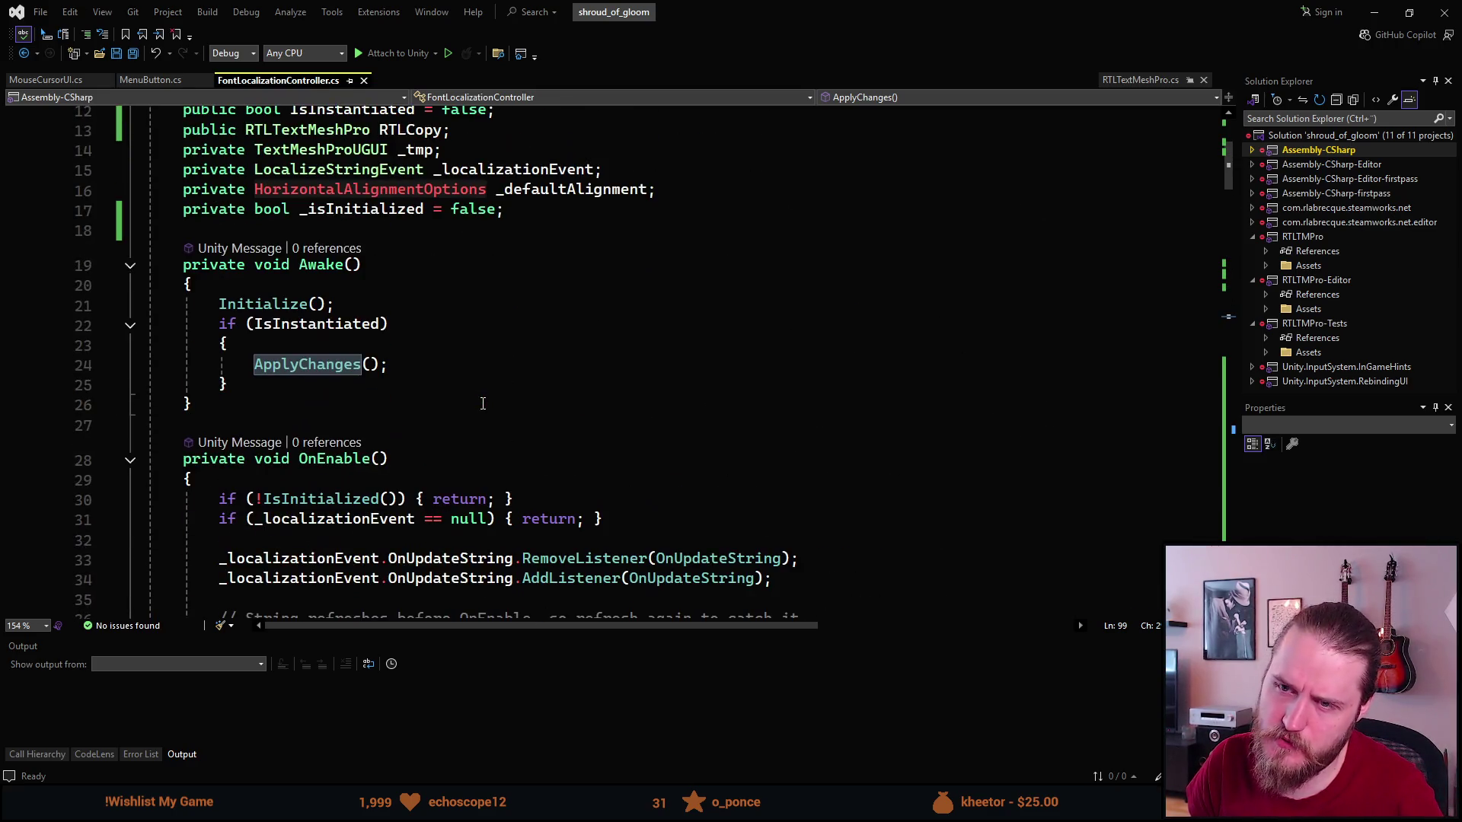
scroll(479, 402, "down", 5)
scroll(478, 402, "down", 18)
scroll(479, 401, "down", 5)
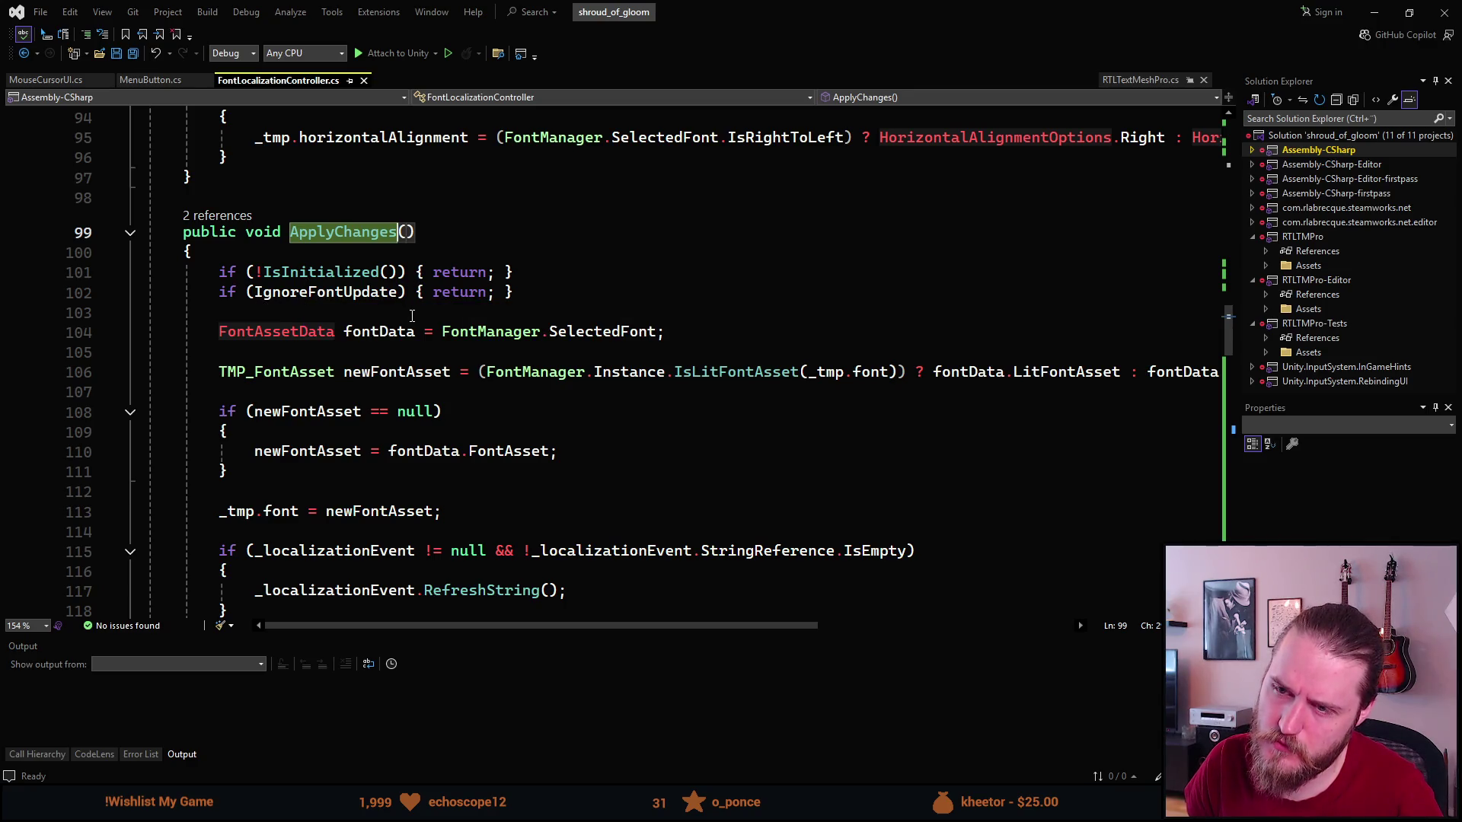
scroll(412, 315, "down", 2)
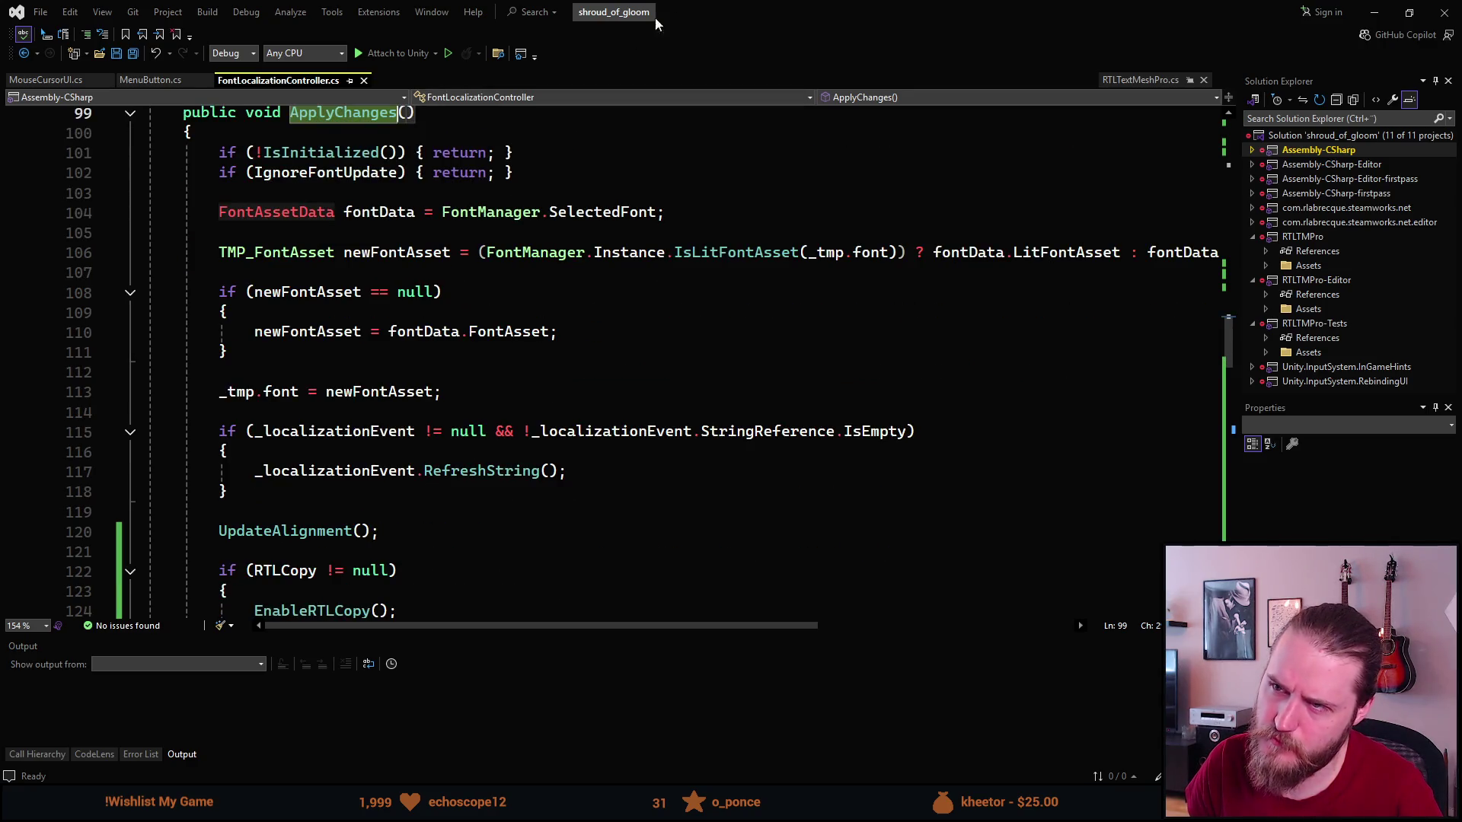
key("alt+Tab")
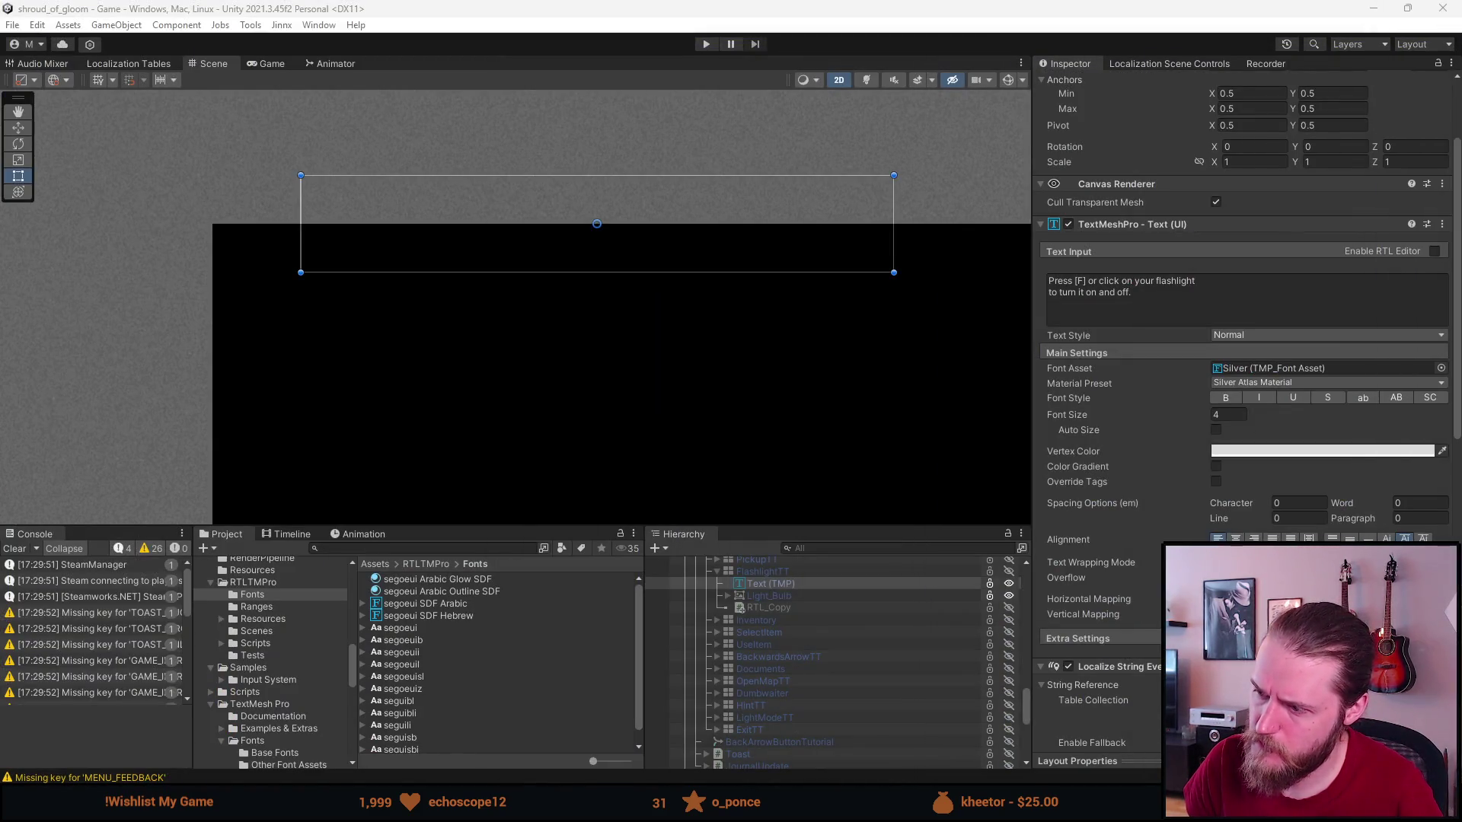
Untick Farsi on RTL_Copy, select Text (TMP), and bring Visual Studio back maximised.
scroll(1047, 546, "down", 10)
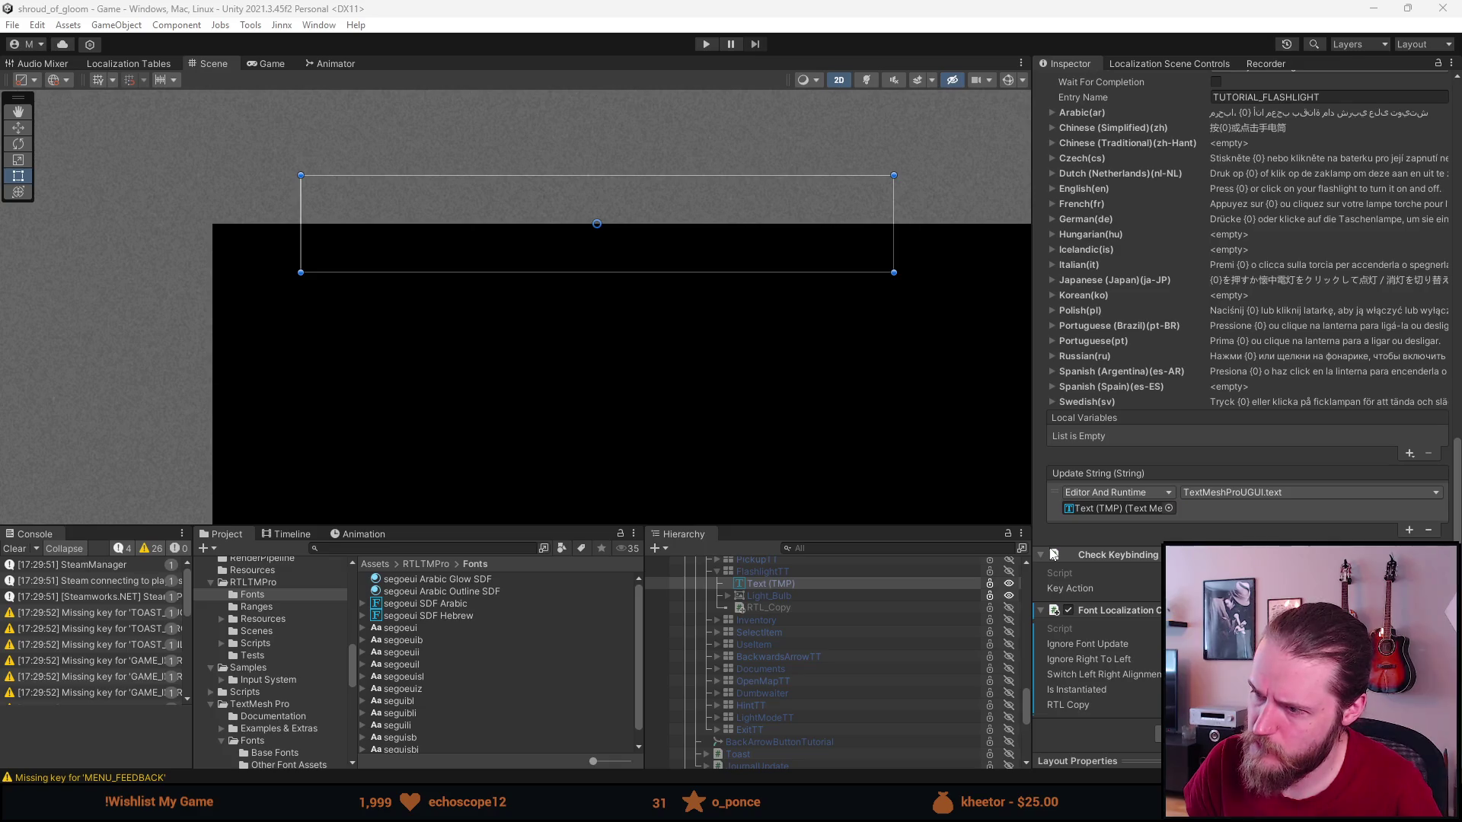
left_click(814, 606)
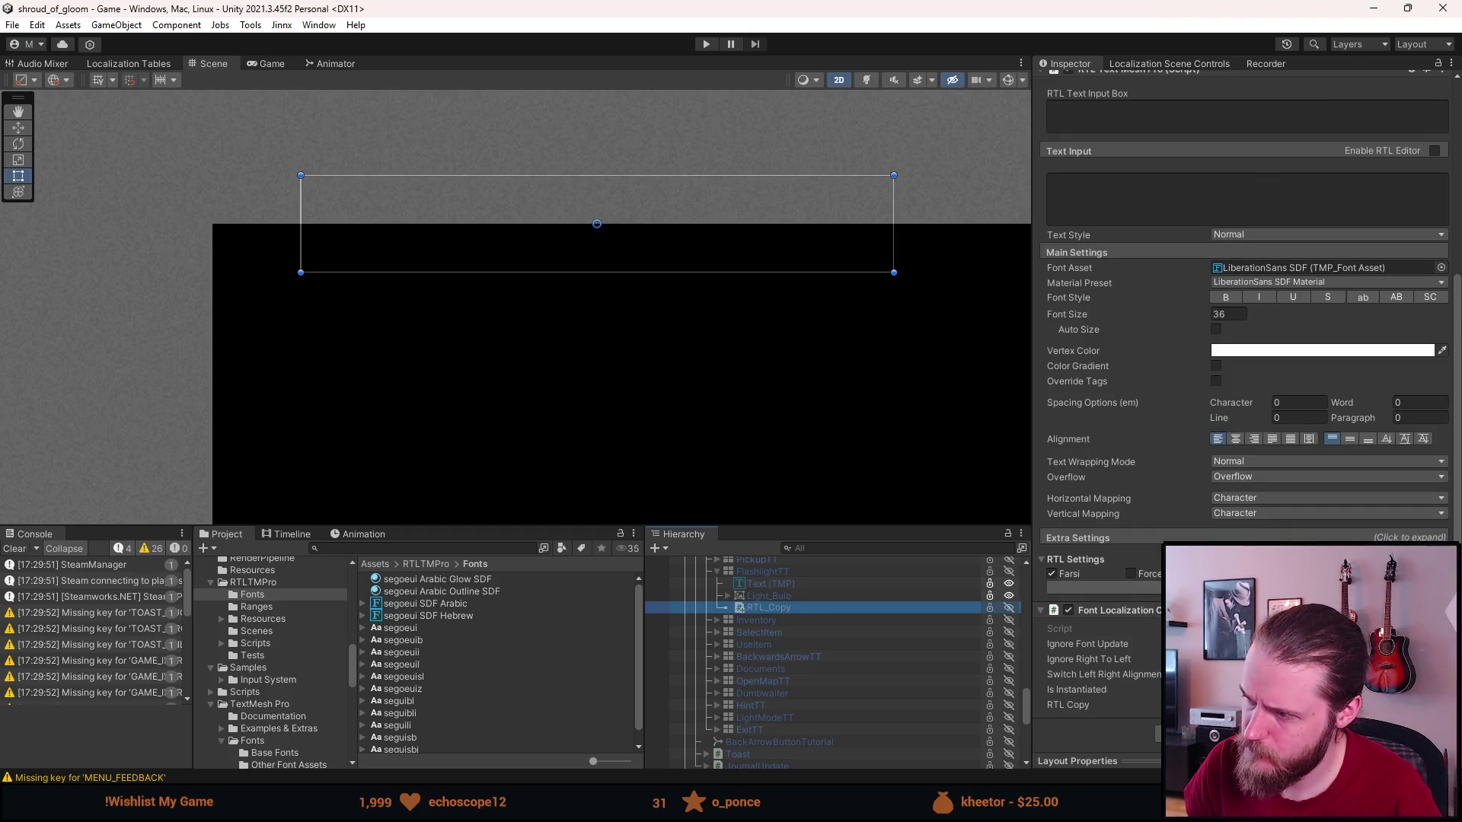
left_click(1062, 575)
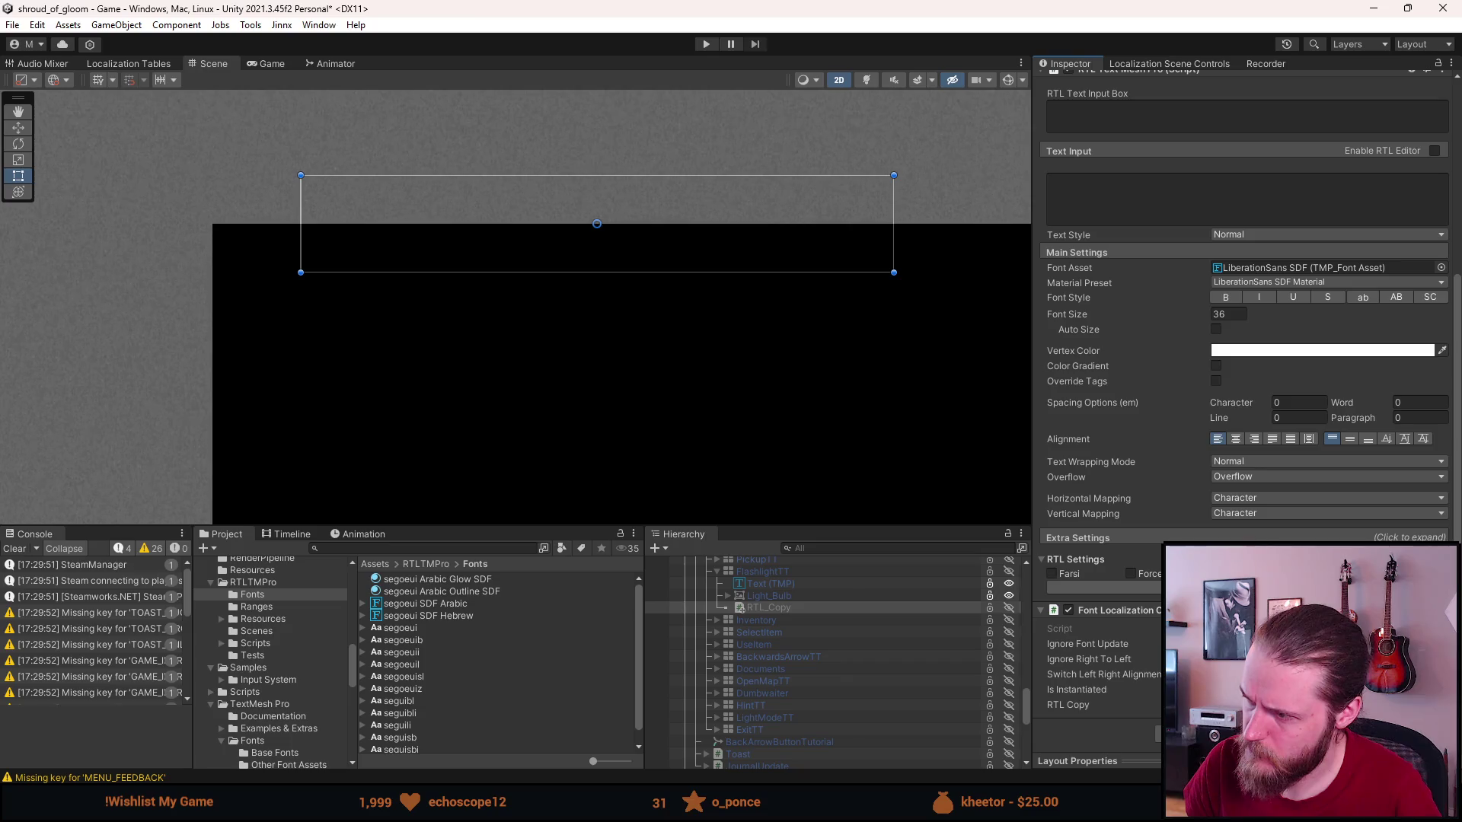
scroll(1110, 641, "up", 3)
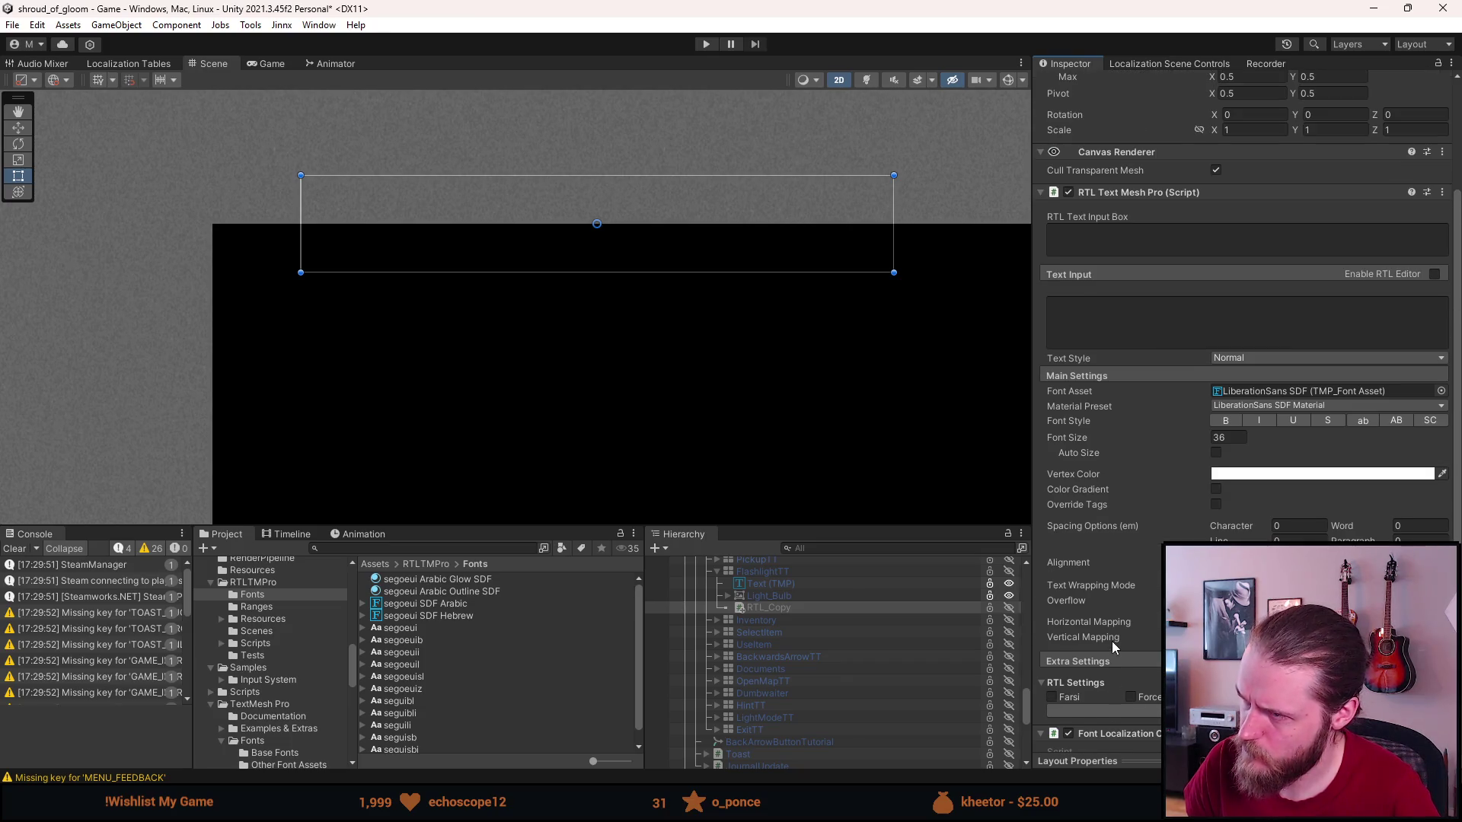
left_click(792, 596)
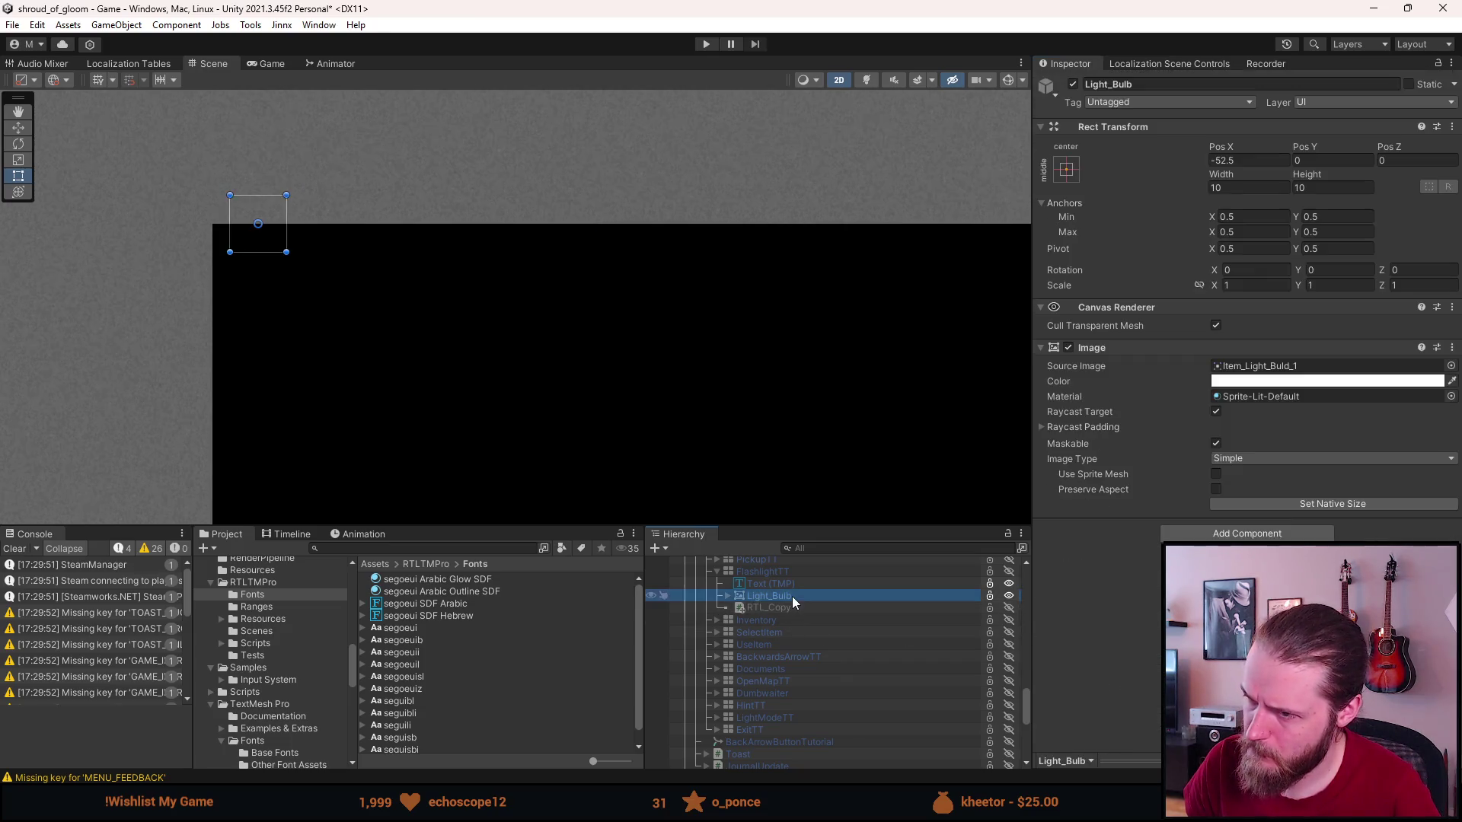
left_click(792, 584)
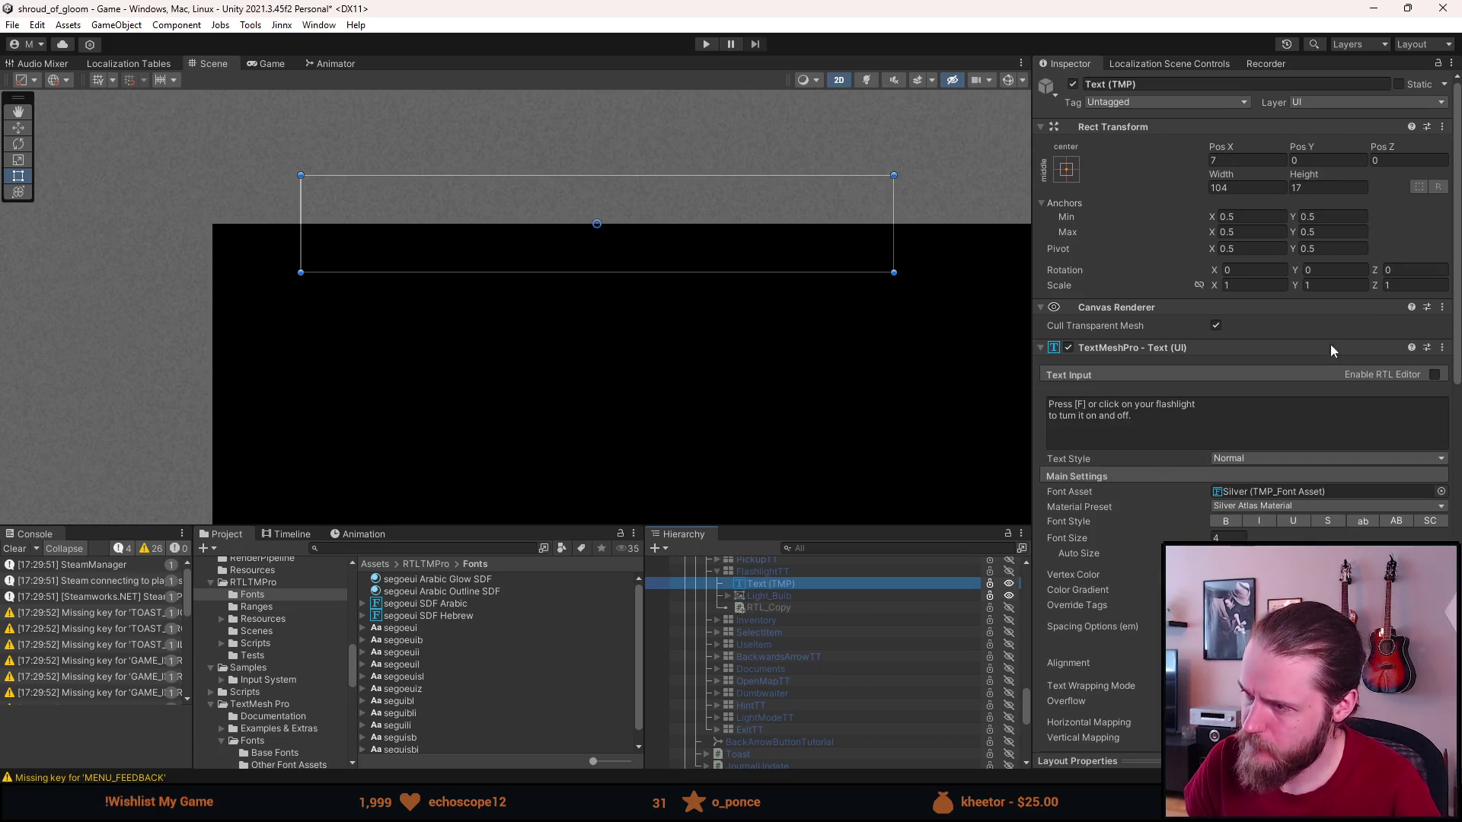
key("alt+Tab")
left_click_drag(1447, 40, 835, 7)
Inspect the EnableRTLCopy call on line 124 and RefreshString on line 117, then return to Unity.
scroll(694, 284, "up", 3)
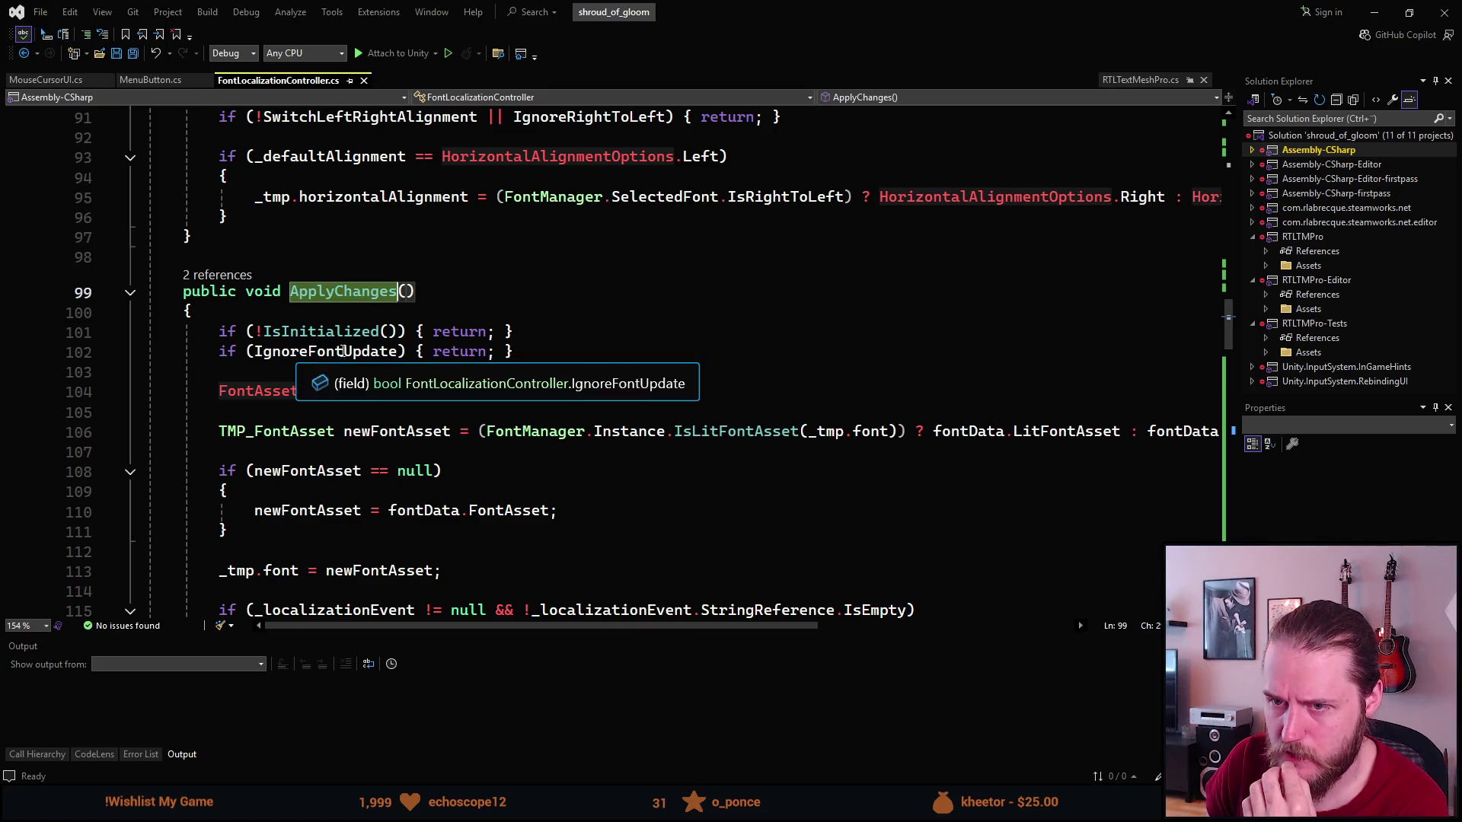
scroll(340, 379, "down", 2)
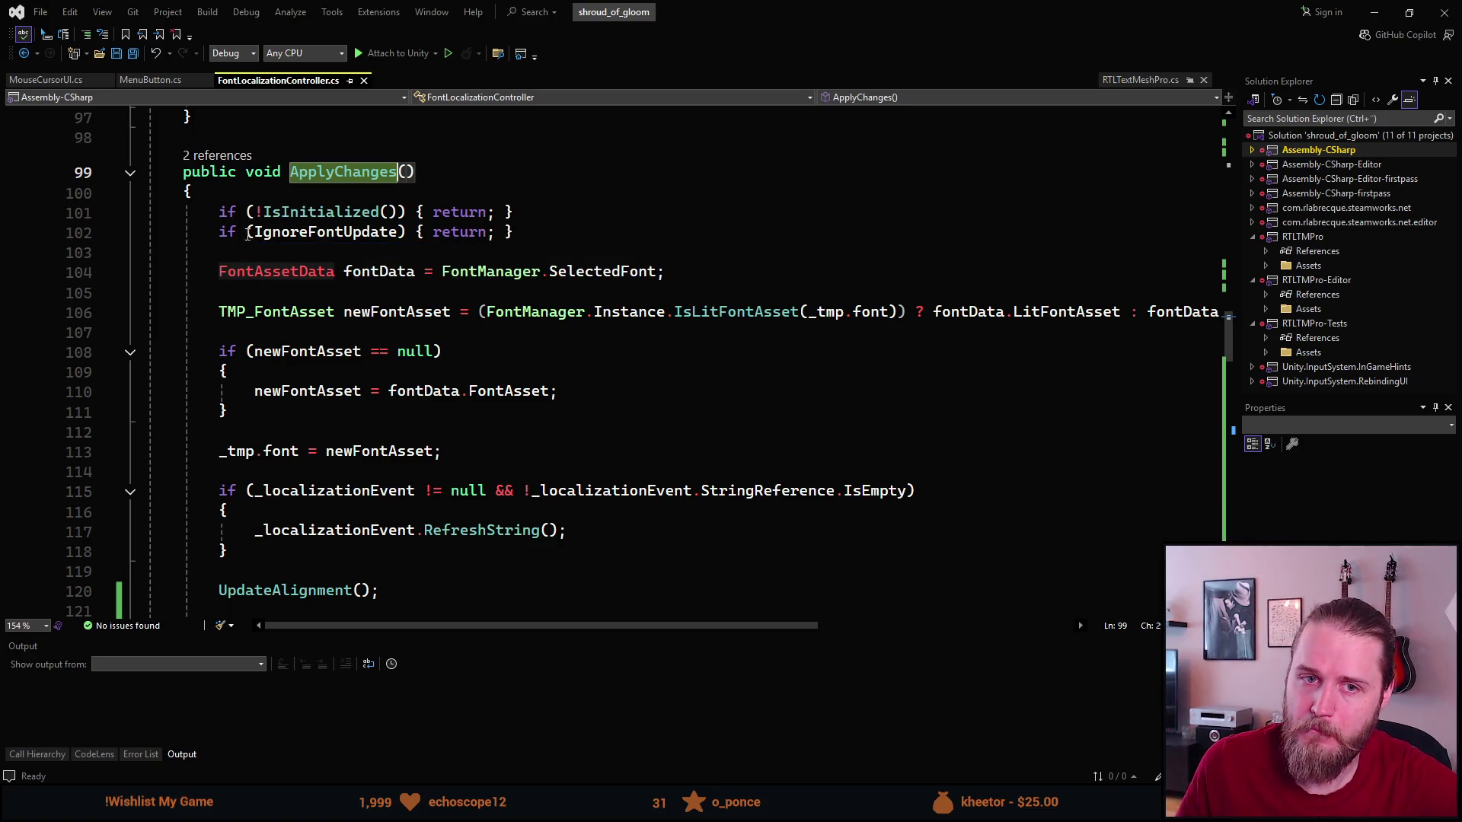
scroll(311, 301, "down", 5)
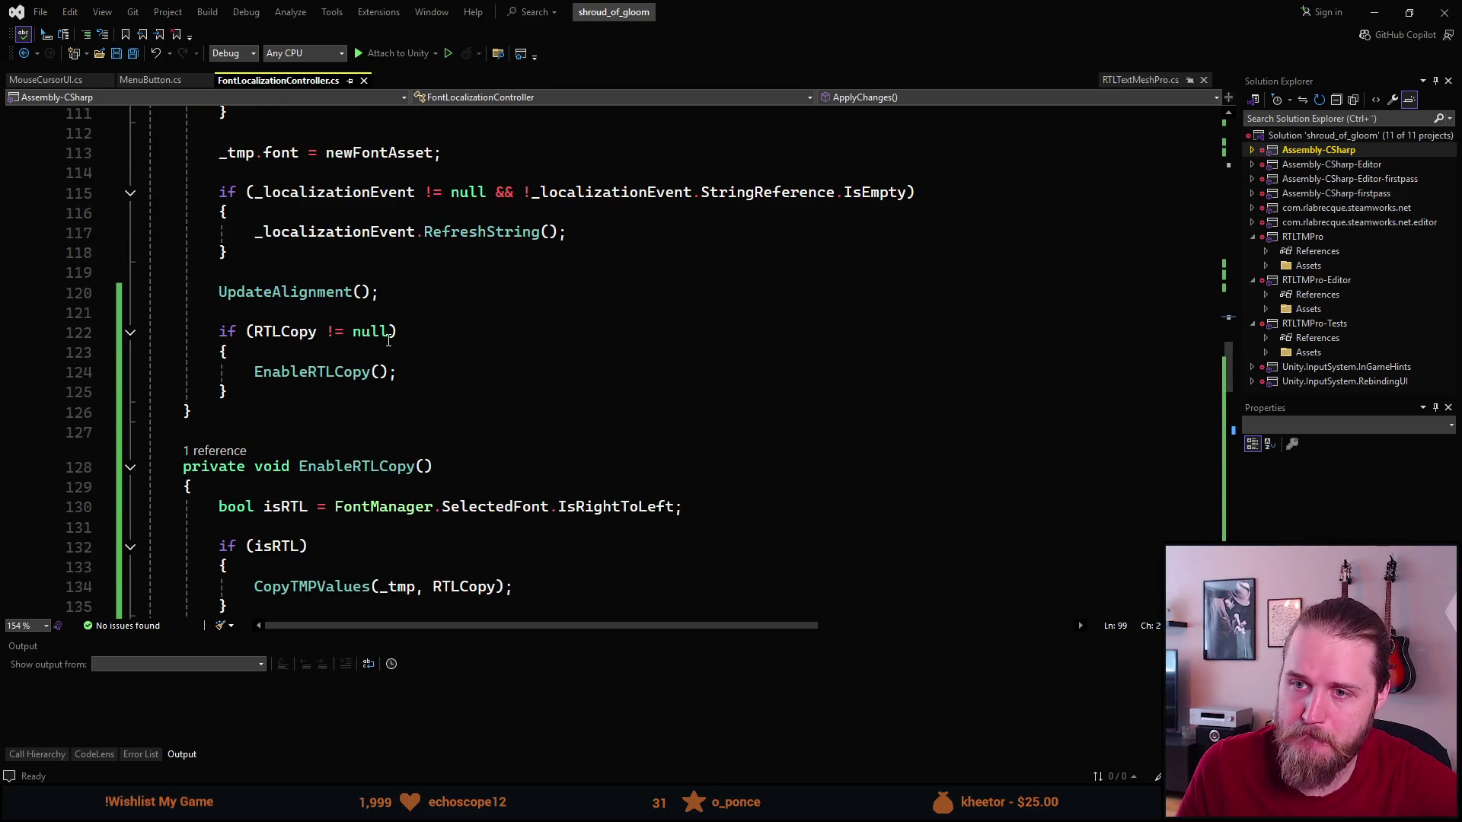
scroll(388, 340, "up", 1)
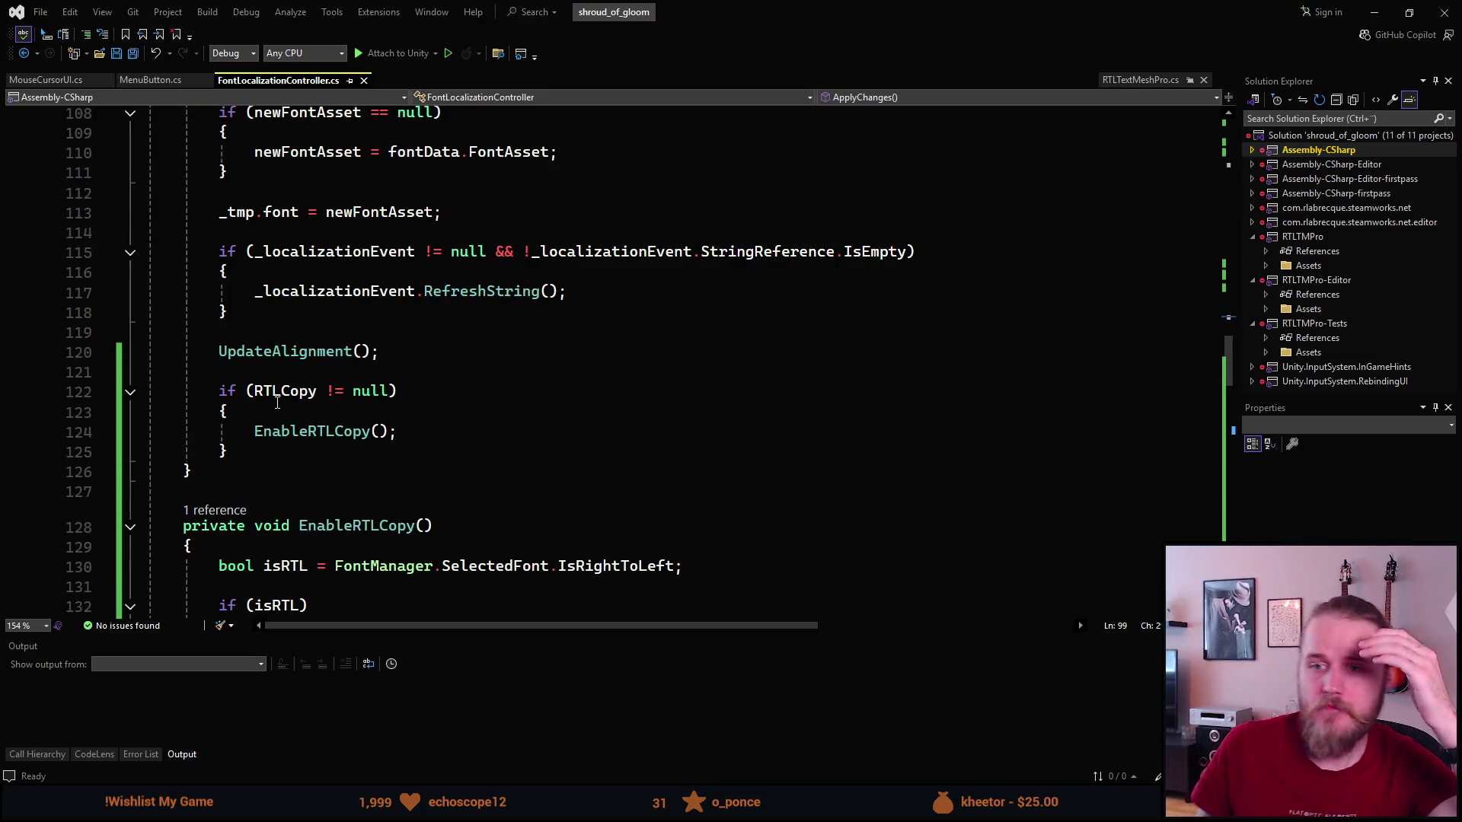
double_click(313, 432)
scroll(410, 439, "up", 5)
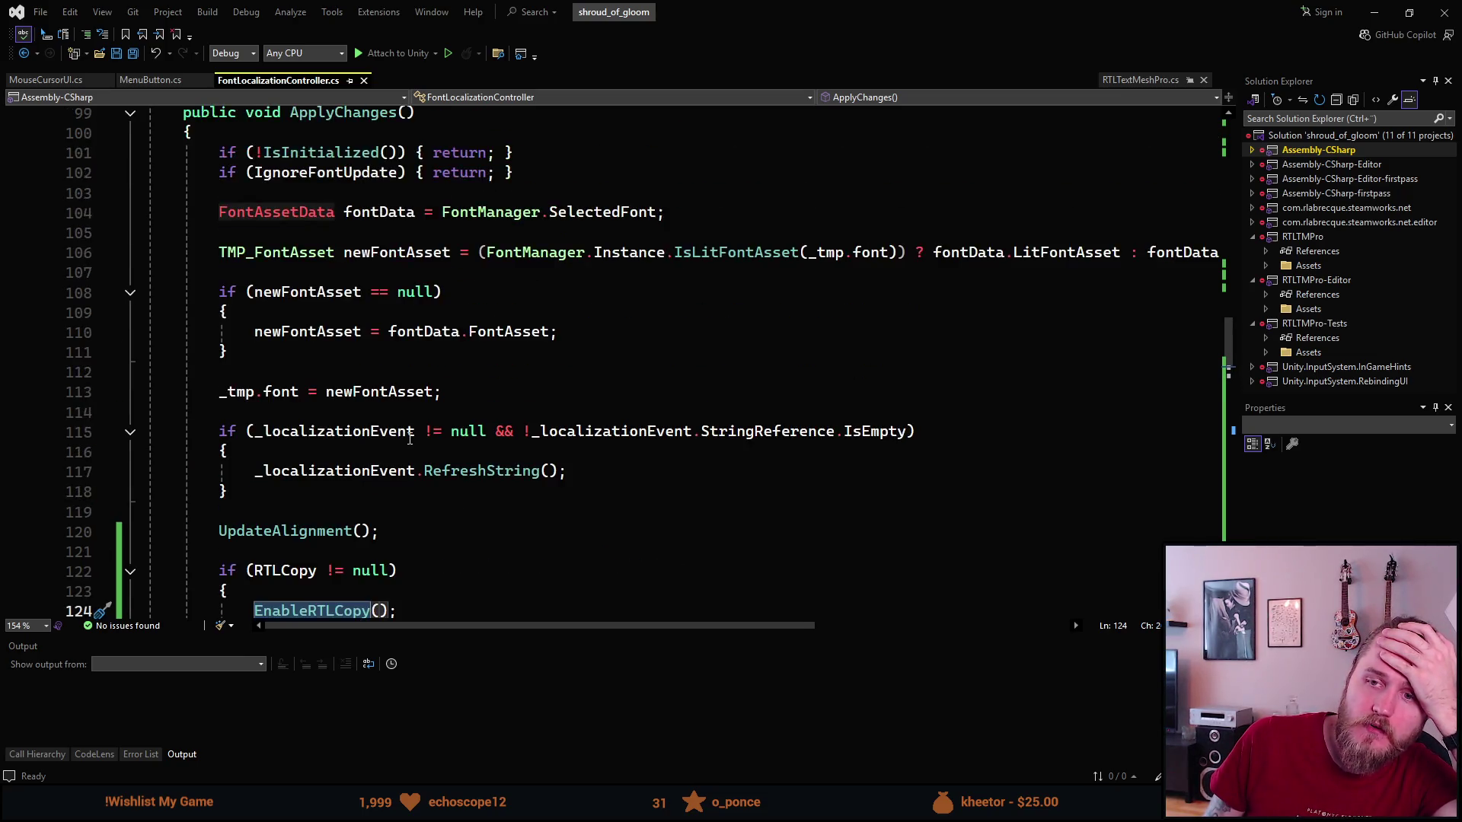
scroll(410, 440, "down", 2)
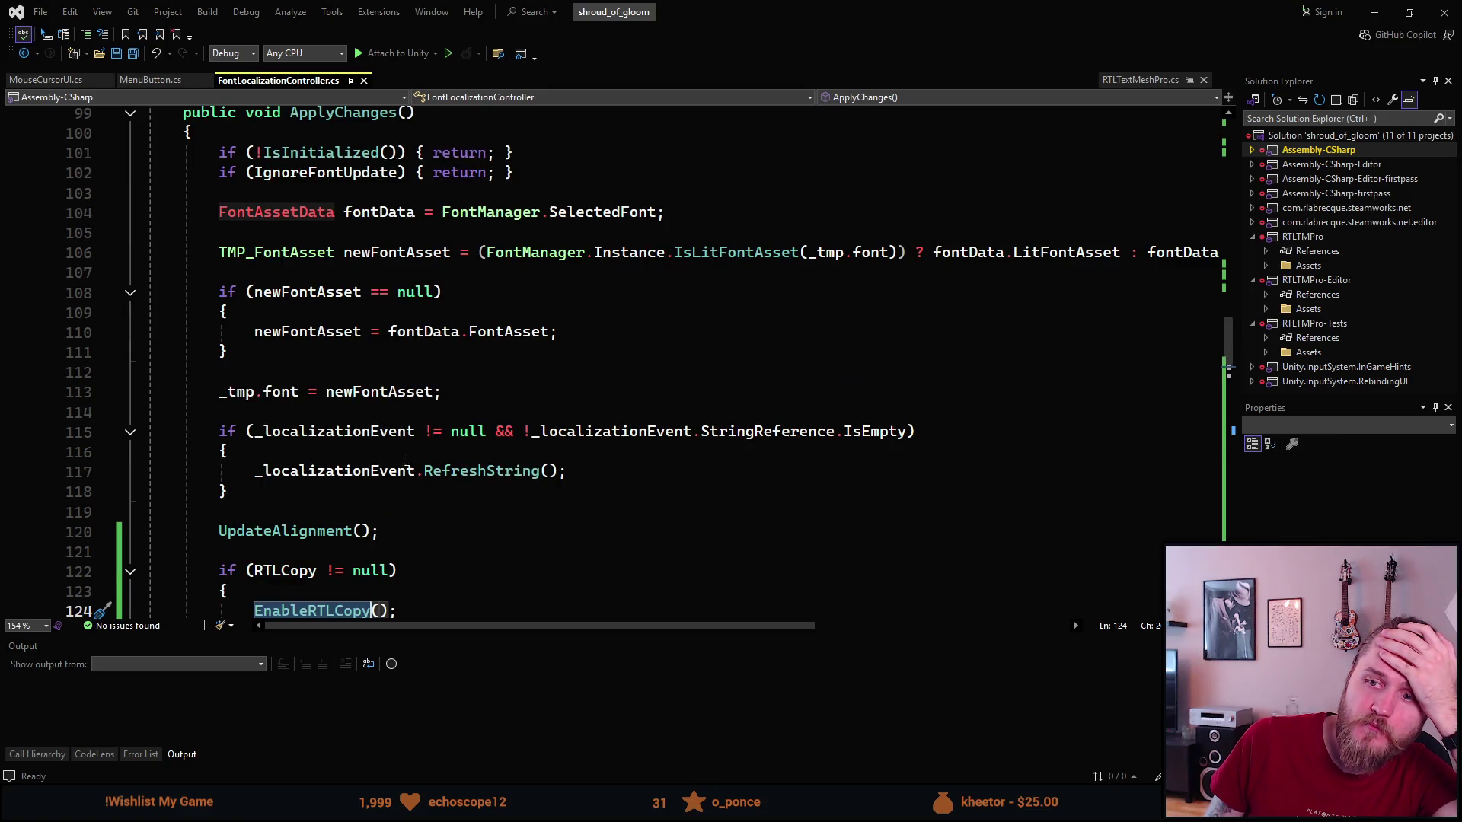
double_click(481, 475)
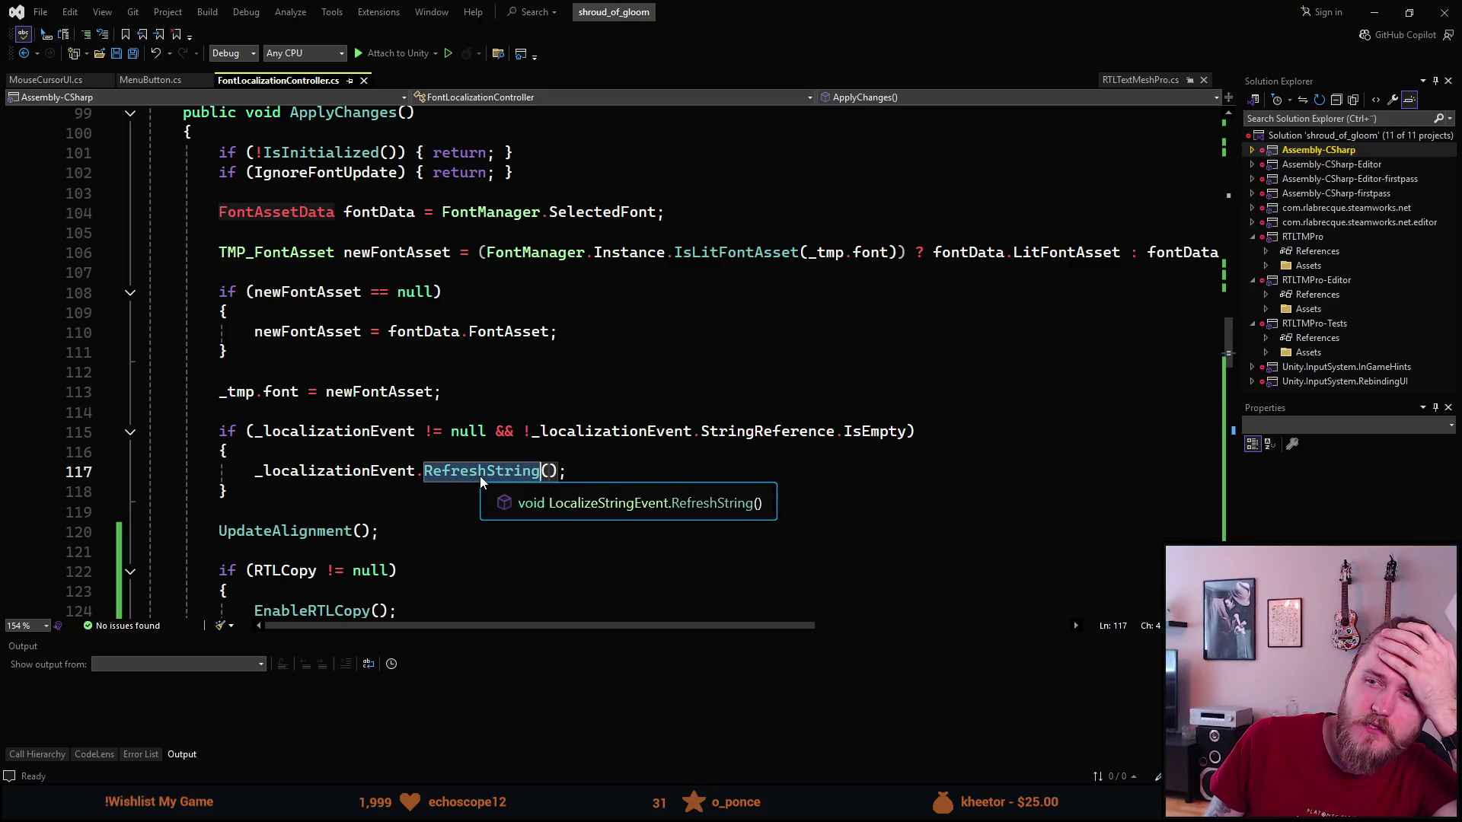
scroll(472, 478, "down", 5)
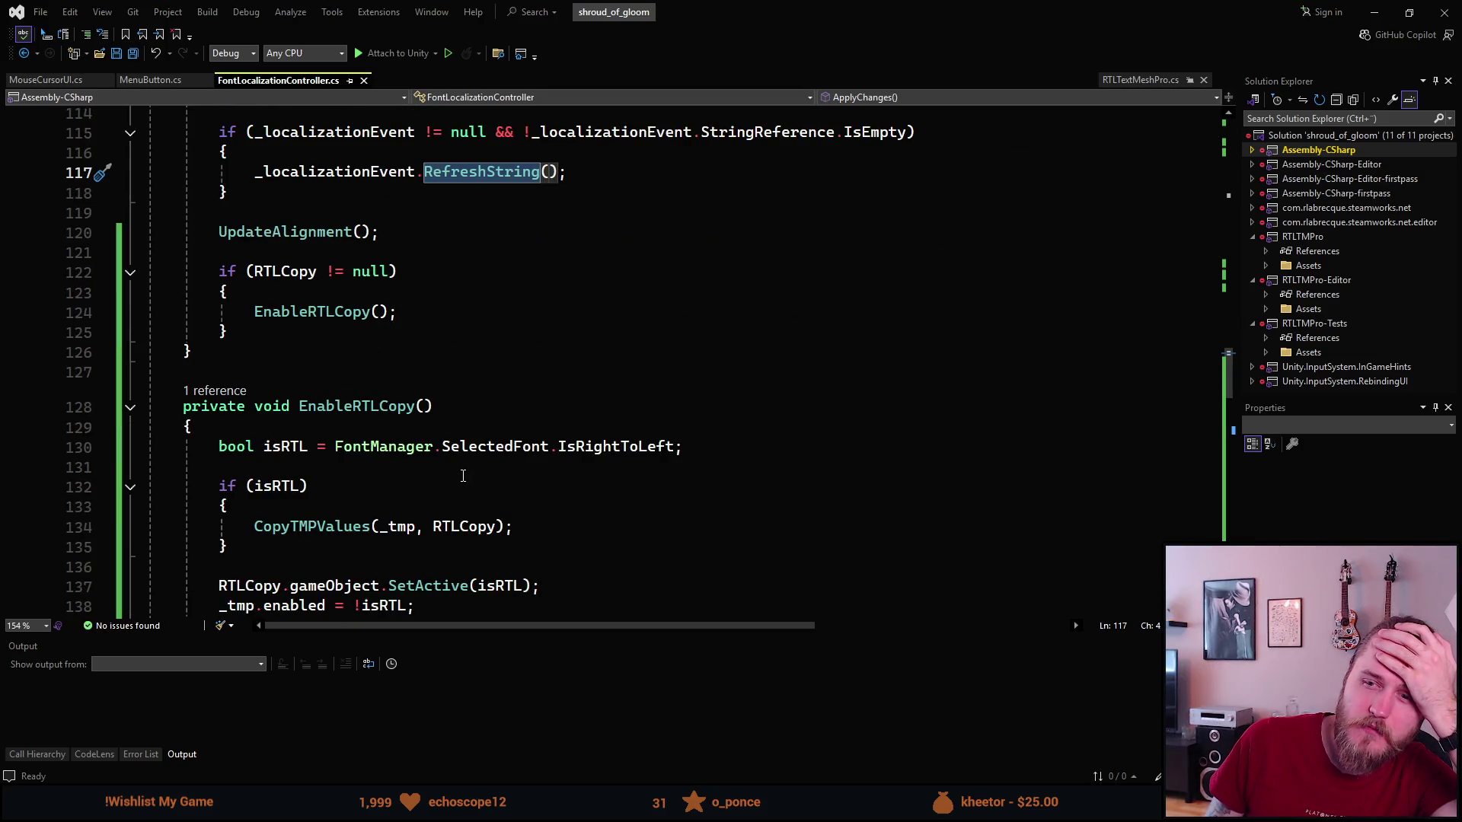
scroll(511, 357, "down", 2)
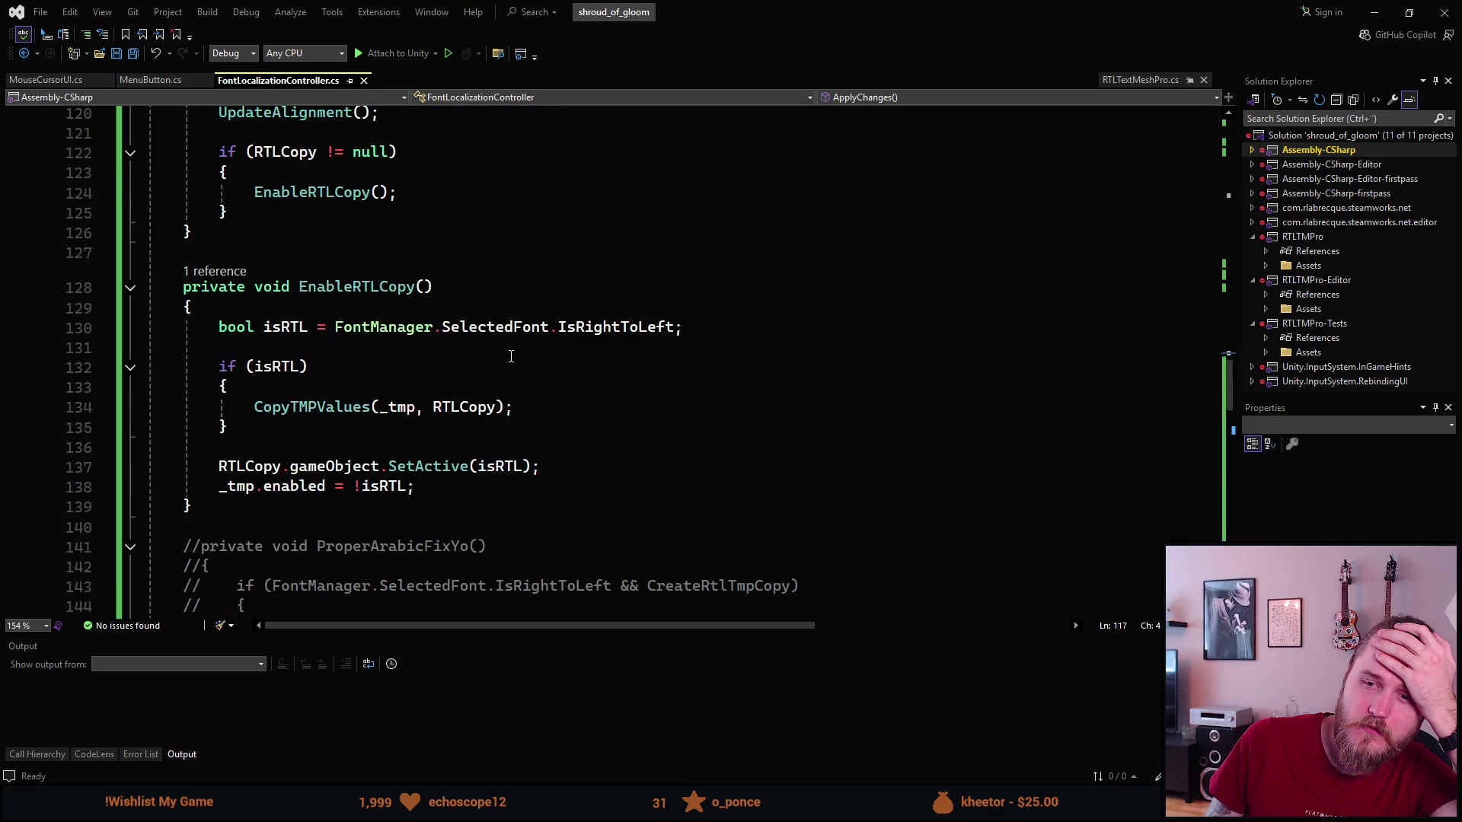
key("alt+Tab")
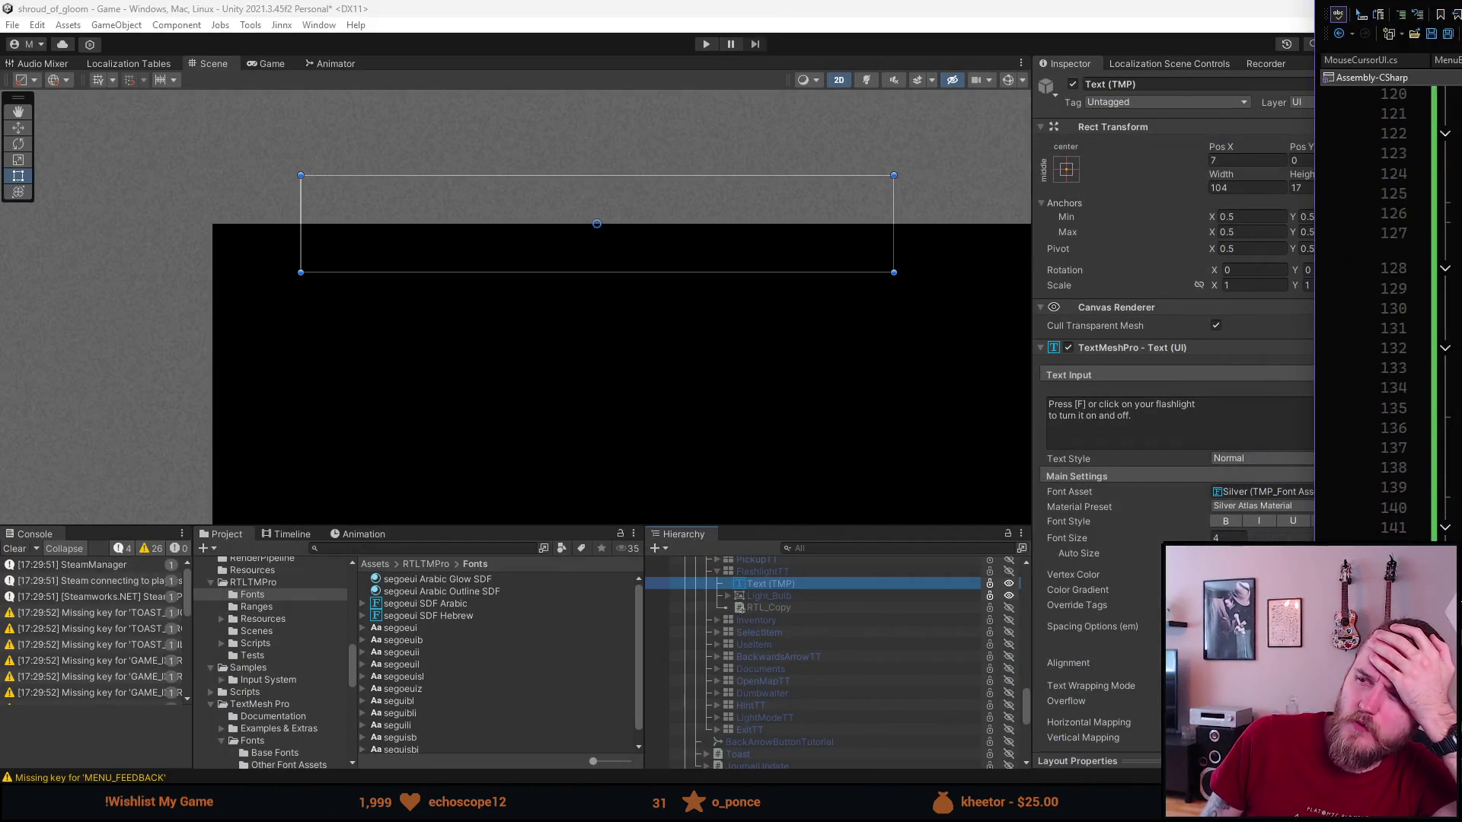
Review the Text (TMP) Localize String Event settings in the Inspector and start Play mode.
scroll(1151, 538, "down", 12)
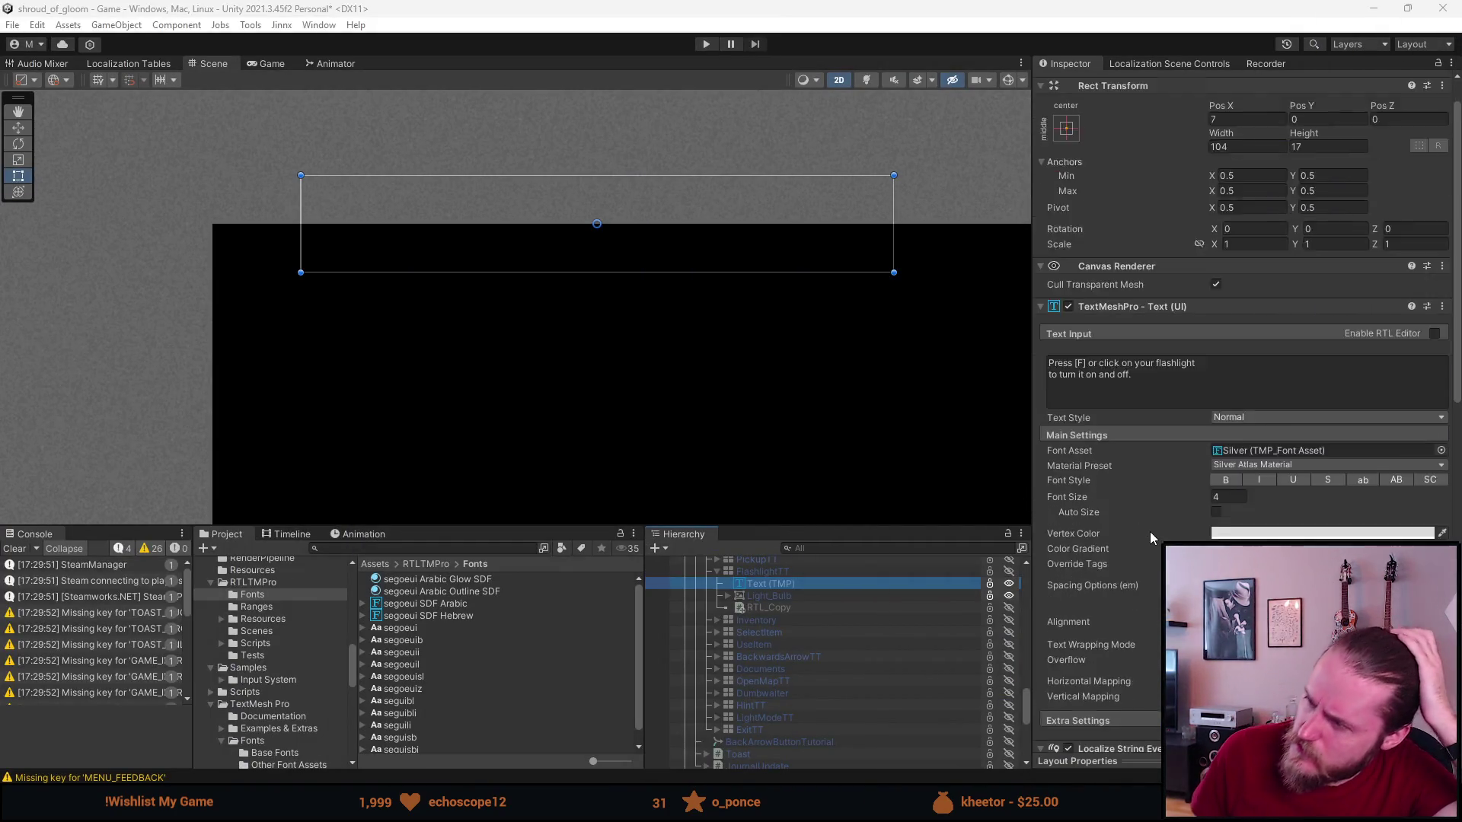
scroll(1150, 532, "down", 5)
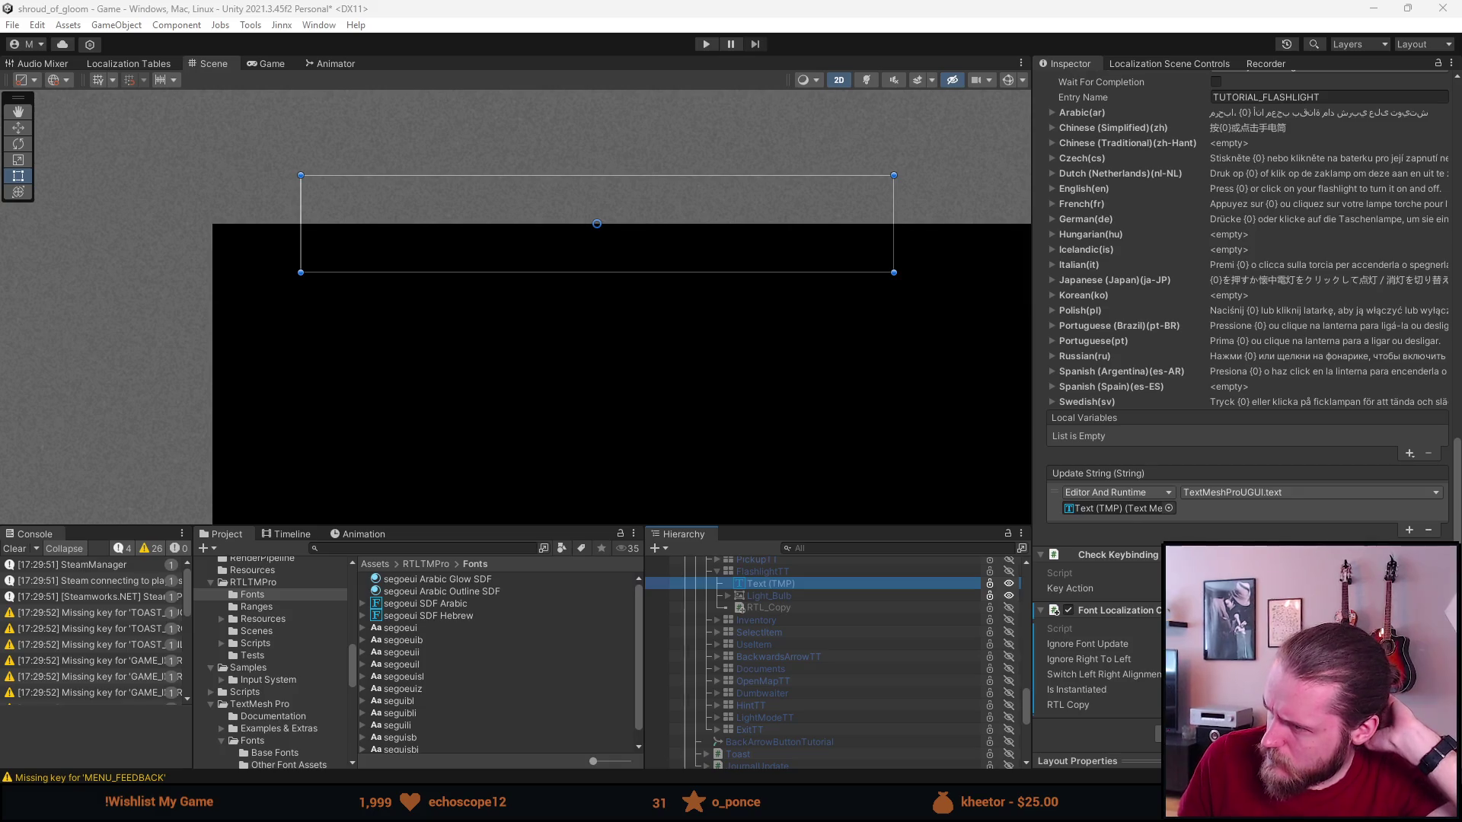
scroll(1094, 674, "up", 10)
scroll(1095, 675, "up", 3)
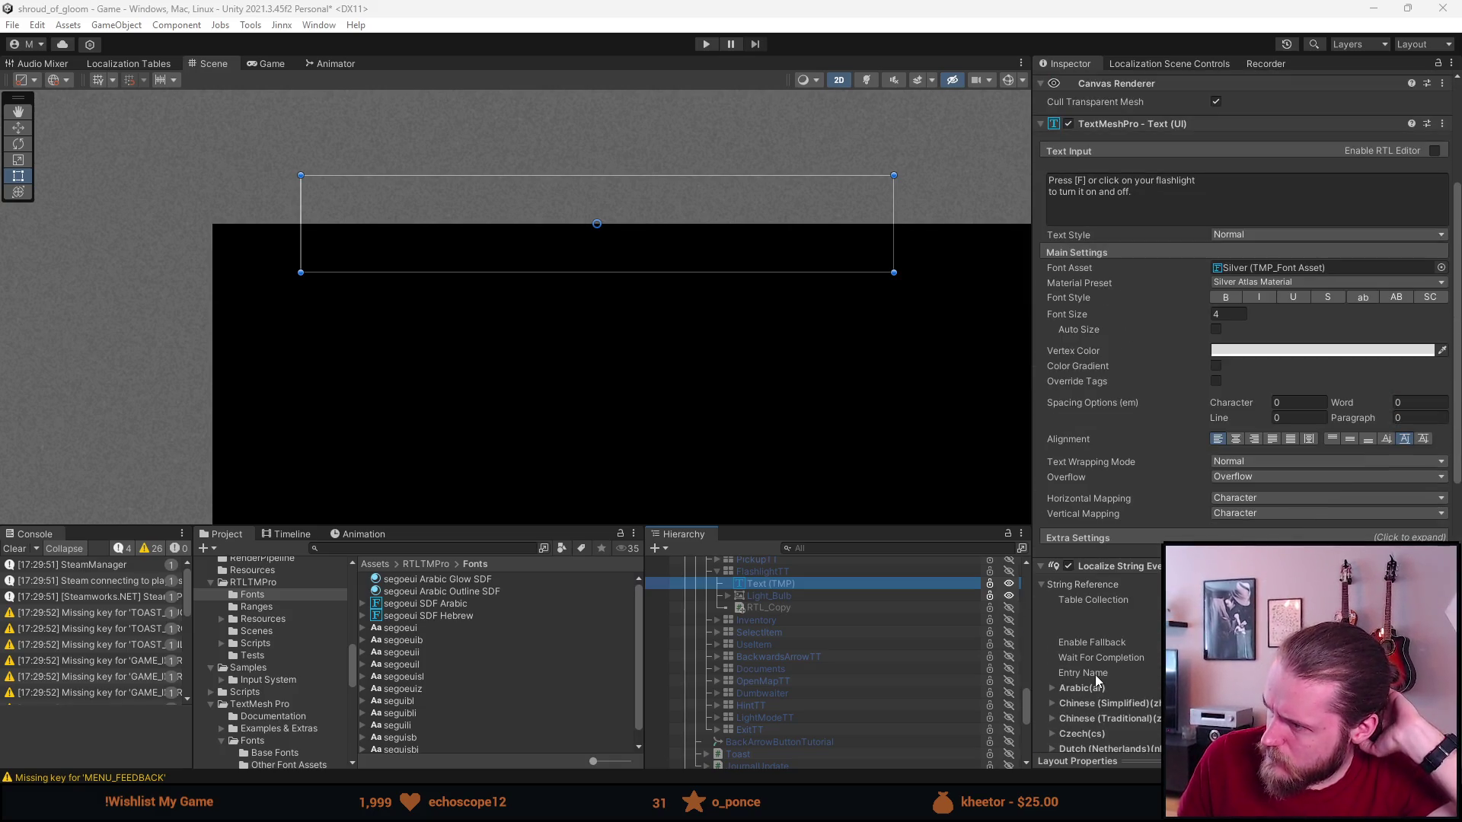
left_click(711, 46)
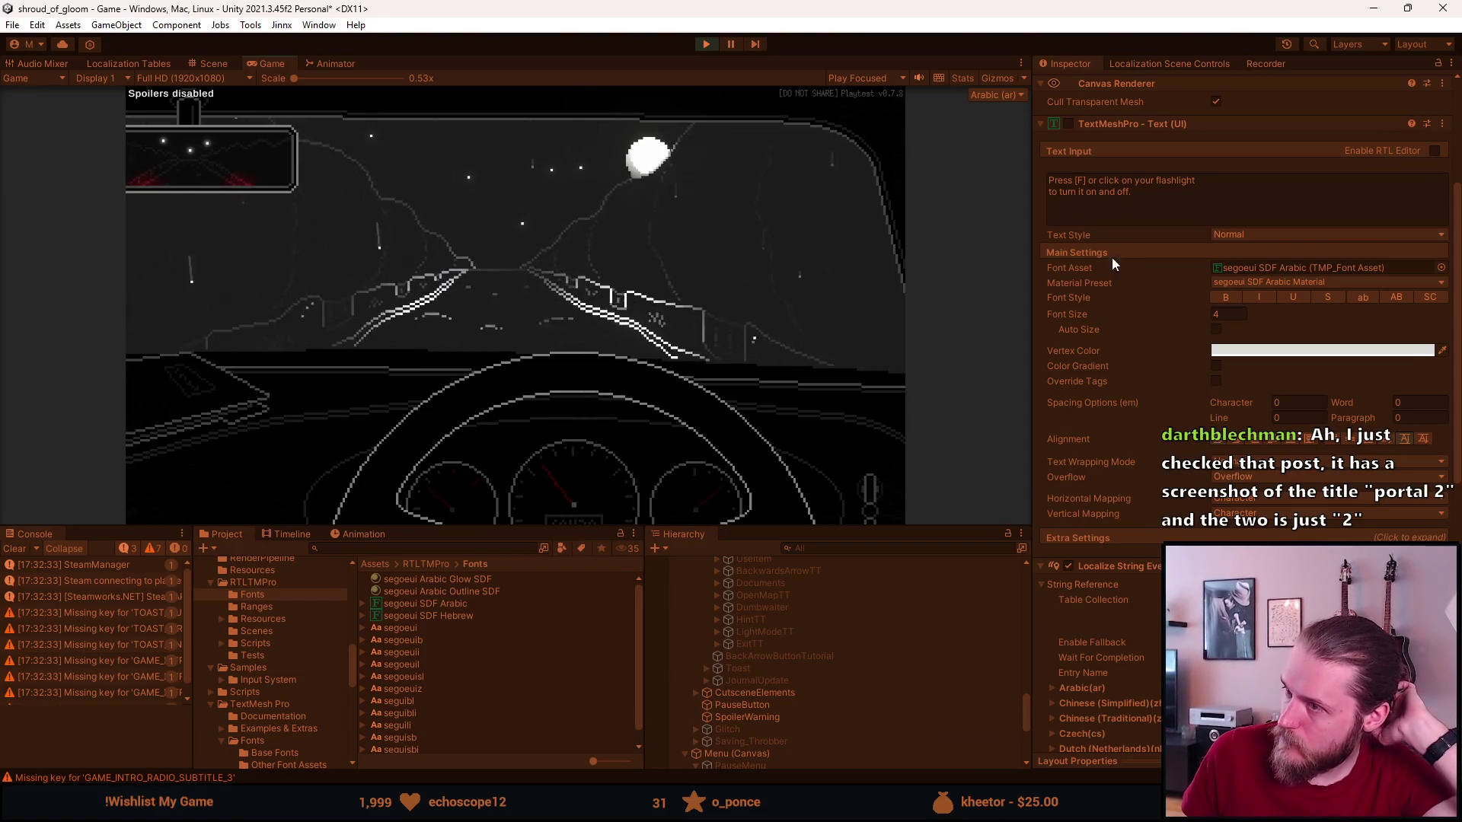
Inspect the RTL_Copy object's values while the game runs.
left_click(536, 308)
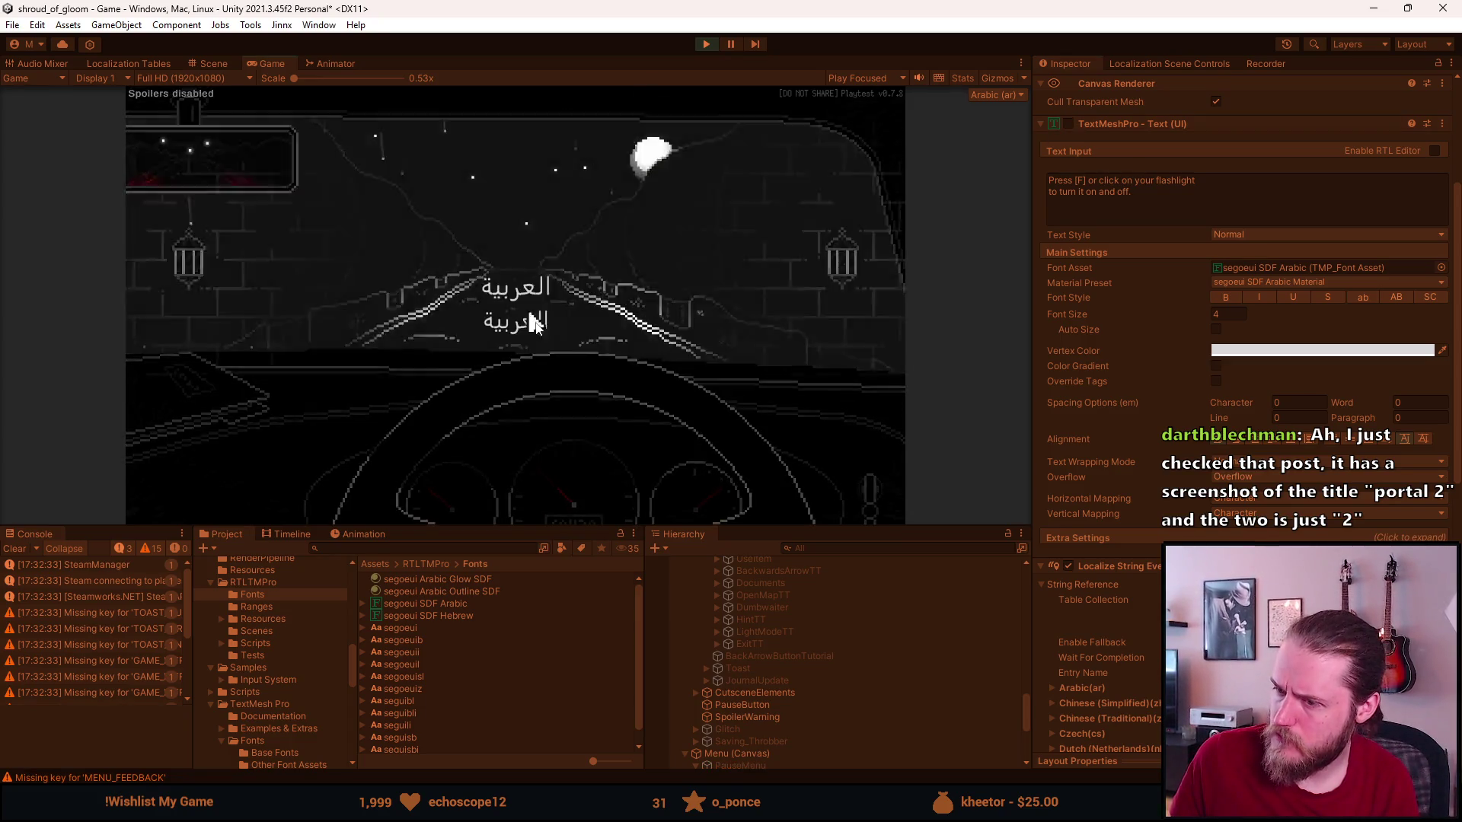
scroll(794, 729, "up", 4)
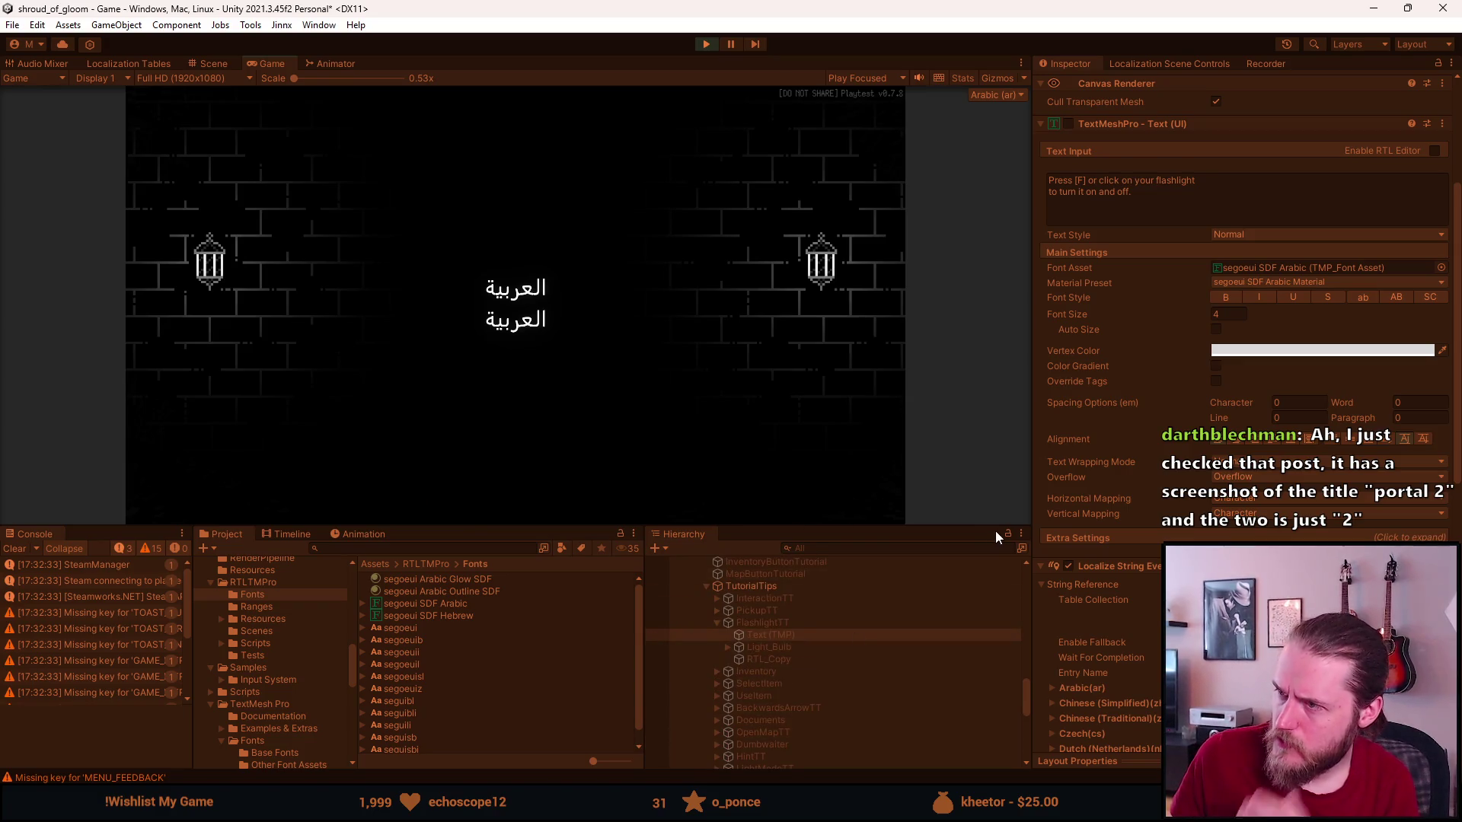
scroll(1143, 302, "down", 3)
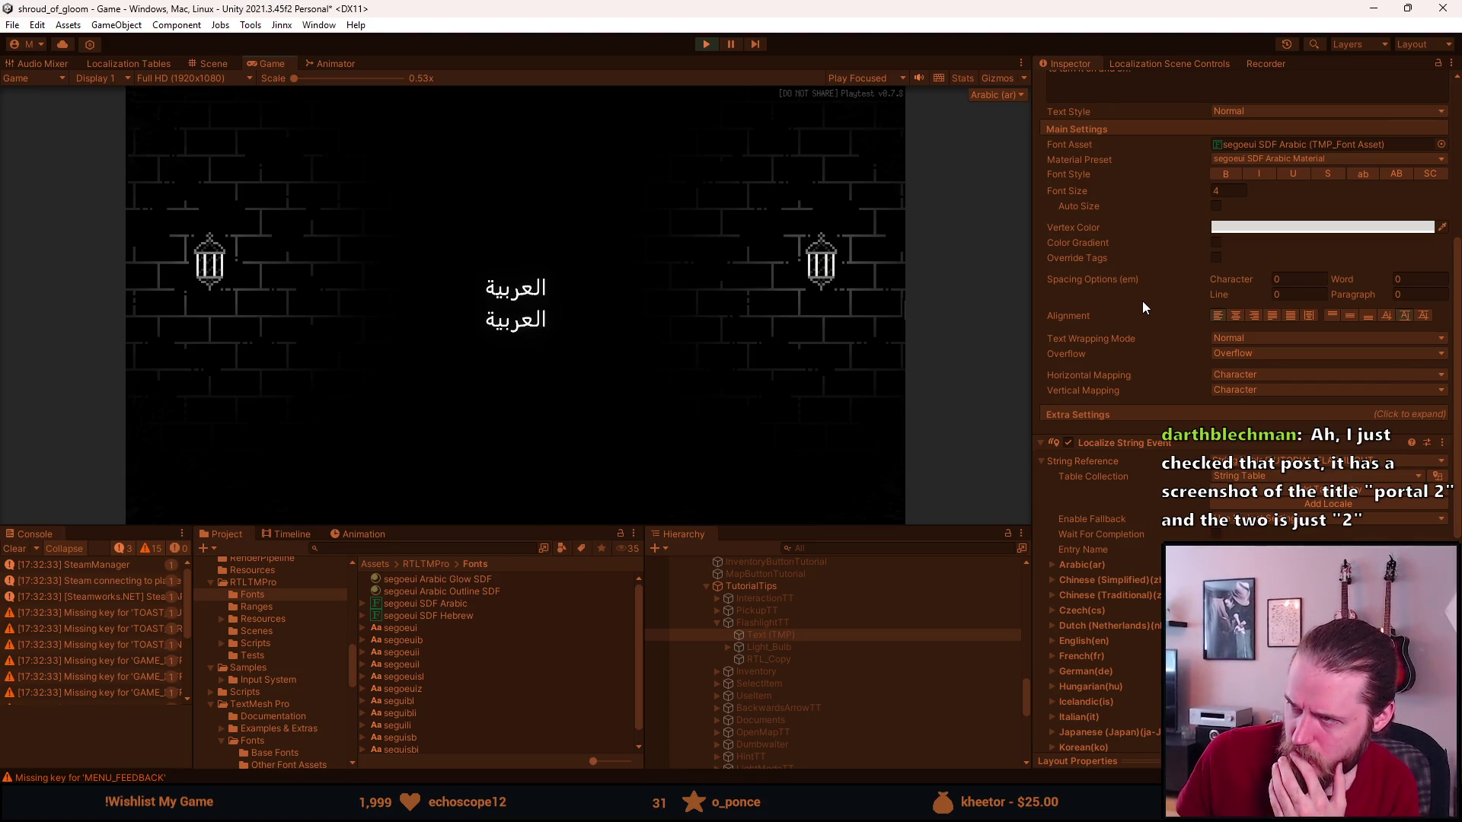
scroll(1138, 203, "up", 2)
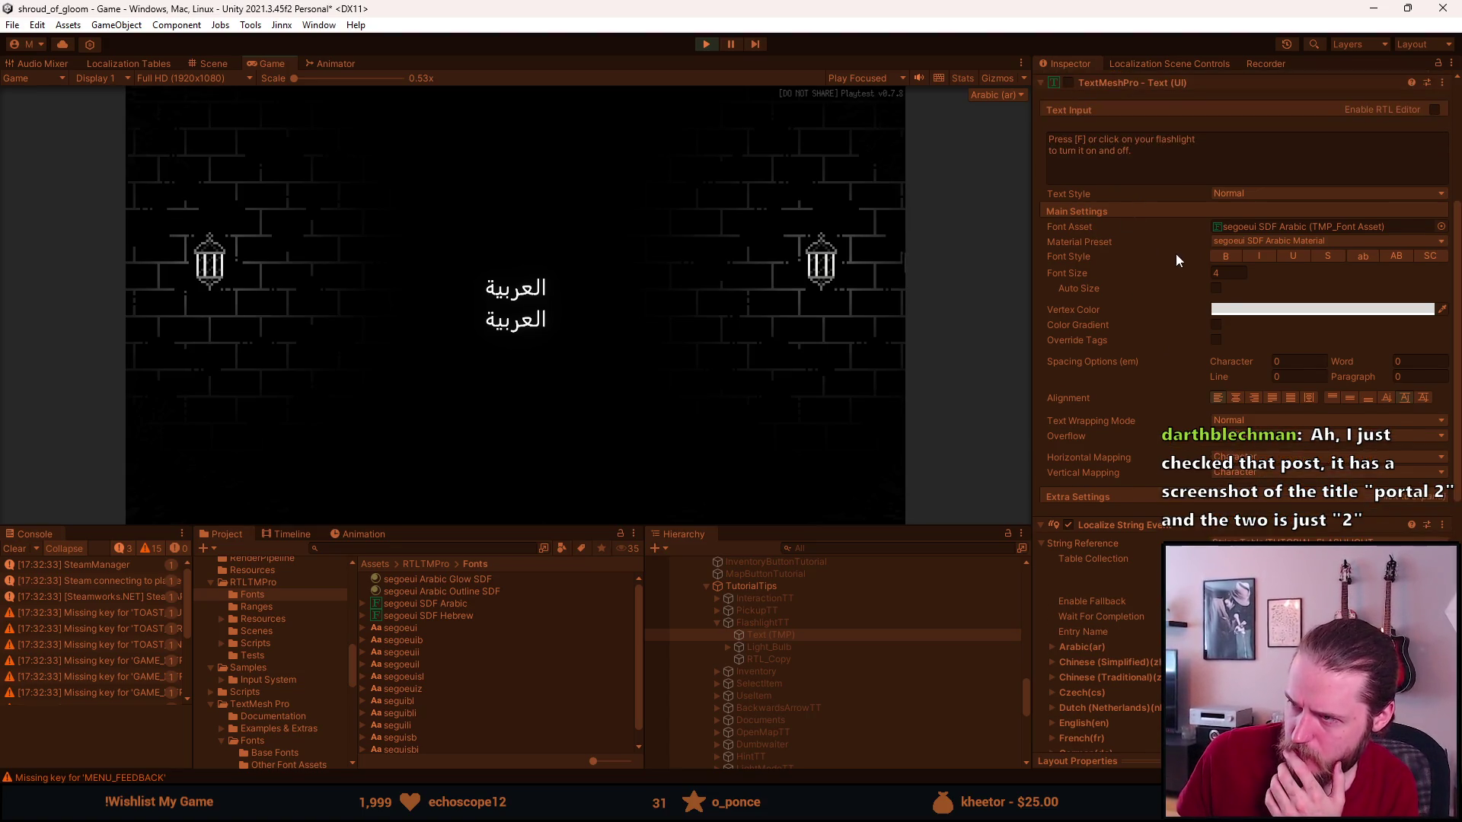
left_click(820, 656)
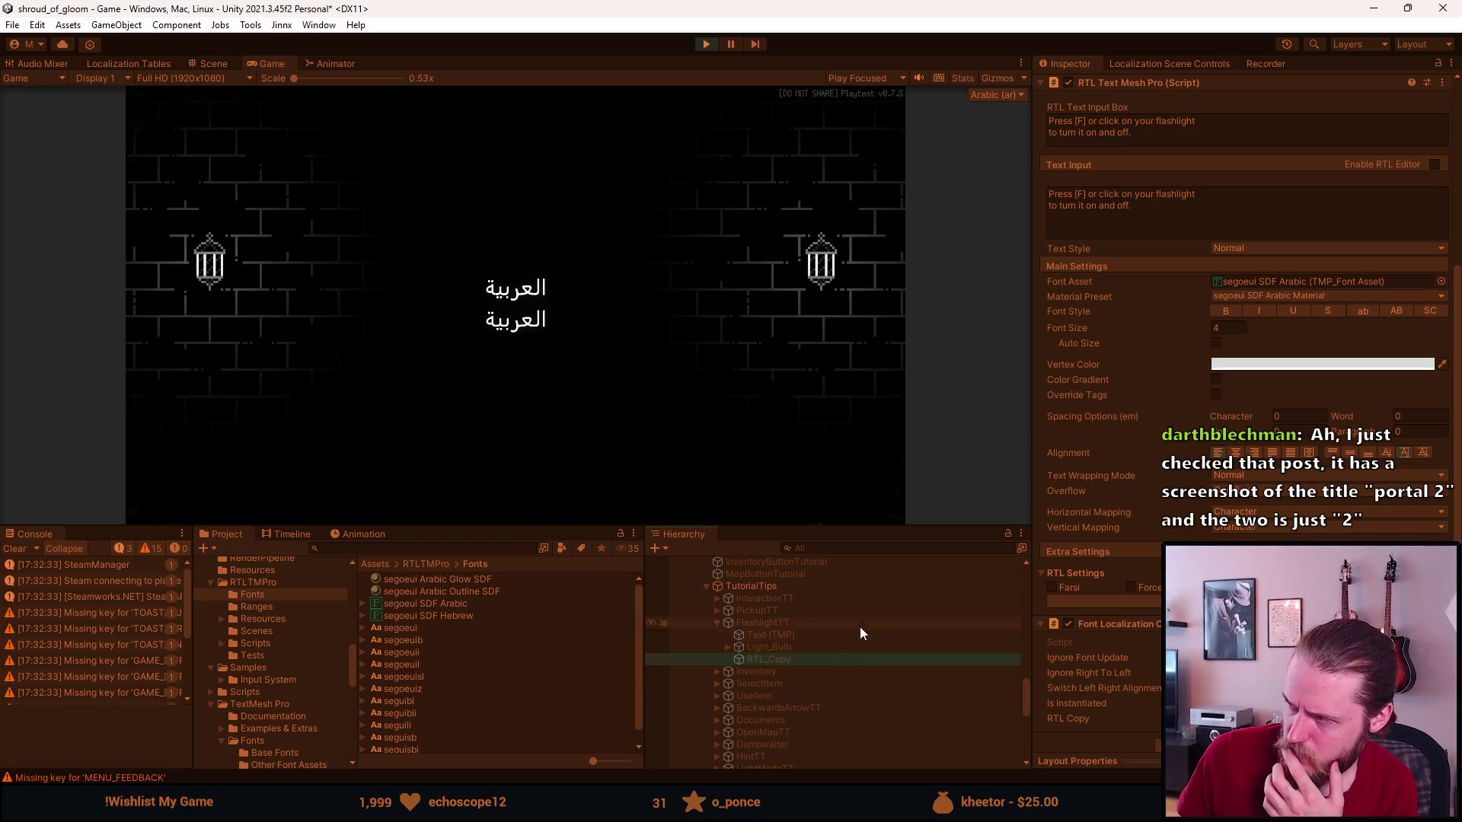
scroll(1068, 543, "up", 2)
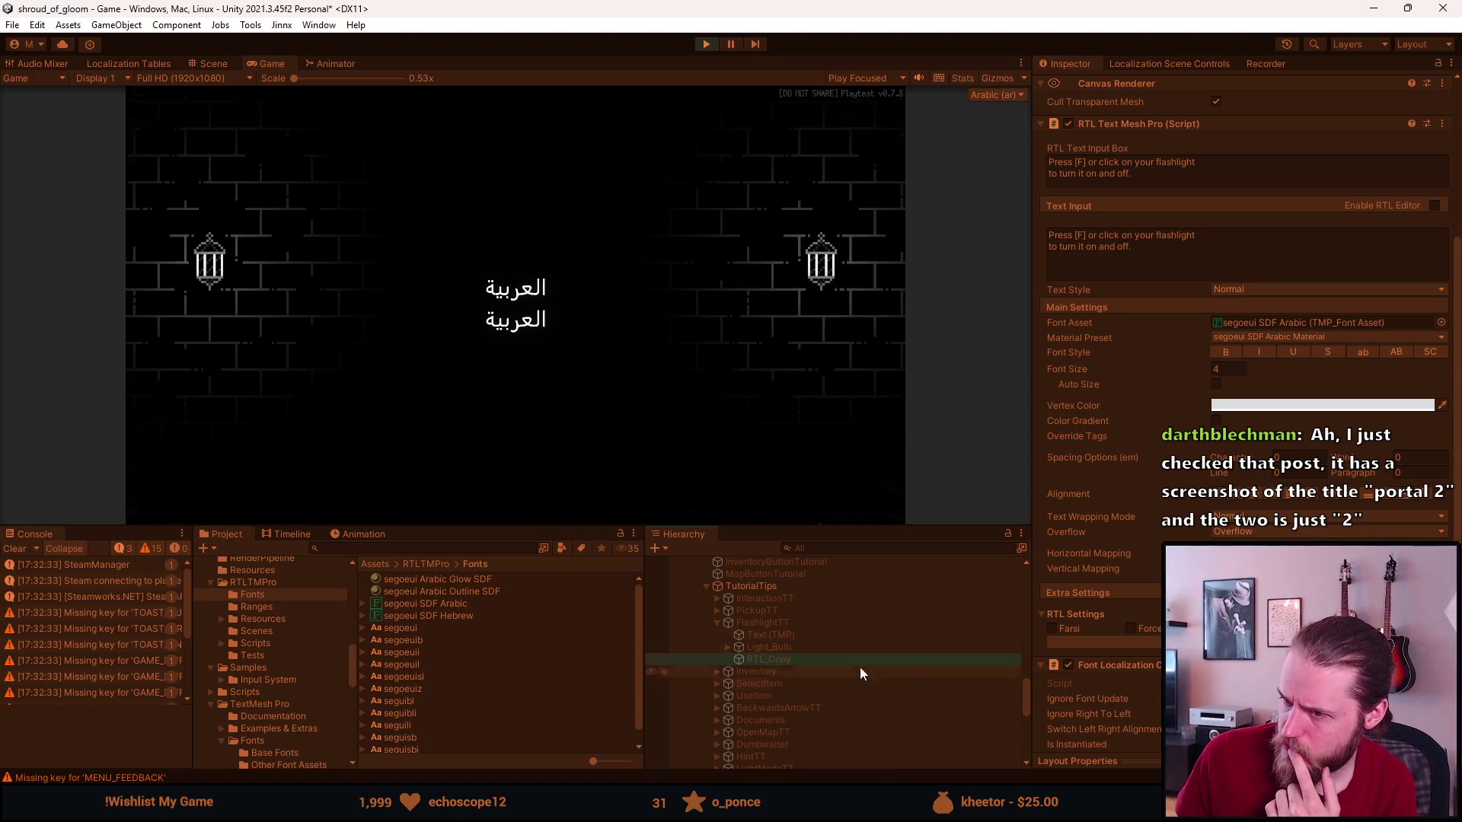
Compare the original Text (TMP) with RTL_Copy, then advance the game past the Arabic screen.
left_click(830, 636)
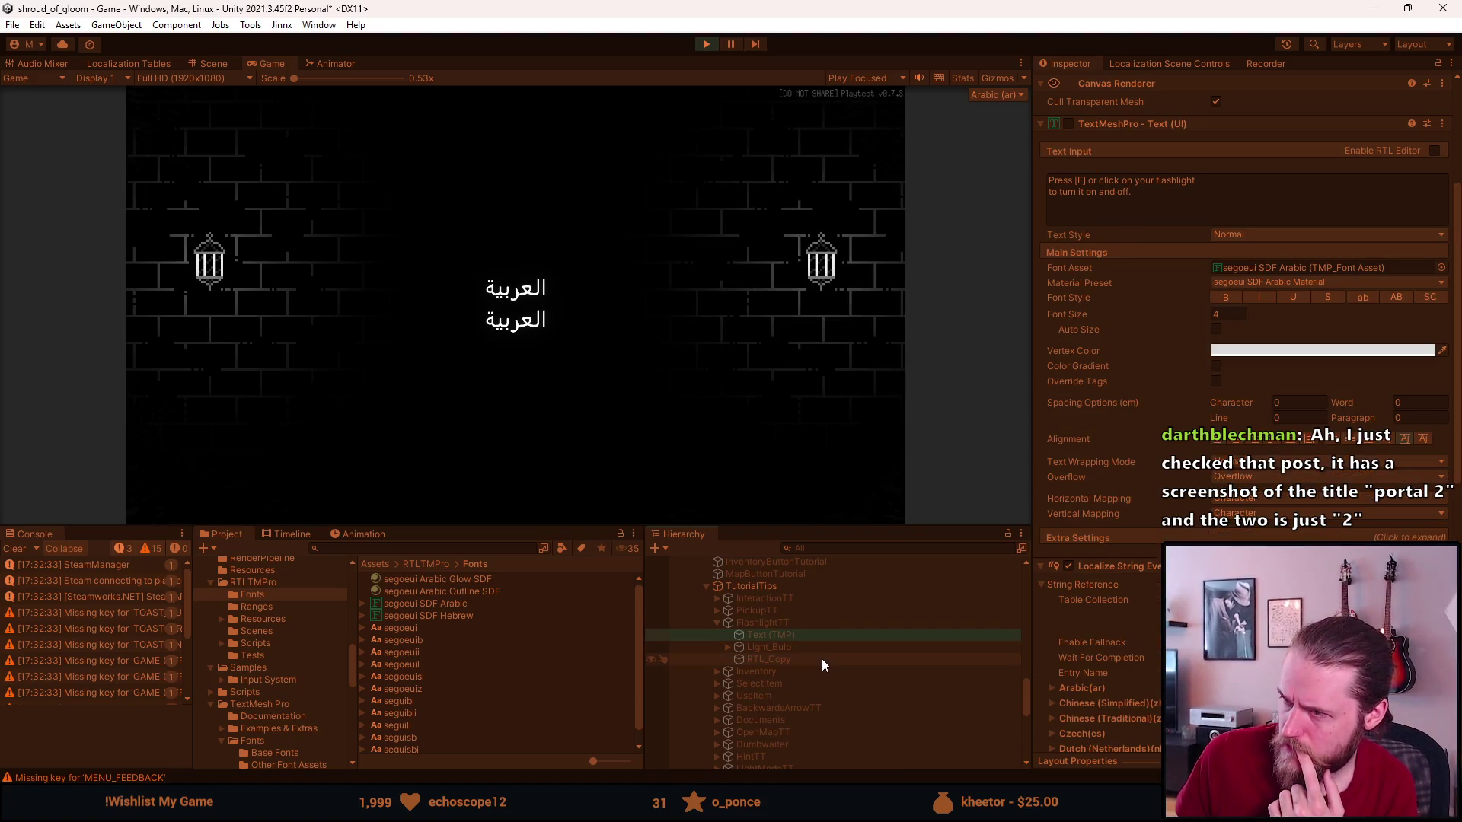
left_click(820, 659)
scroll(1148, 431, "down", 2)
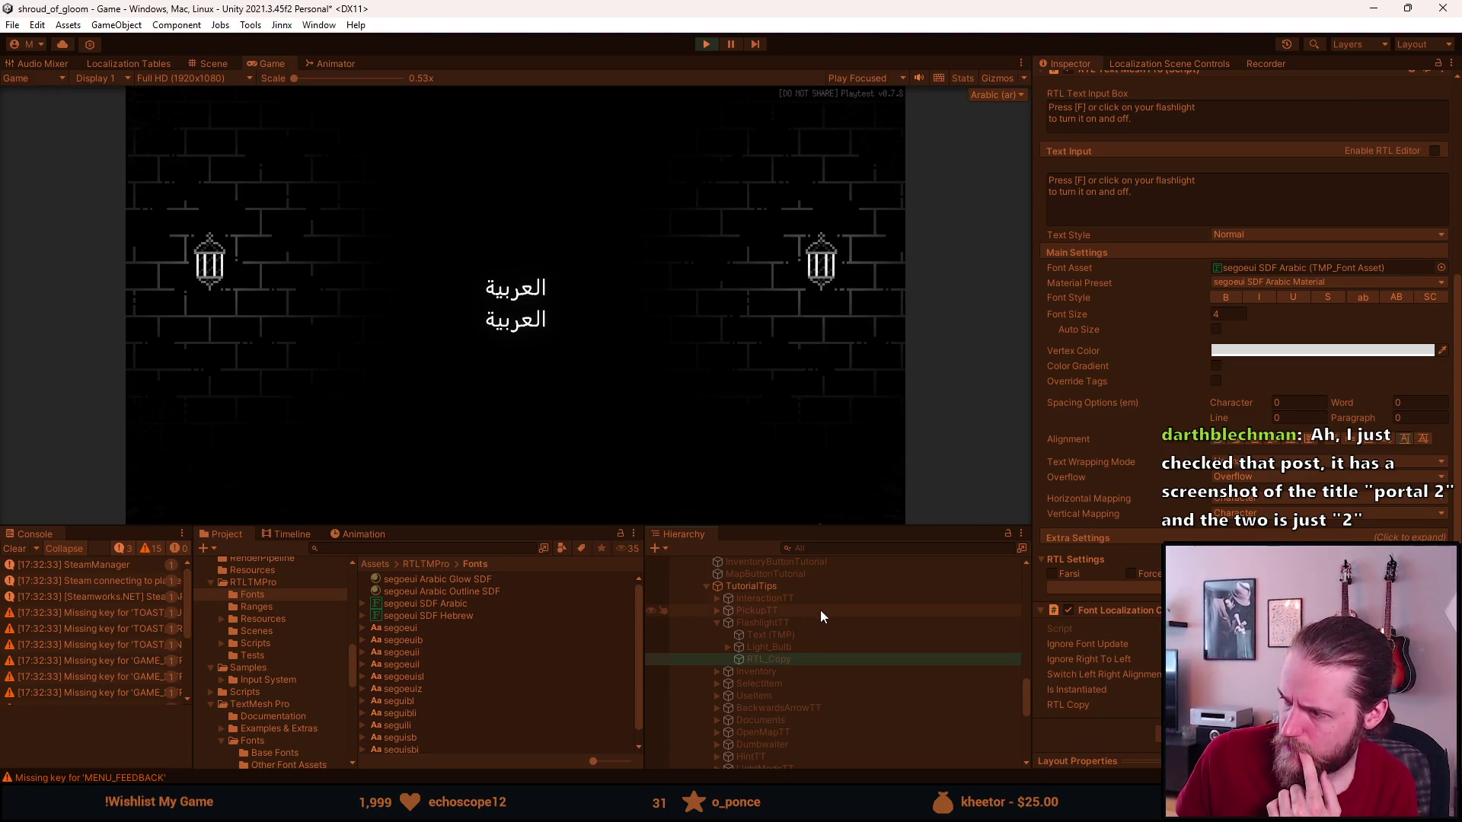
left_click(802, 633)
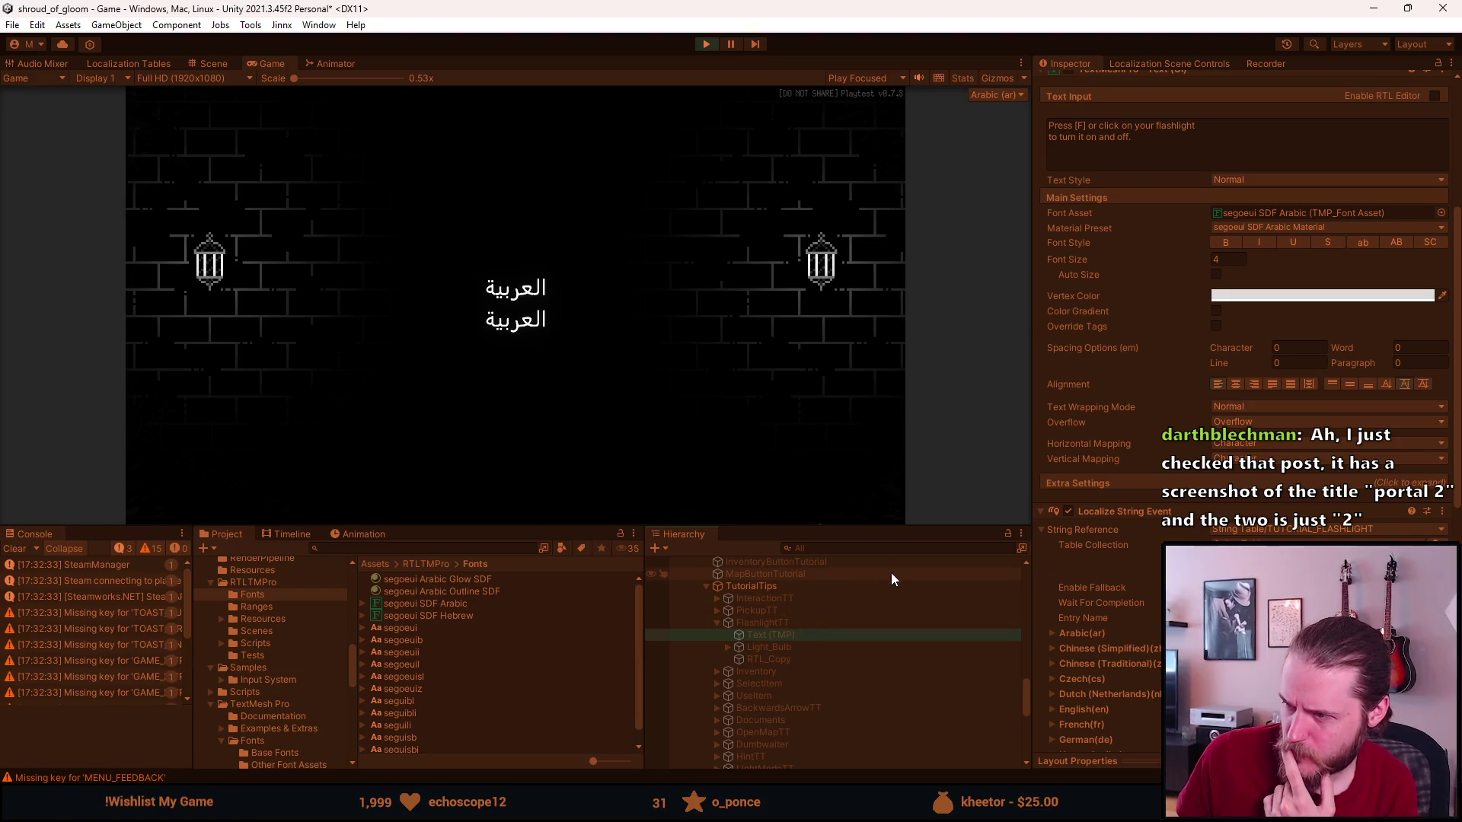
scroll(1124, 569, "down", 4)
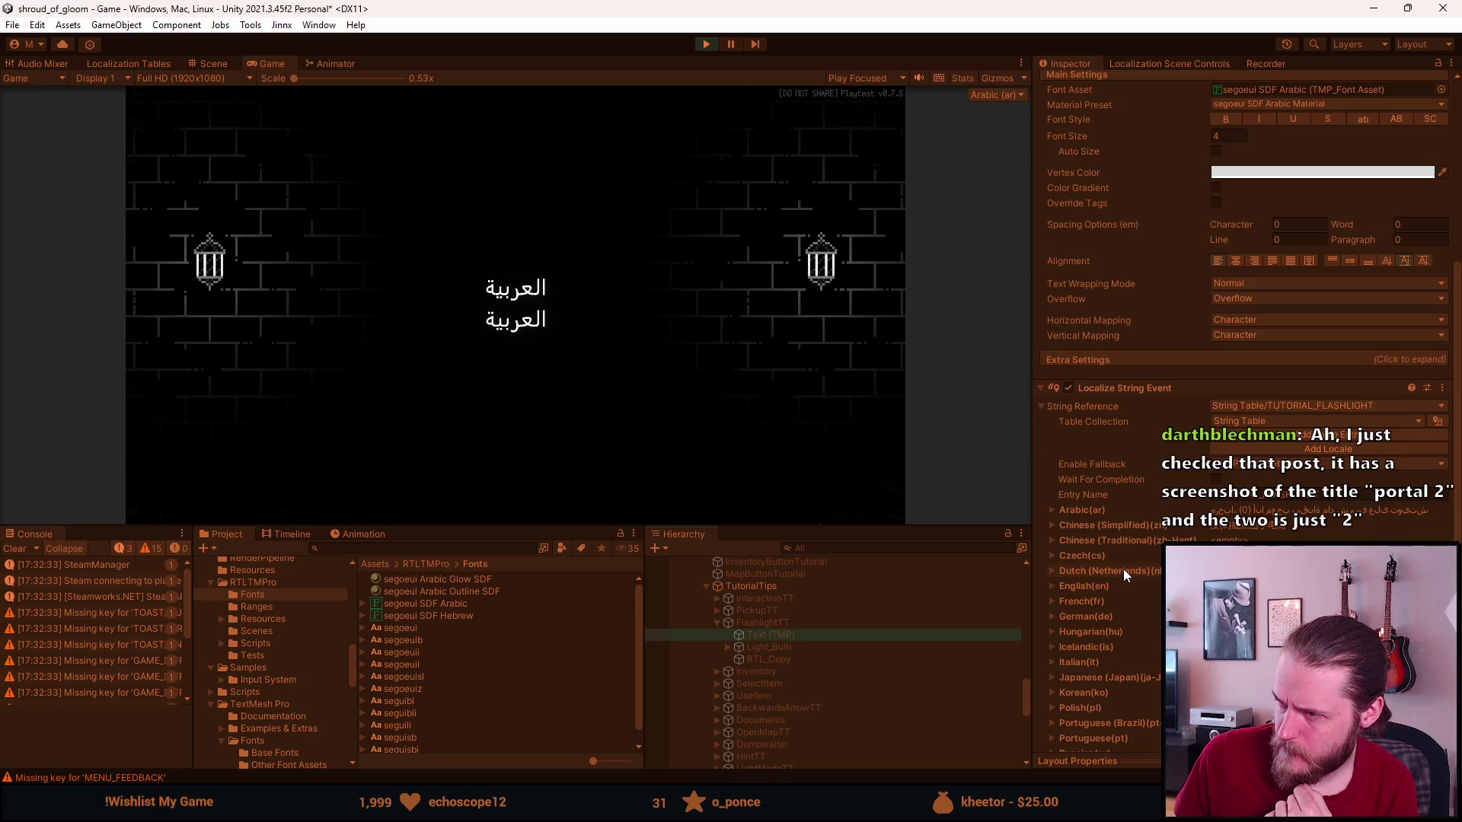
scroll(1122, 569, "up", 9)
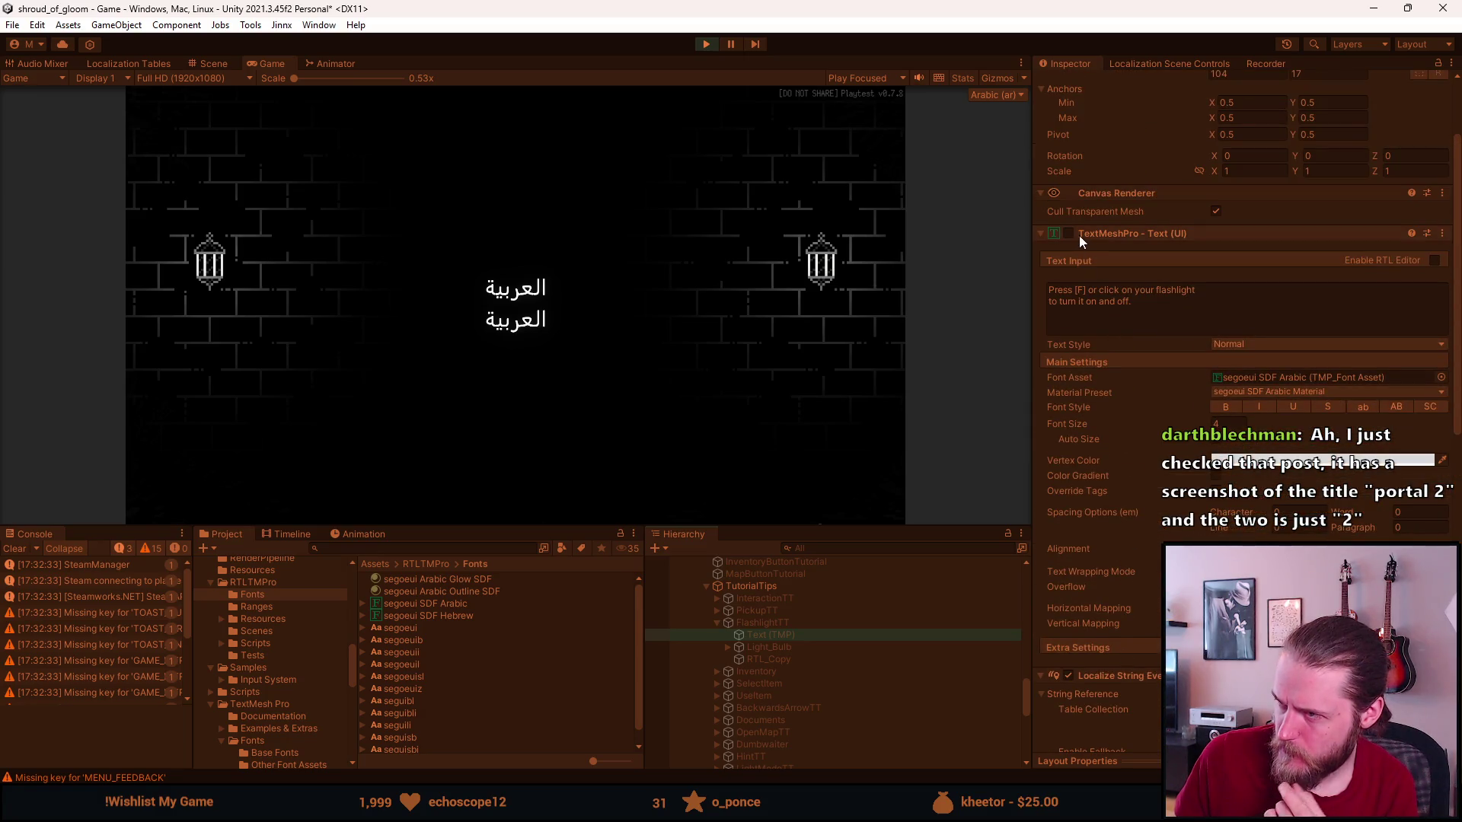
left_click(521, 294)
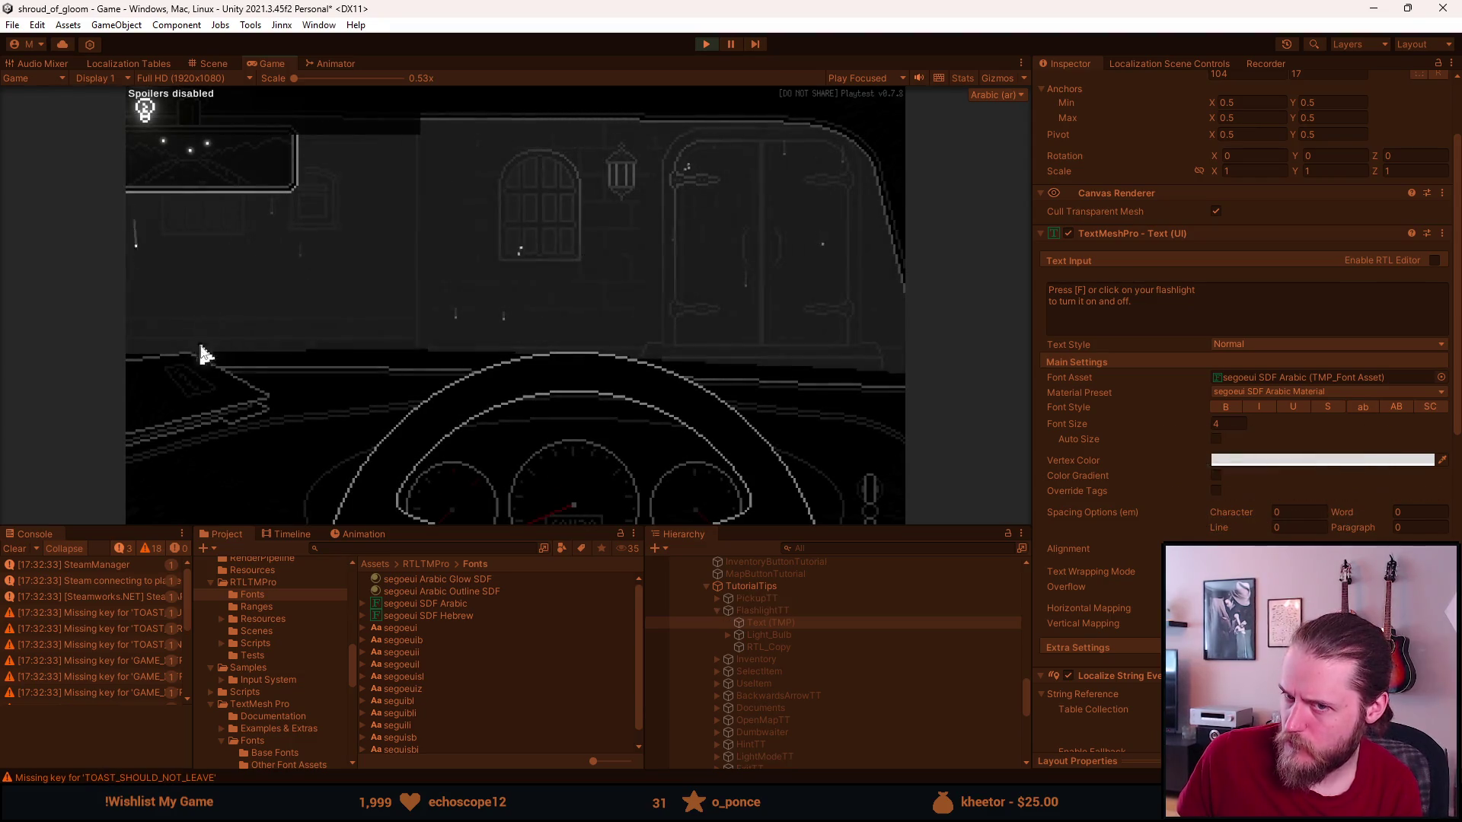
Advance to the door scene and disable the original TextMeshPro - Text (UI) component.
left_click(197, 373)
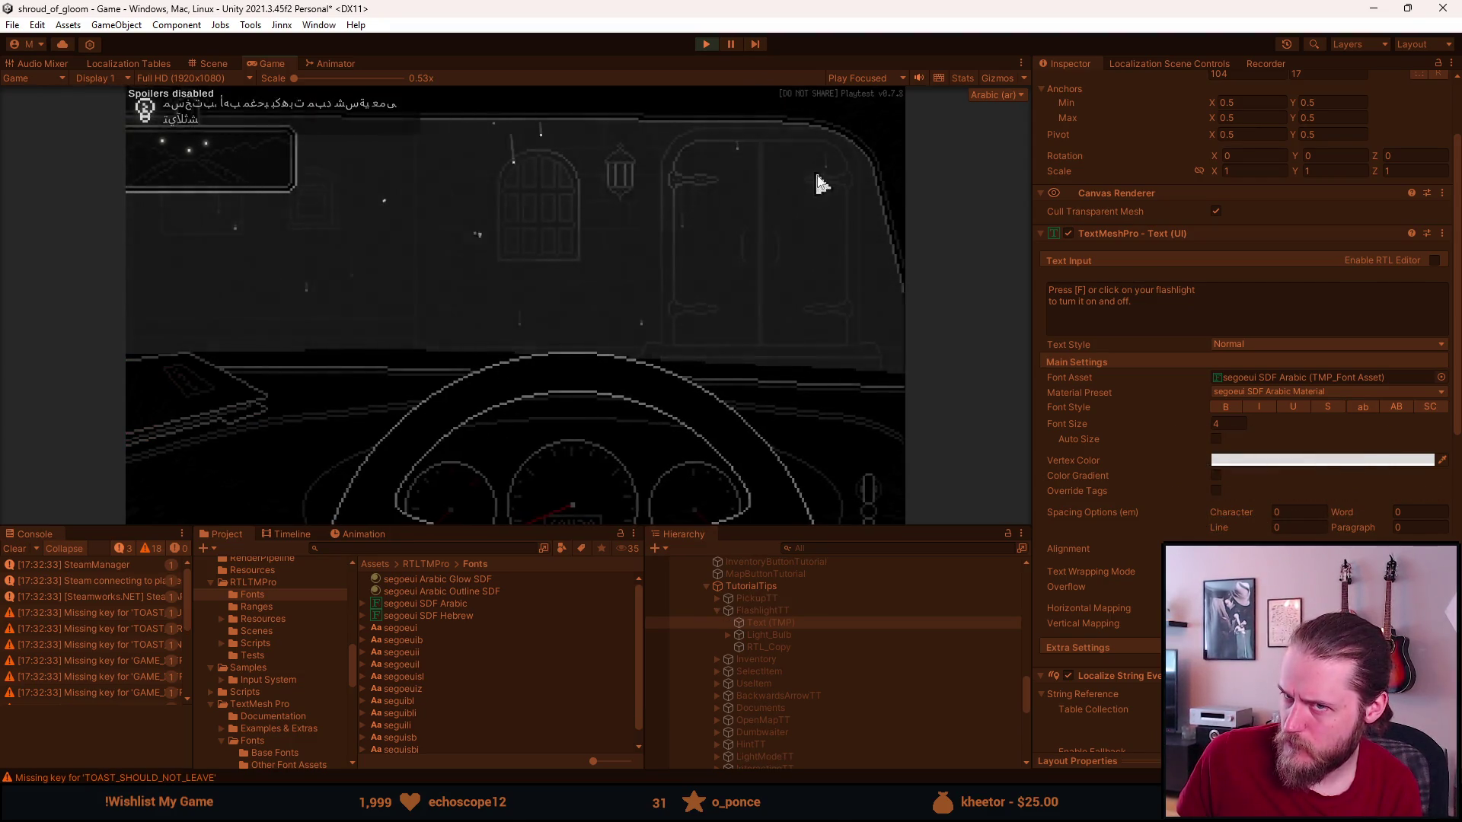
left_click(825, 181)
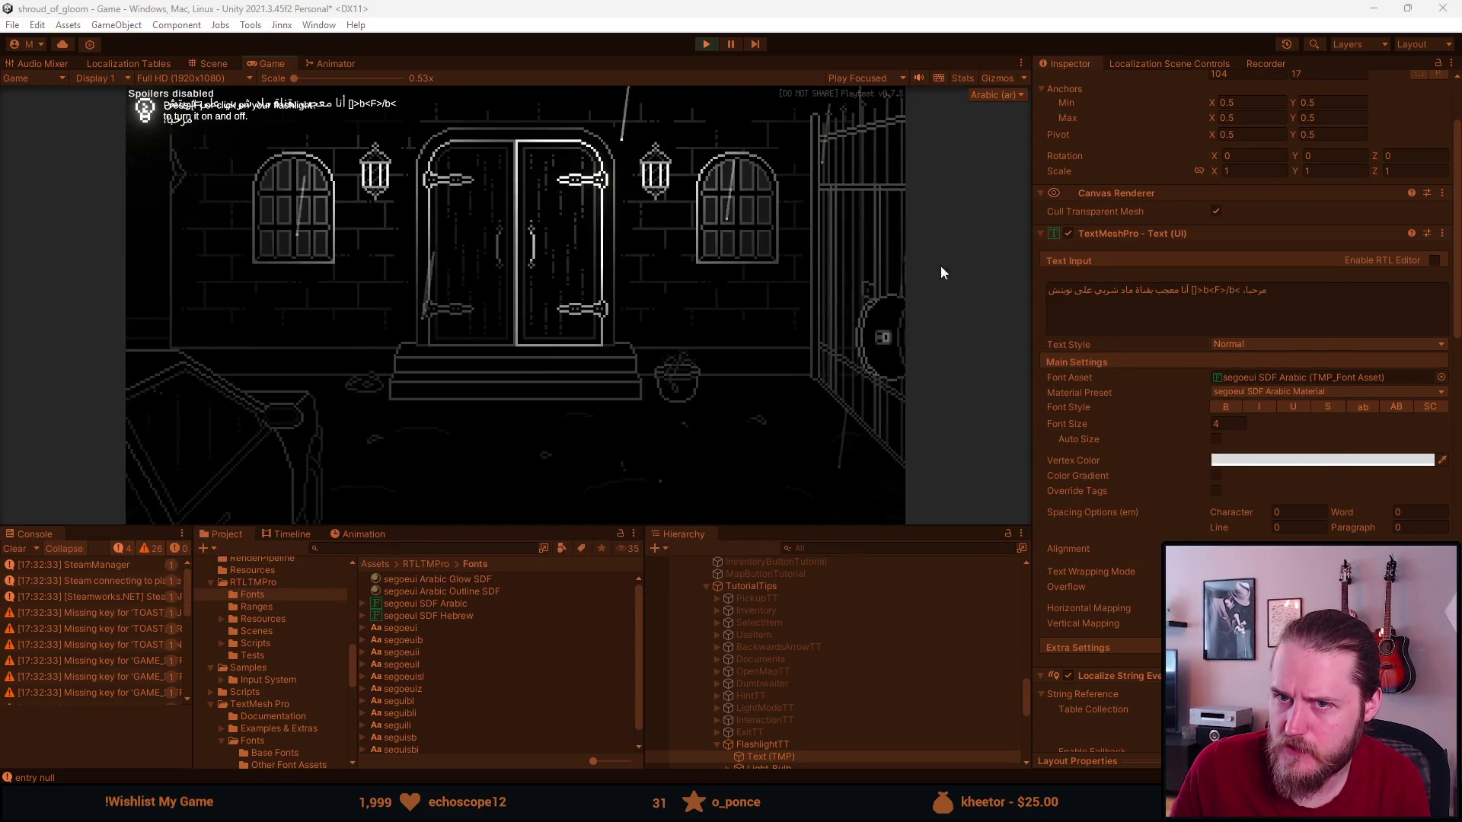
left_click(1069, 233)
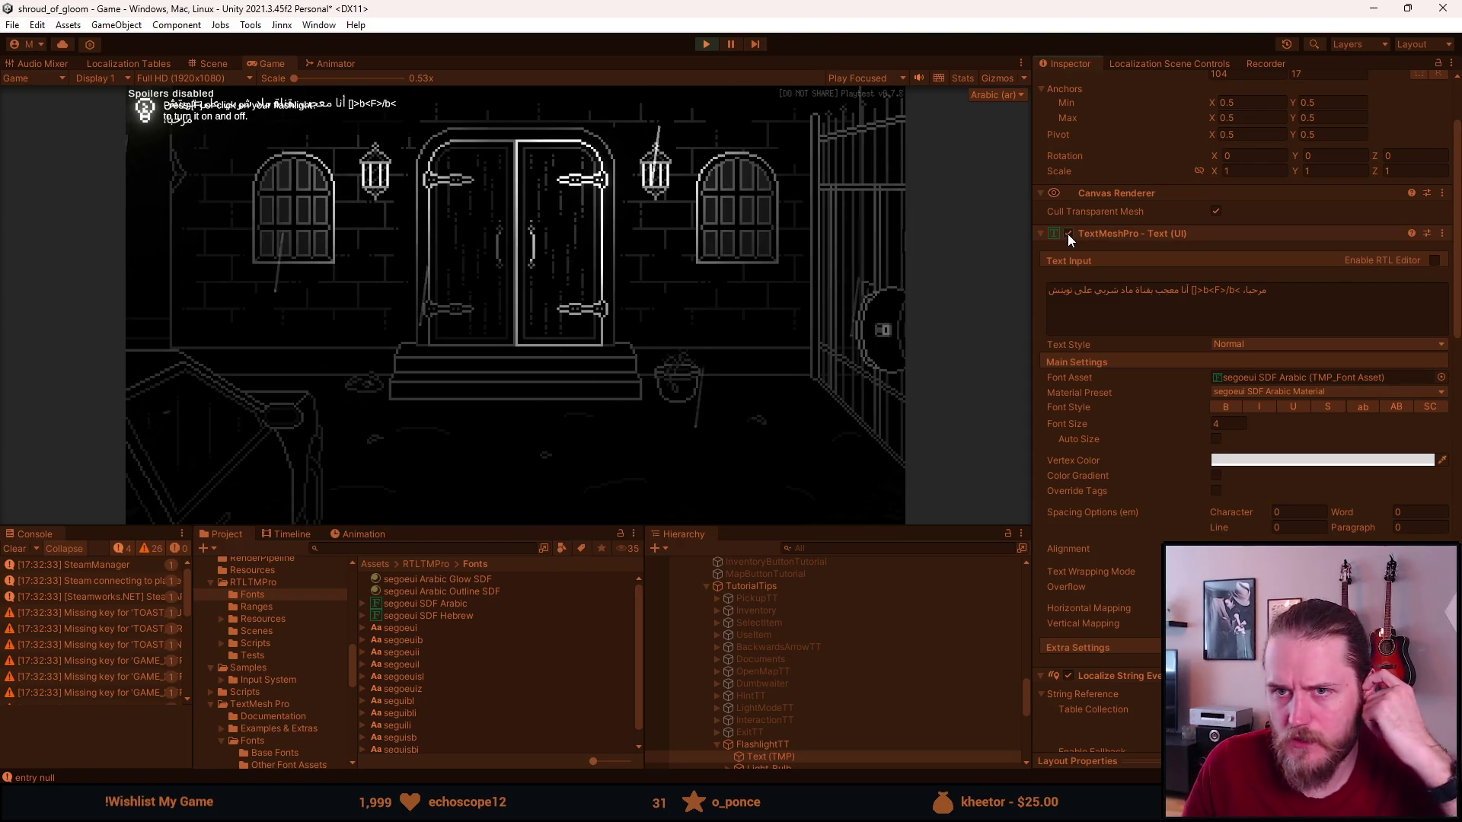
scroll(895, 615, "down", 1)
scroll(891, 620, "down", 1)
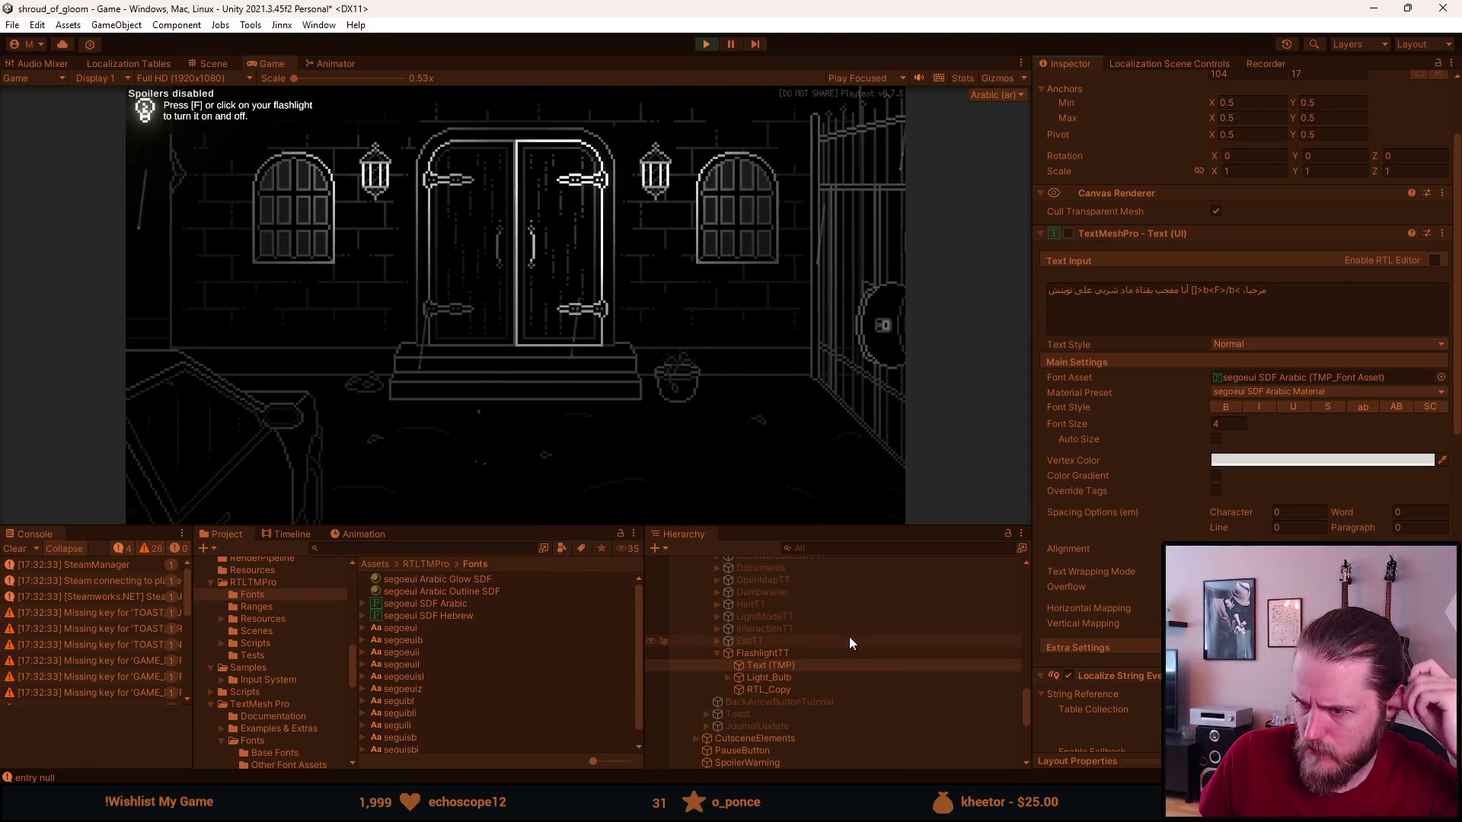
Inspect RTL_Copy's text settings and the original object's Arabic text and localization.
left_click(793, 689)
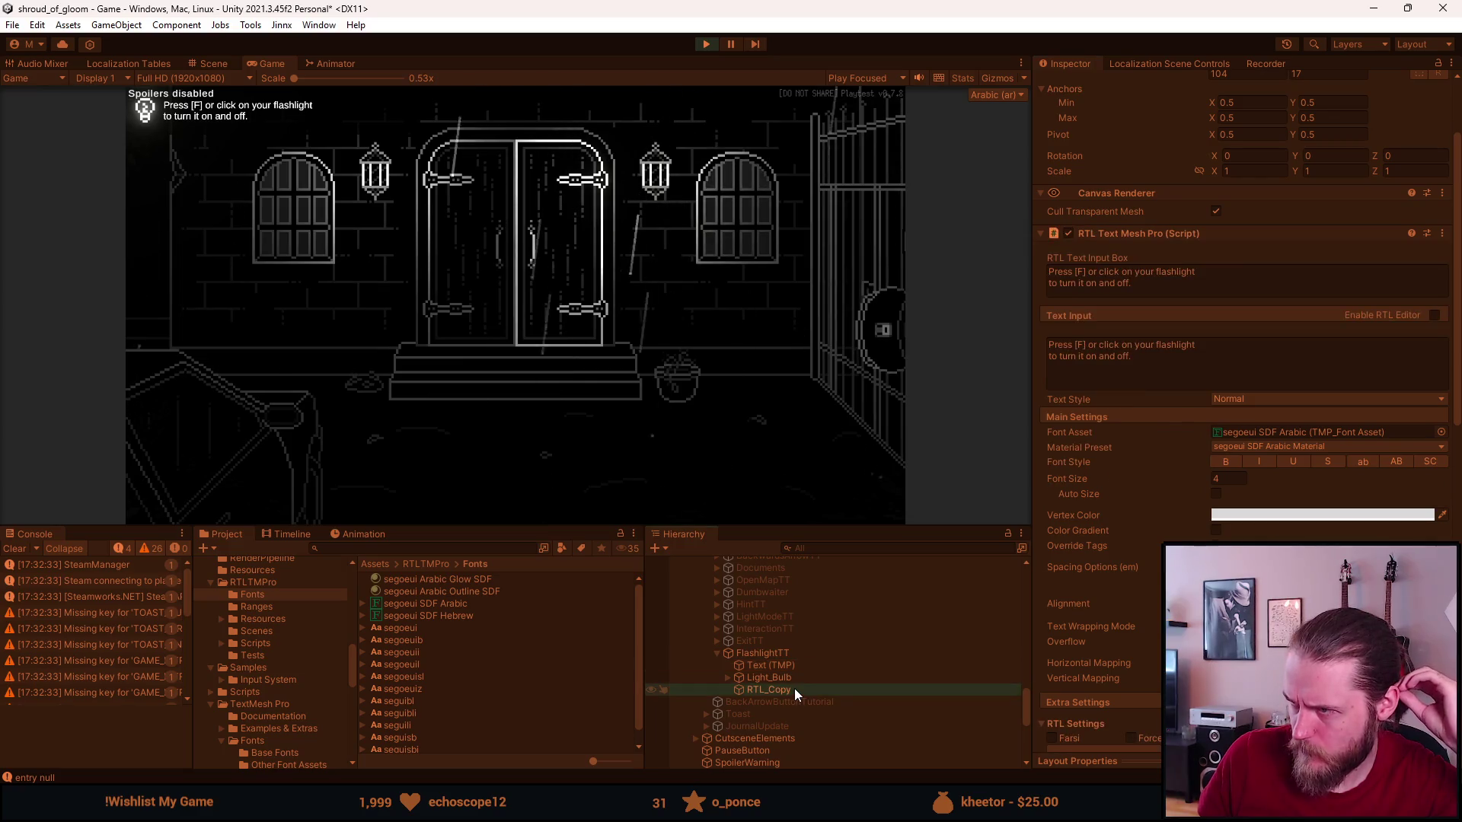
left_click(796, 667)
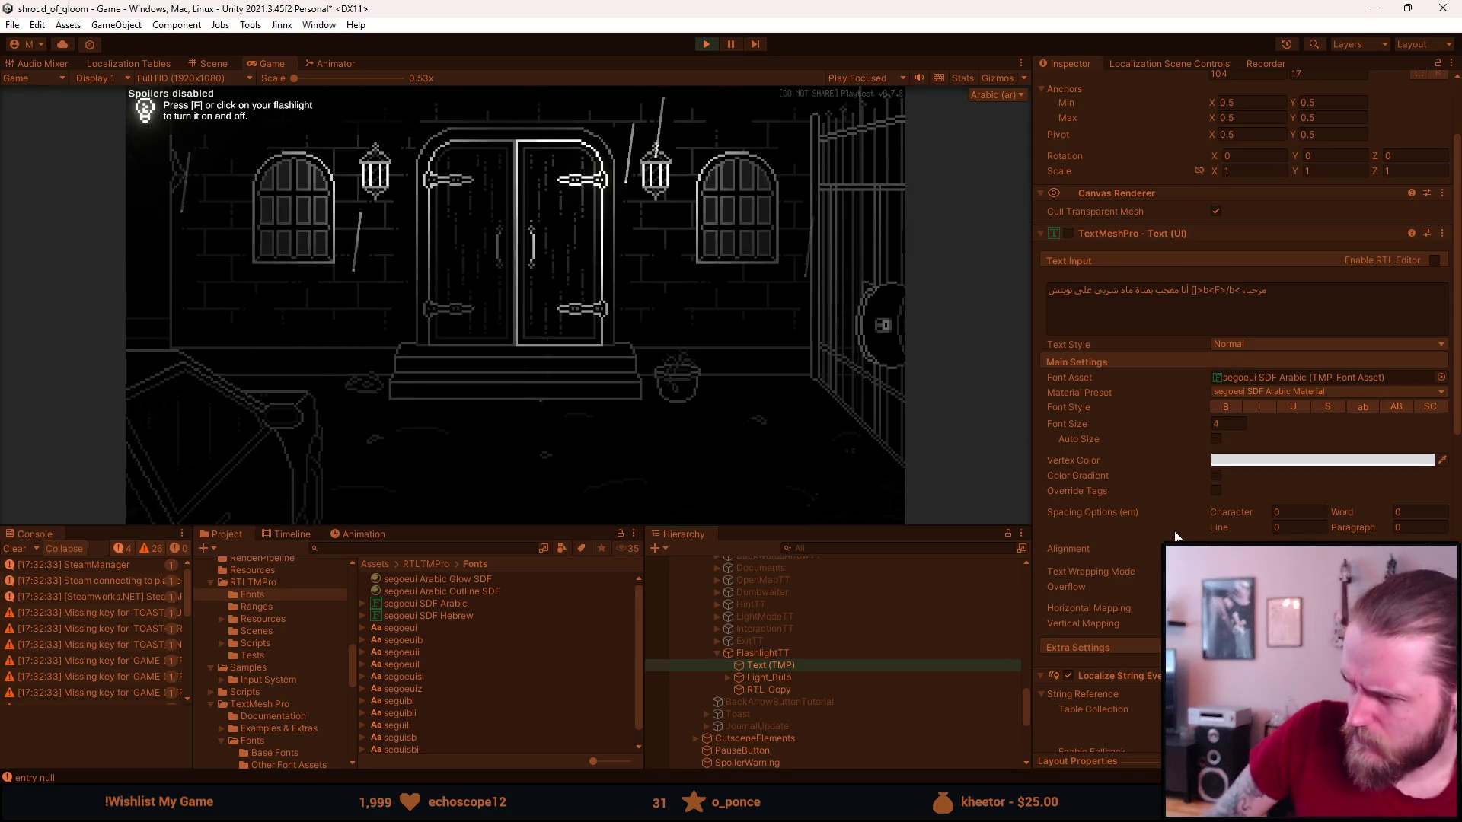
left_click(828, 689)
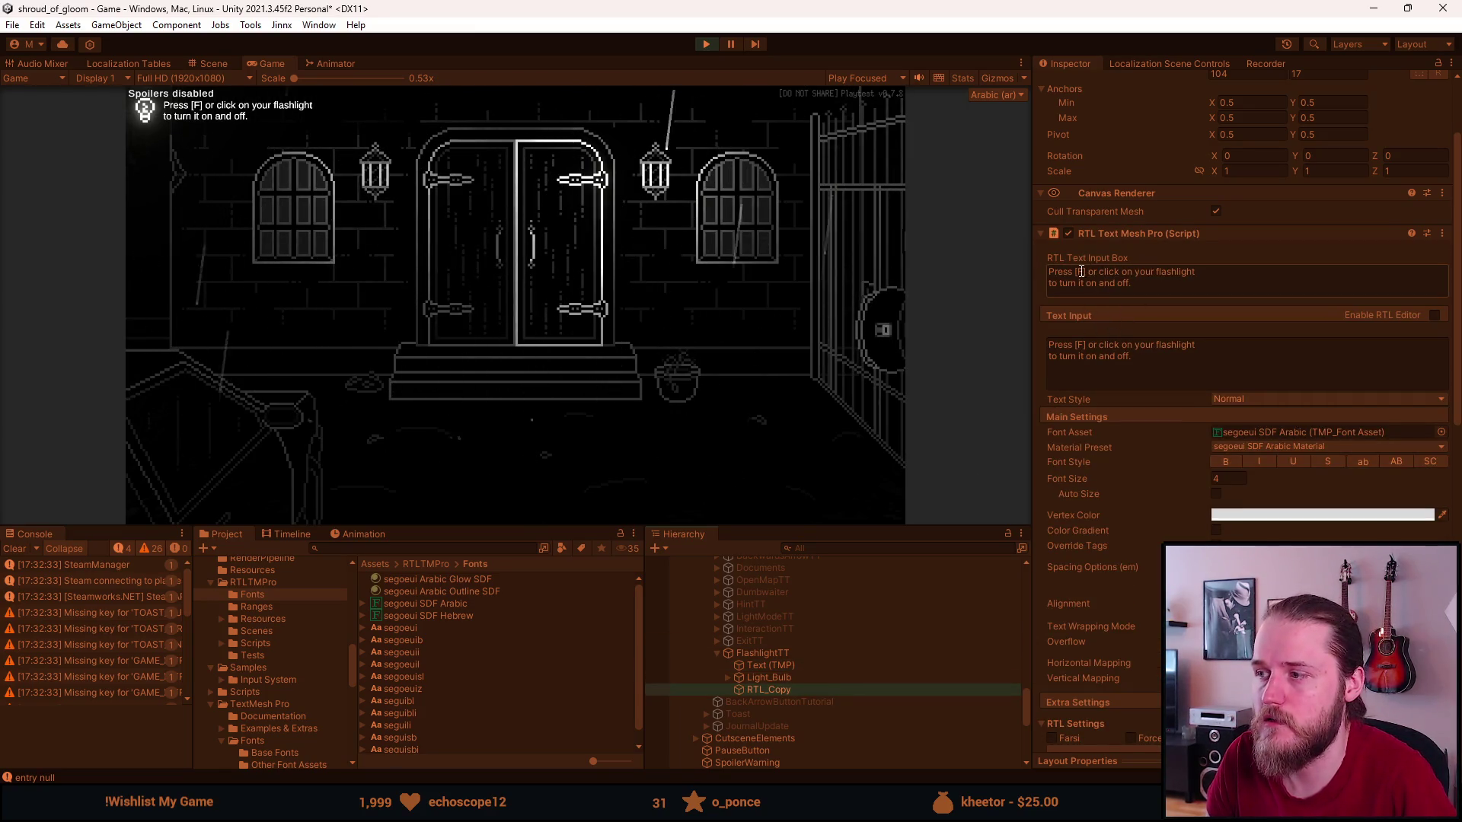
scroll(1096, 280, "down", 5)
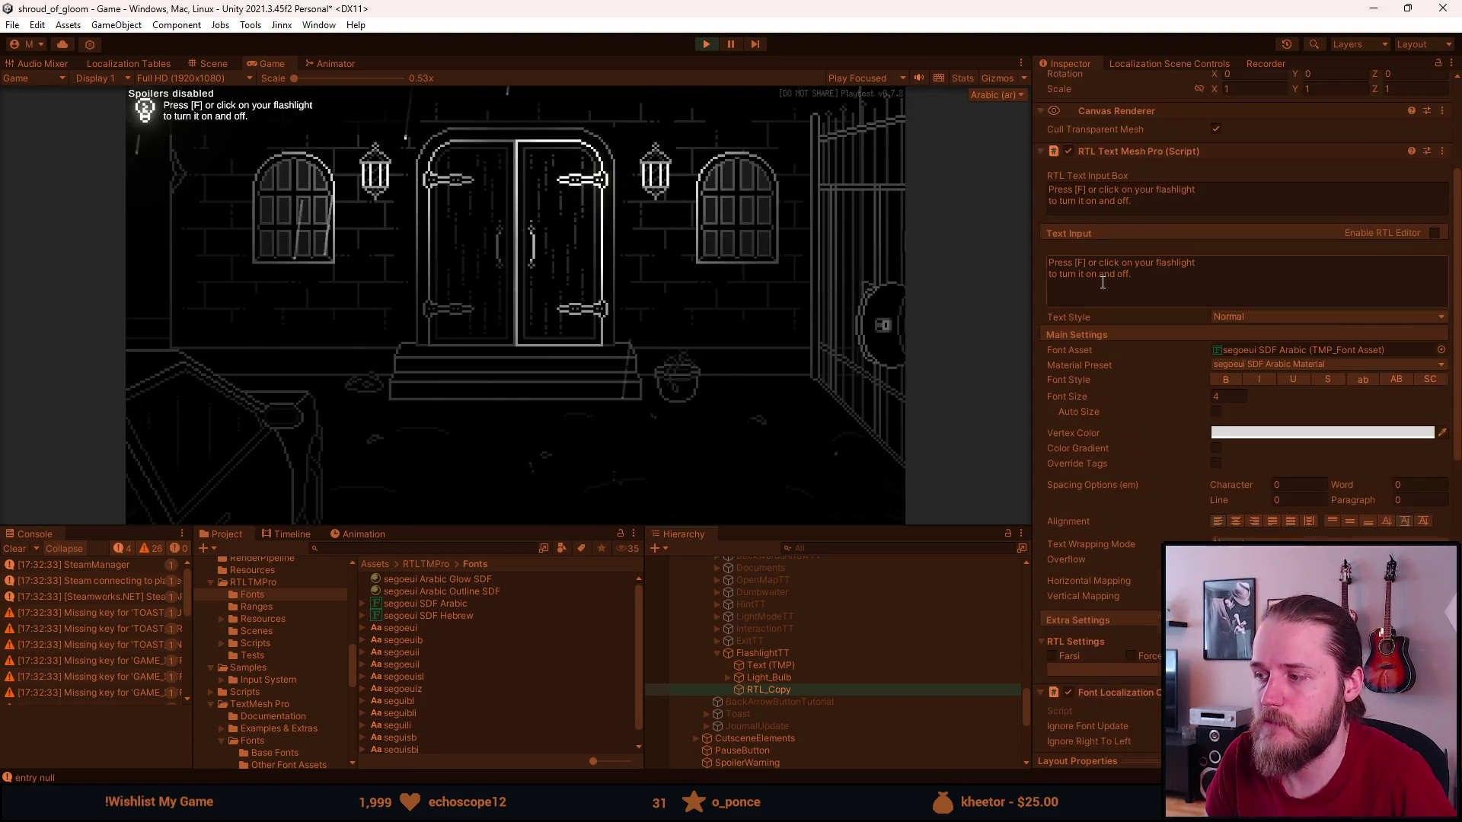
scroll(1101, 281, "up", 2)
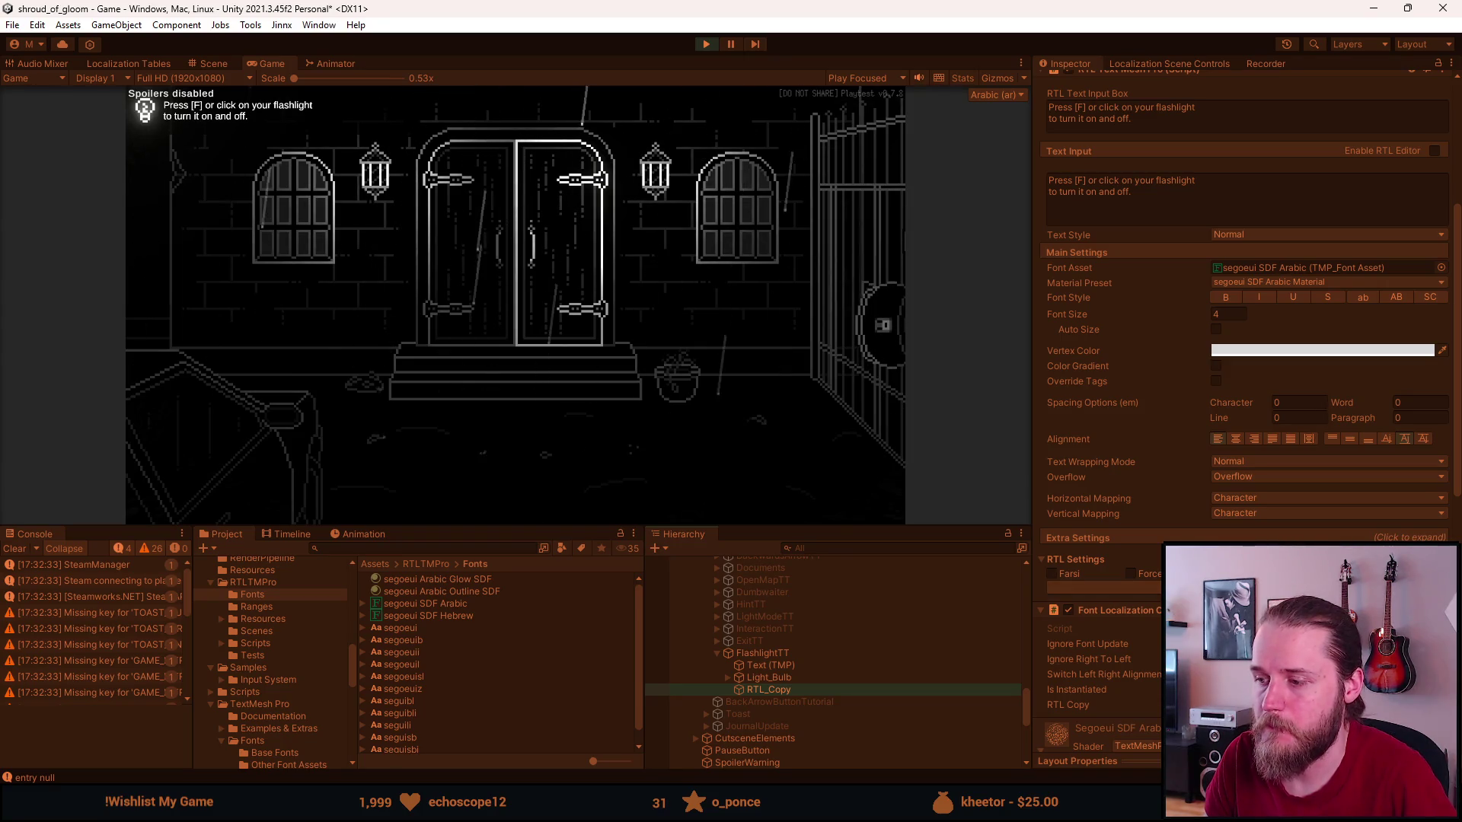
left_click(914, 666)
scroll(1245, 305, "up", 2)
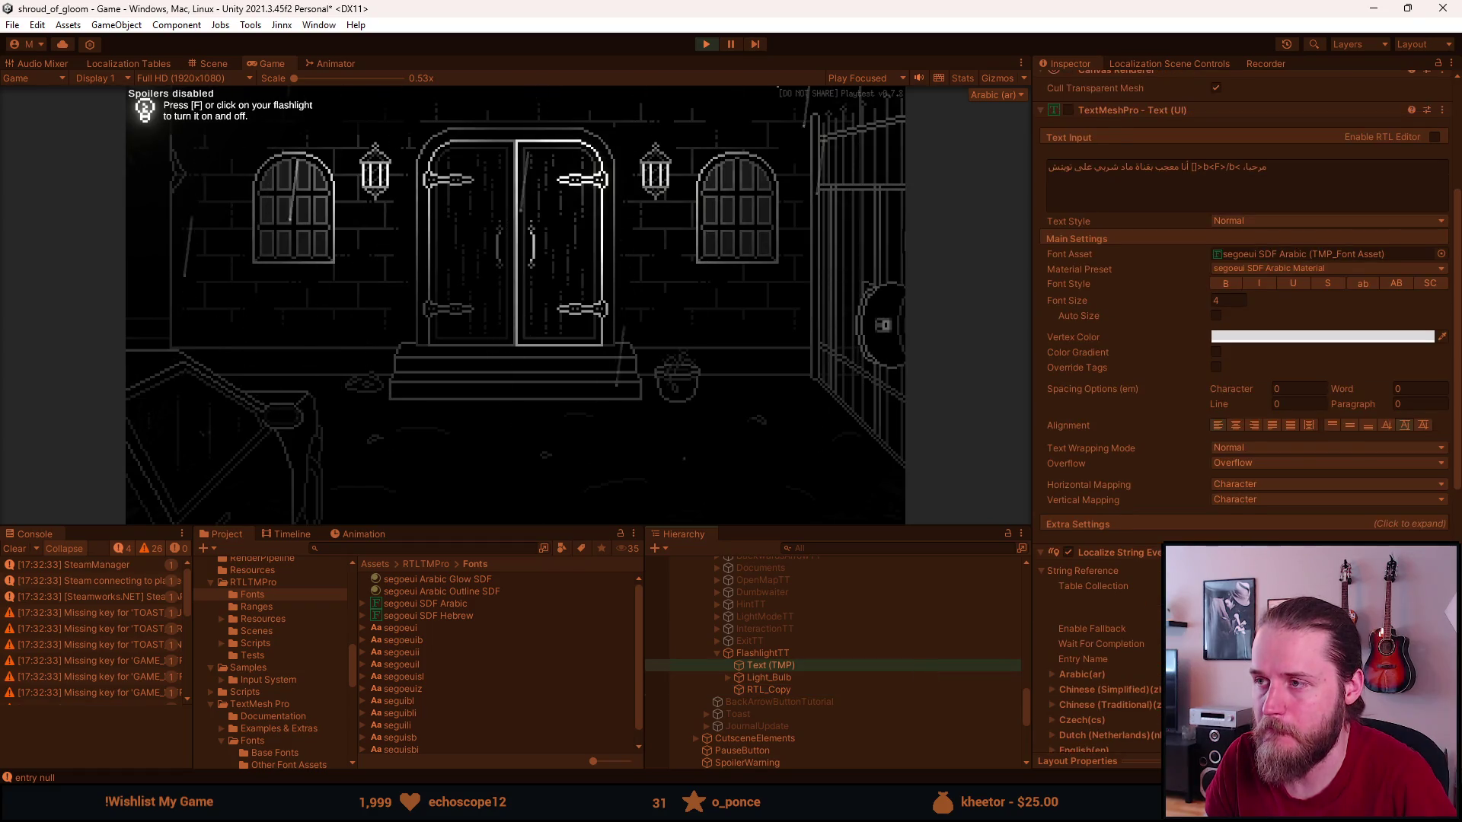
key("alt+Tab")
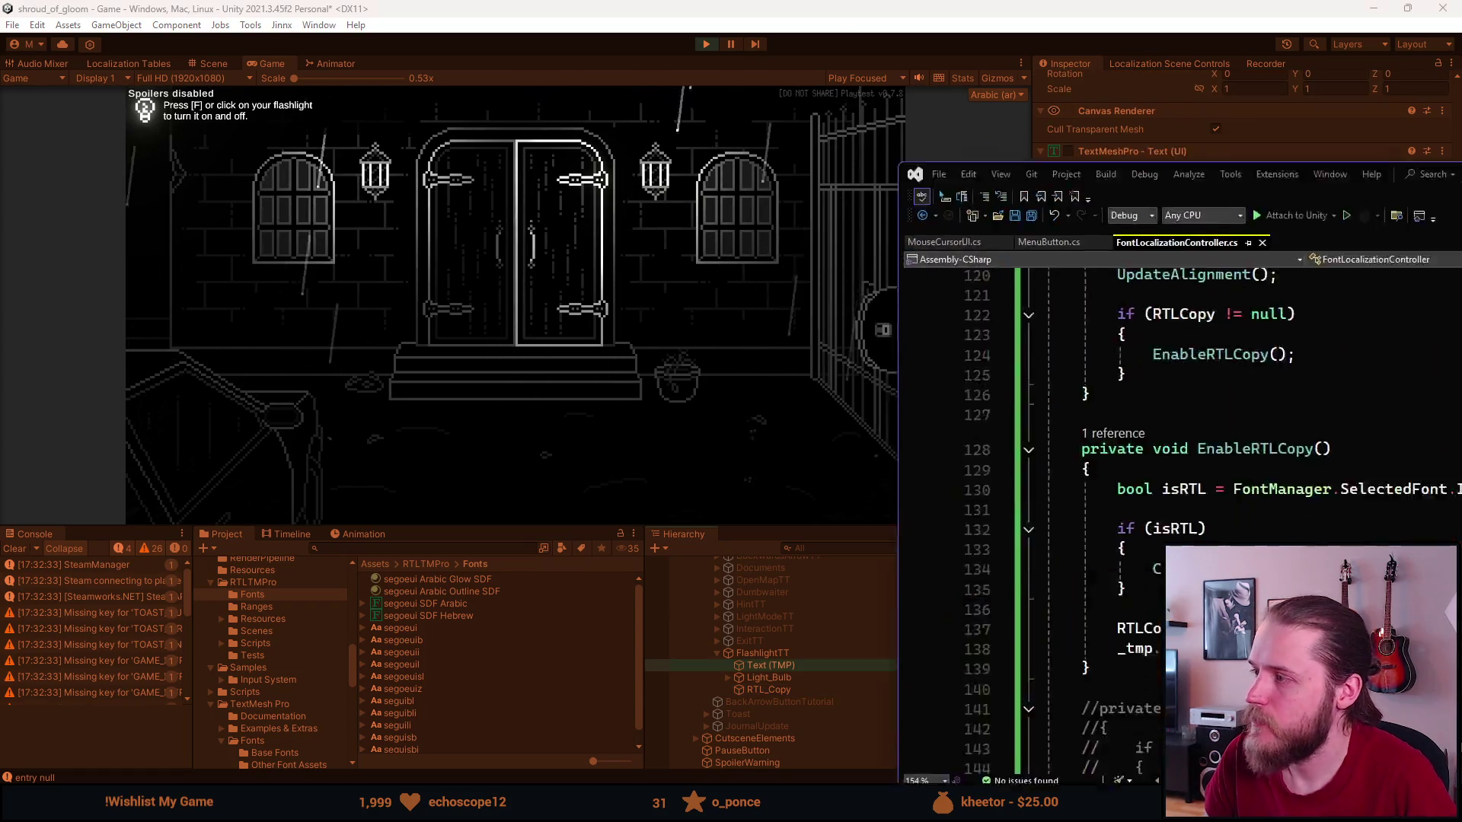
Trace the _localizationEvent null and StringReference IsEmpty checks leading to RefreshString.
scroll(653, 458, "up", 6)
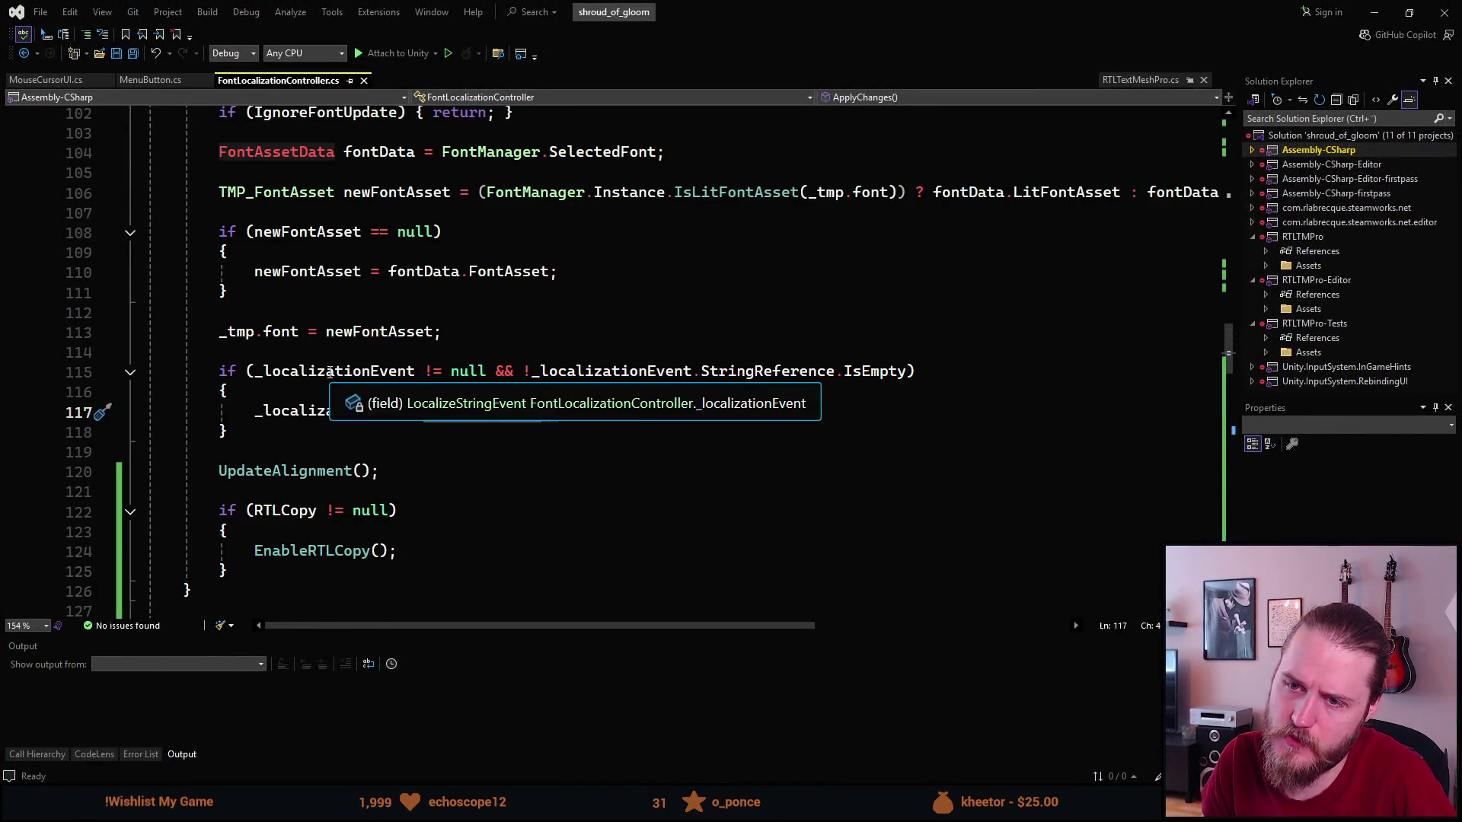
left_click(339, 372)
left_click(471, 372)
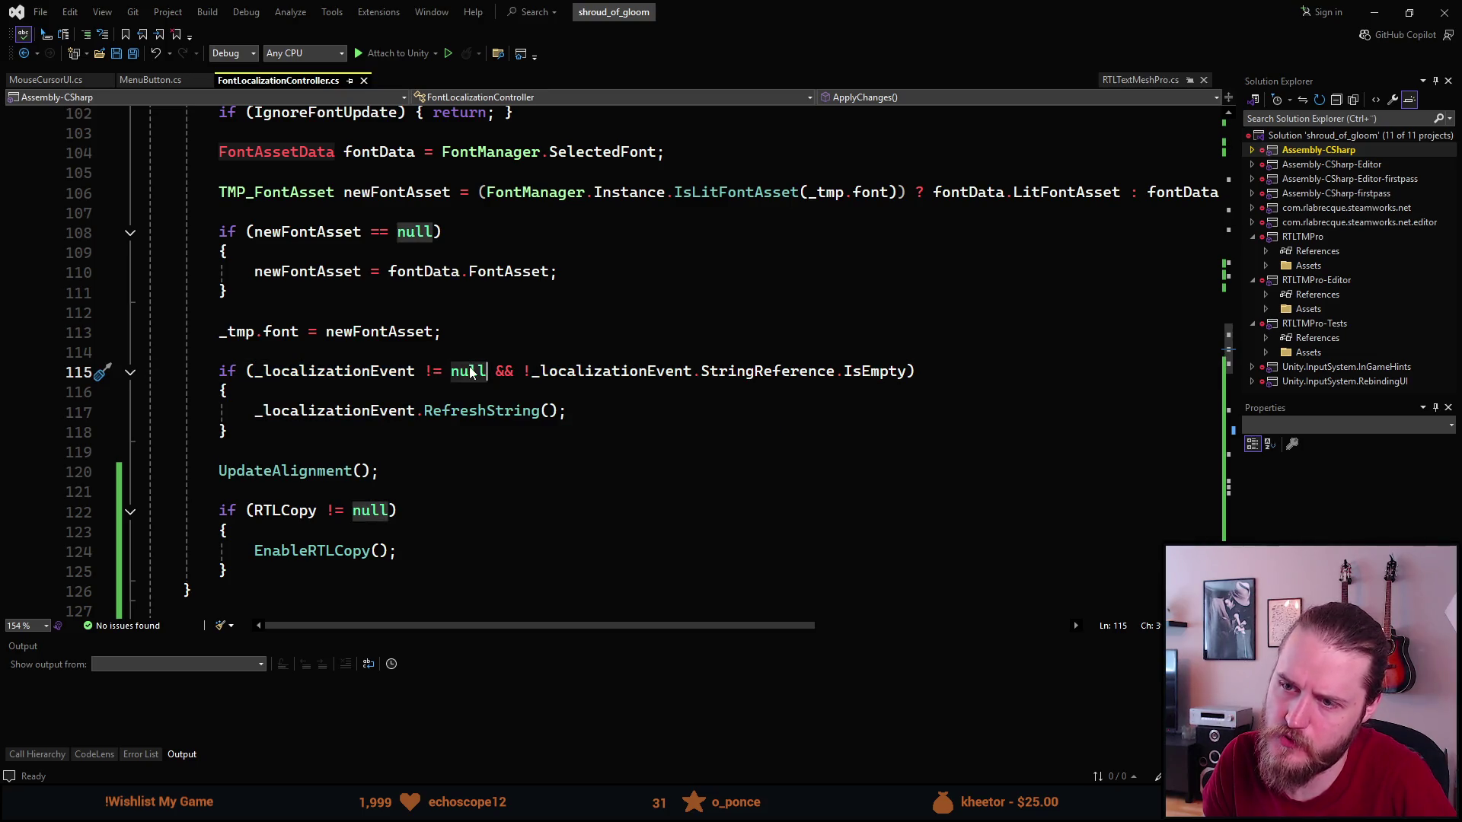
double_click(592, 376)
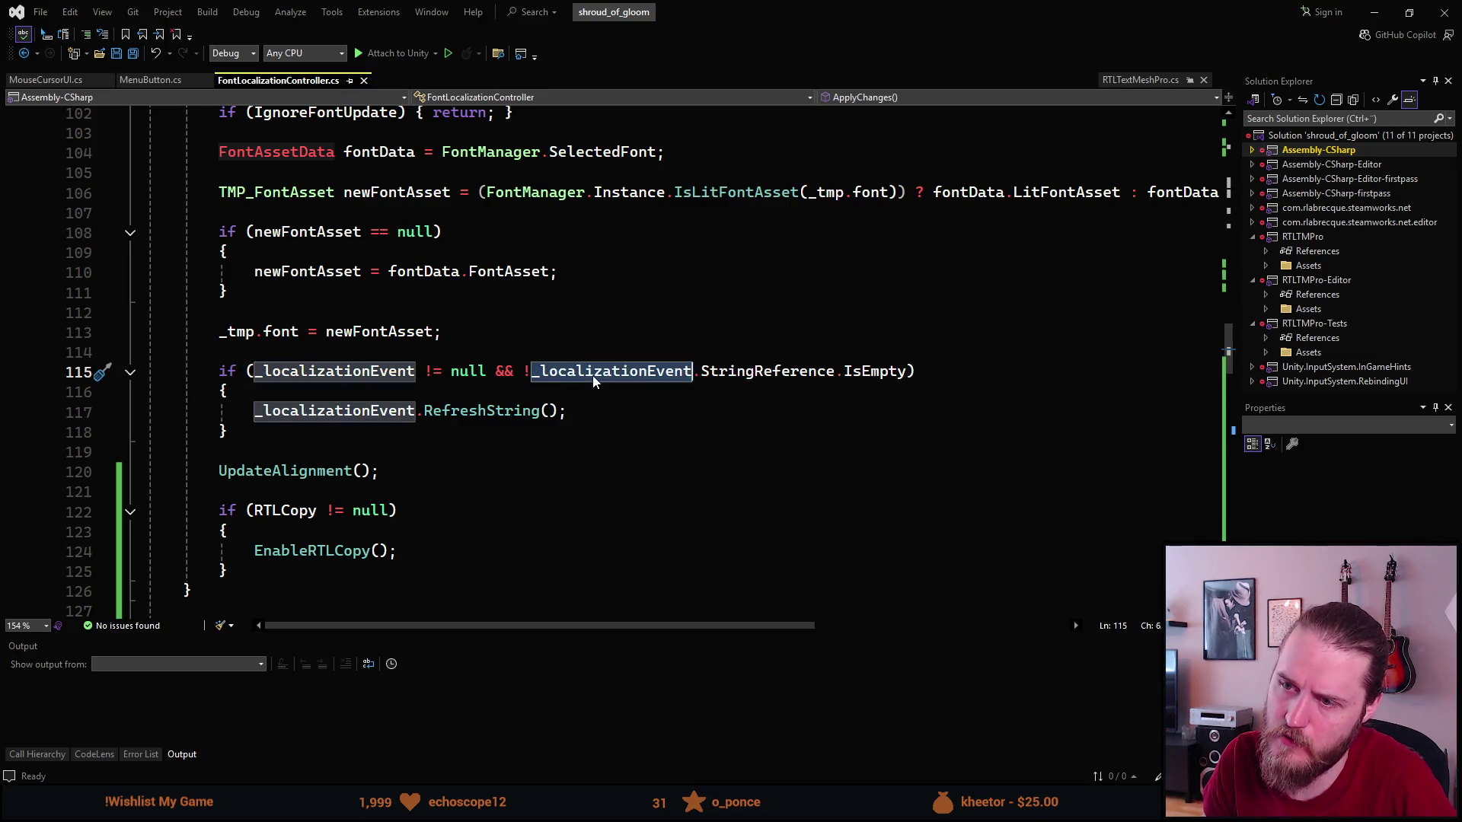
left_click(729, 373)
double_click(862, 372)
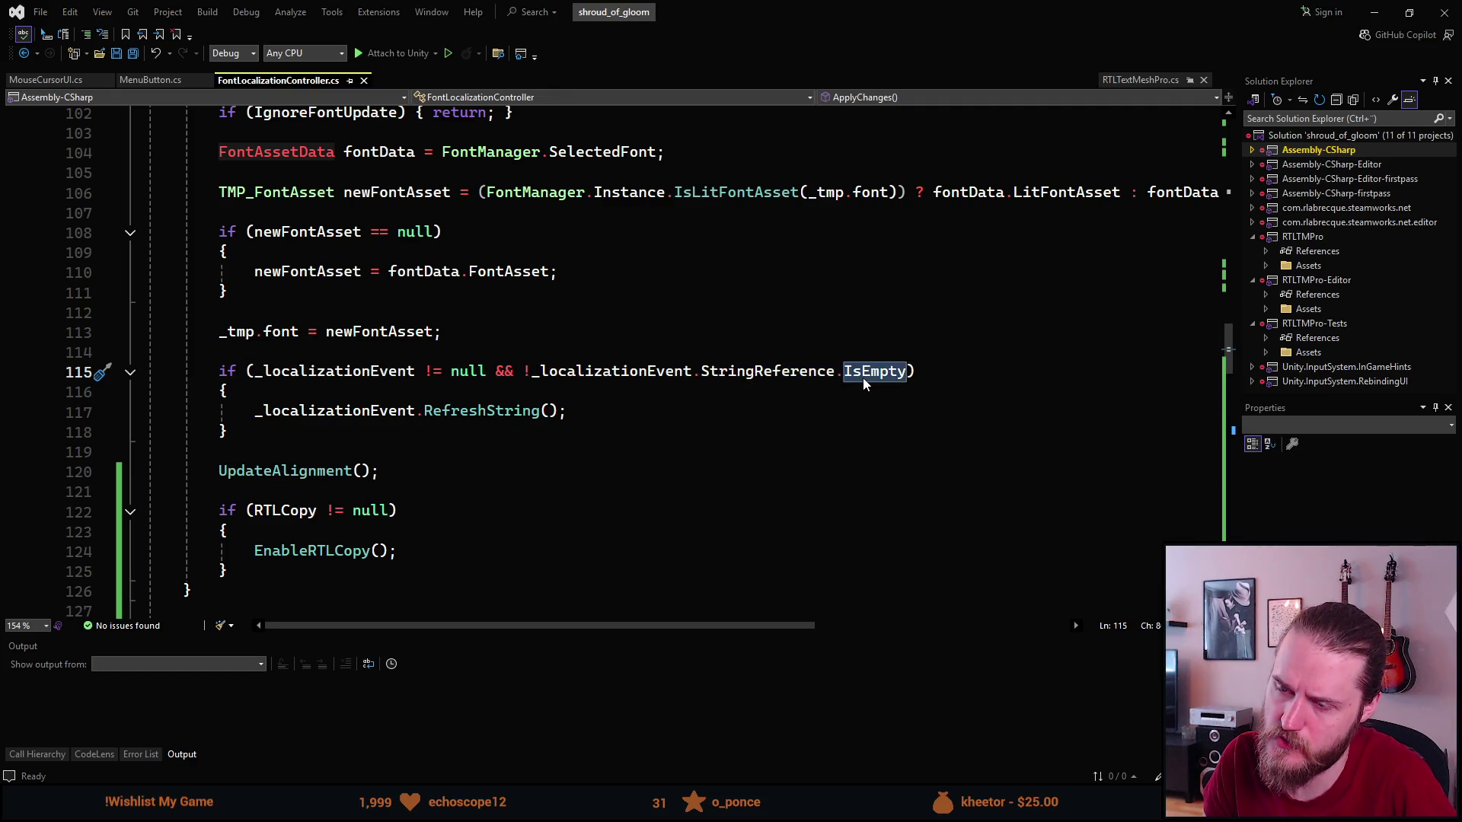
left_click(445, 412)
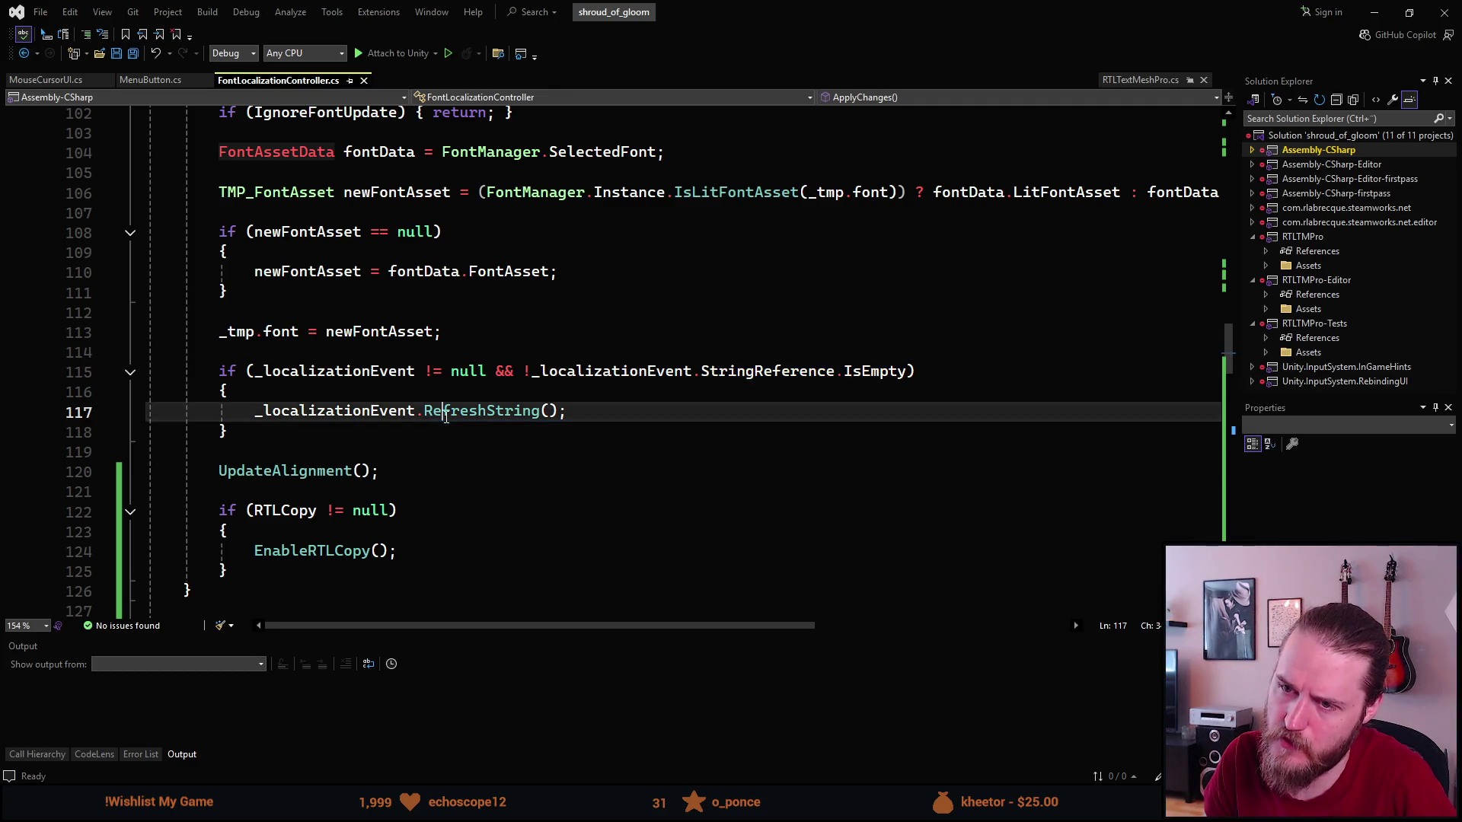
double_click(445, 412)
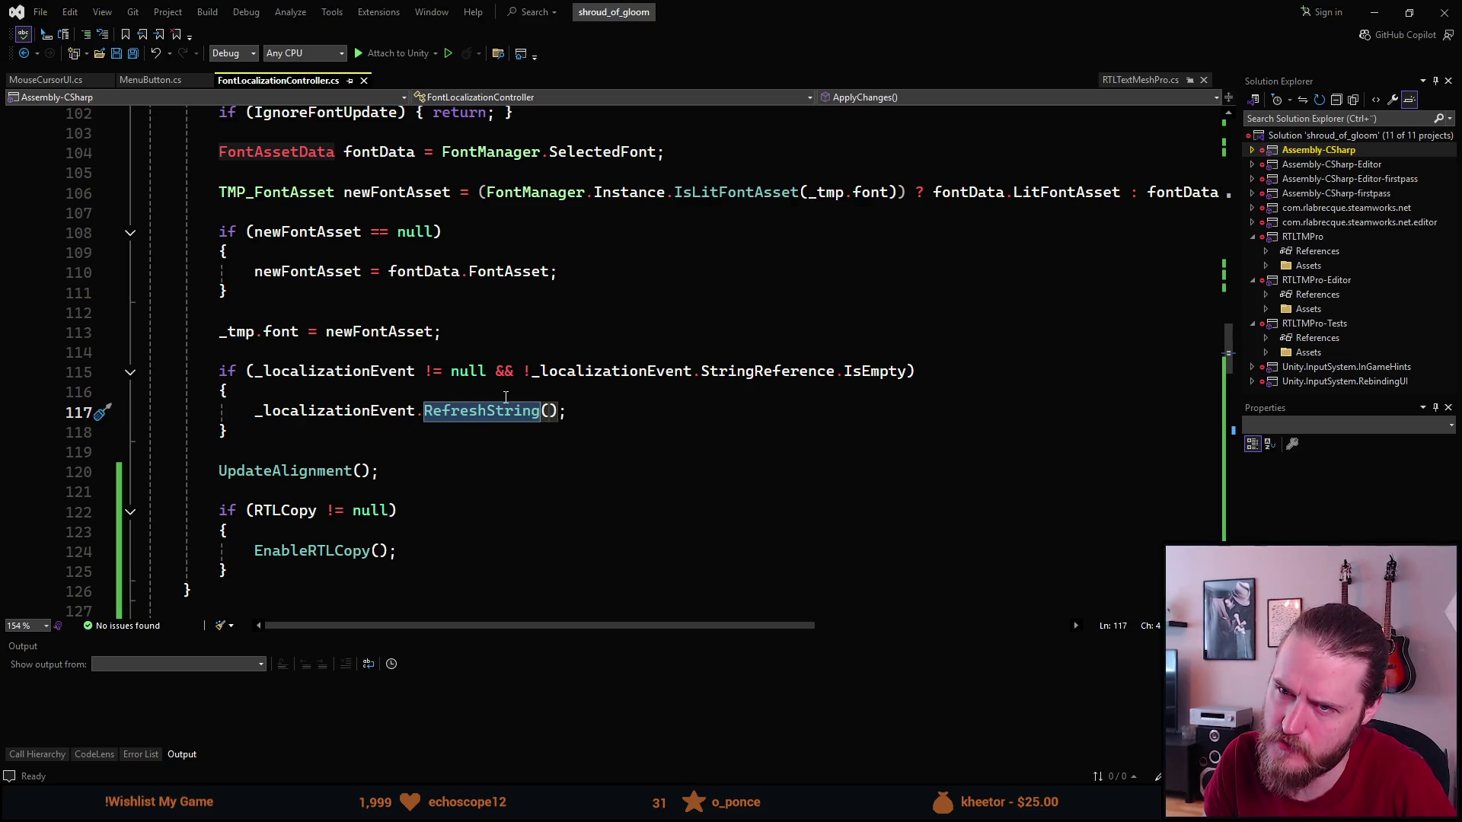
Review UpdateAlignment and the RTLCopy != null check guarding EnableRTLCopy, then return to Unity.
scroll(460, 412, "down", 2)
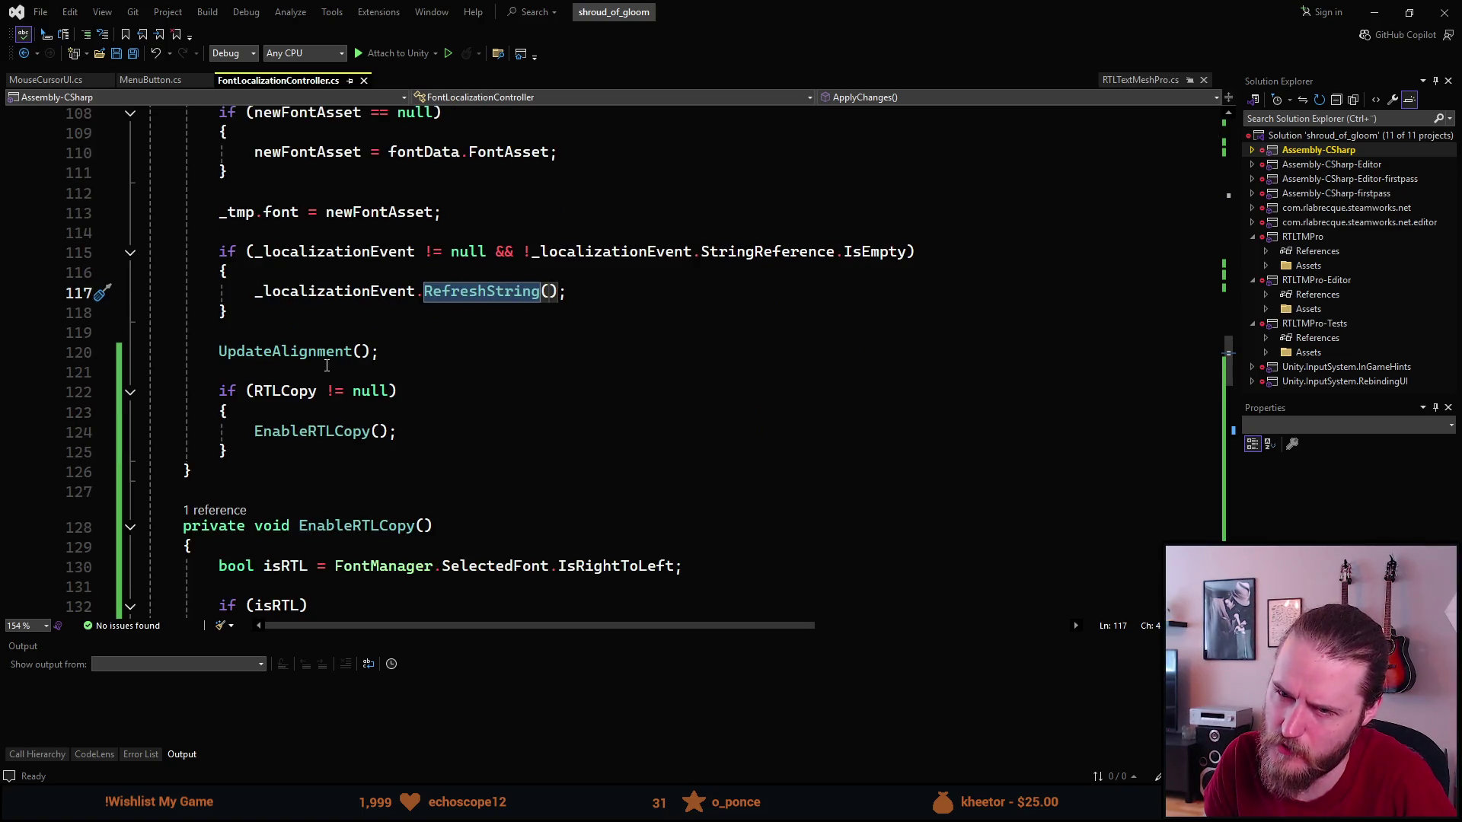
double_click(273, 351)
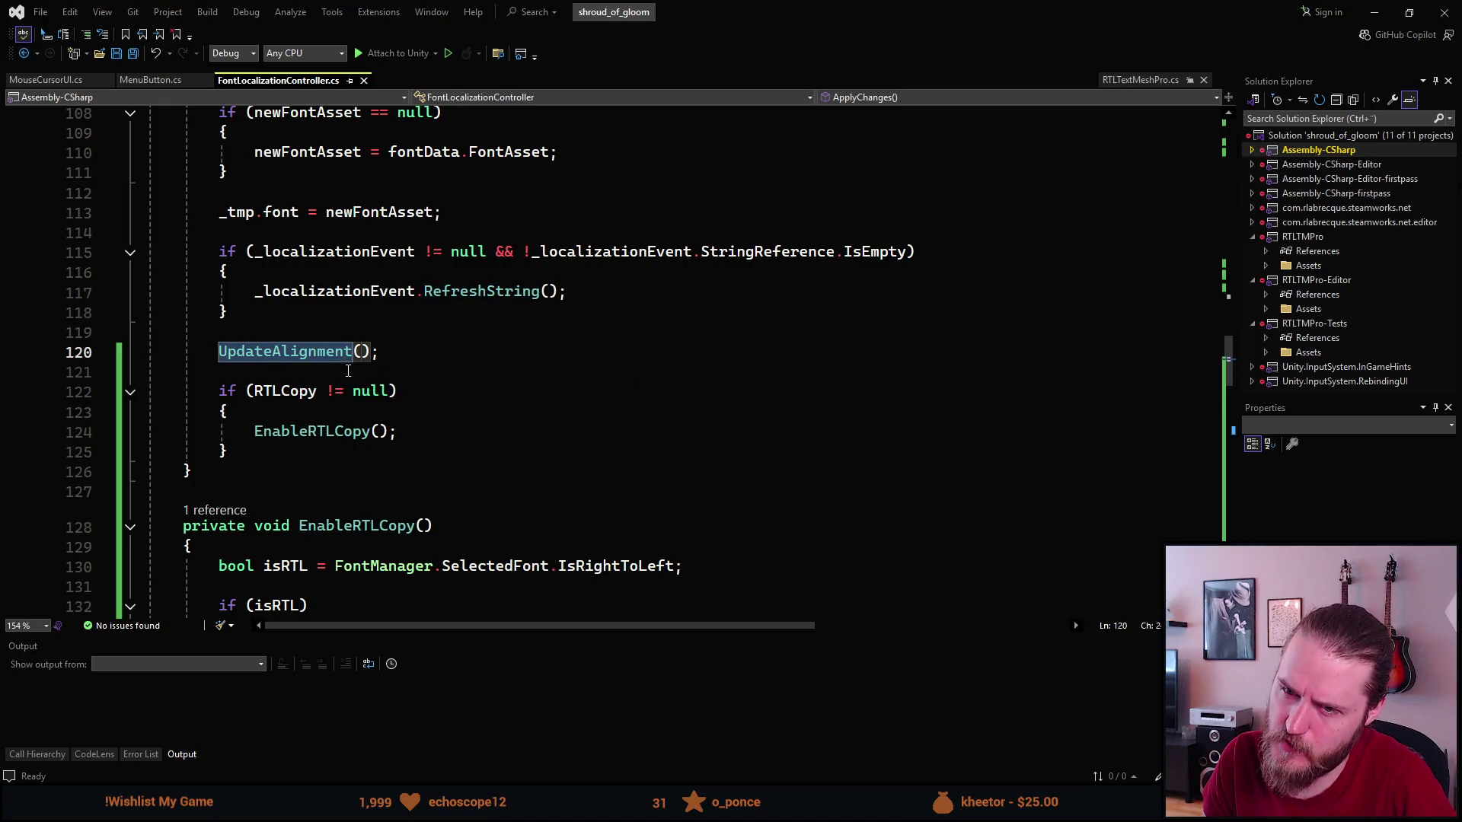
double_click(256, 391)
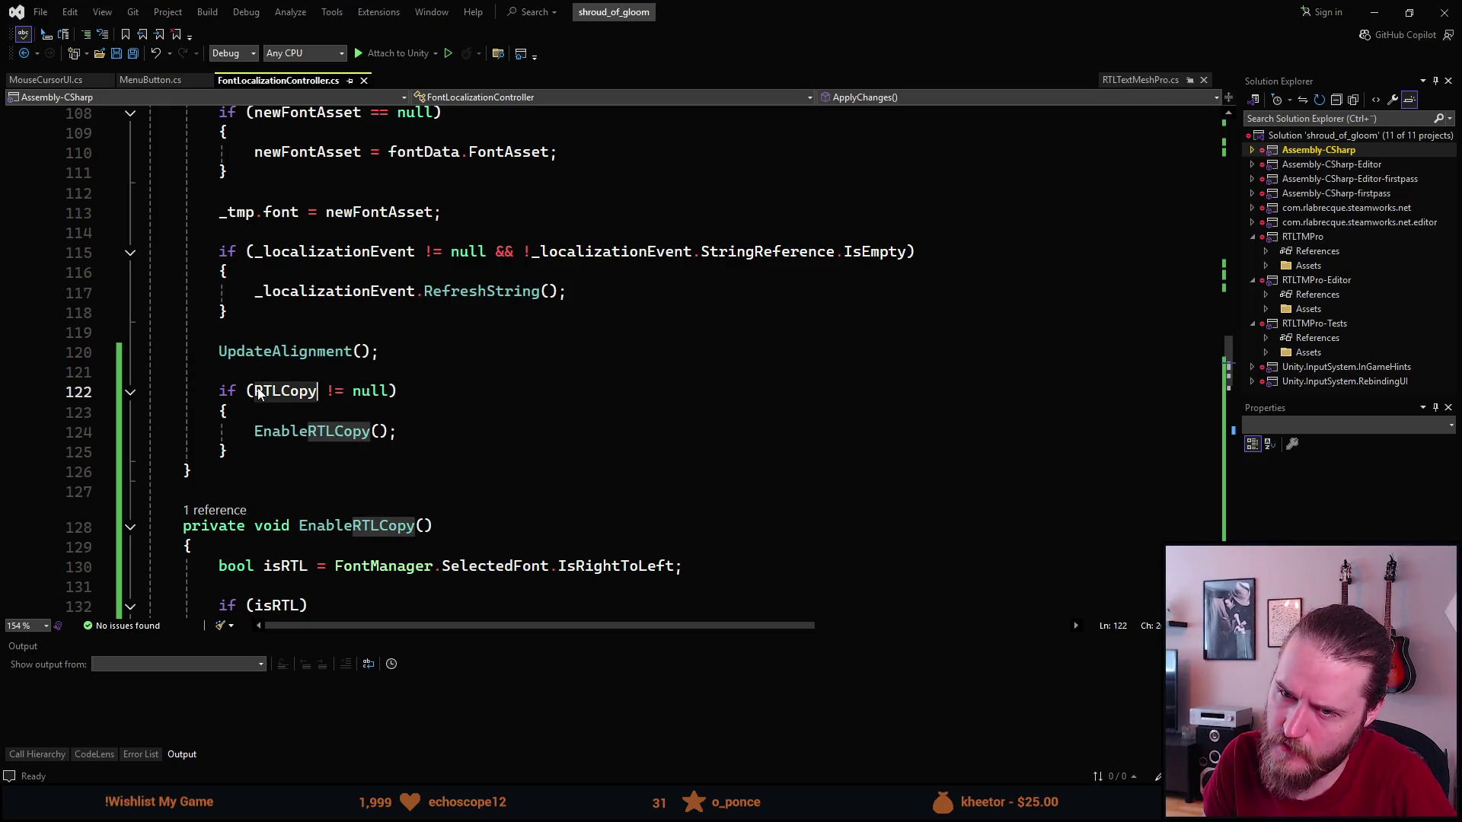
left_click(347, 392)
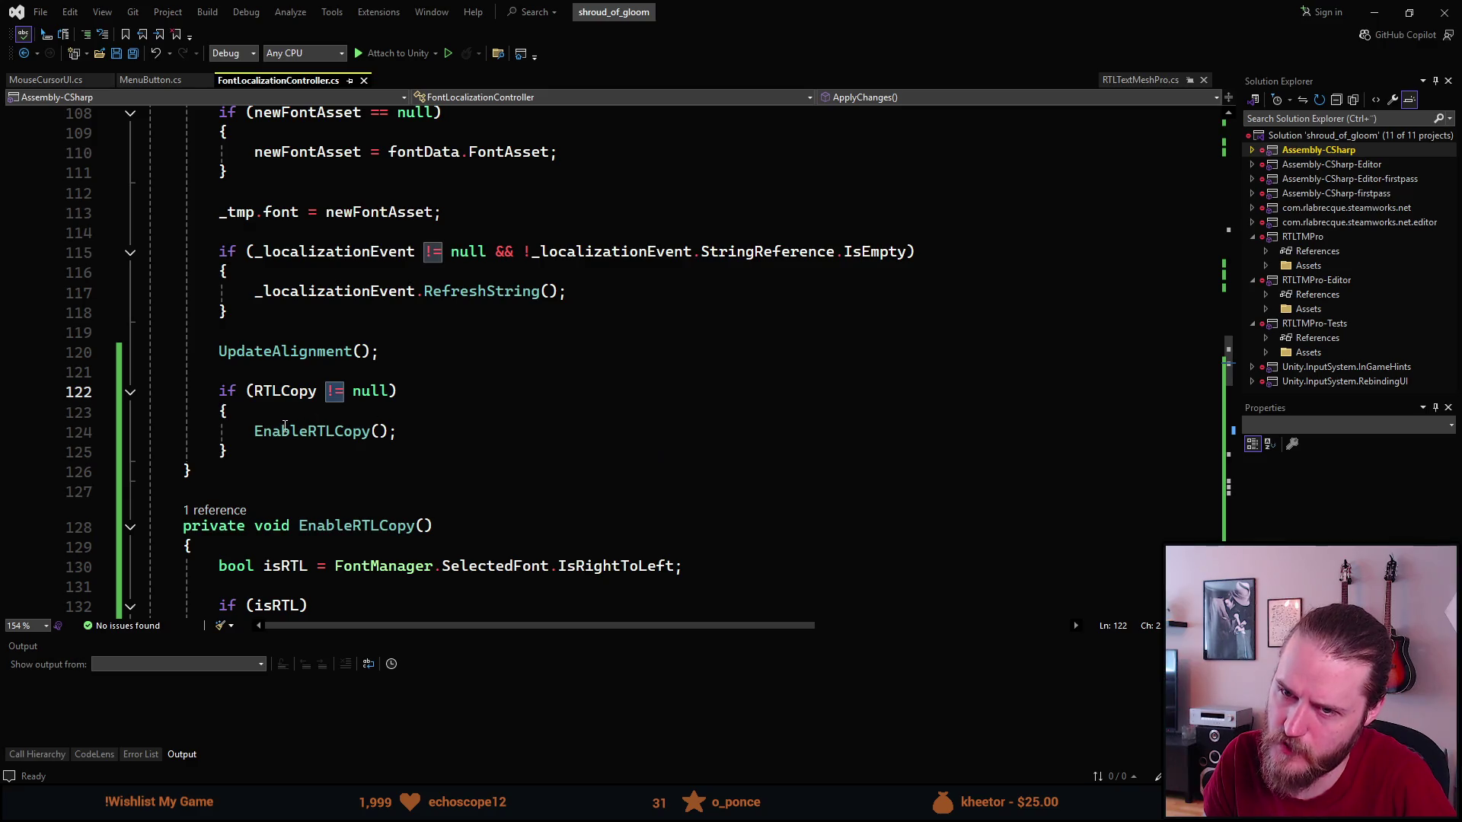
double_click(317, 439)
scroll(289, 396, "down", 4)
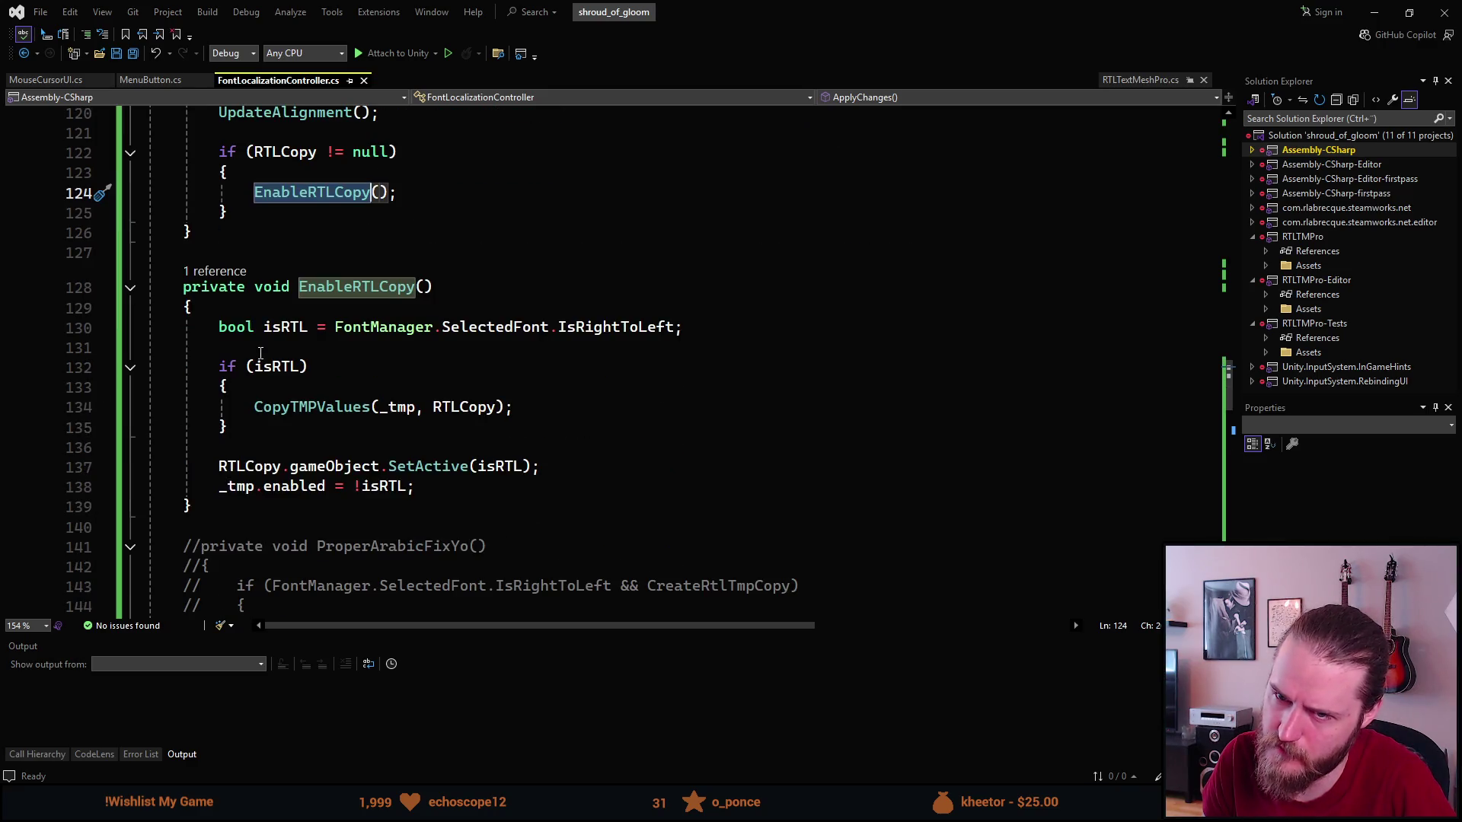
scroll(289, 411, "down", 7)
scroll(293, 411, "up", 5)
scroll(298, 411, "down", 14)
scroll(299, 411, "up", 19)
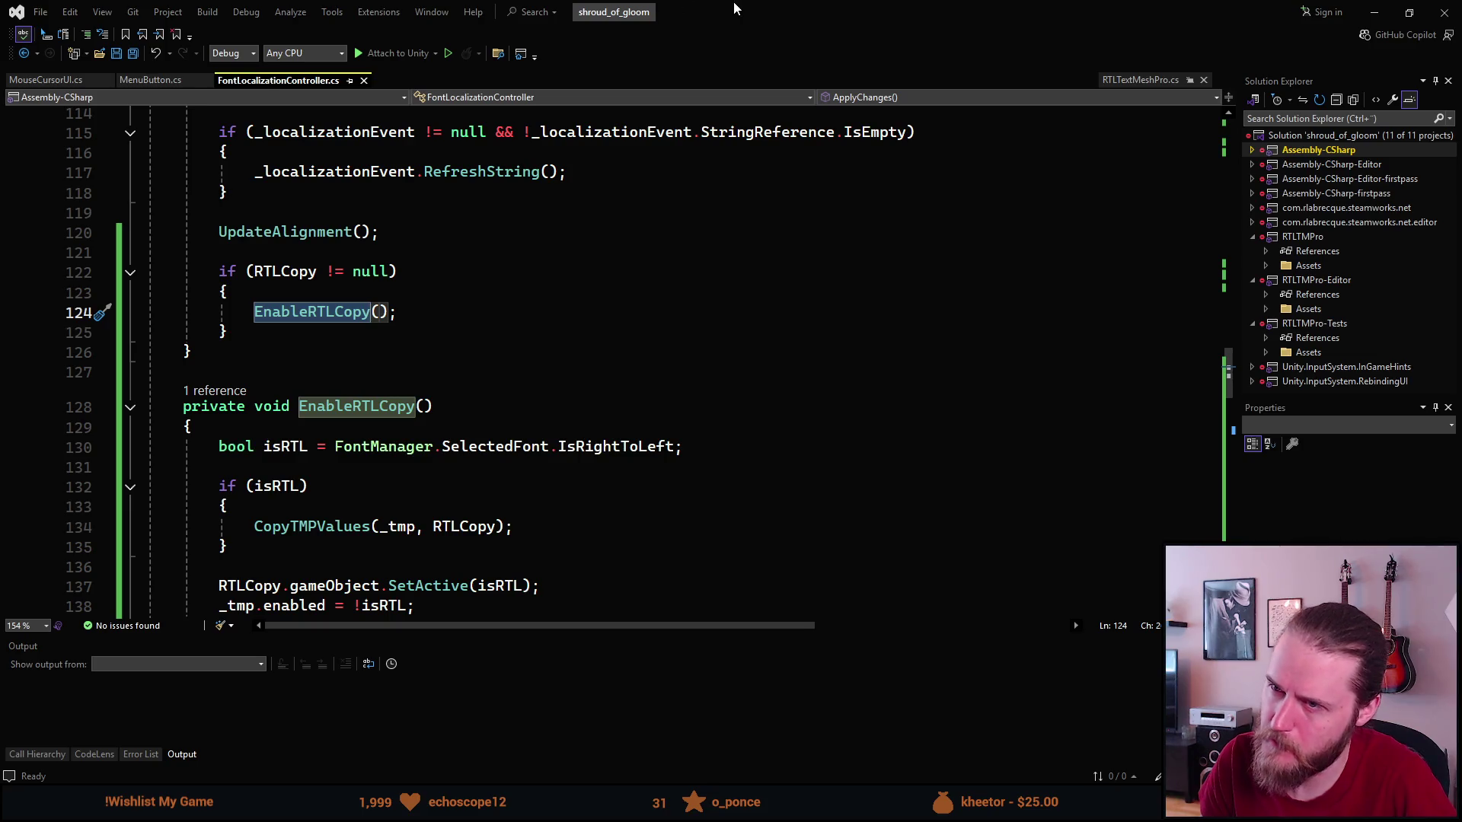
key("alt+Tab")
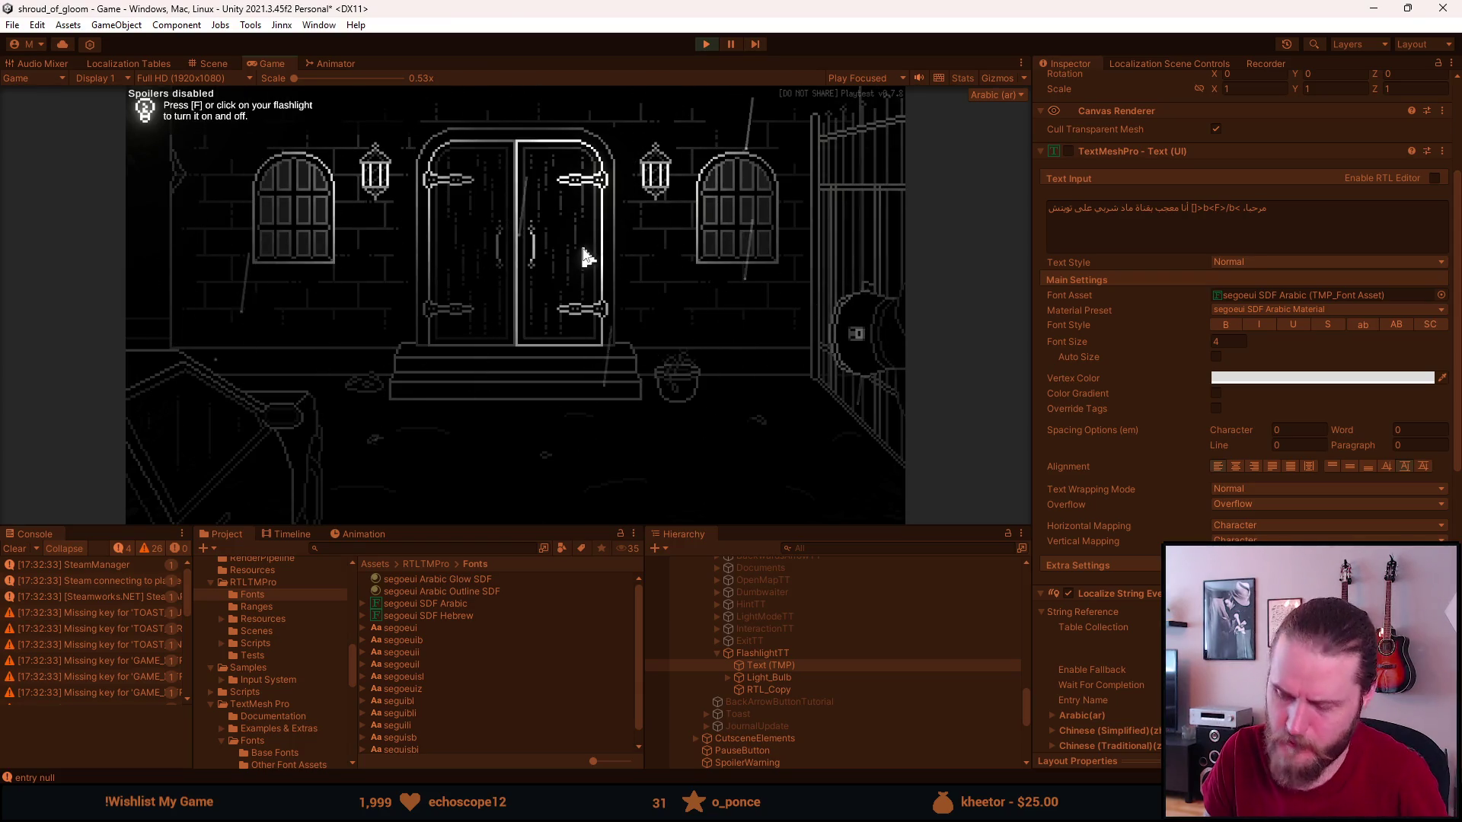
Turn on the flashlight, check RTL_Copy's RTL Text Input Box, and activate FlashlightTT.
key("f")
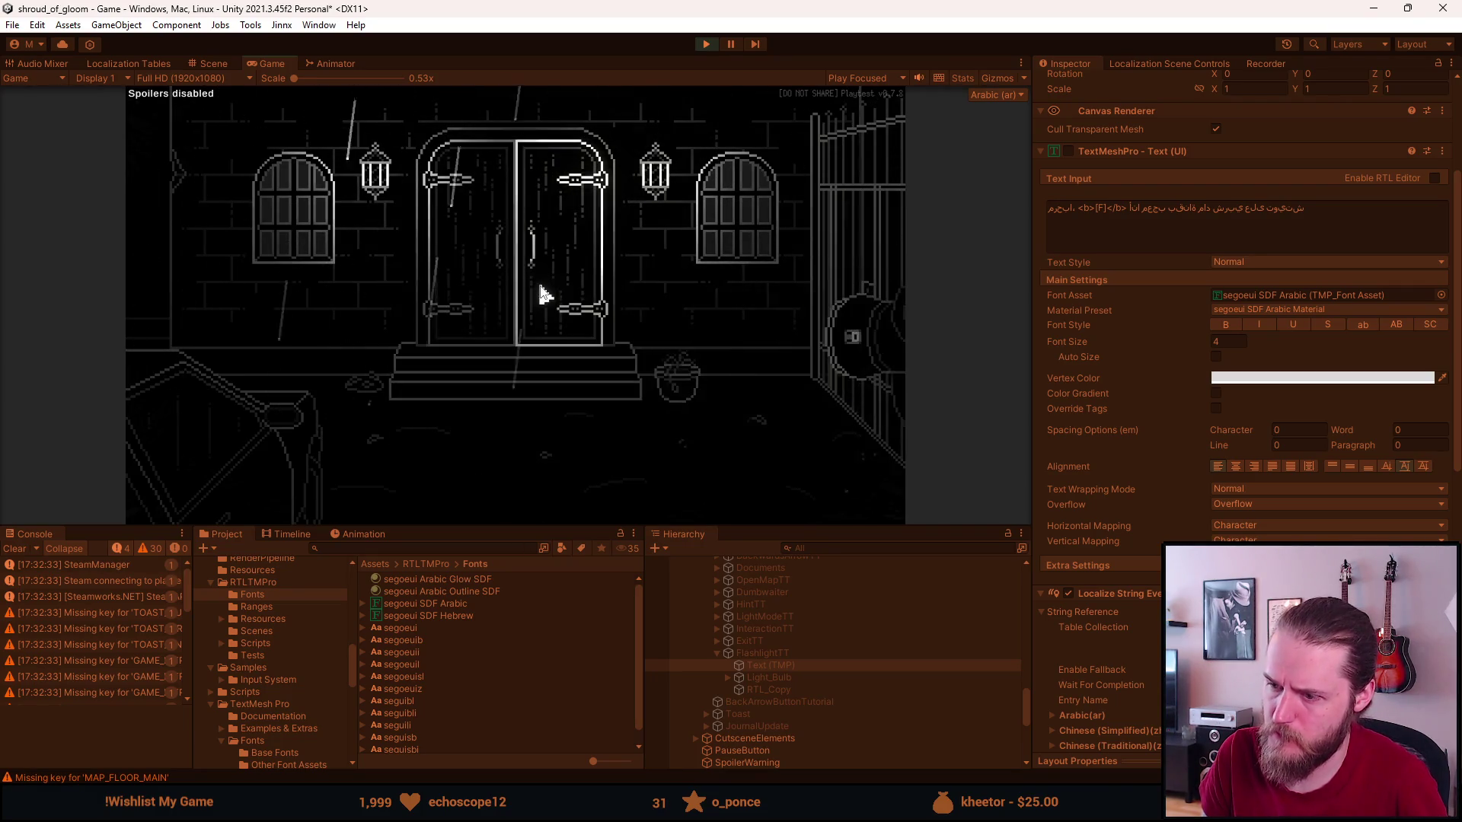
left_click(772, 689)
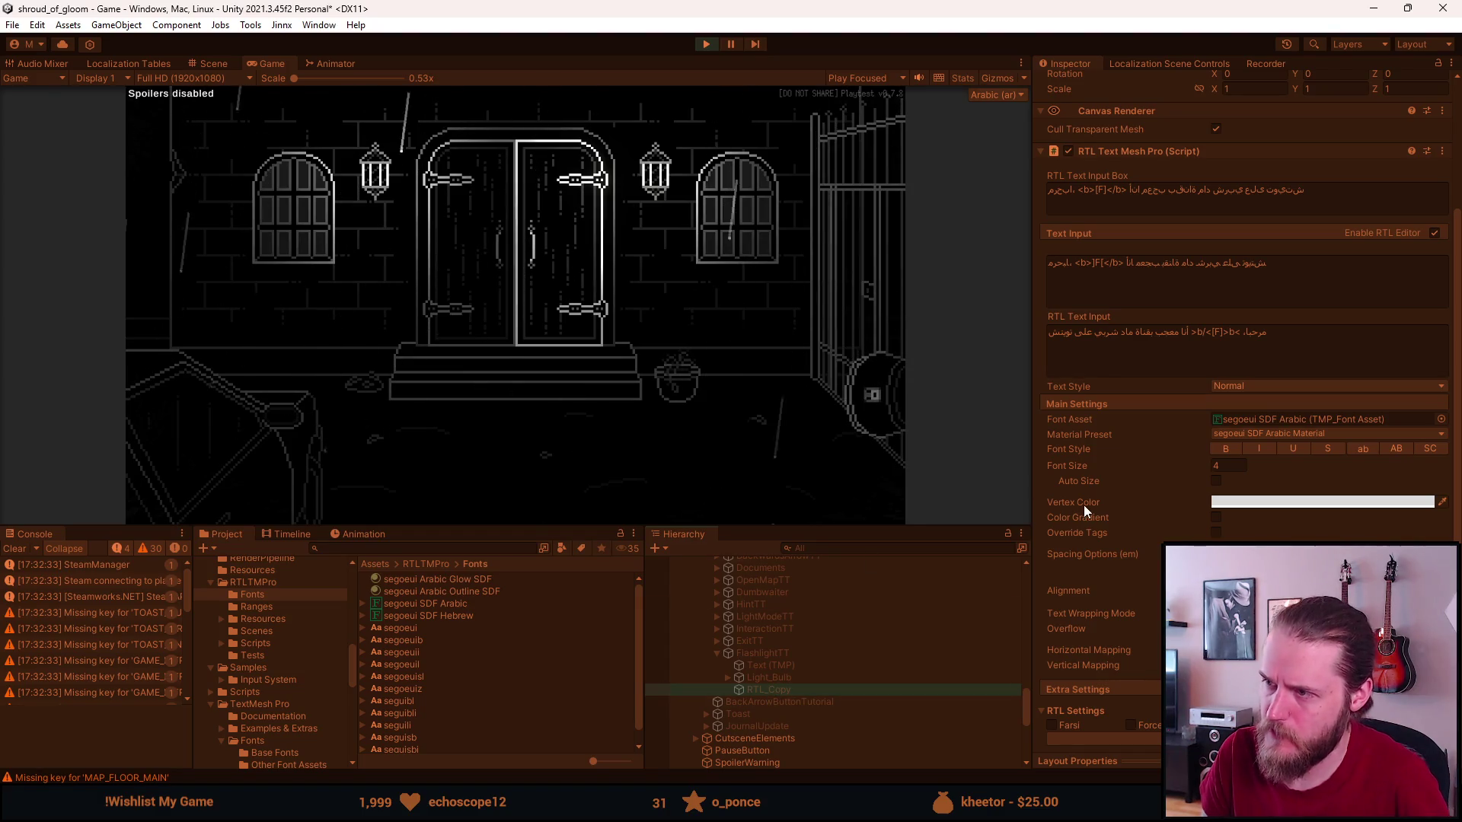
left_click(1141, 205)
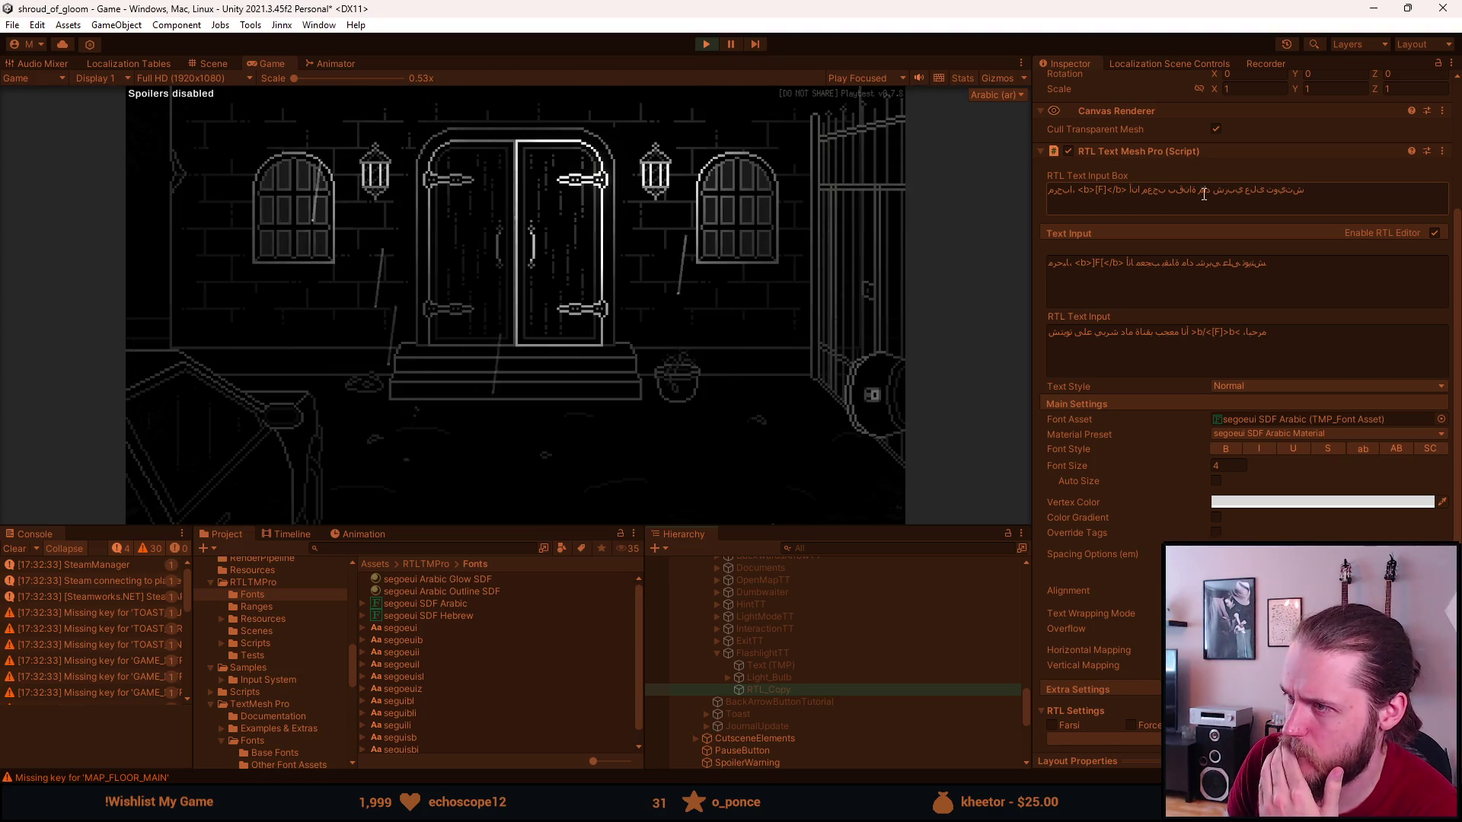
left_click(774, 655)
left_click(1073, 84)
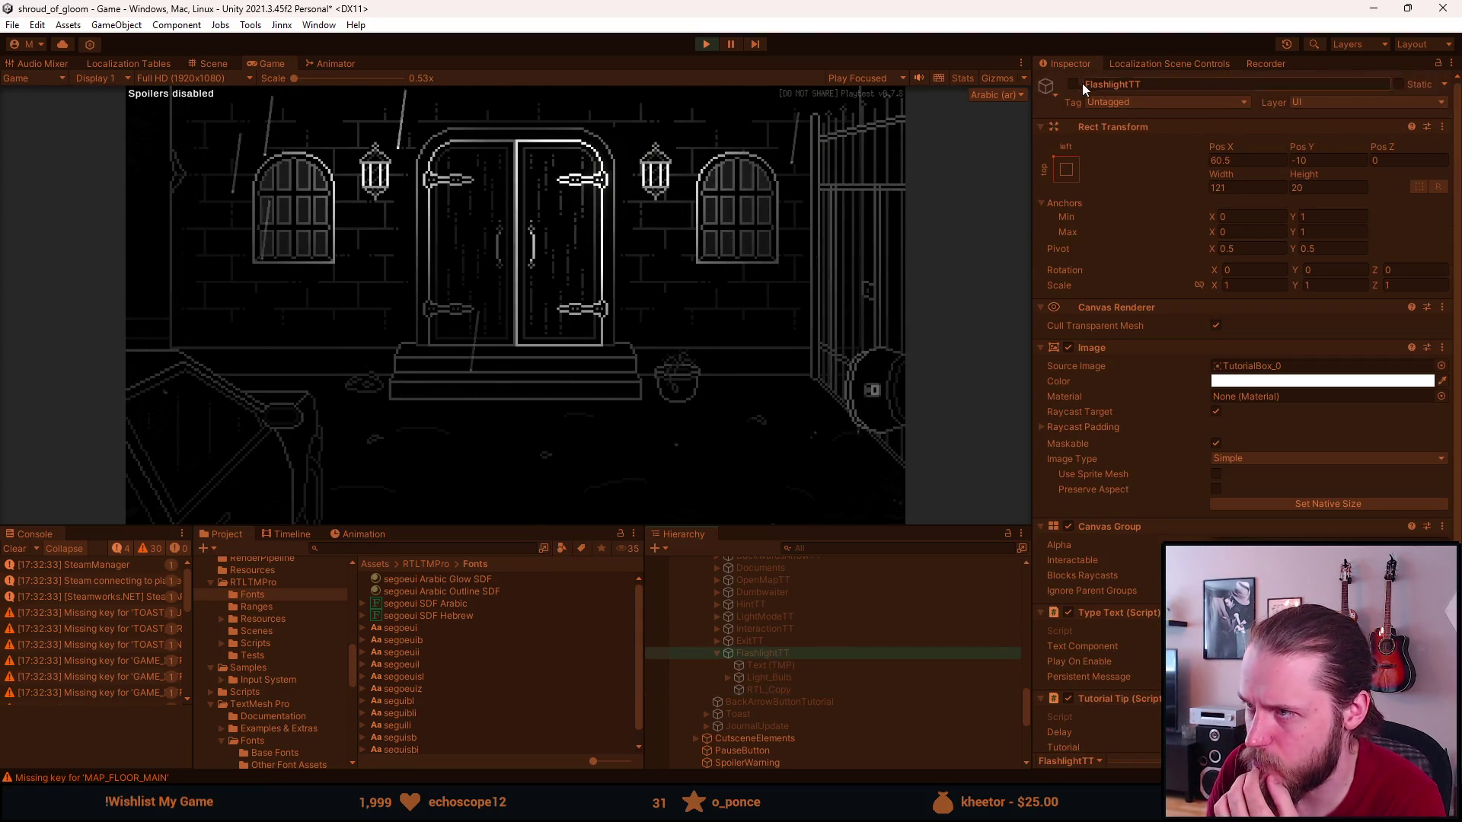
Locate the FlashlightTT tip rect in the zoomed-out Scene view, then return to the Game view.
left_click(764, 691)
left_click(779, 652)
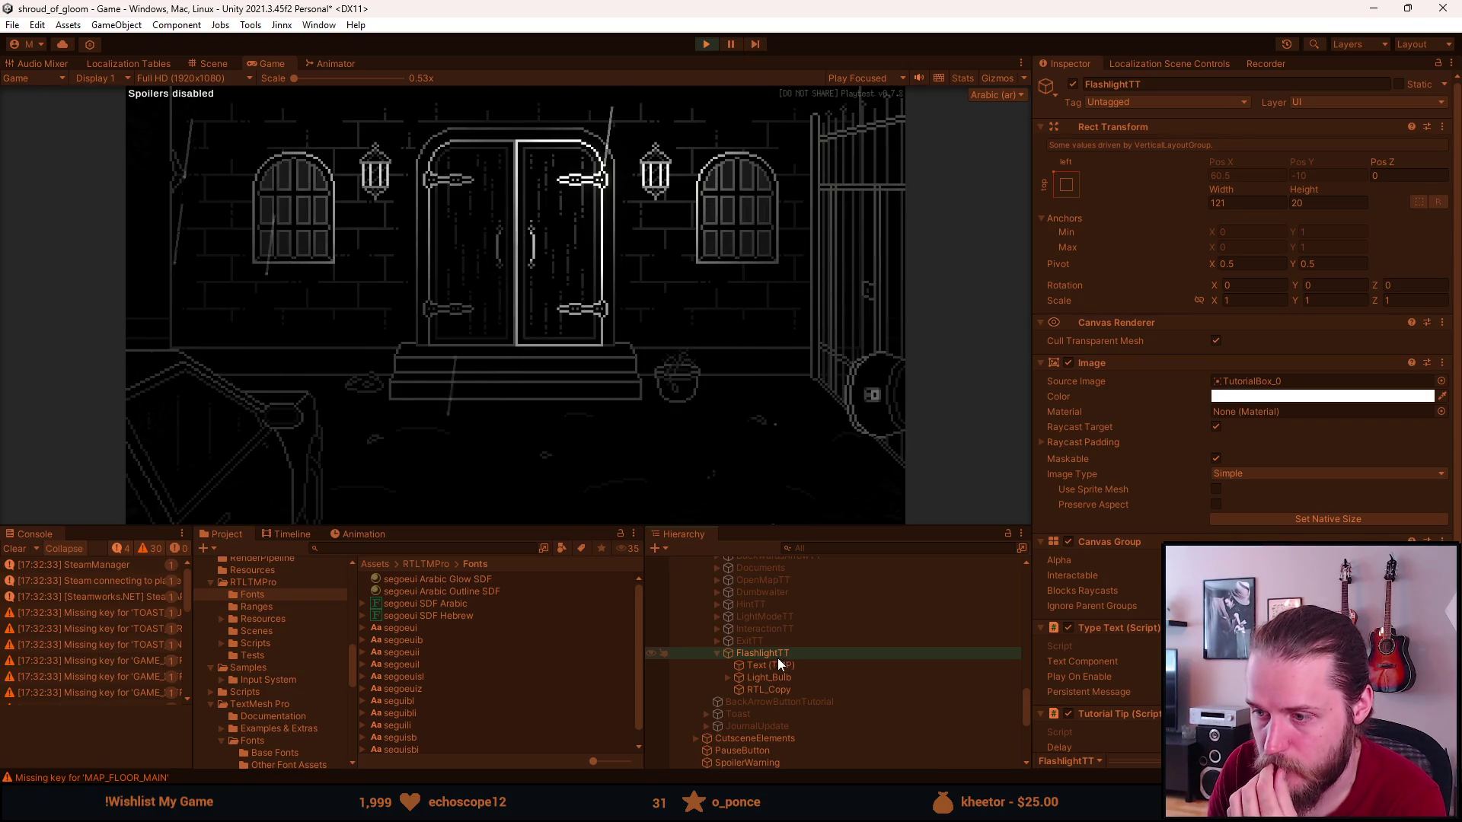
left_click(212, 64)
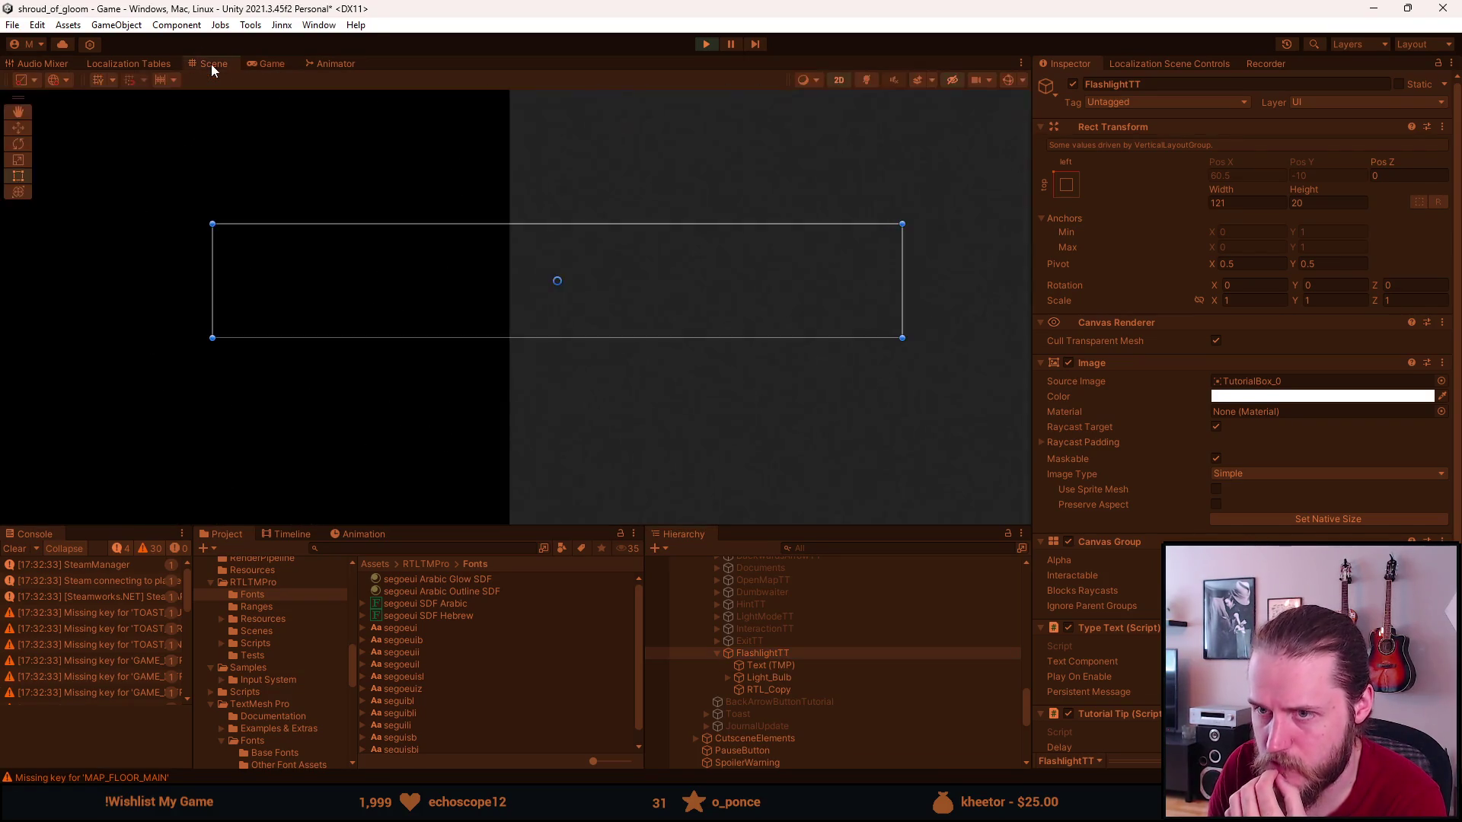
scroll(317, 303, "down", 3)
scroll(312, 300, "down", 3)
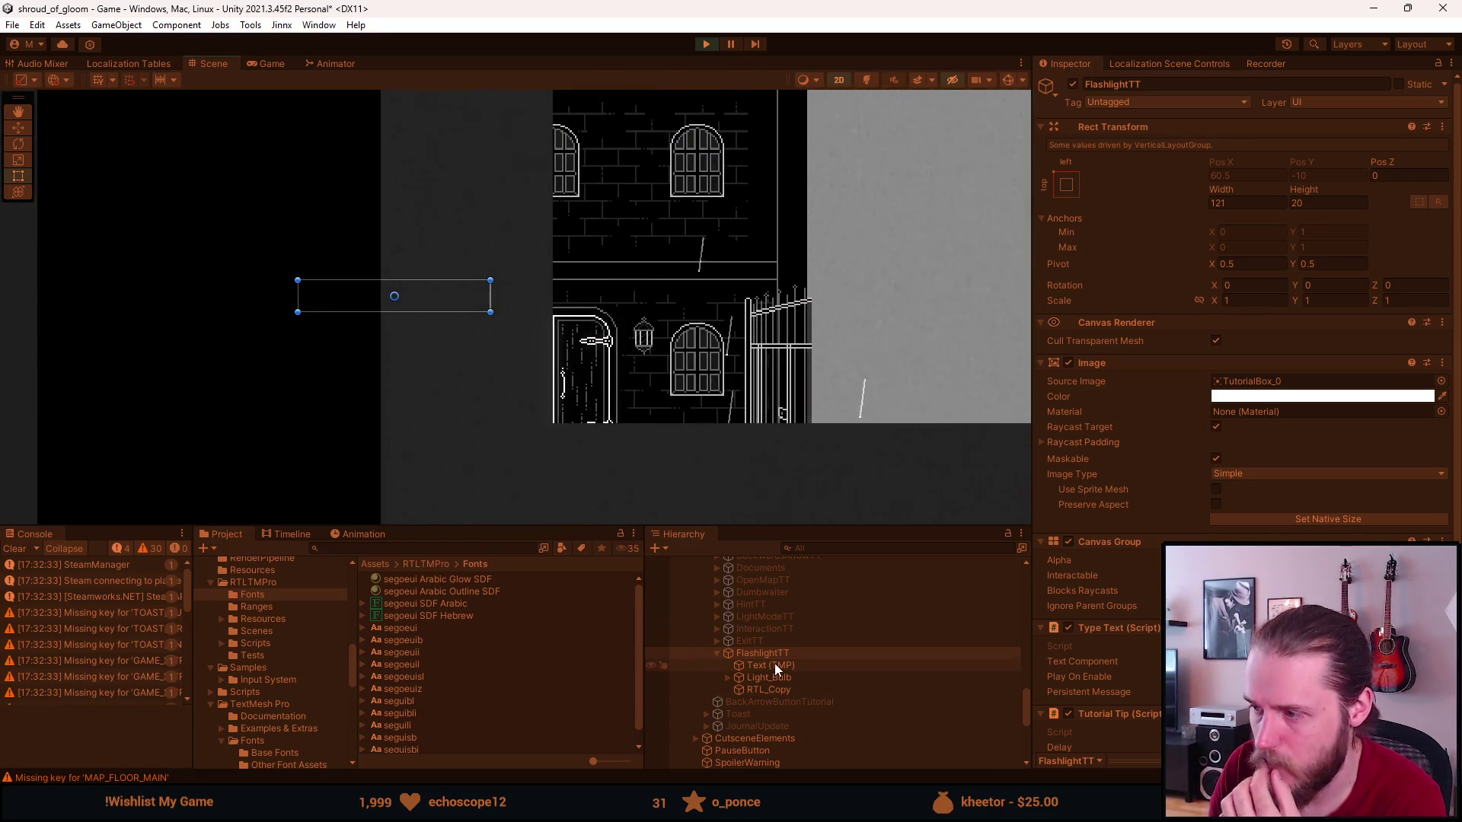
left_click(268, 64)
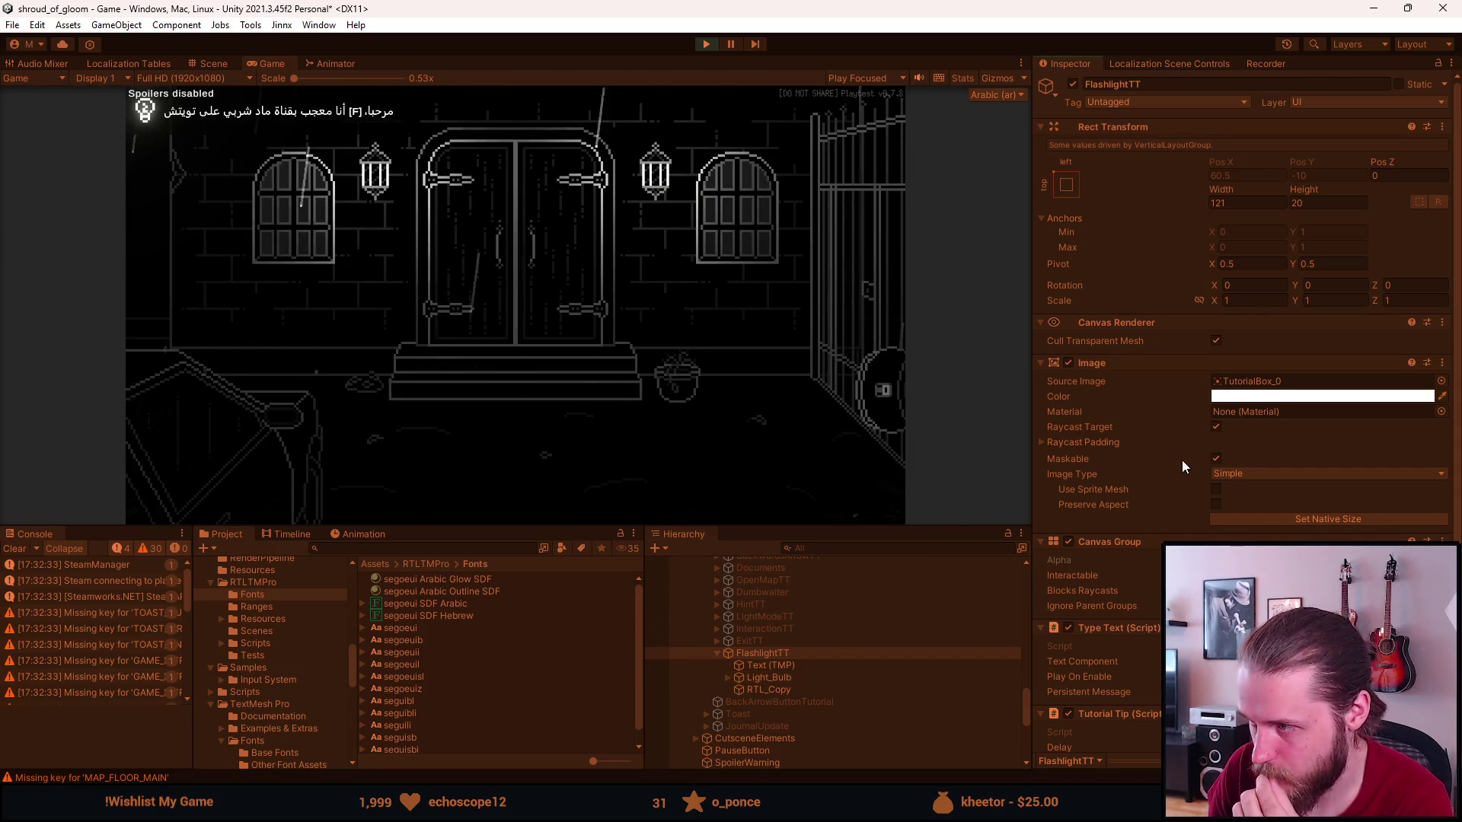
Compare Text (TMP) with RTL_Copy, stop Play mode, and maximize Visual Studio.
scroll(1127, 557, "down", 3)
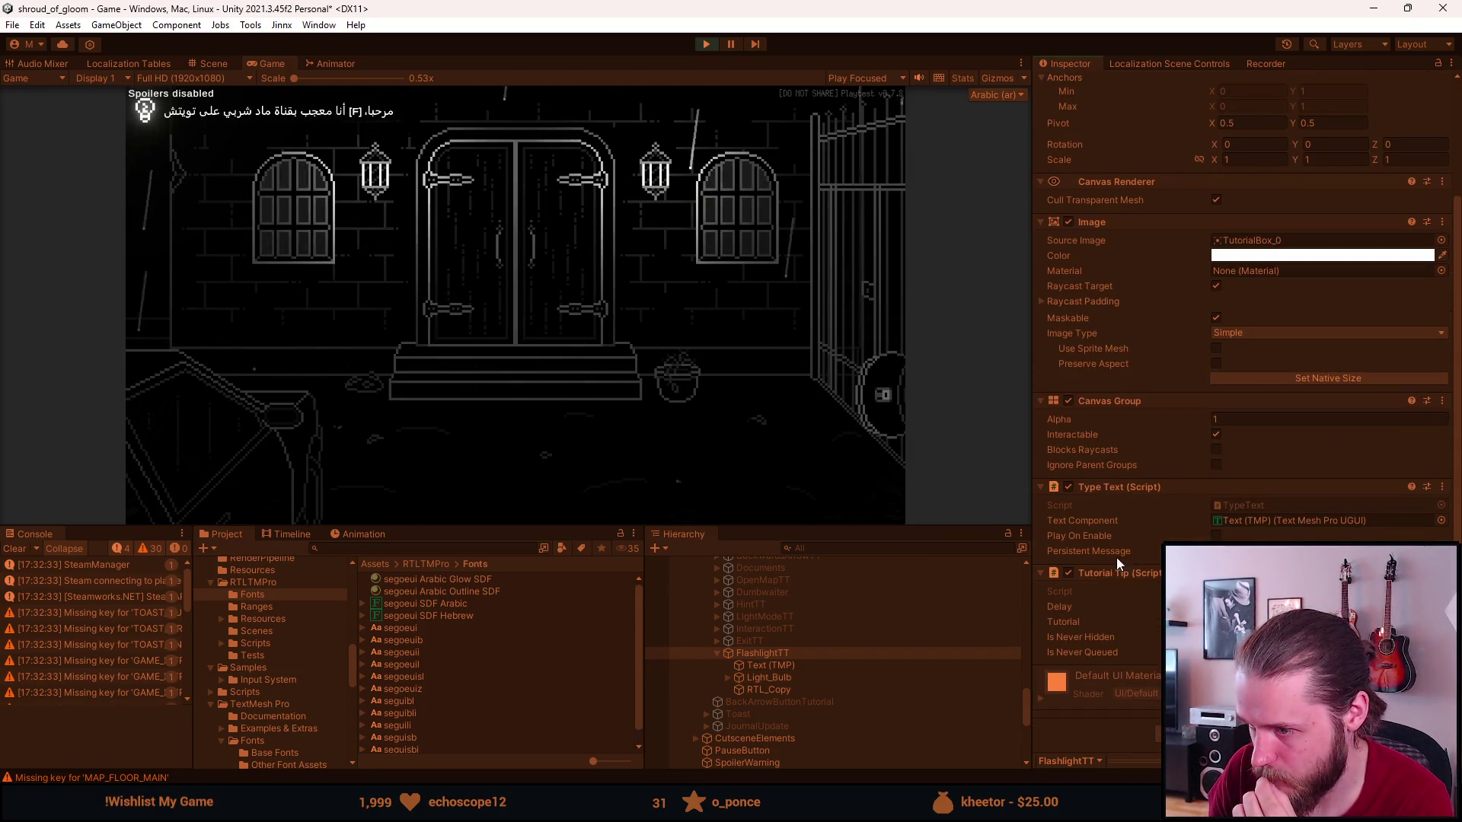
left_click(767, 667)
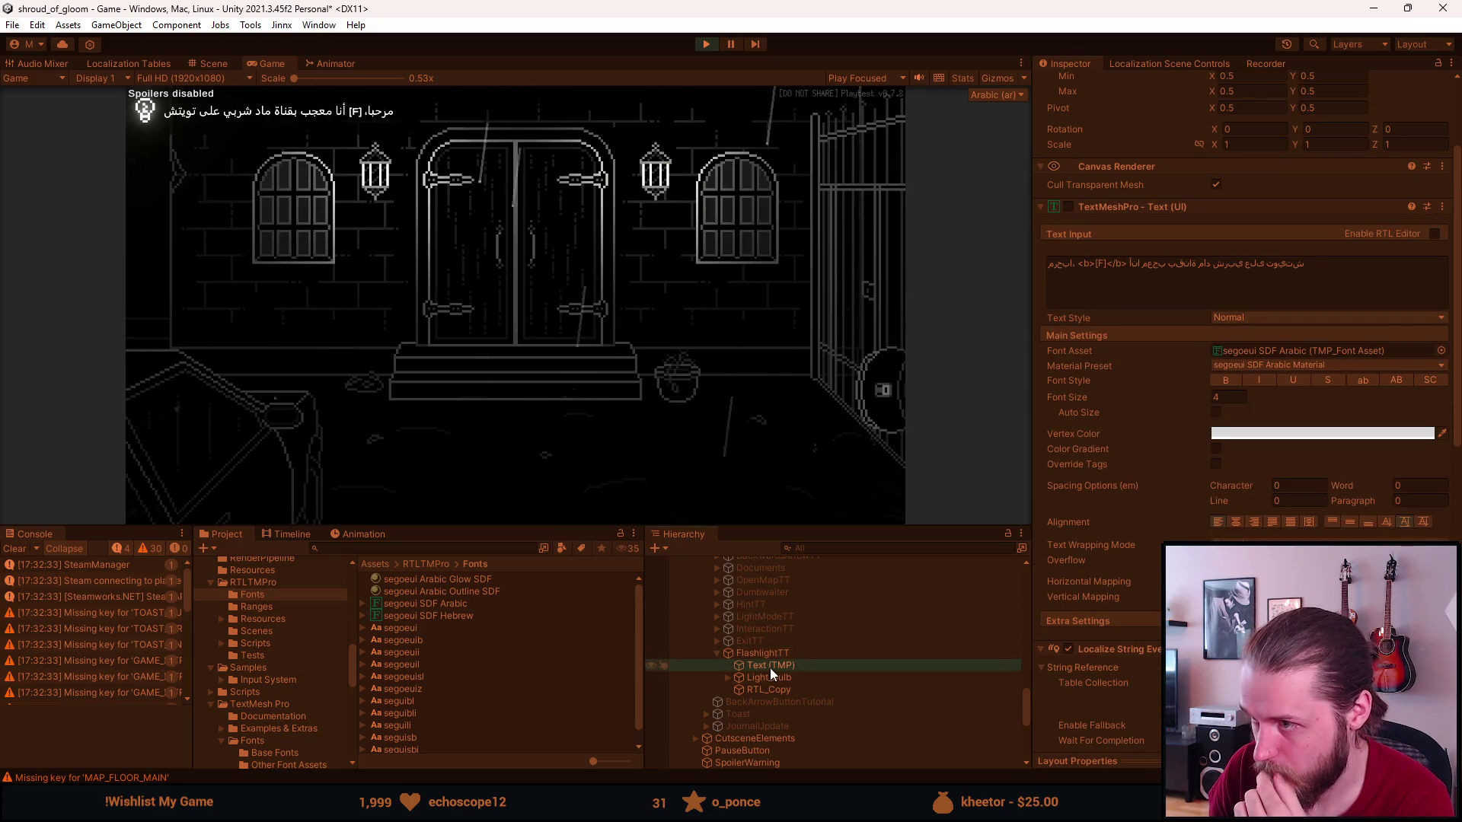
left_click(781, 688)
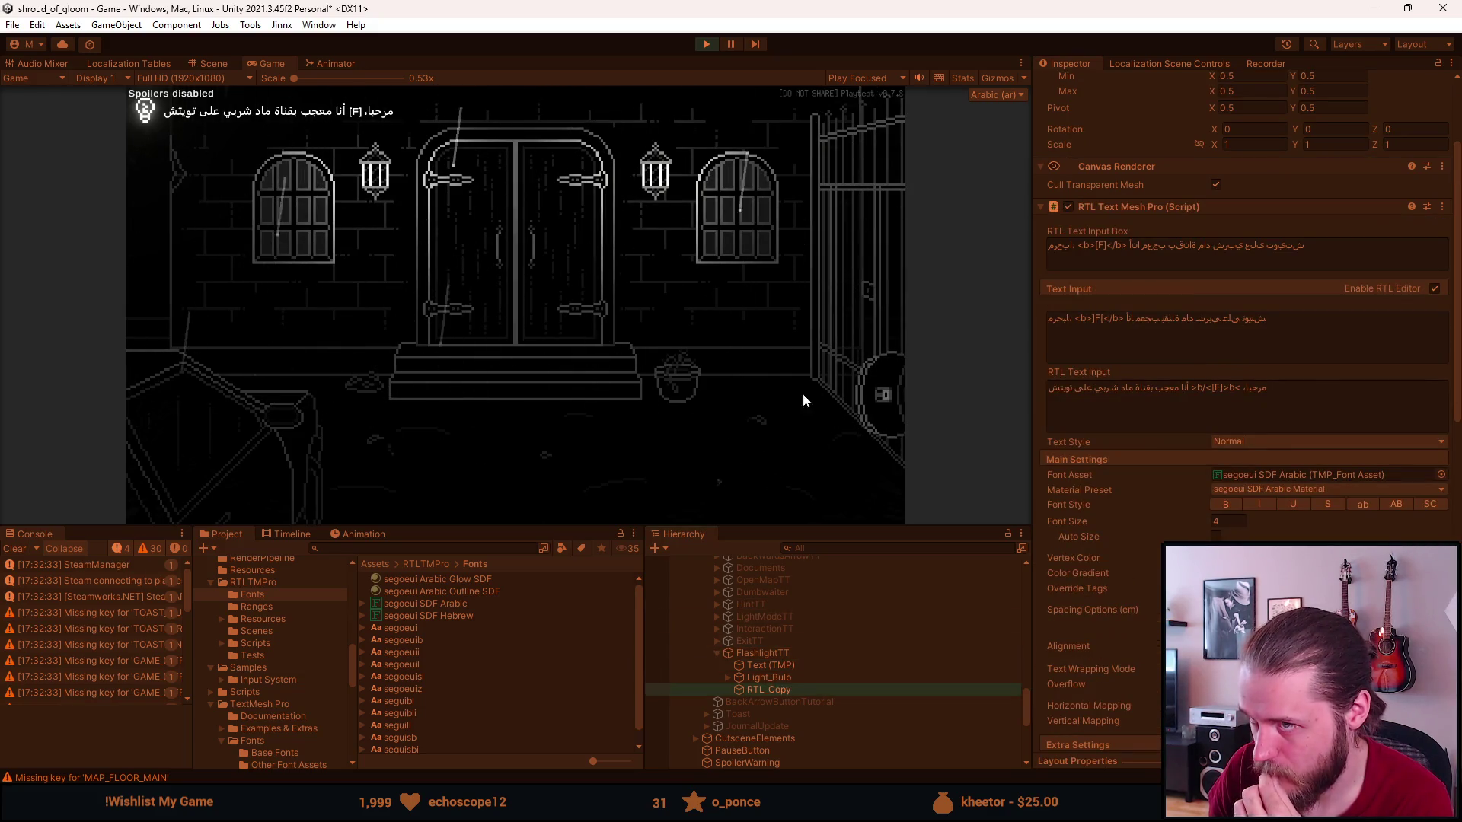
left_click(707, 44)
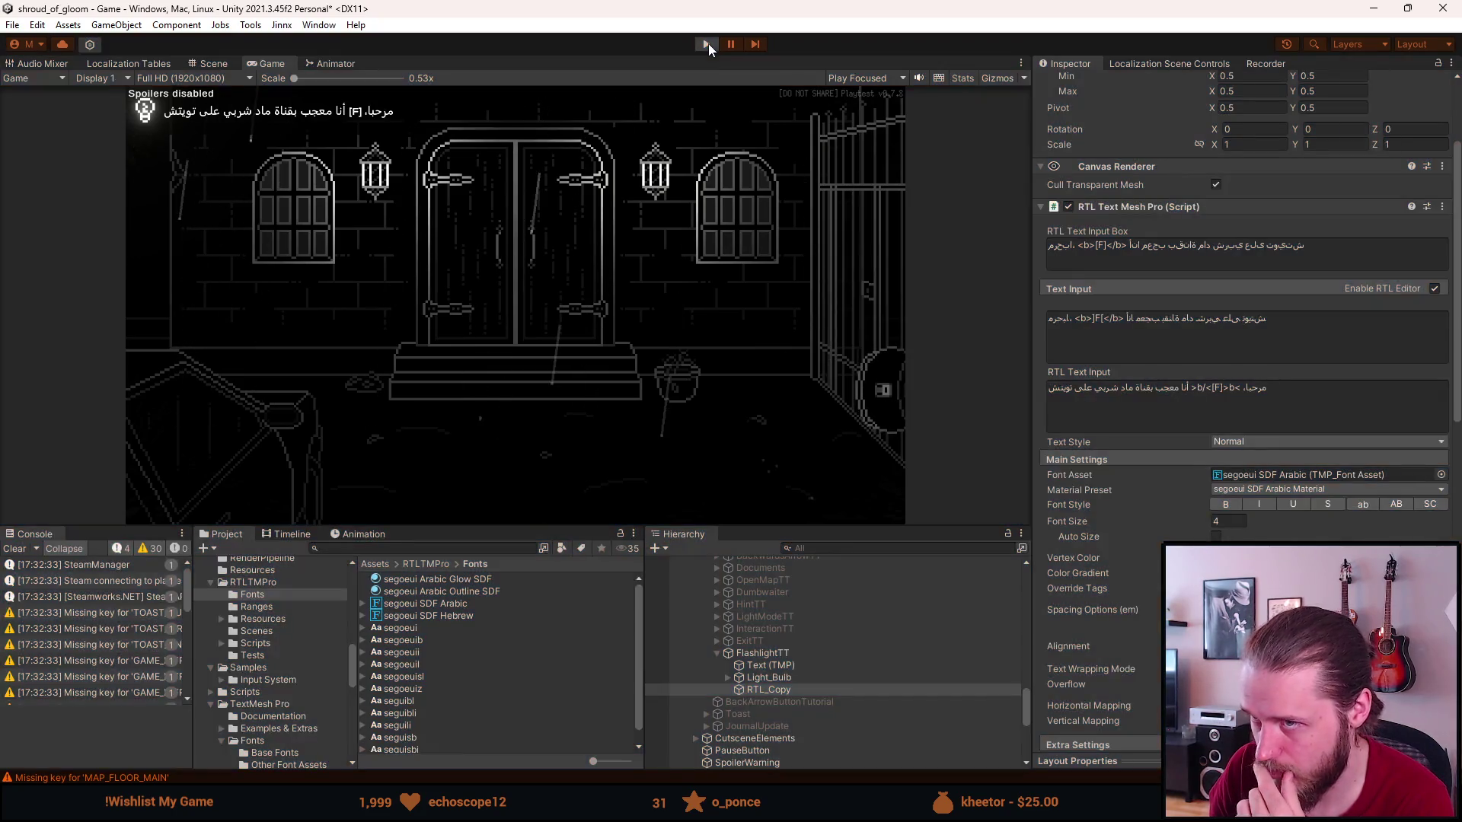
key("alt+Tab")
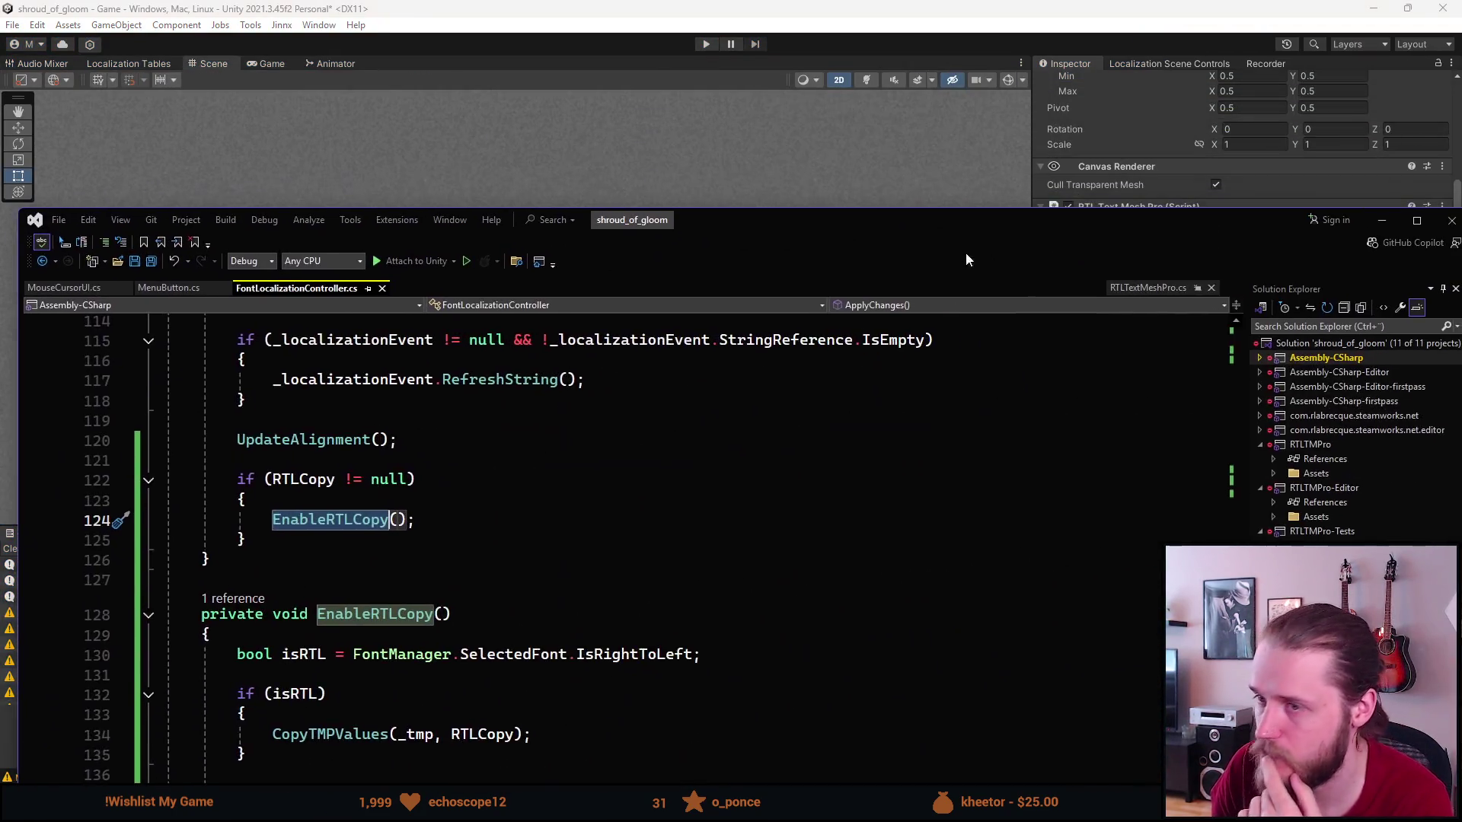
key("super+Up")
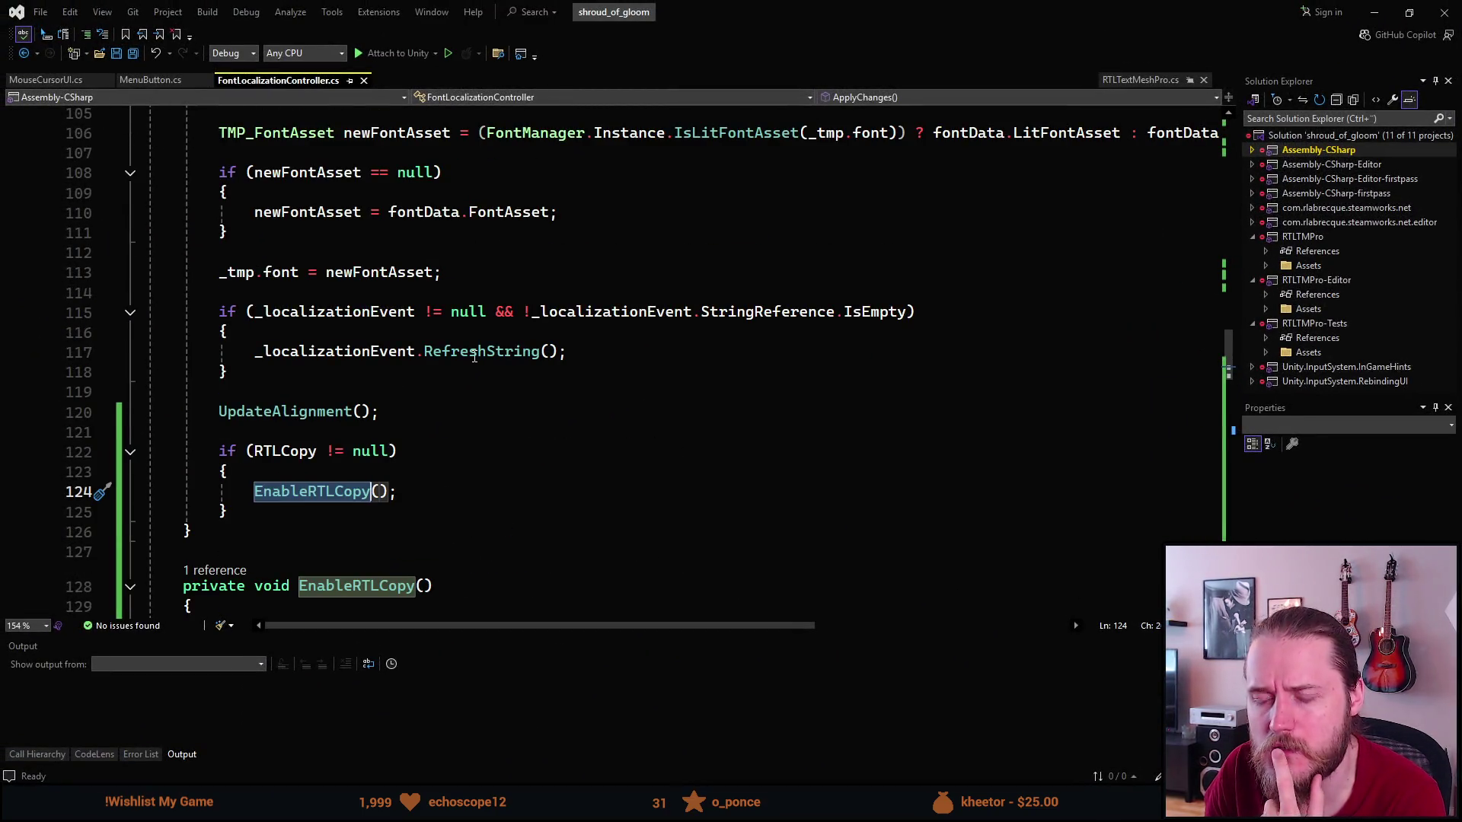
Jump from the RefreshString call on line 117 to LocalizedString's RefreshString definition.
left_click(474, 356)
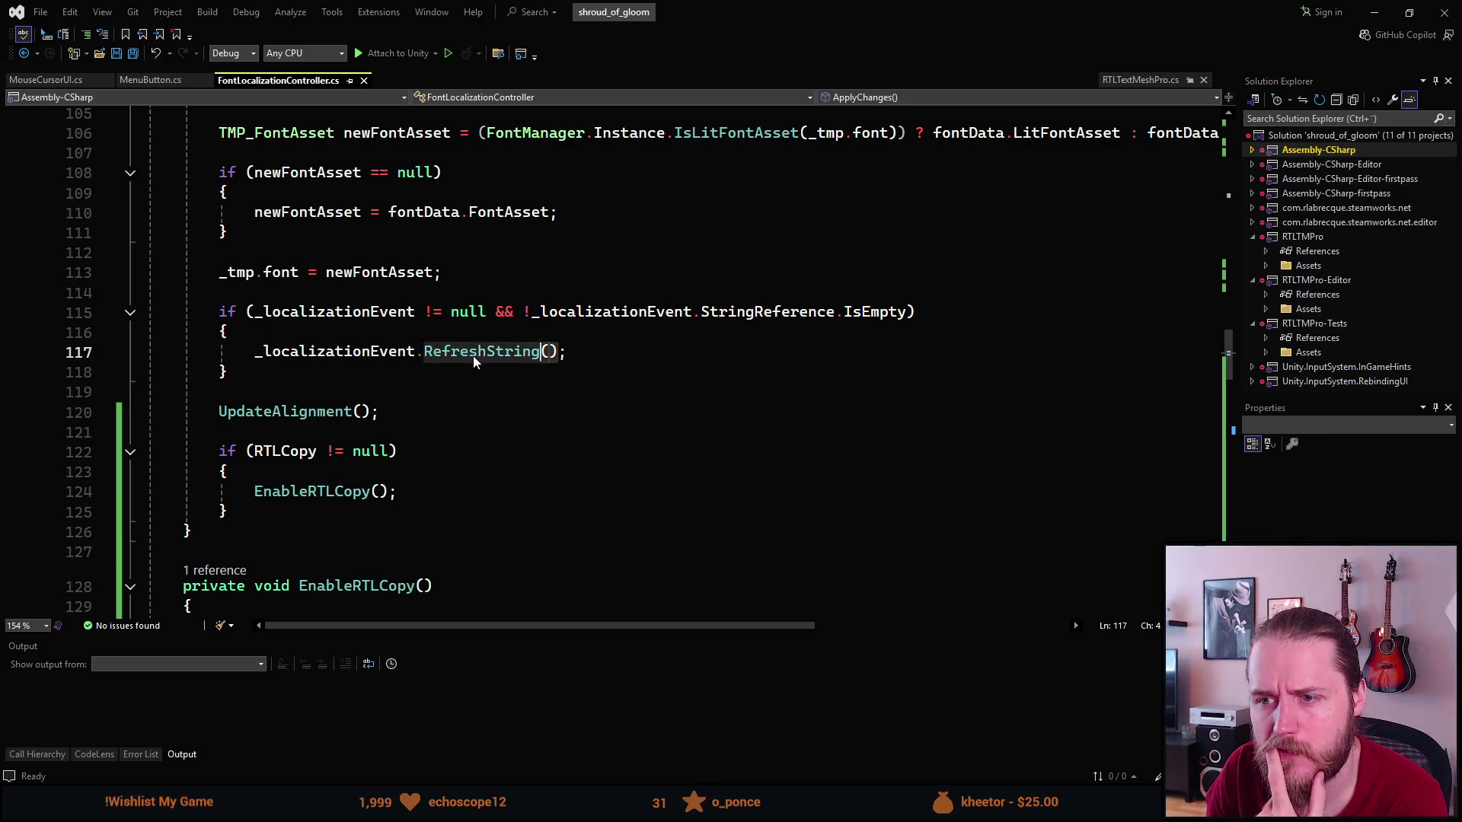
scroll(471, 358, "up", 4)
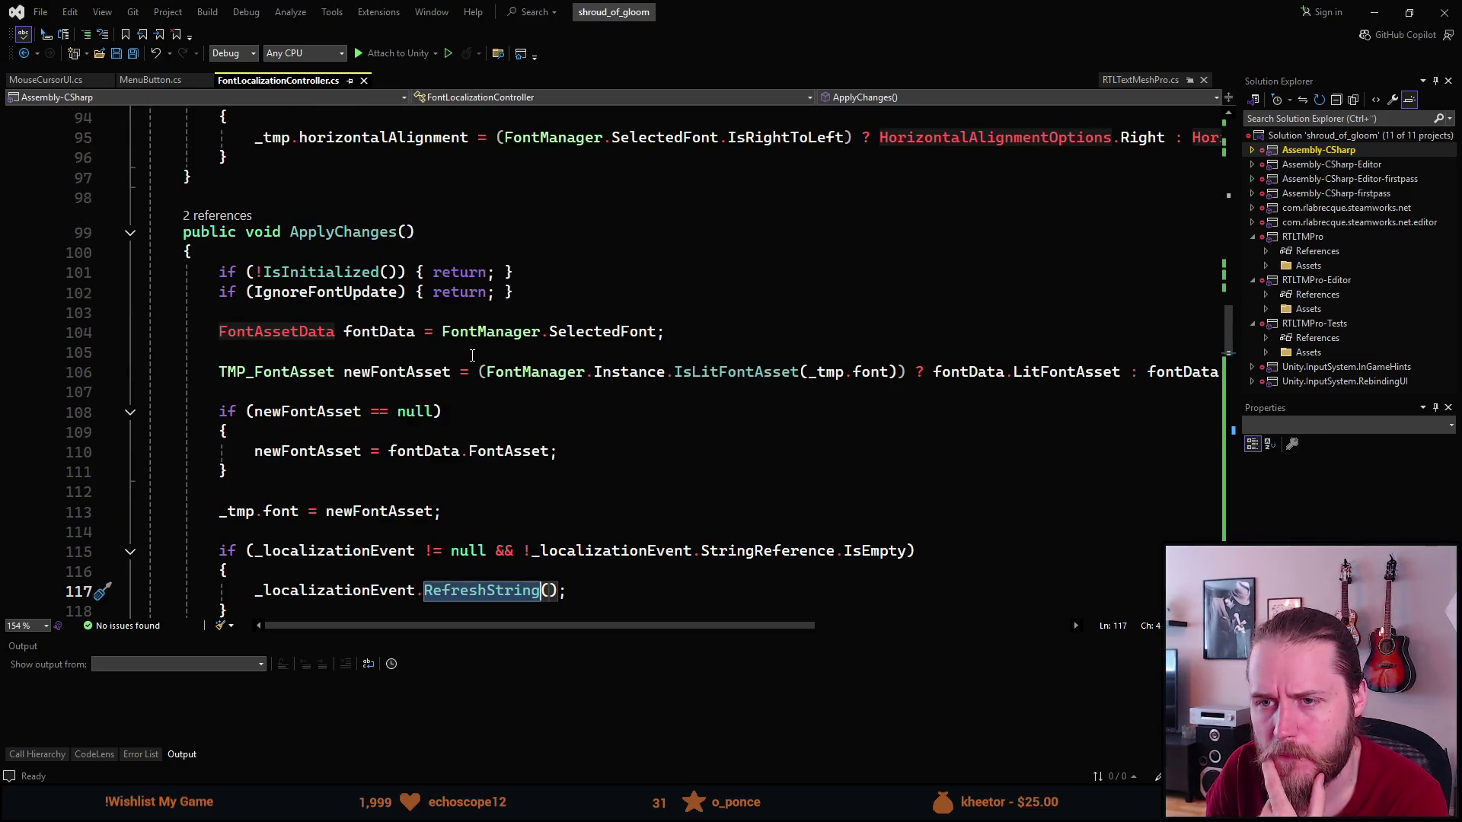
scroll(474, 354, "down", 3)
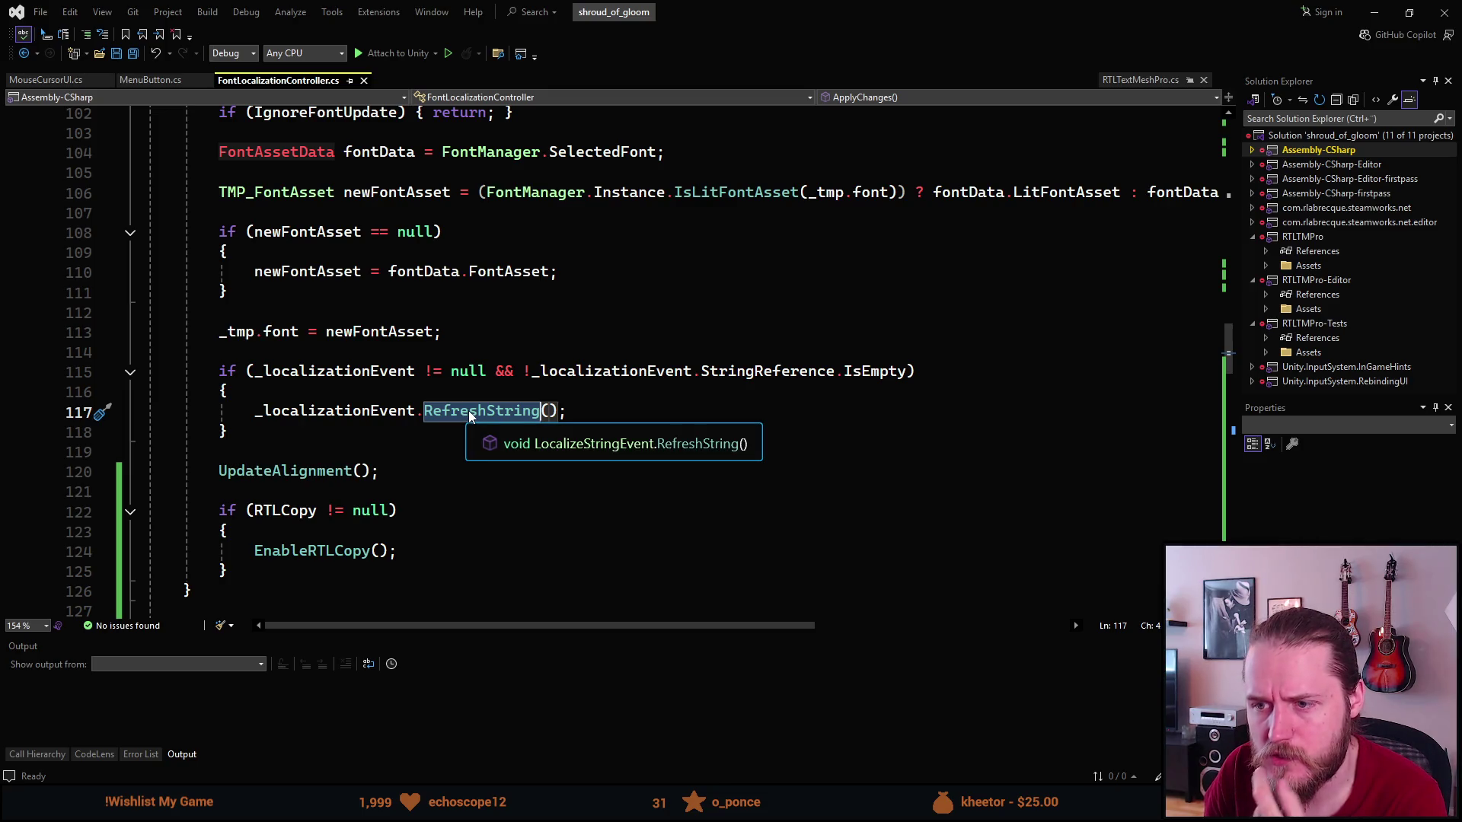
left_click(468, 410, "ctrl")
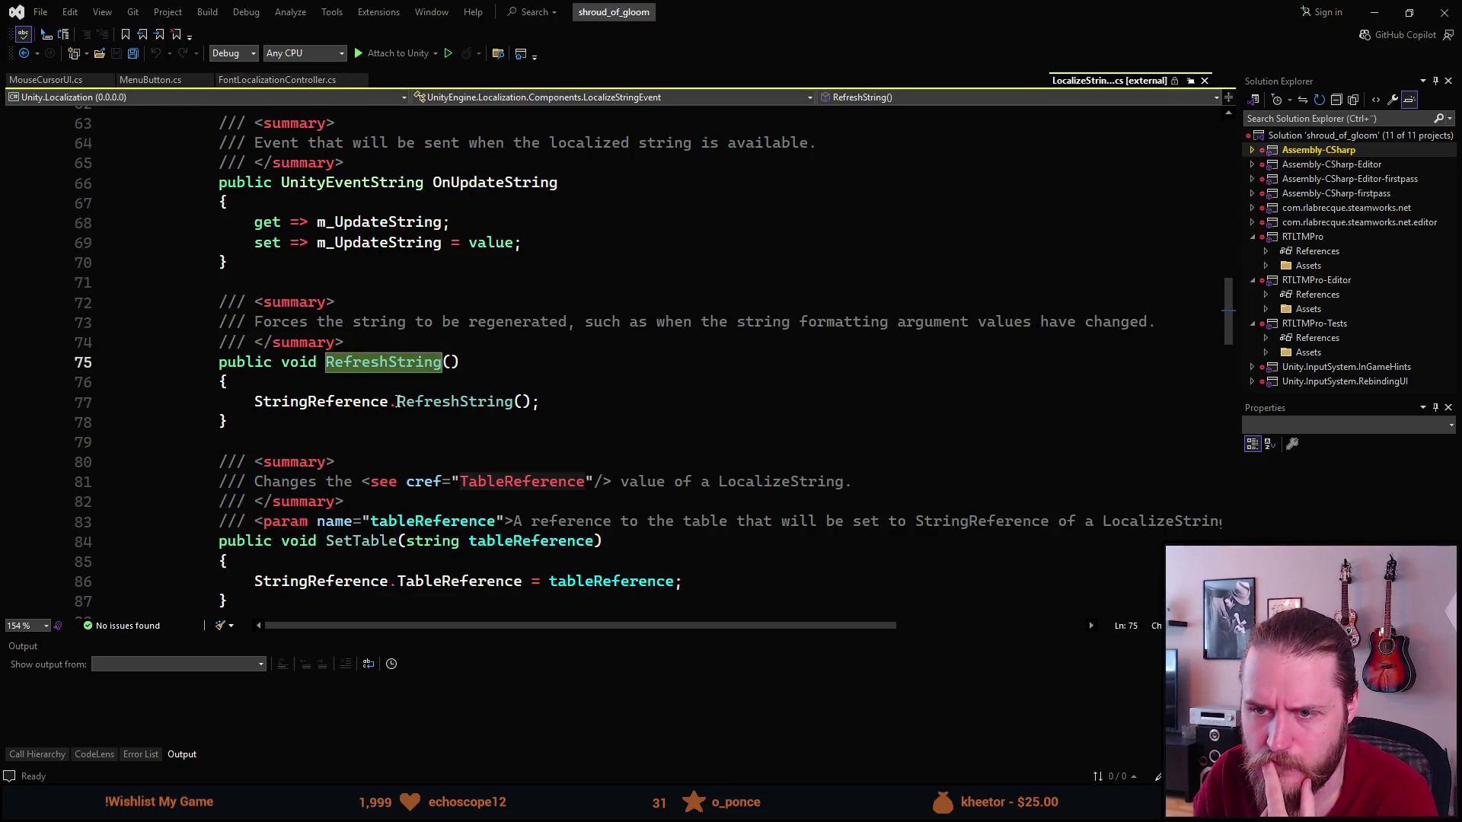
left_click(434, 400, "ctrl")
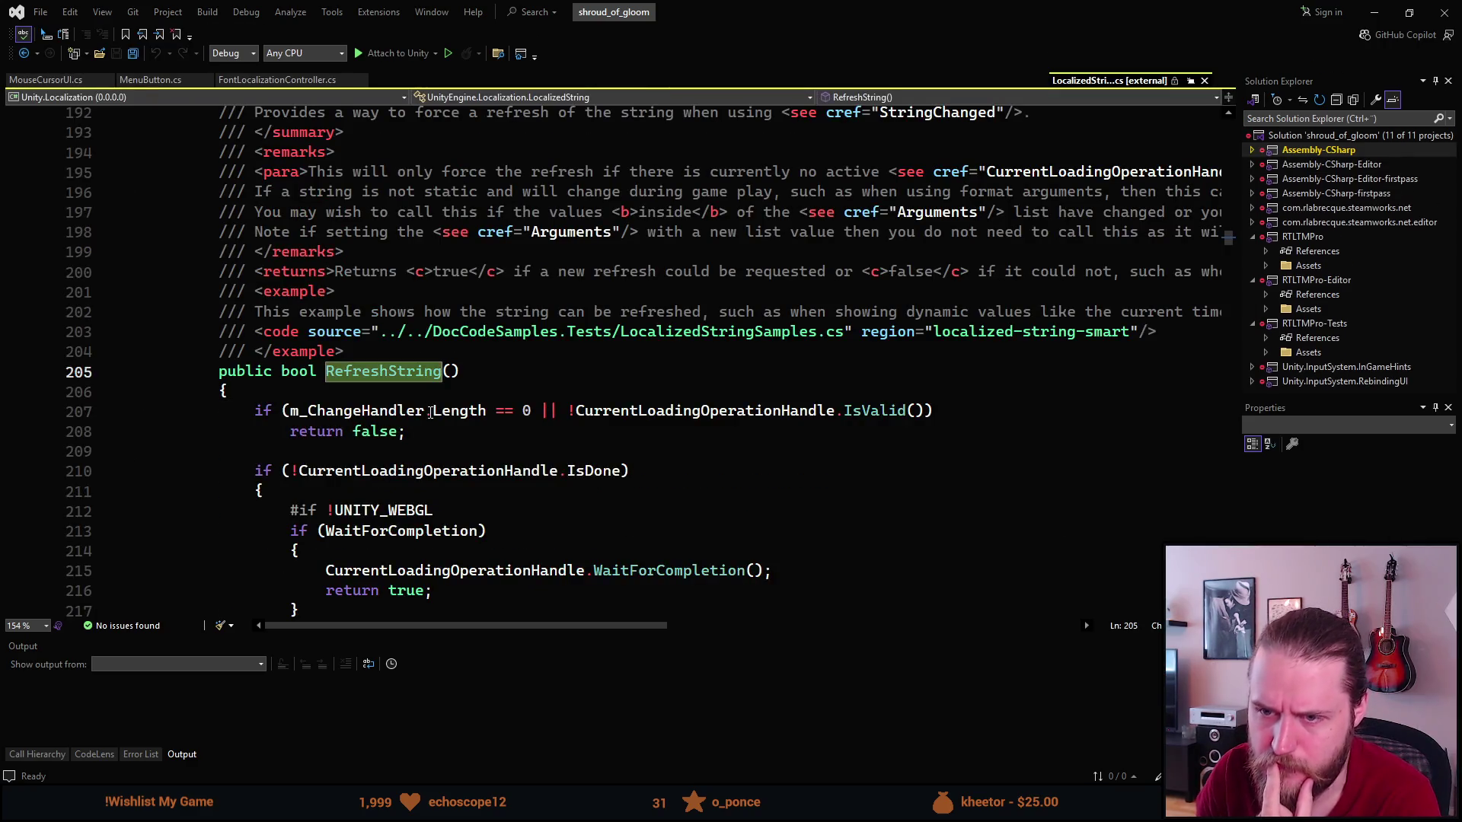
Read through the LocalizedString RefreshString implementation.
scroll(428, 412, "down", 1)
mouse_move(429, 412)
scroll(429, 412, "down", 2)
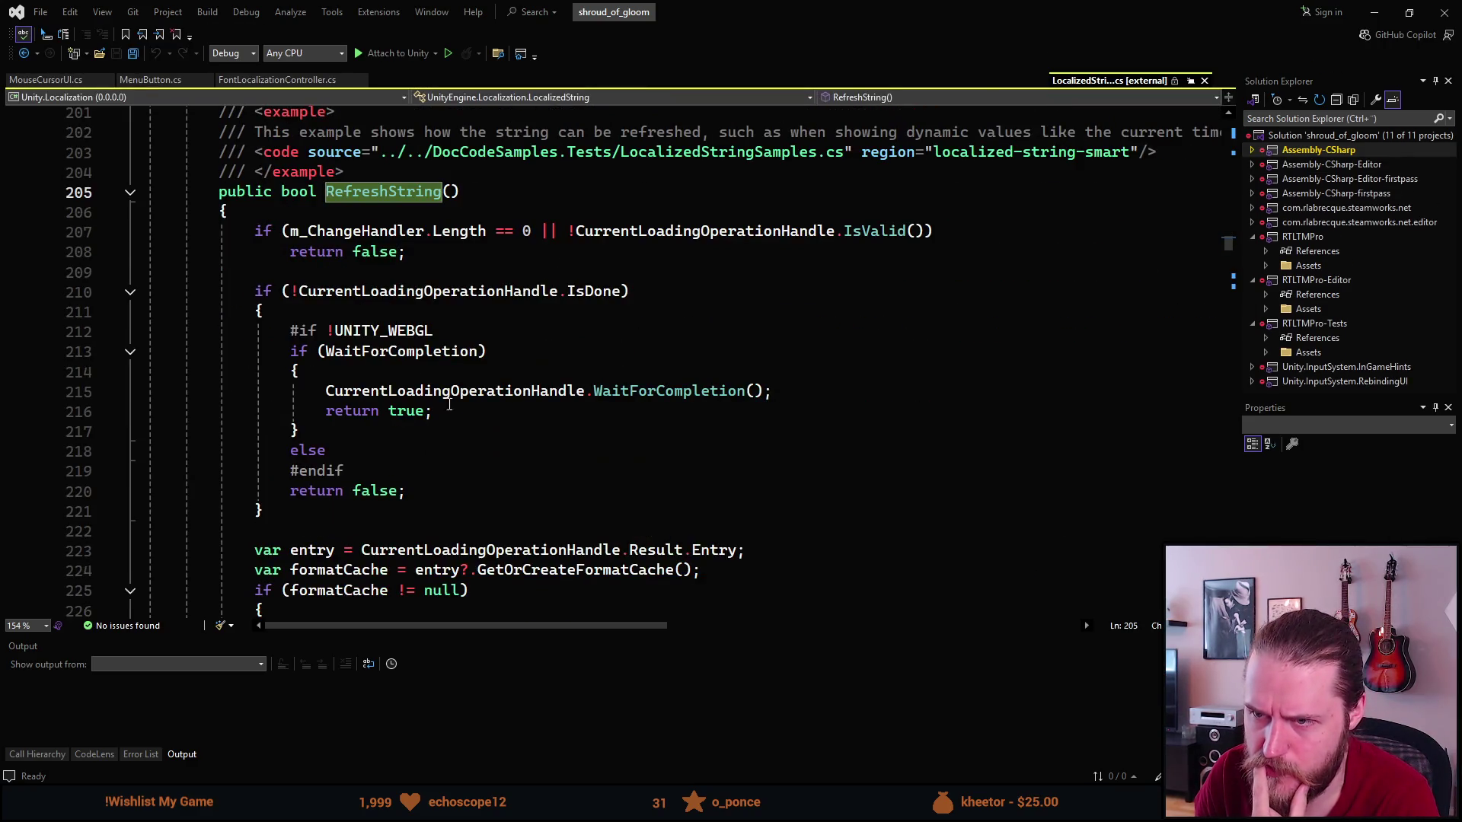
mouse_move(649, 393)
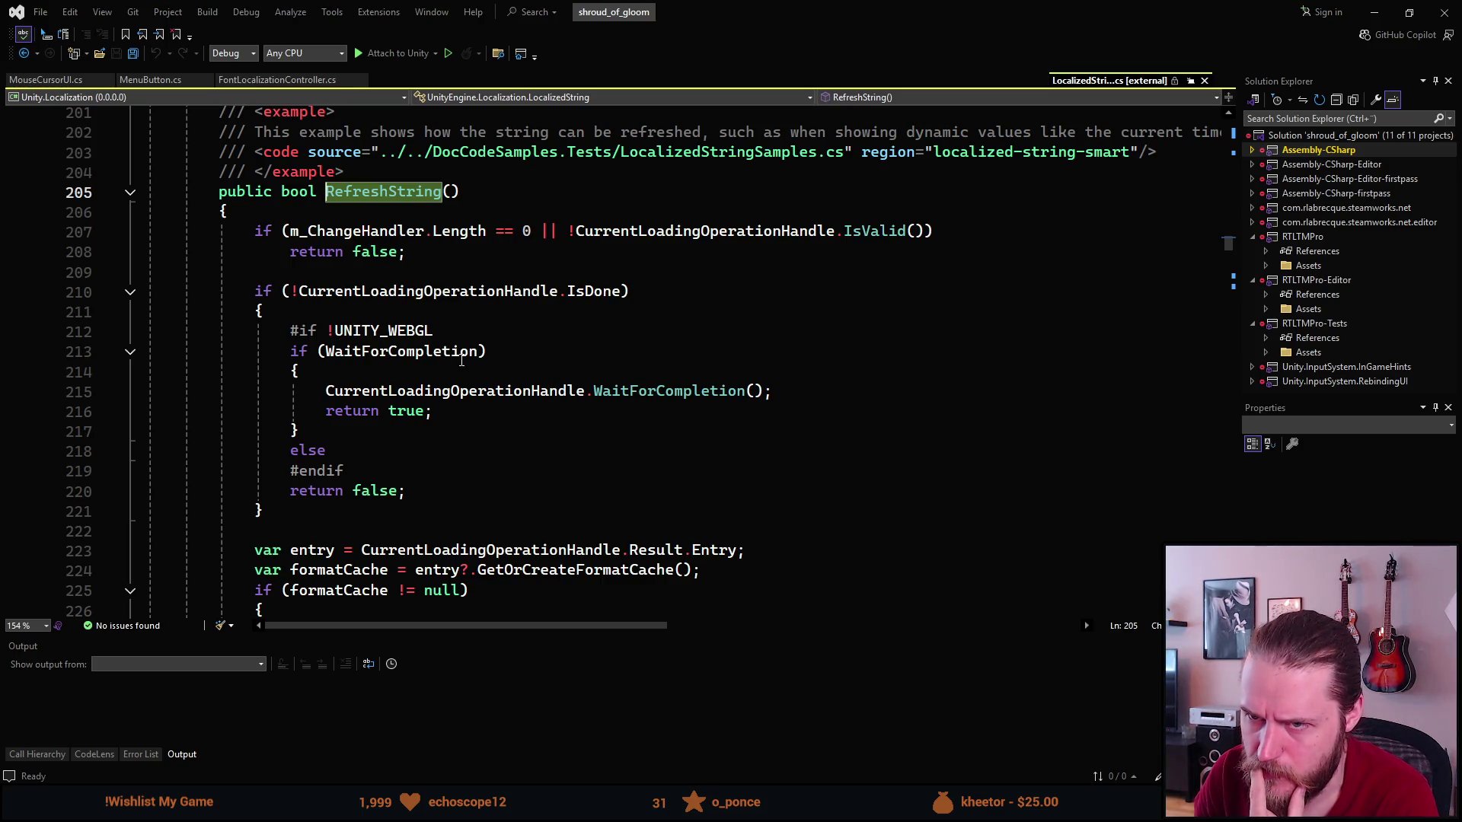
scroll(403, 415, "down", 1)
scroll(344, 512, "down", 2)
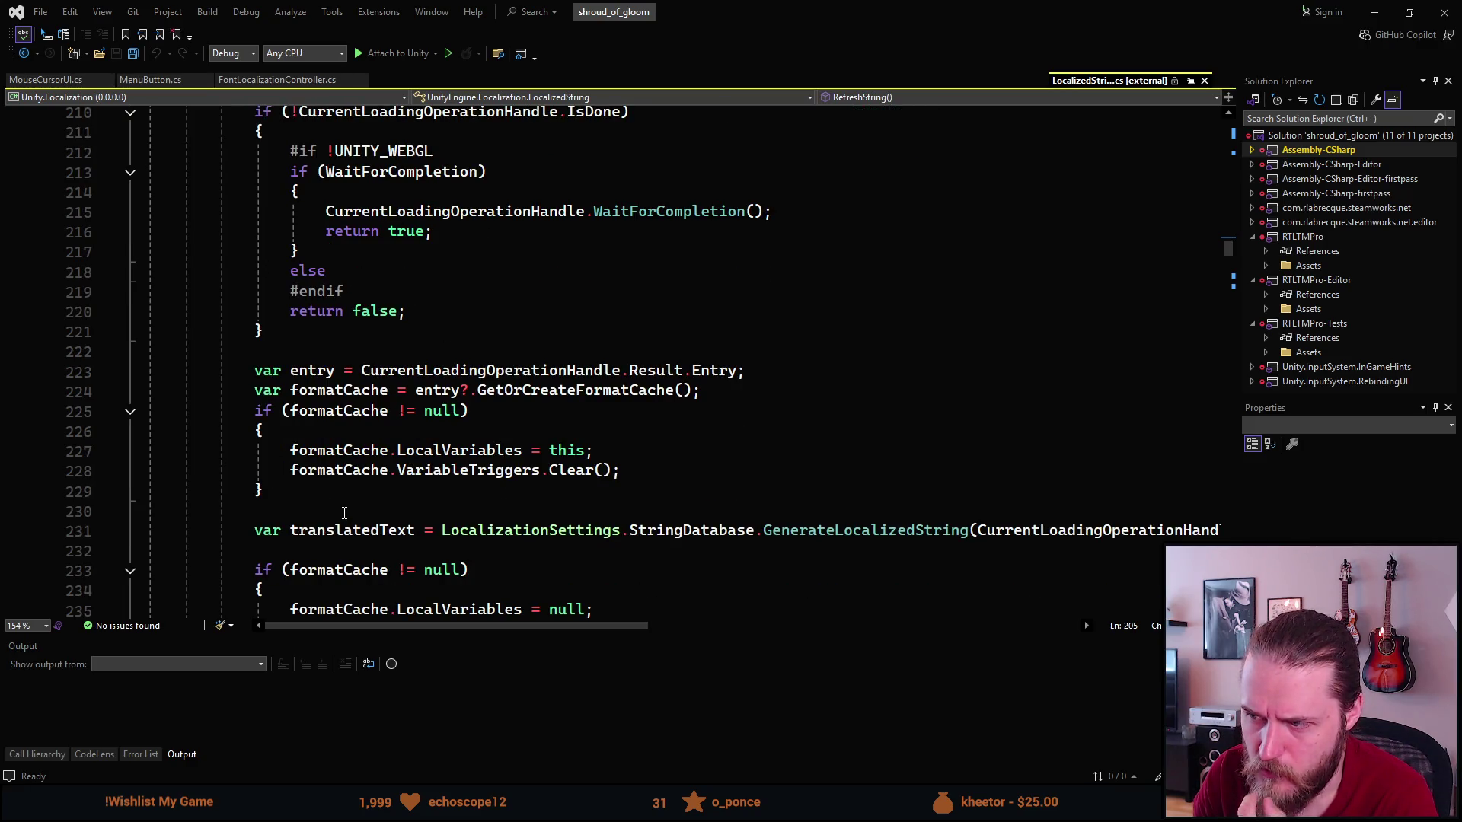
scroll(344, 513, "down", 1)
scroll(358, 517, "up", 4)
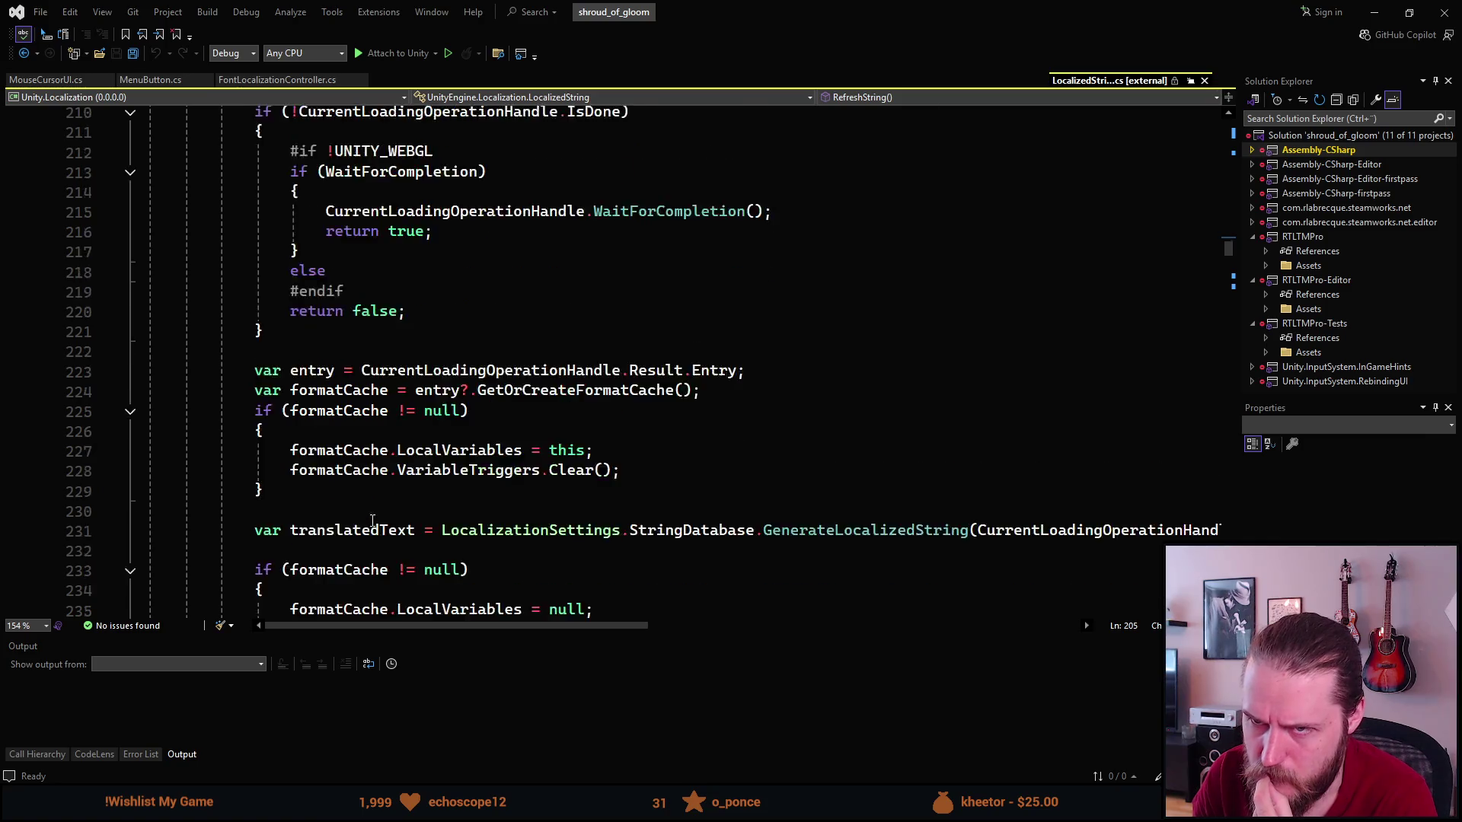
scroll(372, 521, "down", 6)
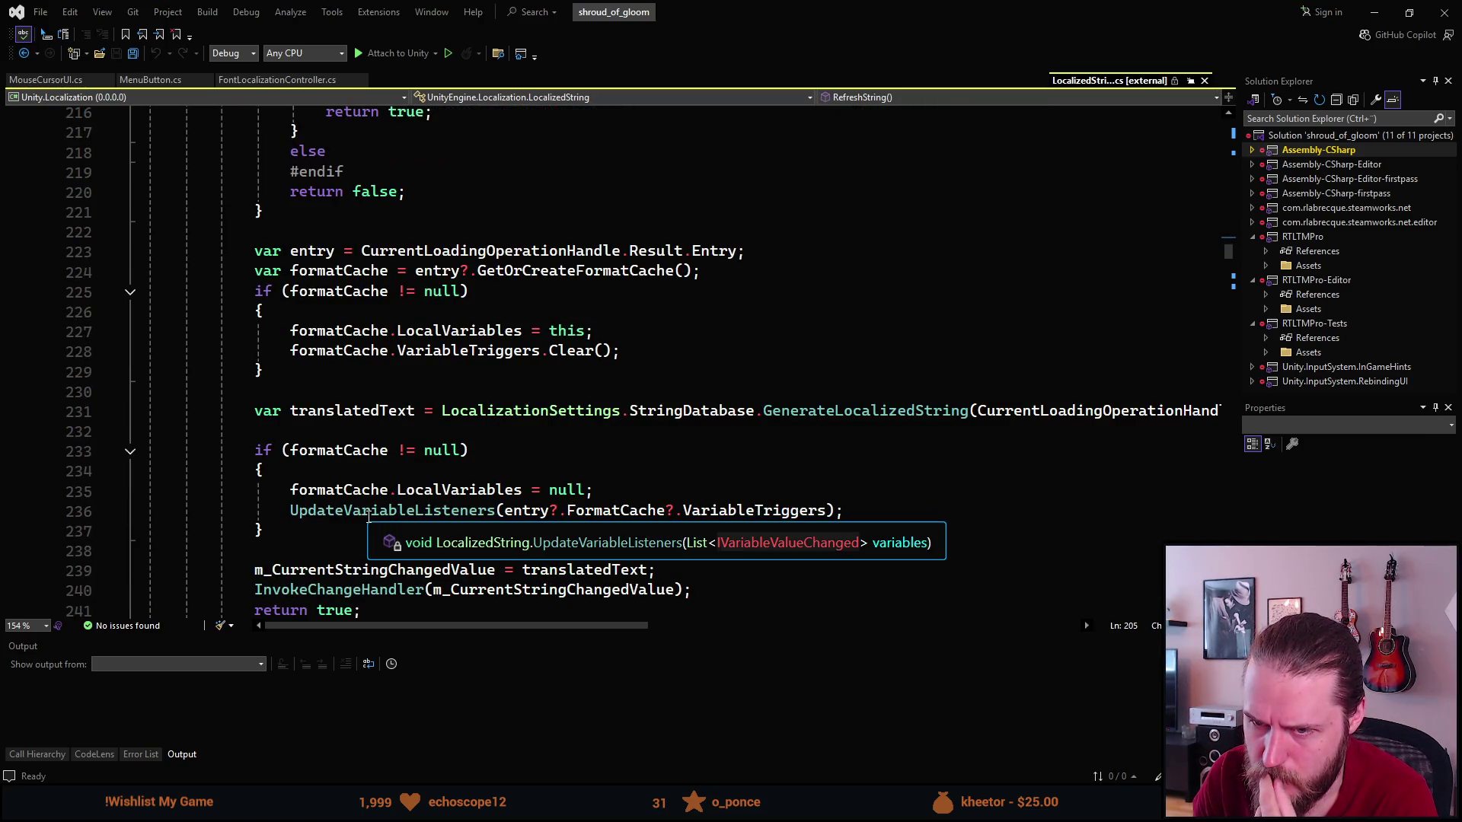
scroll(288, 536, "down", 1)
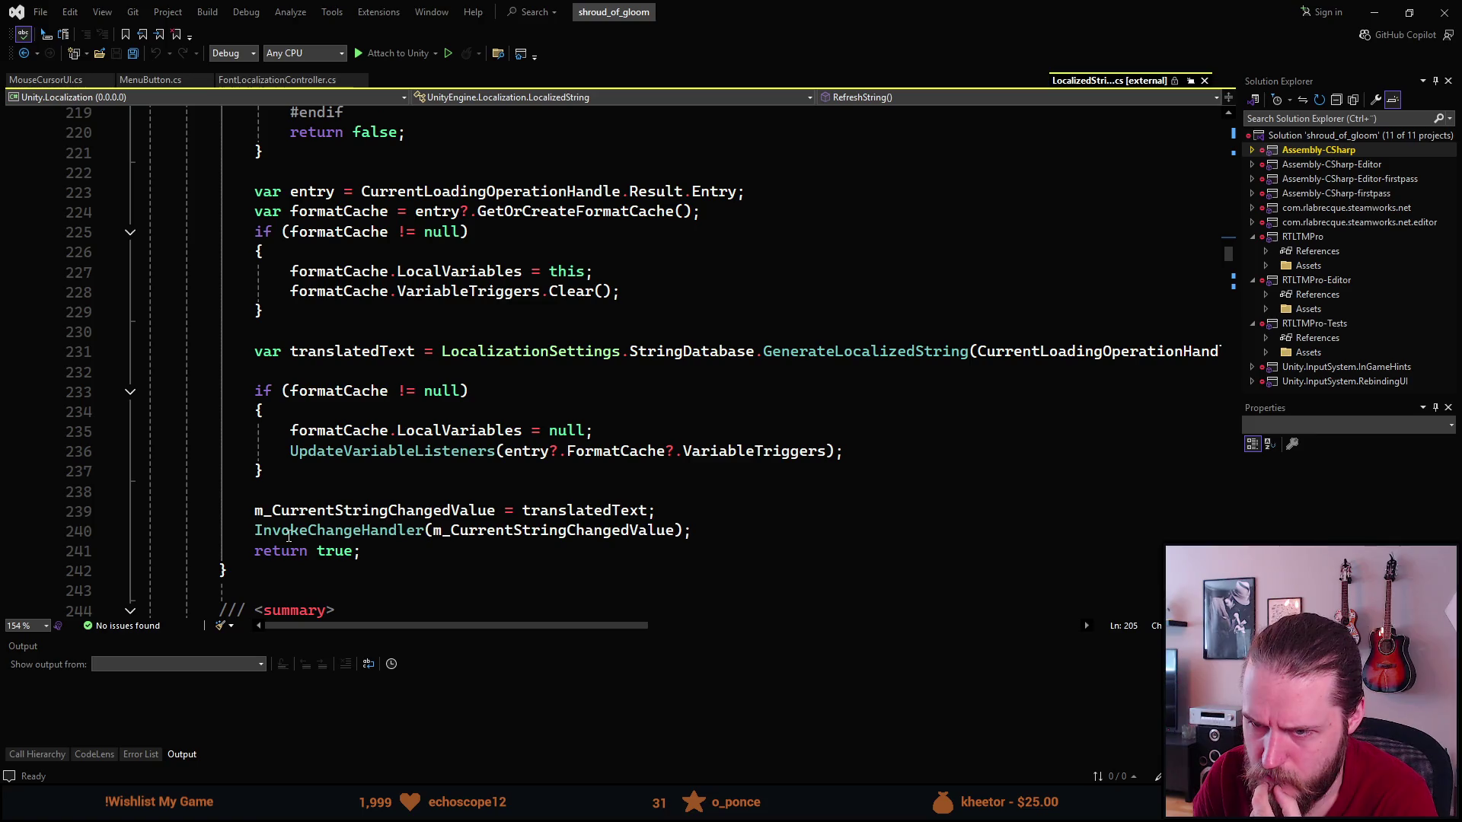
mouse_move(409, 627)
left_mouse_down()
mouse_move(565, 625)
mouse_move(670, 592)
mouse_move(801, 592)
mouse_move(299, 600)
left_mouse_up()
scroll(273, 494, "down", 5)
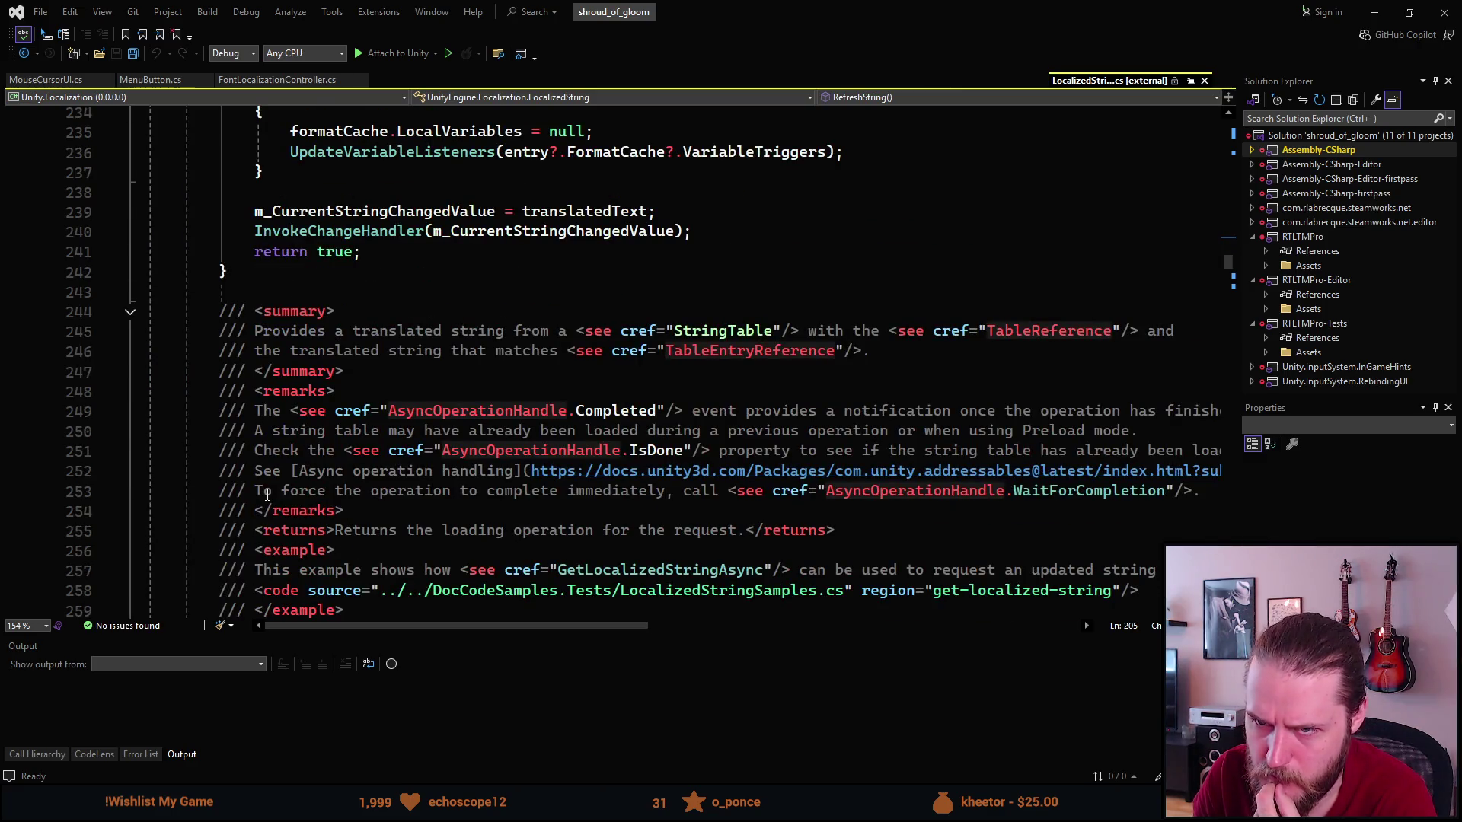
scroll(268, 495, "up", 12)
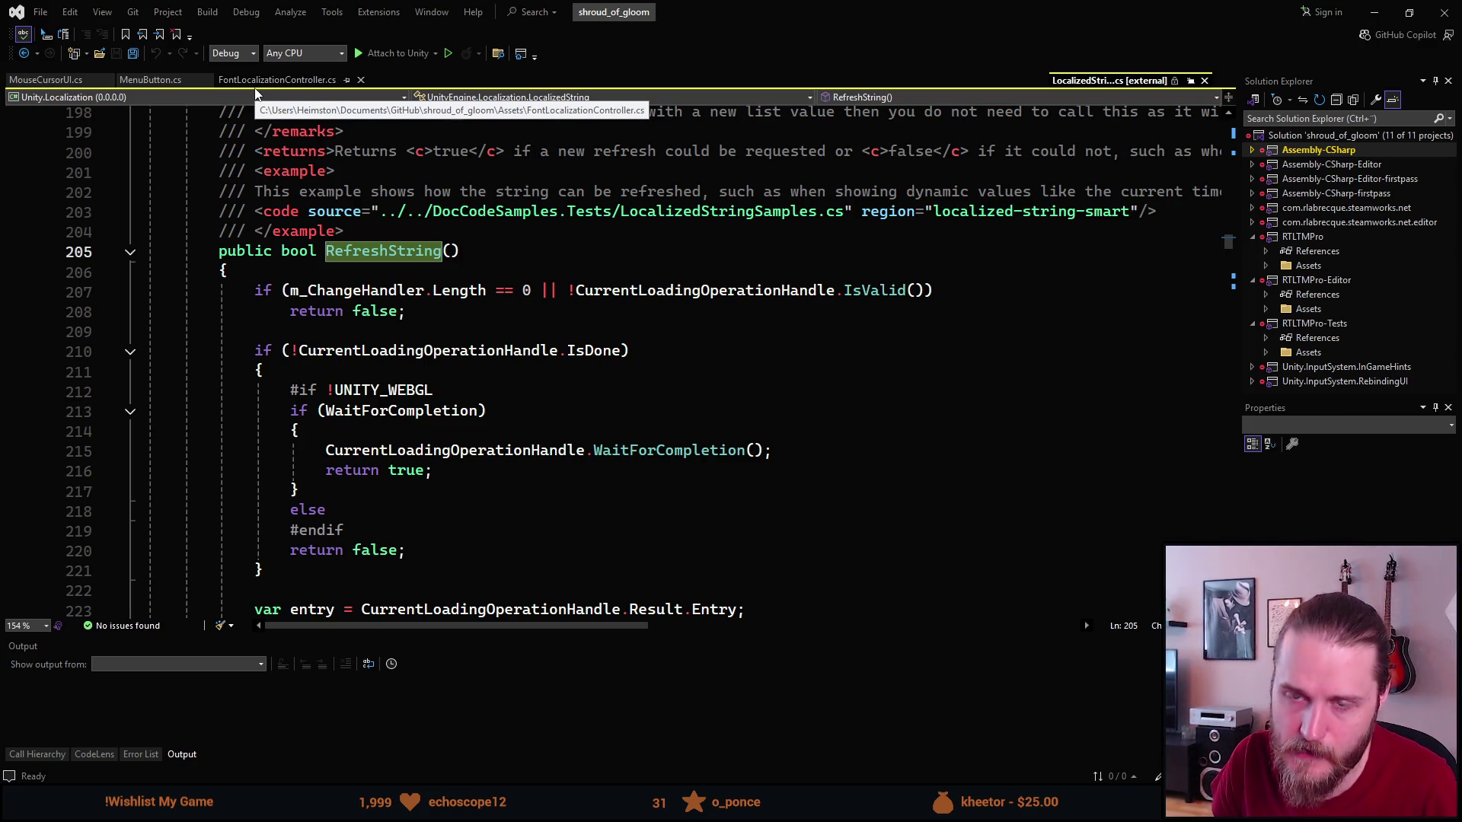
Go back to FontLocalizationController.cs, review ApplyChanges and EnableRTLCopy, then return to Unity.
left_click(259, 81)
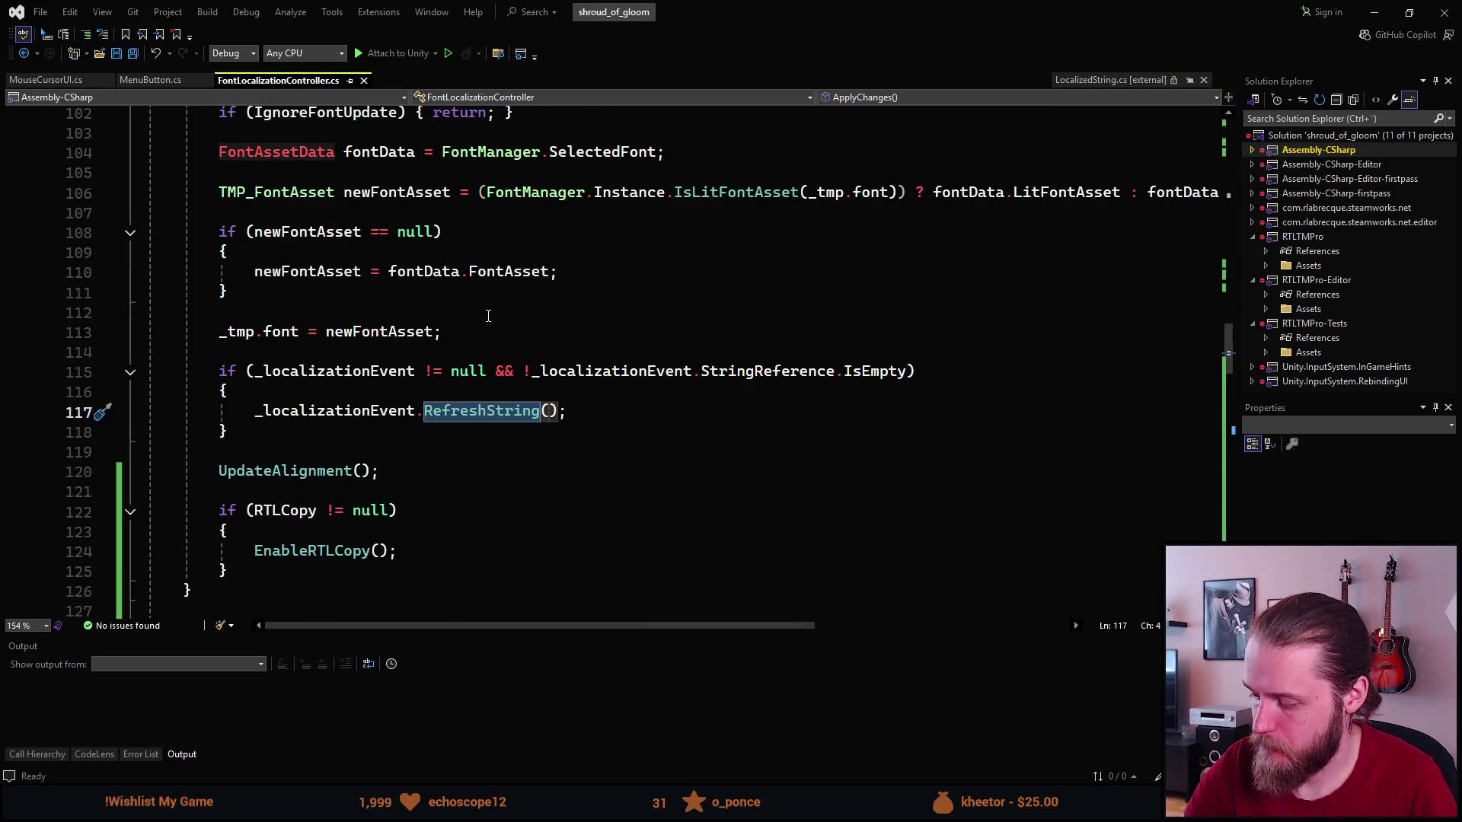
scroll(462, 442, "down", 3)
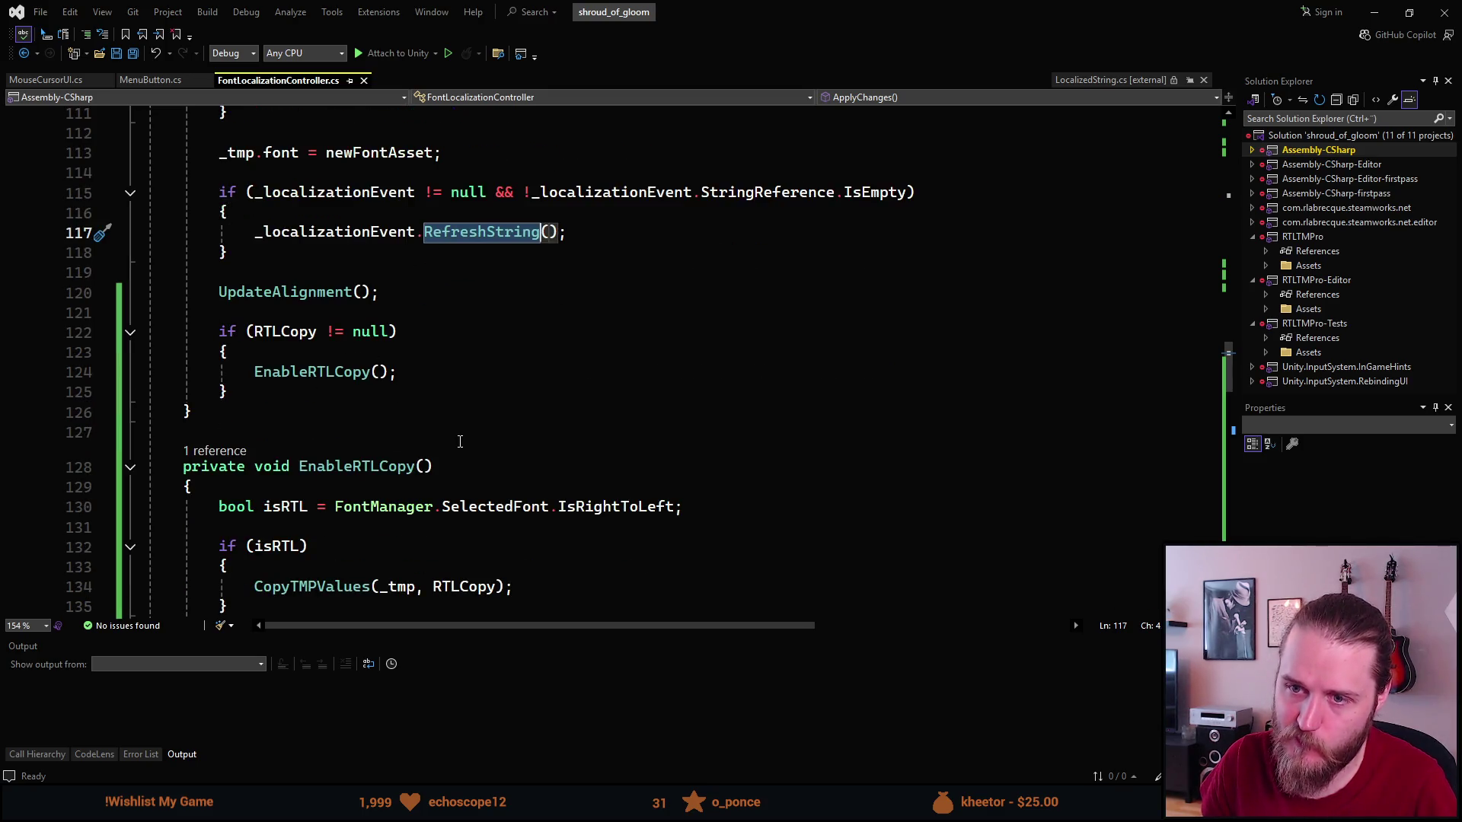
scroll(460, 442, "up", 4)
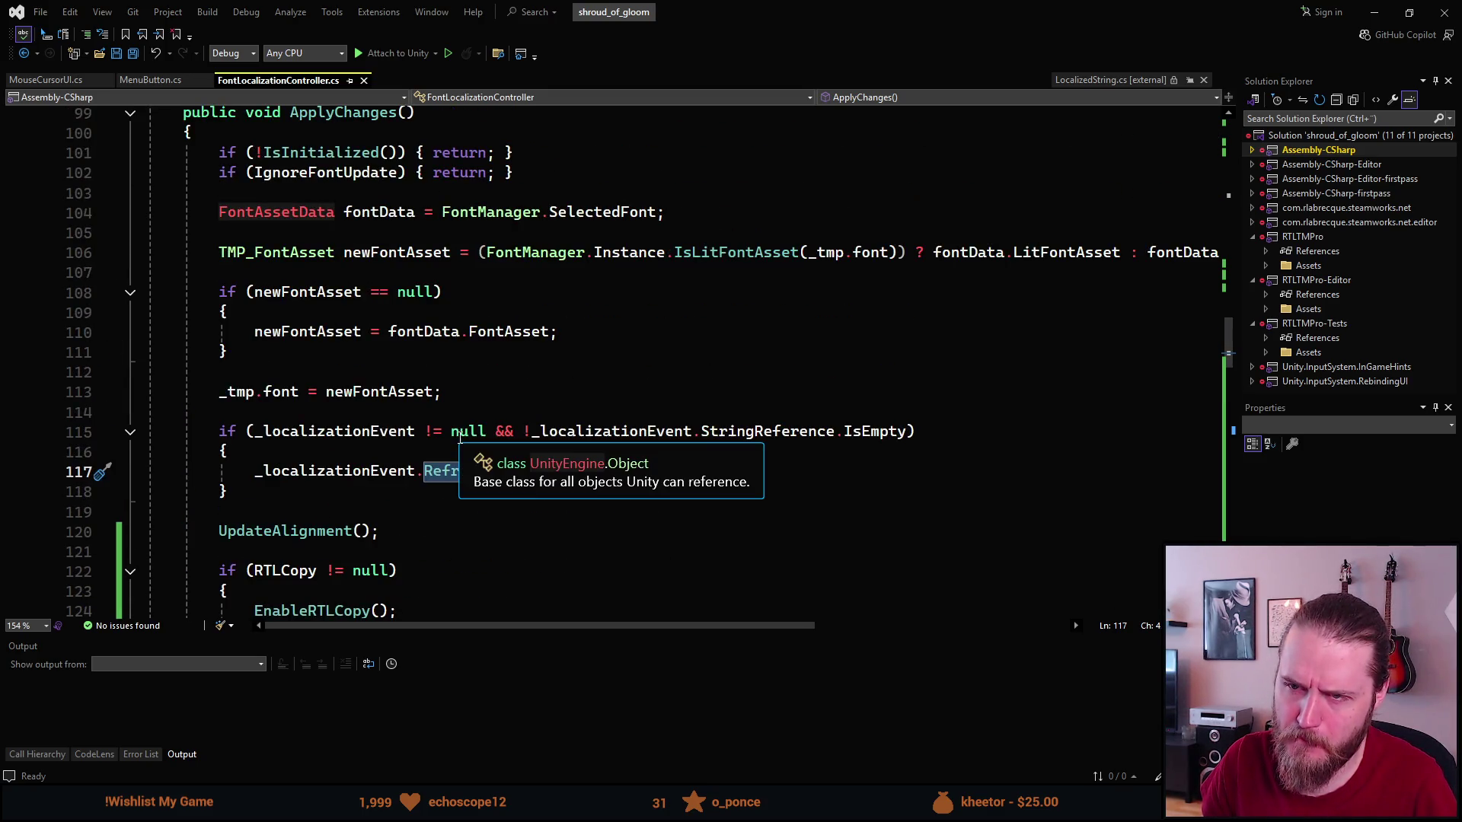
scroll(462, 436, "down", 1)
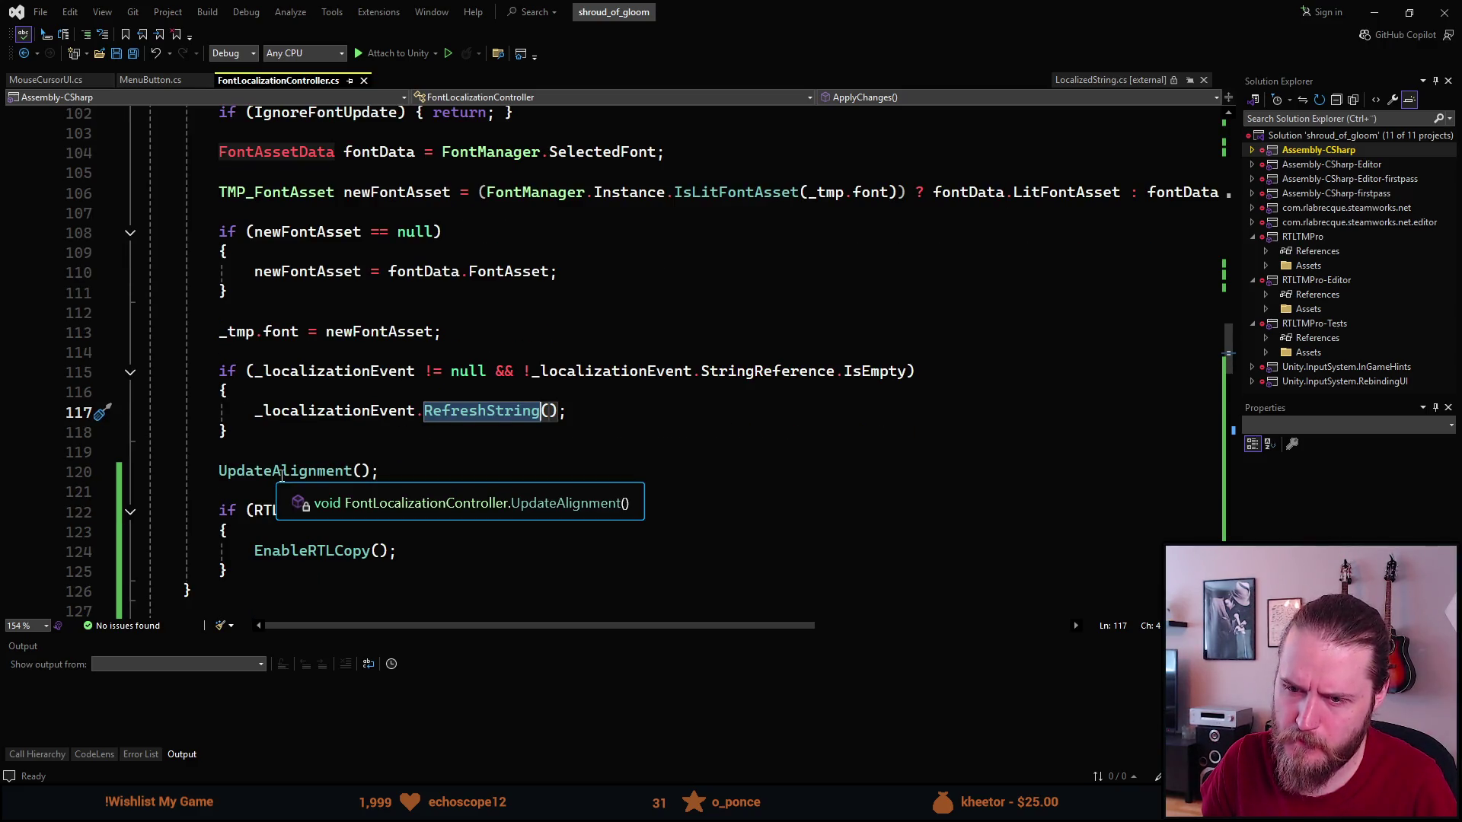
scroll(276, 563, "down", 3)
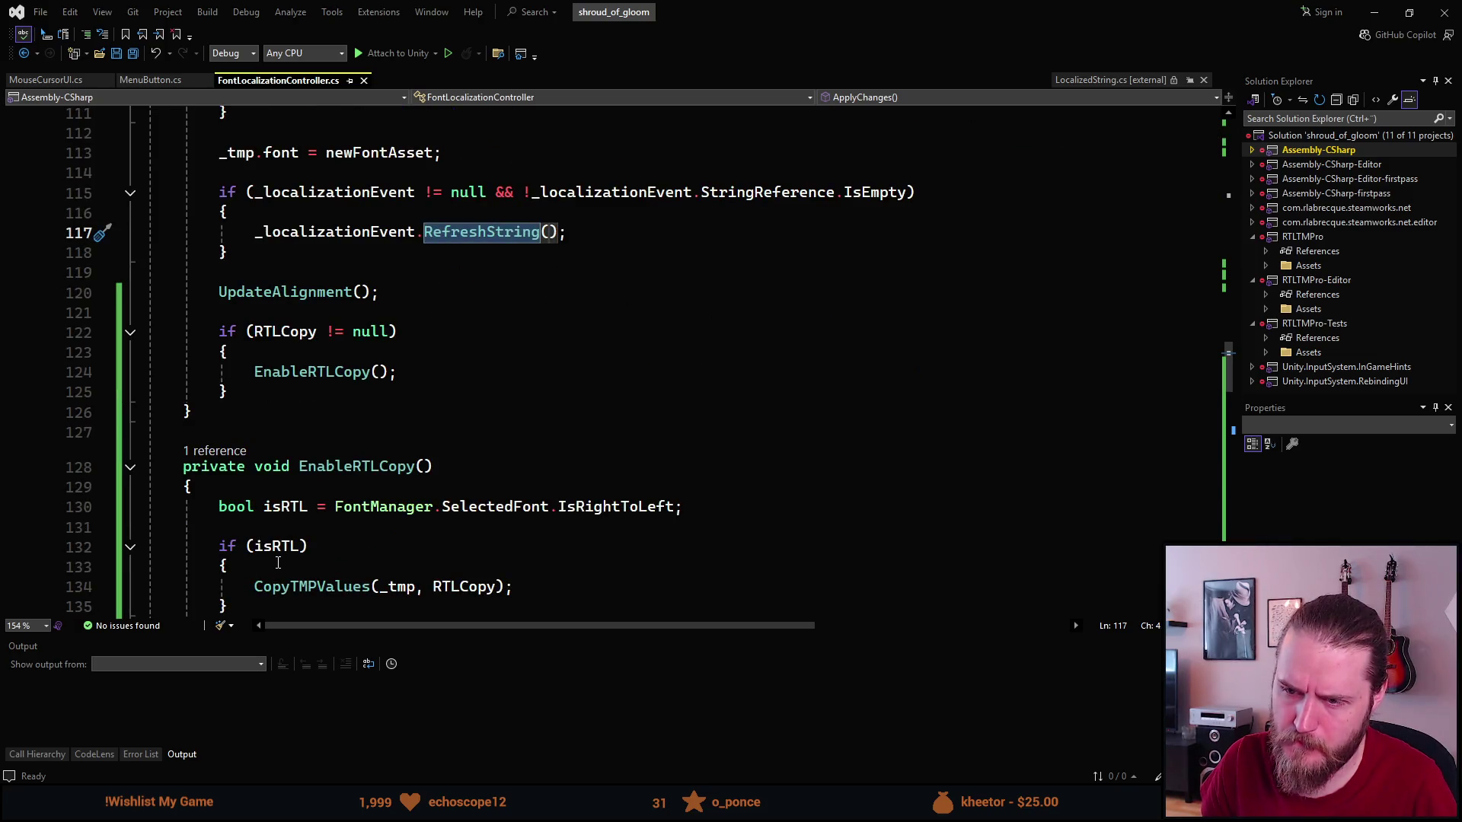
scroll(285, 557, "down", 2)
key("alt+Tab")
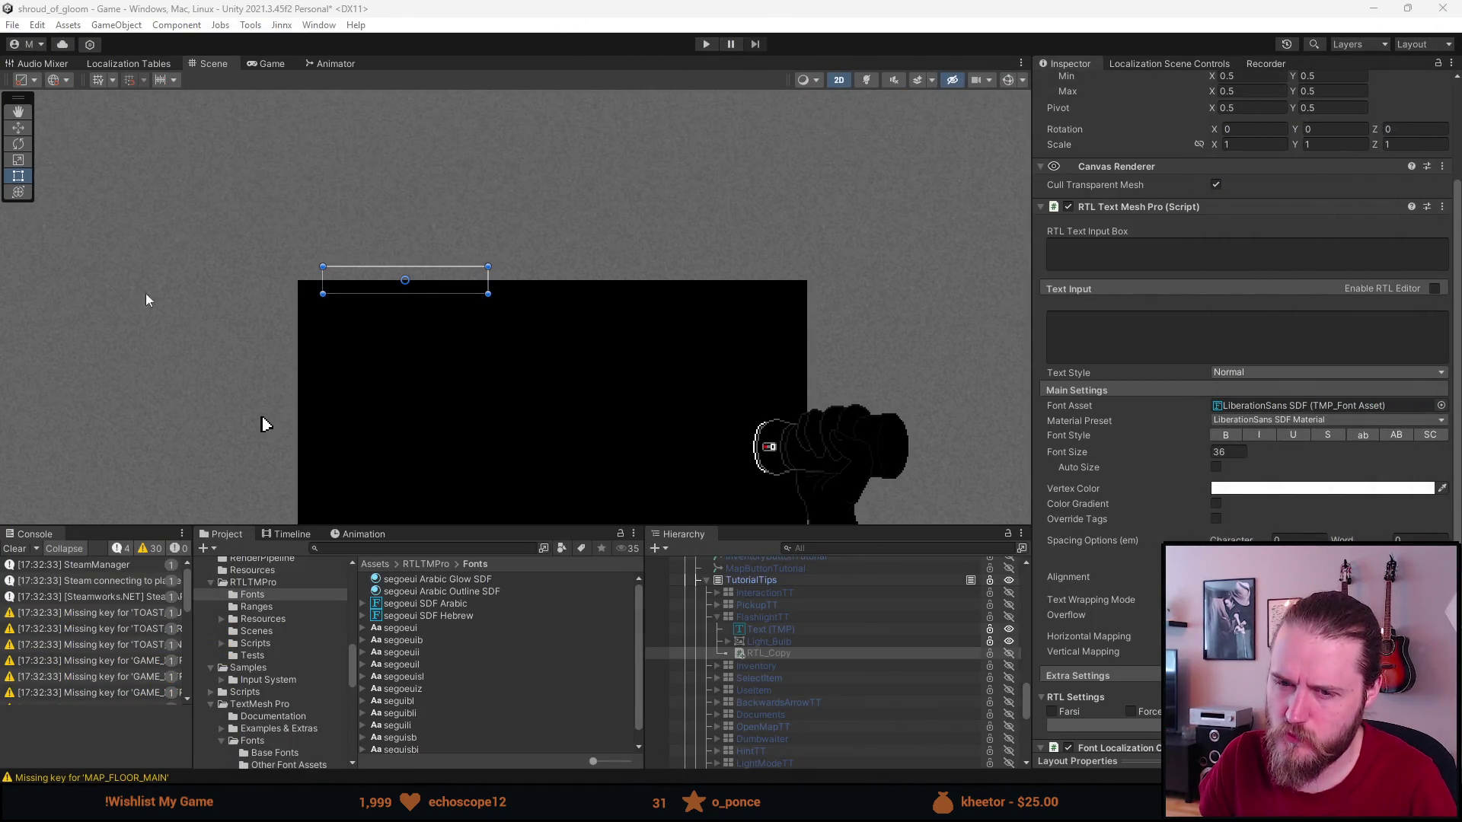
Clear the Console warnings and inspect FlashlightTT's Text (TMP) Text Input box.
left_click(16, 549)
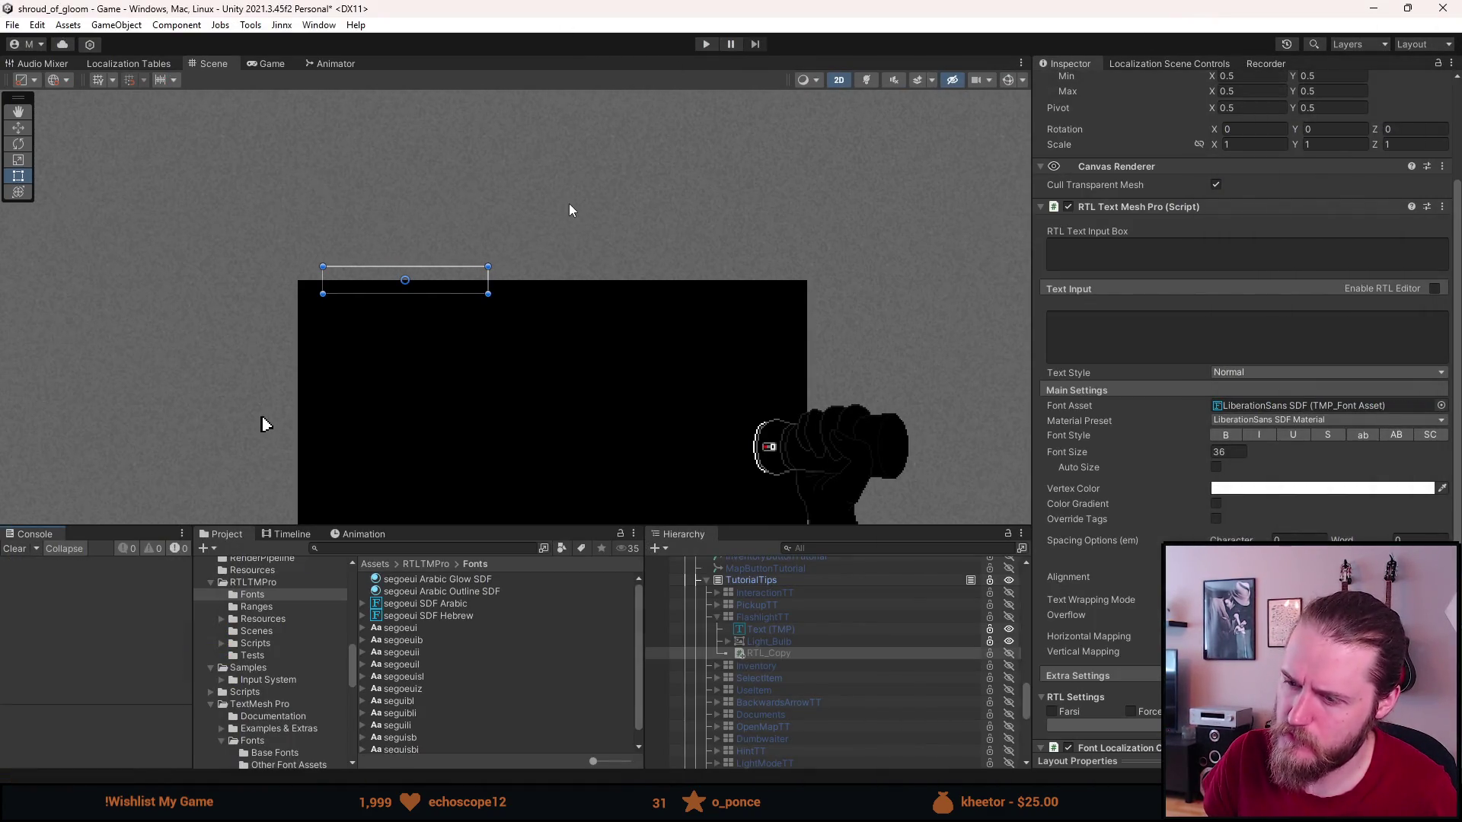
left_click(794, 632)
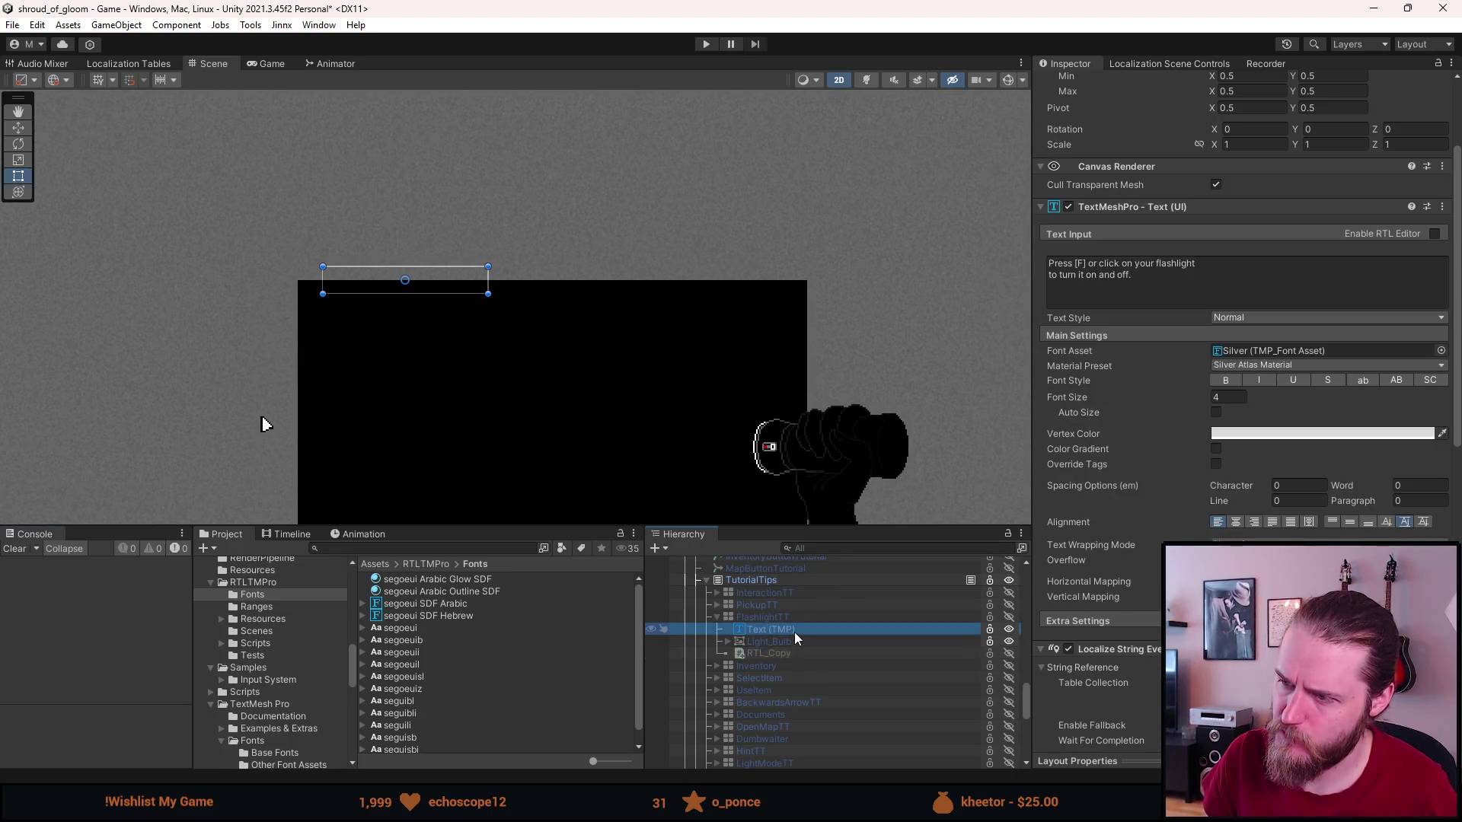
left_click(1082, 263)
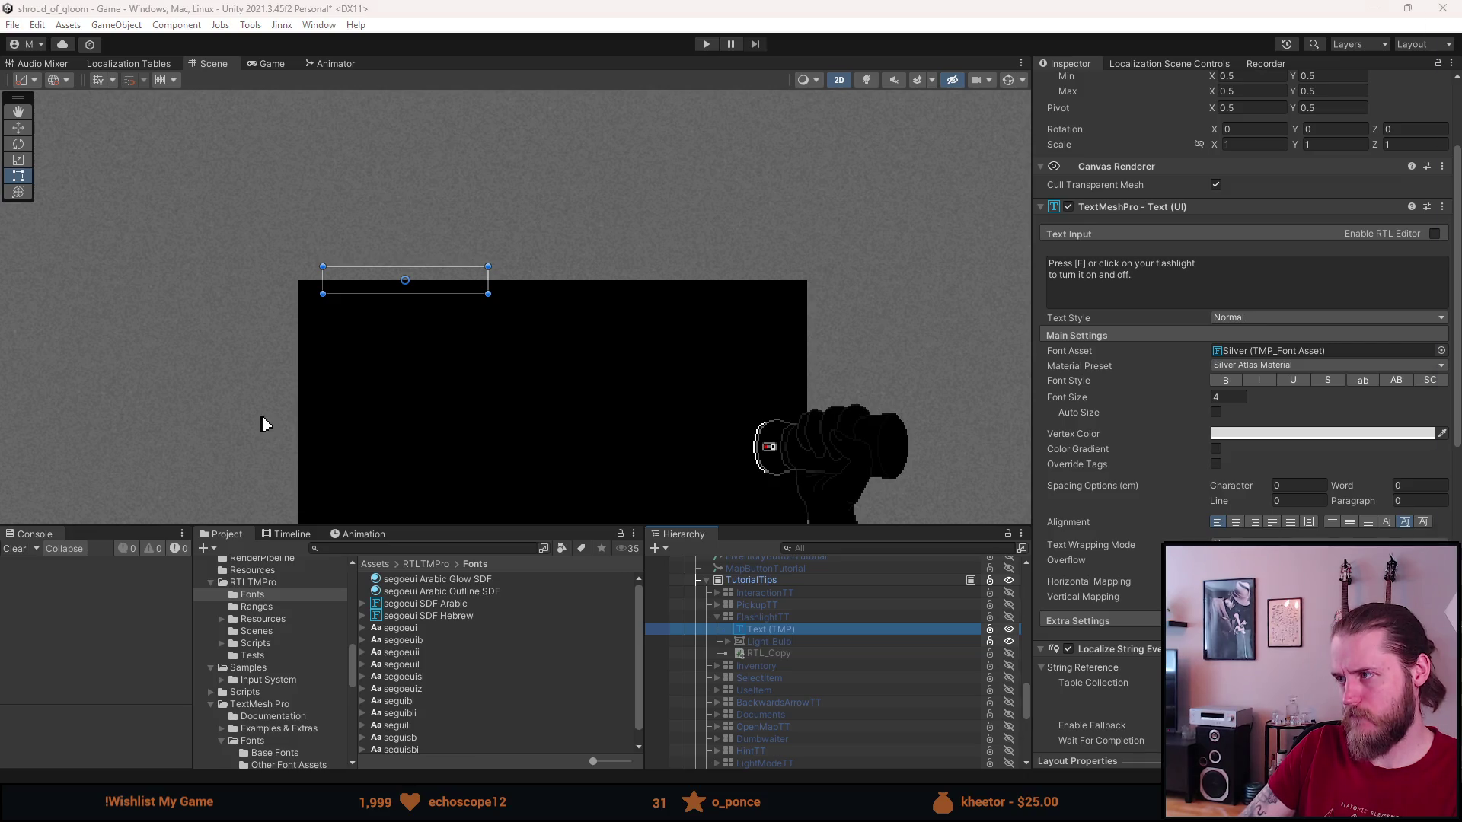
key("alt+Tab")
Review FontLocalizationController.cs and RefreshString's quick info without editing, then return to Unity.
scroll(413, 463, "down", 3)
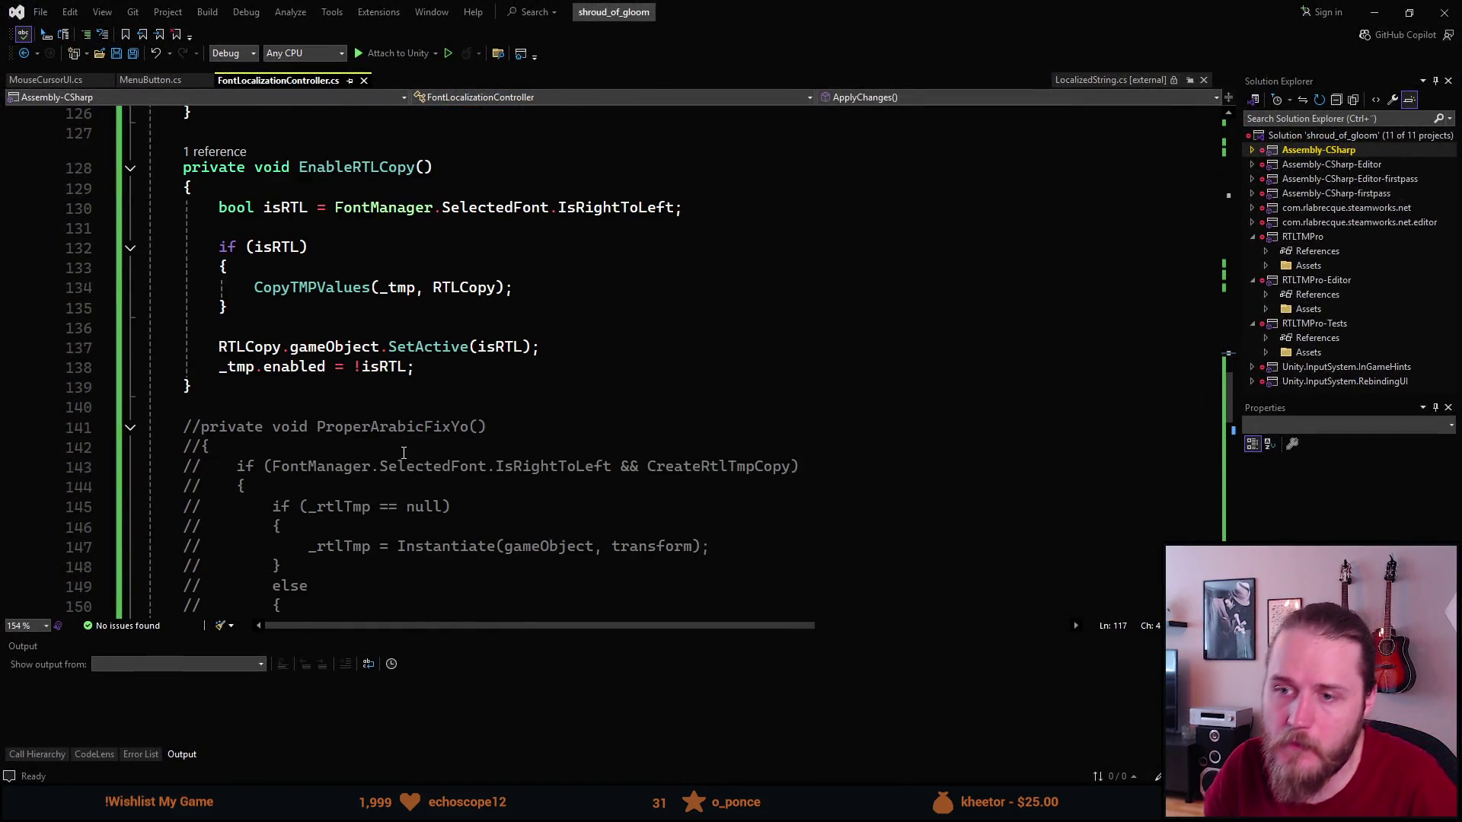
scroll(399, 447, "up", 5)
scroll(397, 436, "up", 2)
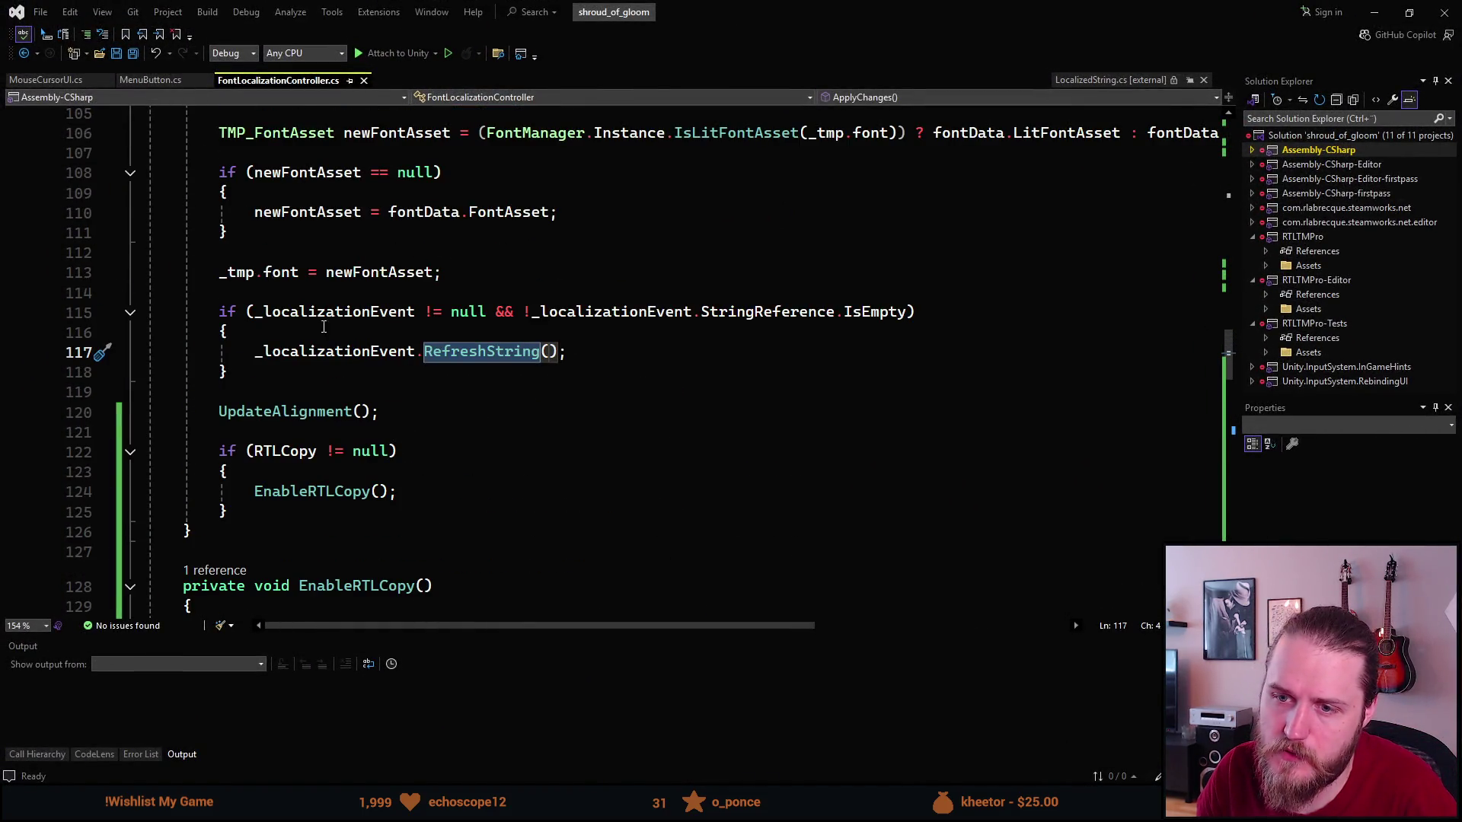
left_click(483, 356)
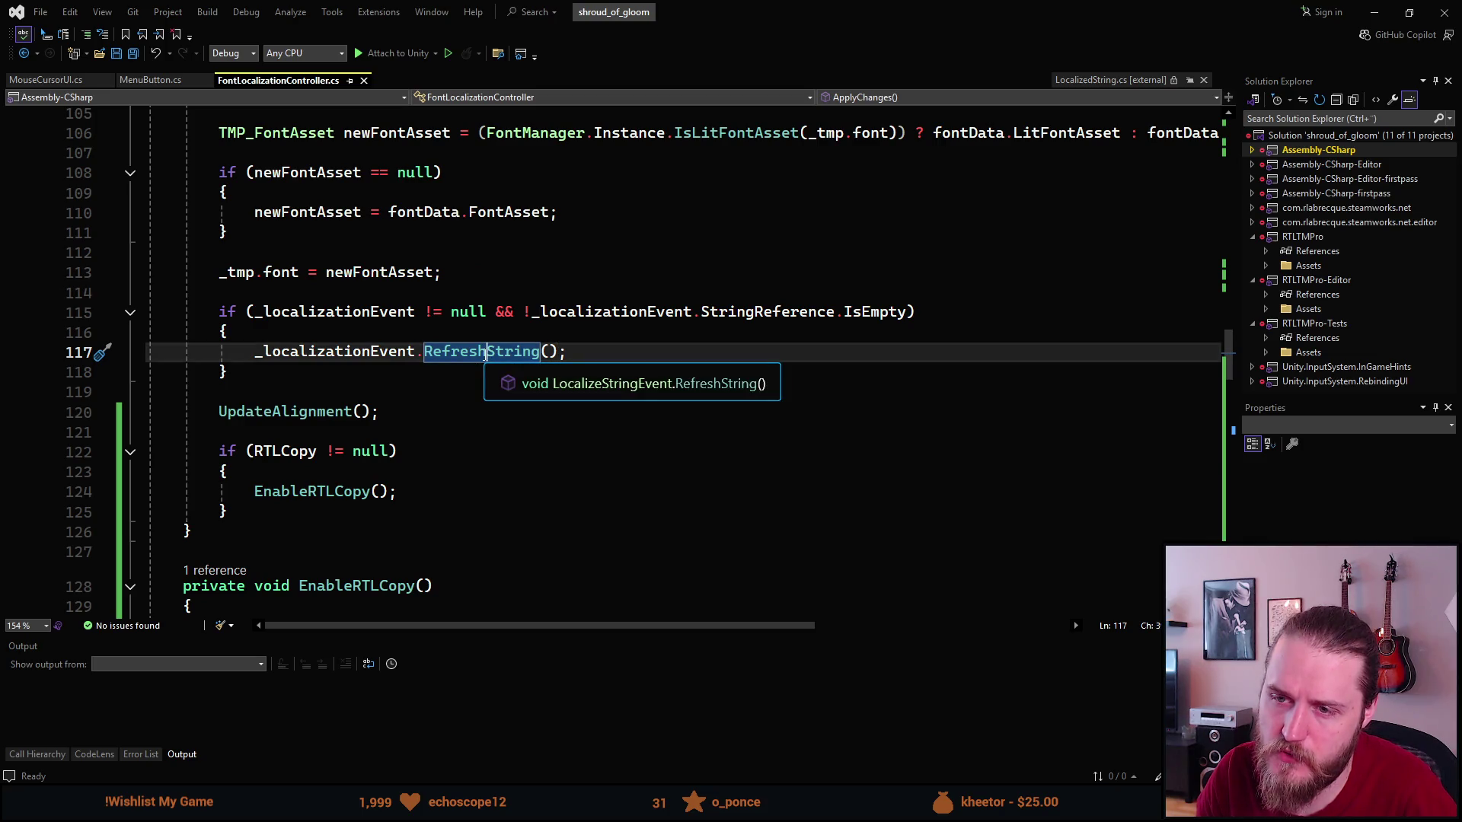
scroll(312, 510, "up", 10)
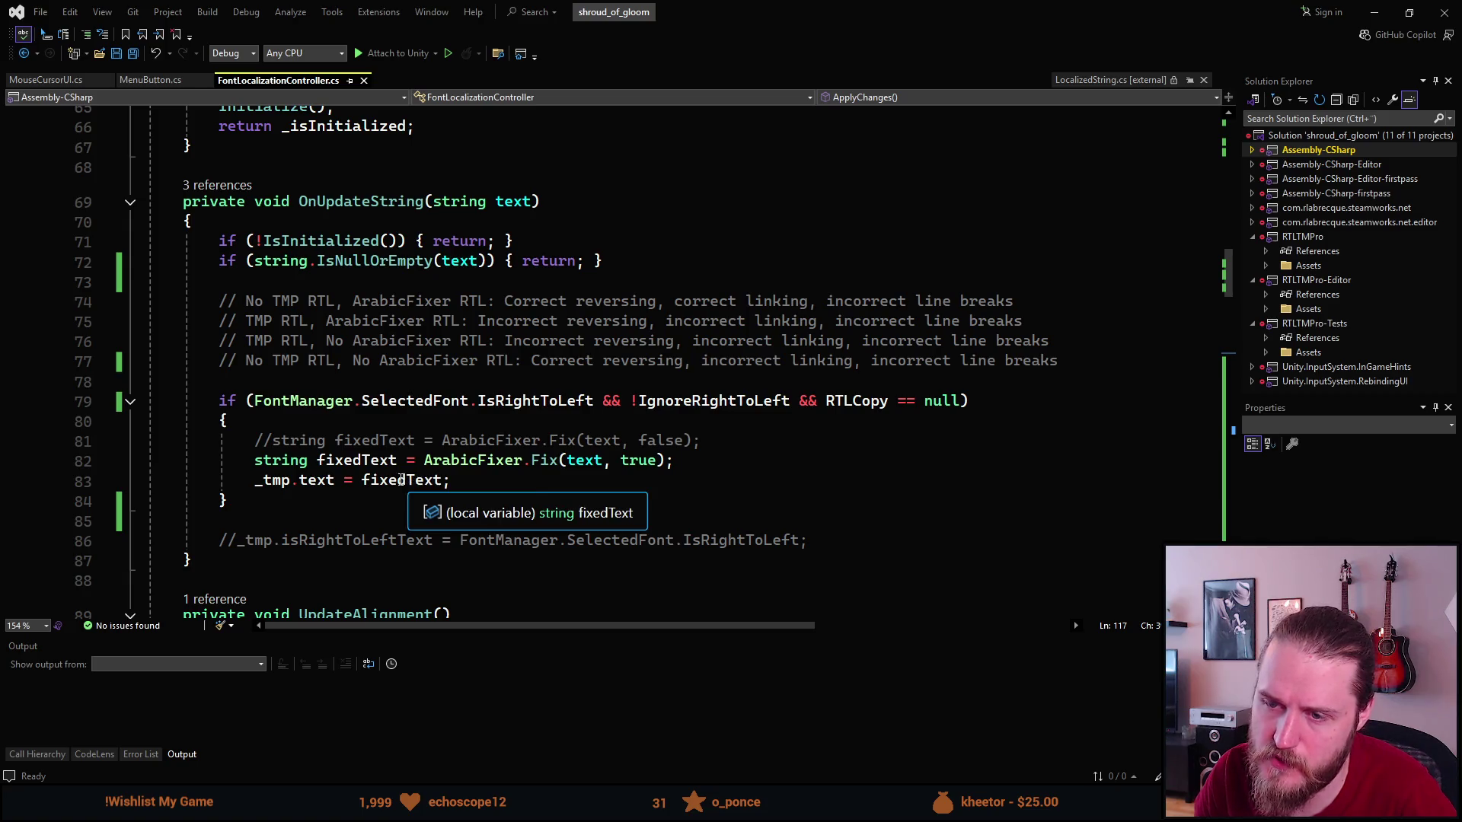
scroll(404, 478, "down", 6)
scroll(396, 476, "down", 6)
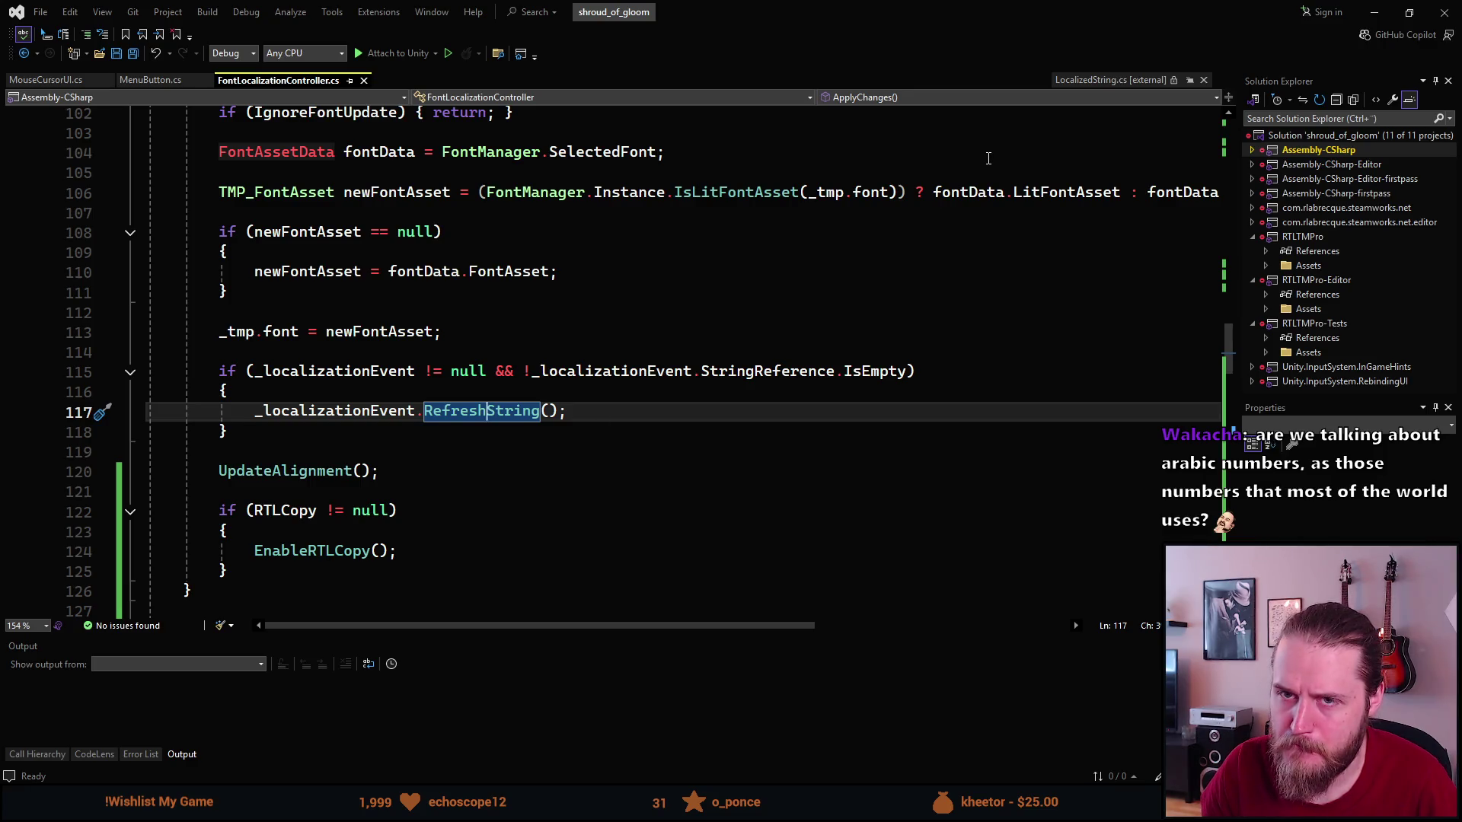
key("alt+Tab")
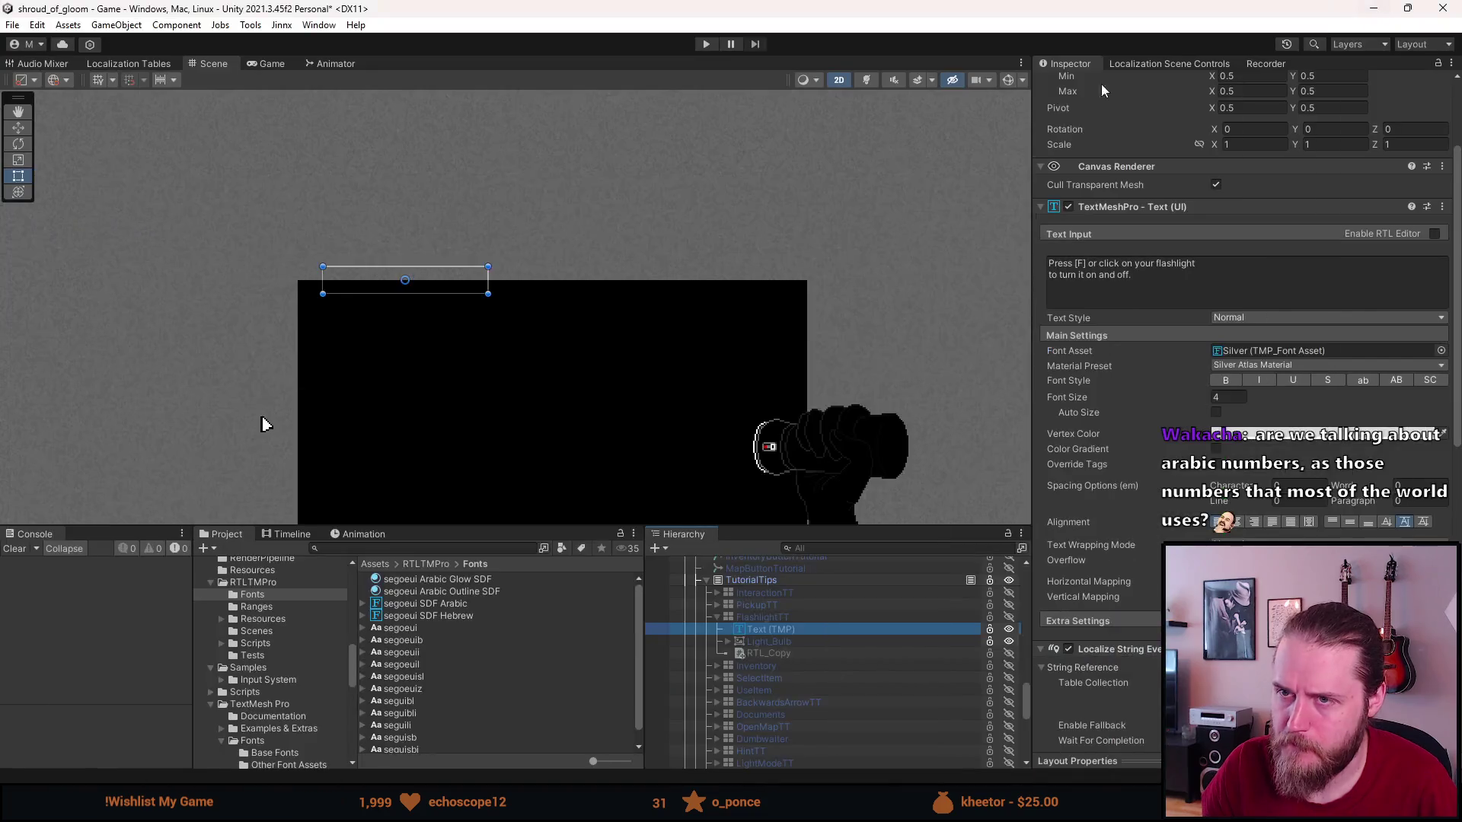
Raise the splitter above the Hierarchy and Project panels and browse the tutorial tips hierarchy.
left_click_drag(562, 526, 554, 452)
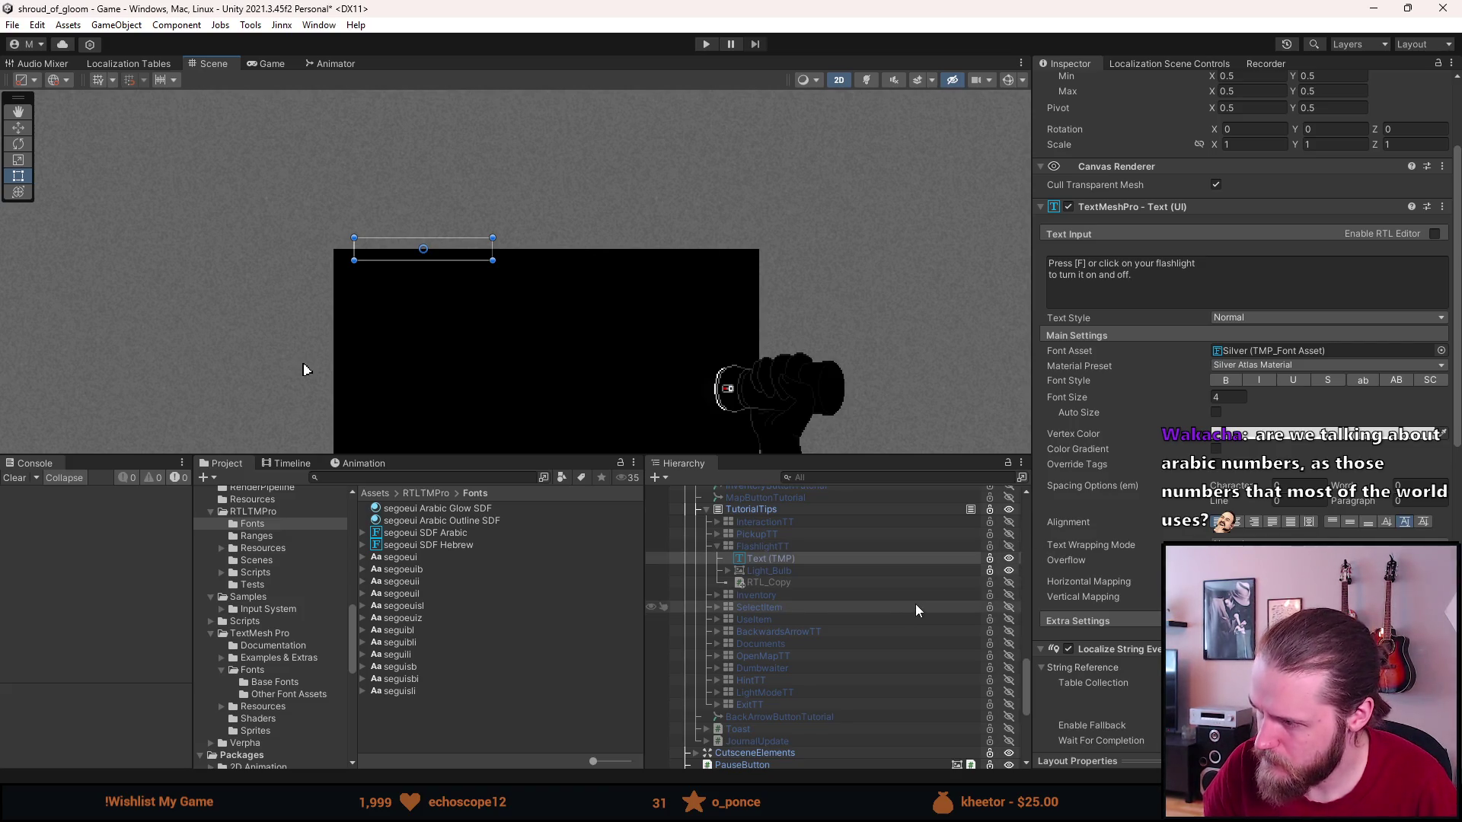
scroll(916, 605, "down", 5)
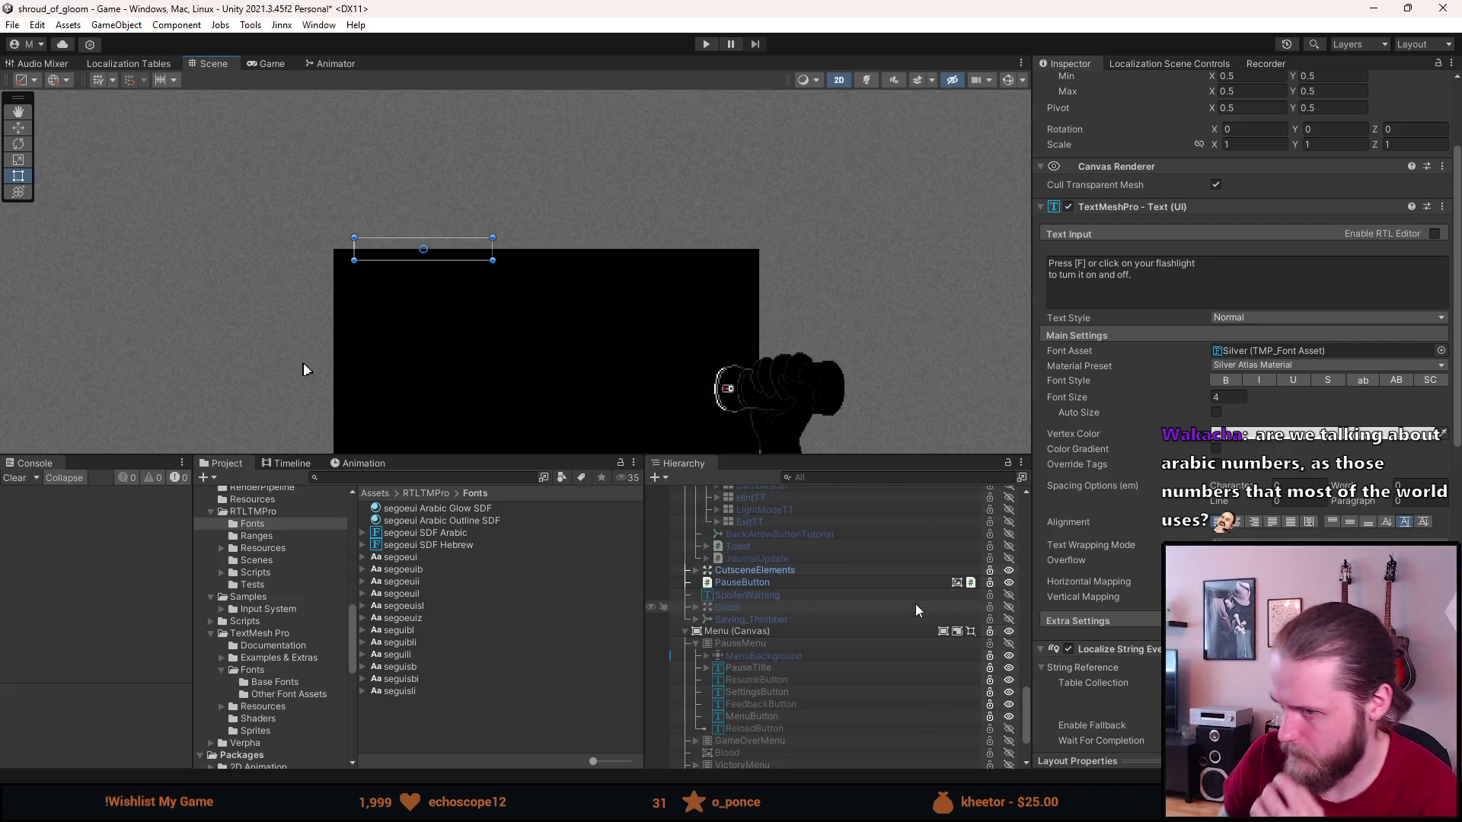
scroll(1104, 579, "down", 3)
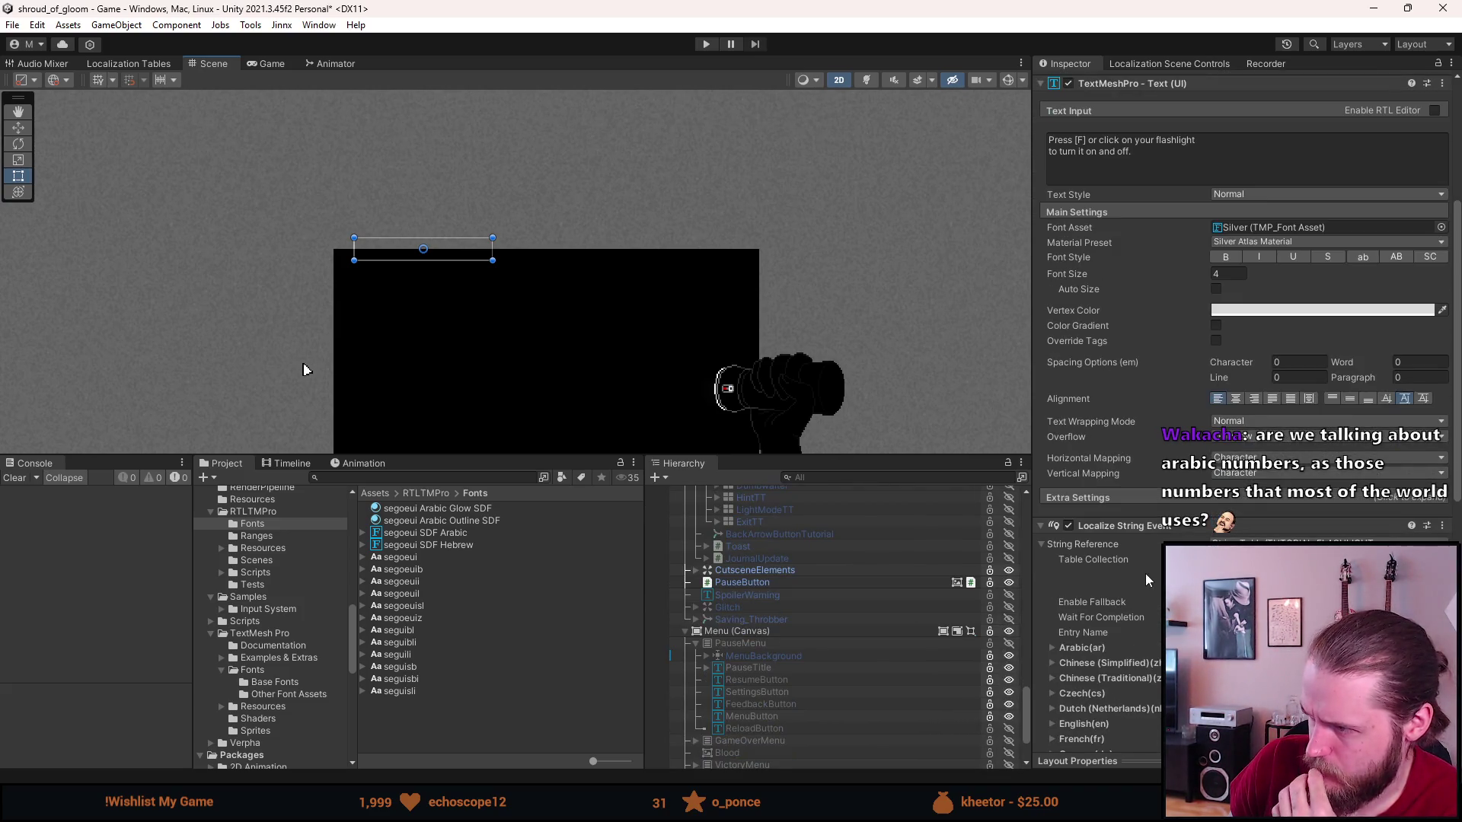
scroll(1104, 578, "down", 2)
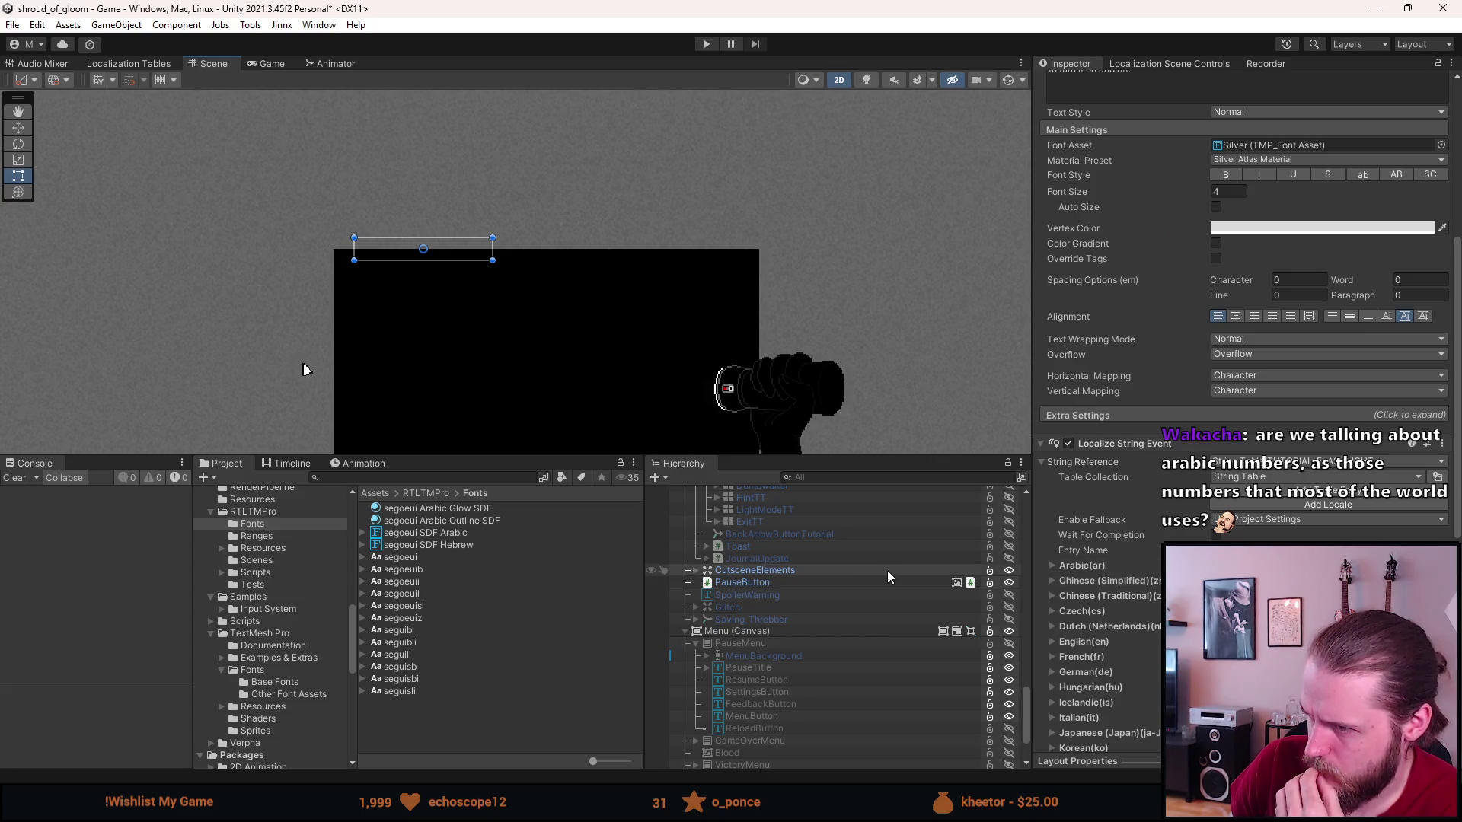
scroll(809, 609, "up", 3)
scroll(809, 609, "up", 3)
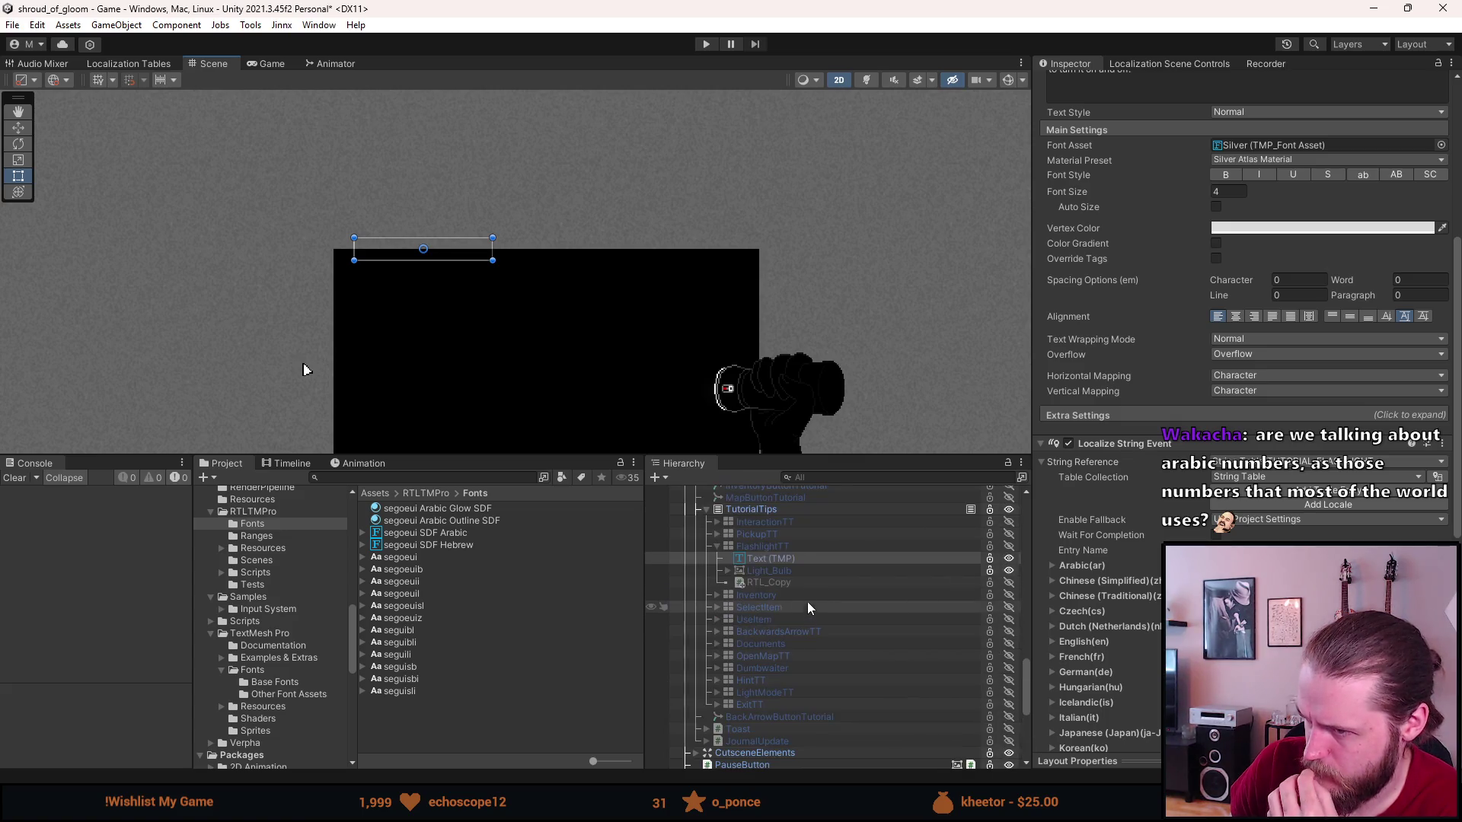
Reselect the FlashlightTT > Text (TMP) object to view its Localize String Event.
left_click(798, 556)
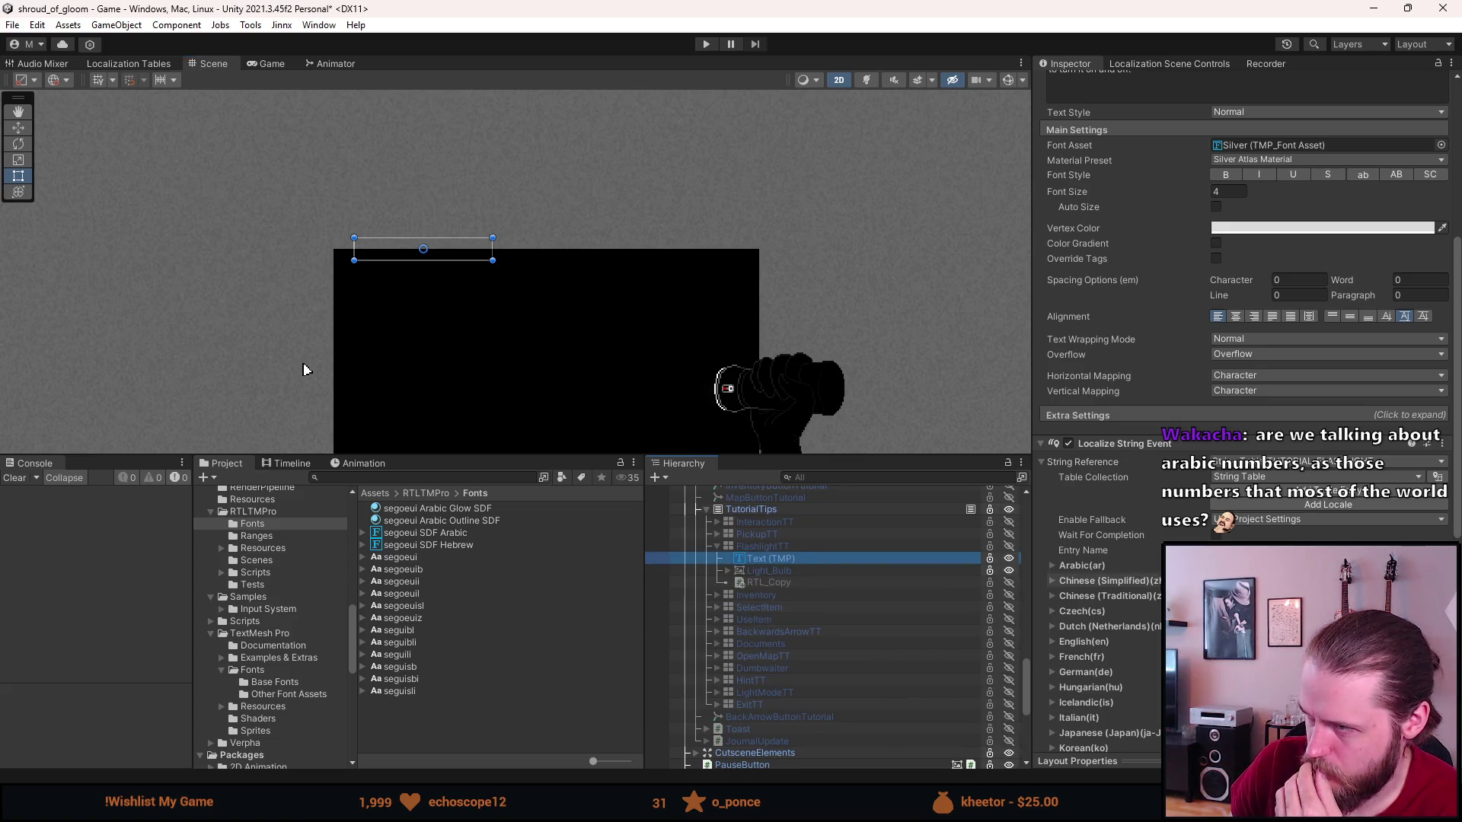
scroll(1244, 267, "up", 5)
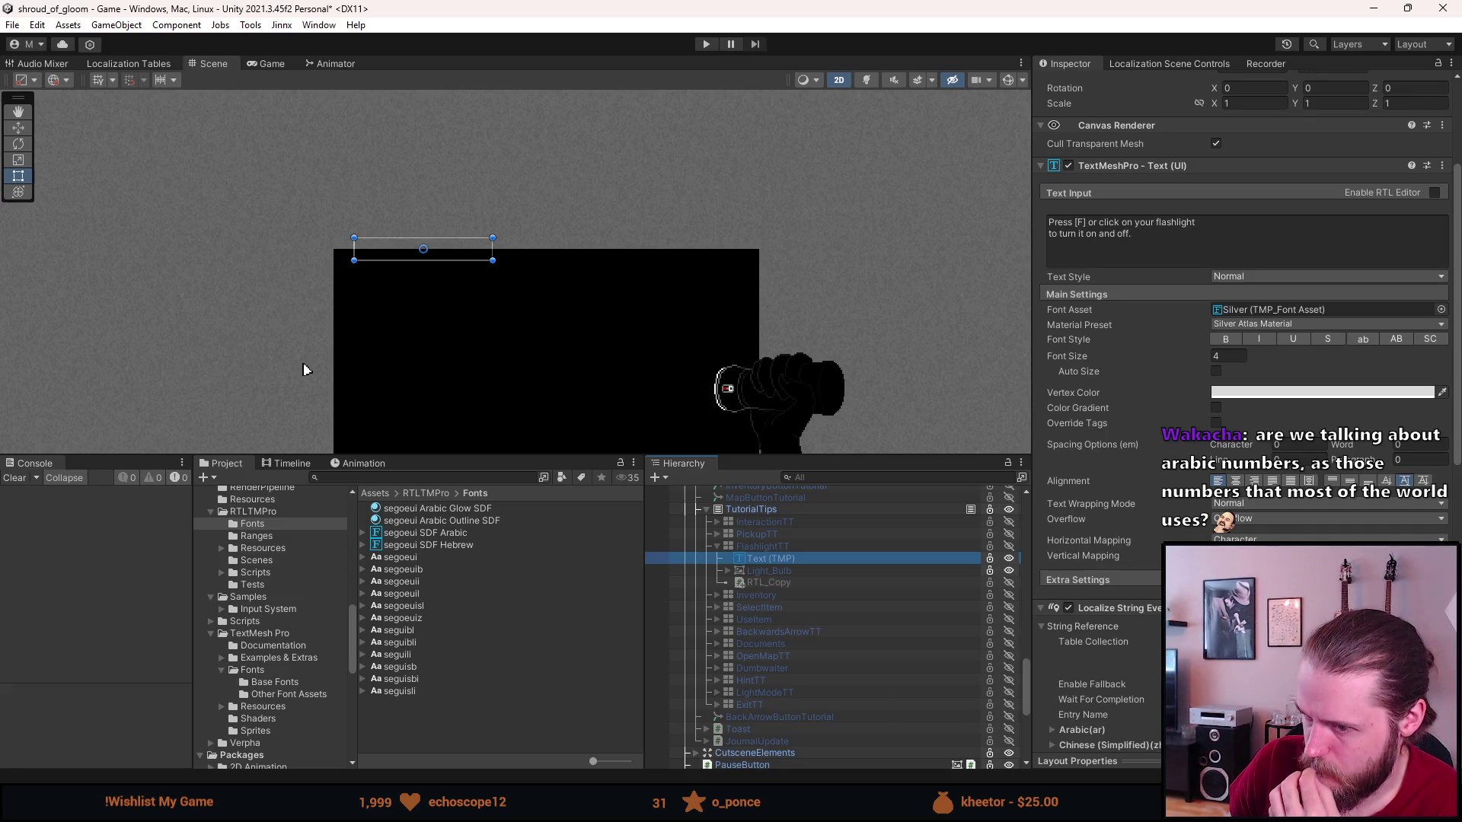
key("alt+Tab")
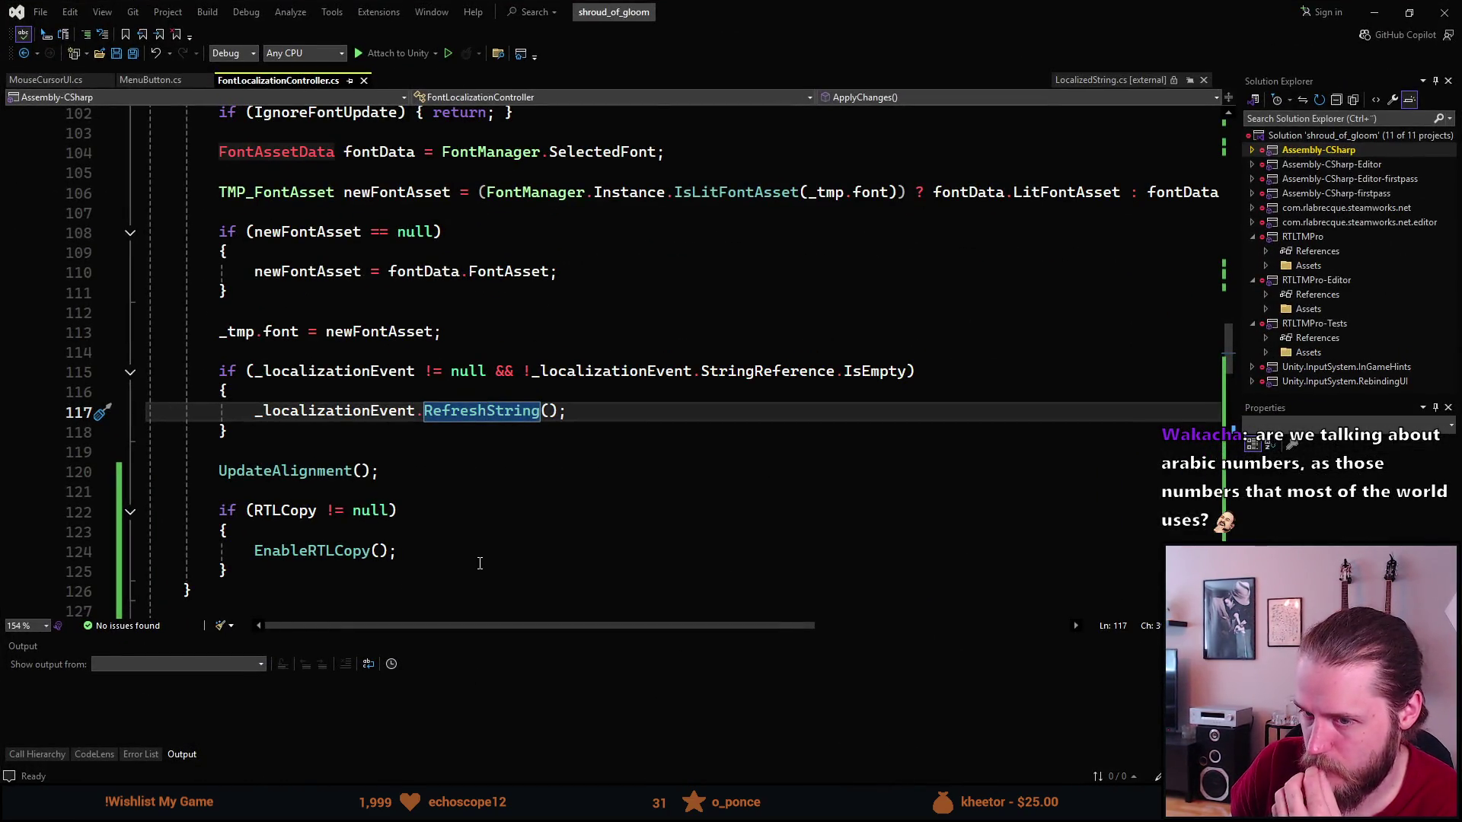
scroll(480, 564, "down", 4)
scroll(478, 564, "down", 1)
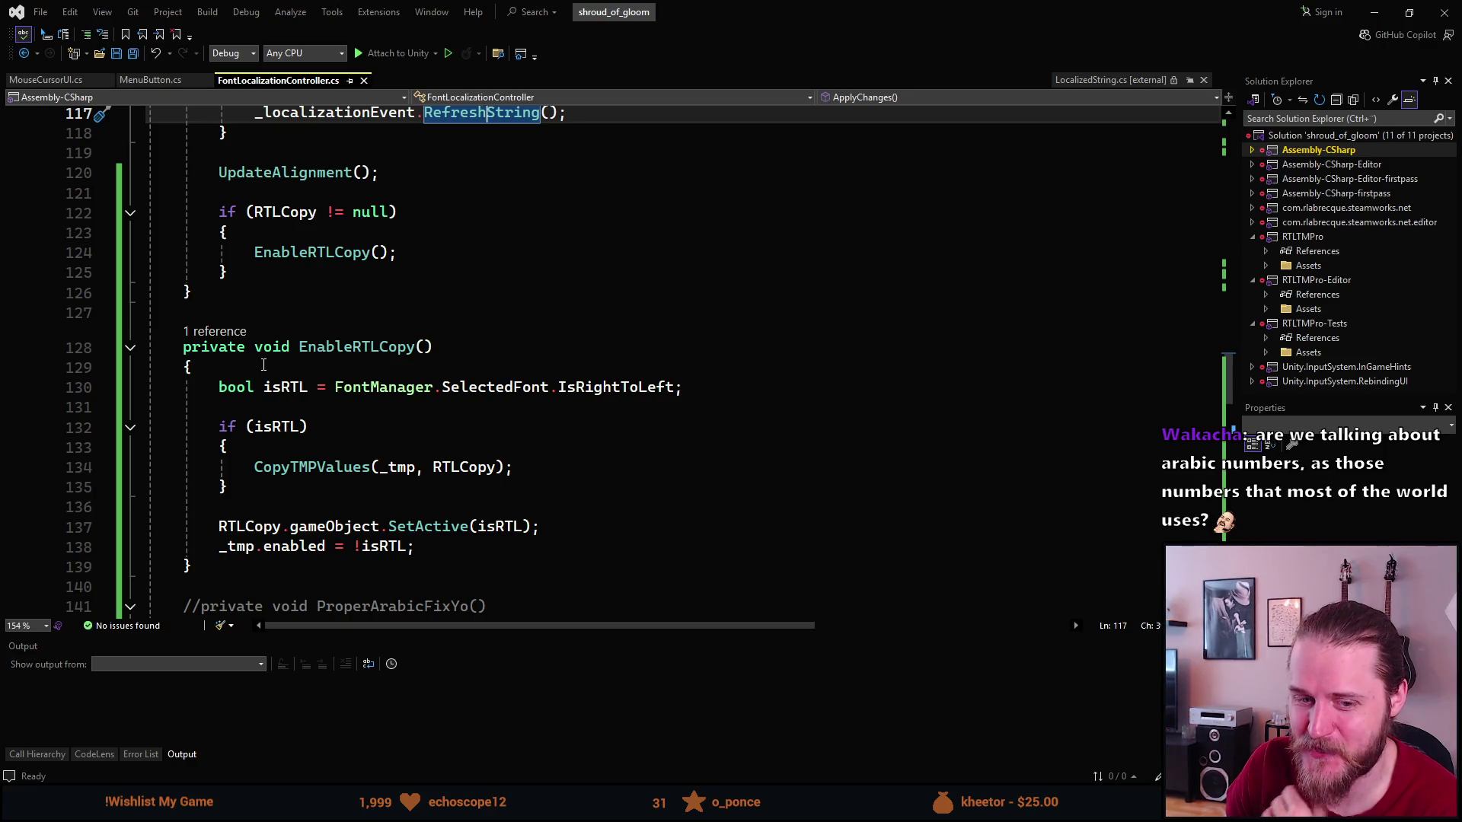
left_click(264, 365)
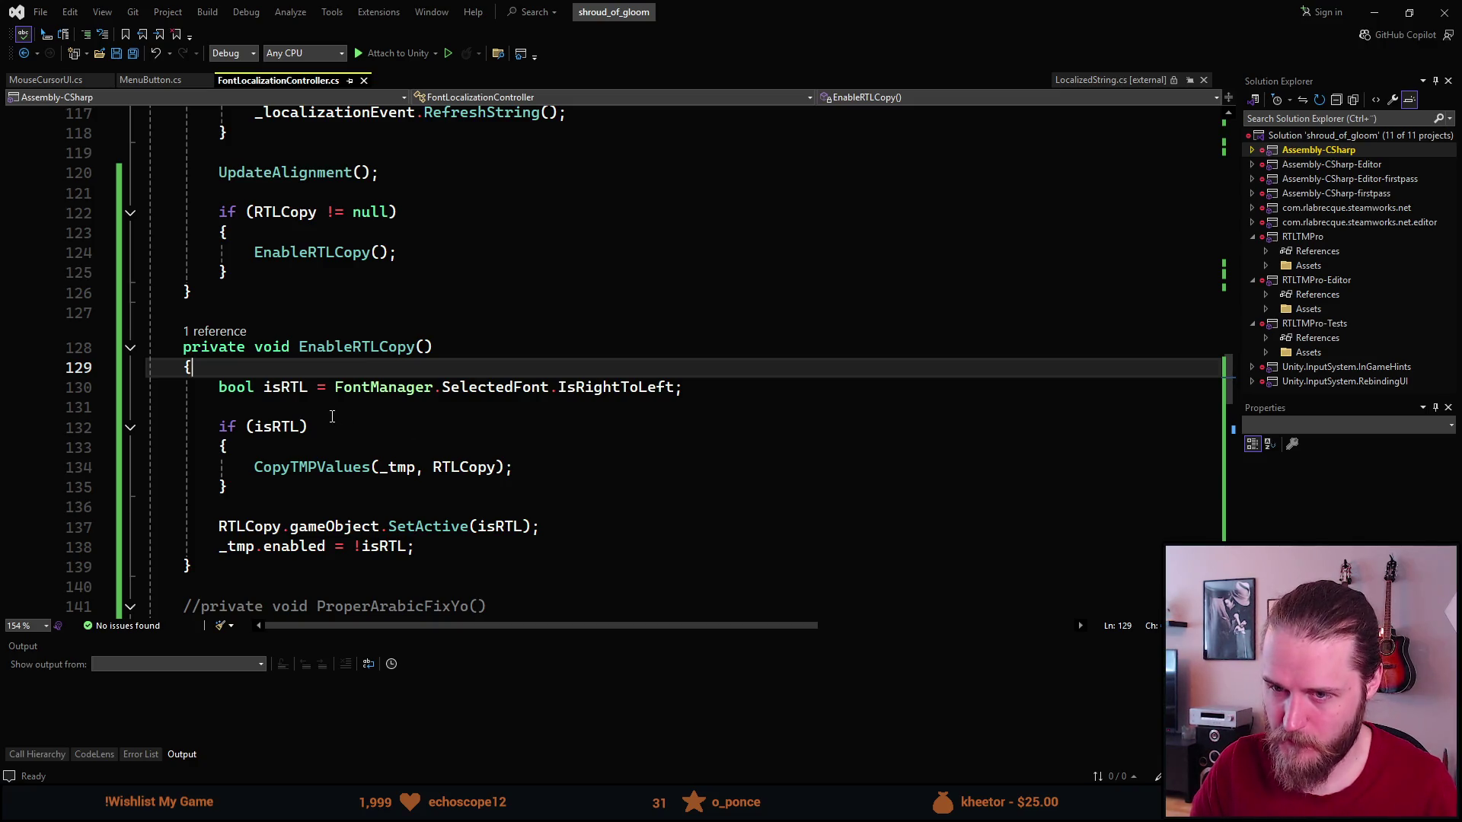
scroll(331, 413, "down", 1)
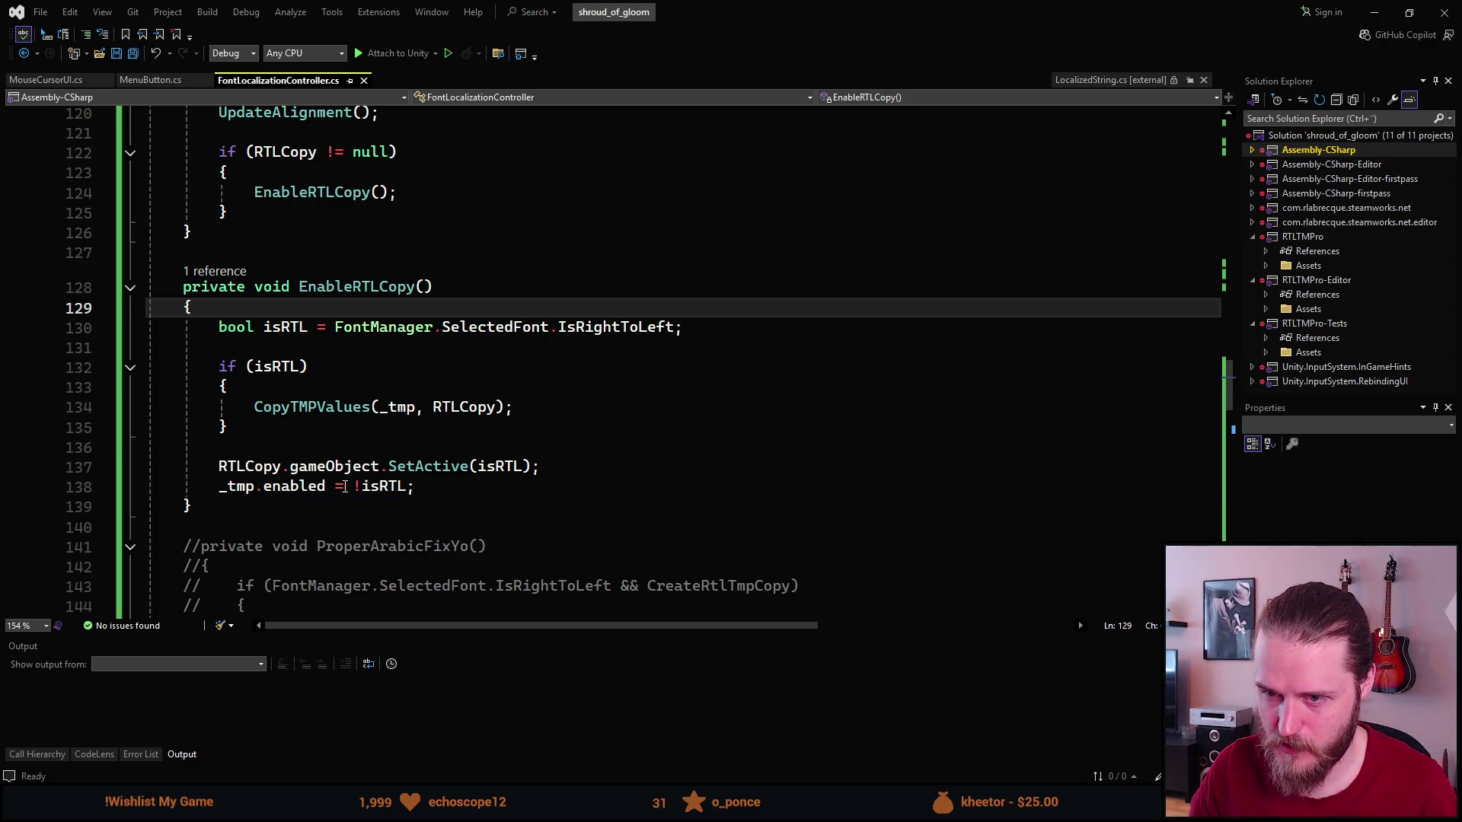
left_click(221, 486)
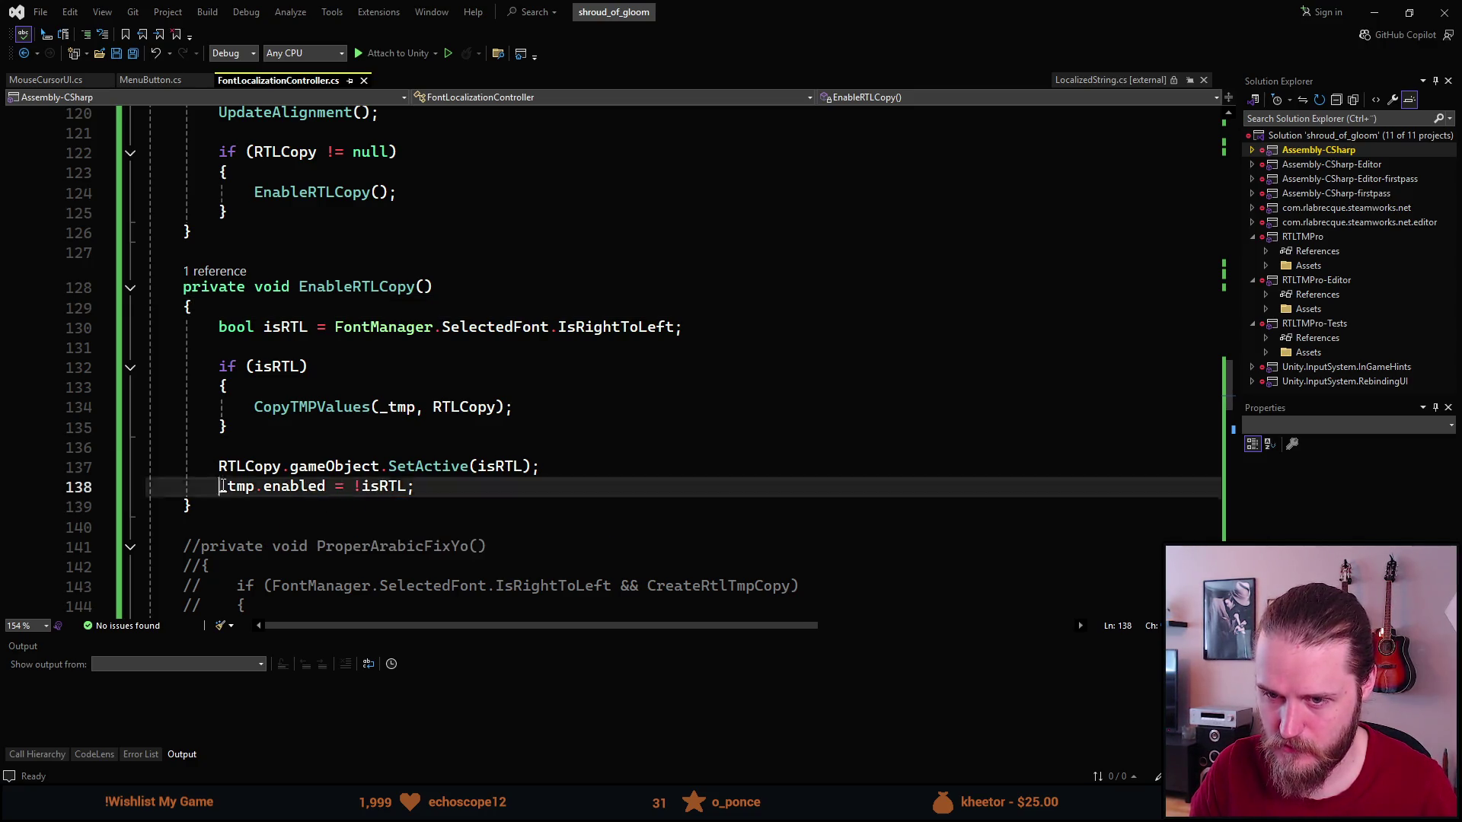
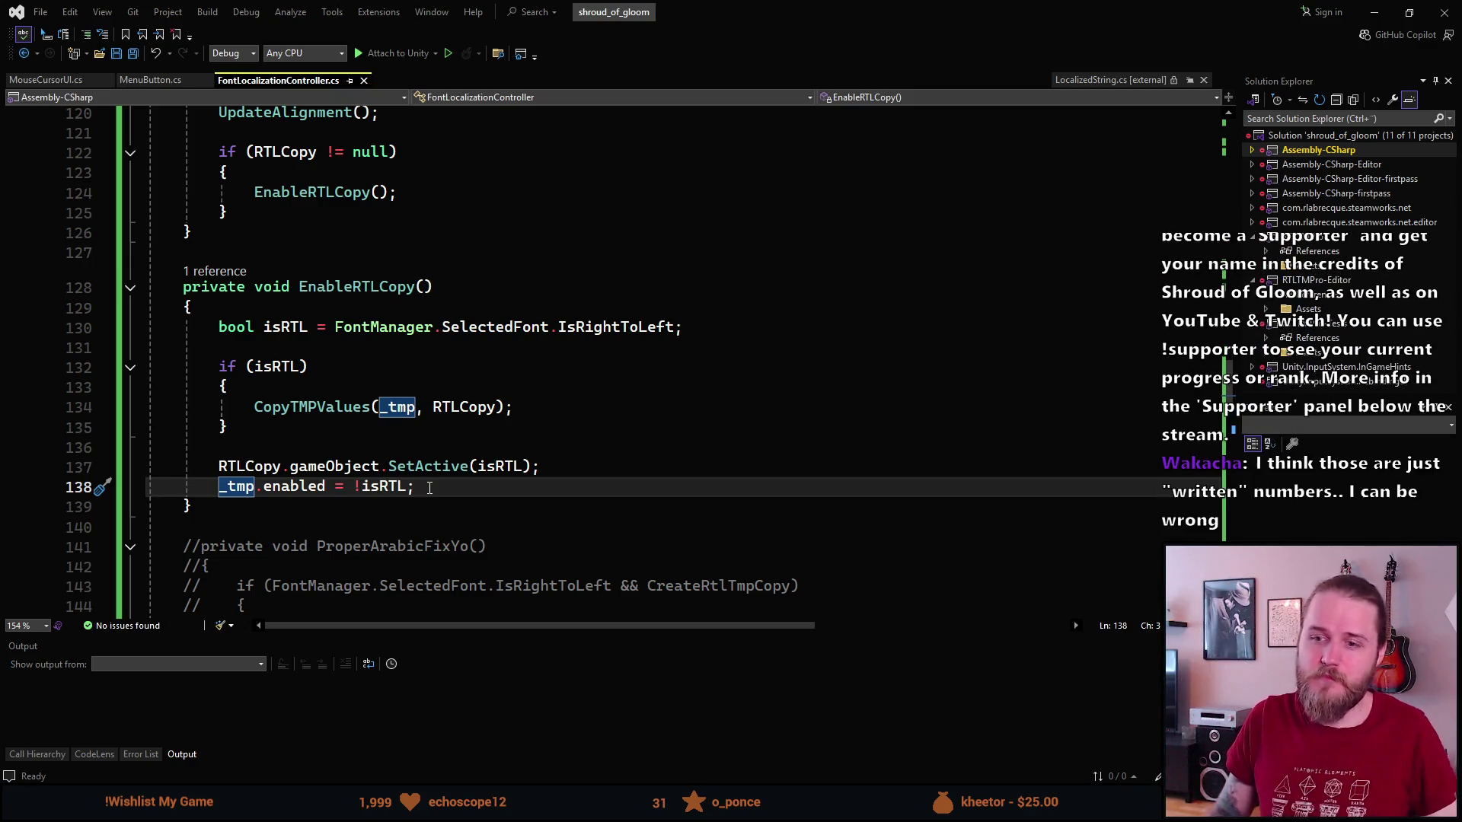
Comment out `_tmp.enabled = !isRTL;` in EnableRTLCopy and save FontLocalizationController.cs.
left_click(220, 487)
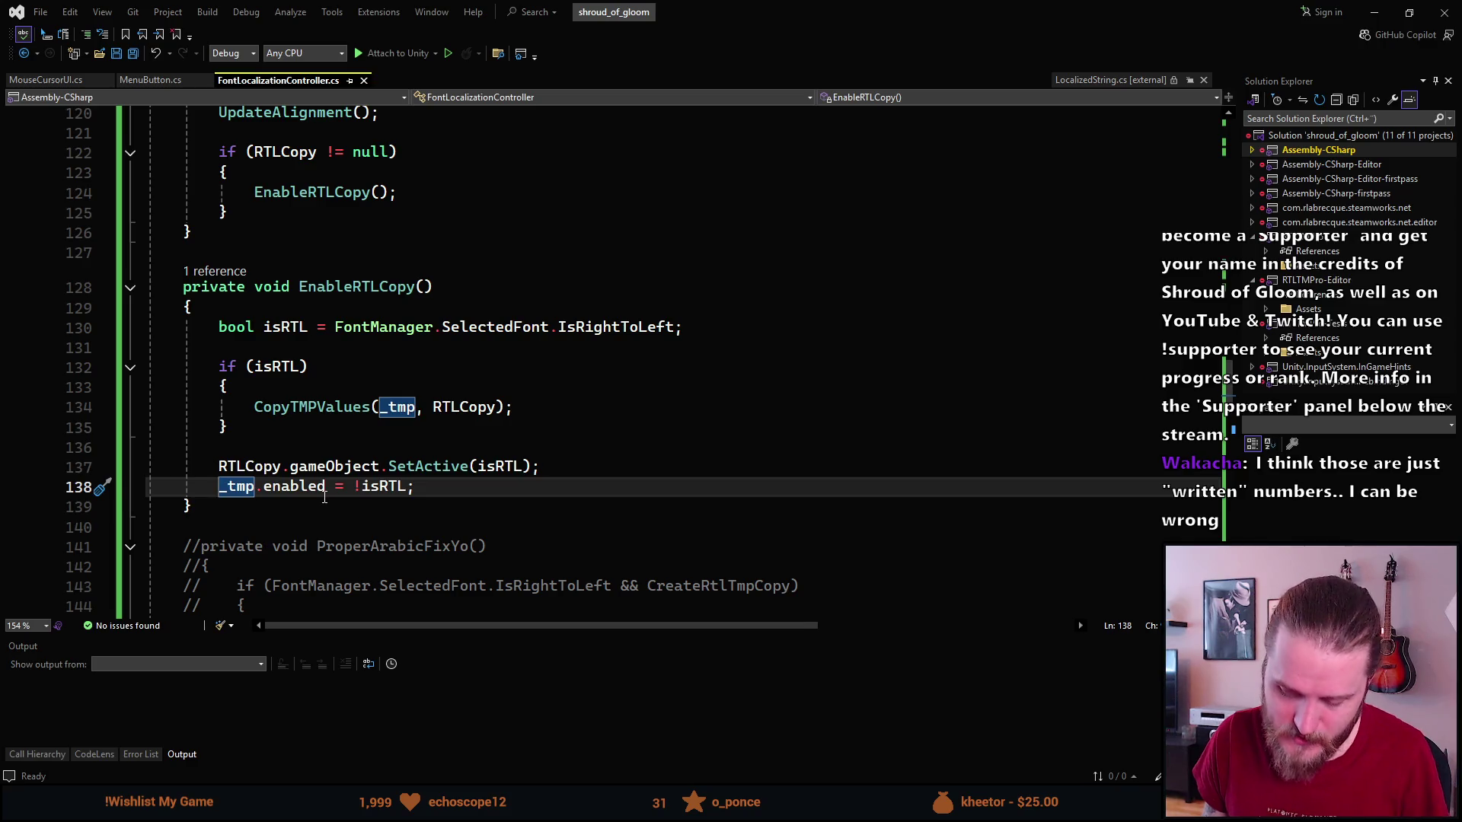
type("//")
key("ctrl+s")
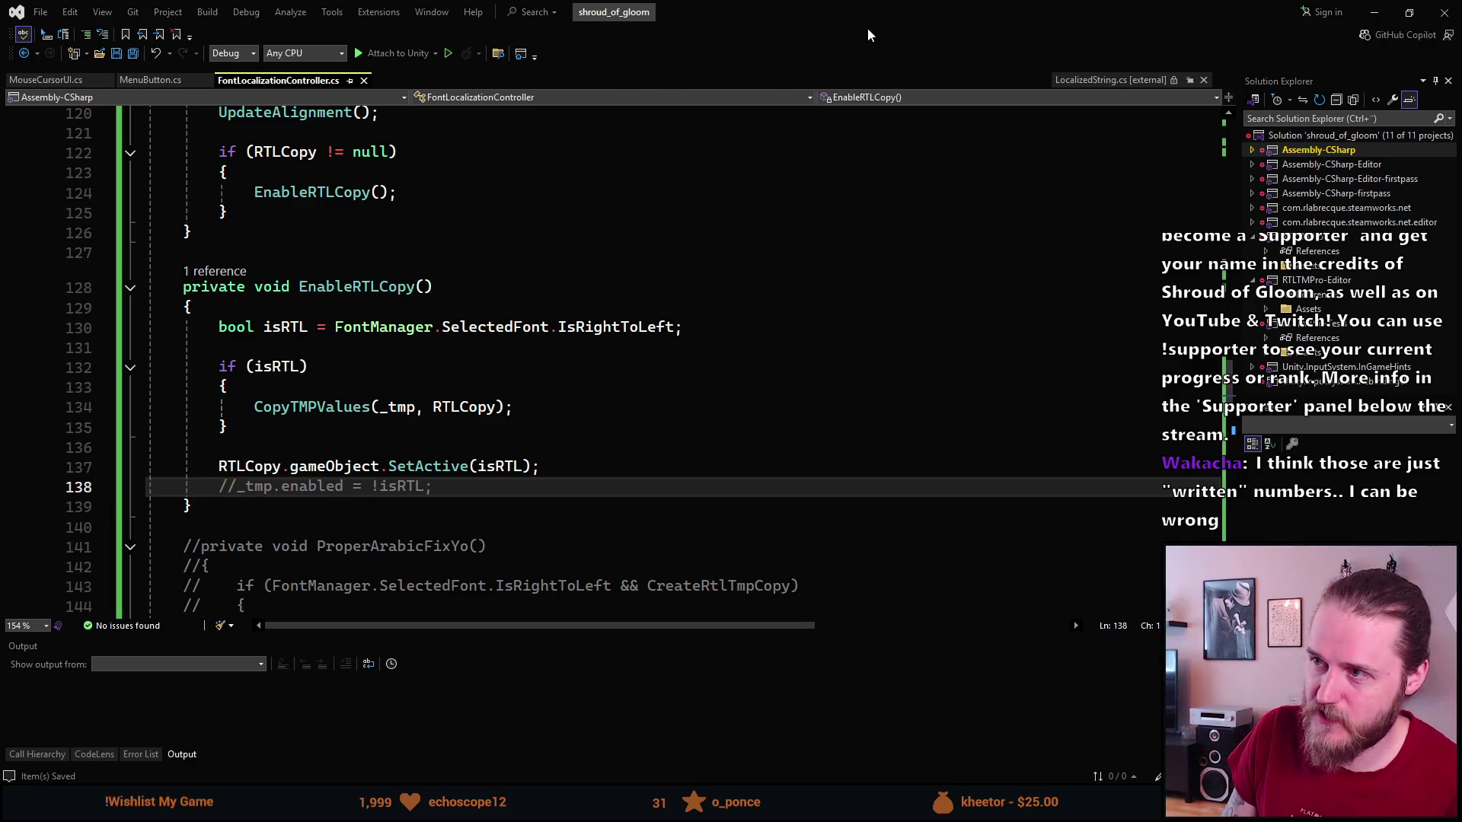
key("alt+Tab")
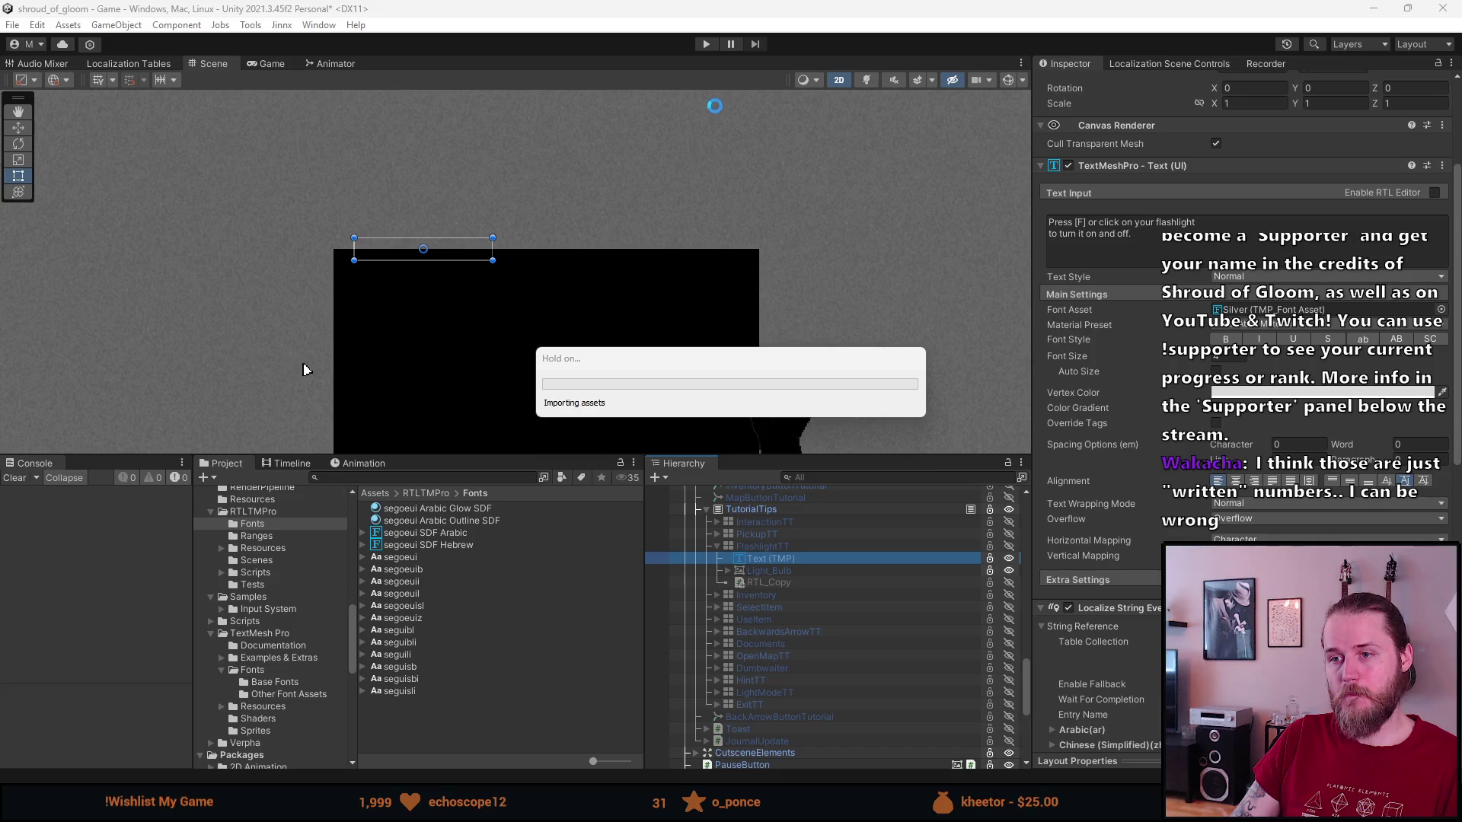
Enter Play mode, enlarge the Game view, and set the game language to English.
left_click(704, 45)
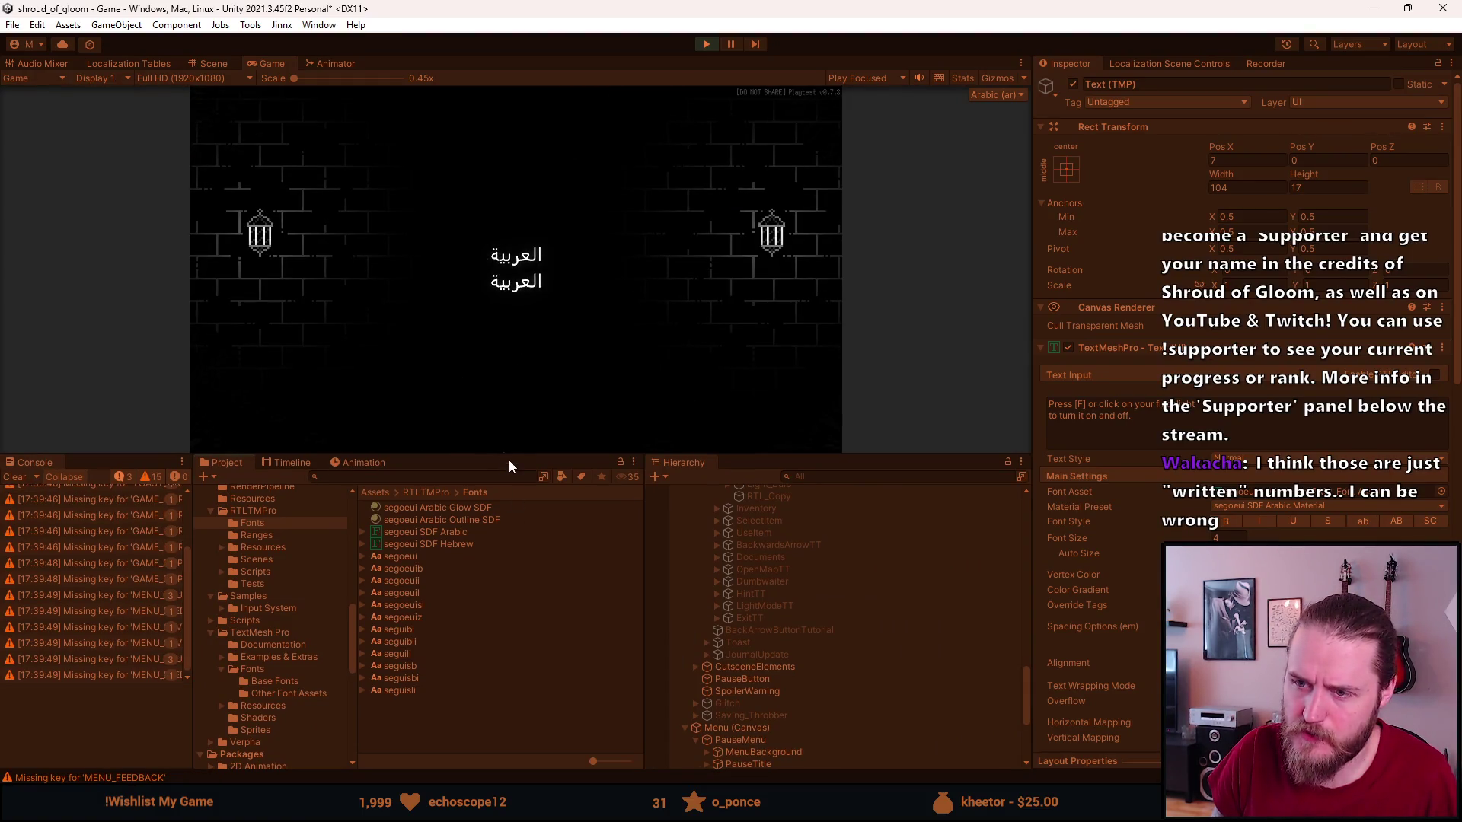
left_click_drag(508, 460, 483, 651)
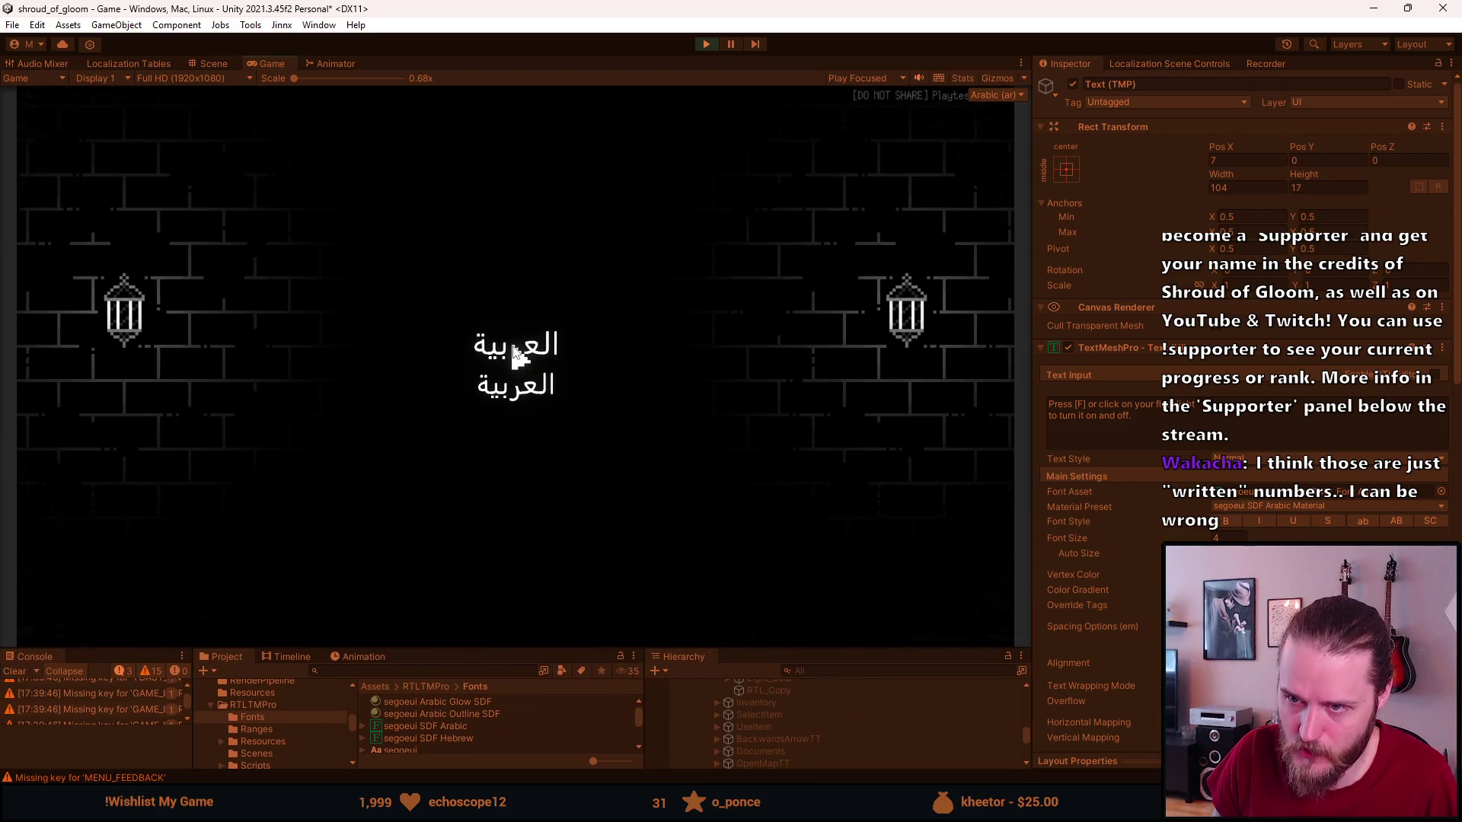
left_click(513, 349)
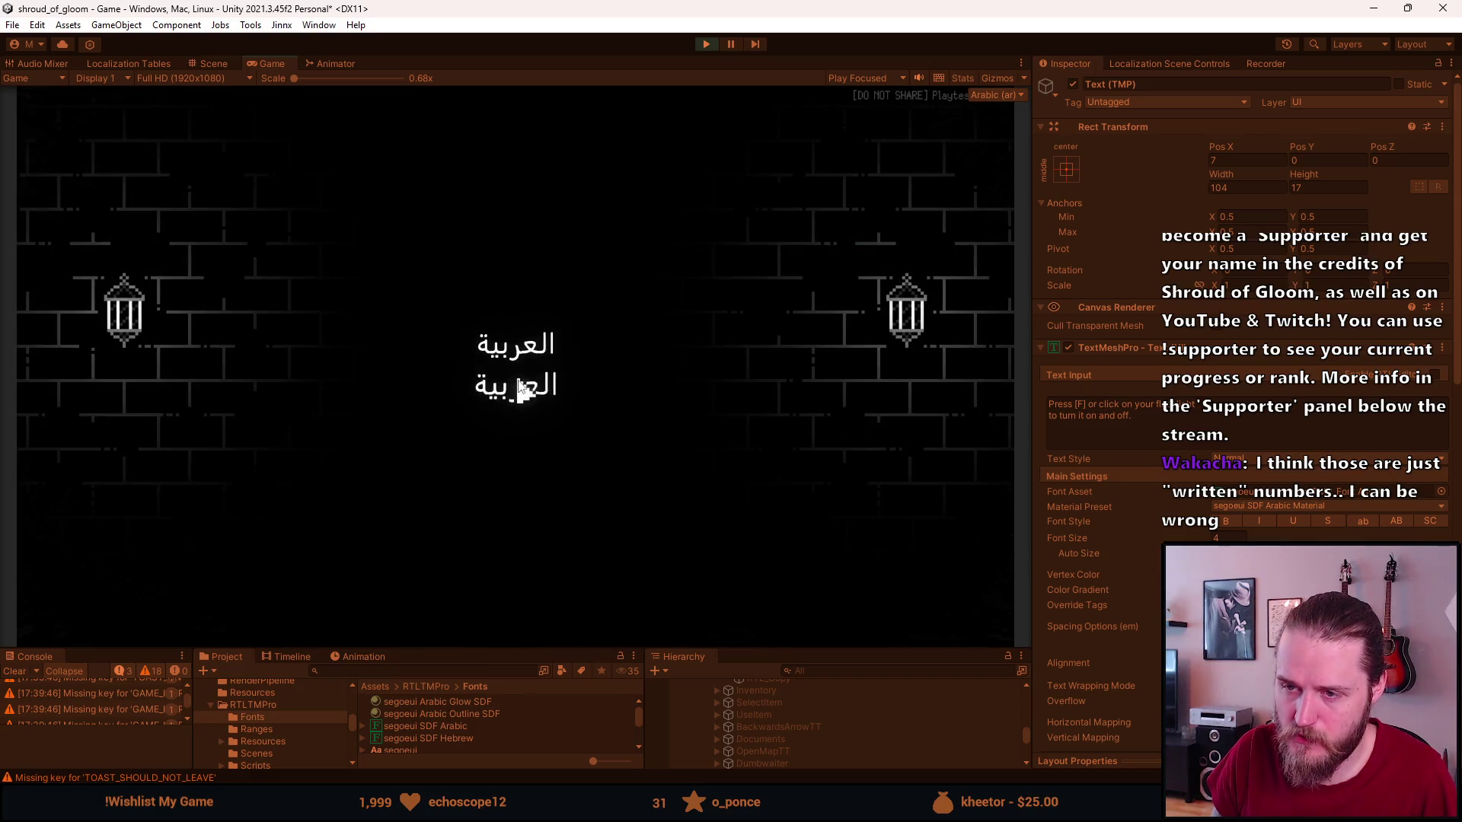
left_click(512, 493)
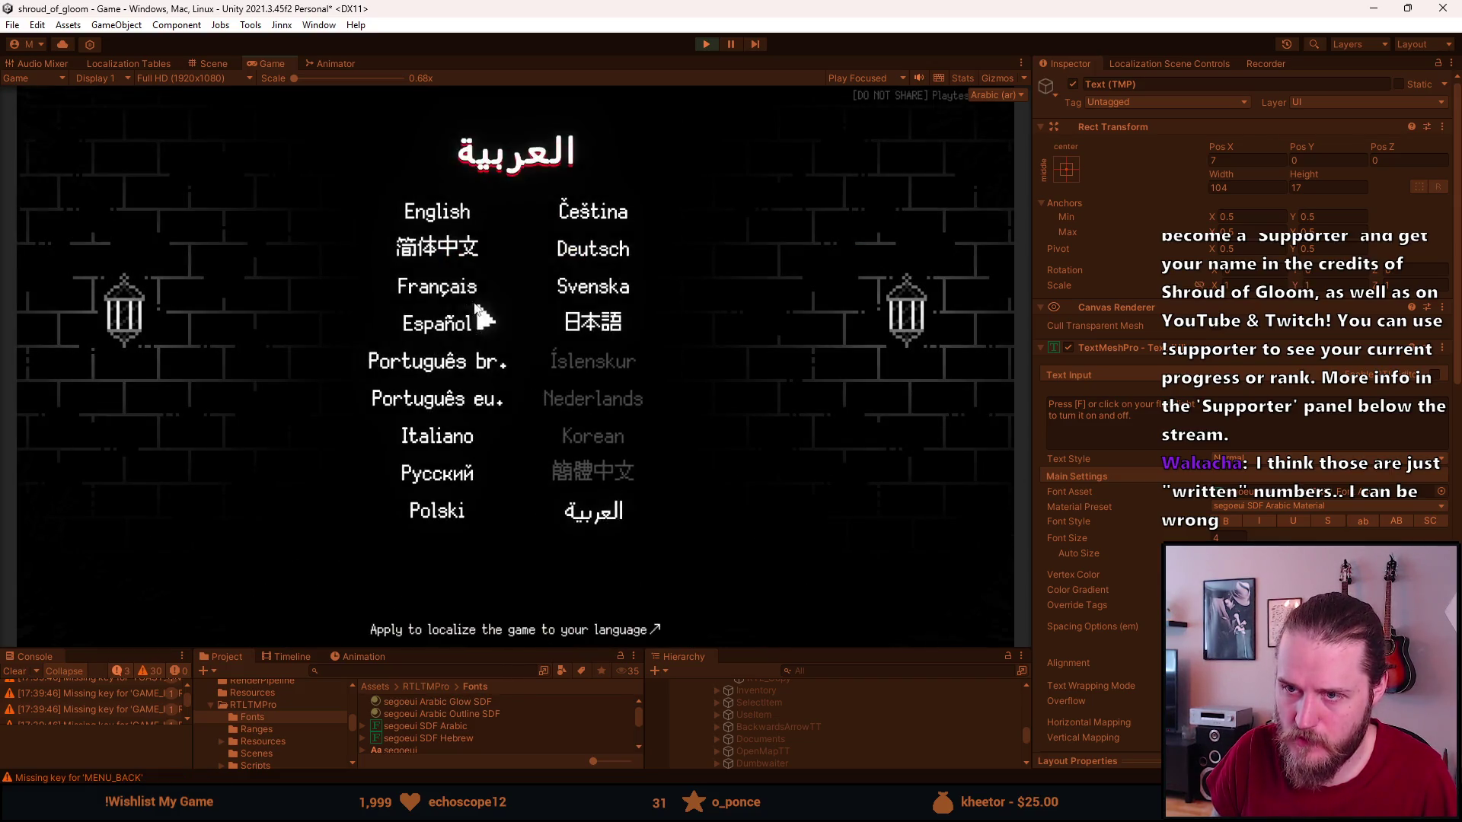
left_click(446, 217)
Save and quit to the main menu, then restart Play mode from the opening car scene.
left_click(506, 508)
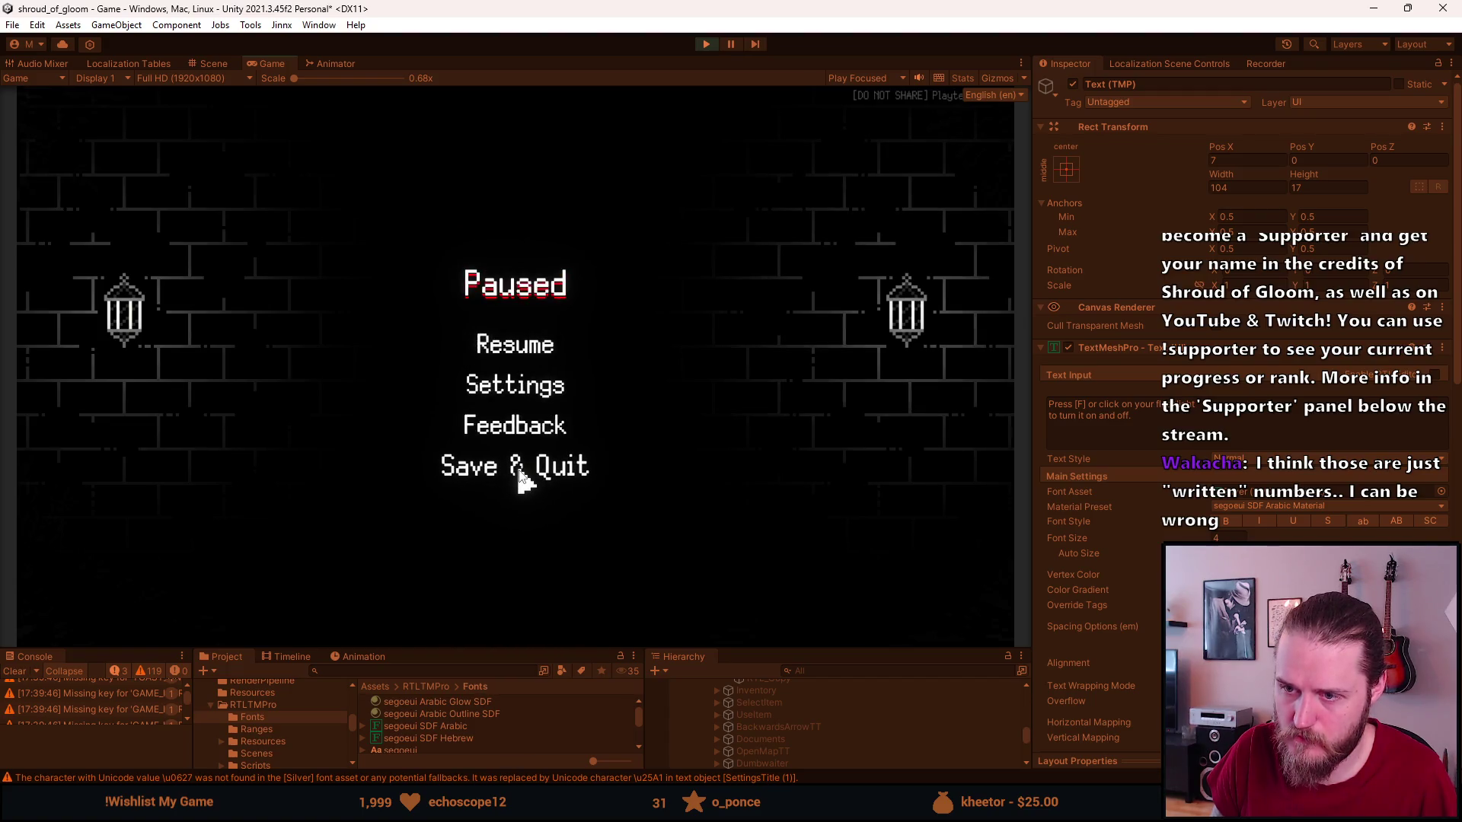
left_click(517, 464)
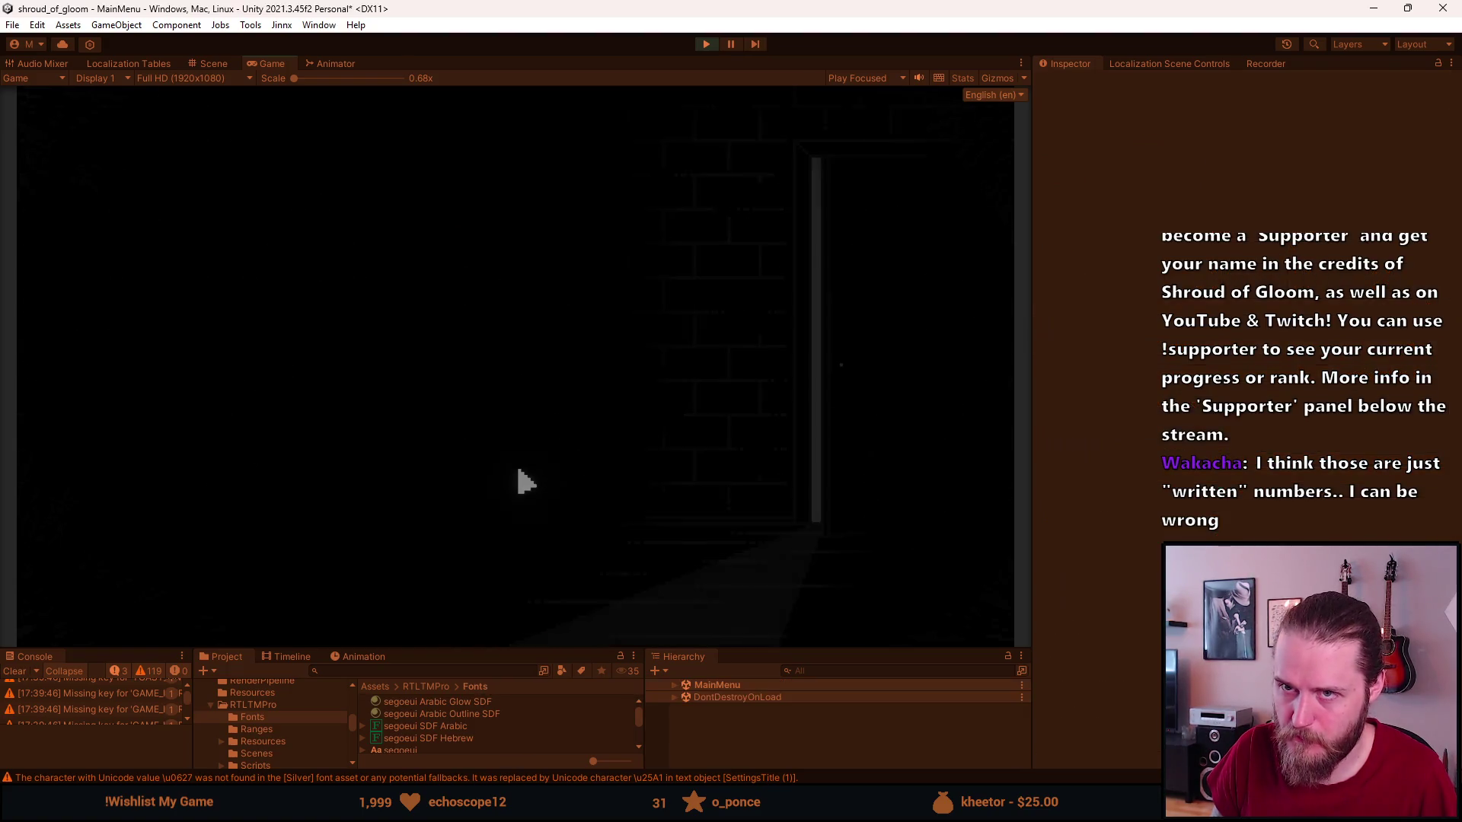
left_click(705, 44)
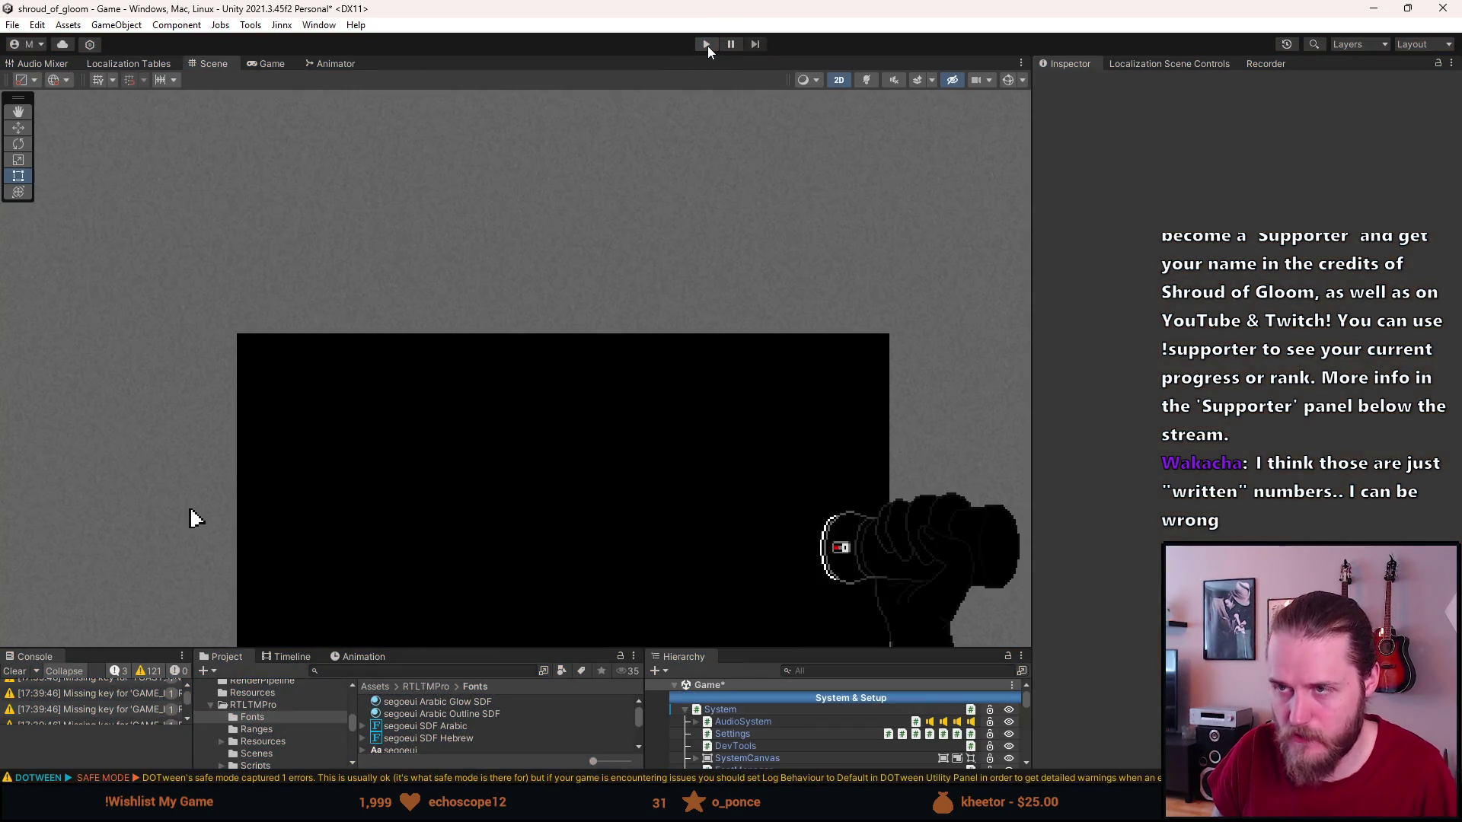
left_click(706, 46)
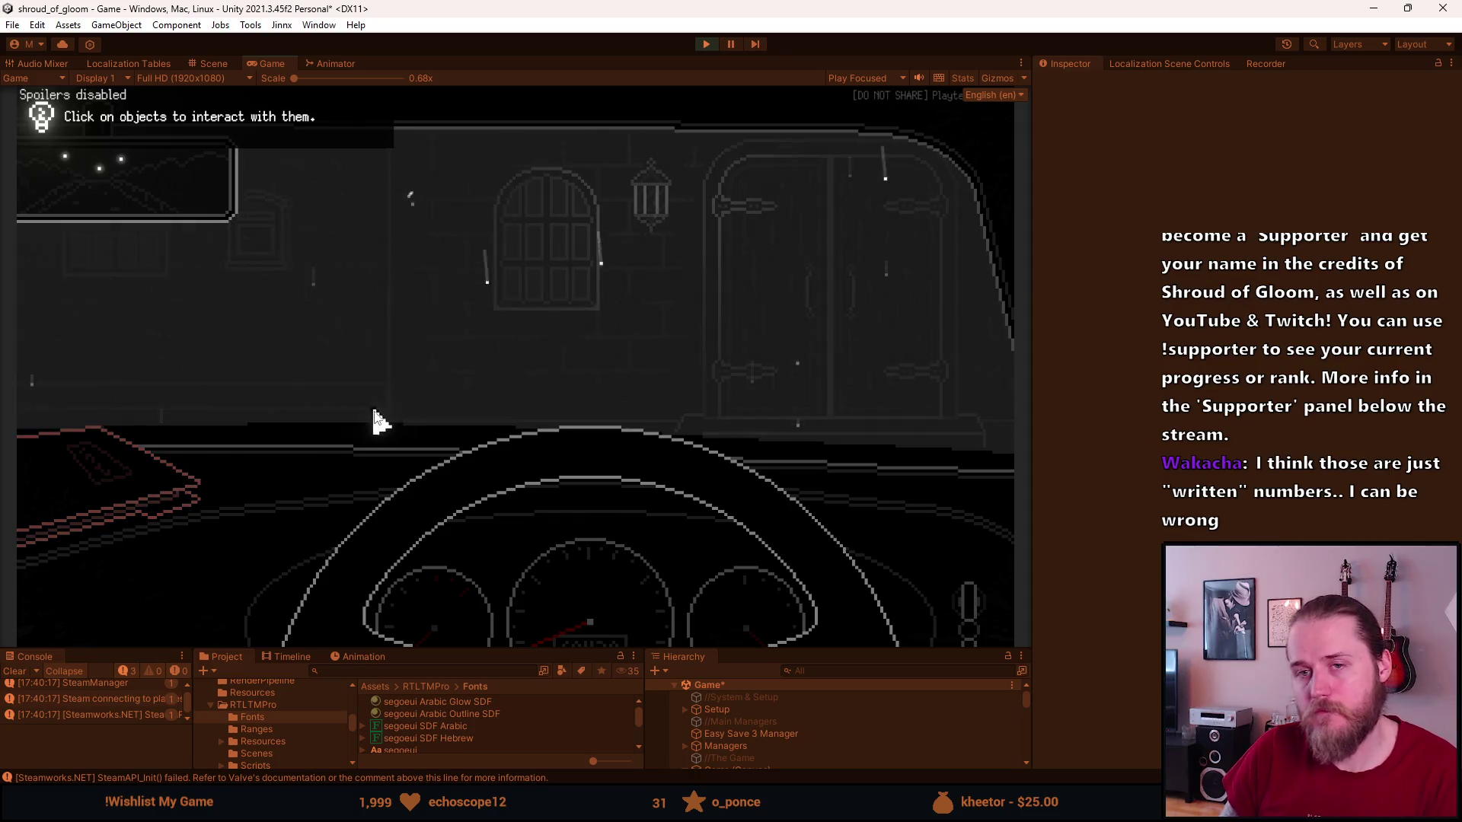
Switch the game language to Arabic (العربية) through Settings > Language.
key("Escape")
left_click(505, 375)
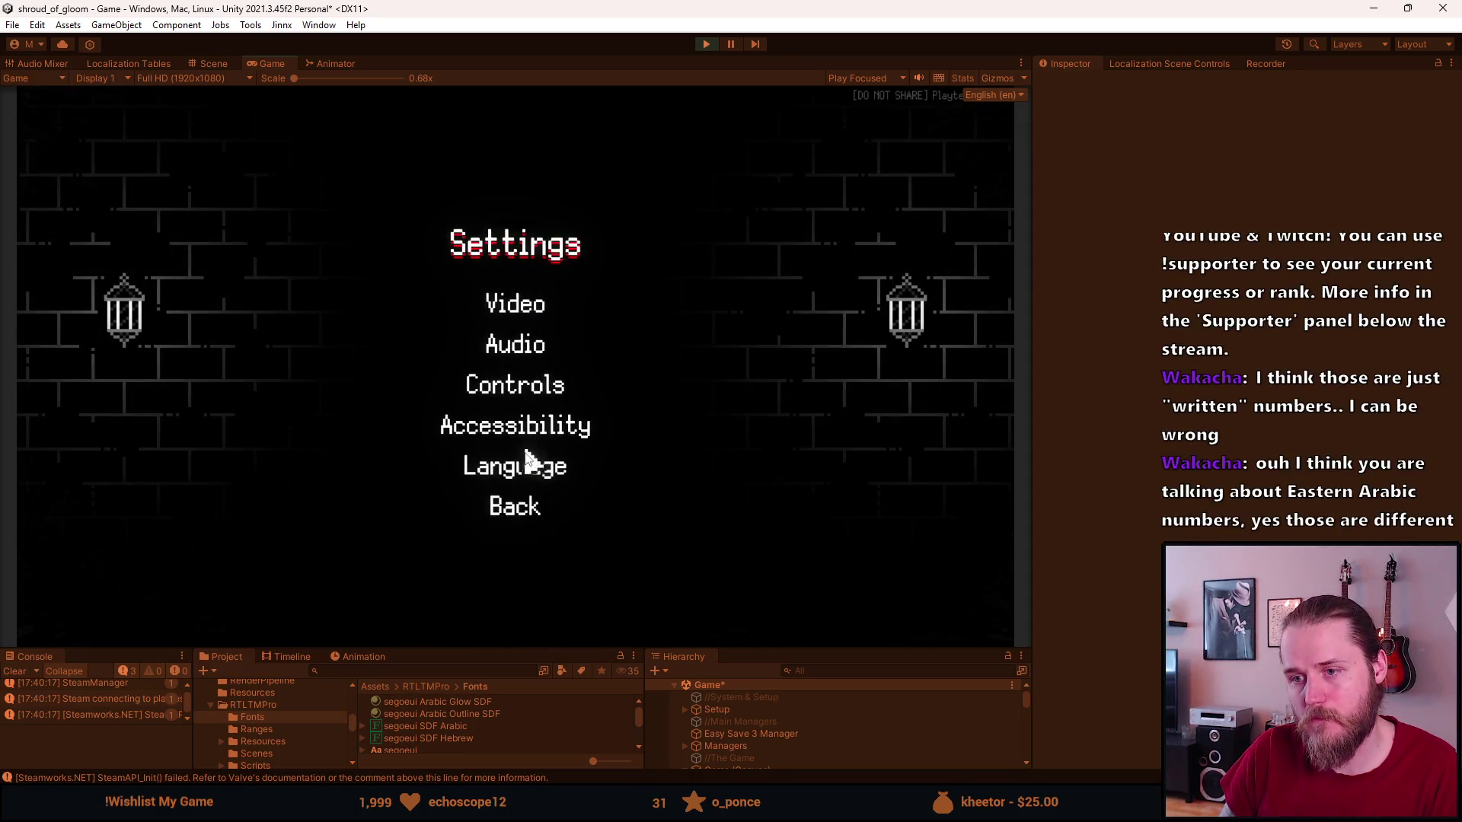
left_click(521, 457)
left_click(593, 508)
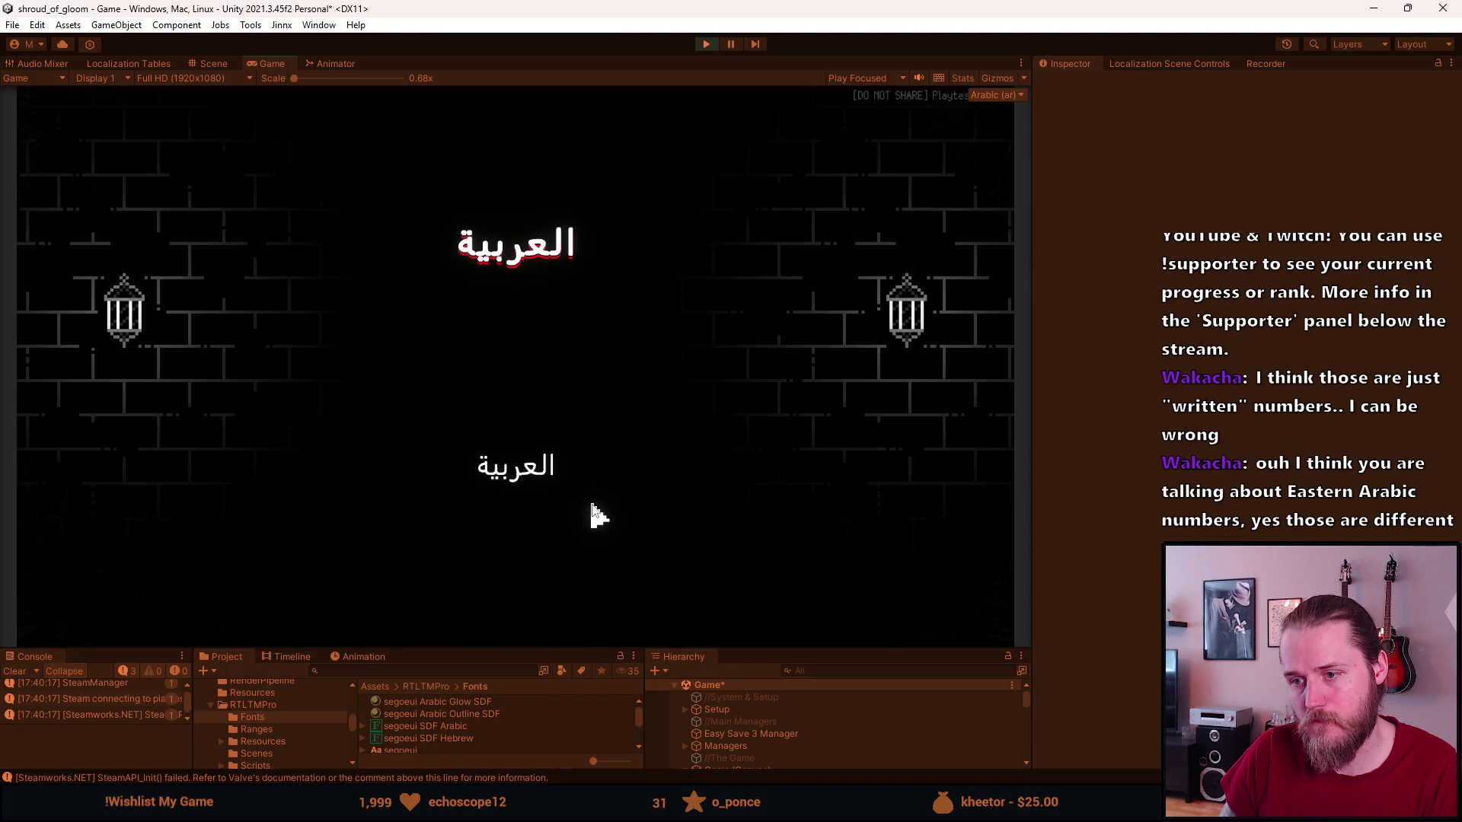
left_click(509, 464)
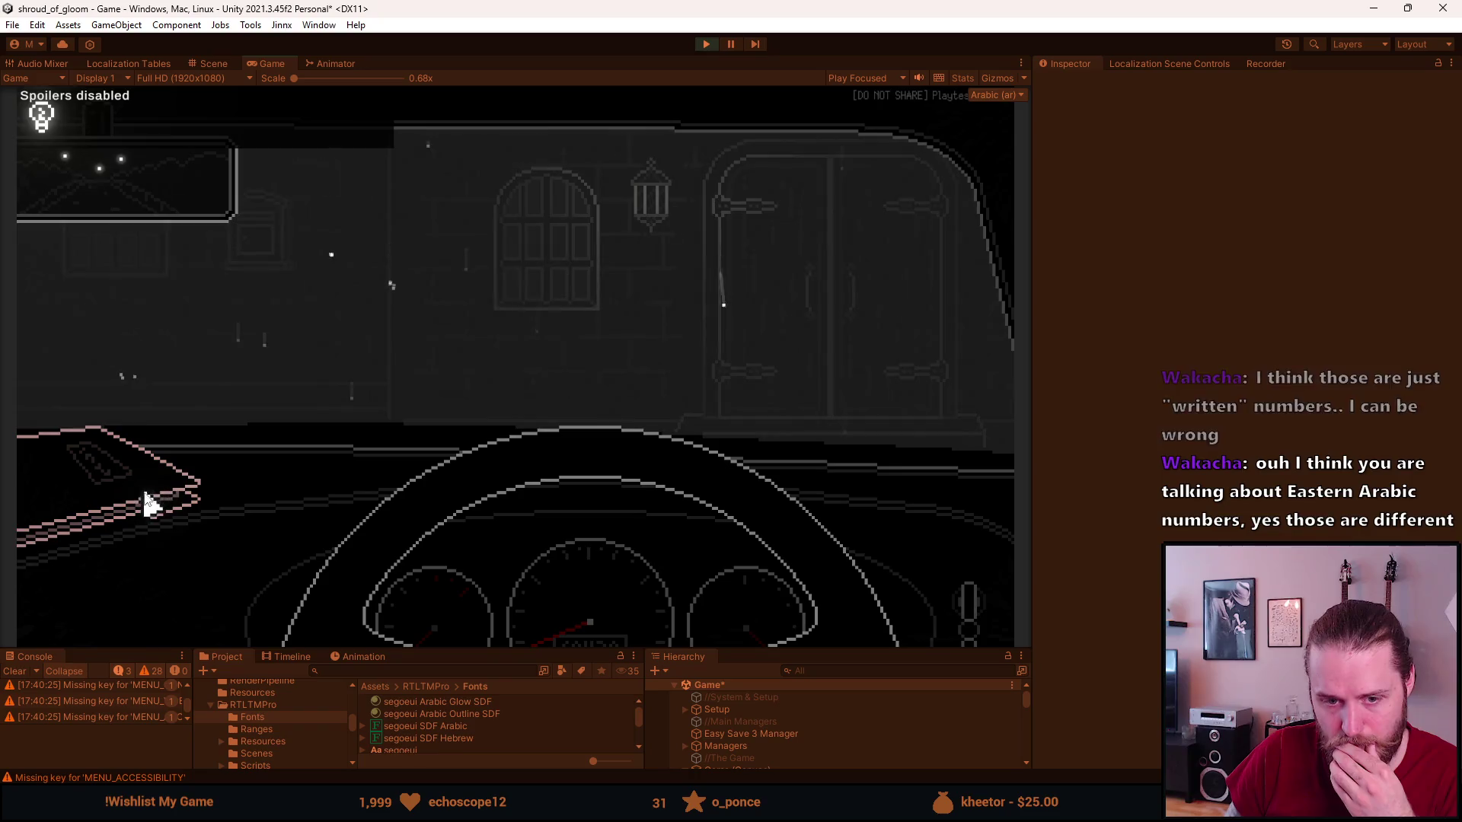
Read the Arabic note, put it away, leave the car, and shrink the Game view.
left_click(147, 507)
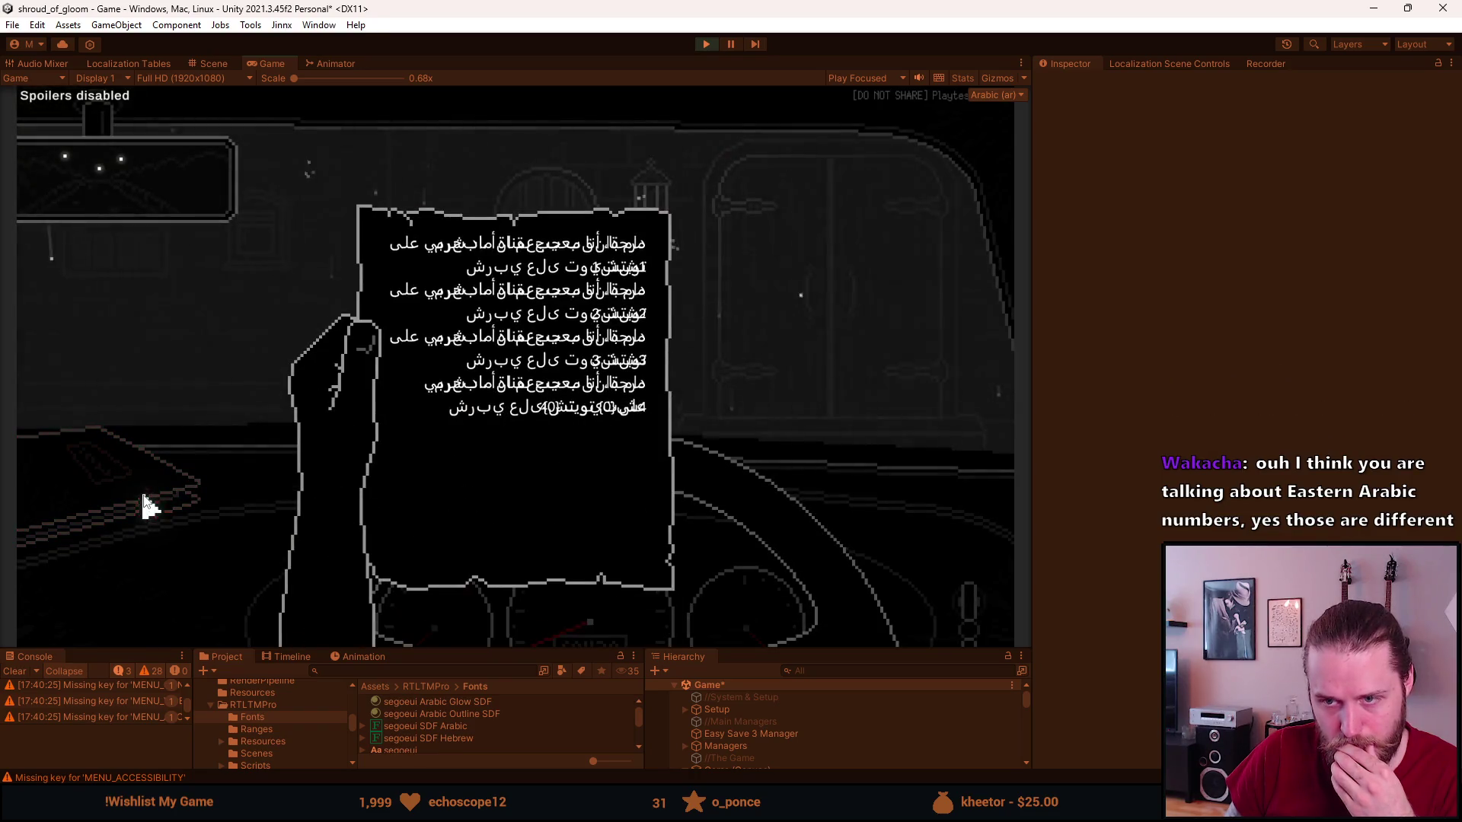
left_click(196, 411)
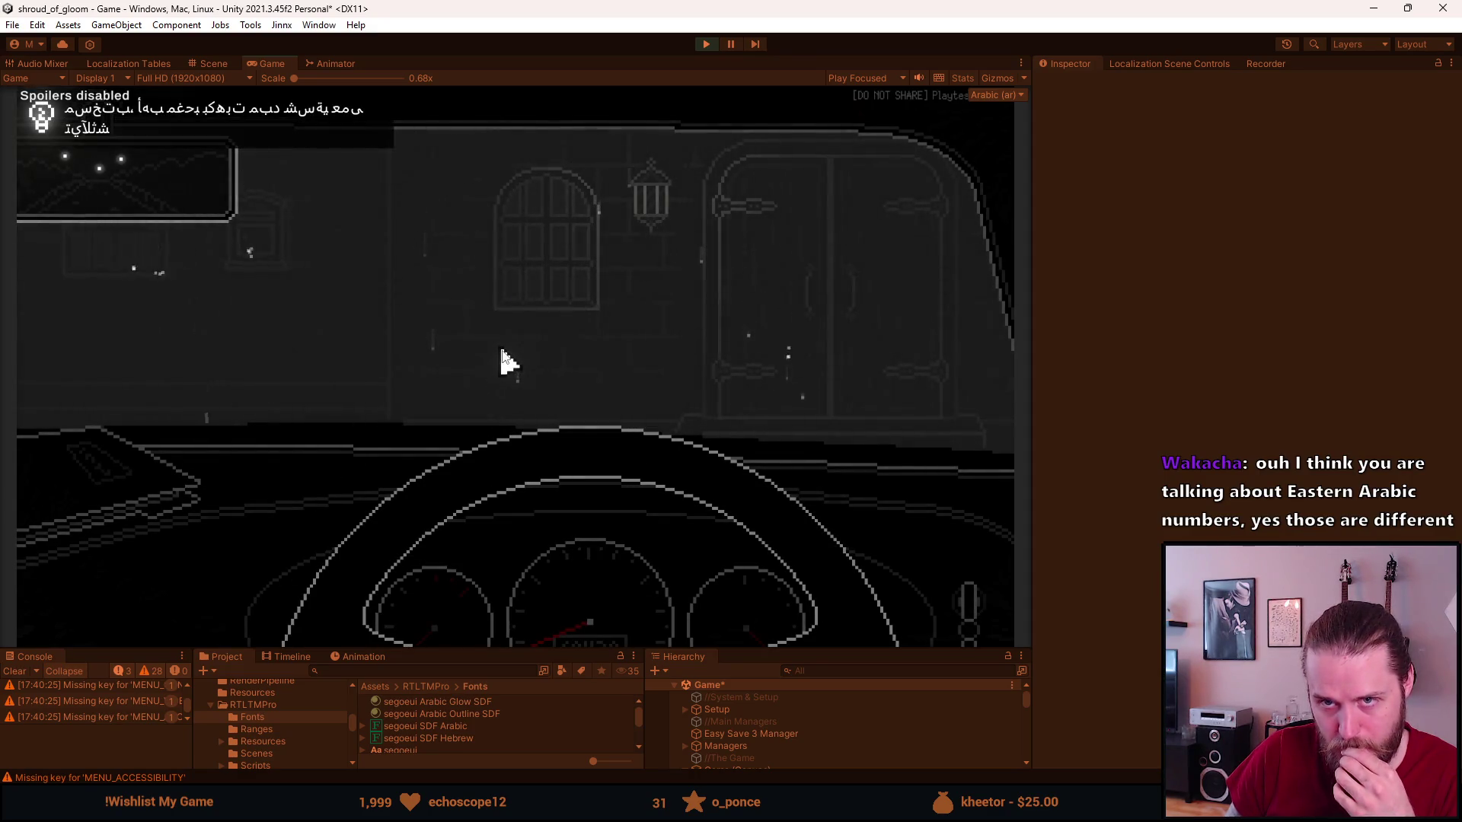
left_click(950, 267)
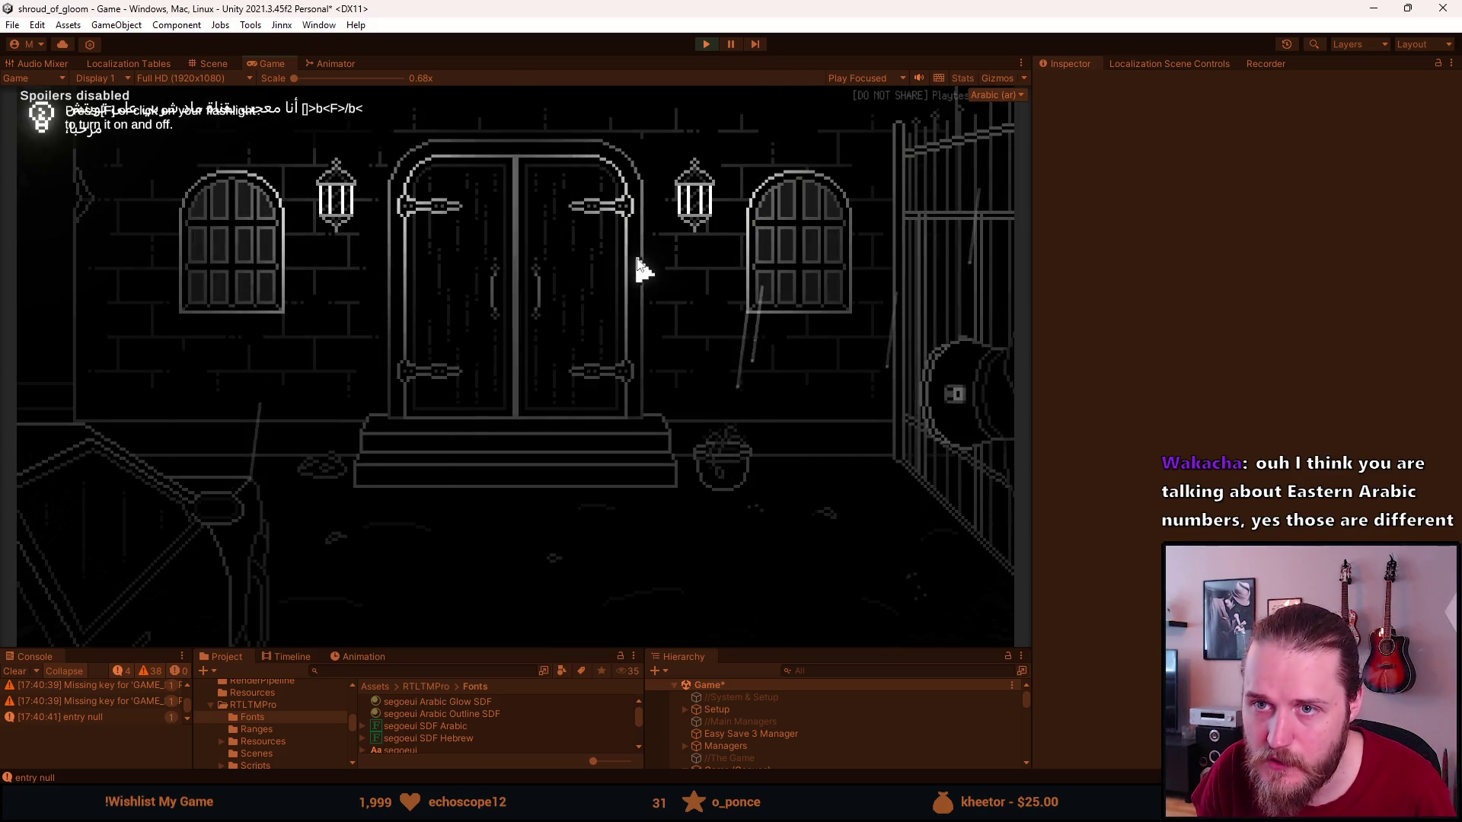
left_click_drag(766, 648, 744, 456)
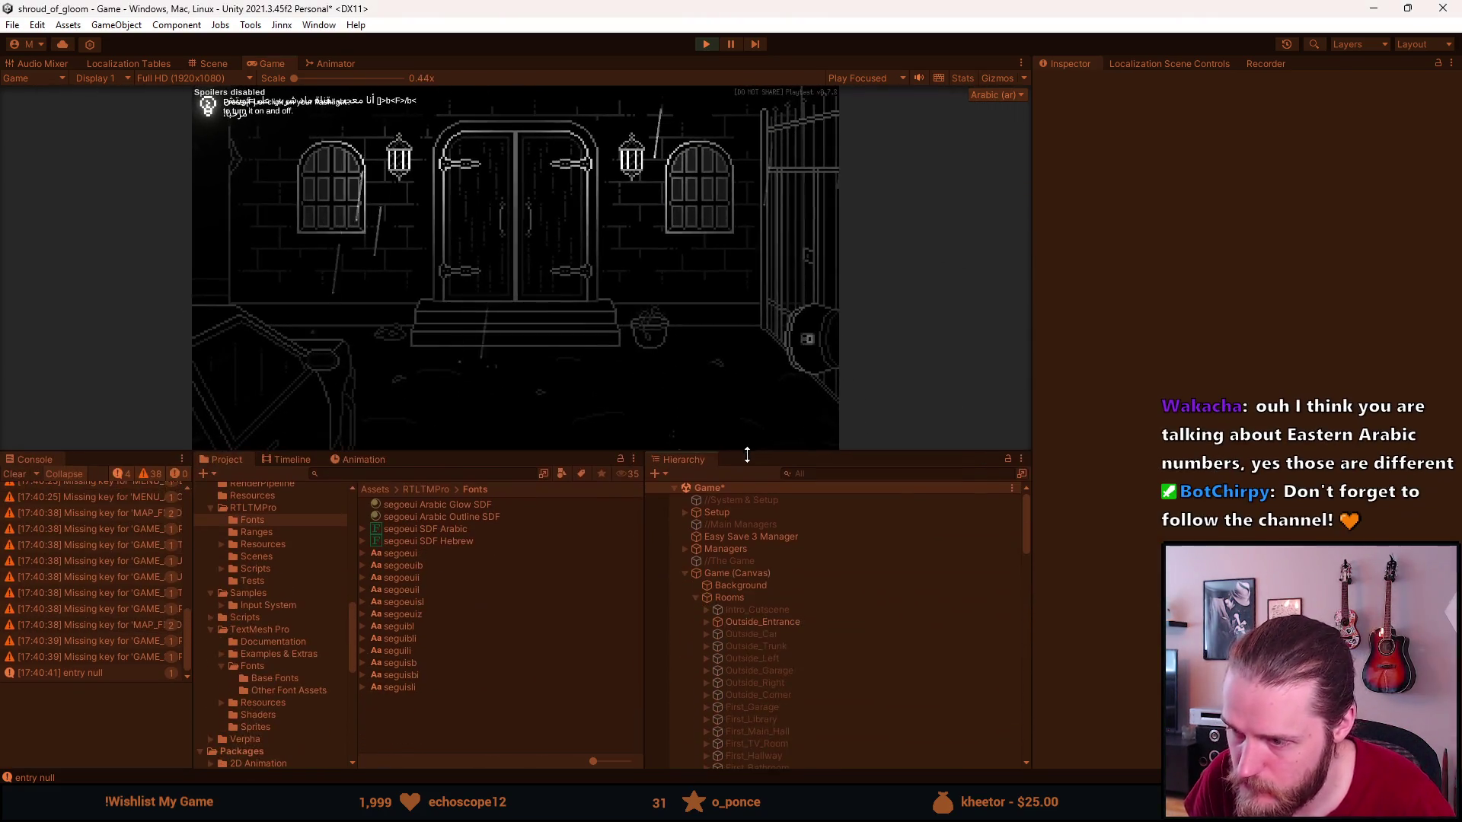
Inspect FlashlightTT's RTL_Copy and Text (TMP) objects, then pause the game.
scroll(719, 649, "down", 10)
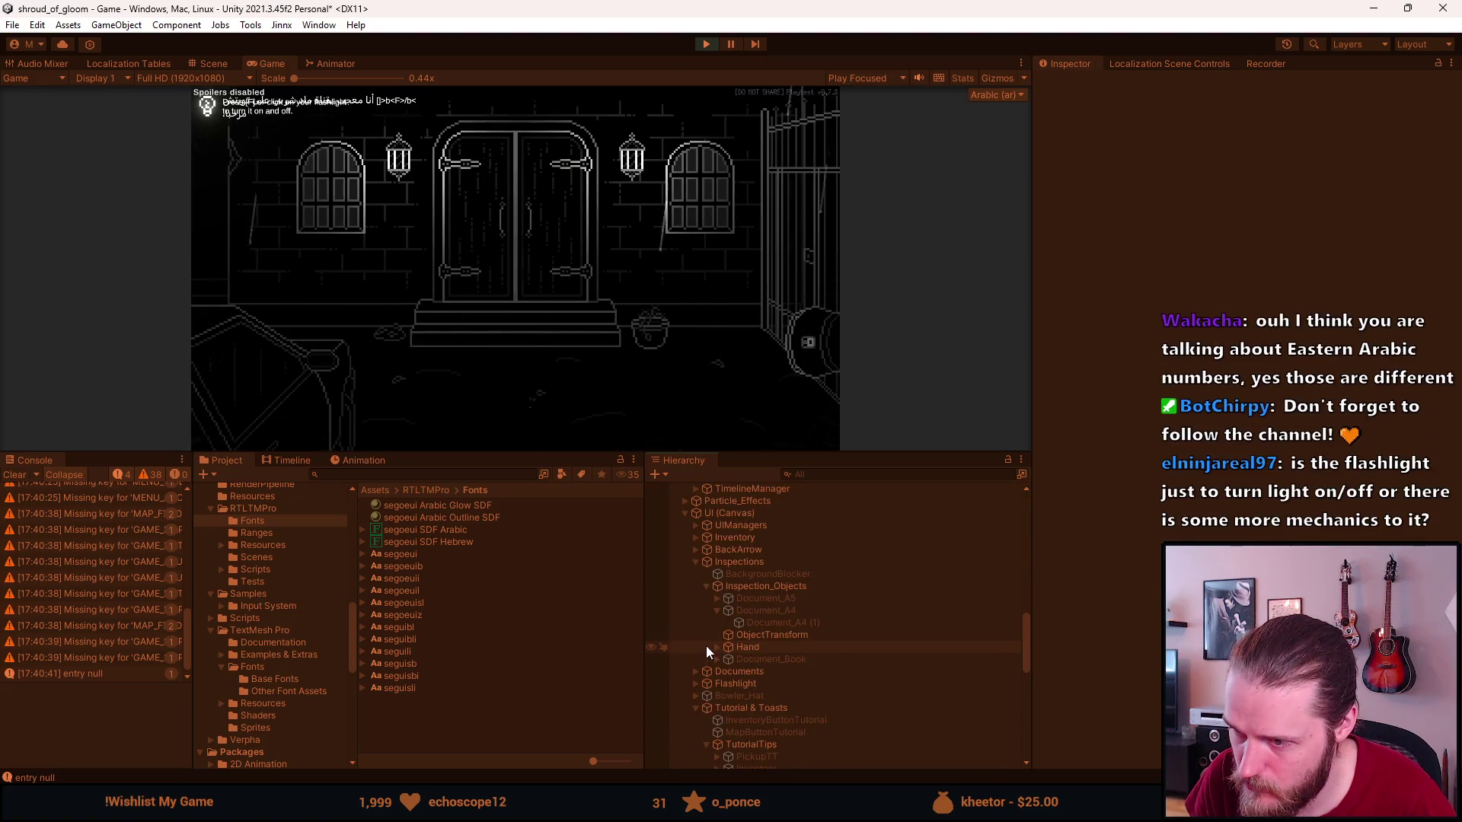
scroll(719, 646, "down", 6)
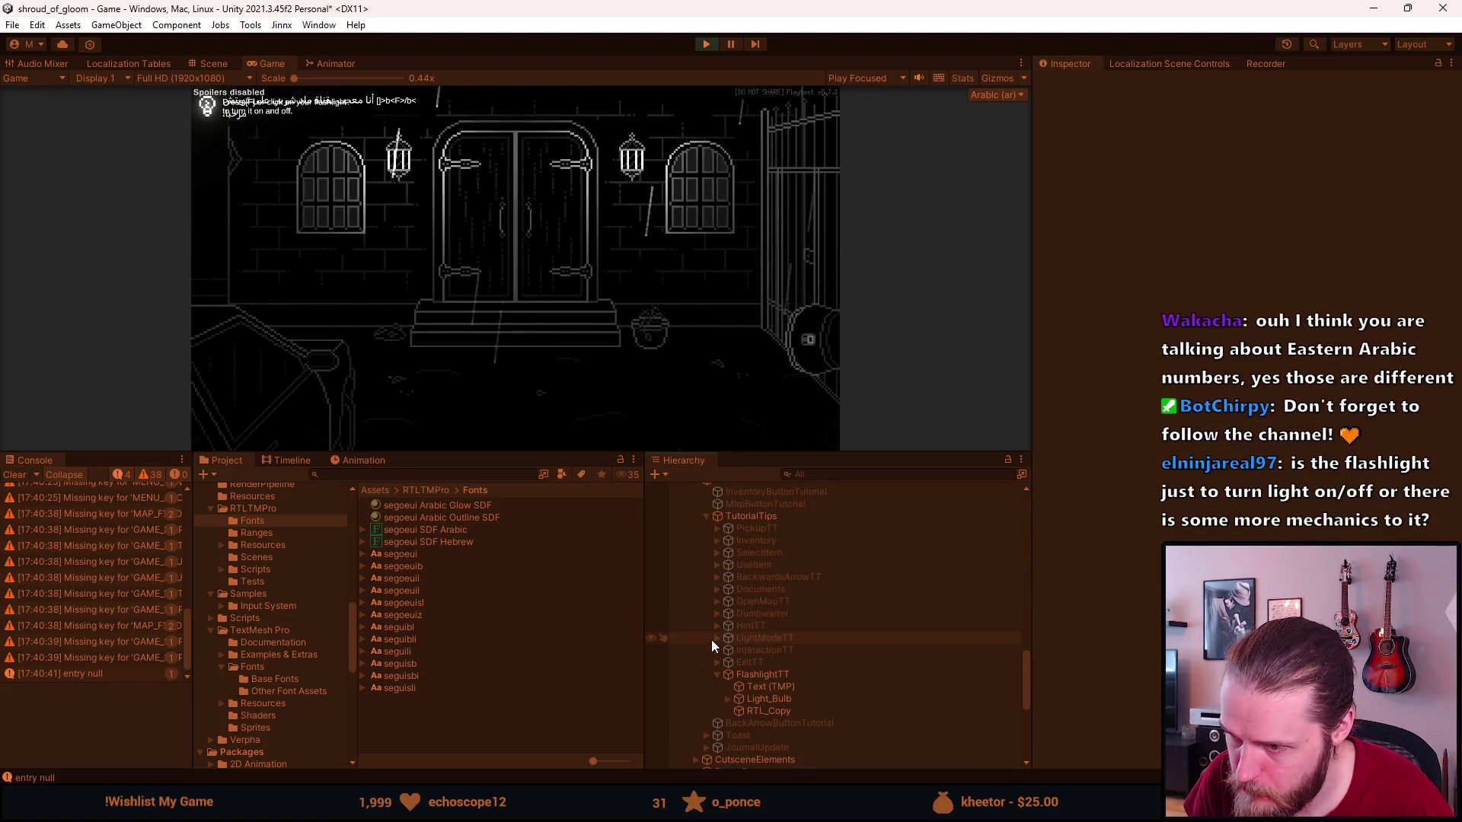
left_click(756, 710)
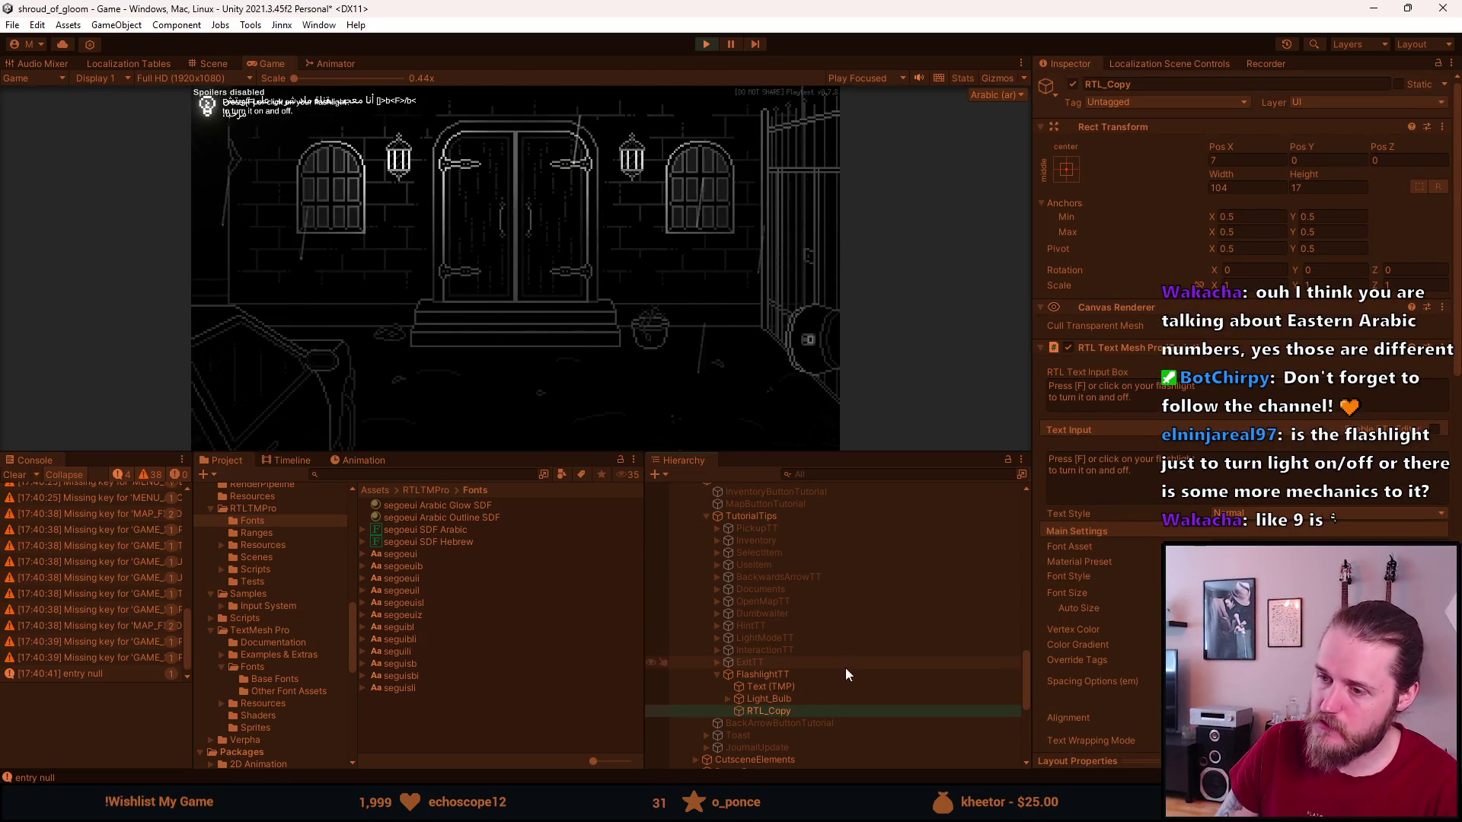
left_click(819, 686)
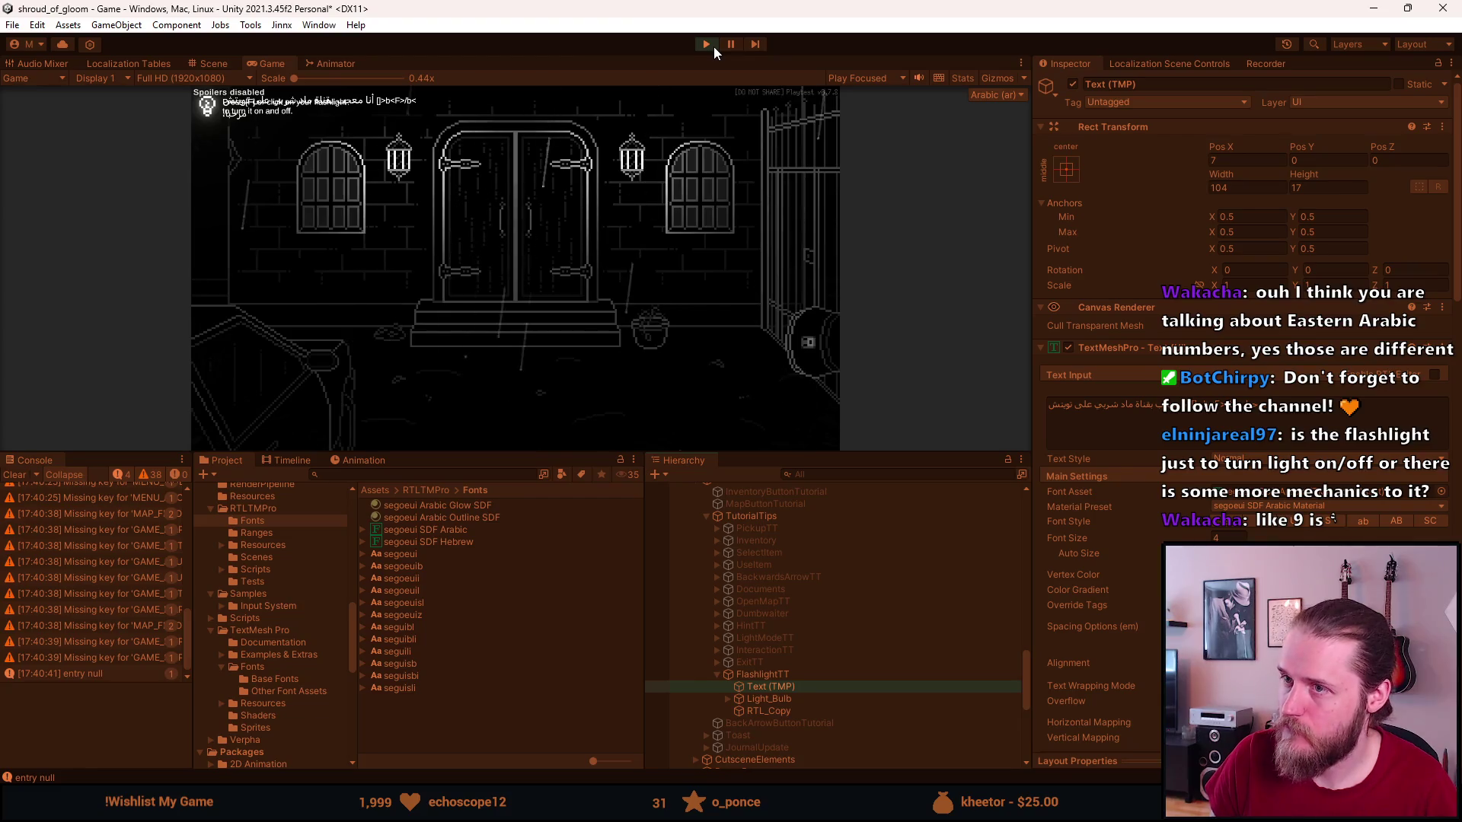
key("ctrl+shift+p")
key("alt+Tab")
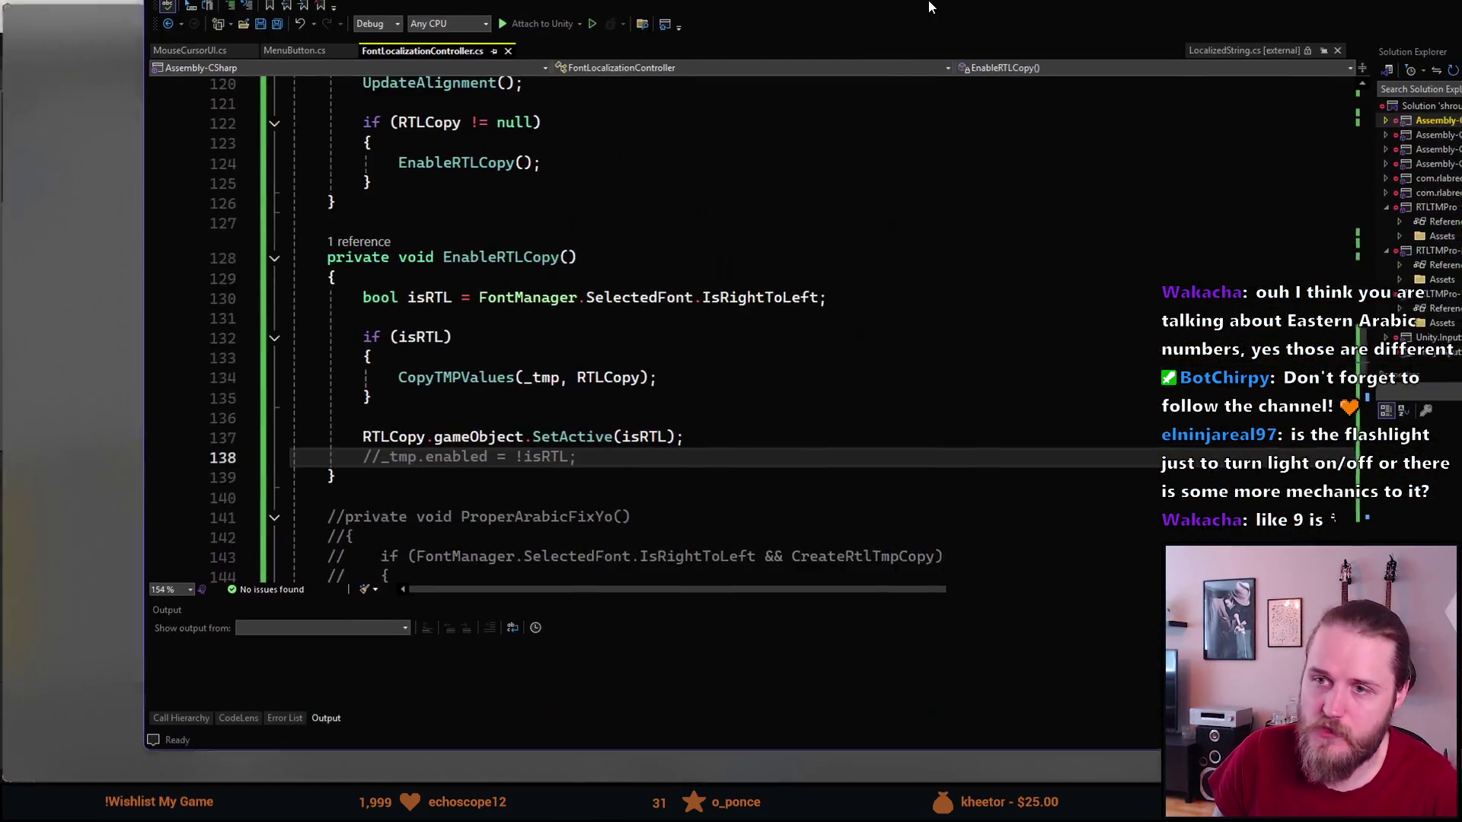
Start a new else branch after the if block in OnUpdateString.
scroll(500, 459, "up", 5)
scroll(501, 459, "up", 8)
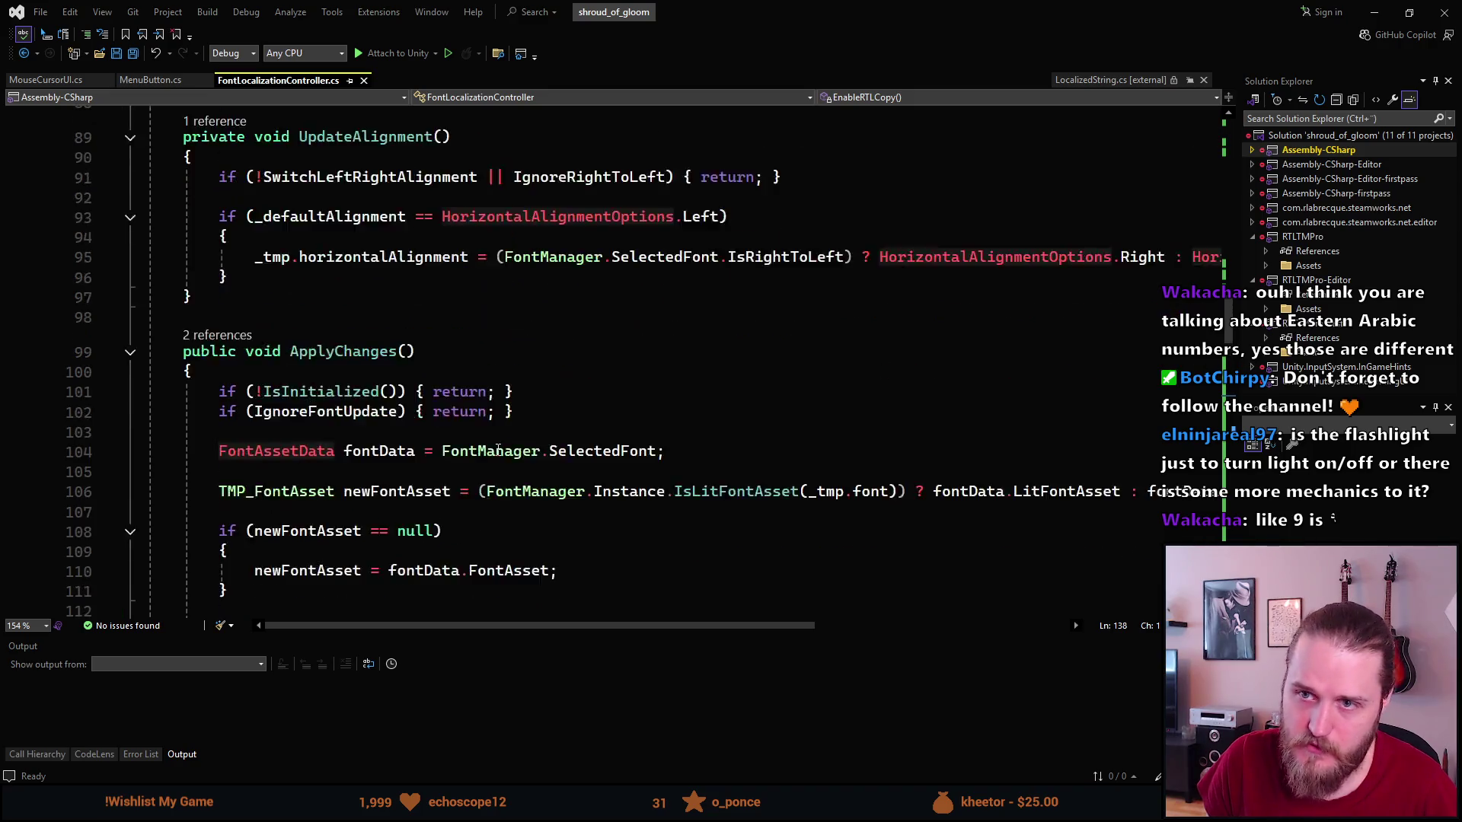
scroll(416, 216, "up", 6)
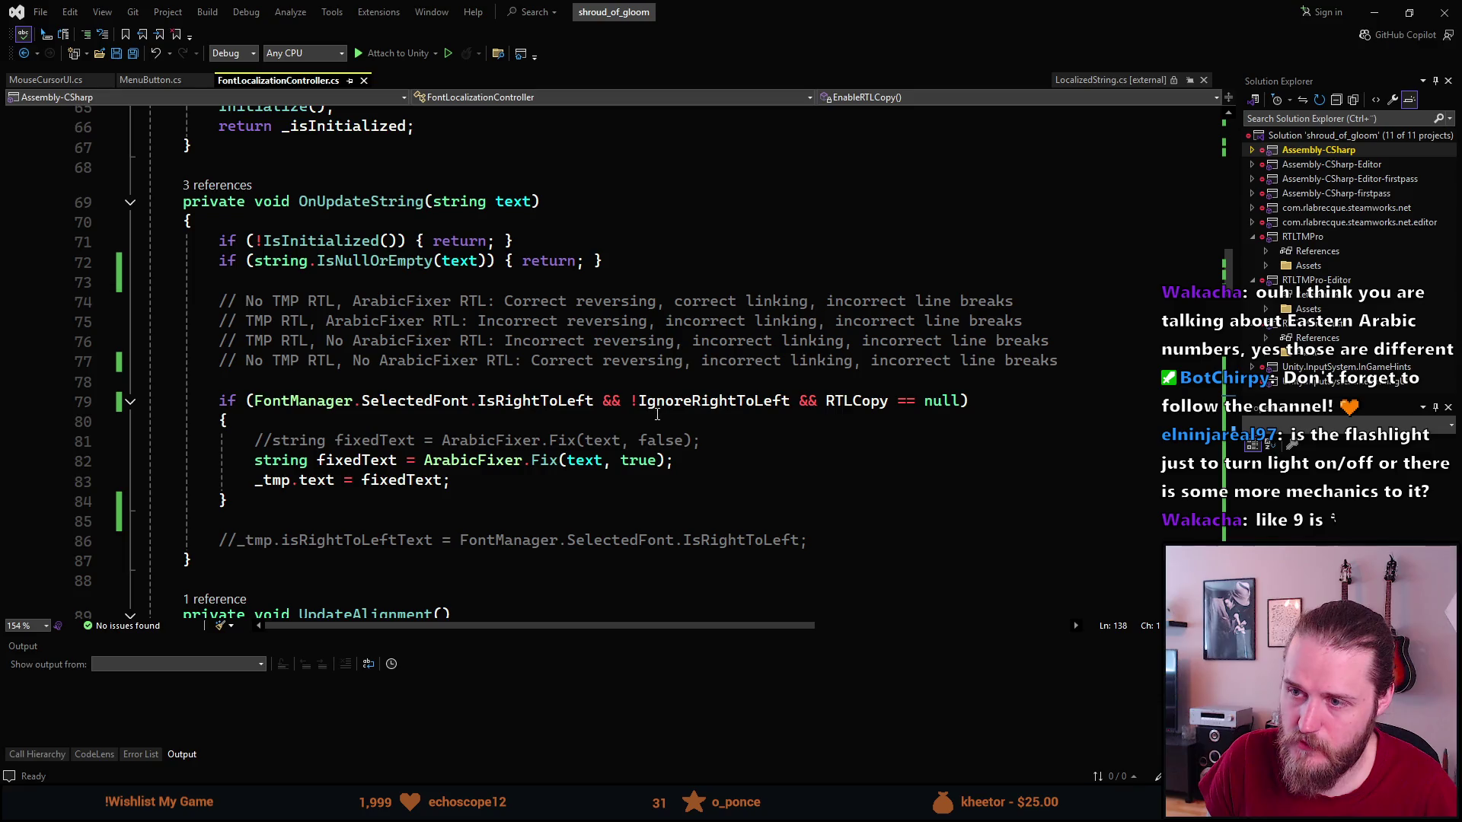
left_click(259, 501)
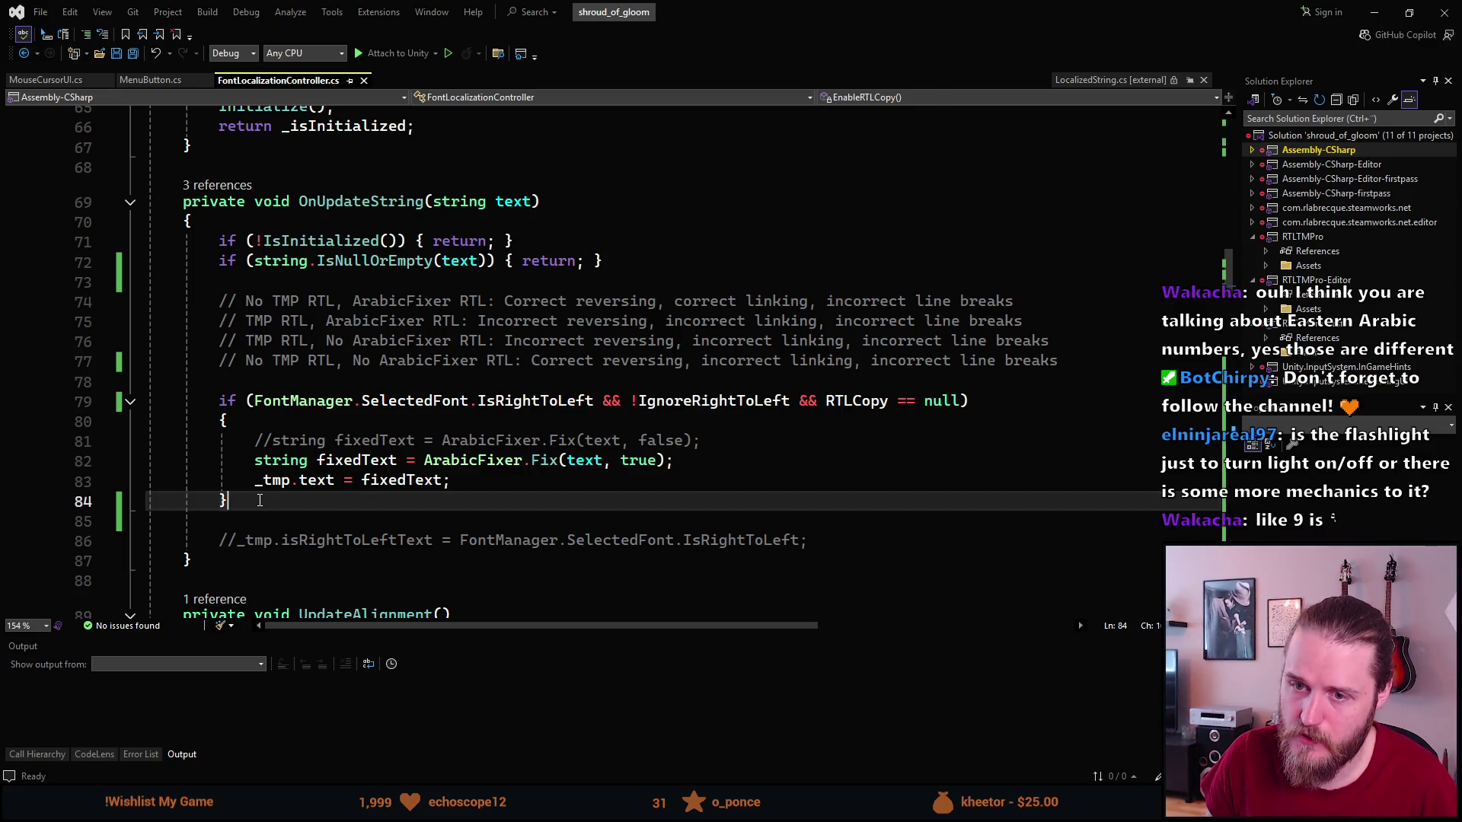
key("Return")
type("else")
key("Tab")
key("Tab")
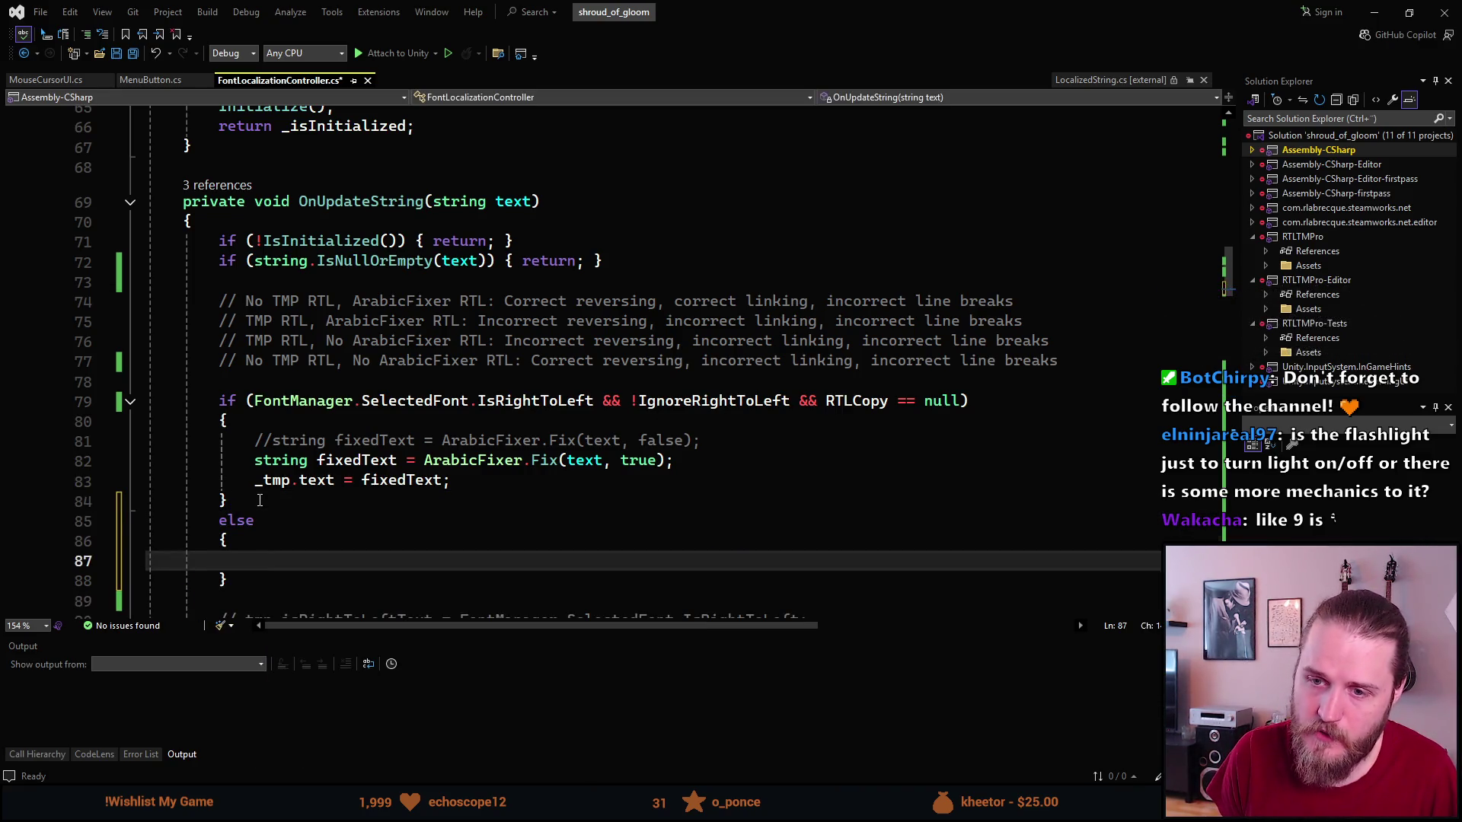
key("Up")
key("Up")
key("BackSpace")
key("BackSpace")
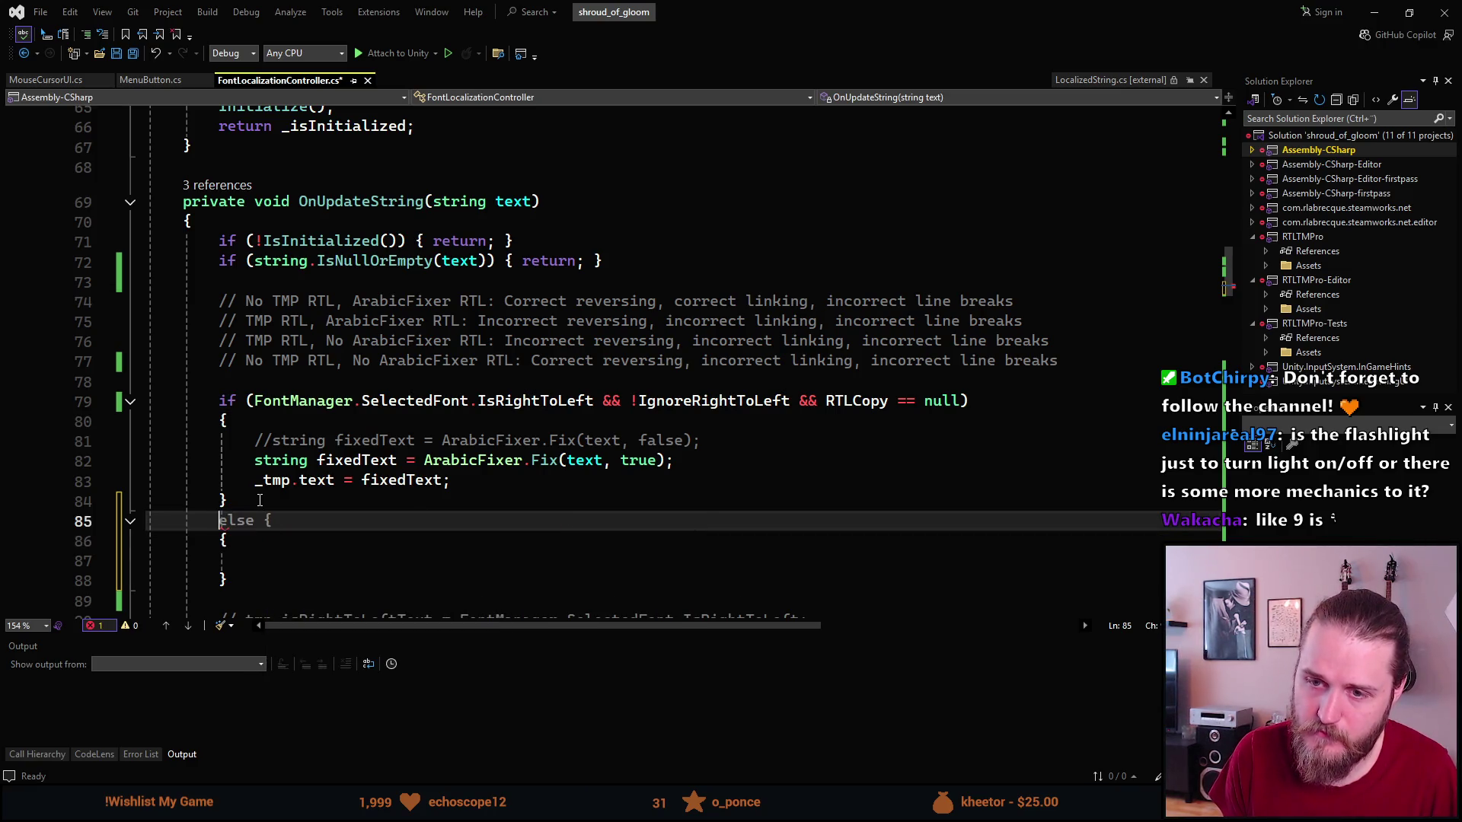
type("e")
key("Tab")
key("Tab")
key("ctrl+z")
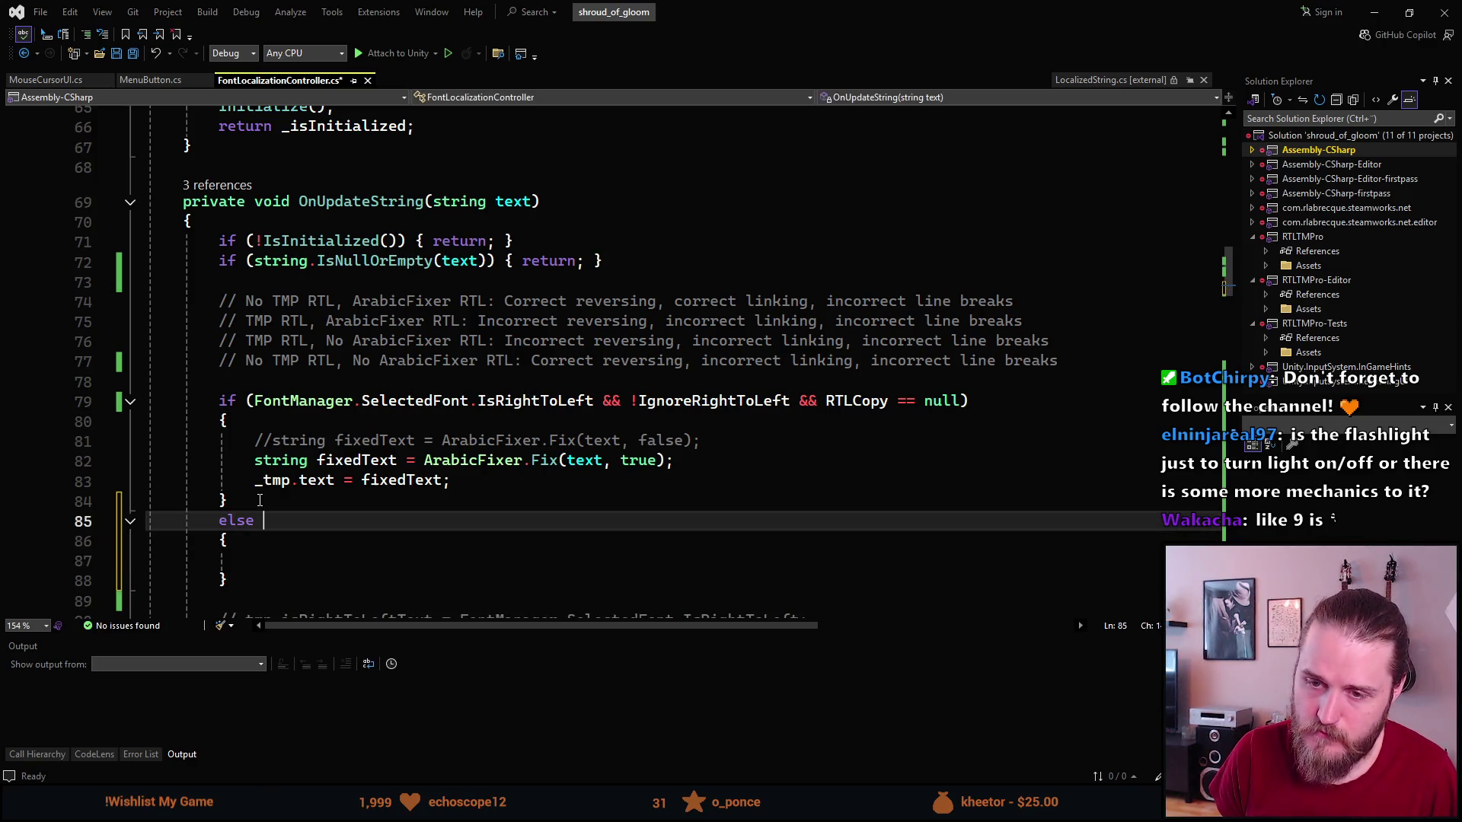
Give it the condition FontManager.SelectedFont.IsRightToLeft && RTLCopy != null.
type("if (")
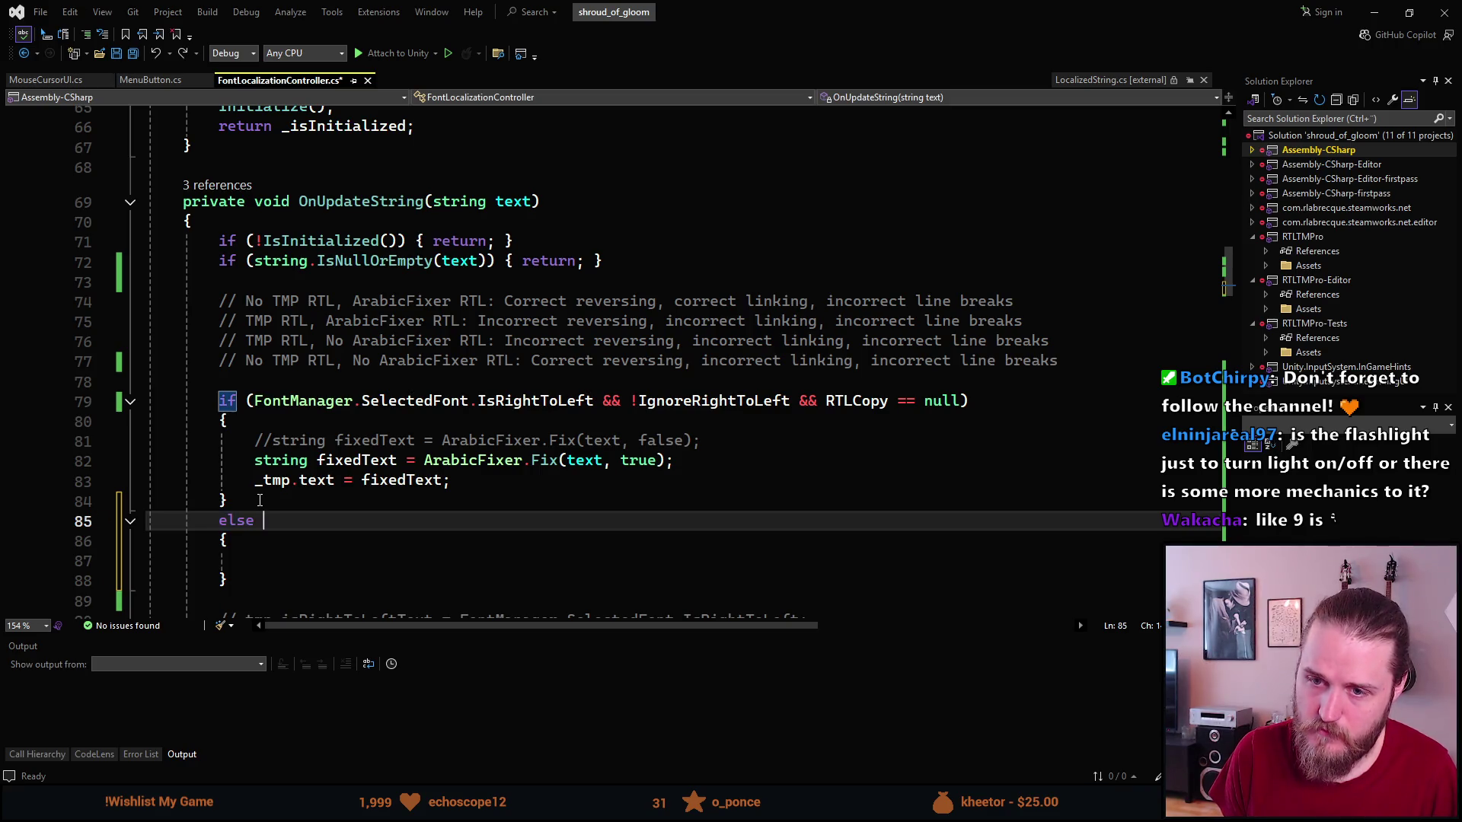
type("FontManager.SelectedFont")
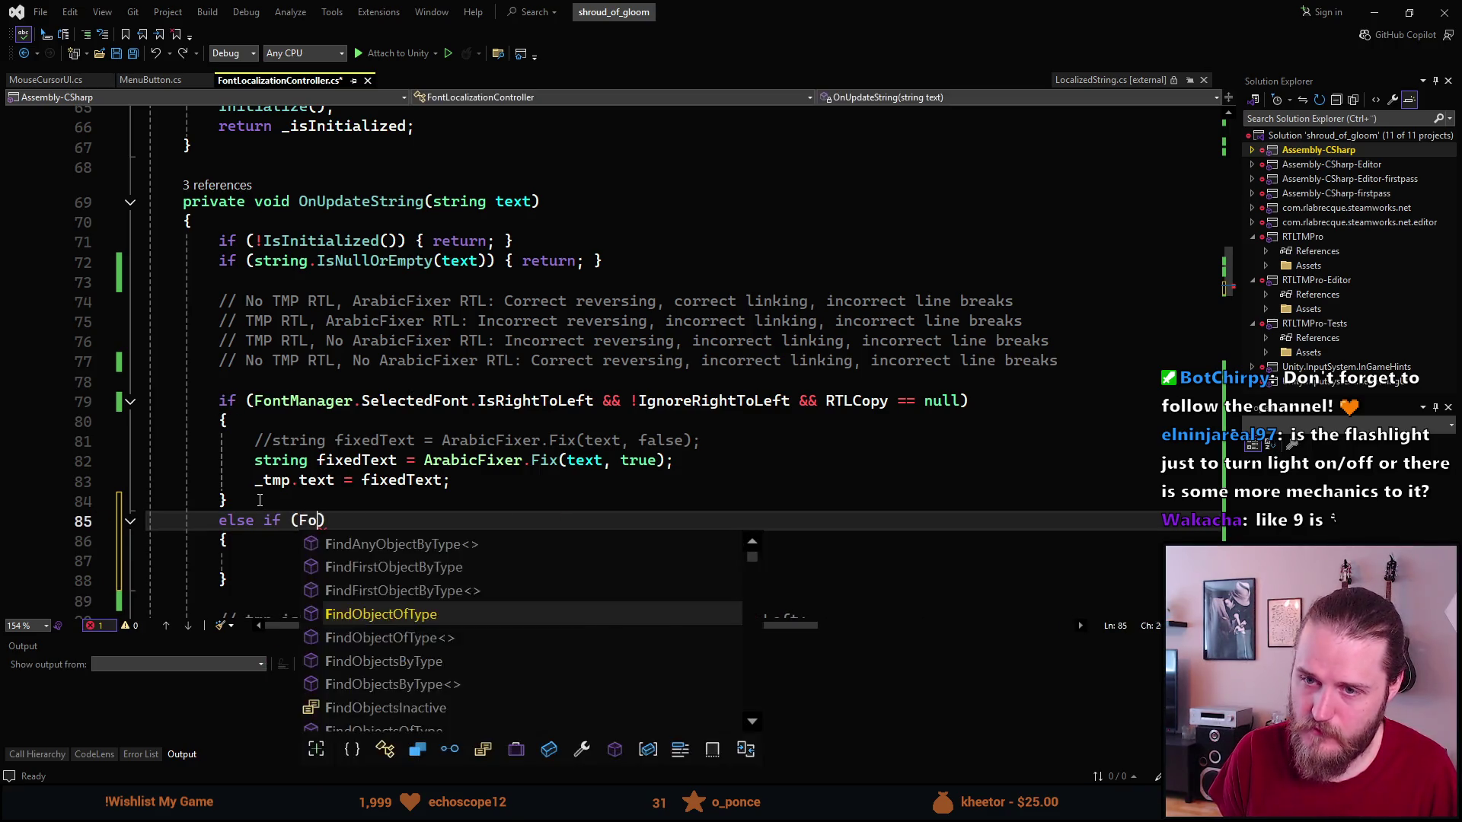
type(".Is")
key("Tab")
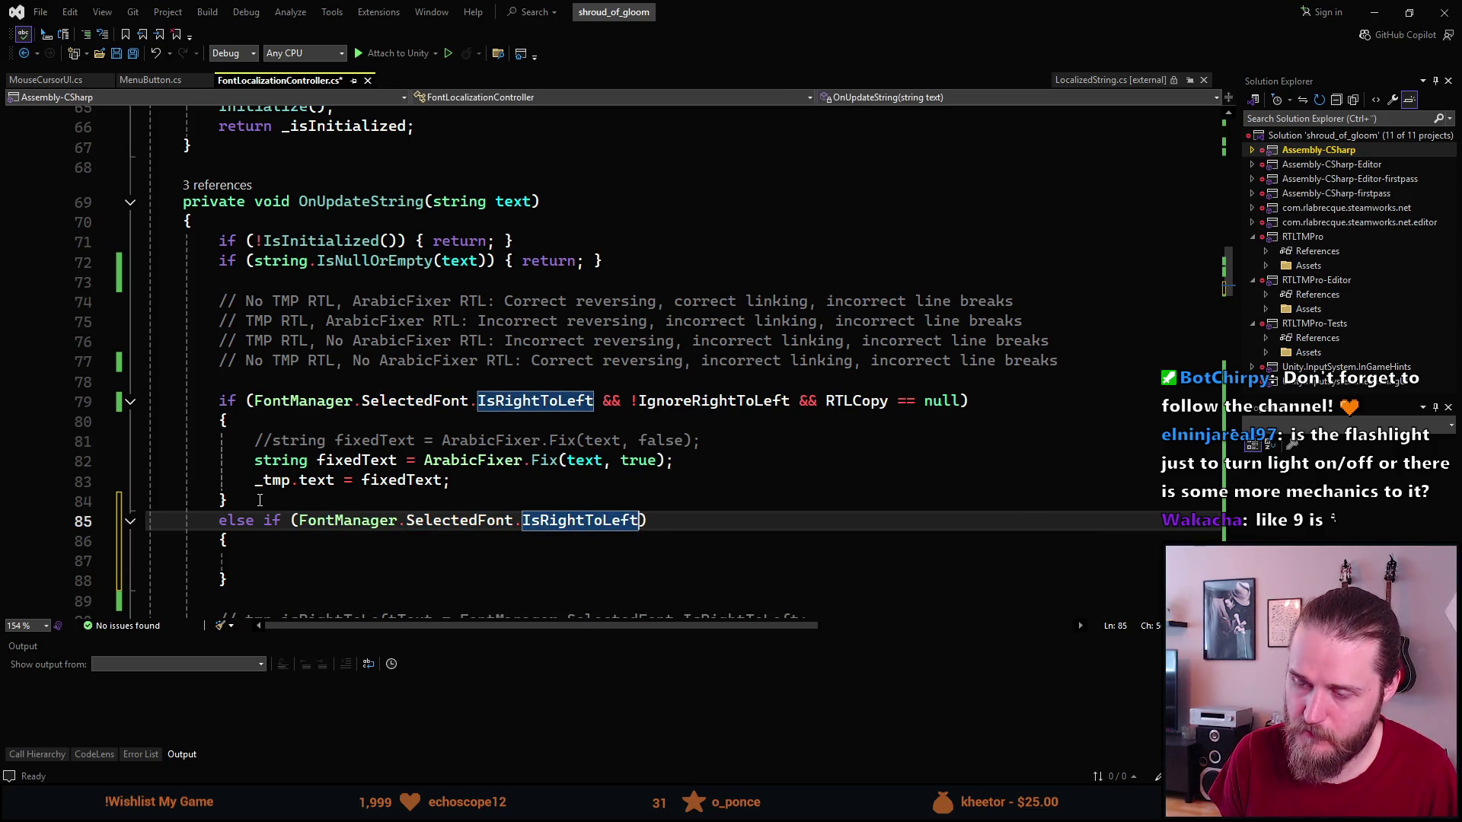
type("&& ")
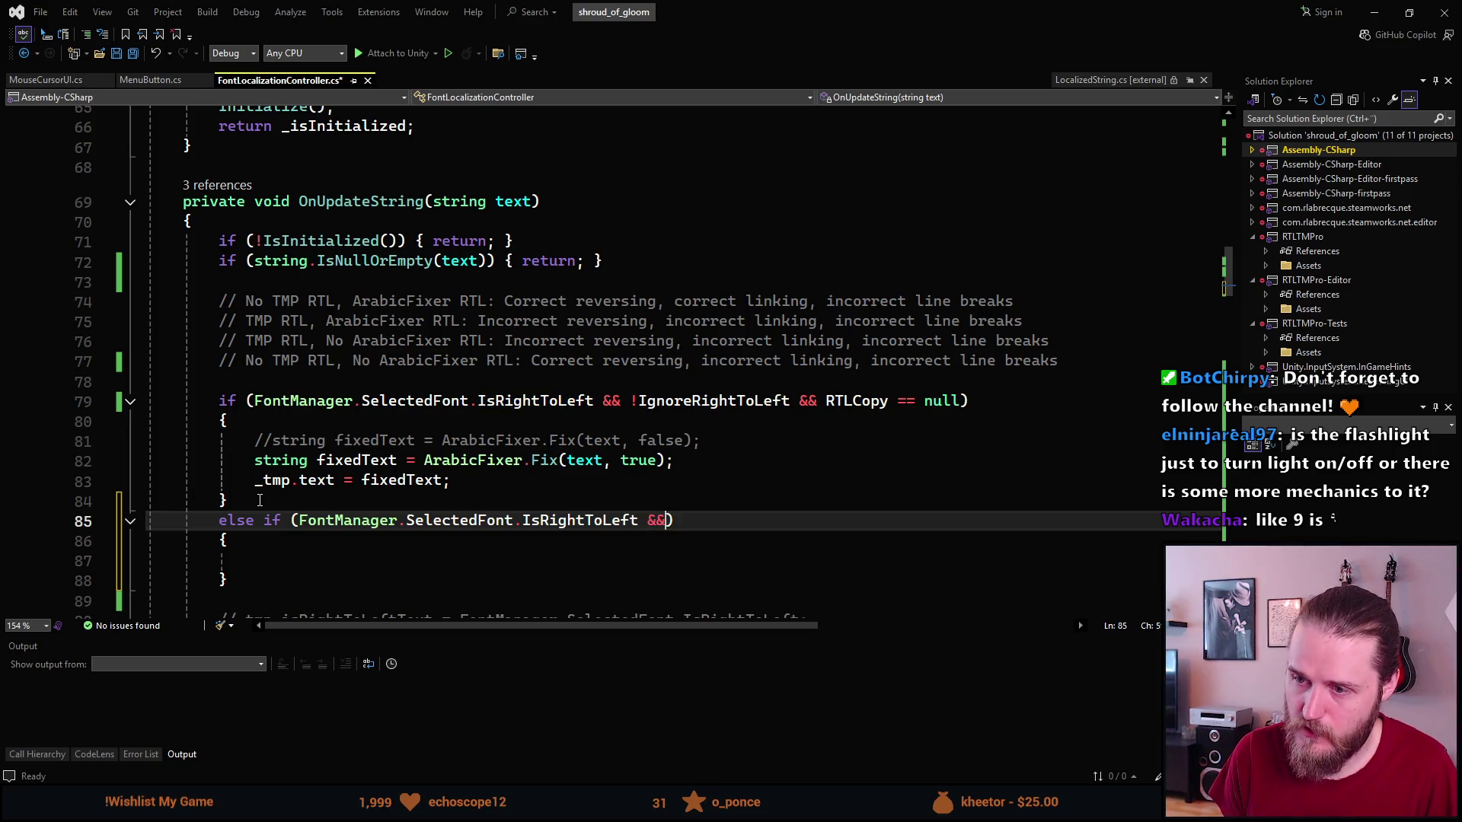
type("RTL")
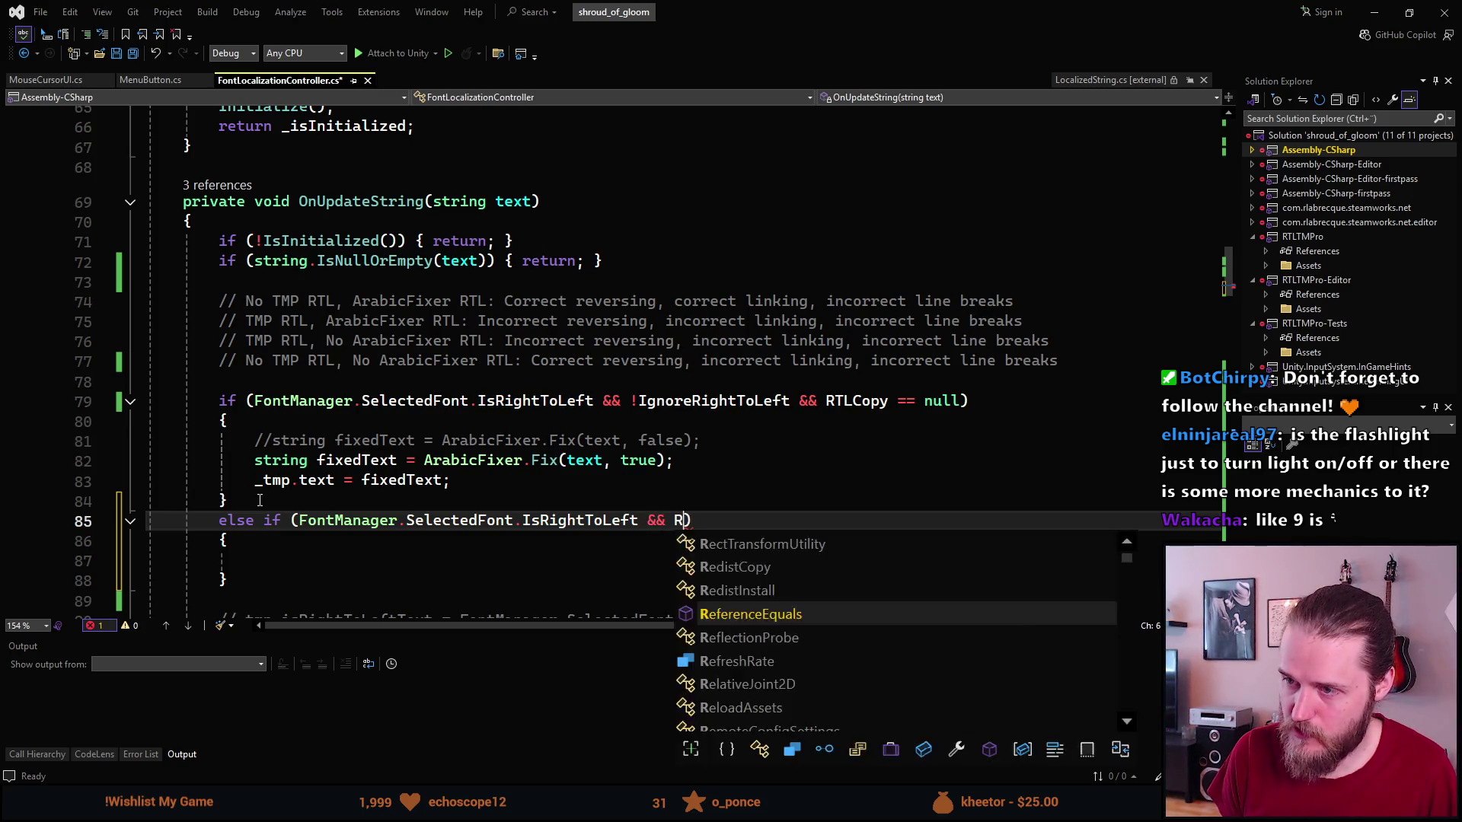
key("Tab")
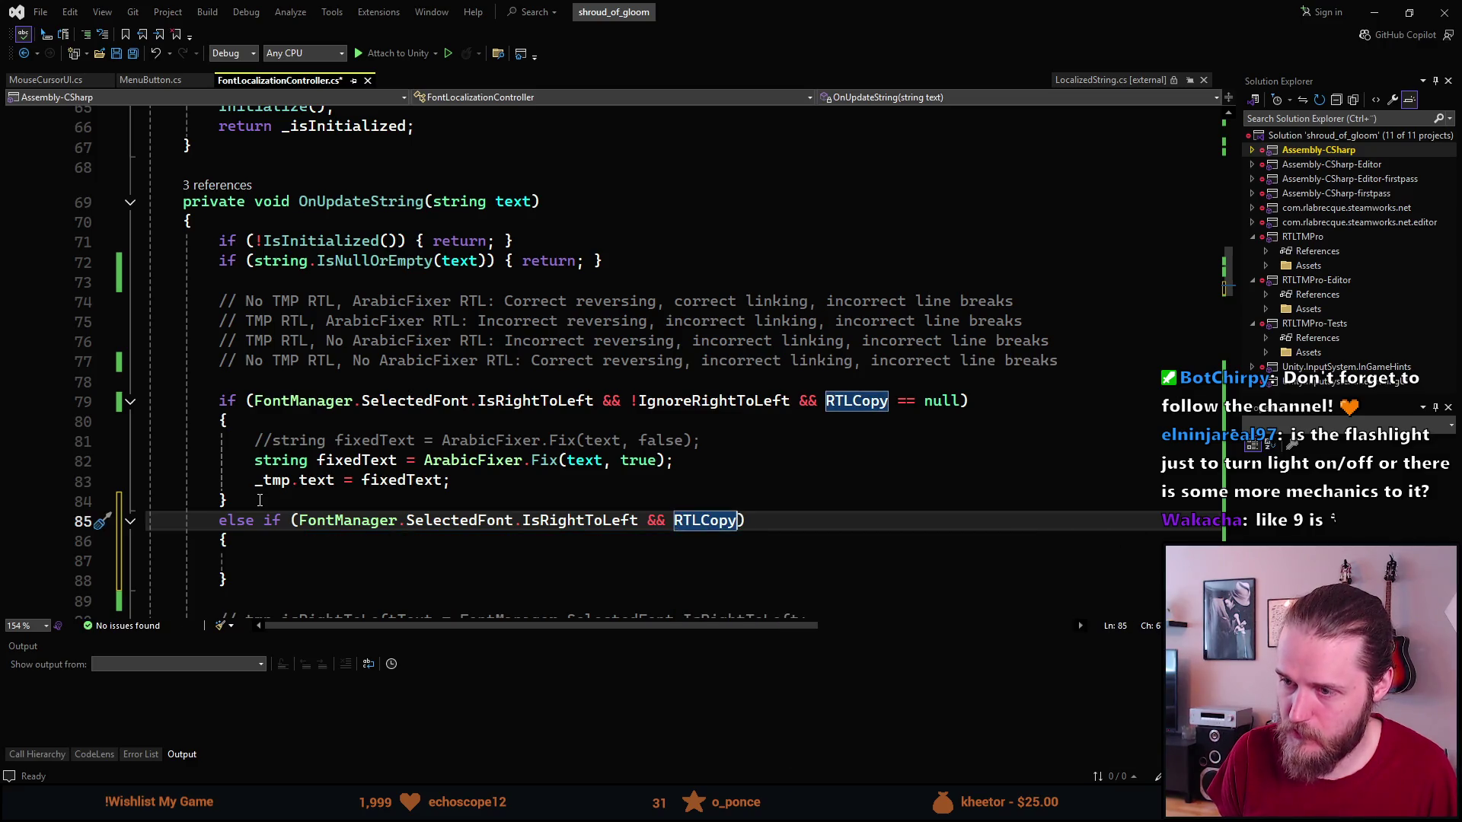
type("!= null")
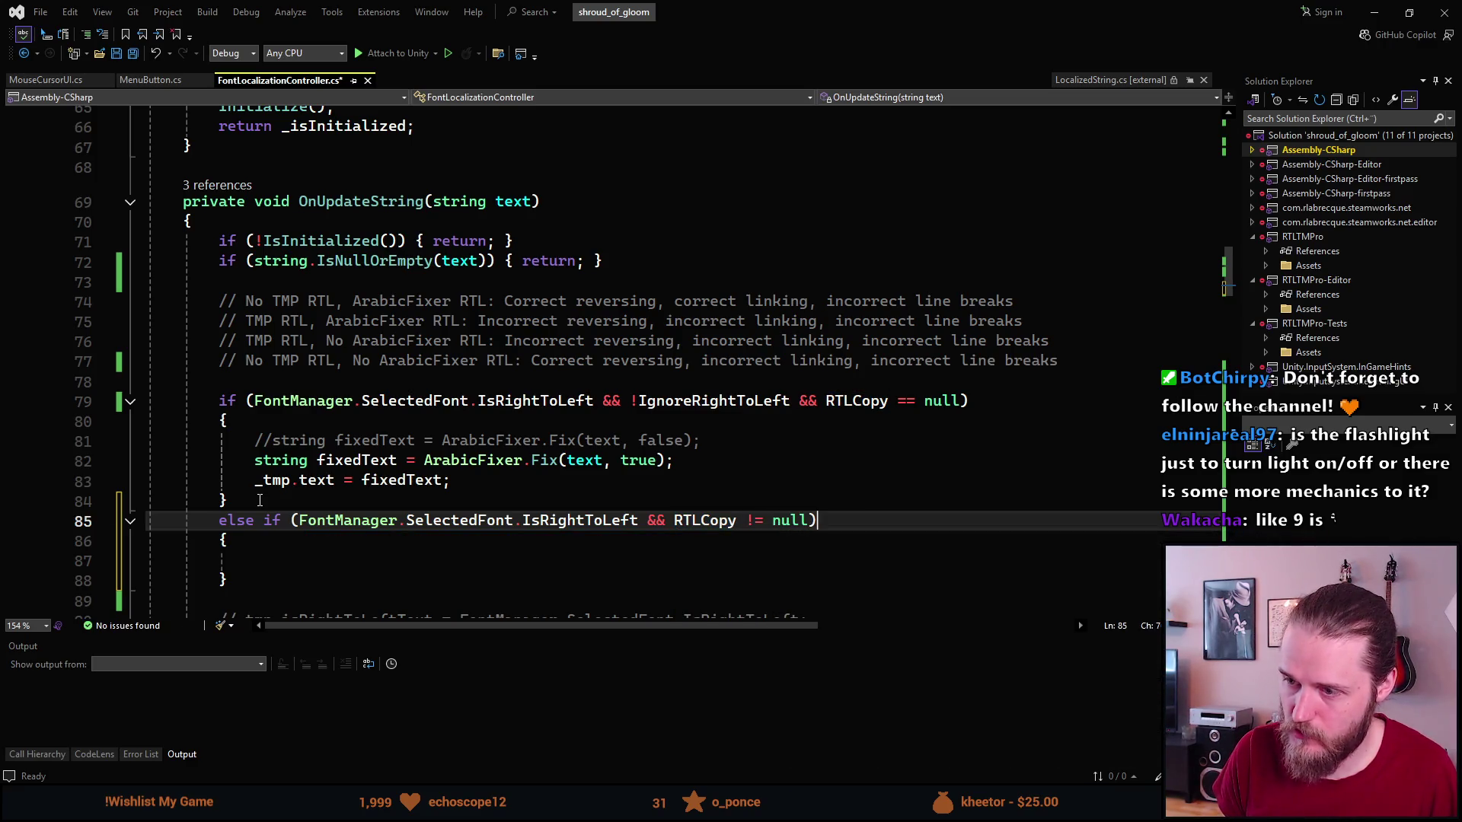
key("Down")
key("Down")
Call EnableRTLCopy(); inside the new branch and save the script.
scroll(260, 542, "down", 15)
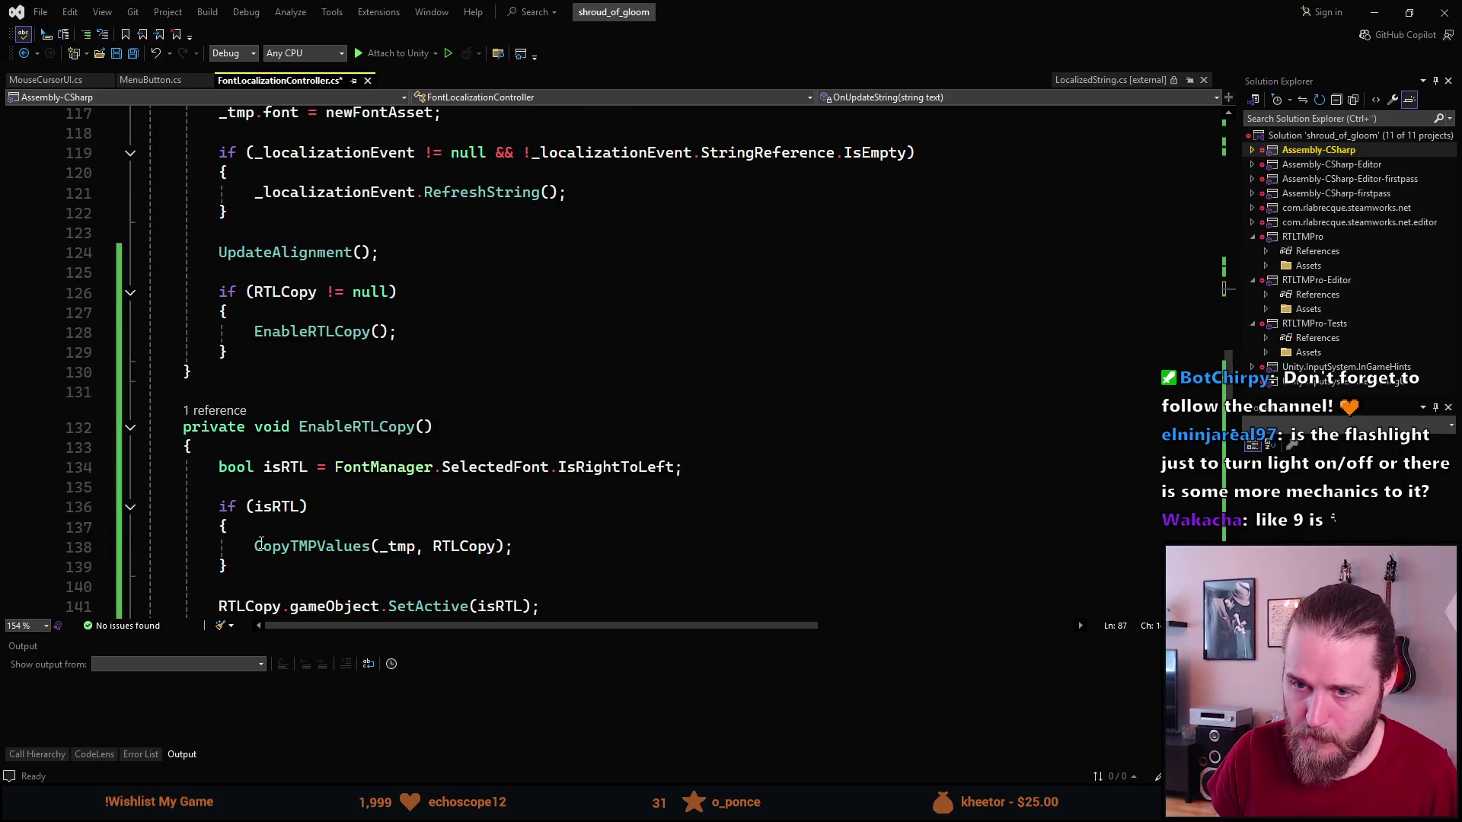
scroll(260, 542, "up", 13)
type("En")
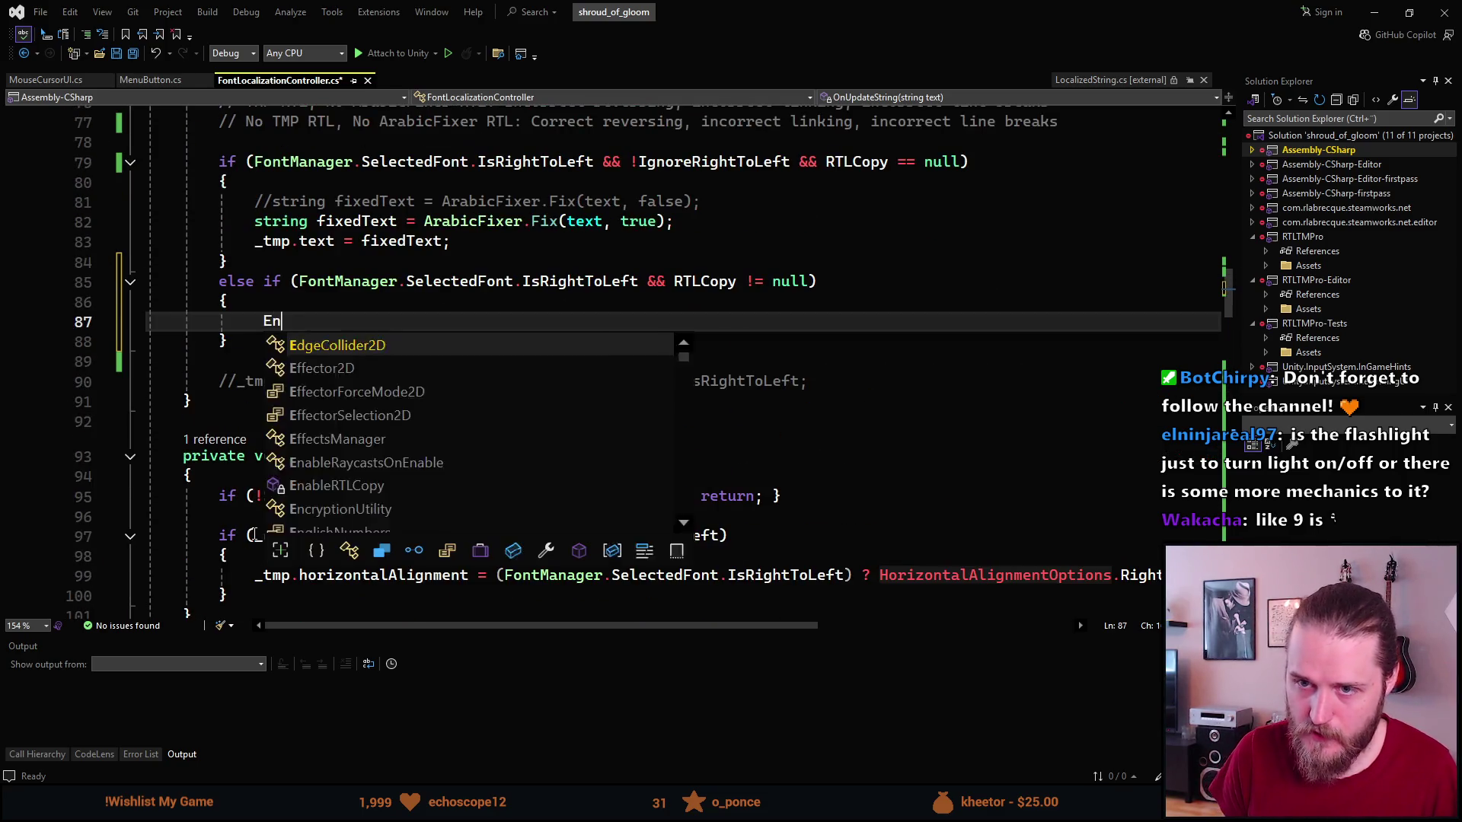
type("able")
key("Down")
key("Tab")
type("();M")
key("BackSpace")
key("Escape")
key("ctrl+s")
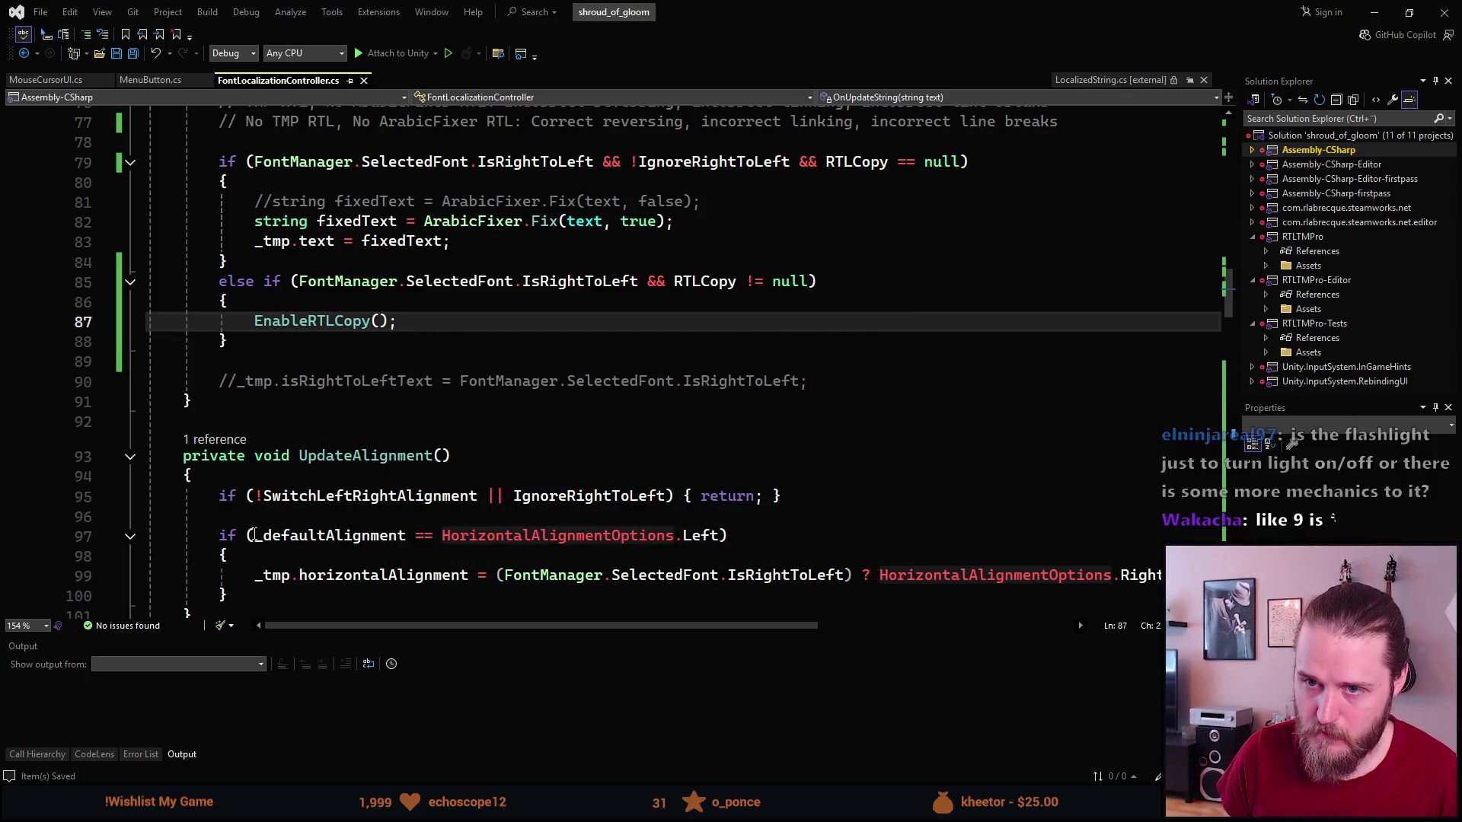
scroll(325, 466, "down", 14)
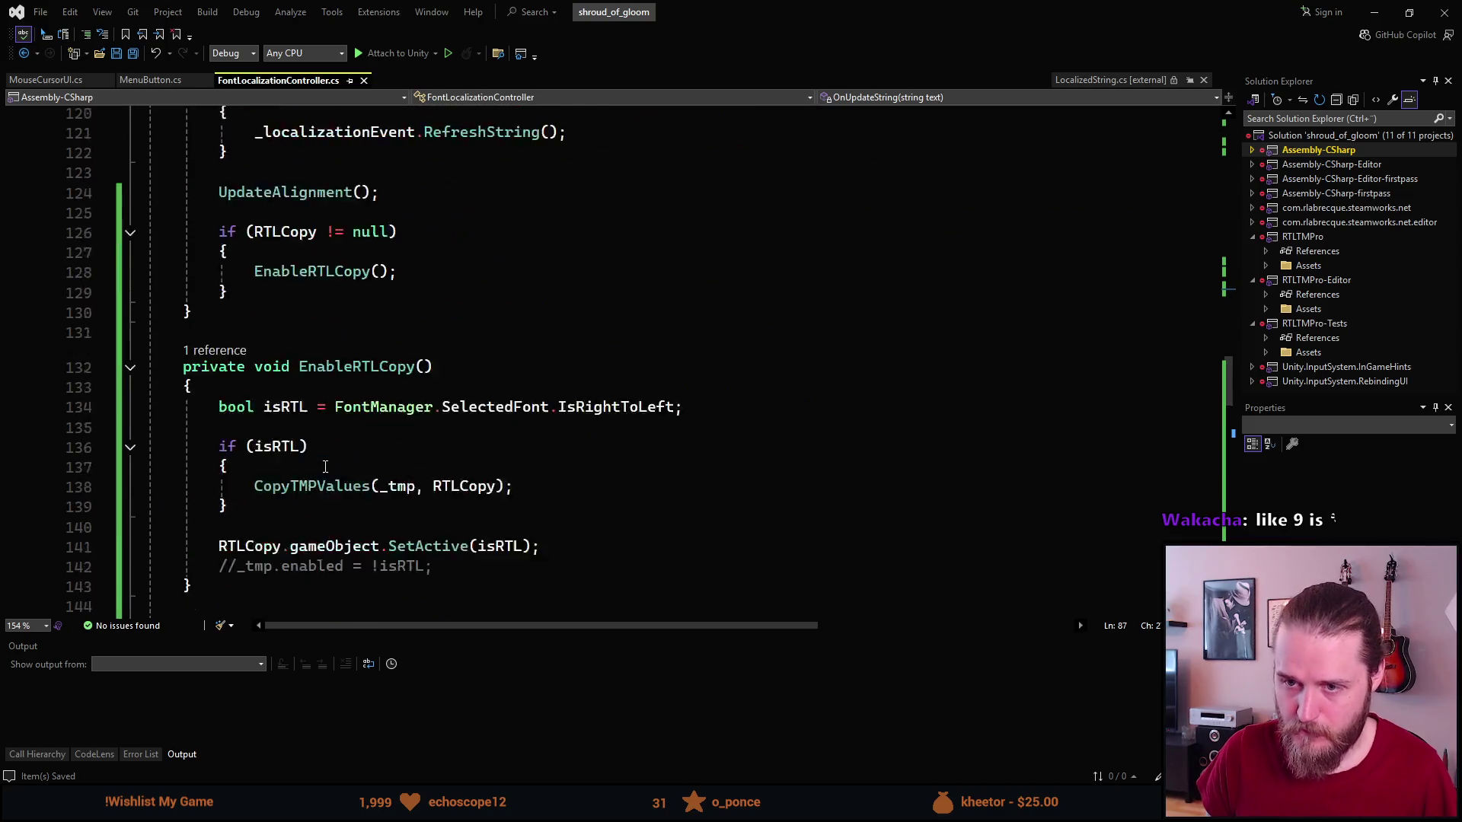
scroll(325, 467, "down", 3)
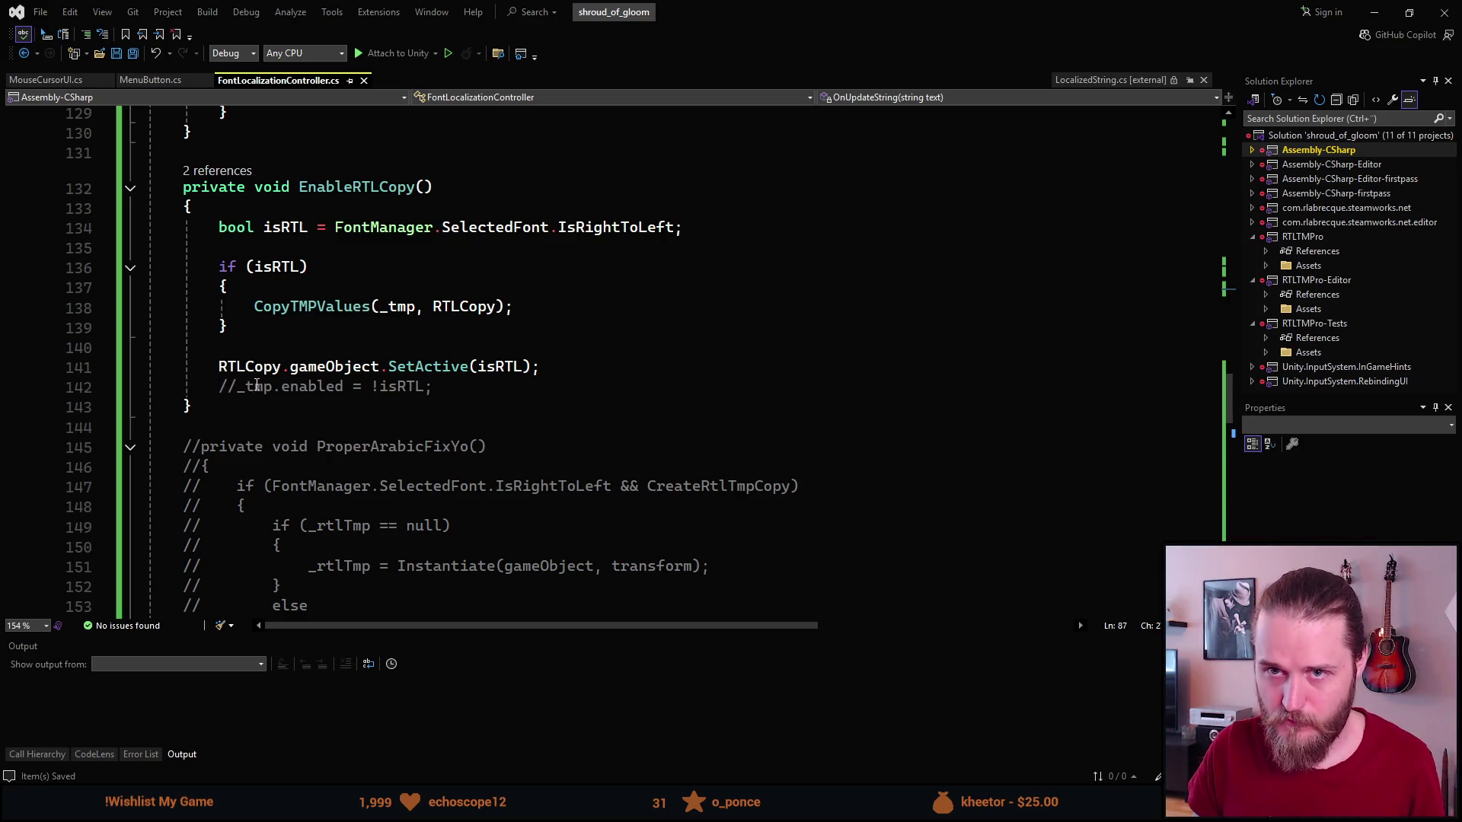
left_click(1374, 12)
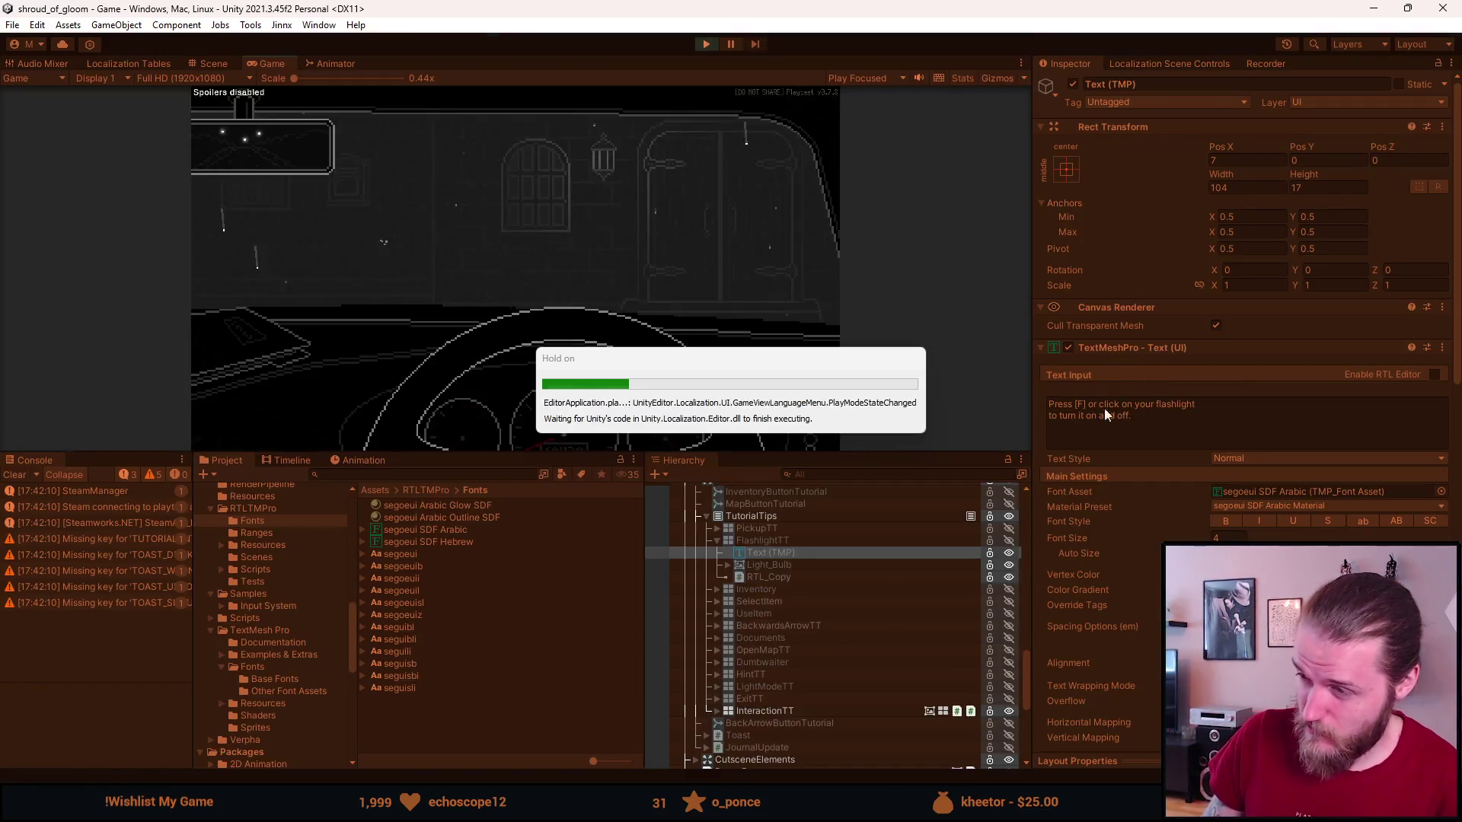
Enlarge the Game view and toggle the flashlight on and off to show the doubled Arabic hint.
left_click_drag(491, 452, 486, 607)
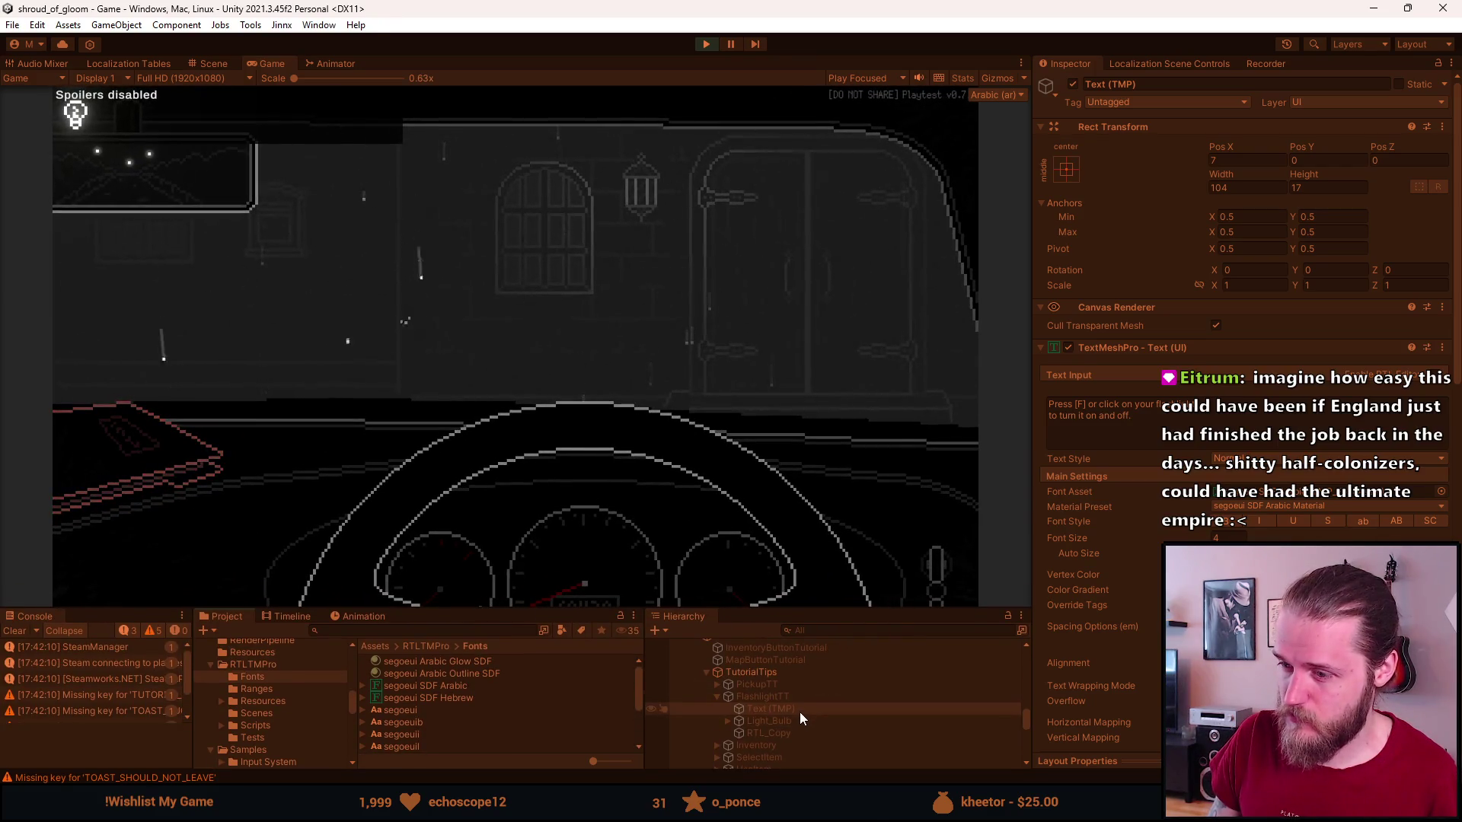
left_click(176, 454)
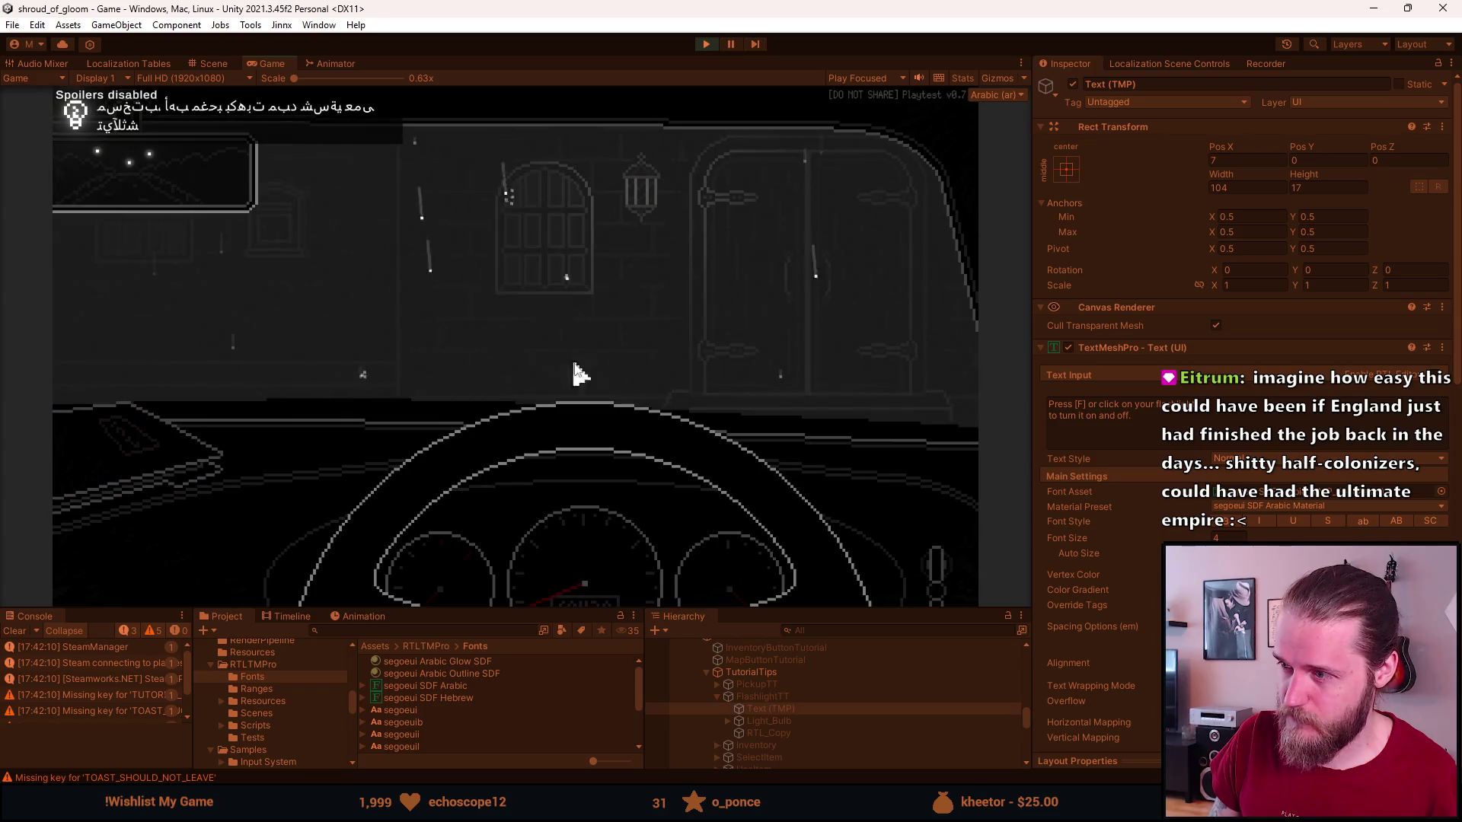
left_click(870, 297)
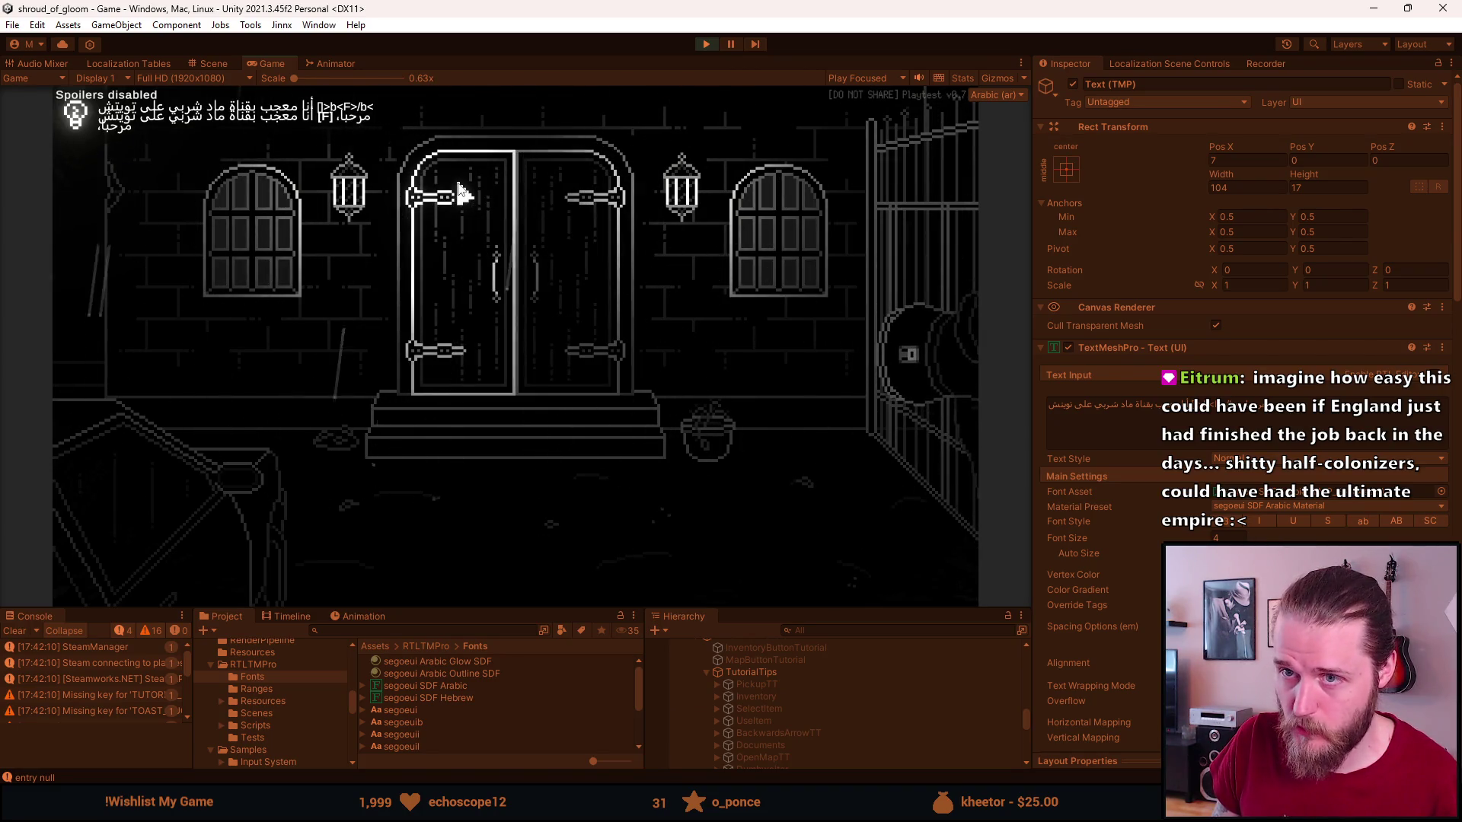
key("alt+Tab")
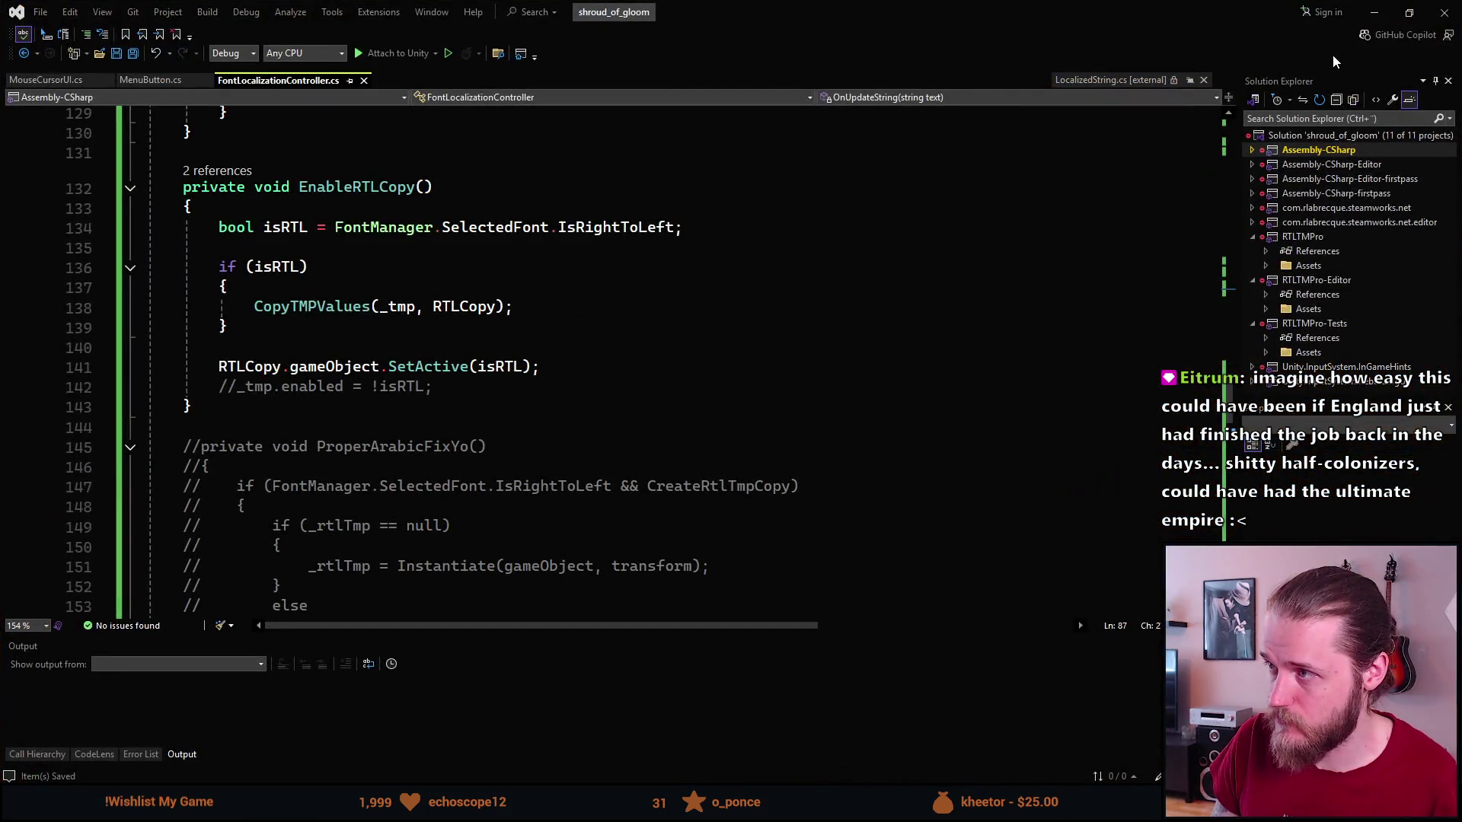
Inspect the flashlight tip's RTL_Copy object in the Hierarchy.
left_click(1374, 12)
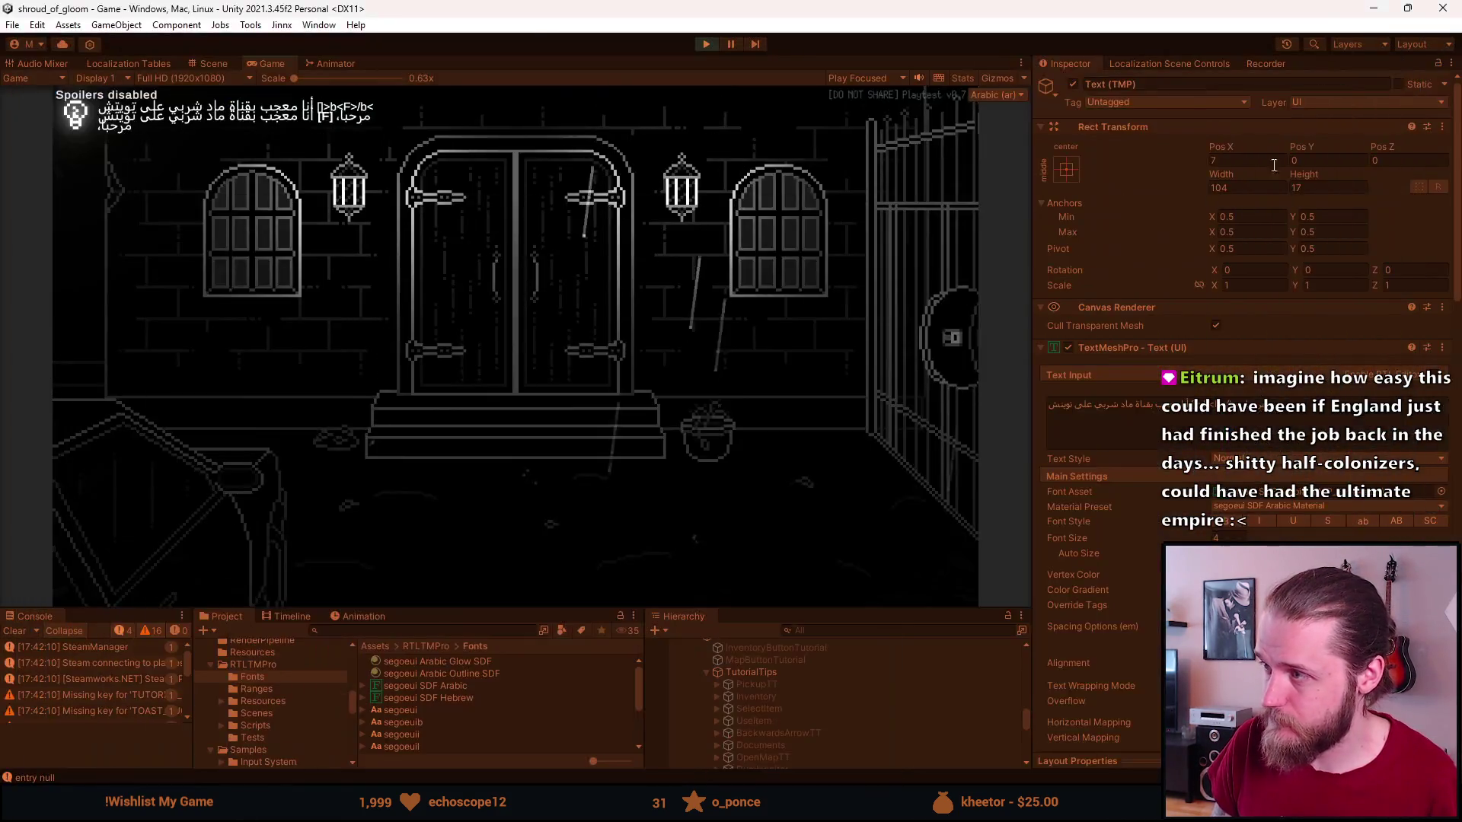
scroll(782, 729, "down", 3)
left_click(790, 729)
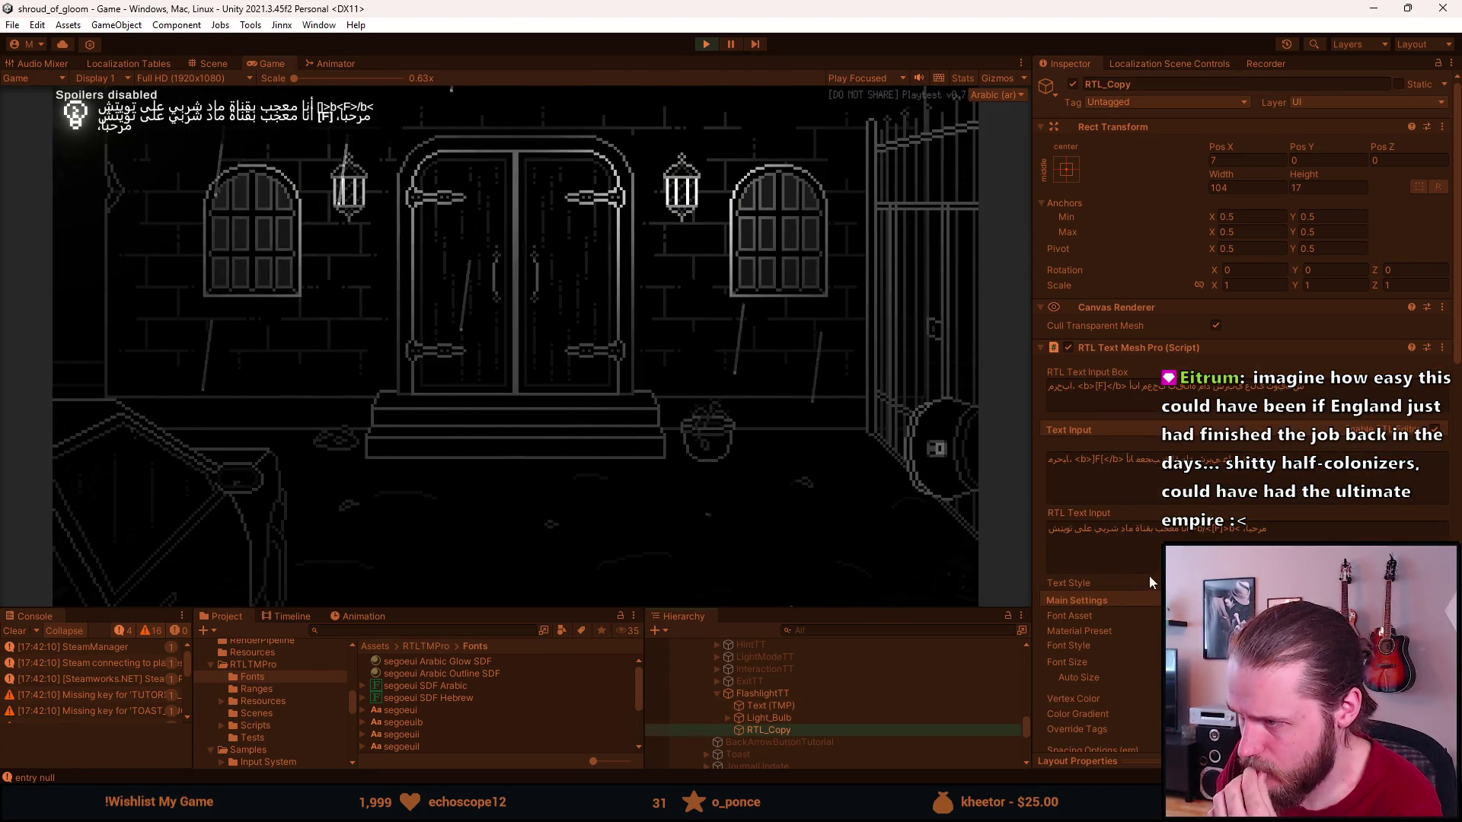
scroll(1147, 578, "down", 3)
scroll(1147, 578, "down", 6)
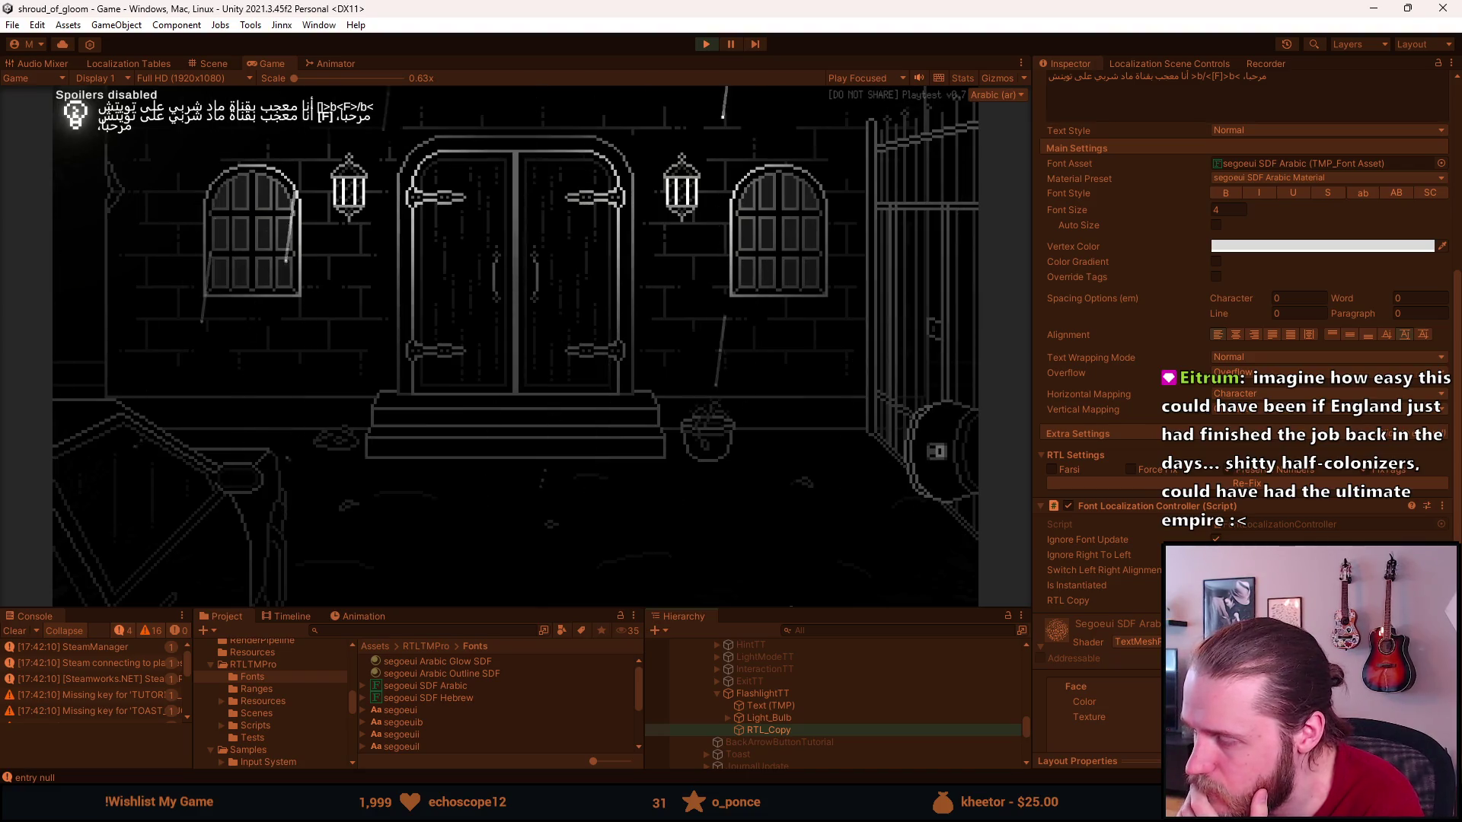
scroll(1206, 390, "up", 4)
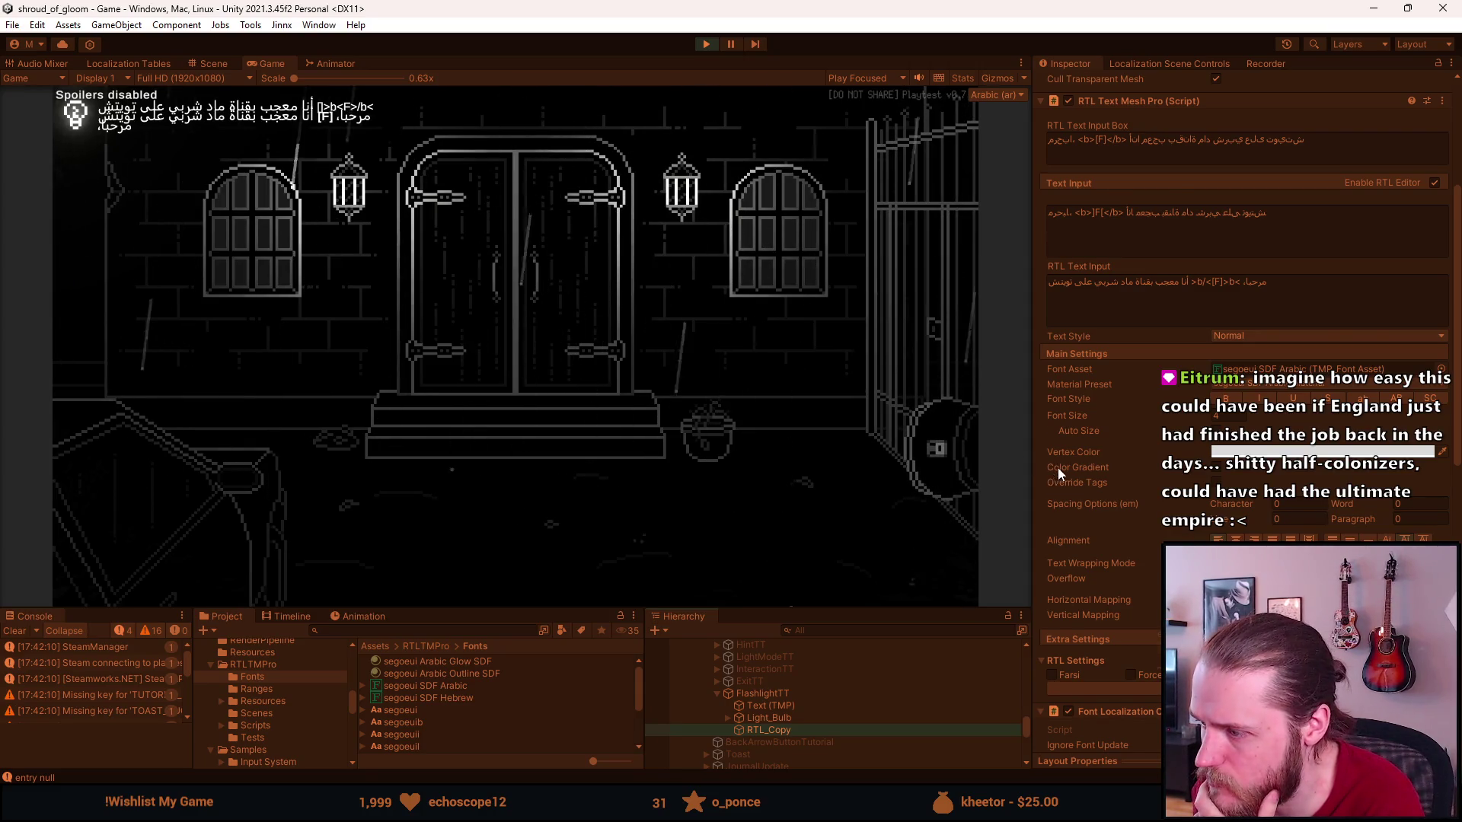
scroll(1058, 468, "down", 2)
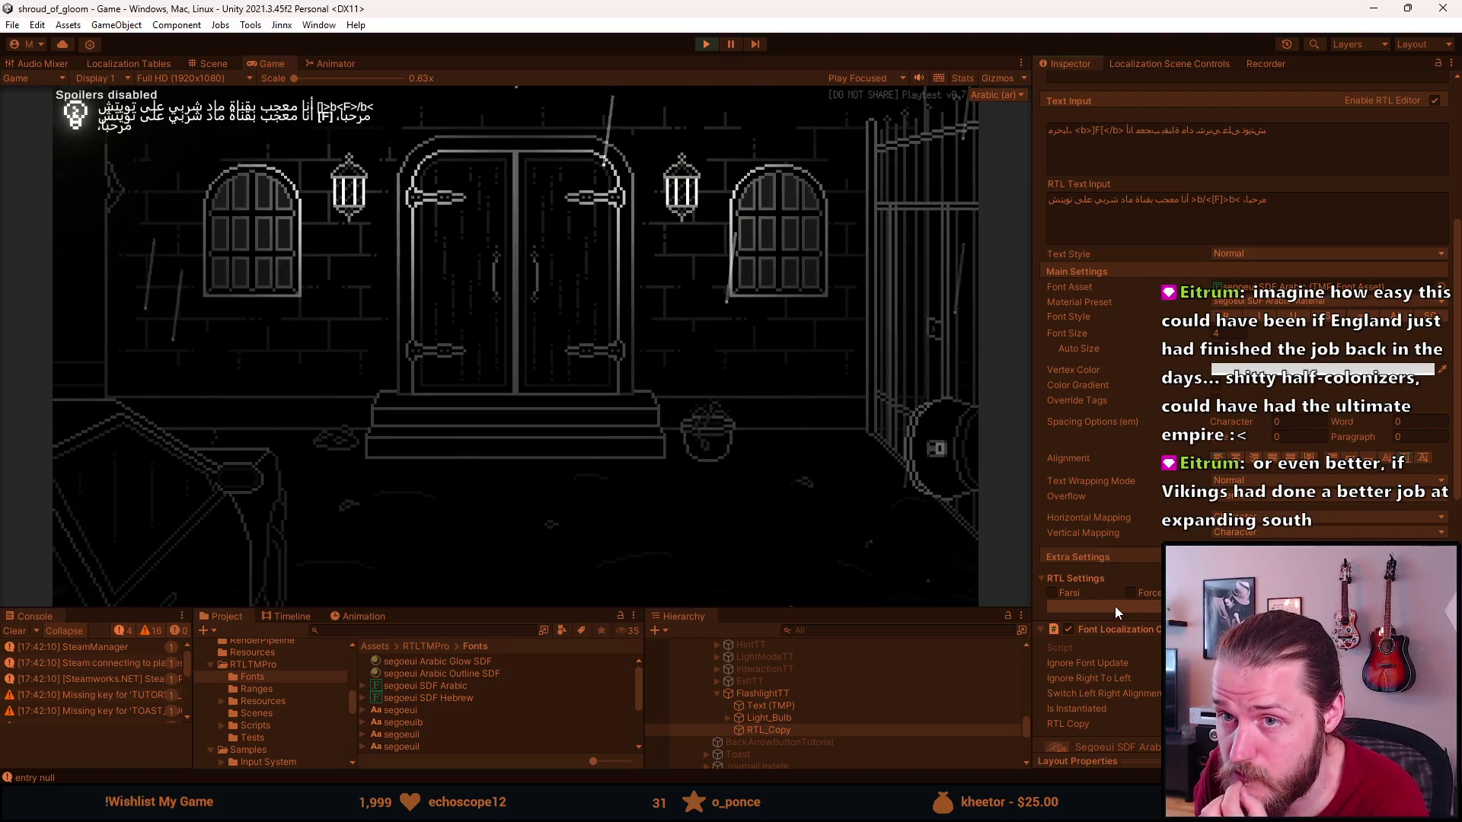
scroll(1114, 606, "up", 3)
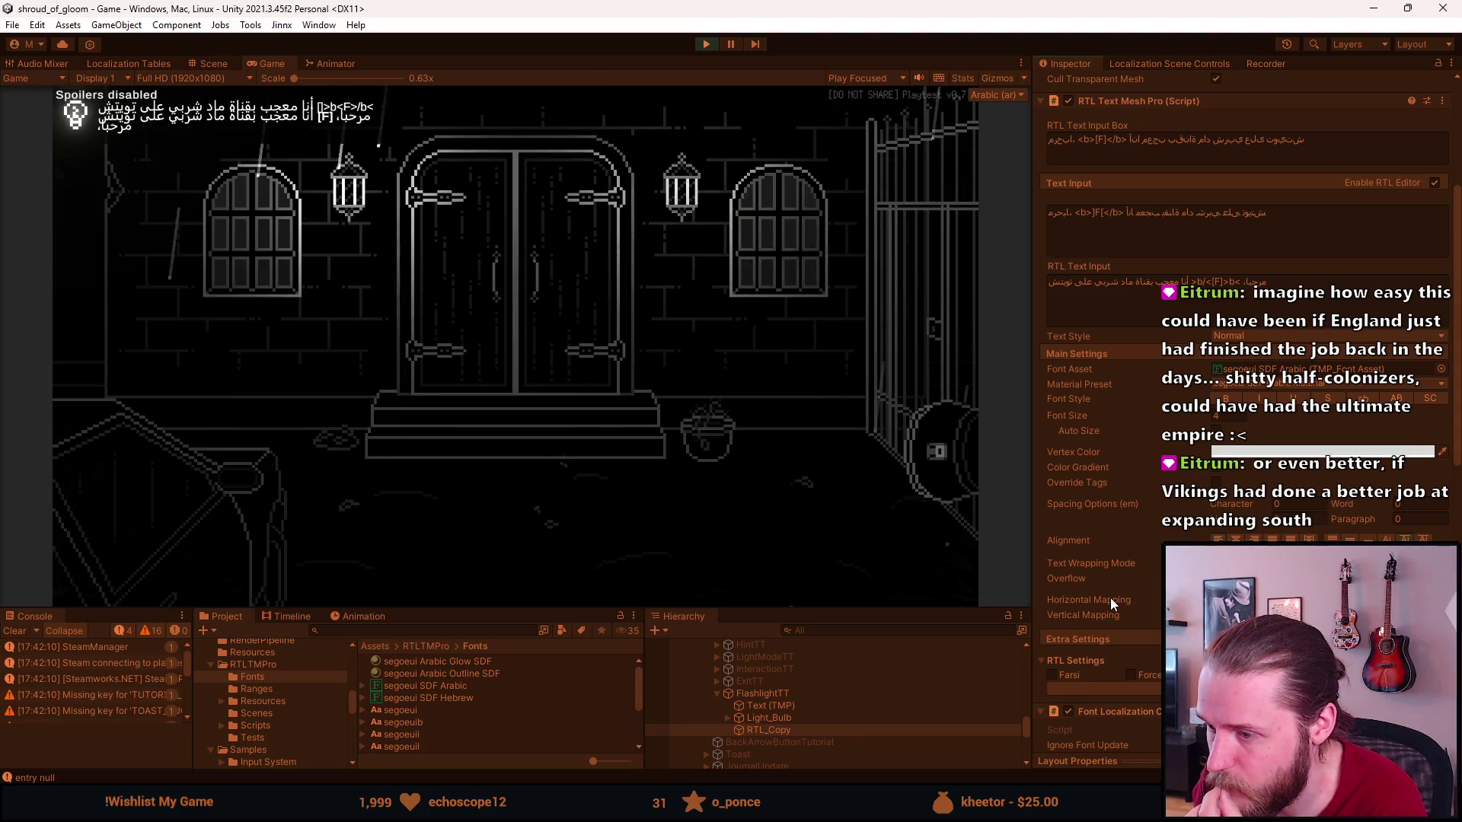
Toggle the original Text (TMP) object's active state off and on, then stop the game.
left_click(818, 705)
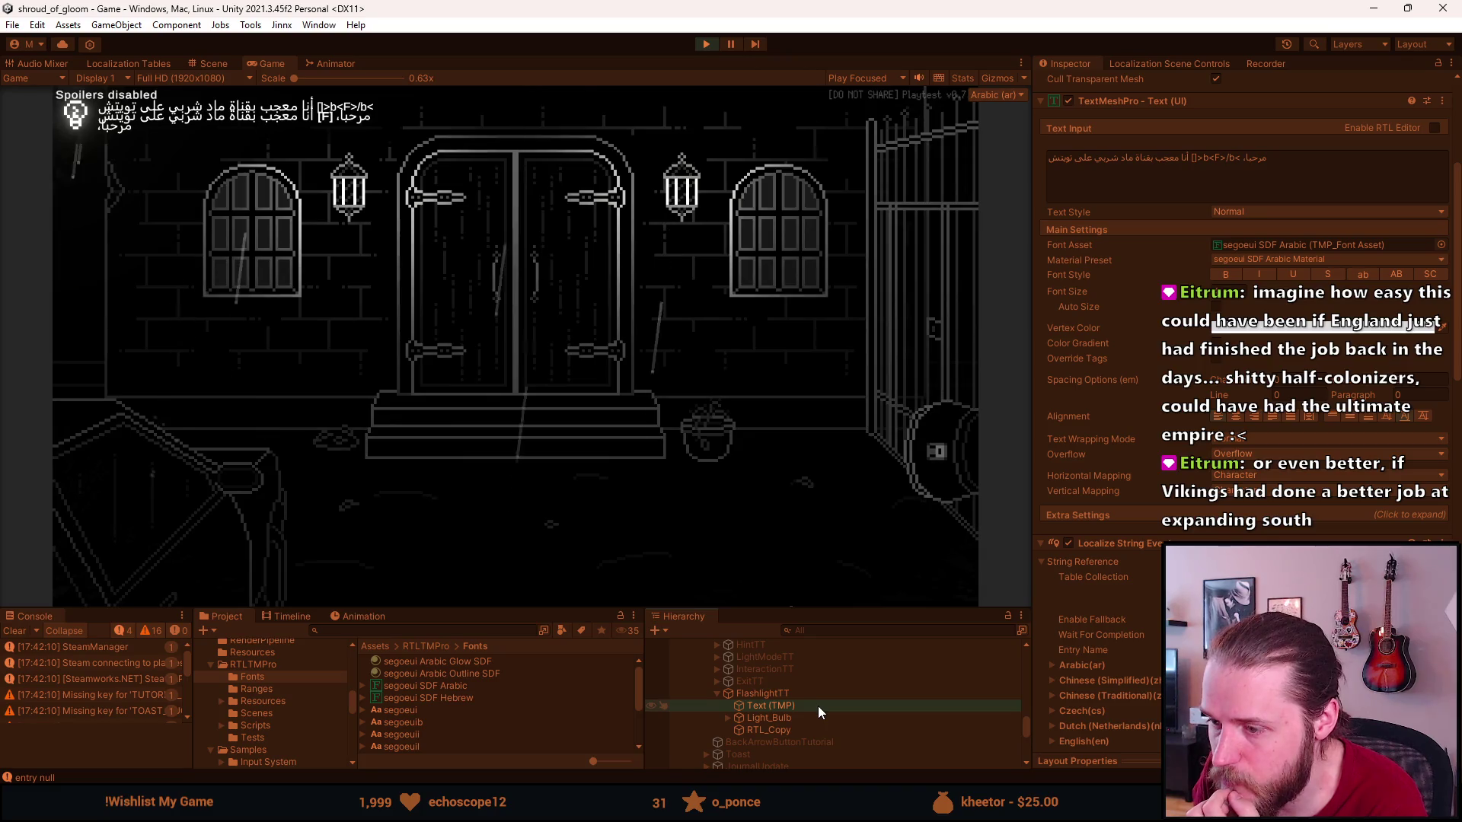
scroll(1135, 130, "up", 9)
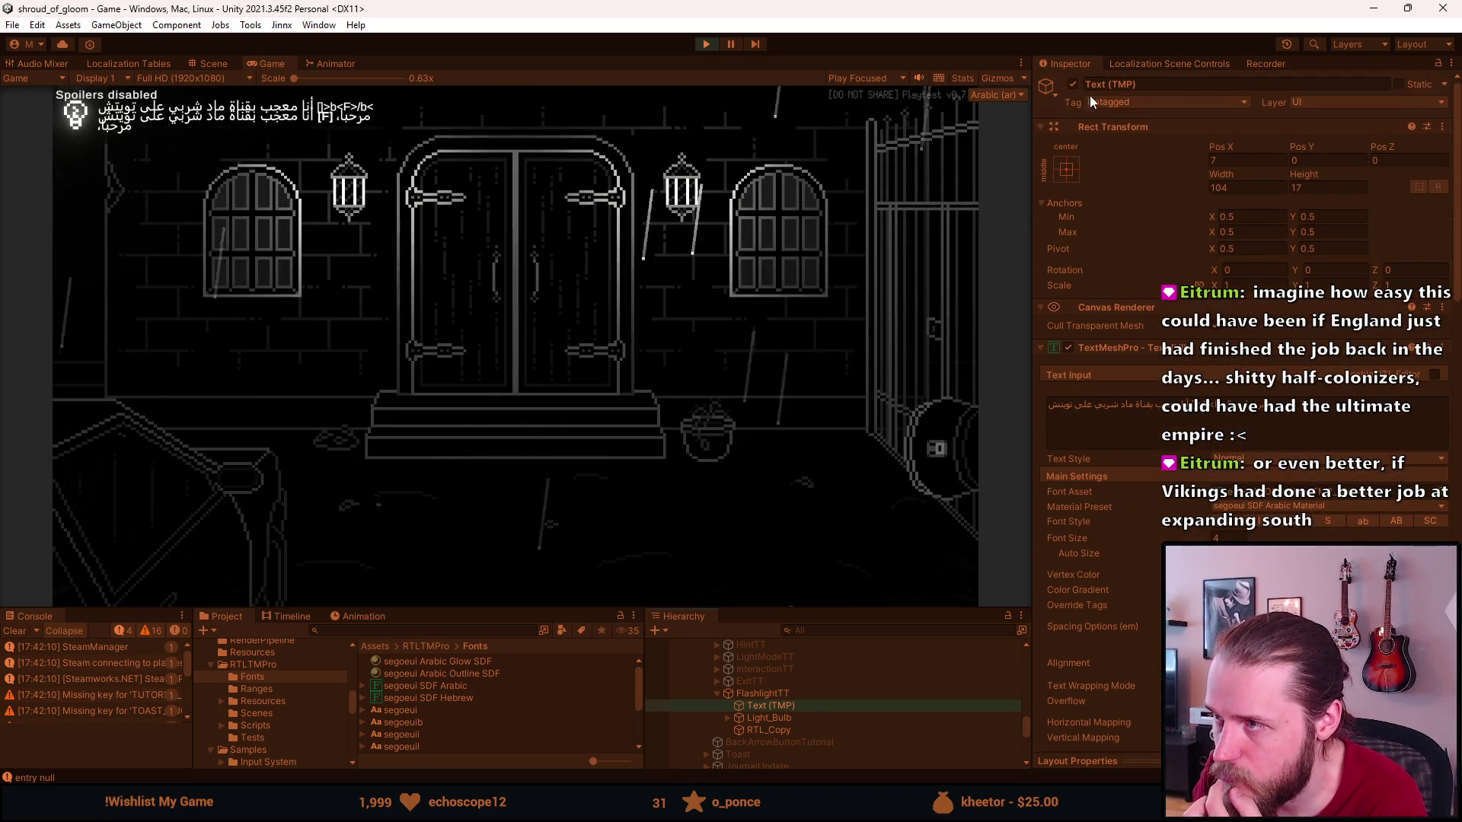
left_click(1073, 83)
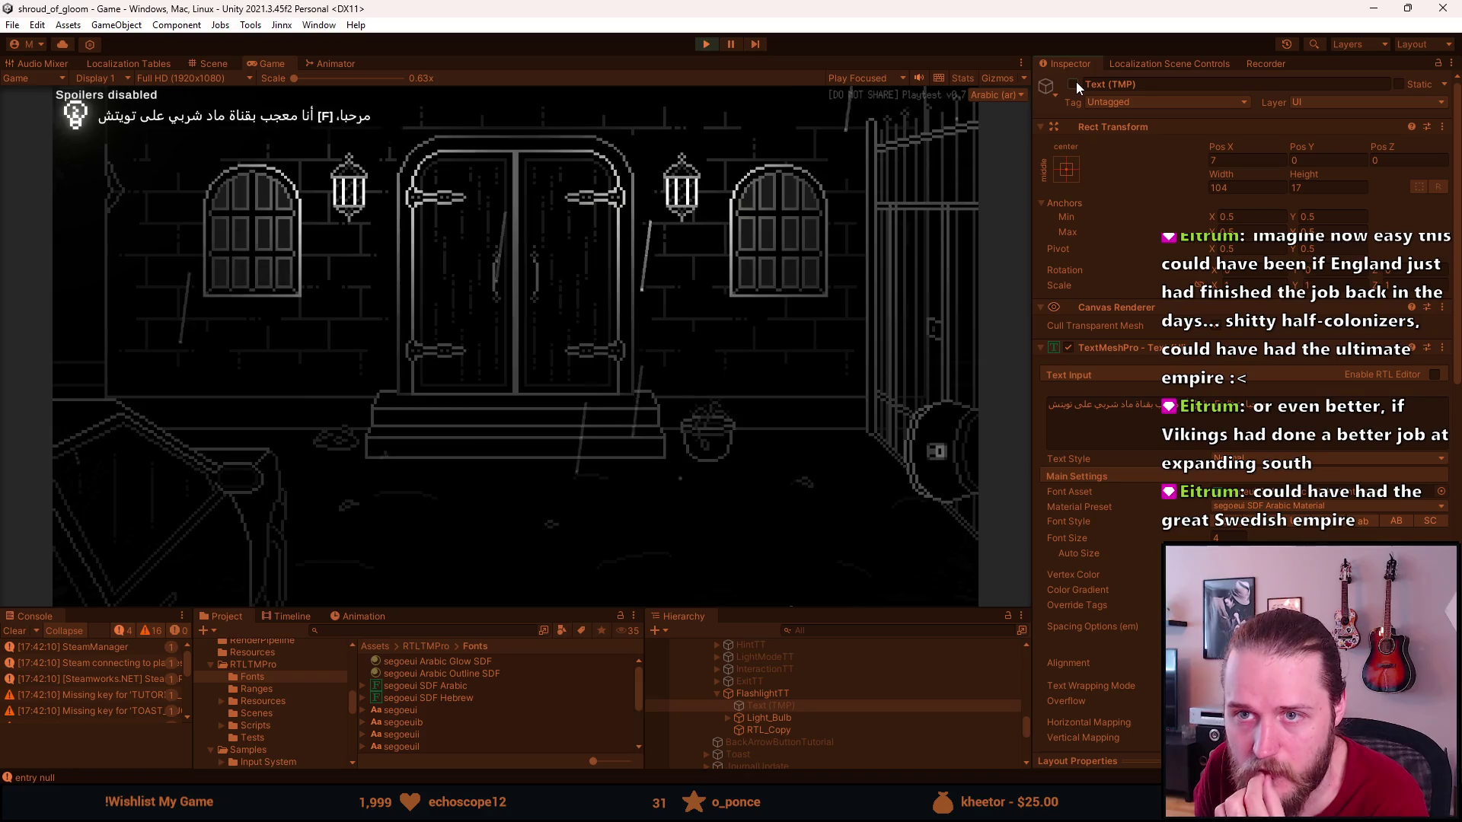
left_click(1074, 82)
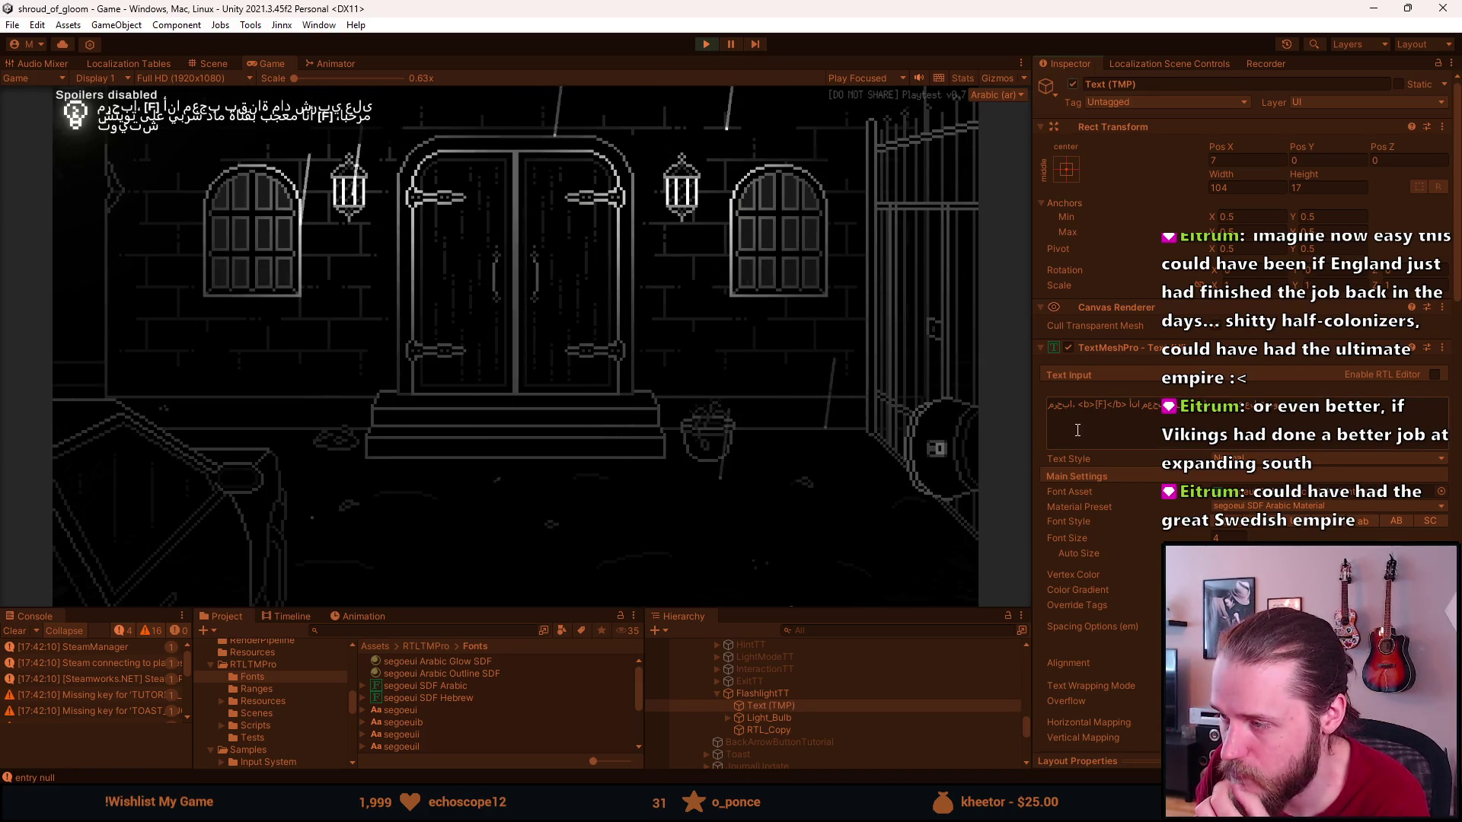
scroll(1077, 431, "down", 5)
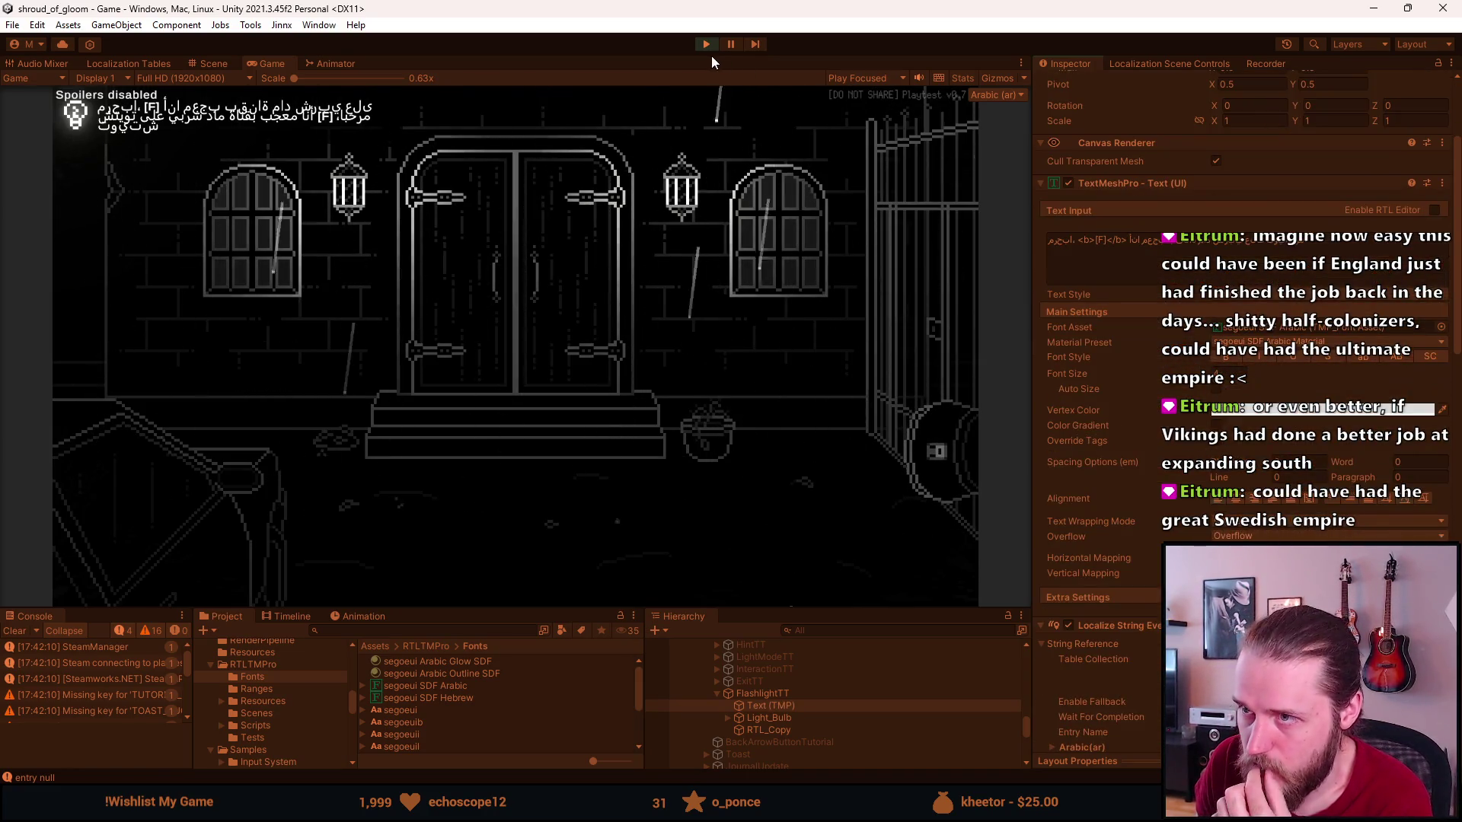
left_click(706, 43)
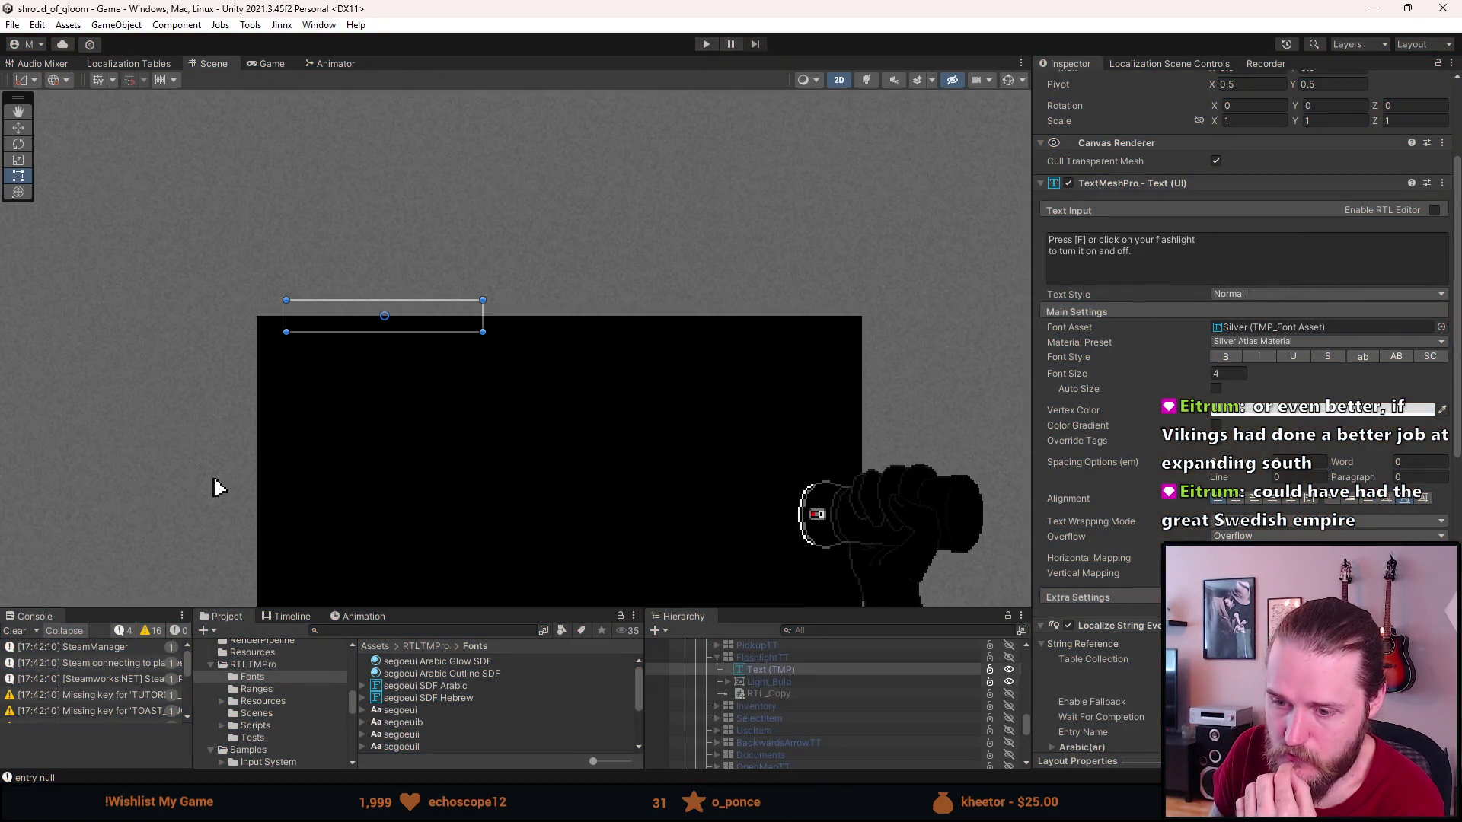
Uncomment `_tmp.enabled = !isRTL;` in EnableRTLCopy and return to Unity.
key("alt+Tab")
scroll(232, 325, "down", 1)
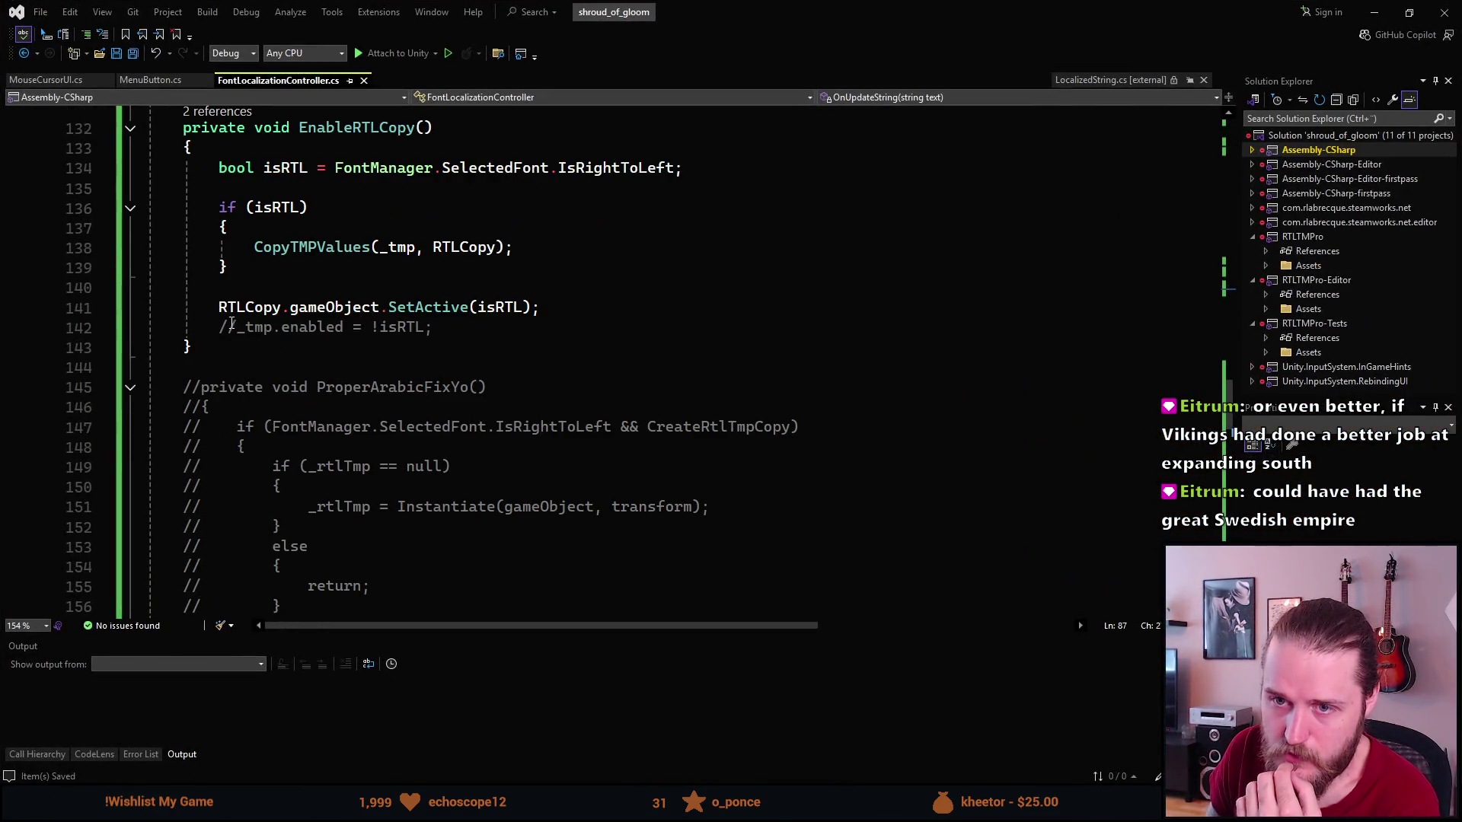
left_click(234, 326)
key("BackSpace")
key("BackSpace")
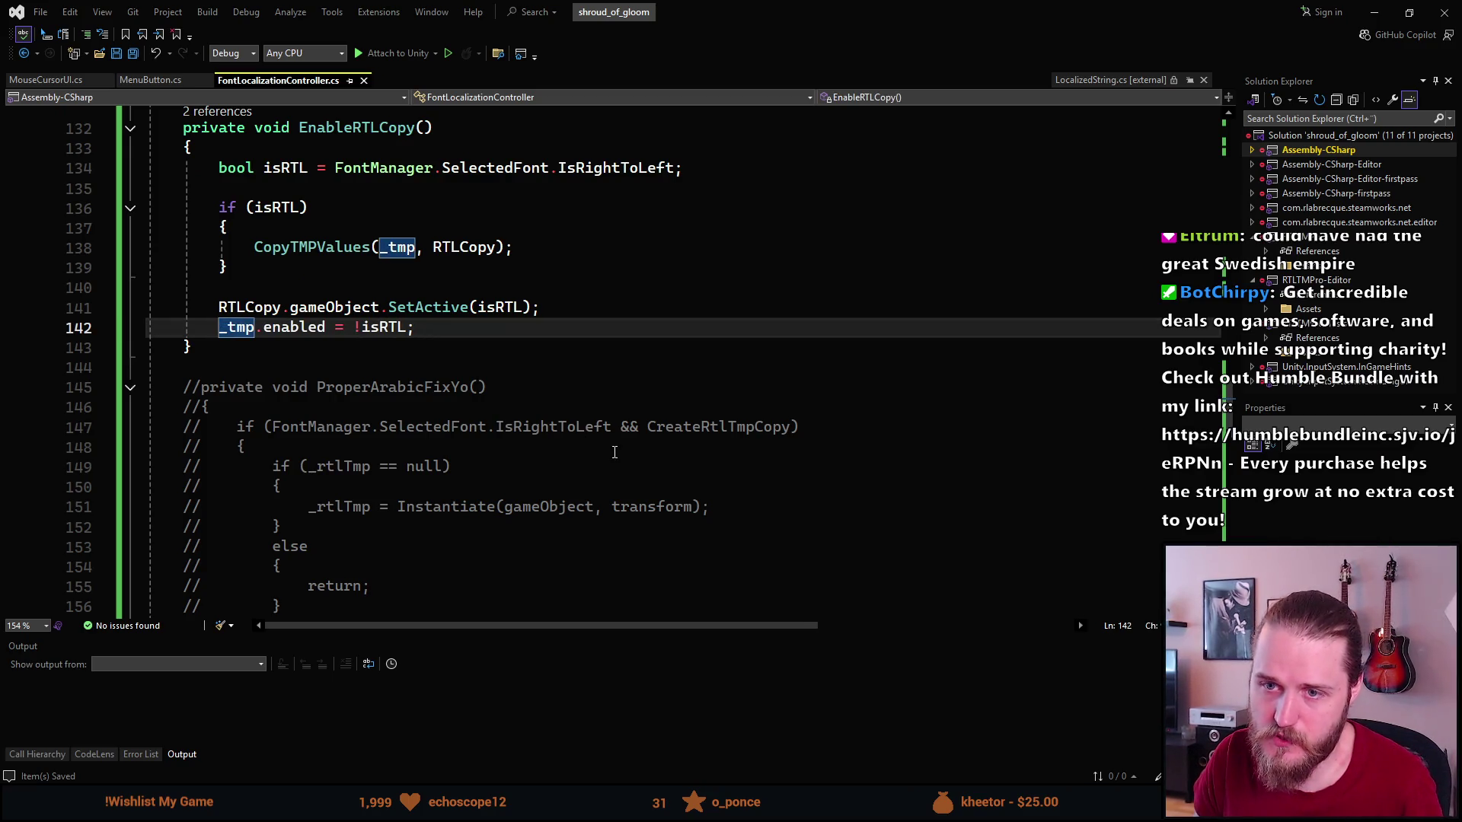
key("alt+Tab")
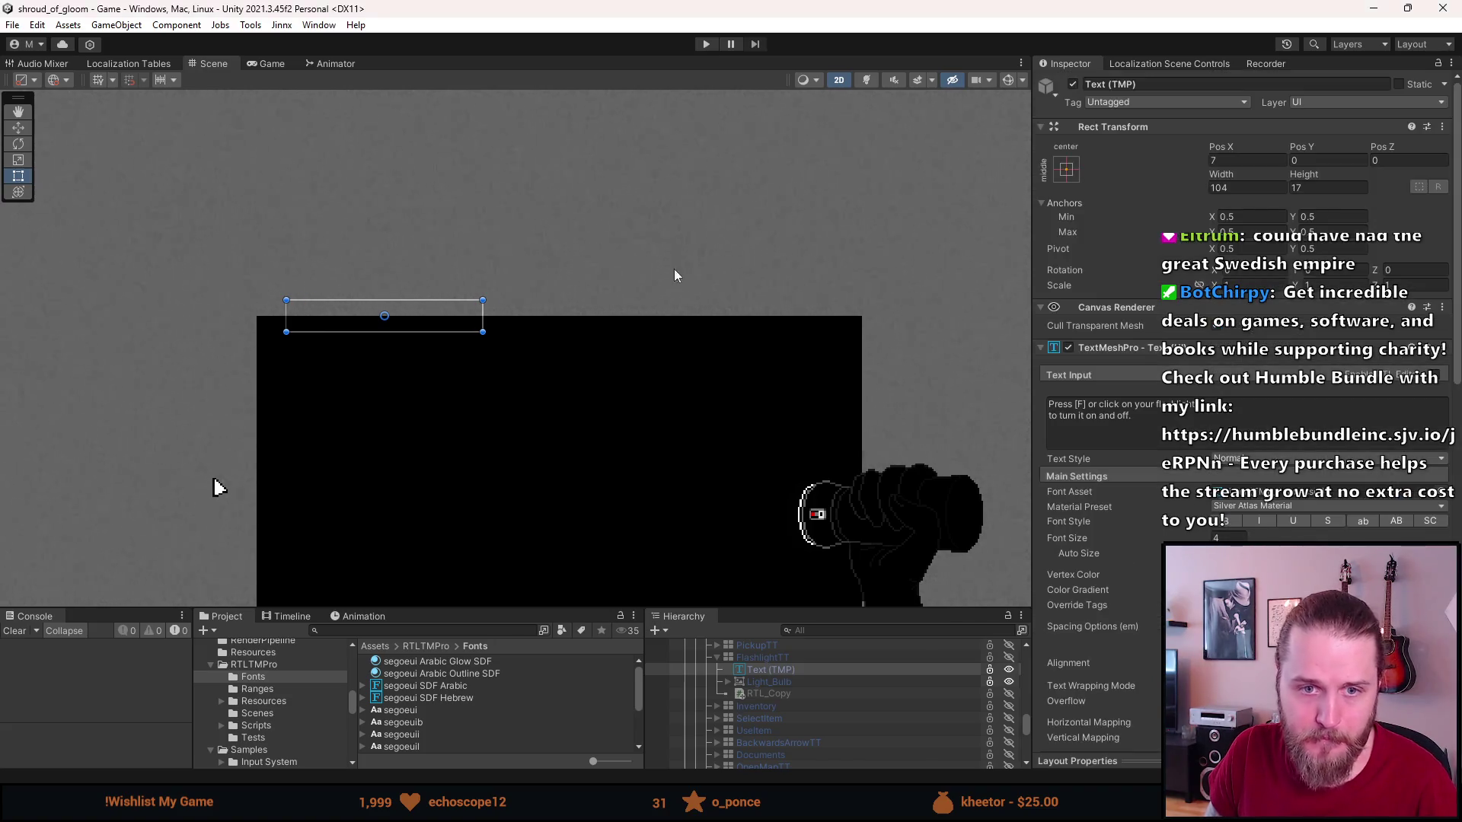
Restart Play mode in Arabic and read the dashboard note before leaving the car.
left_click(706, 44)
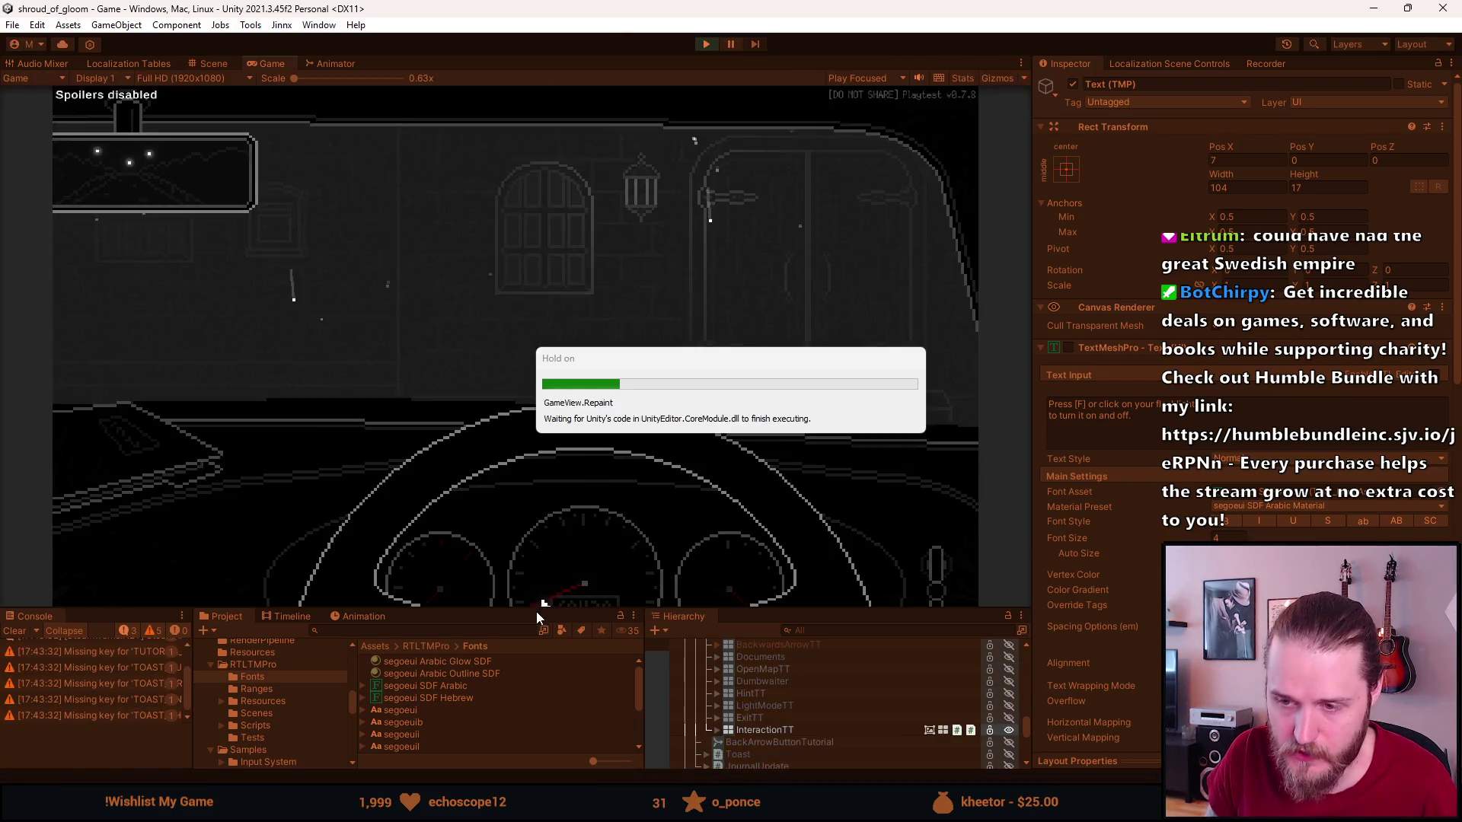
left_click_drag(538, 608, 538, 684)
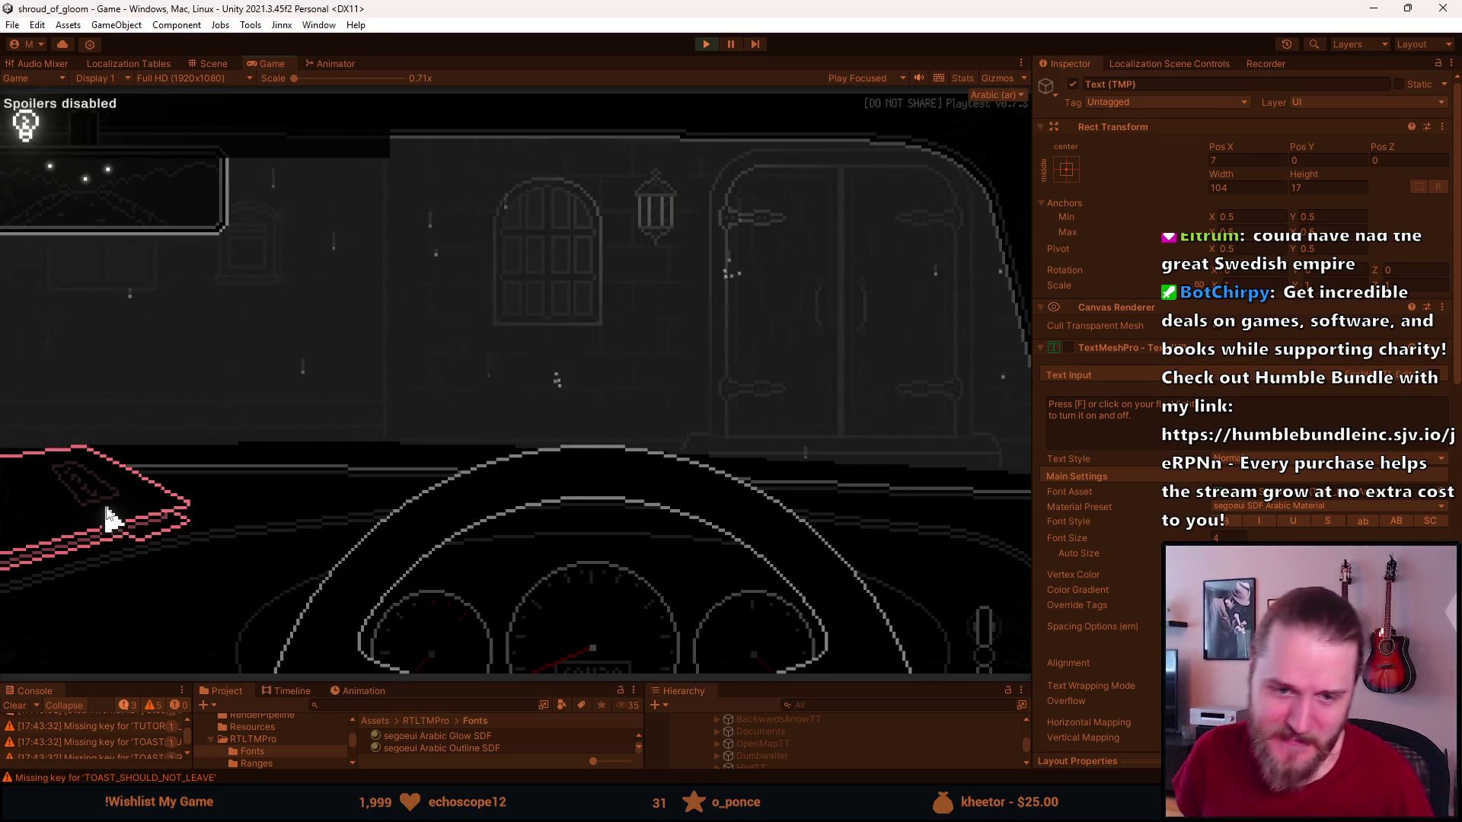
left_click(83, 499)
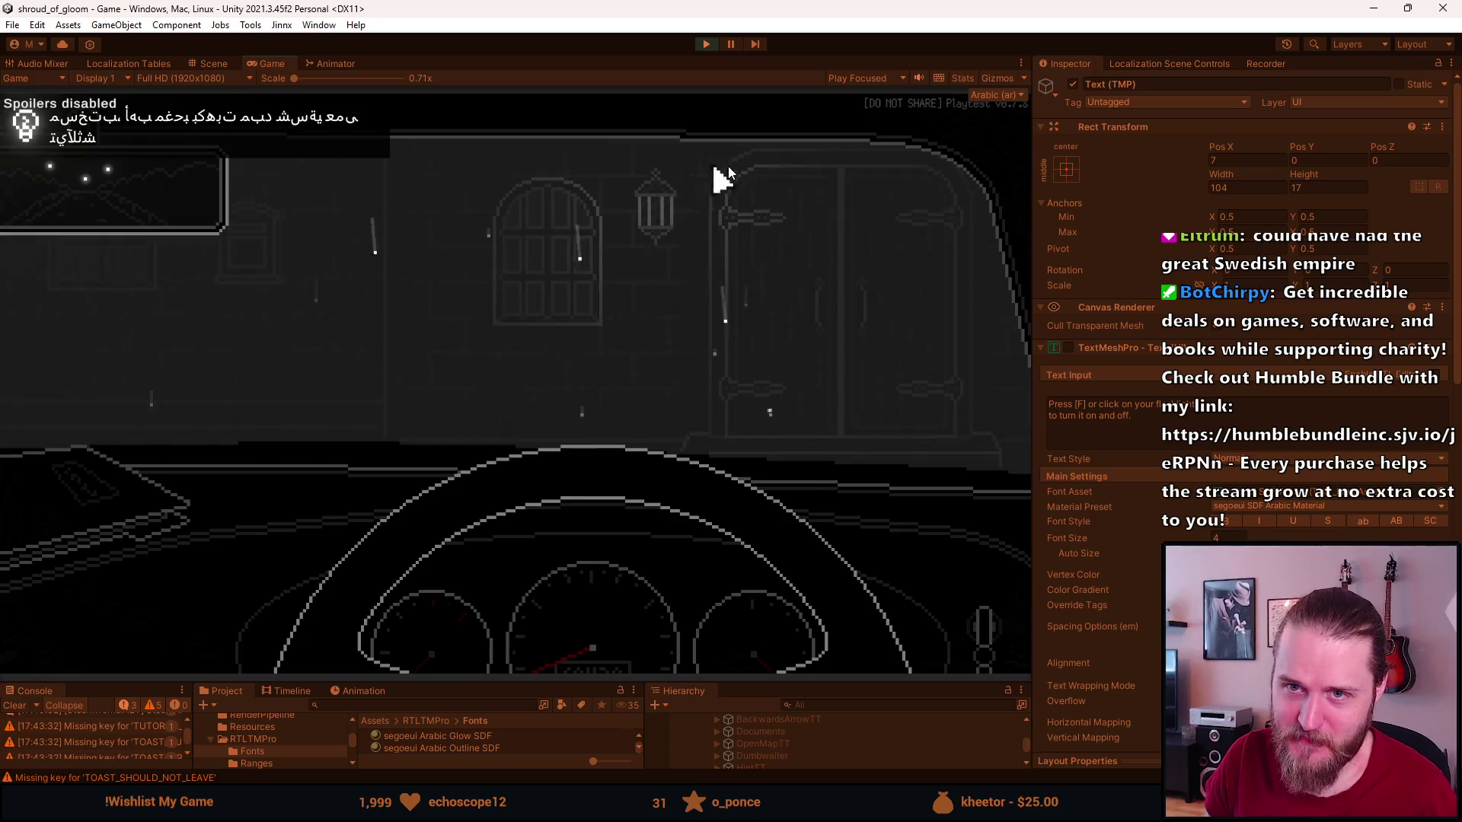
left_click(898, 245)
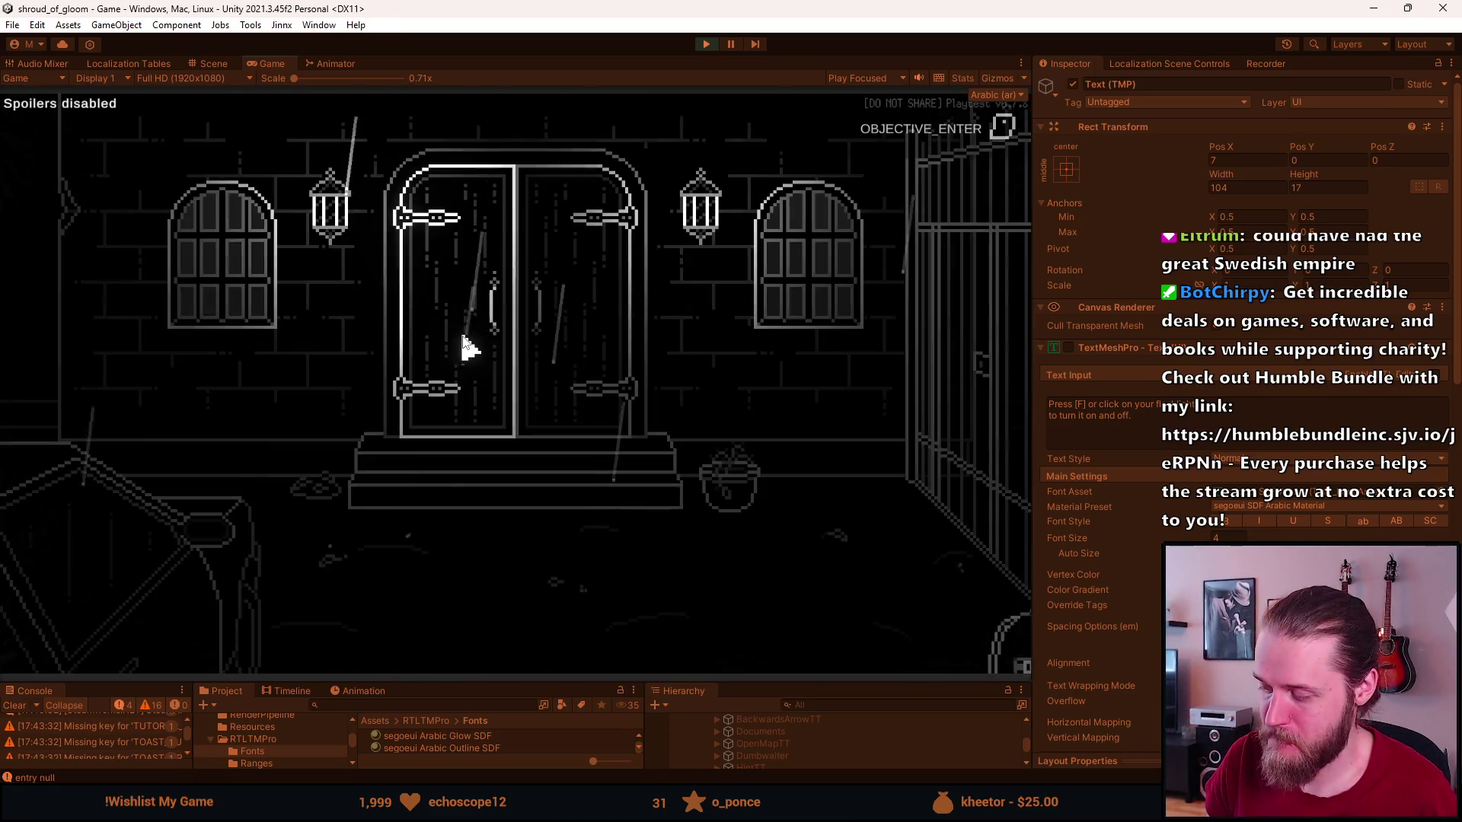
Trigger the next subtitle toasts and walk through the exits into the following rooms.
left_click(231, 204)
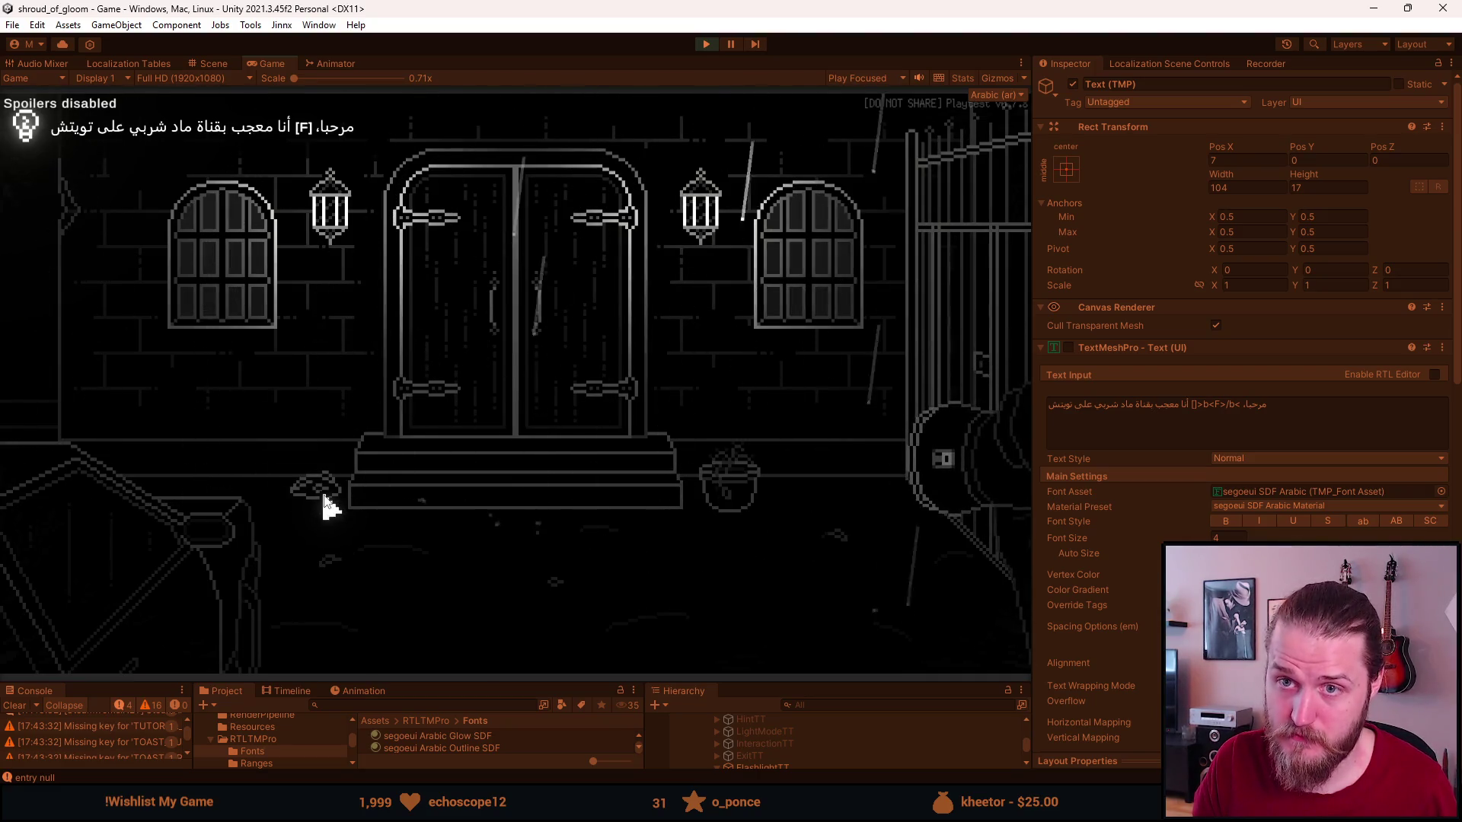
left_click(122, 388)
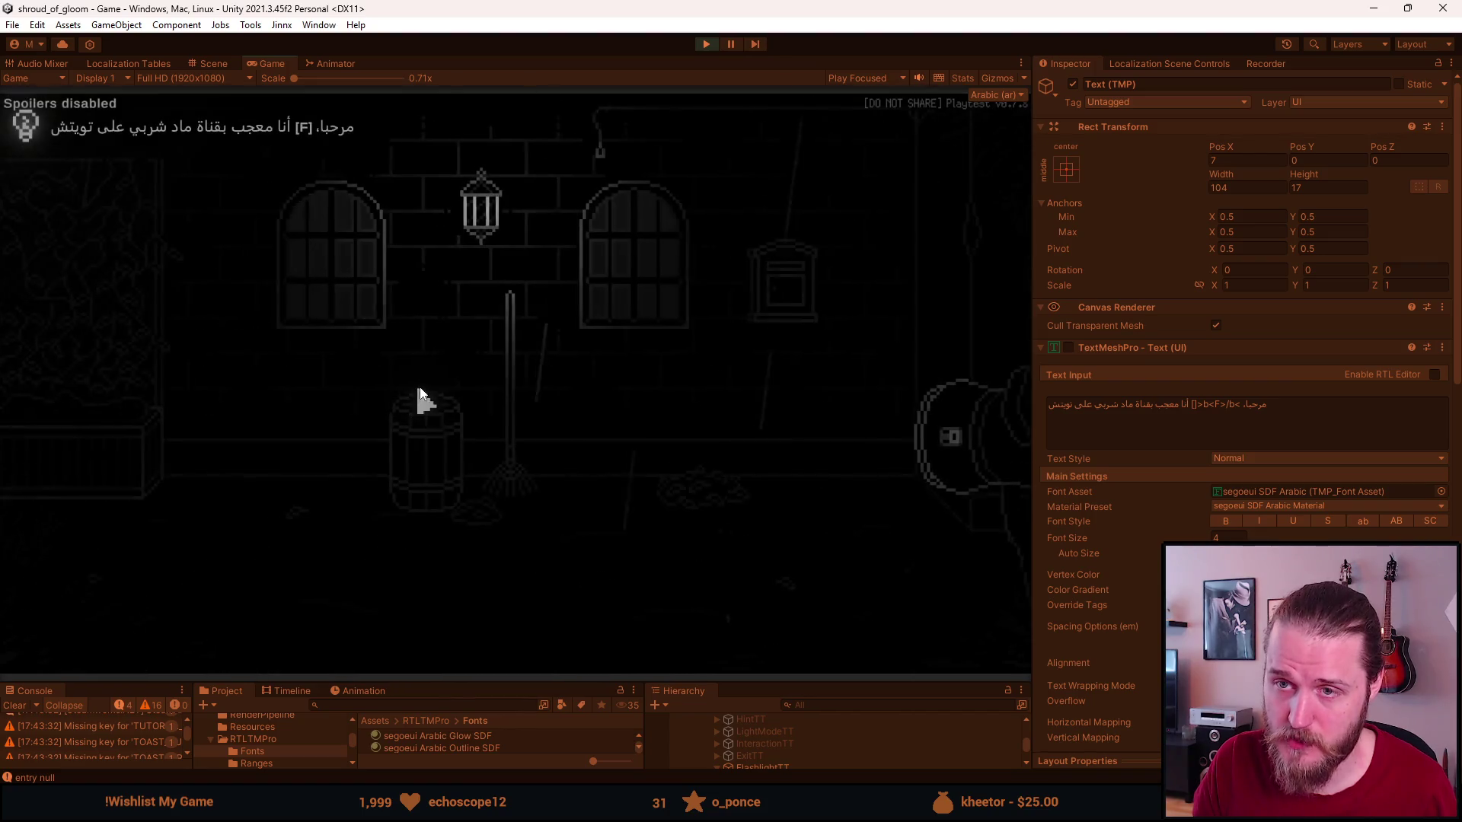
left_click(956, 251)
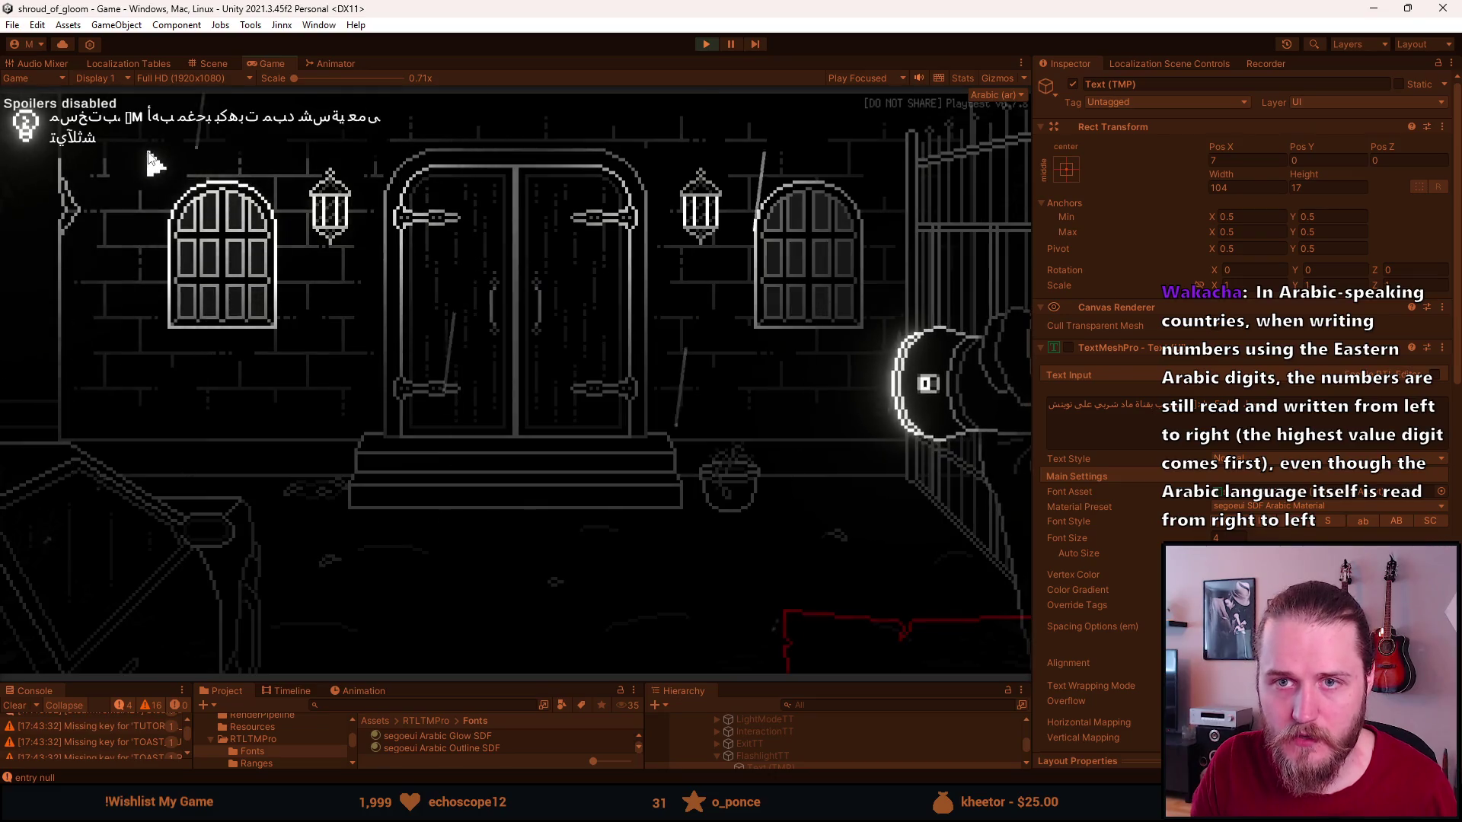
key("alt+Tab")
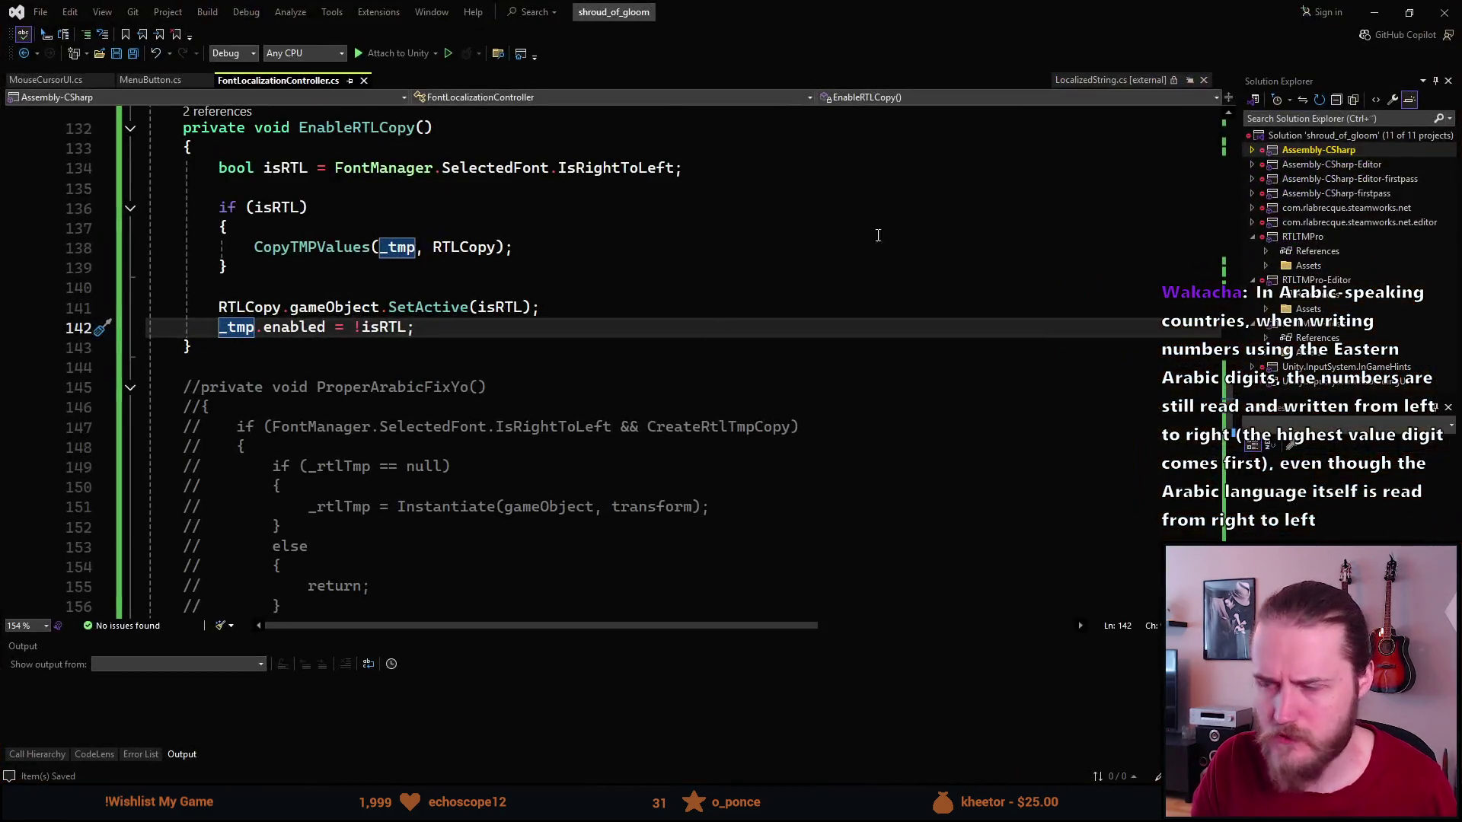
Stop the playtest, enlarge the lower panels, and clear the Console warnings.
left_click(1374, 9)
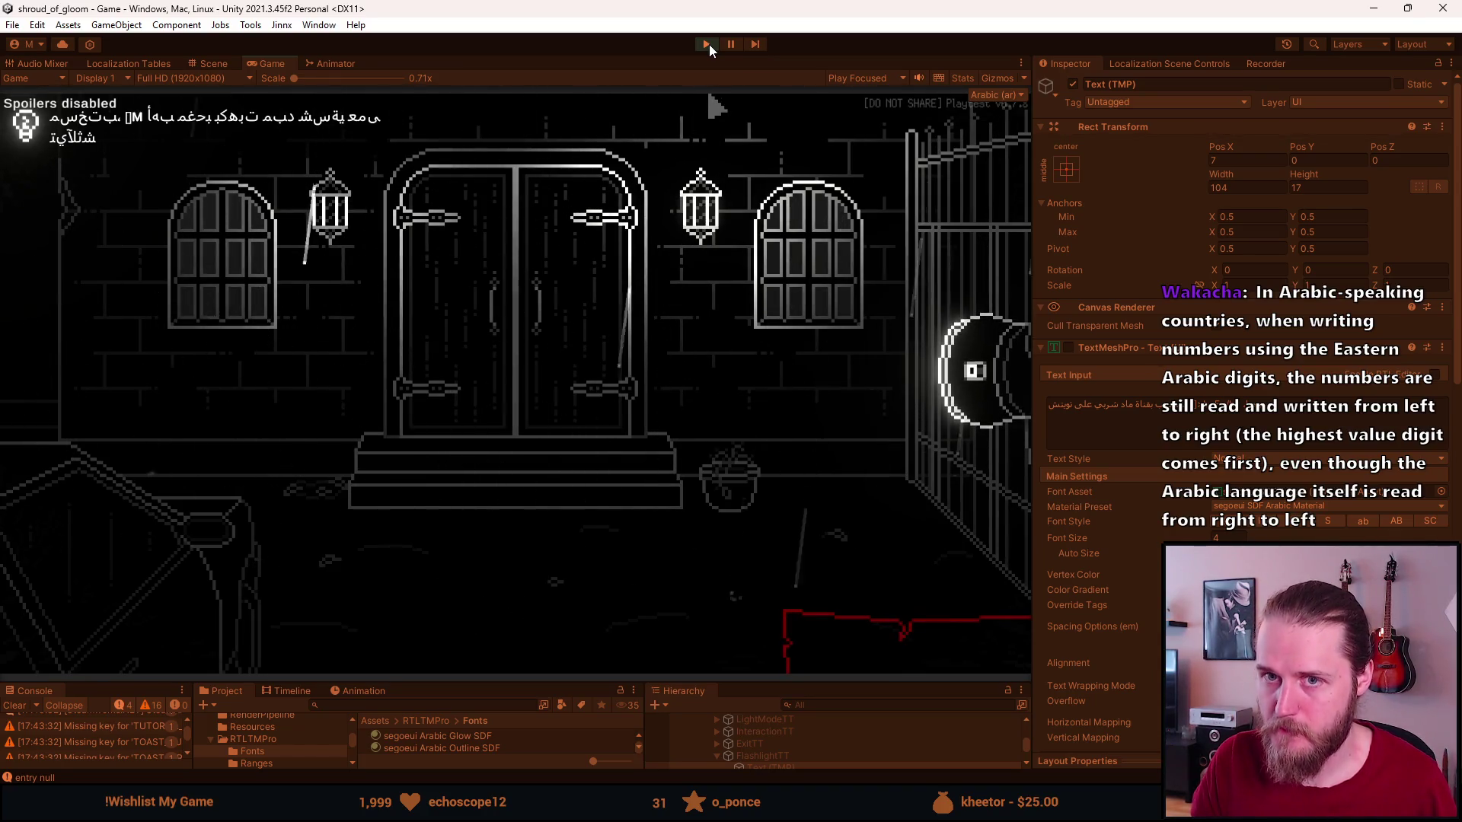
left_click(707, 44)
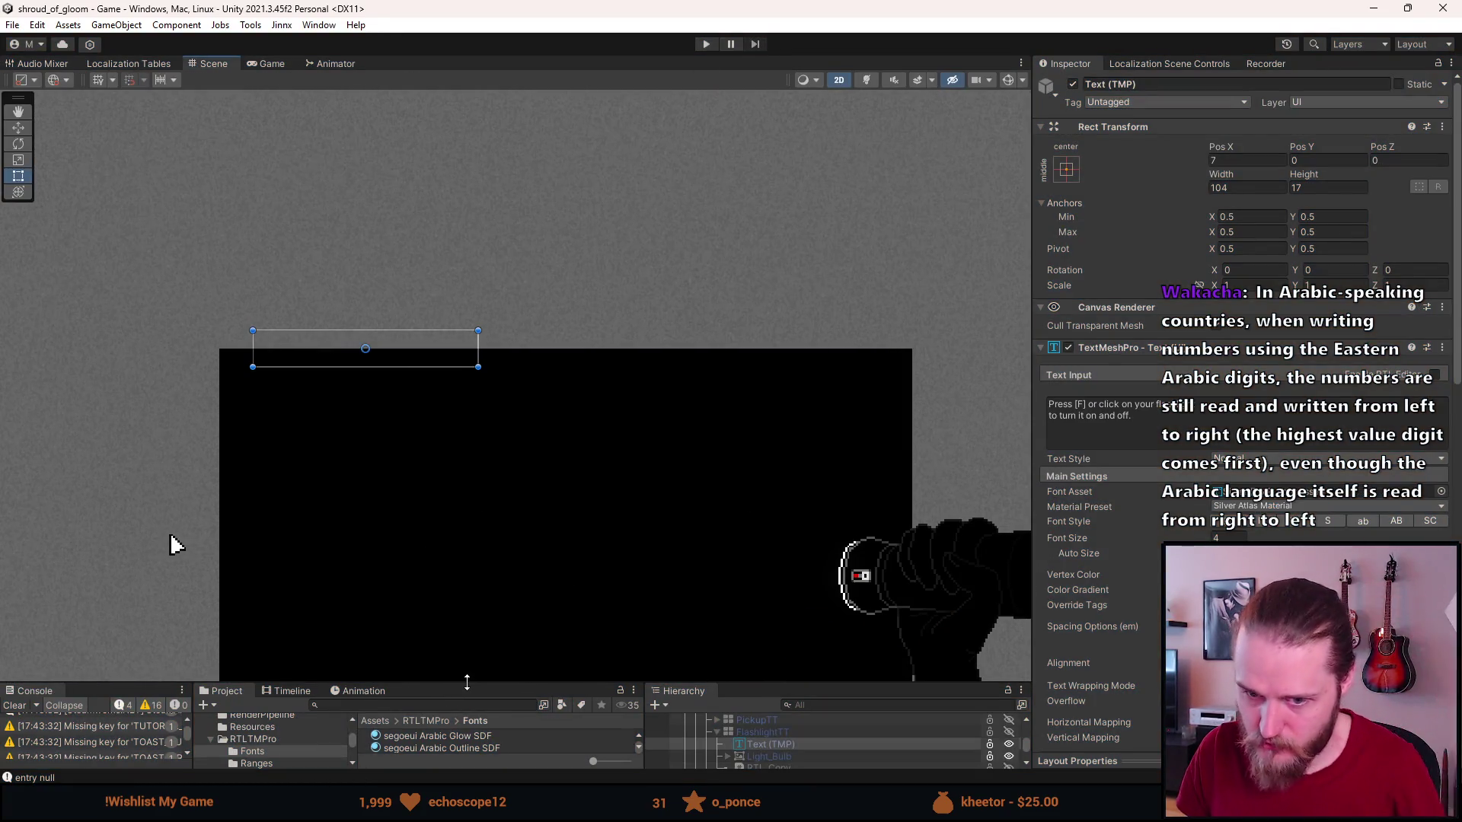
left_click_drag(467, 680, 466, 513)
left_click(15, 538)
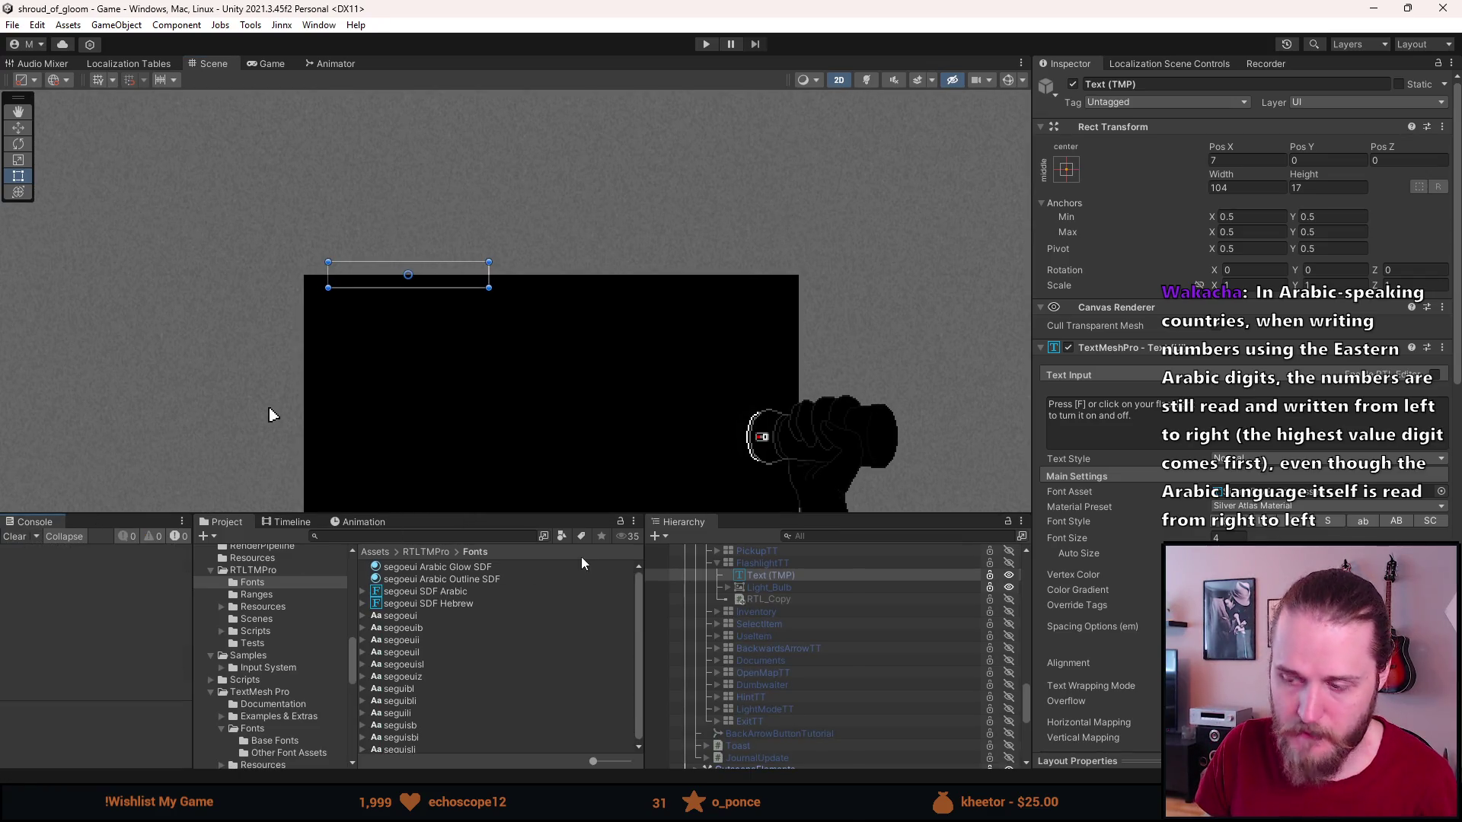
Compare FlashlightTT's RTL_Copy with its Text (TMP), then review the CopyTMPValues method.
left_click(804, 598)
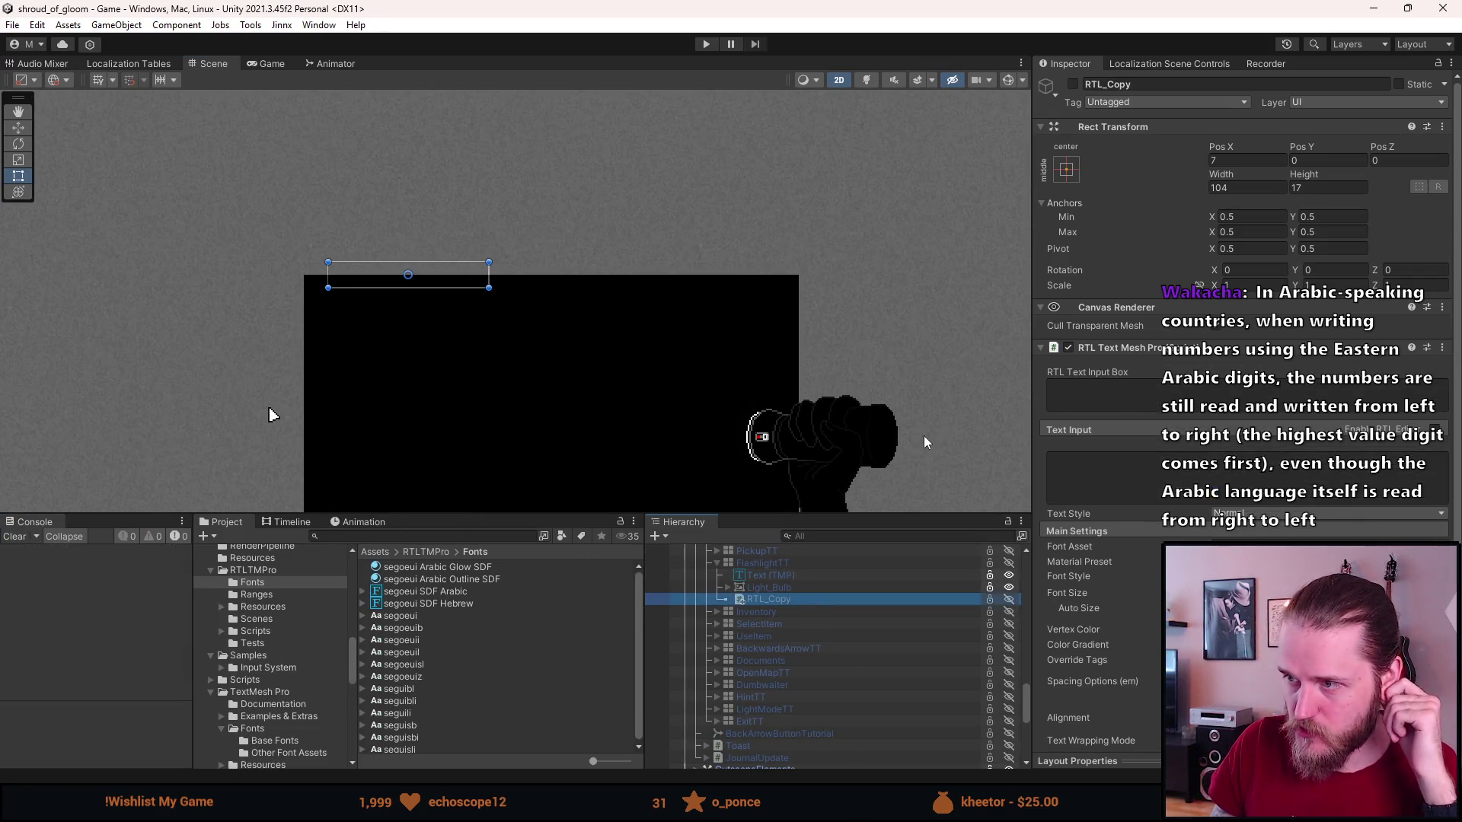
scroll(1105, 422, "down", 6)
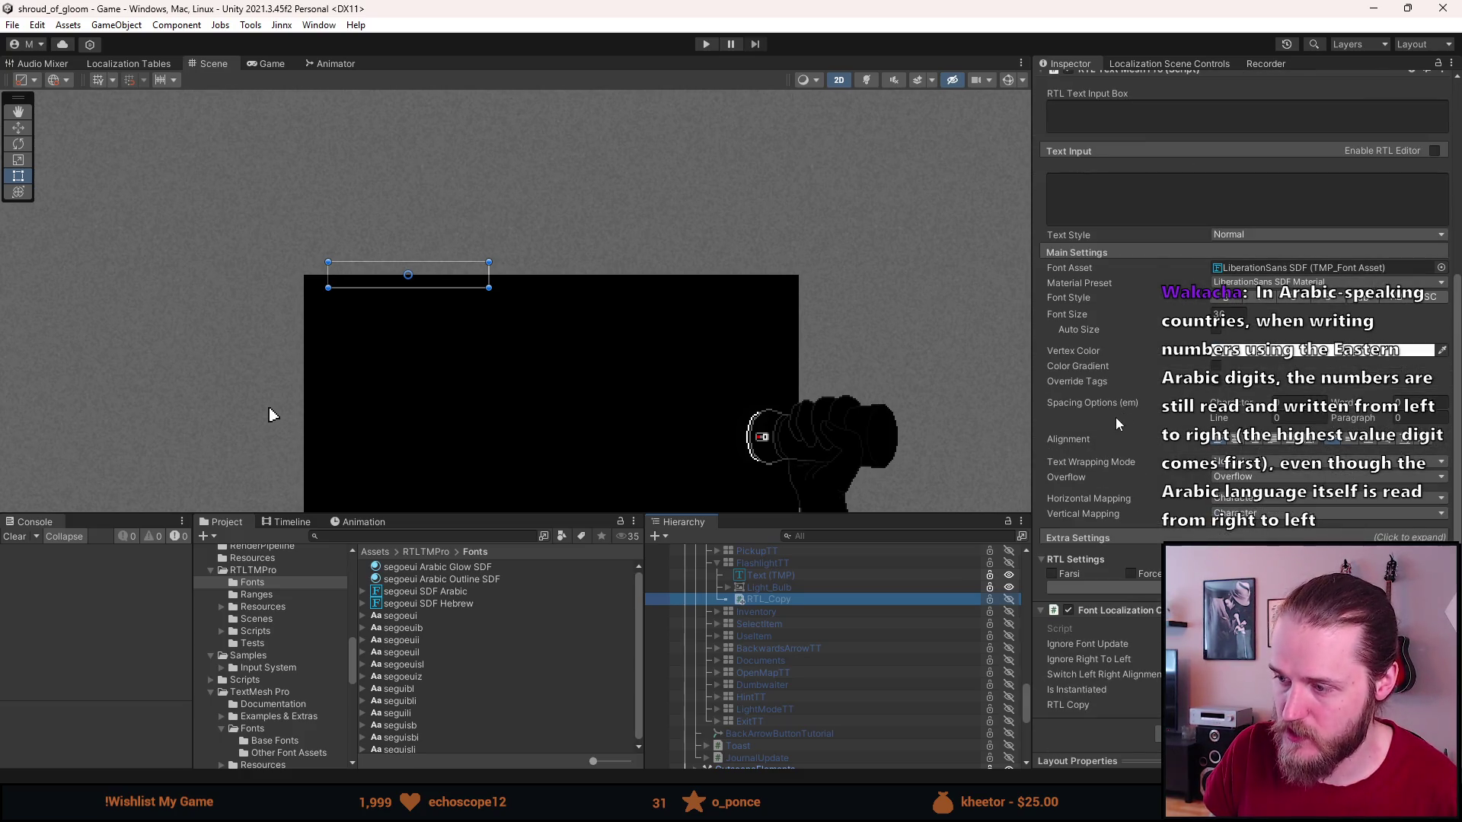
scroll(1120, 415, "up", 4)
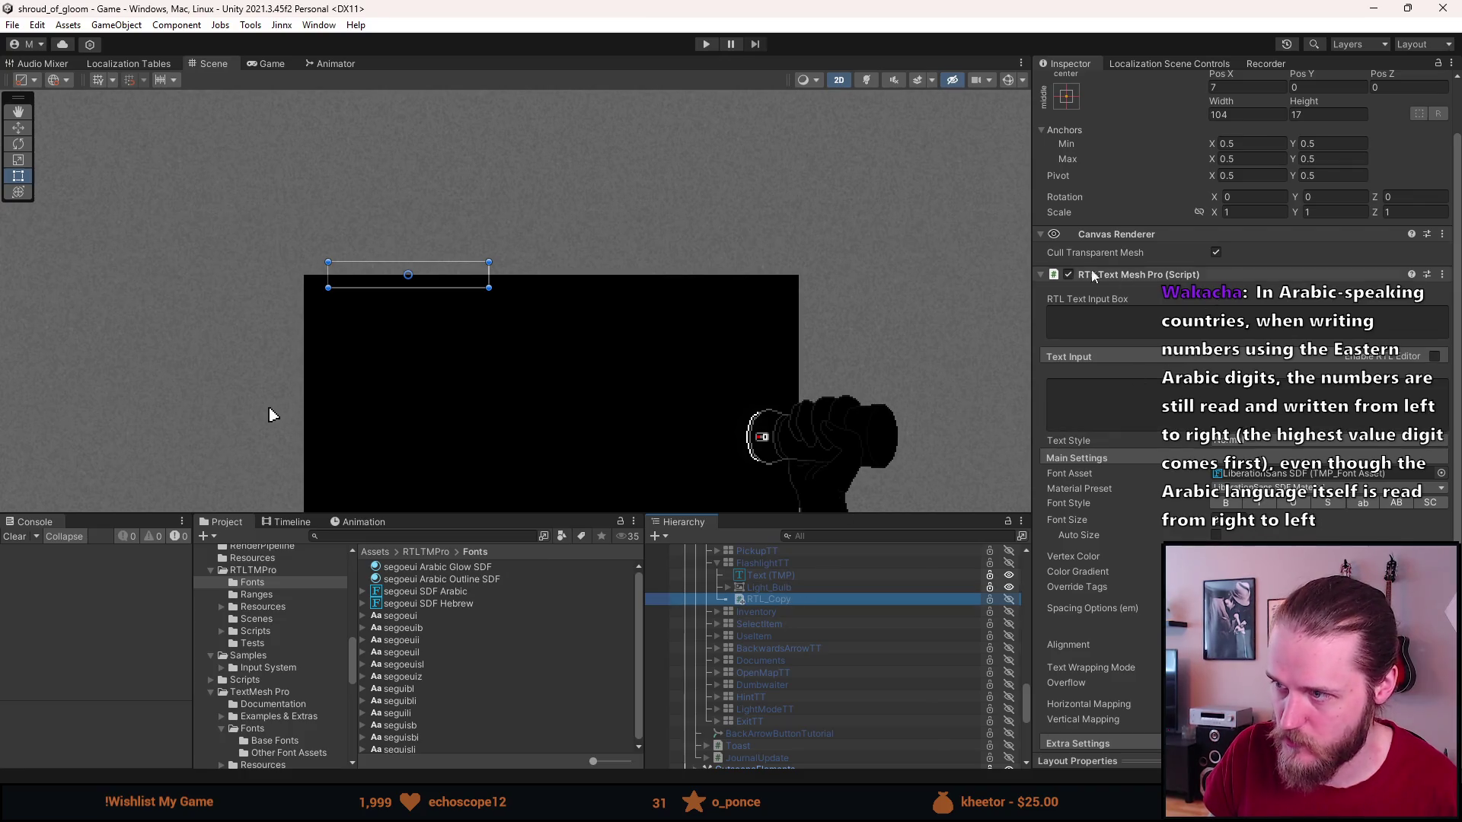
left_click(783, 577)
scroll(957, 546, "down", 2)
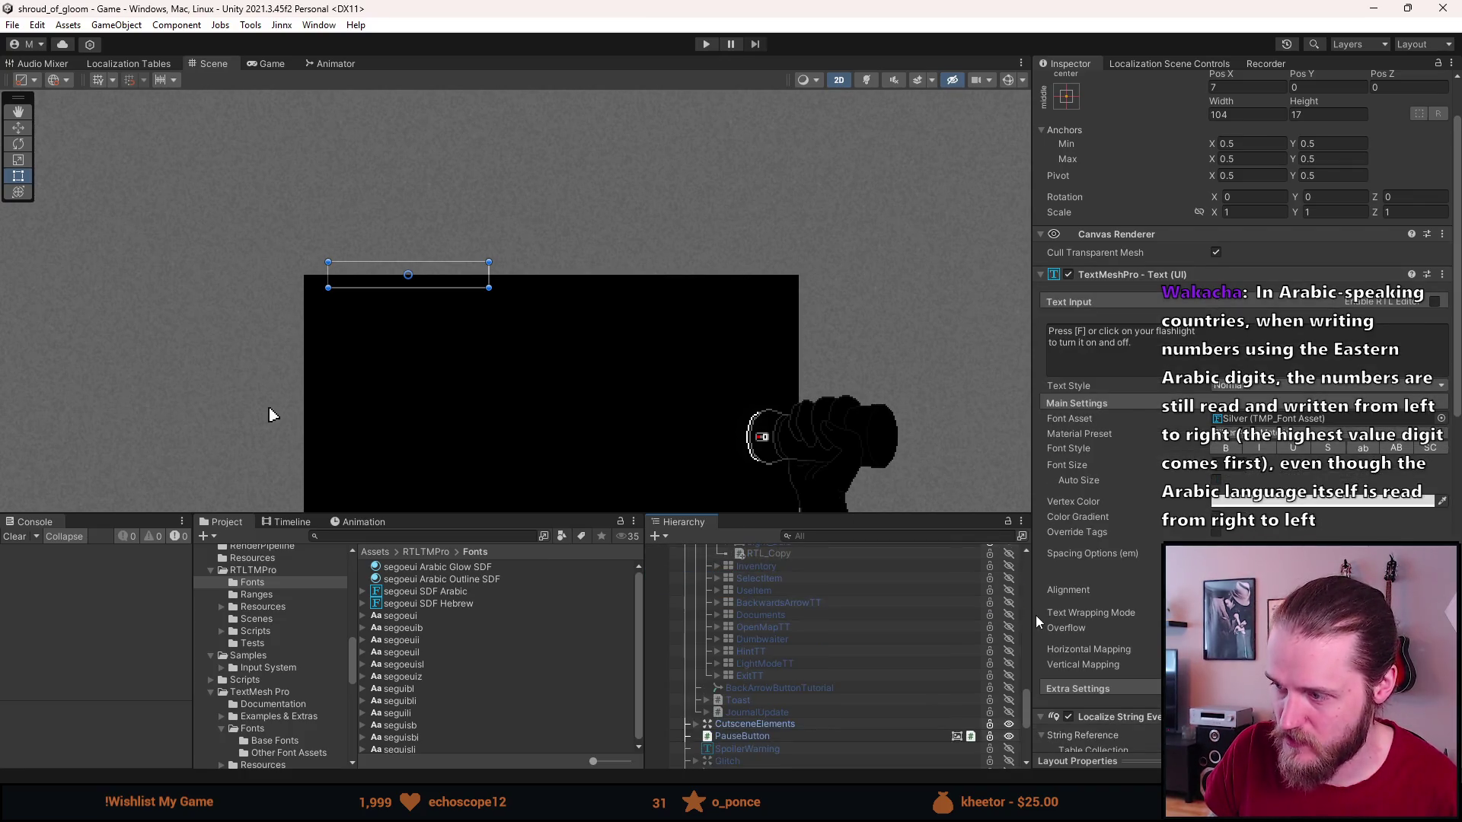
scroll(901, 635, "up", 6)
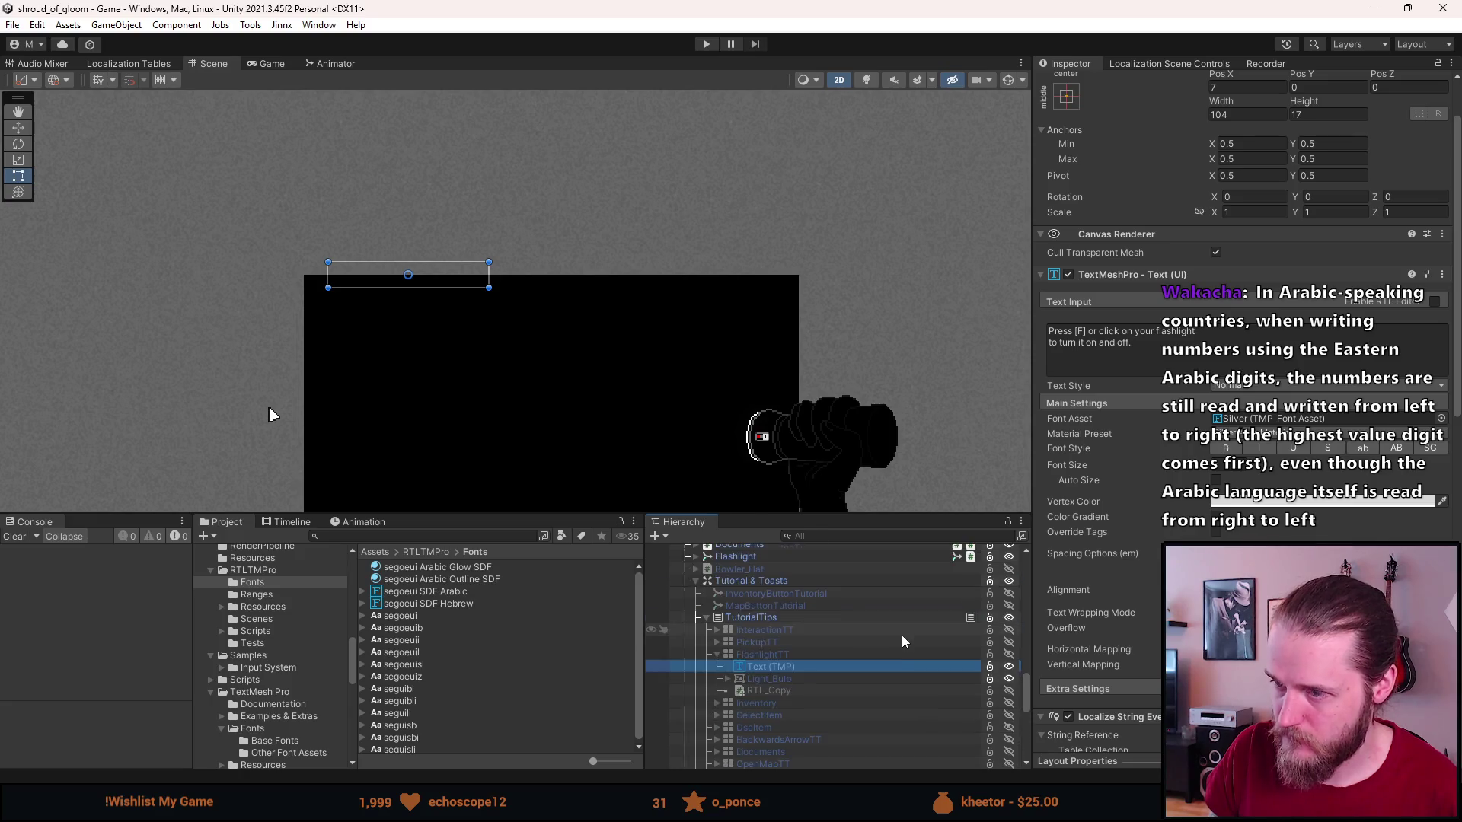
left_click(801, 690)
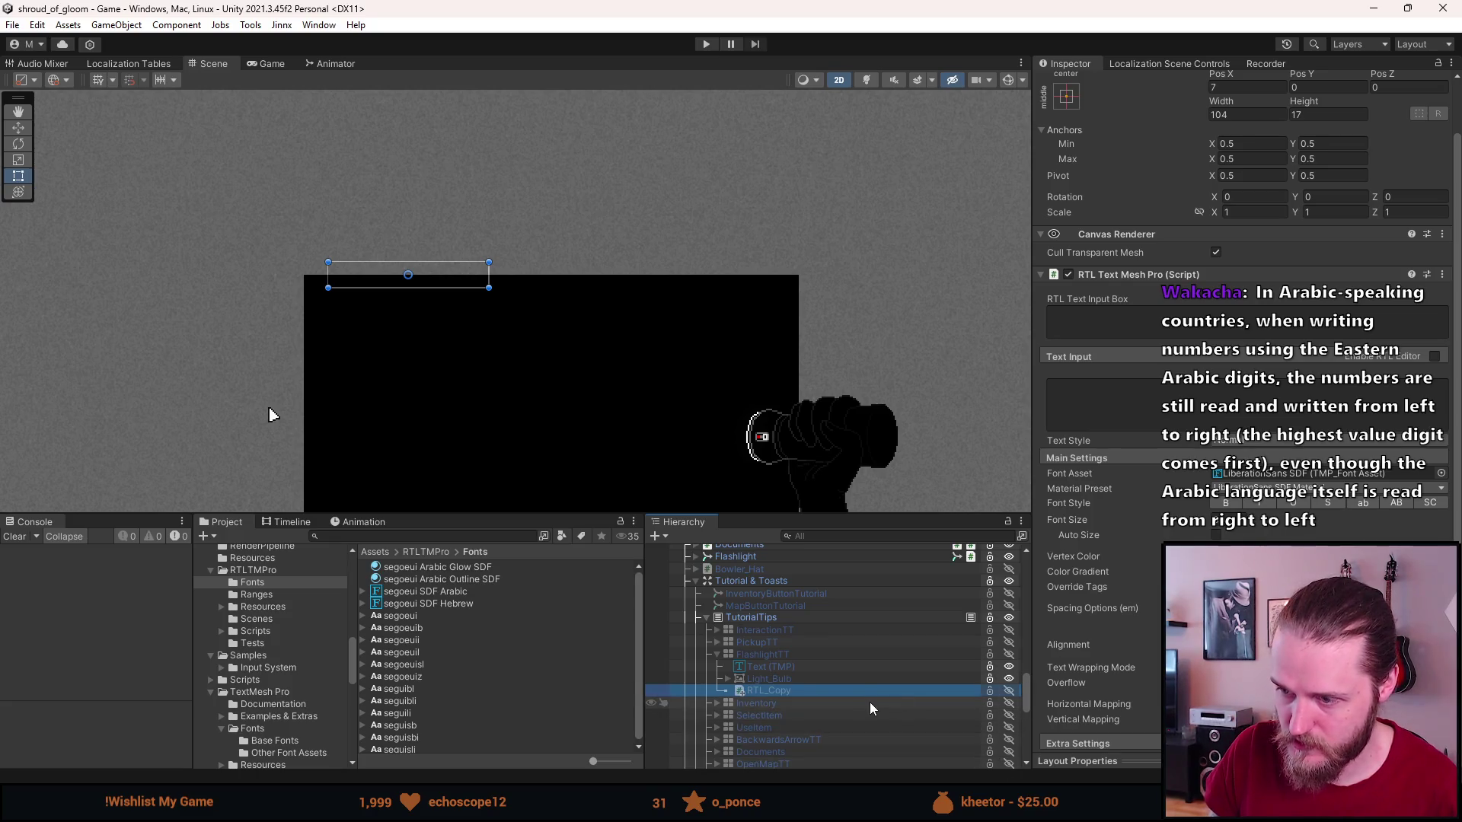
key("alt+Tab")
scroll(404, 502, "down", 13)
scroll(404, 503, "down", 4)
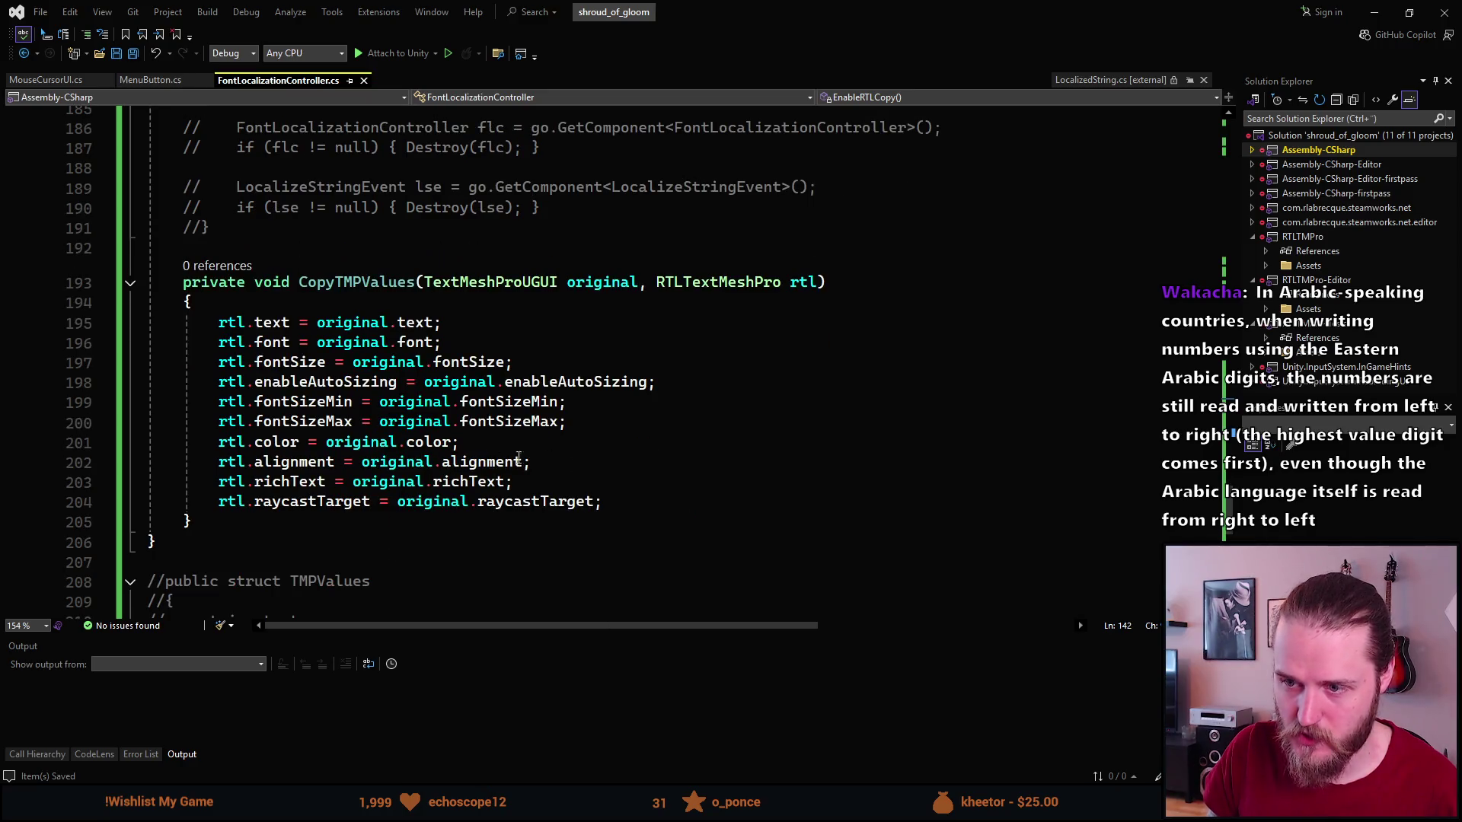
Review lines 193–205 of CopyTMPValues in Visual Studio, then minimize it back to Unity.
mouse_move(229, 522)
left_mouse_down()
mouse_move(224, 314)
mouse_move(184, 285)
left_mouse_up()
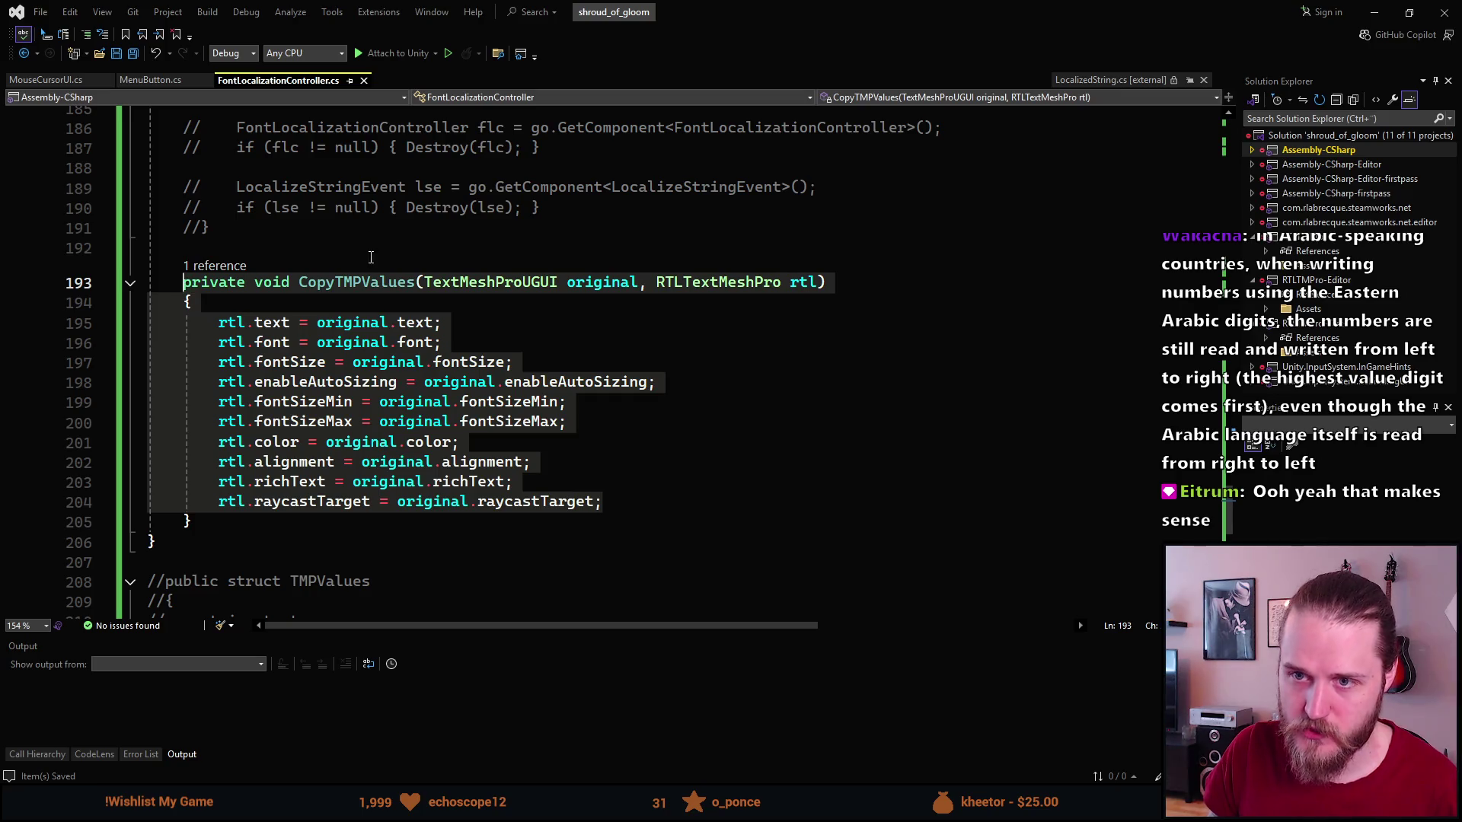
left_click(357, 254)
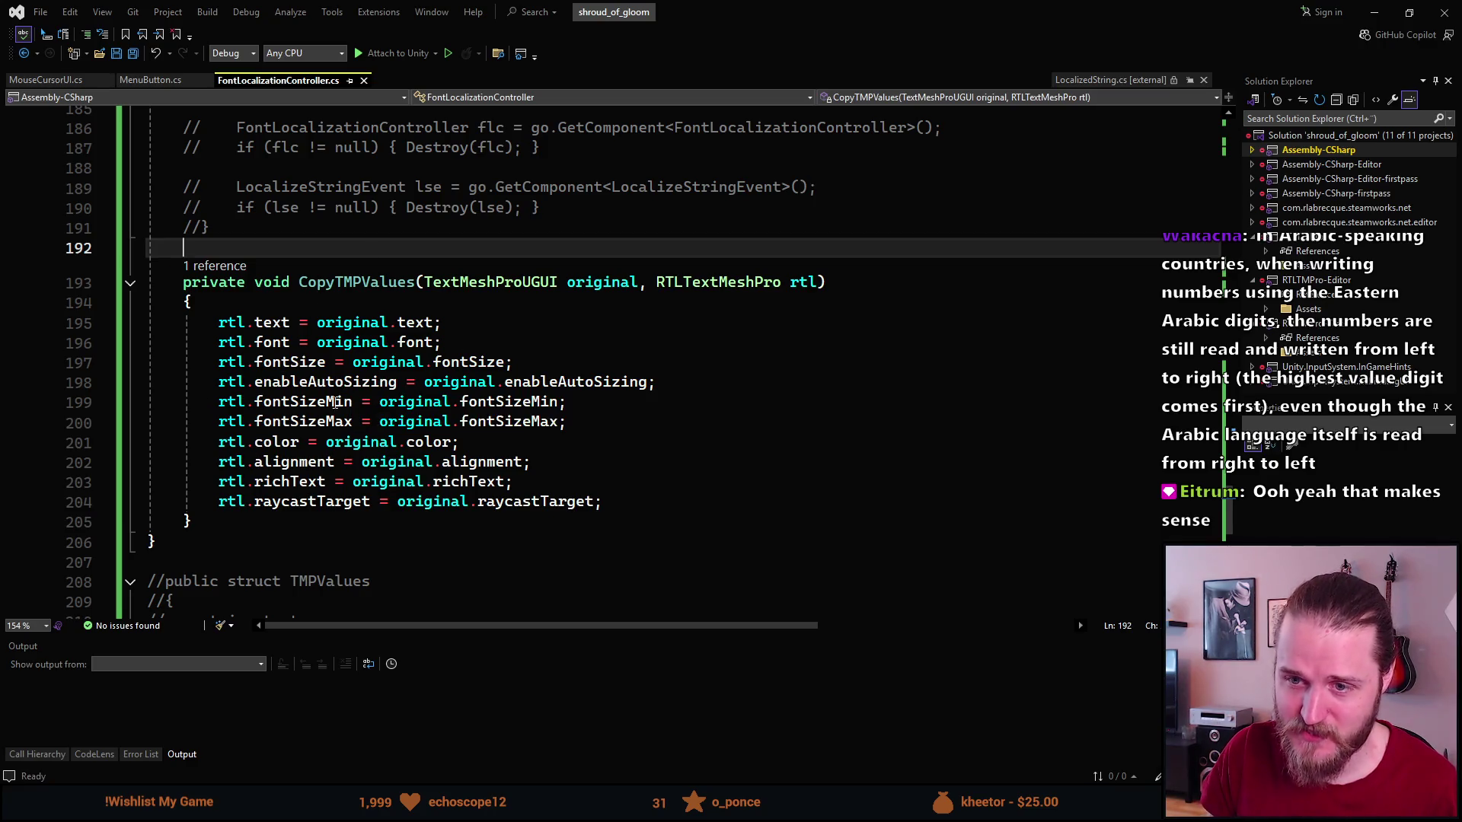
left_click(1363, 8)
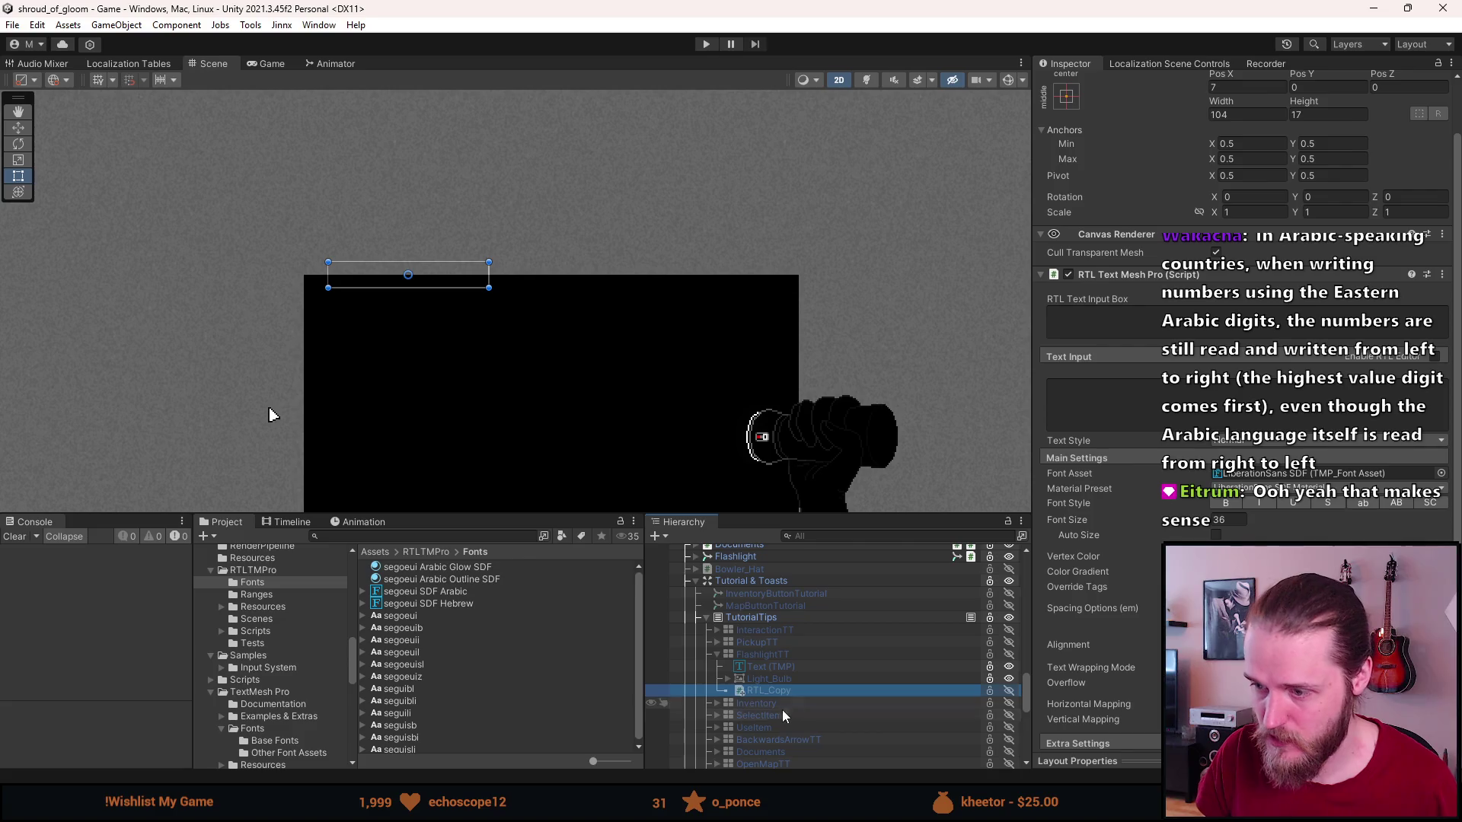
Select the OpenMapTT tooltip, make it visible, and frame it in the Scene view.
scroll(771, 722, "down", 3)
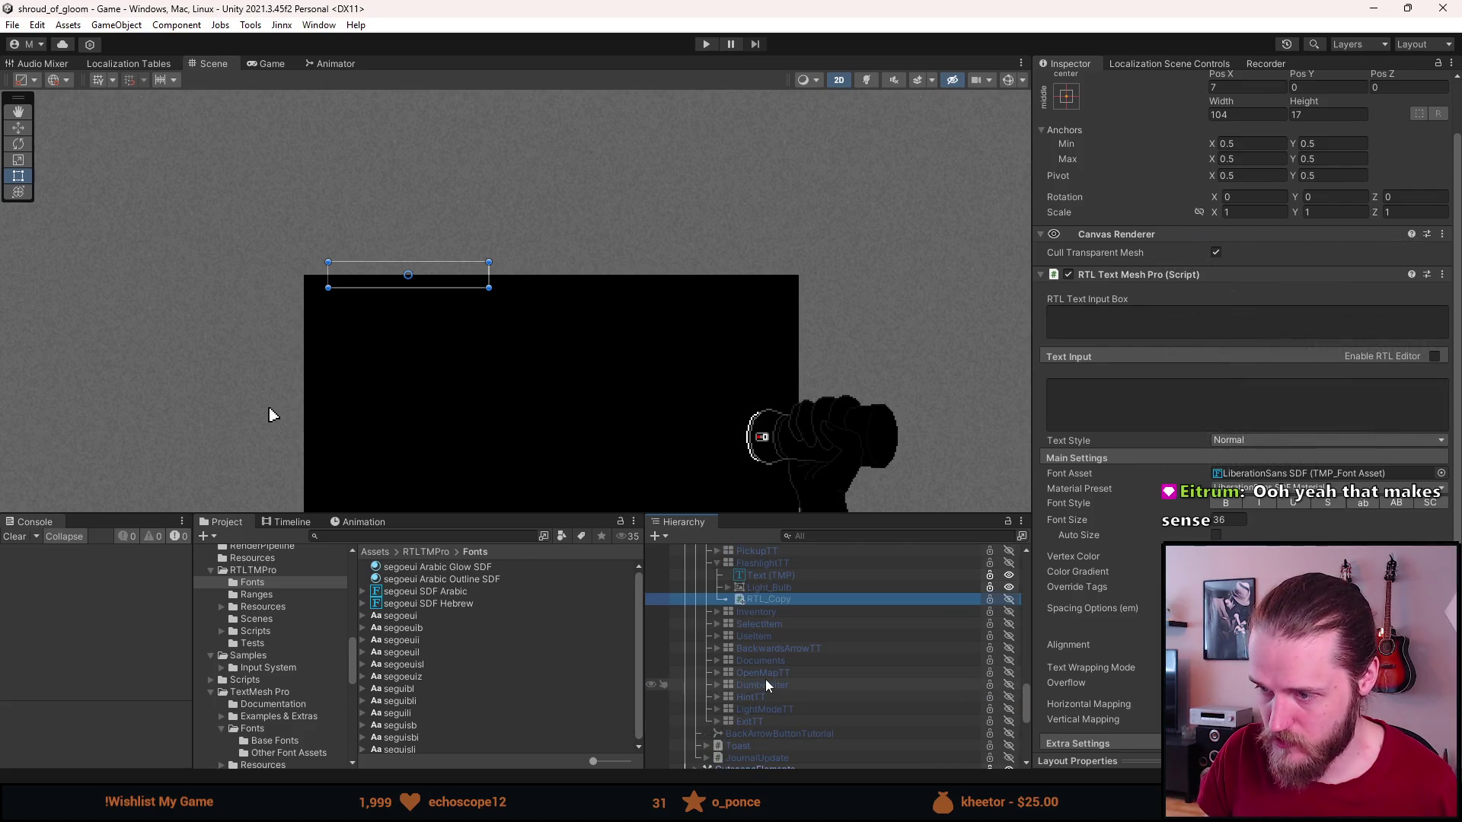
scroll(765, 656, "up", 2)
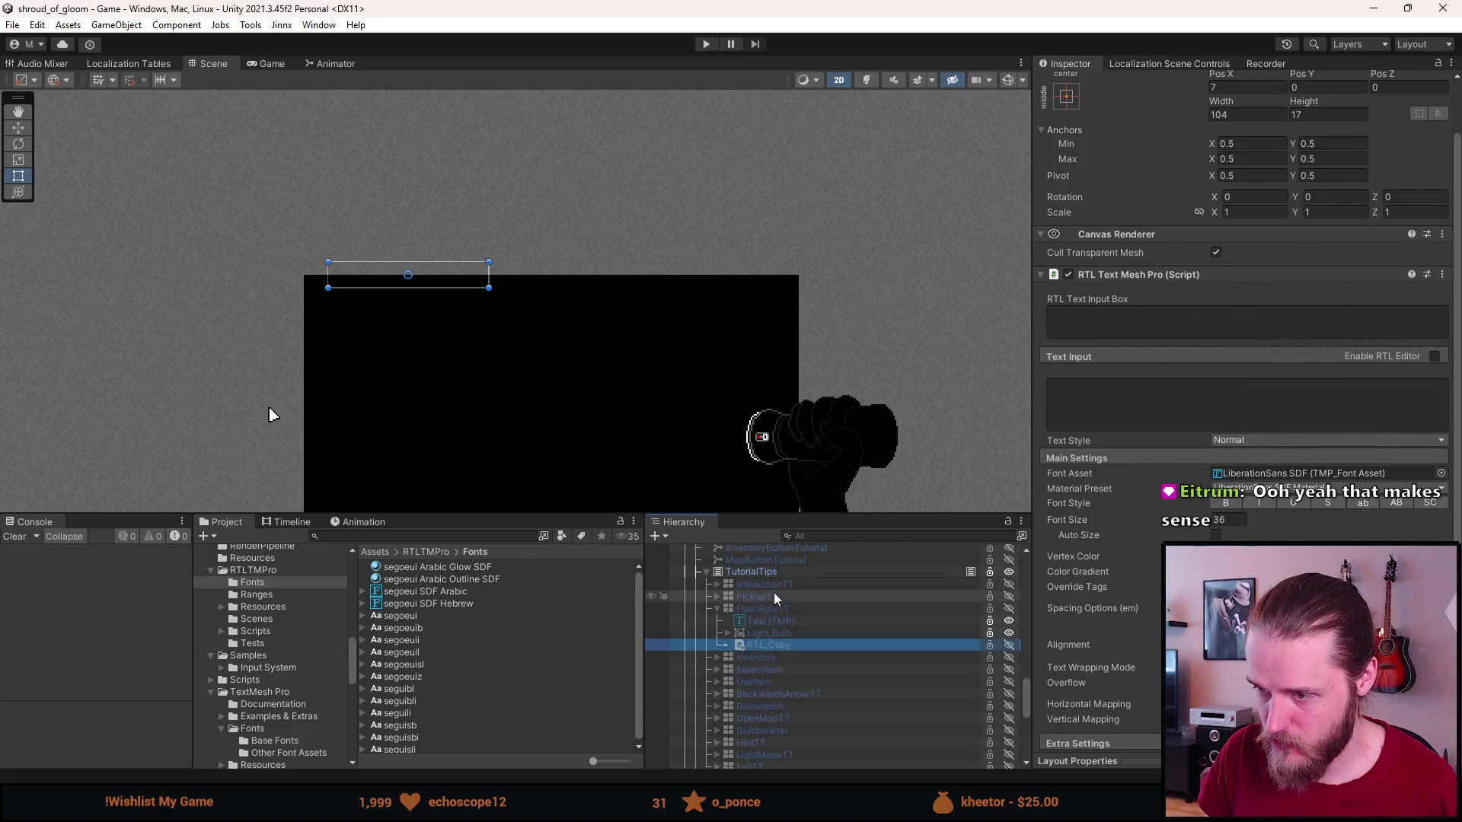
scroll(772, 582, "up", 2)
scroll(772, 582, "down", 2)
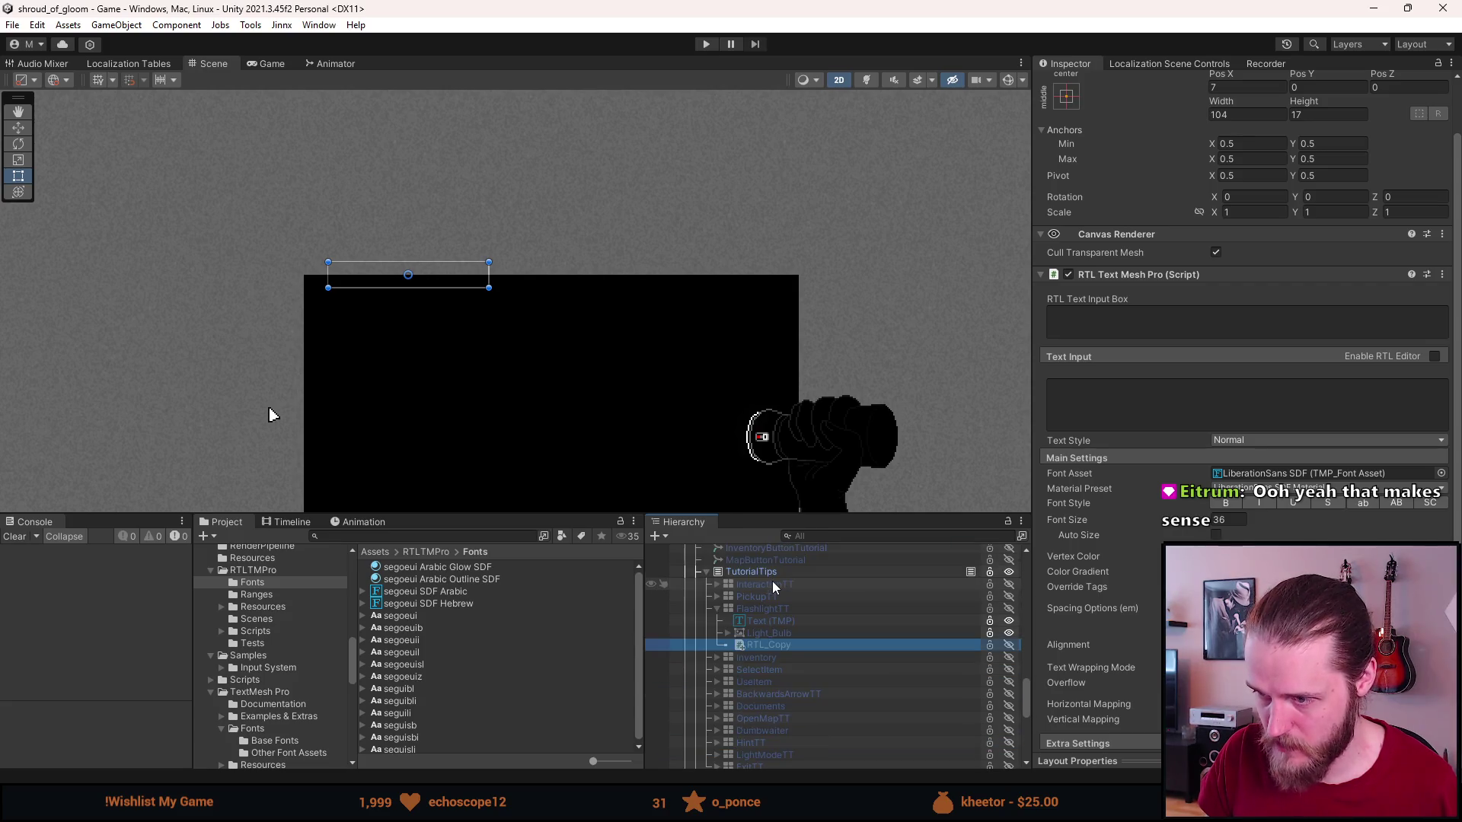
scroll(775, 682, "down", 2)
left_click(761, 674)
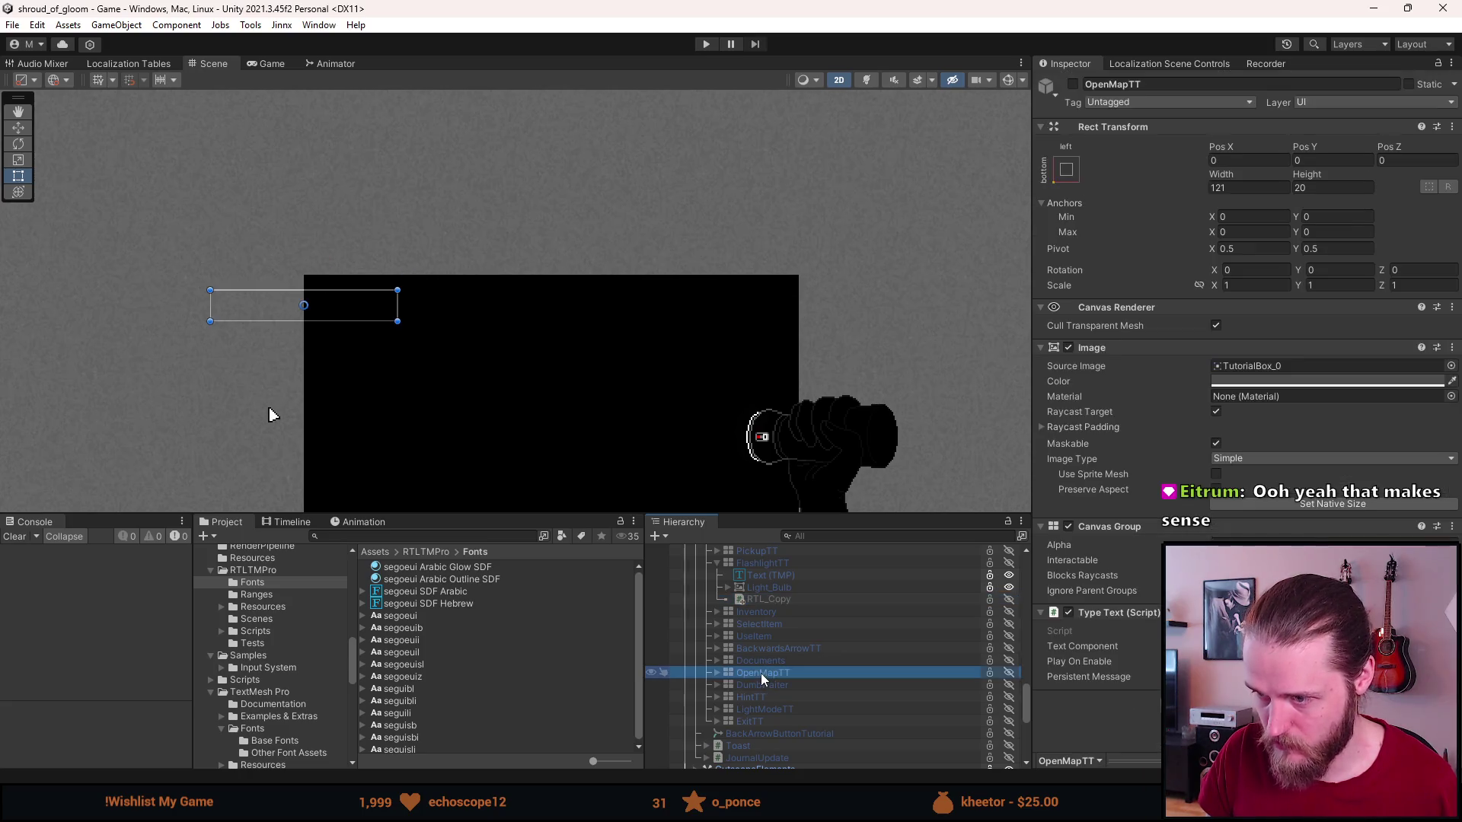
key("alt+shift+a")
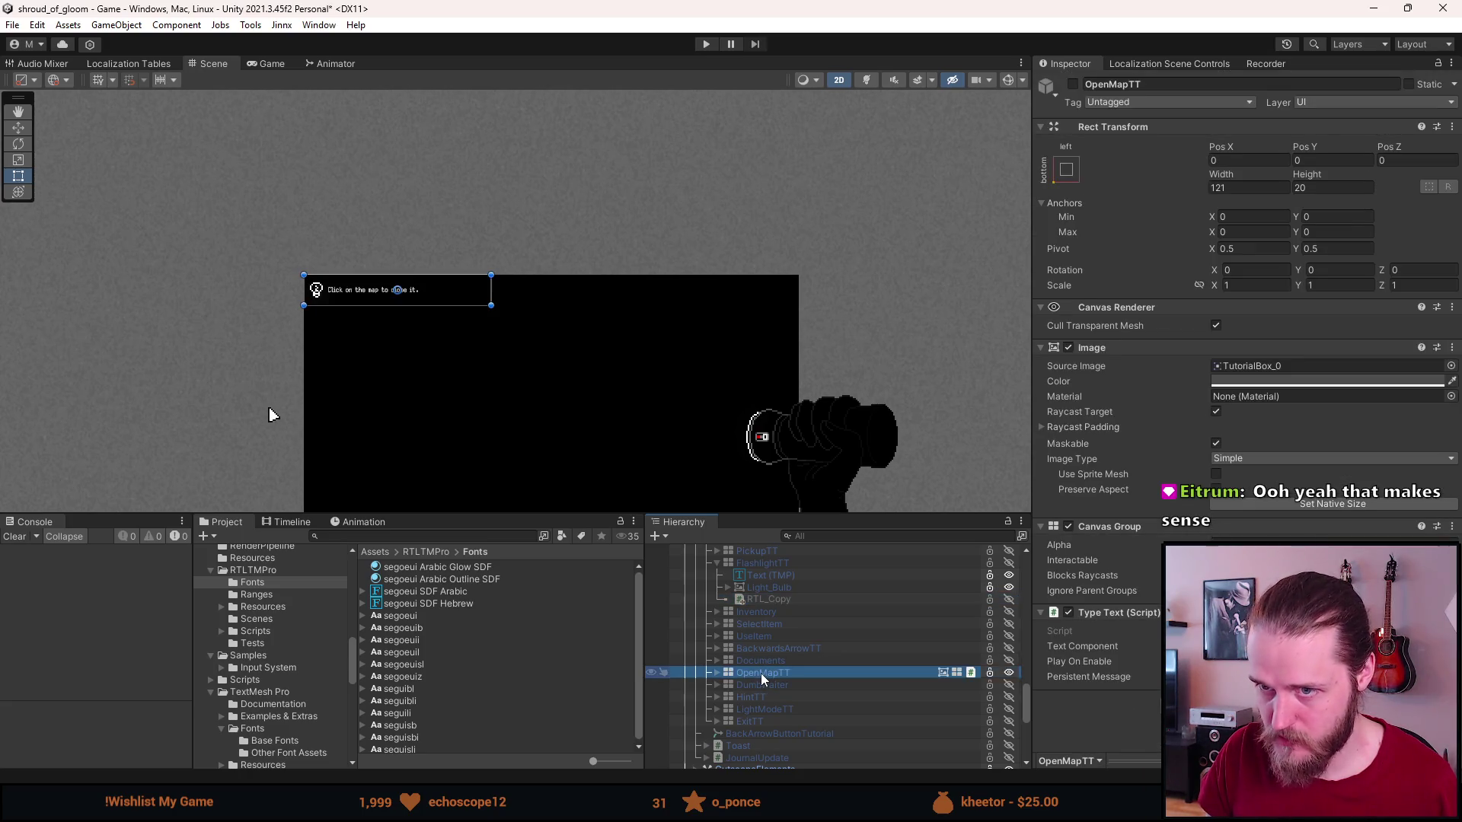
key("f")
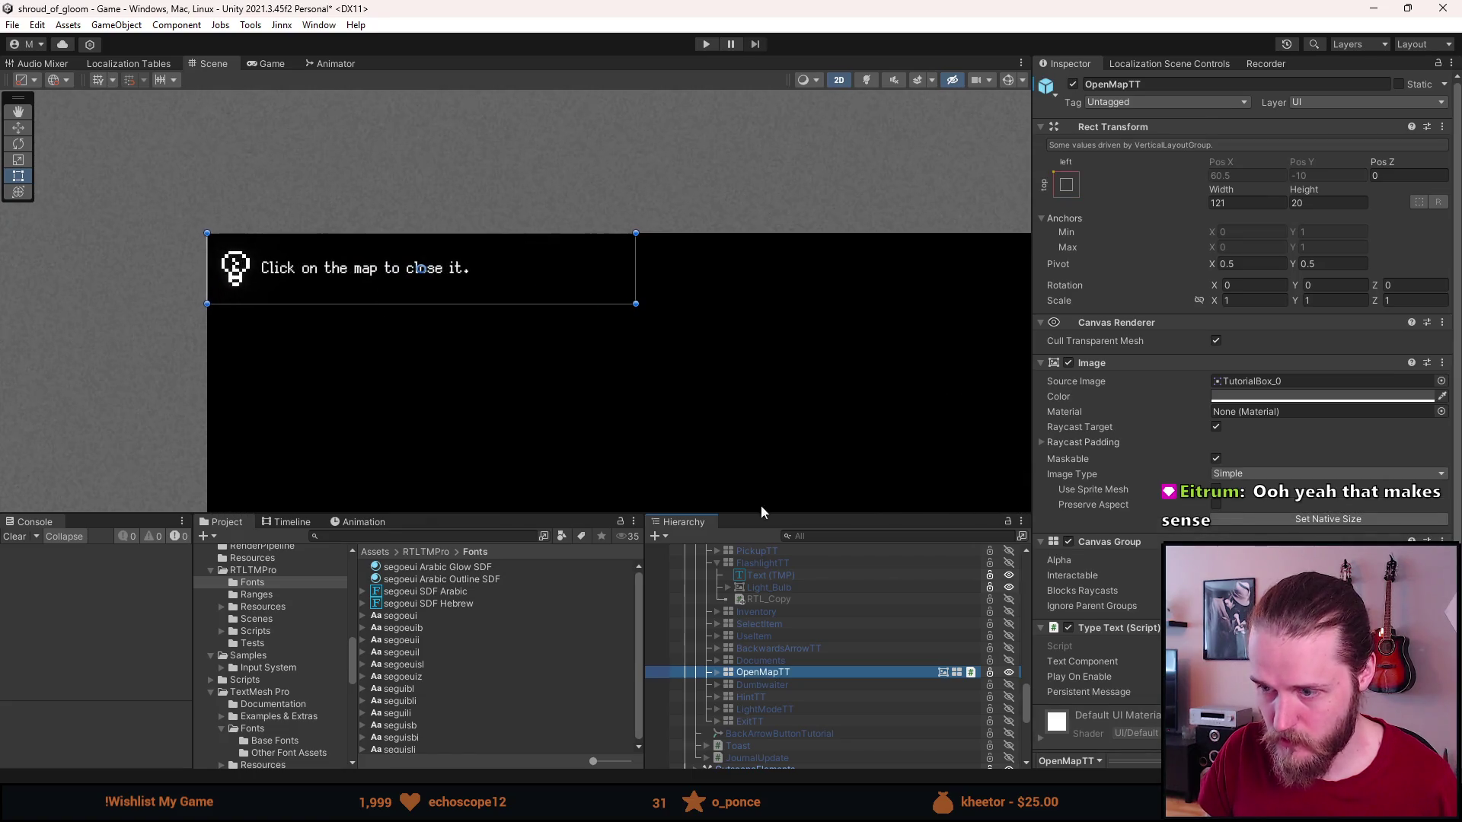
Duplicate the OpenMapTT tooltip's Text (TMP) child.
left_click(717, 673)
left_click(783, 684)
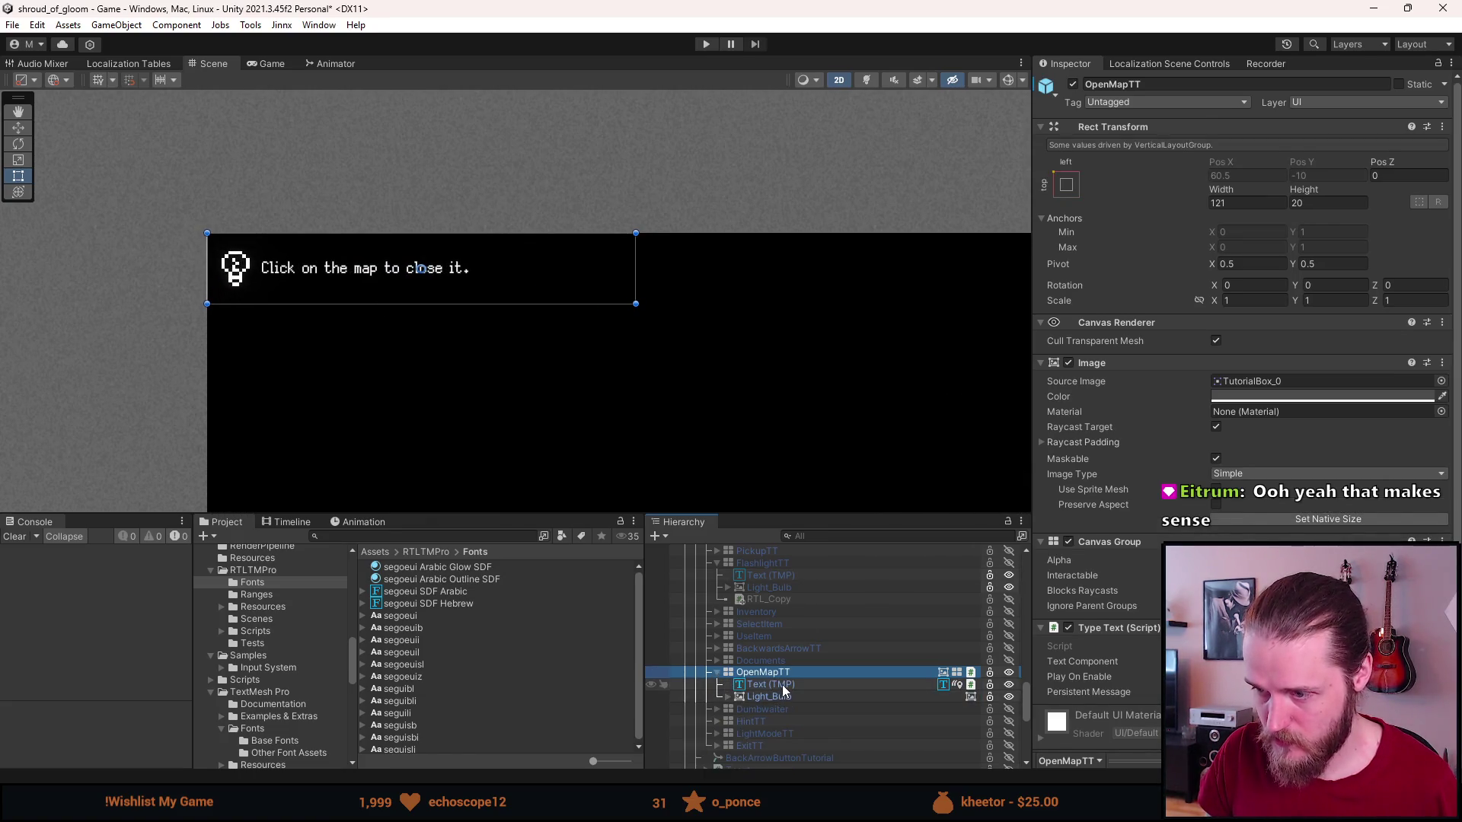
key("ctrl+d")
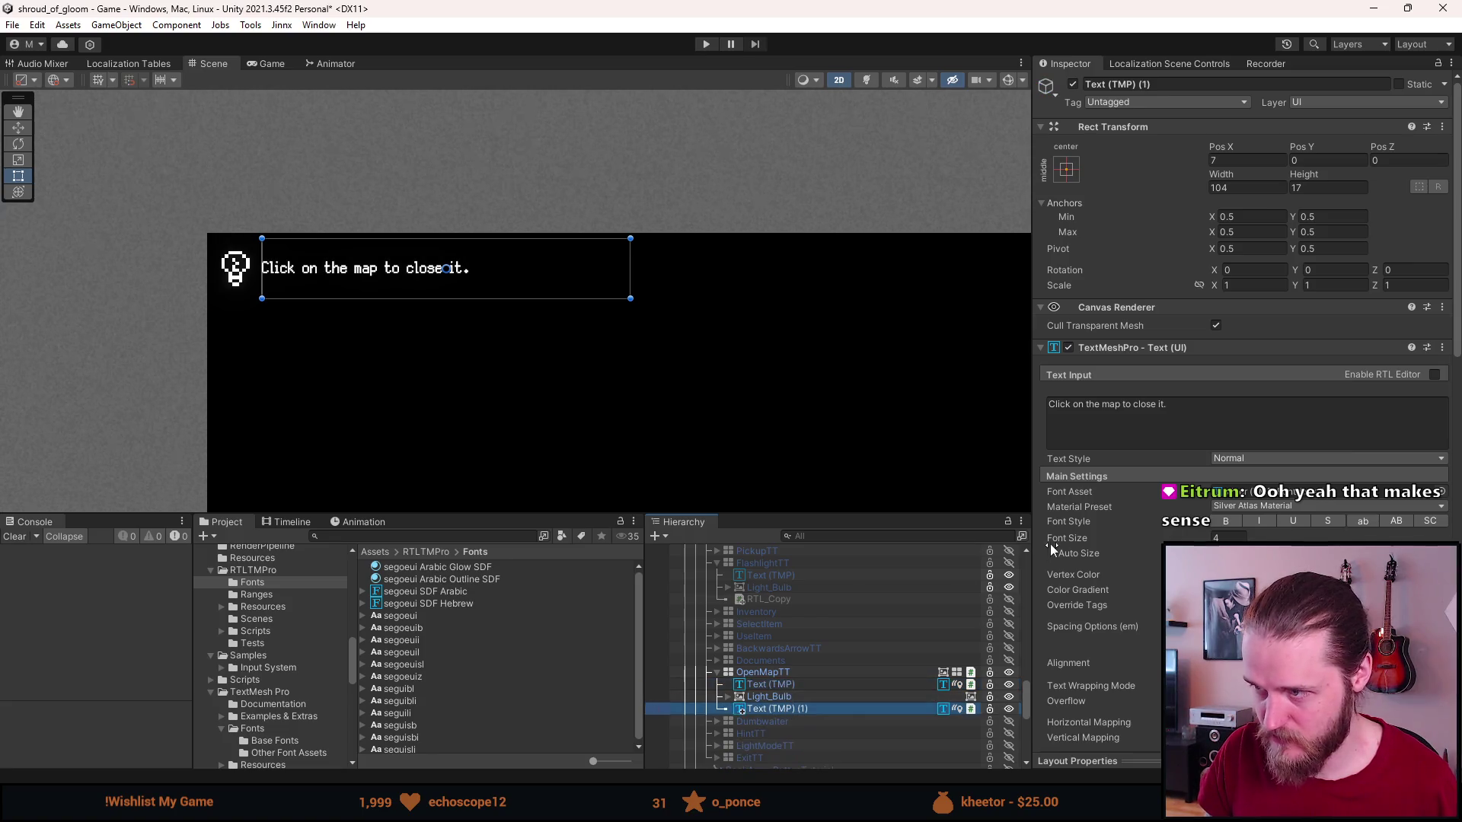
Remove the TextMeshPro, Localize String Event and Check Keybinding components from the duplicate.
right_click(1144, 356)
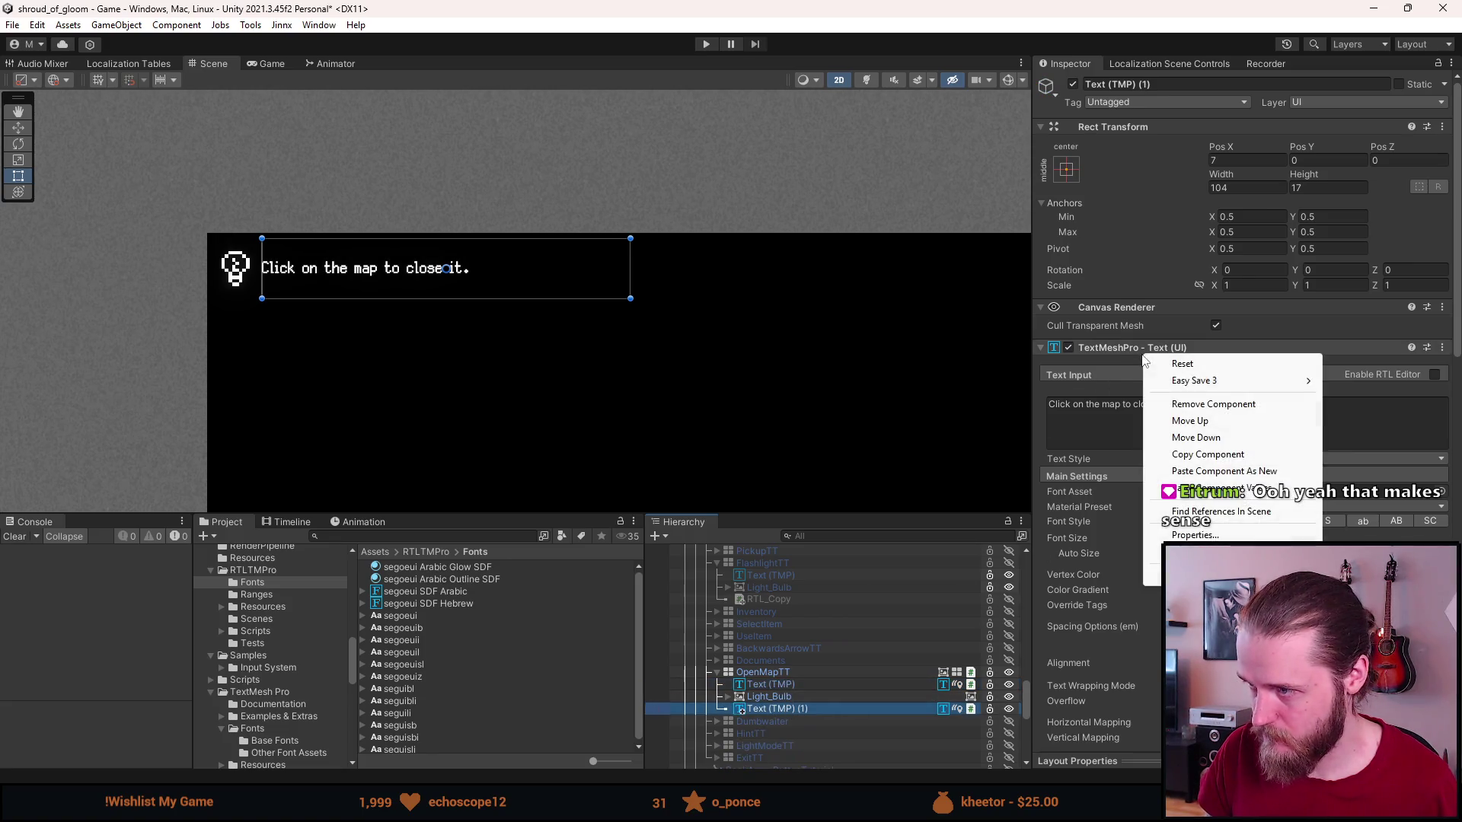
left_click(1203, 406)
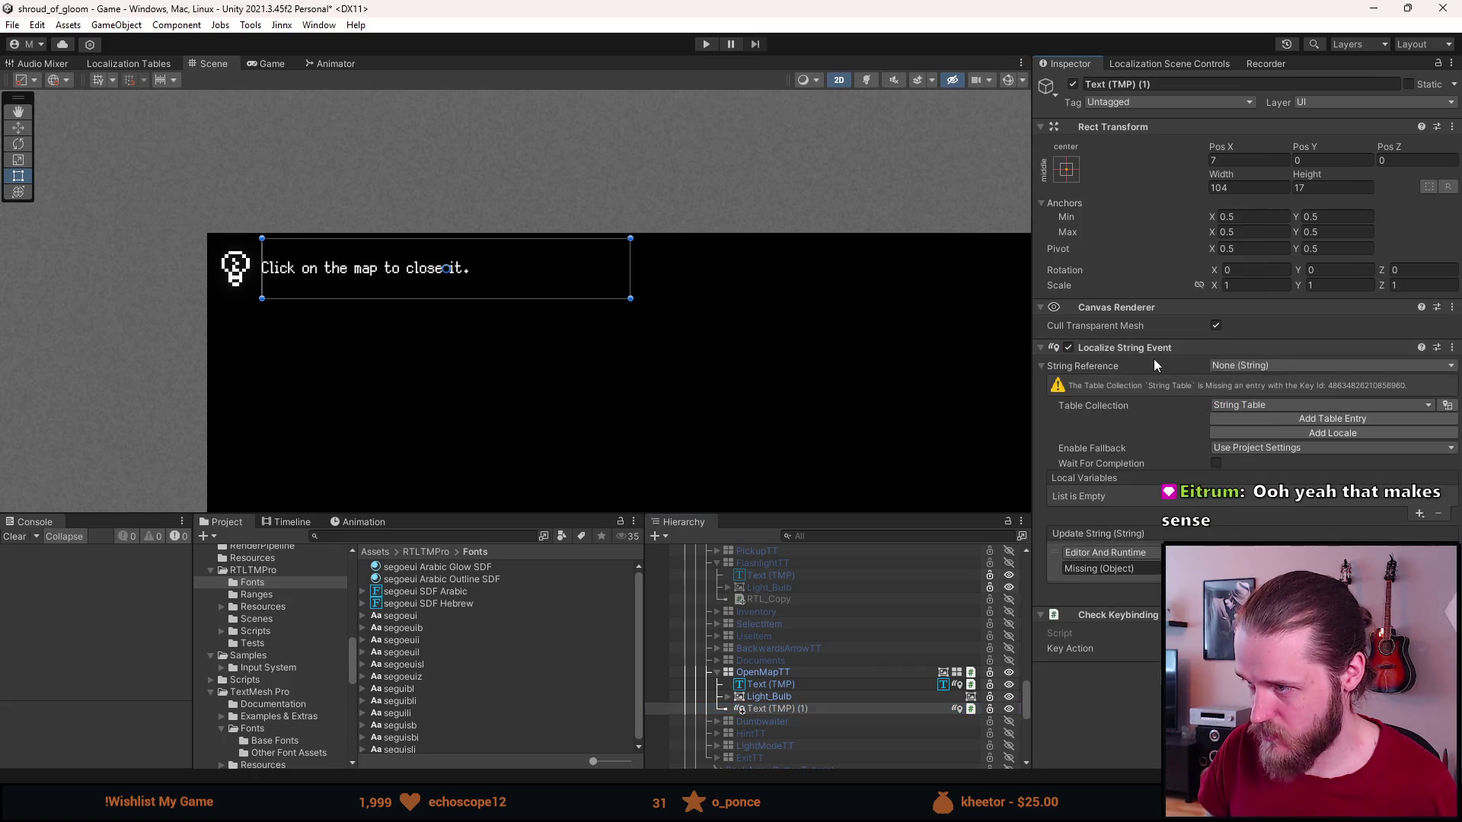
right_click(1149, 348)
left_click(1208, 396)
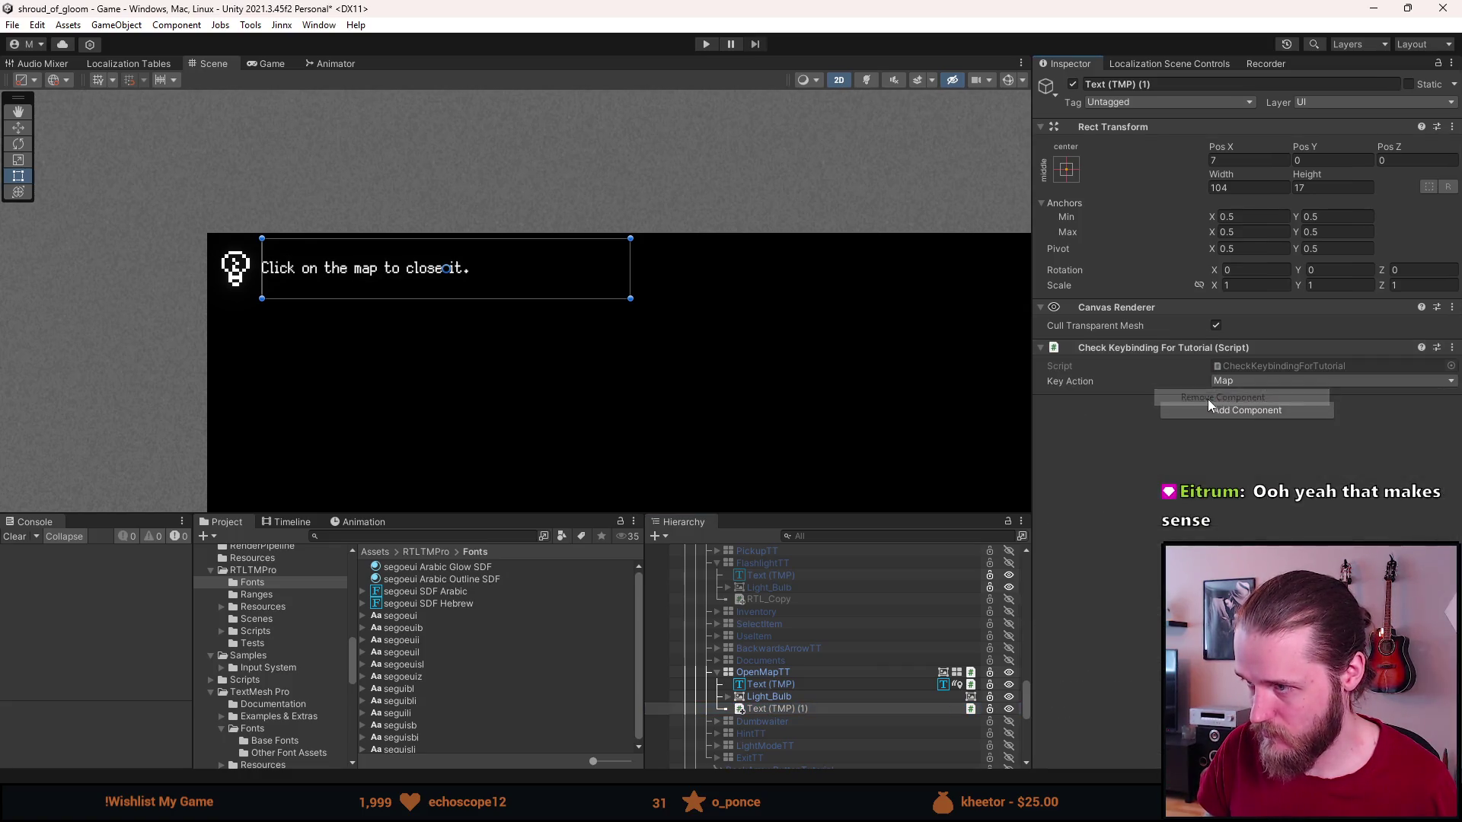
right_click(1225, 350)
left_click(1248, 397)
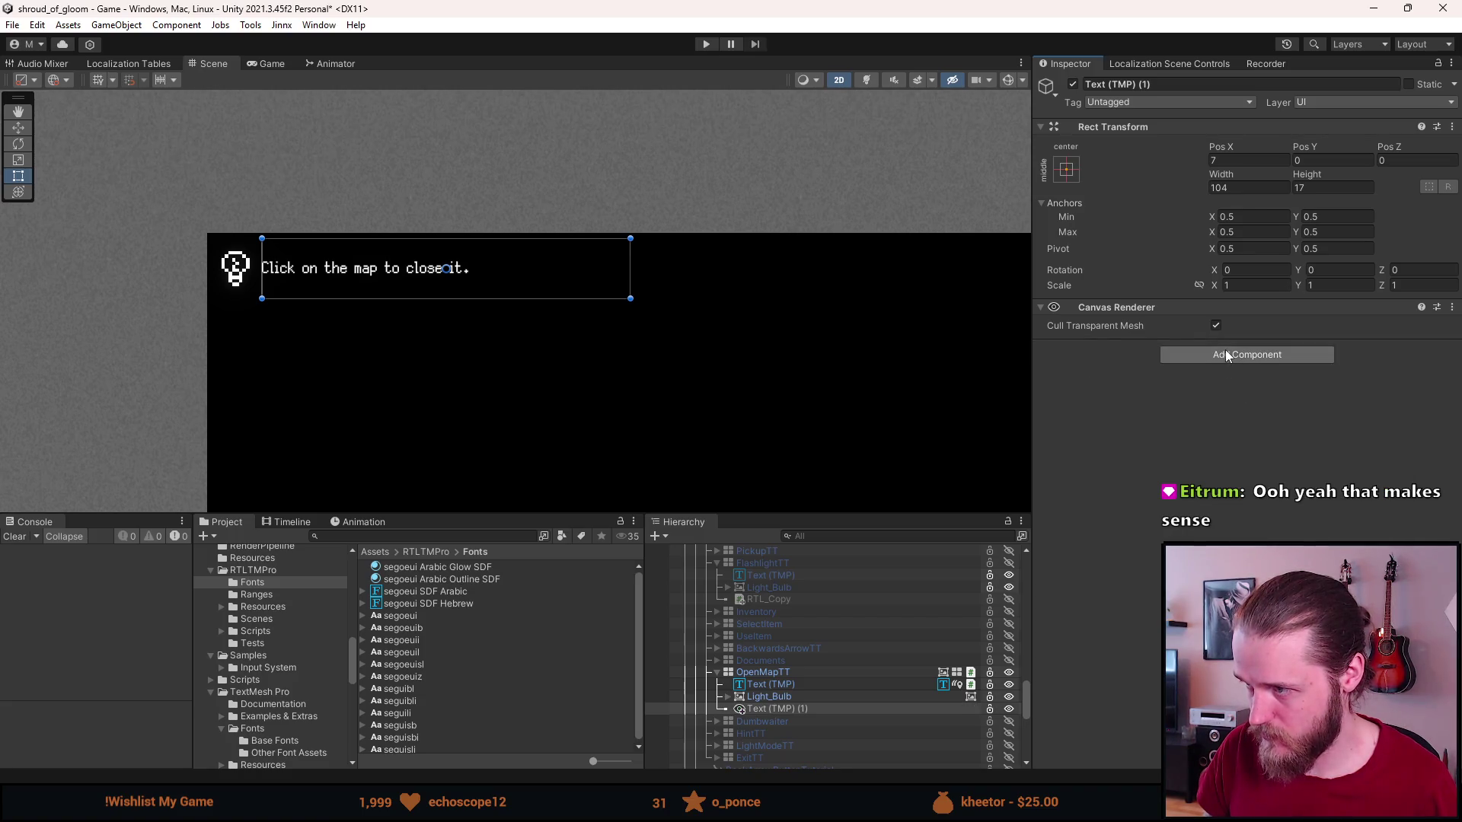
Add an RTL Text Mesh Pro component to the duplicated text.
left_click(1227, 356)
type("rtl")
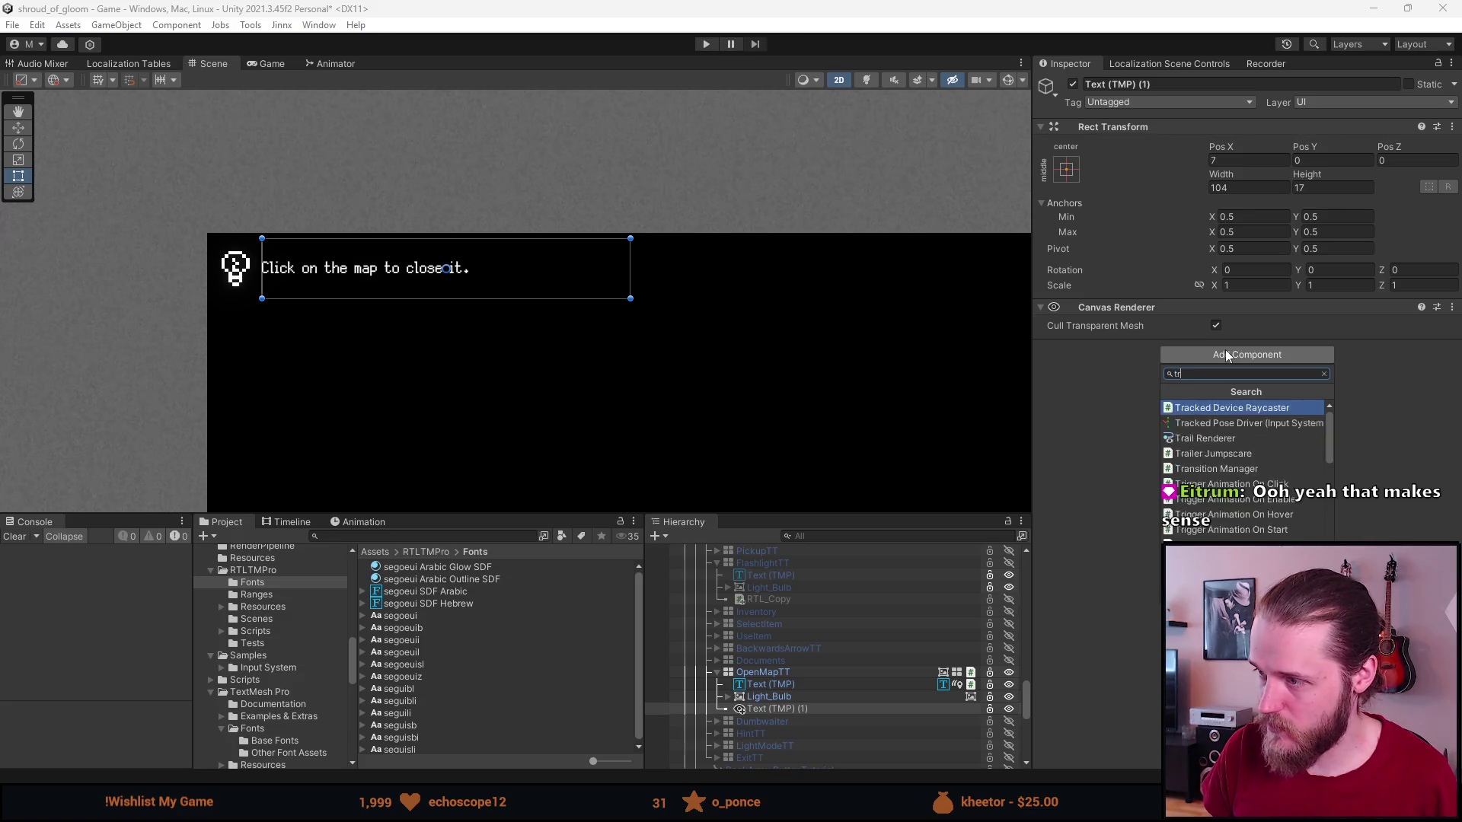
key("Return")
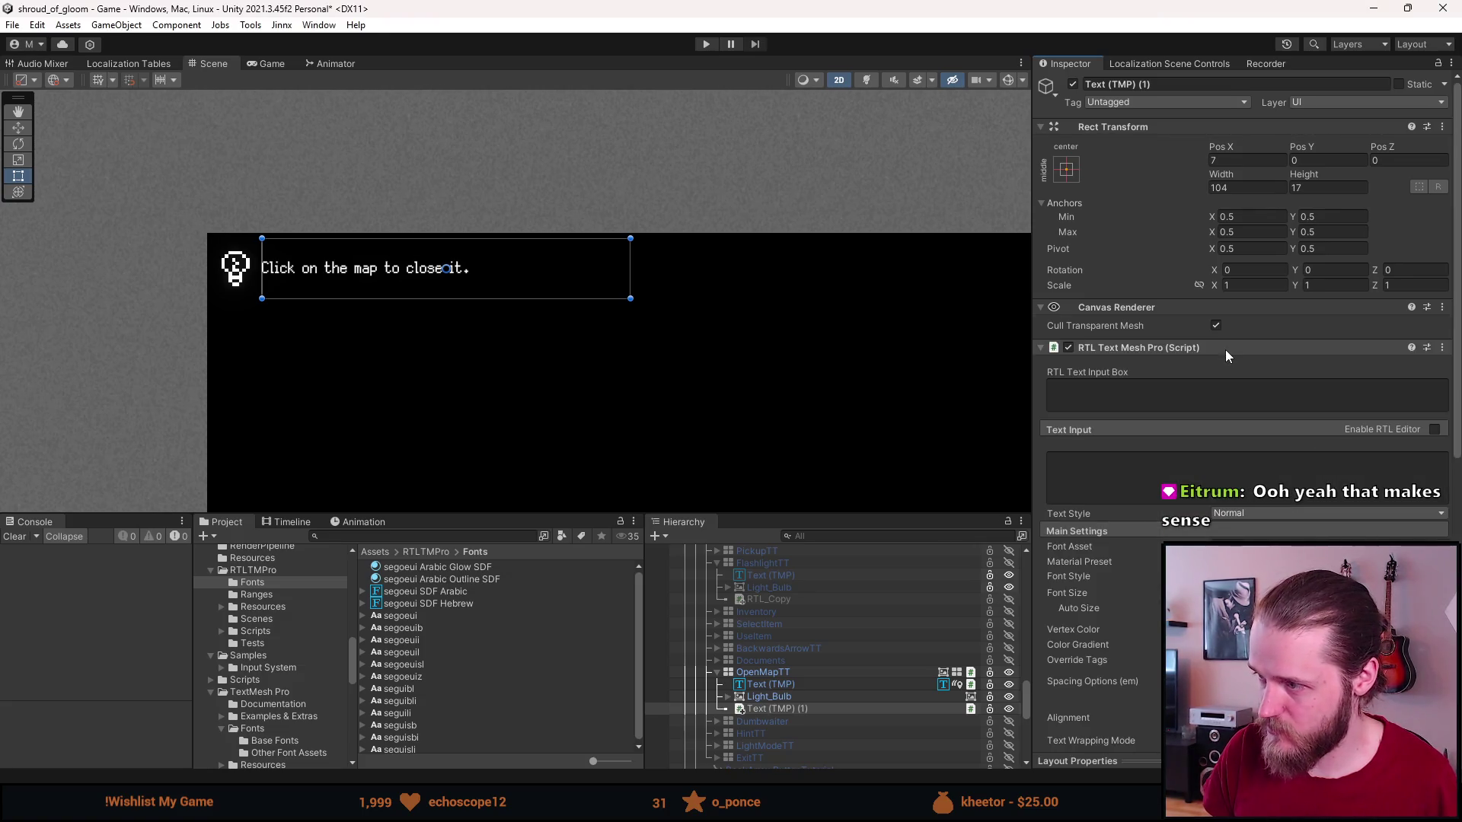
scroll(1194, 475, "down", 12)
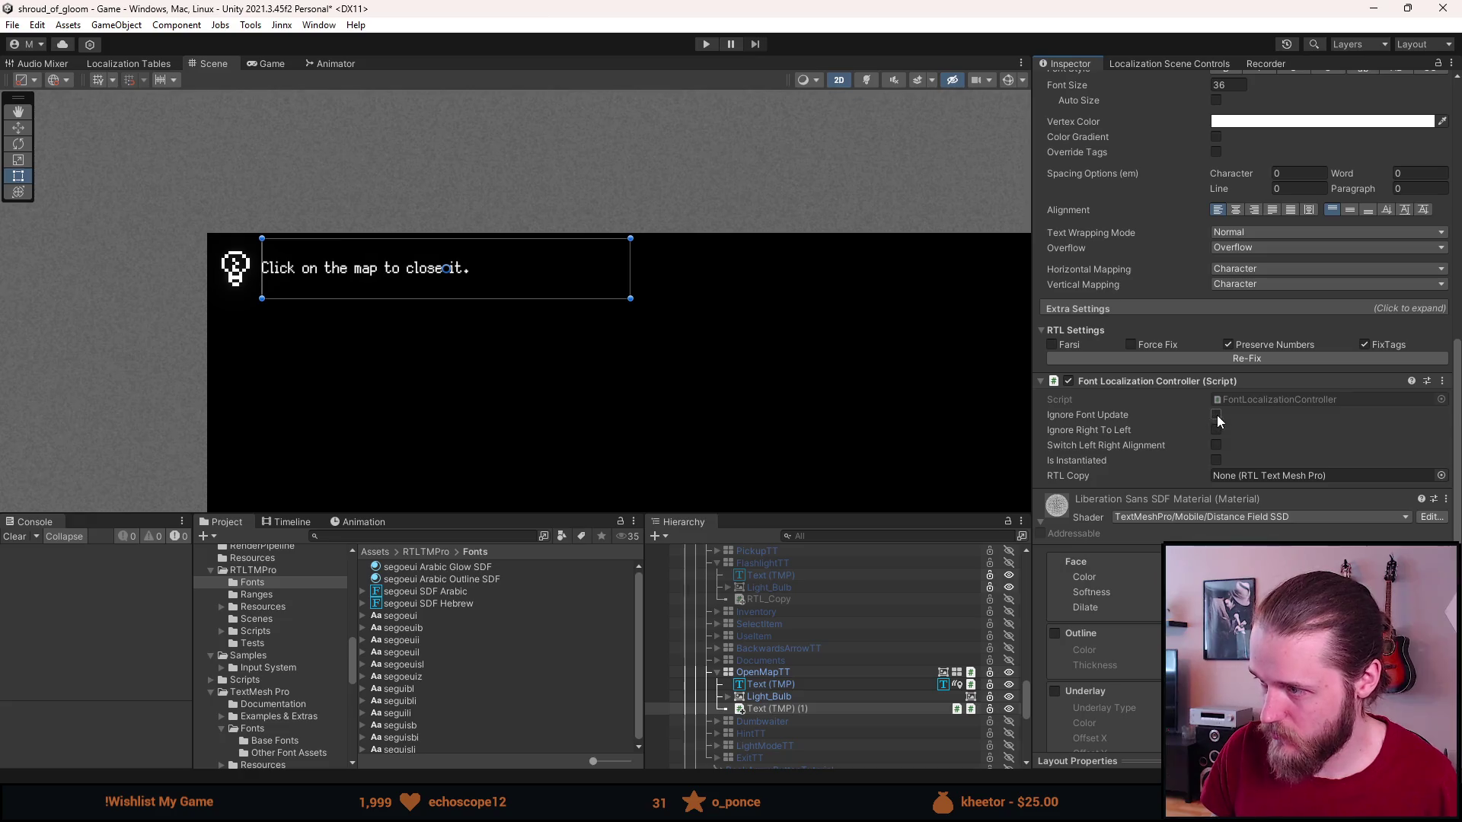
Assign Text (TMP) (1) as the original Text (TMP)'s RTL Copy.
left_click(793, 684)
scroll(1249, 305, "down", 15)
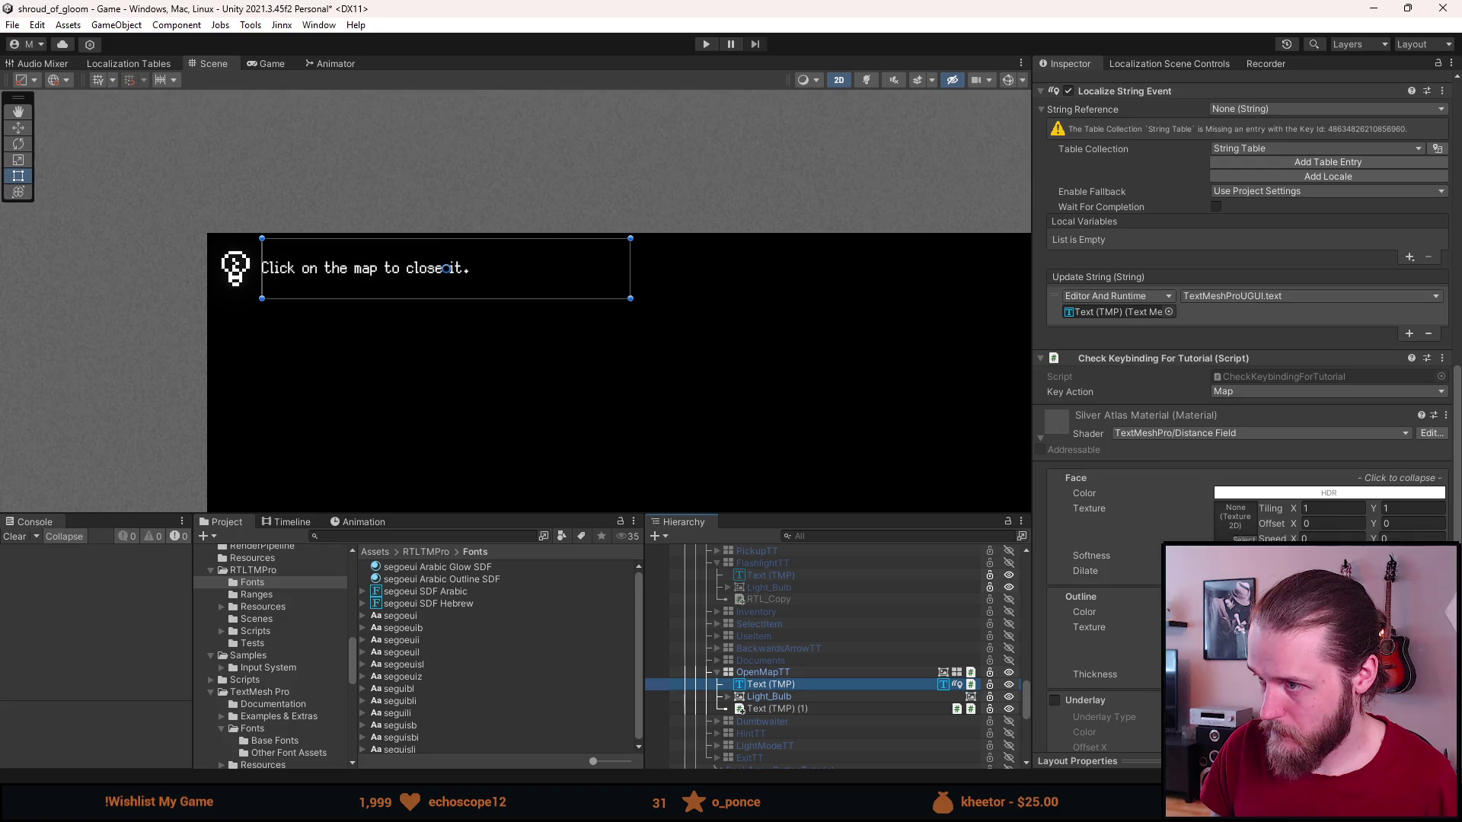
scroll(1249, 304, "down", 5)
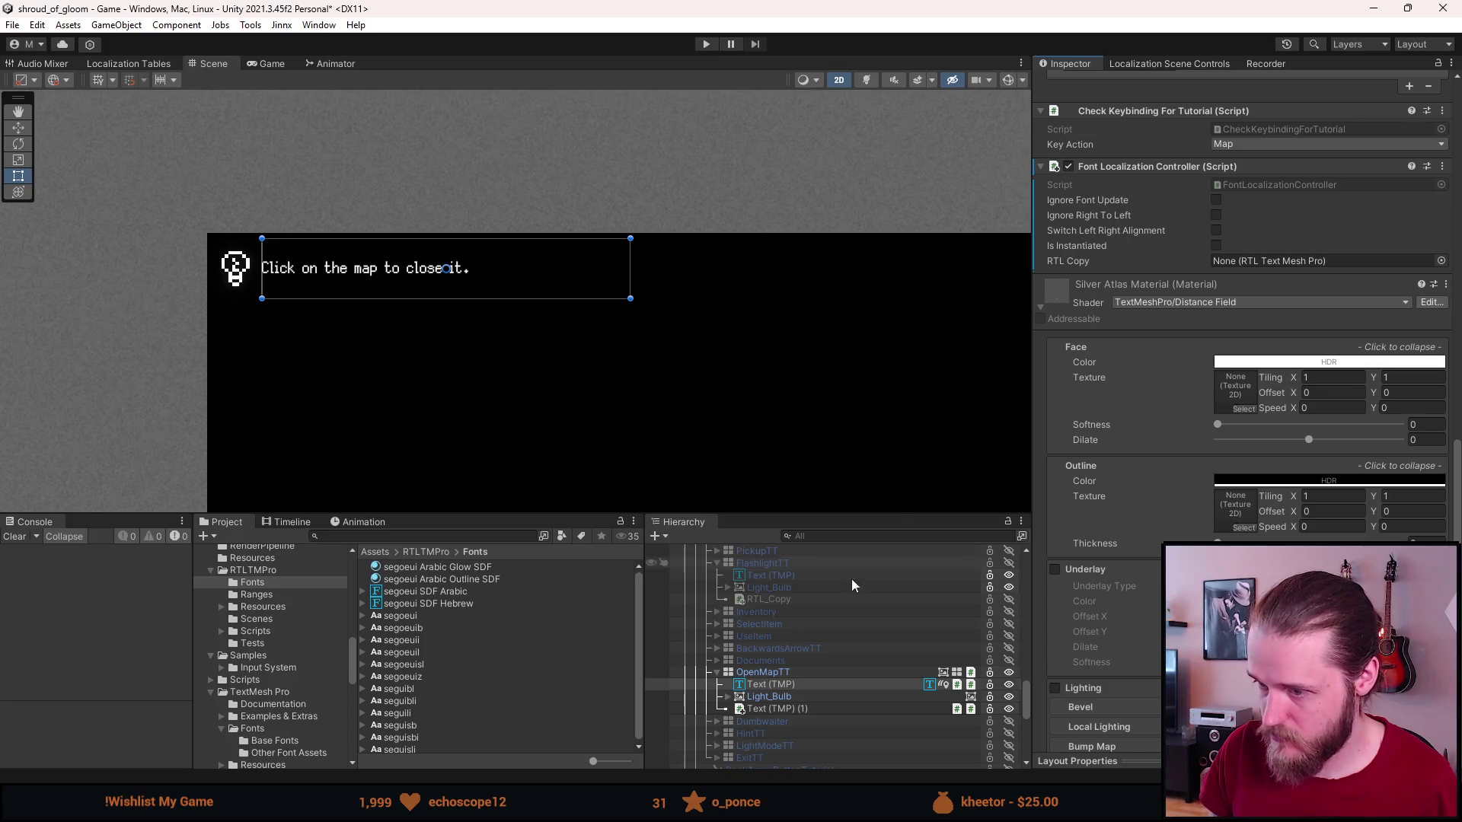
mouse_move(792, 708)
left_mouse_down()
mouse_move(1265, 249)
mouse_move(1260, 264)
left_mouse_up()
Rename the duplicated text object to RTL_Copy.
left_click(786, 709)
scroll(1140, 453, "up", 10)
type("RTL_Copy")
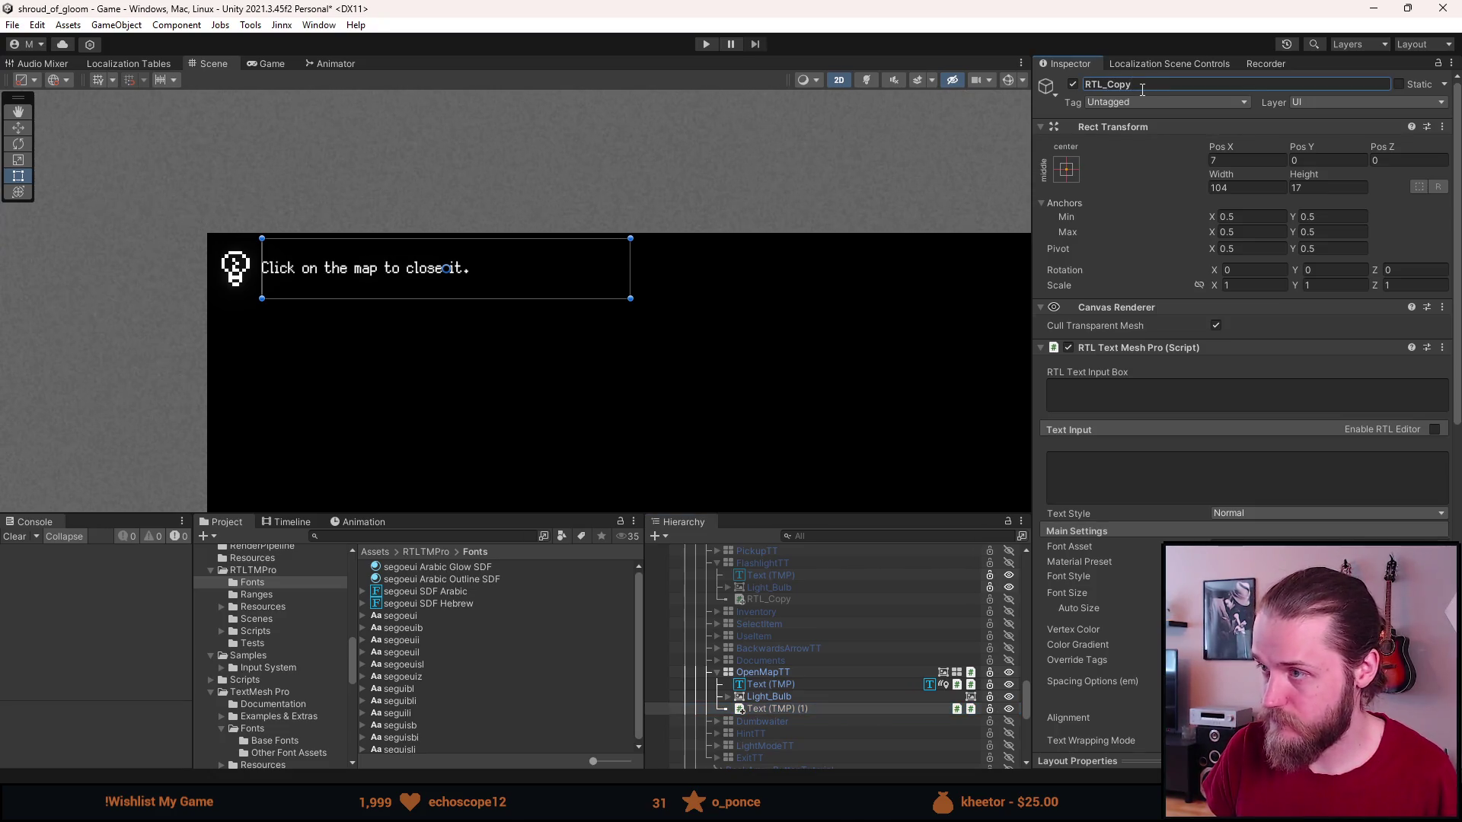
key("Return")
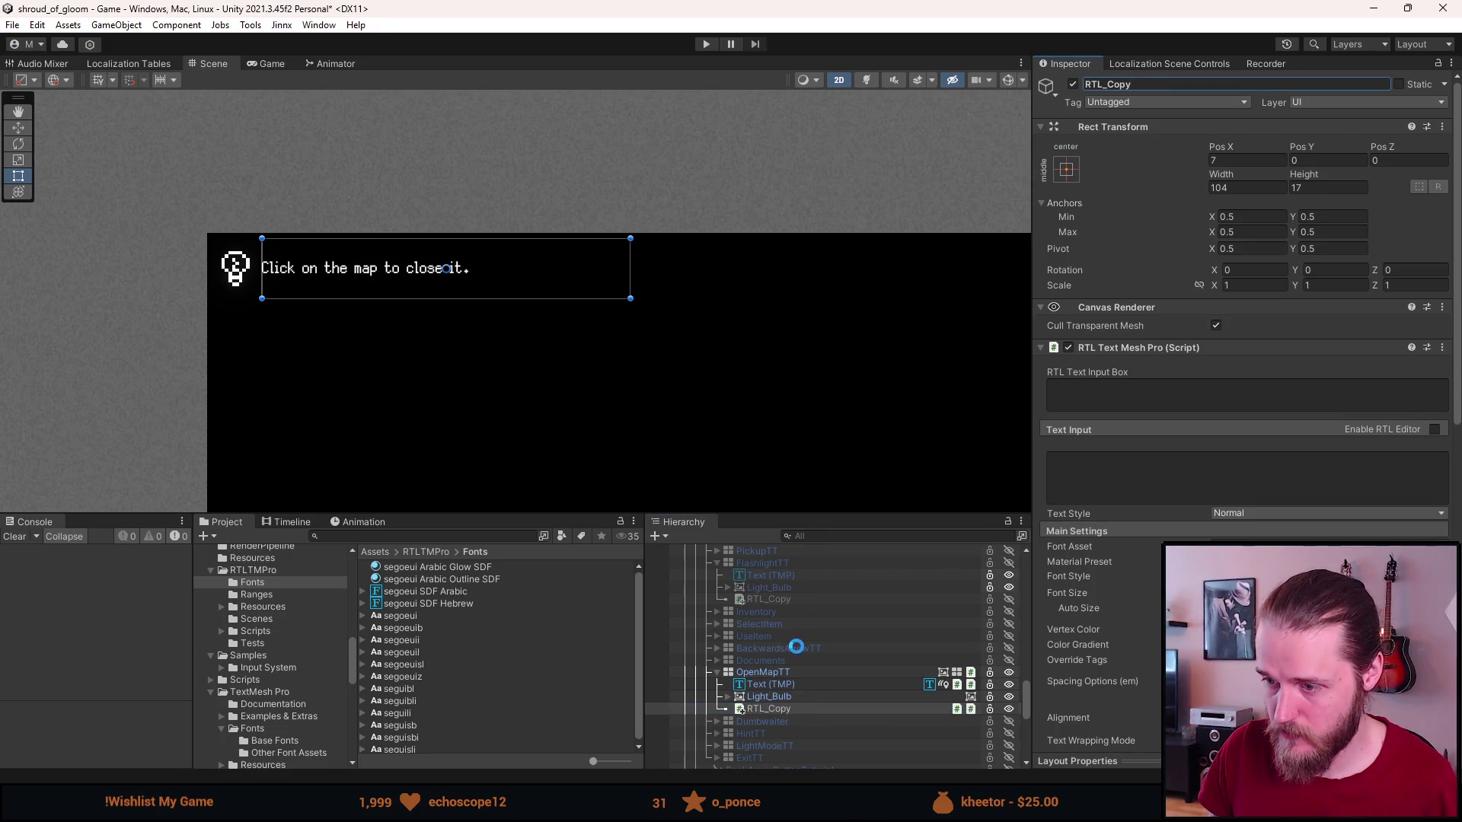
left_click(765, 672)
left_click(770, 709)
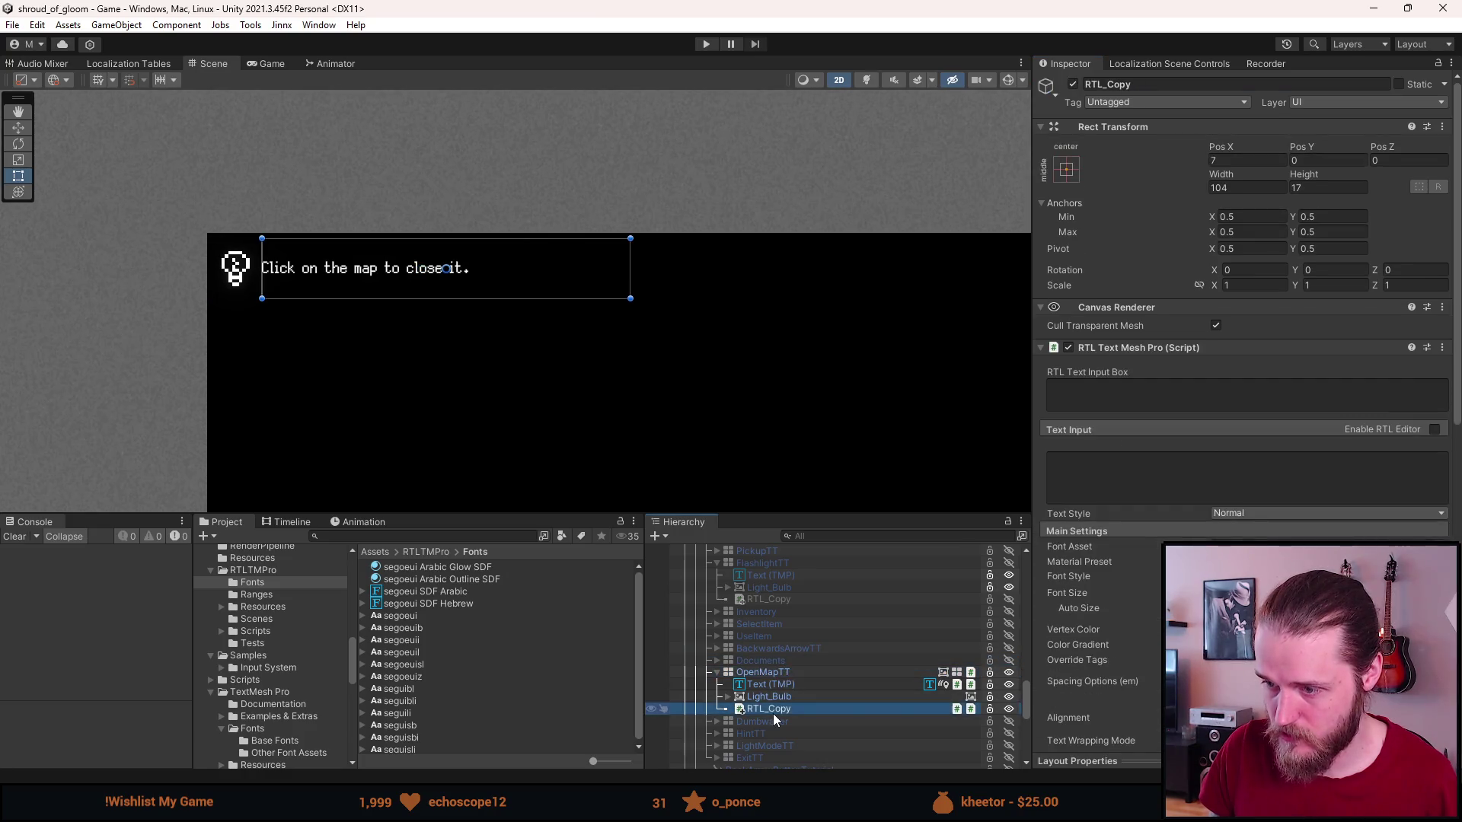
Deactivate the OpenMapTT tooltip and enter Play mode to test.
left_click(781, 670)
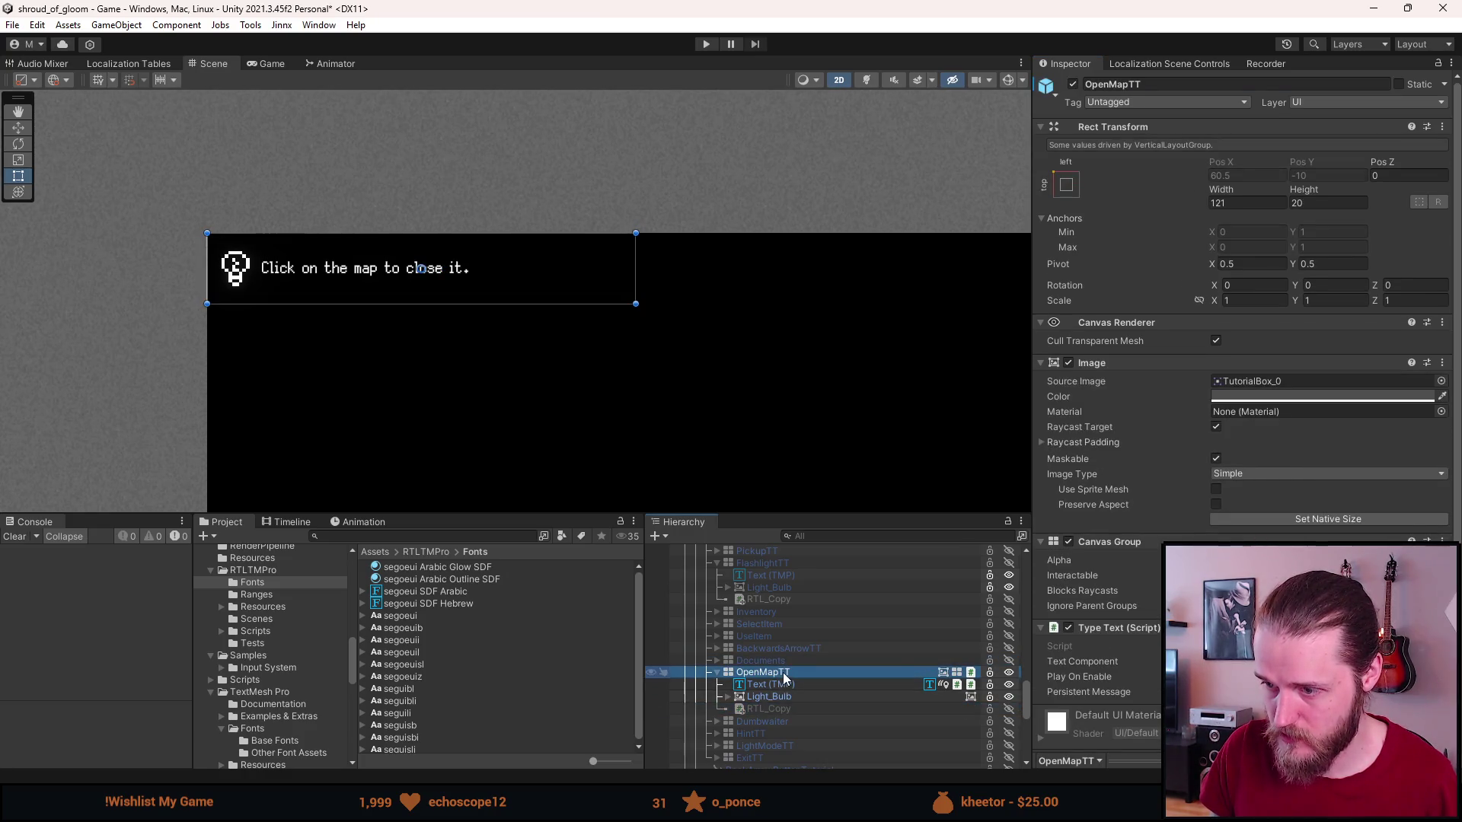
key("alt+shift+a")
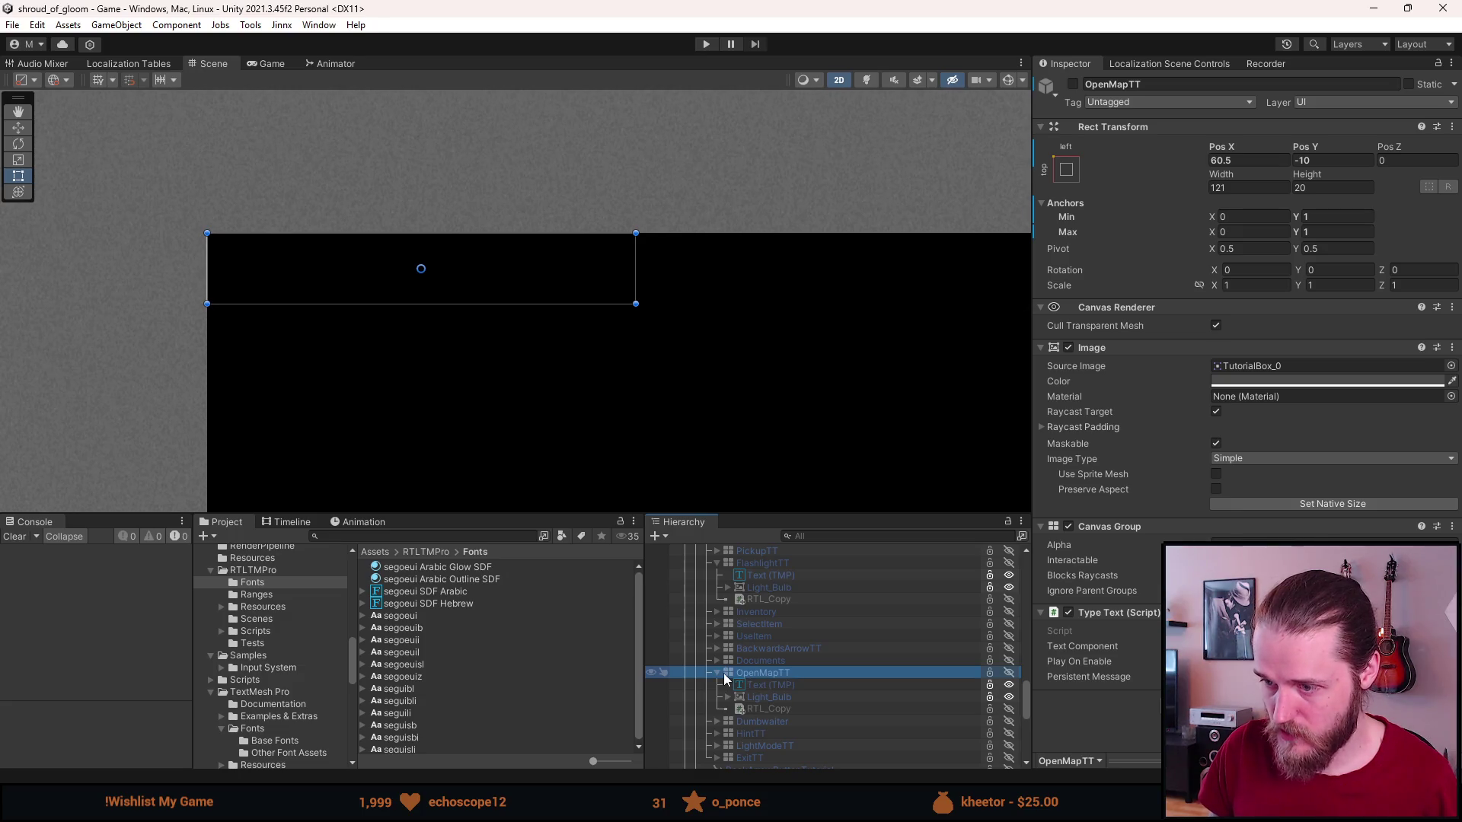
scroll(724, 677, "up", 3)
left_click(707, 43)
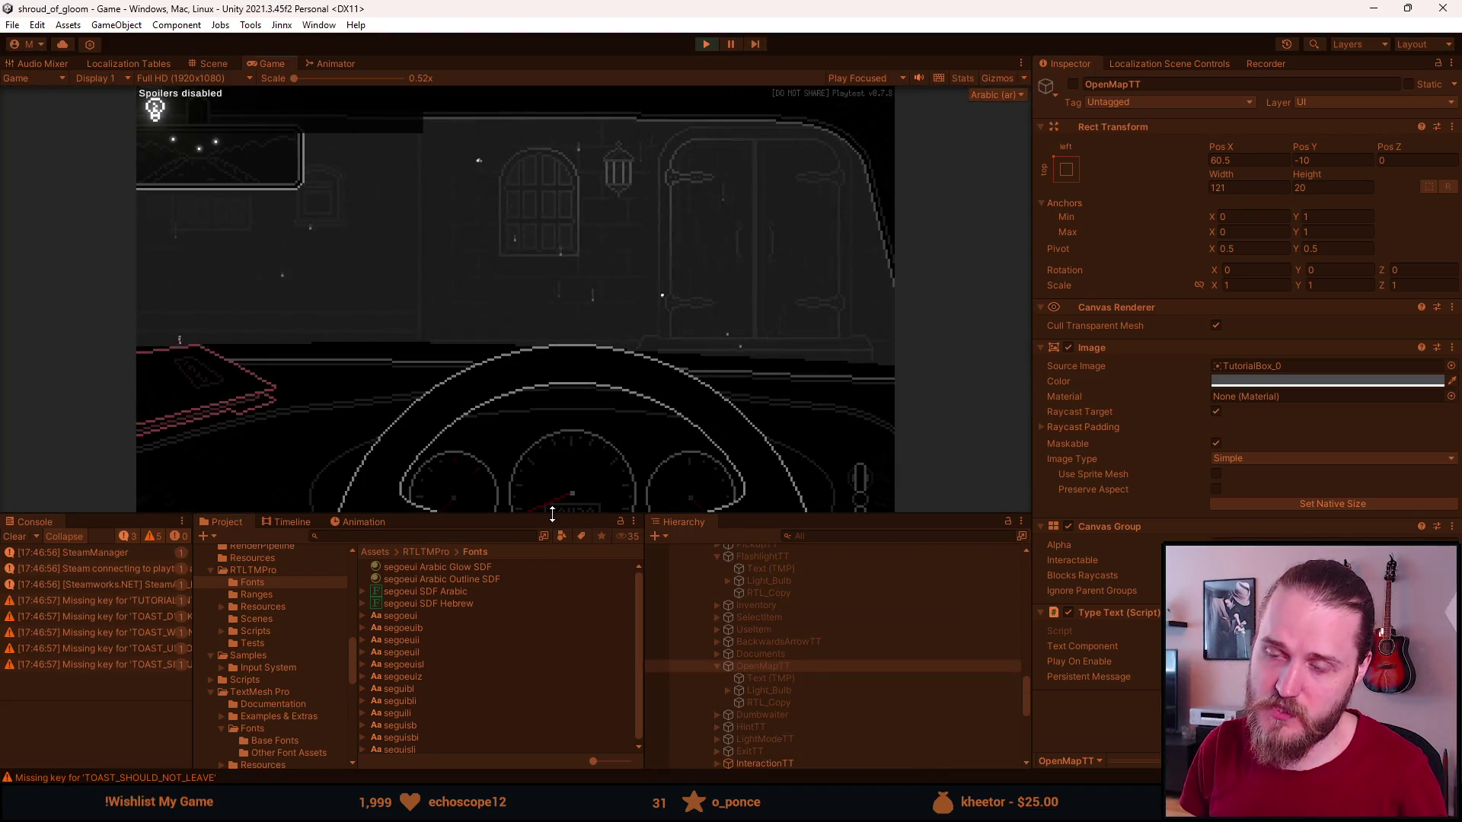
left_click_drag(553, 514, 538, 649)
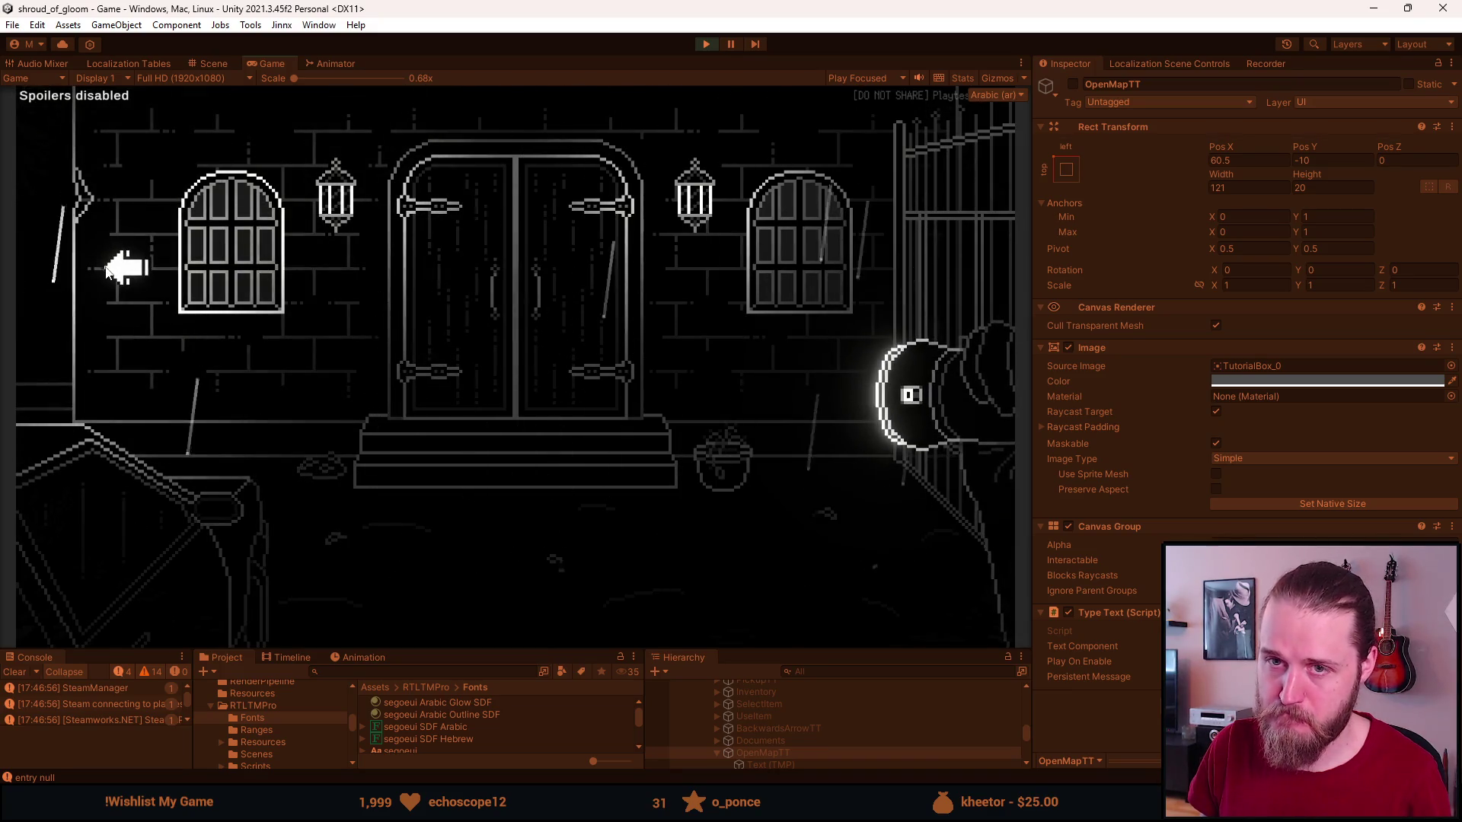
left_click(115, 268)
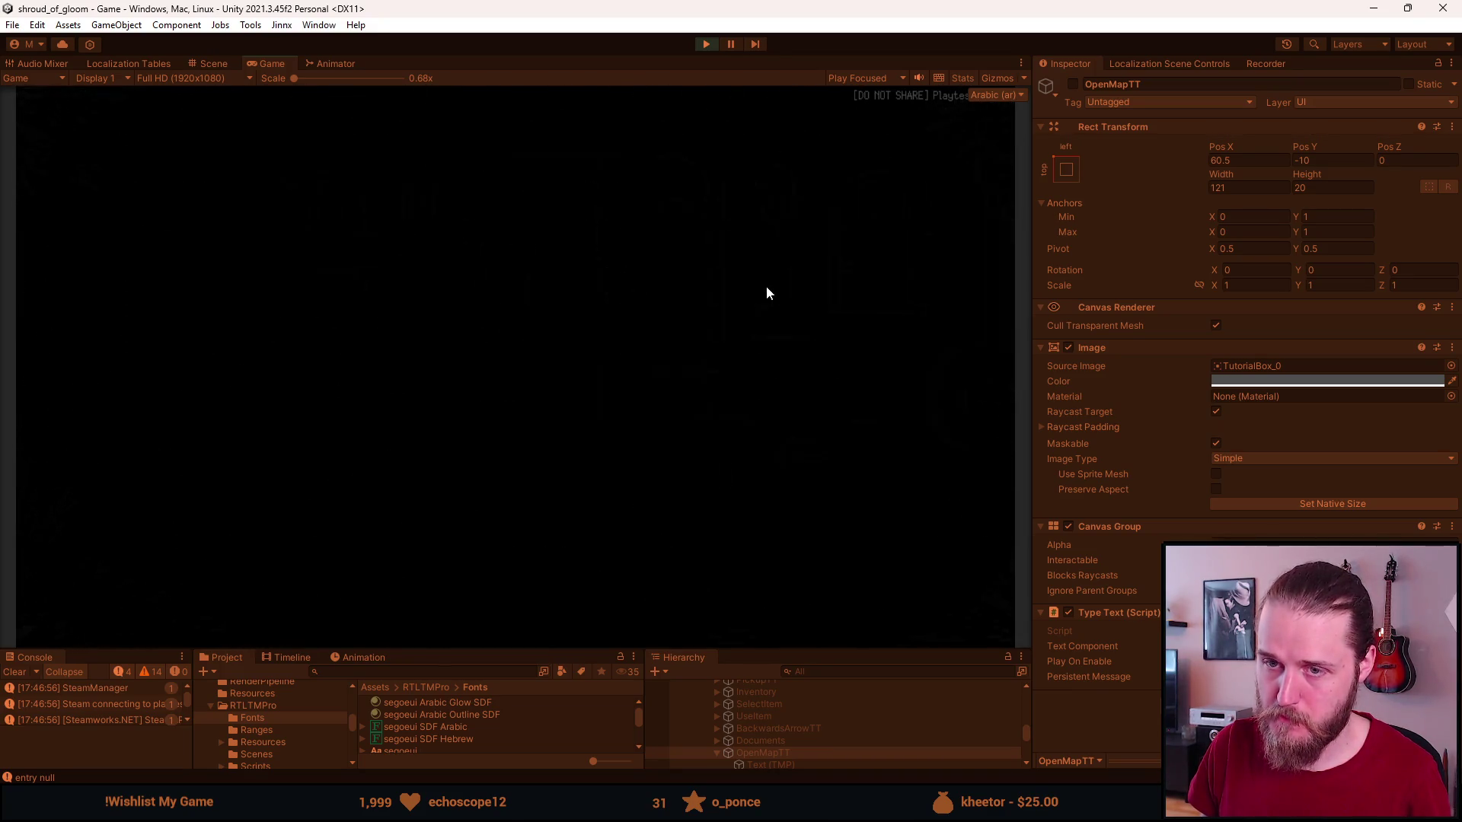
left_click(946, 271)
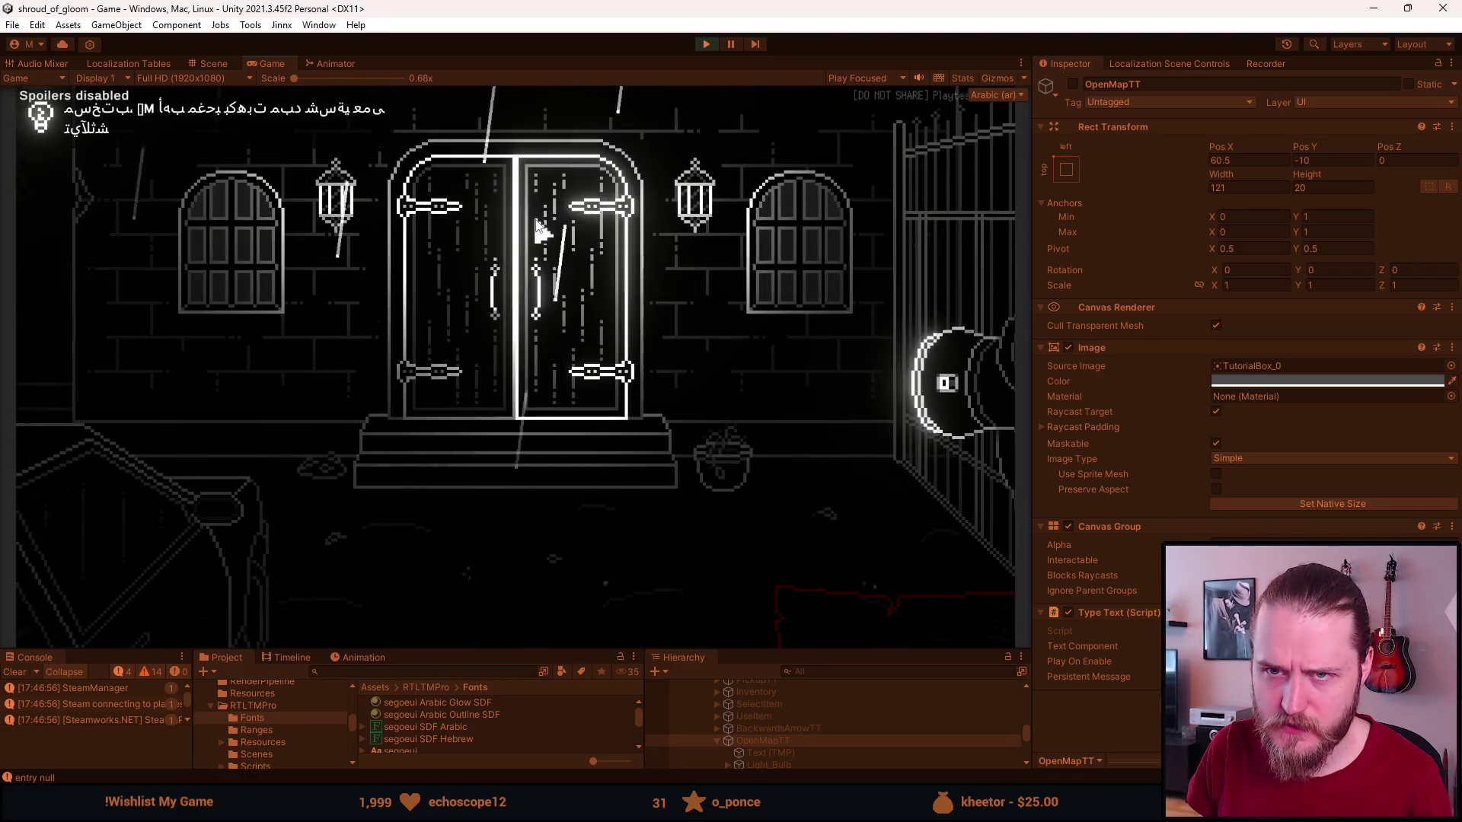
key("alt+Tab")
left_click(1374, 11)
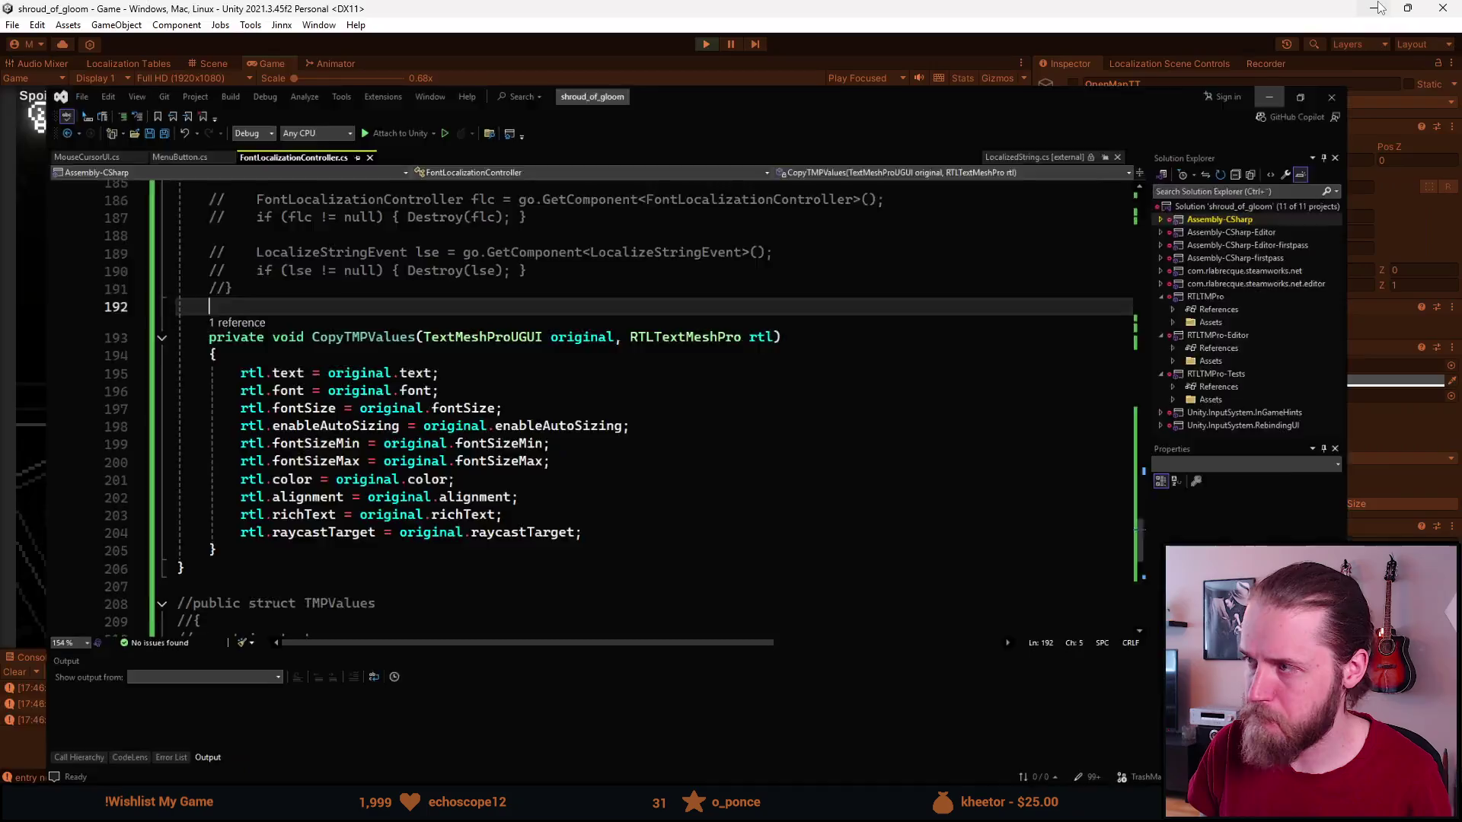
left_click_drag(872, 651, 873, 526)
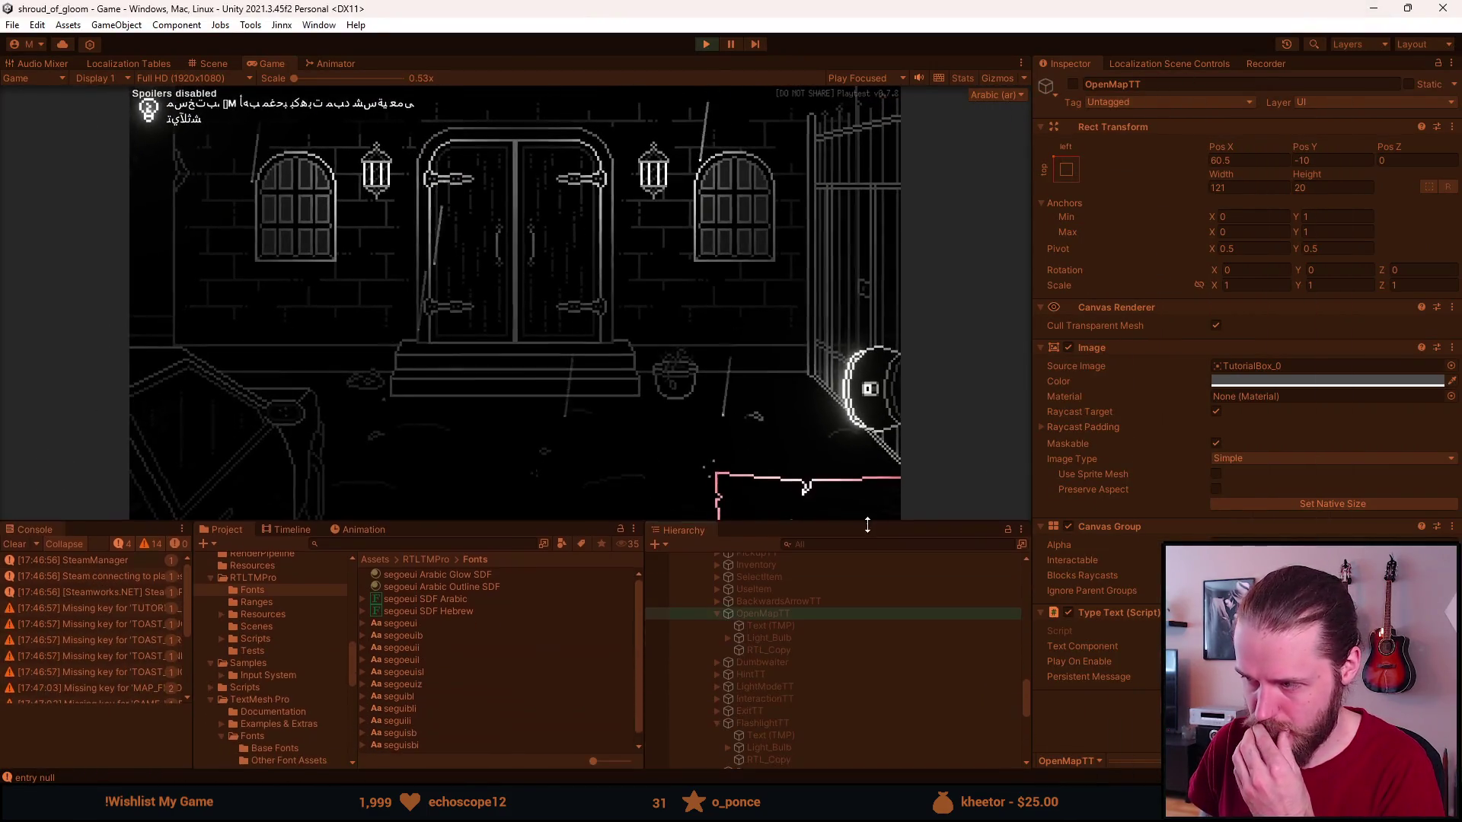
scroll(806, 714, "down", 5)
scroll(765, 627, "up", 5)
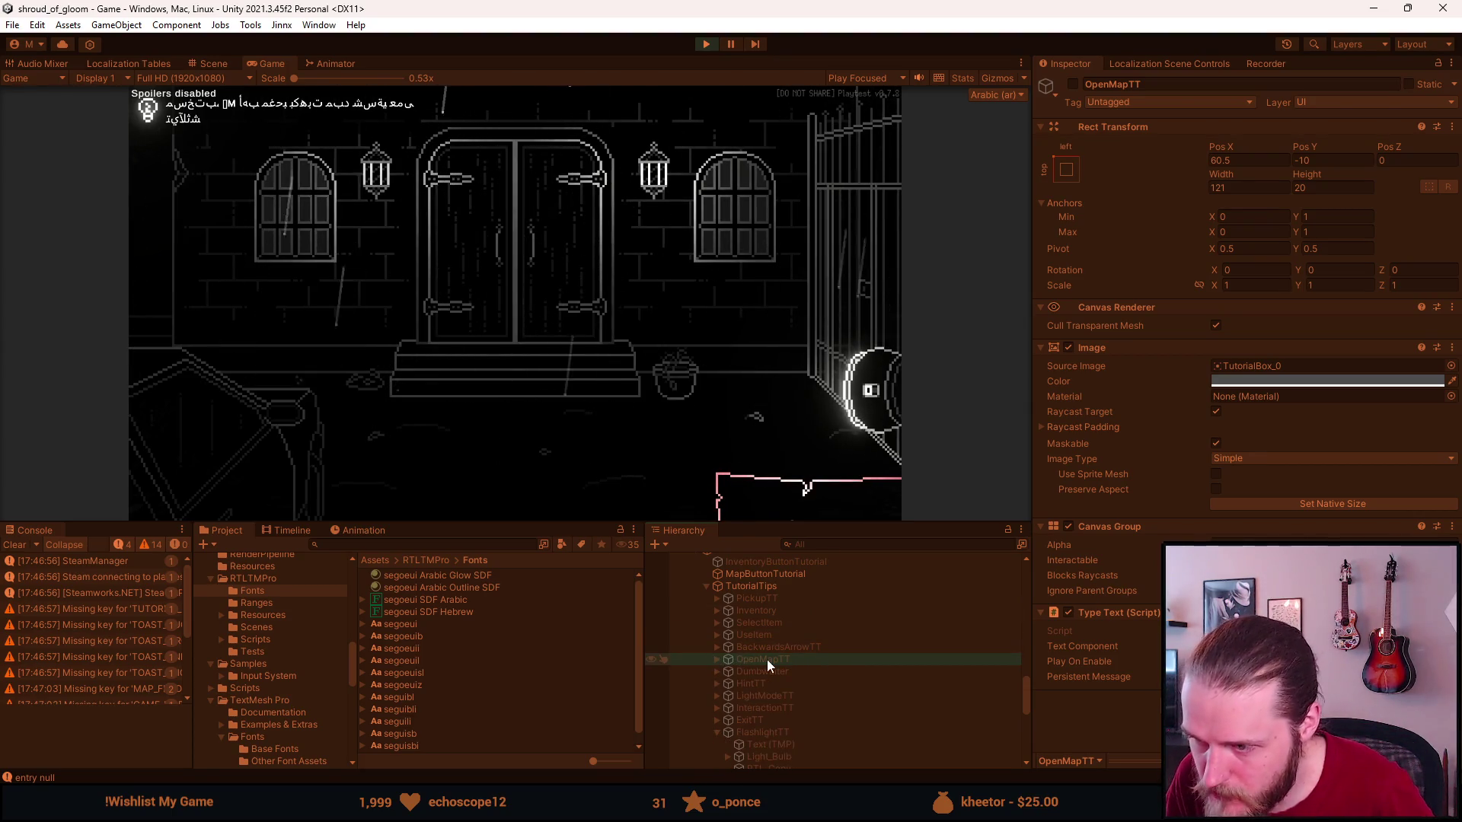
scroll(775, 664, "down", 2)
left_click(715, 689)
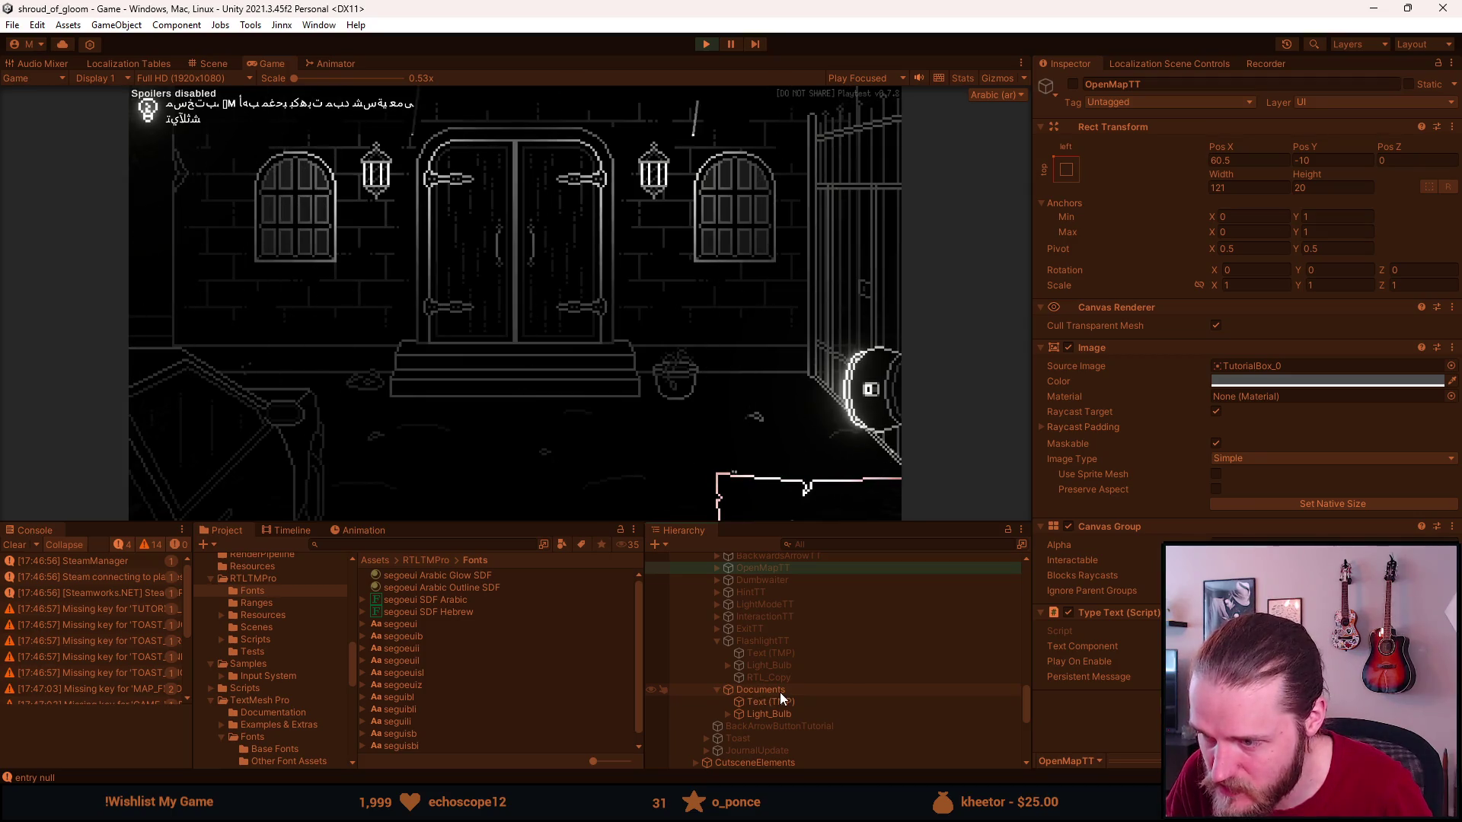
left_click(713, 46)
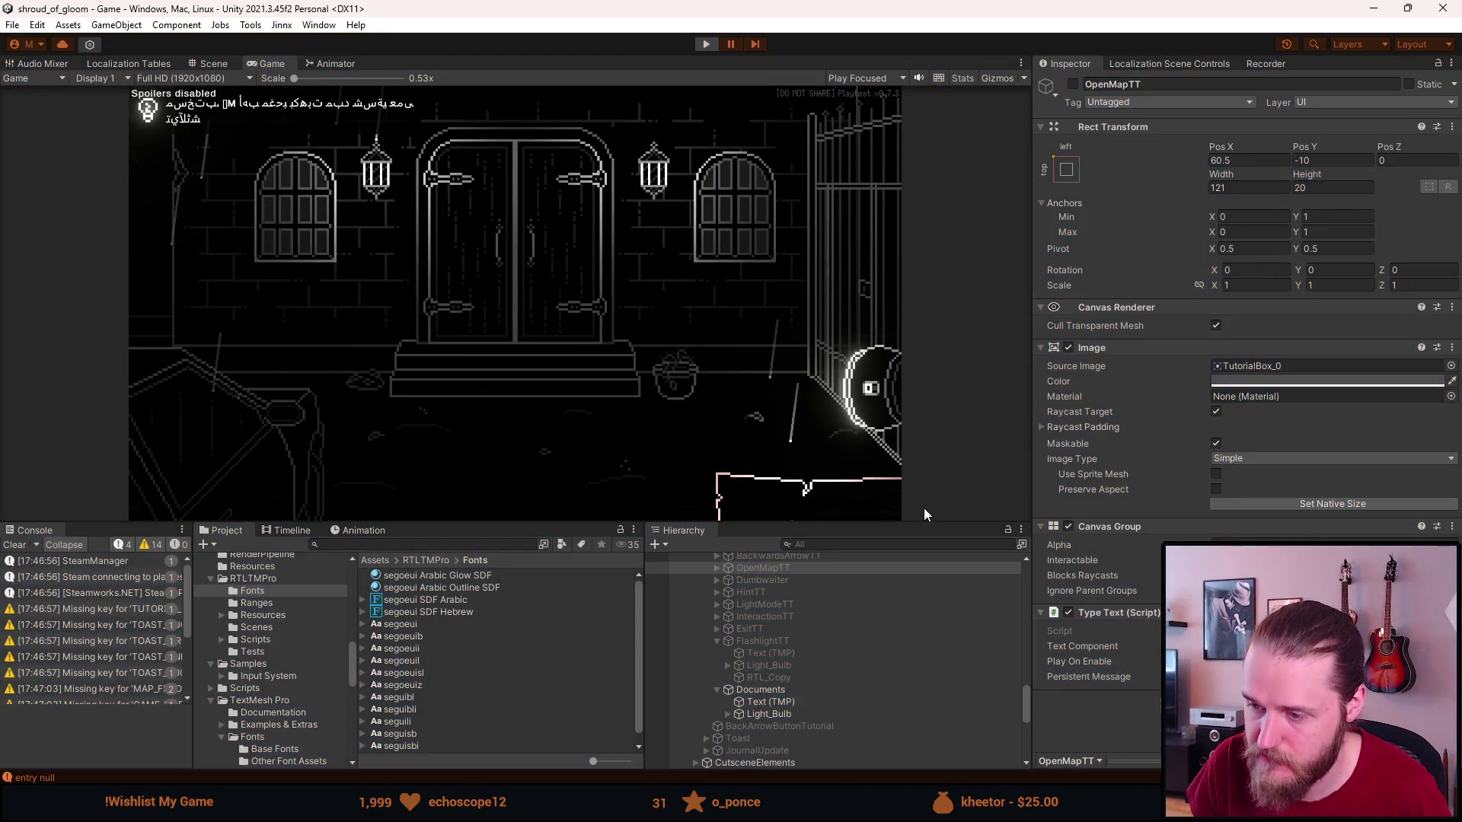
scroll(855, 669, "down", 3)
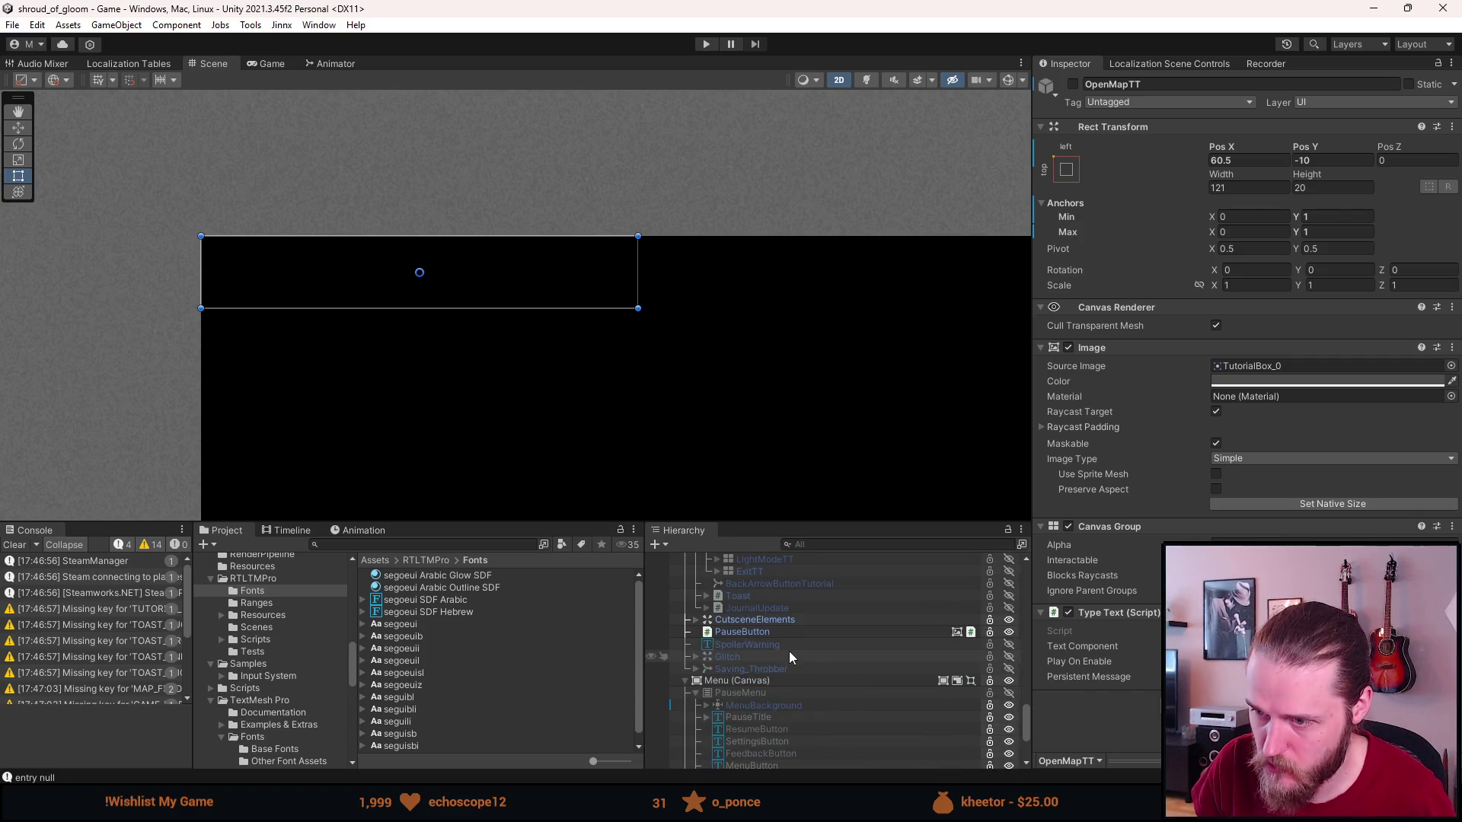
Duplicate the Documents tooltip's Text (TMP) object.
scroll(789, 651, "up", 3)
scroll(788, 642, "up", 3)
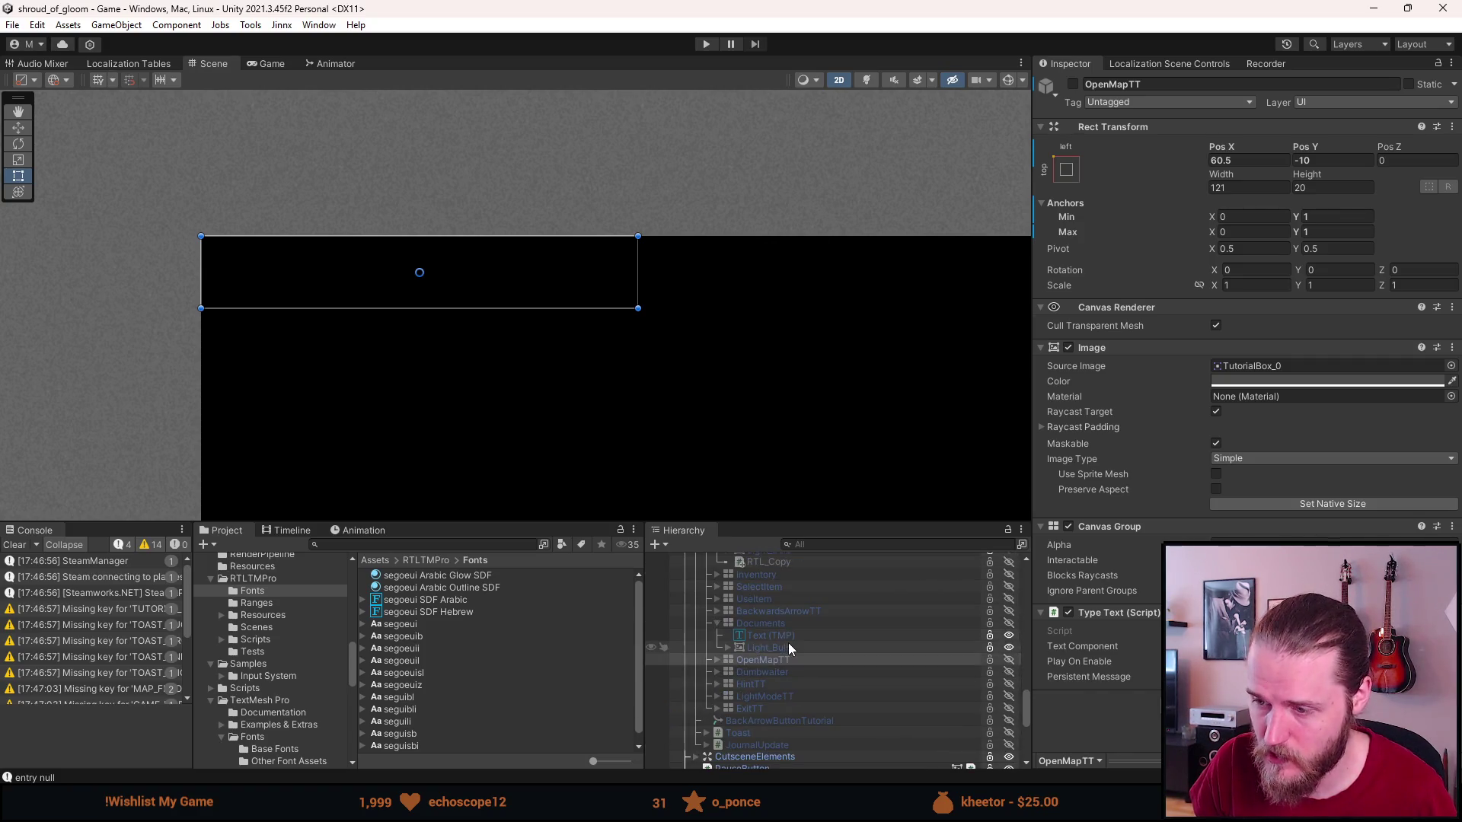
left_click(715, 660)
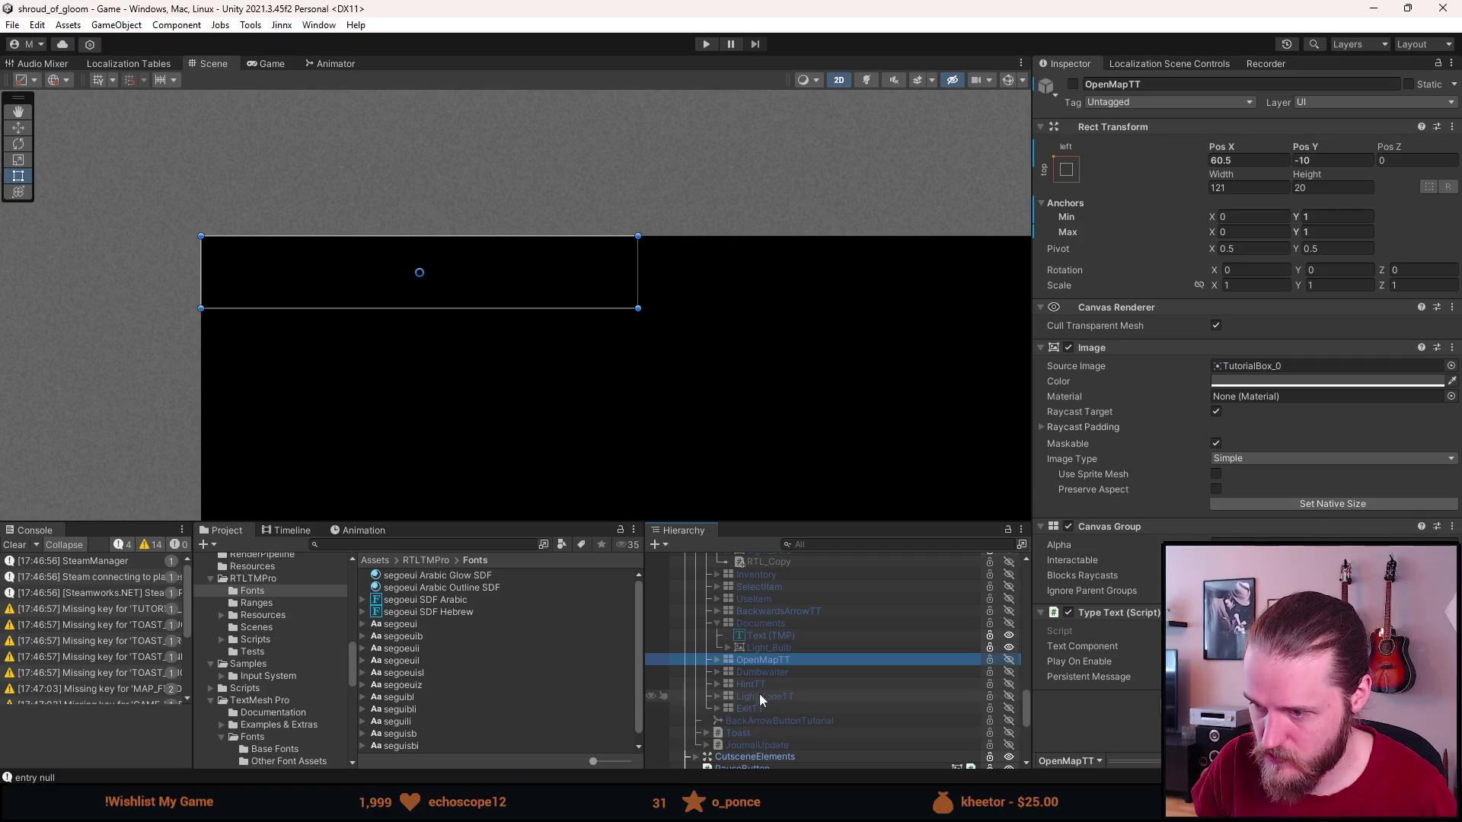
left_click(744, 626)
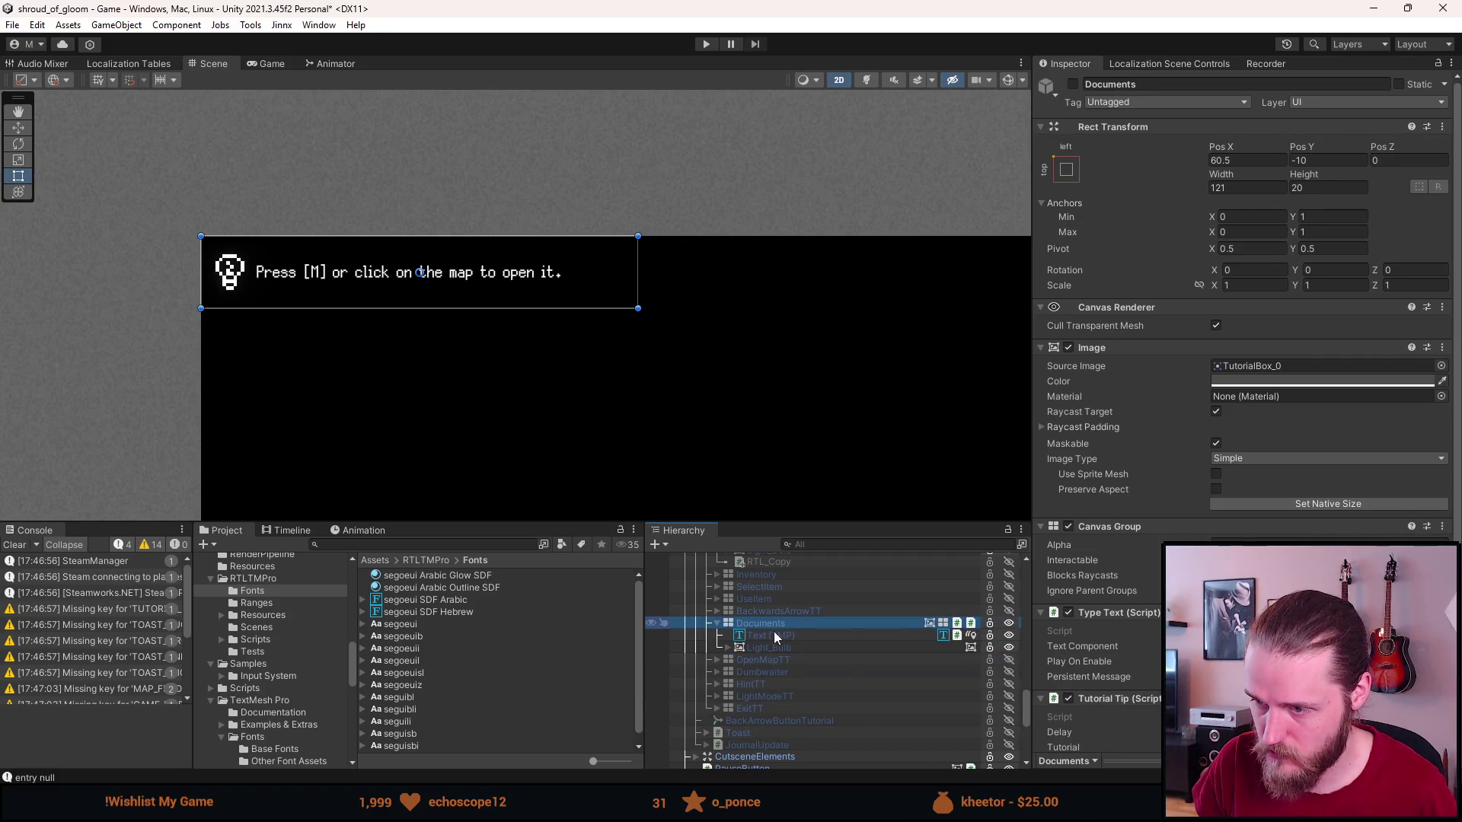
left_click(779, 635)
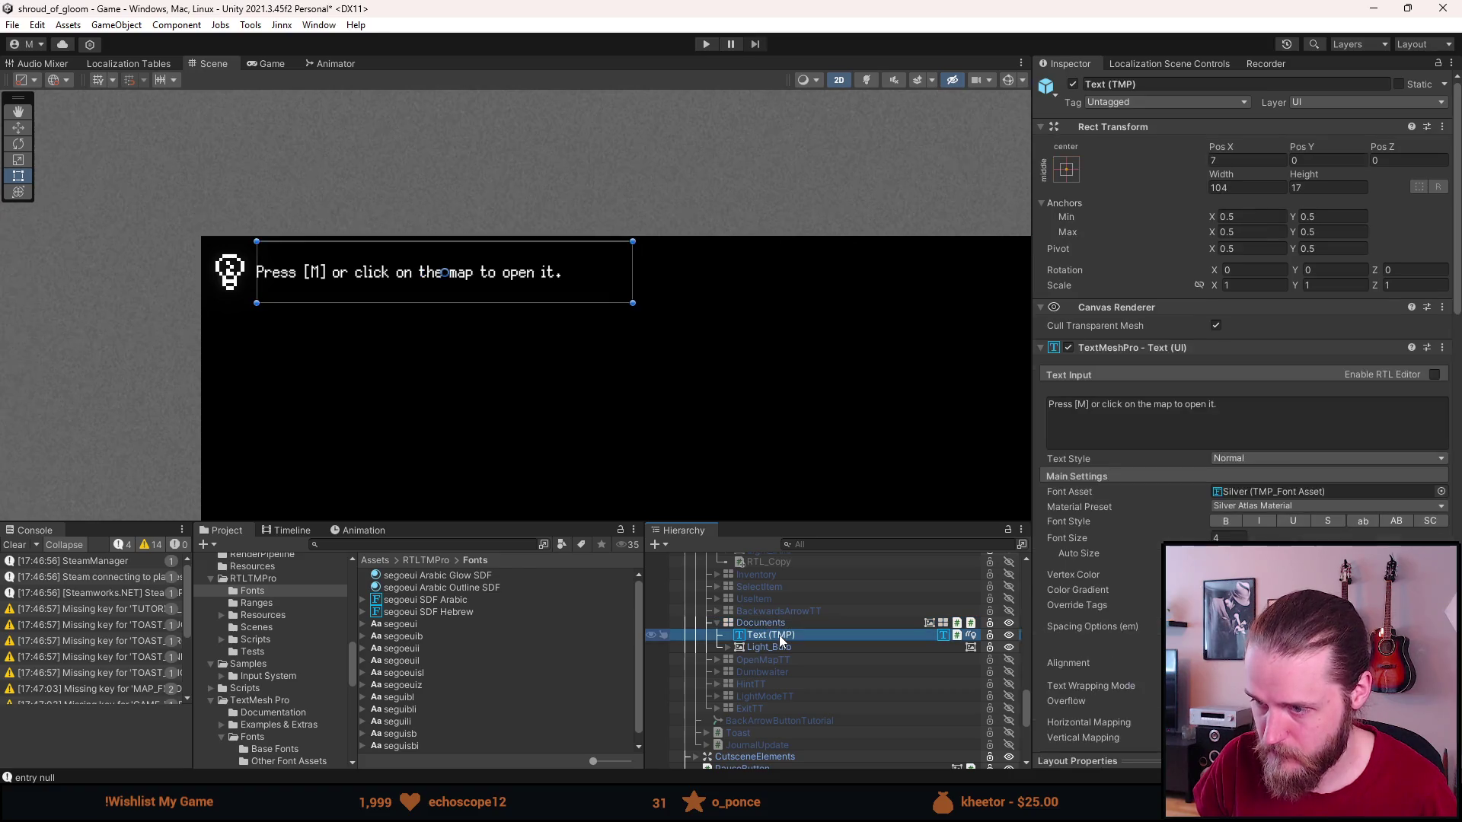
key("ctrl+d")
Swap the copy's Localize String Event for a Font Localization Controller (ignore options ticked) plus RTL Text Mesh Pro.
right_click(1169, 357)
left_click(1237, 402)
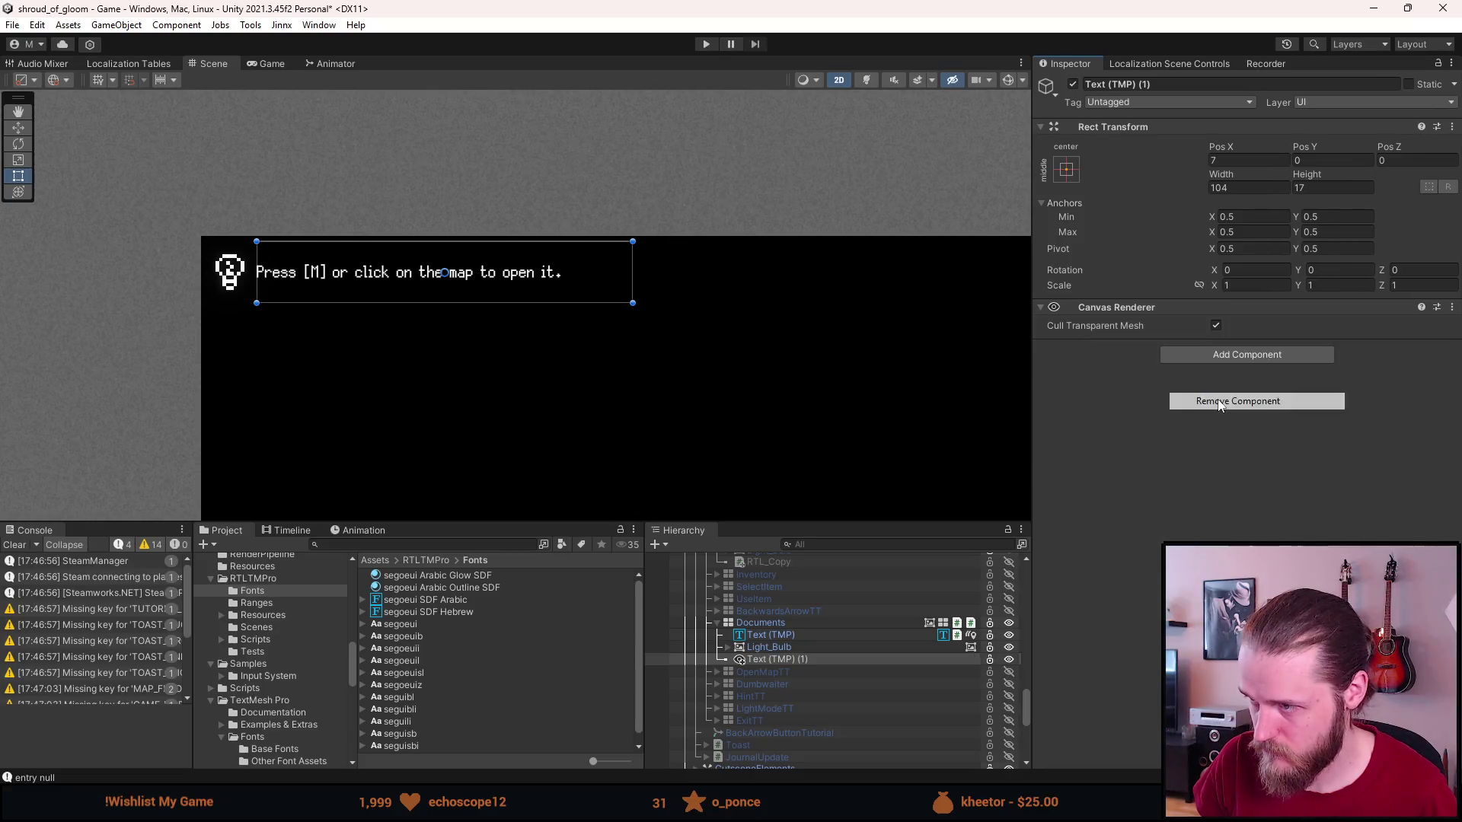
left_click(1227, 355)
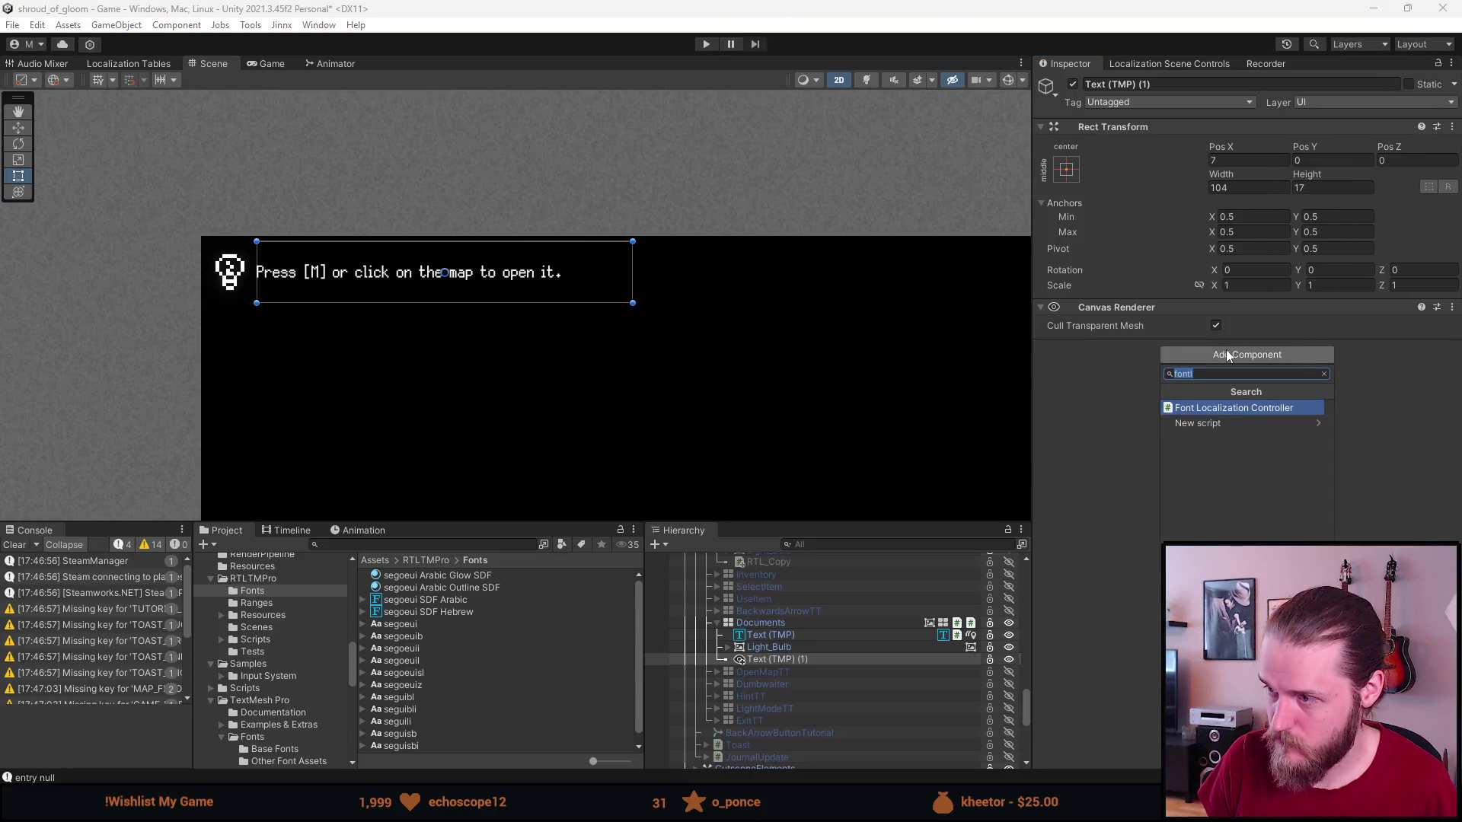
key("Return")
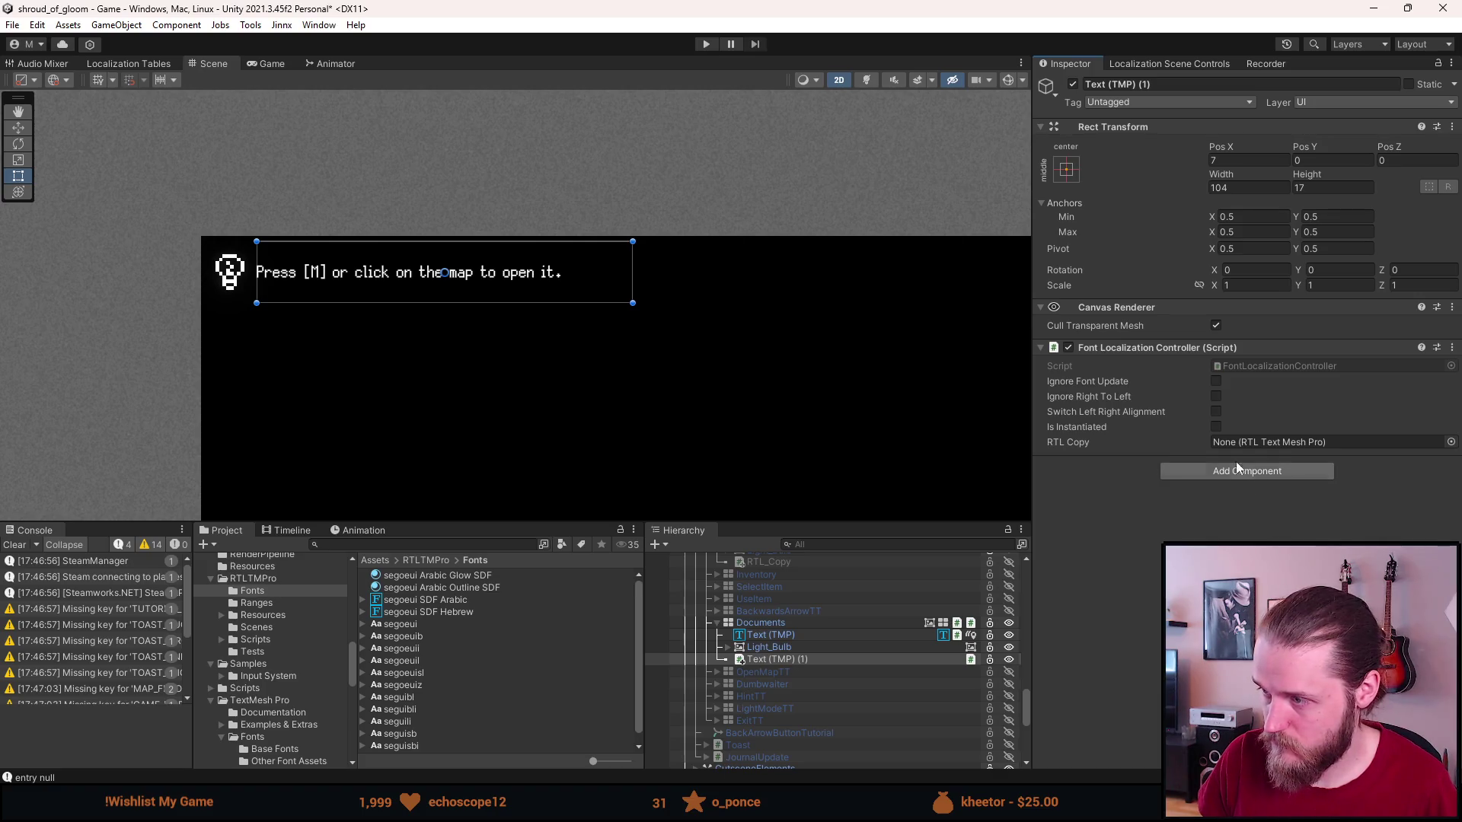
left_click(1216, 396)
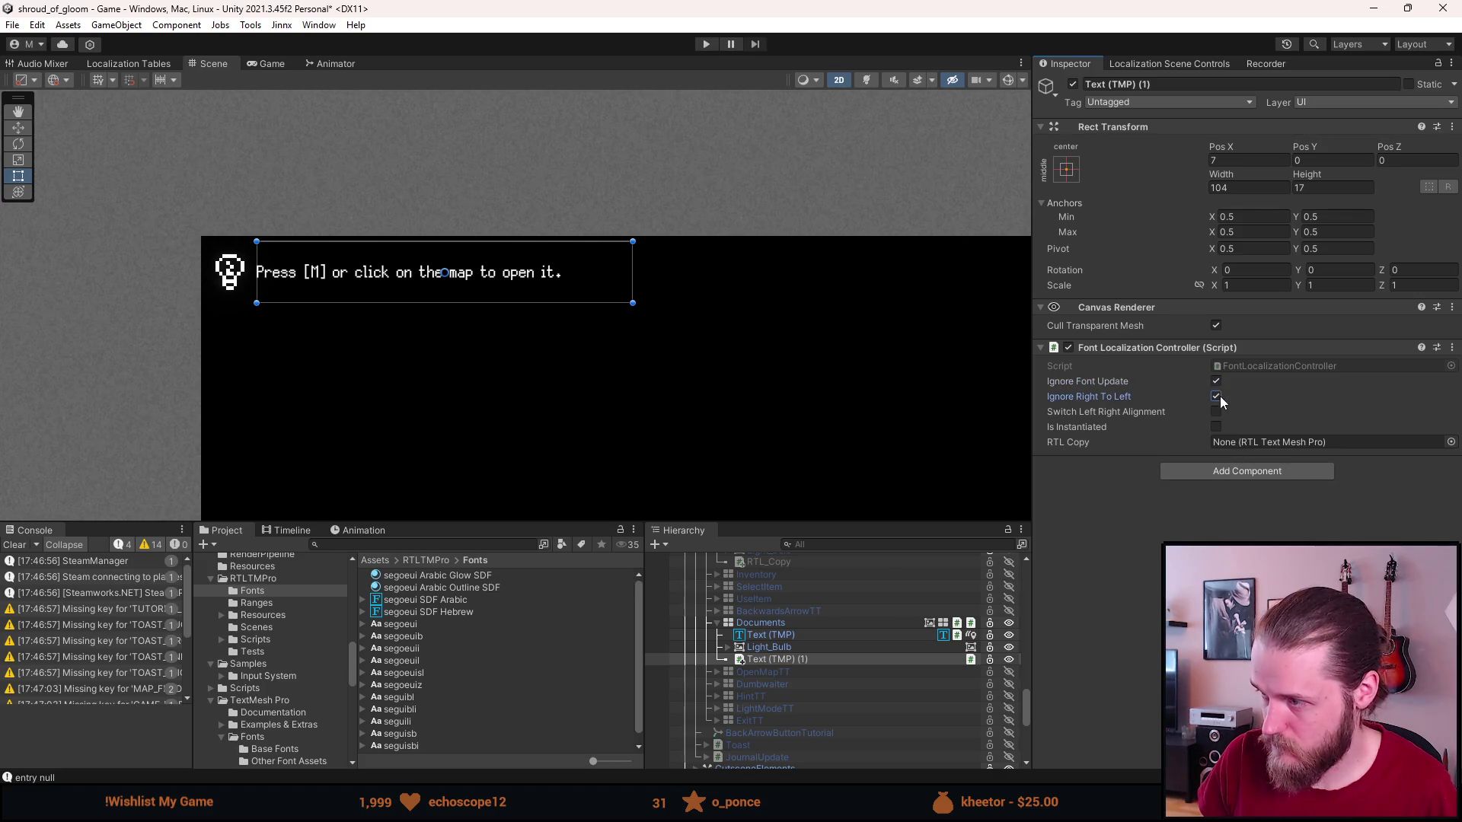
left_click(1239, 468)
type("rtl")
key("Return")
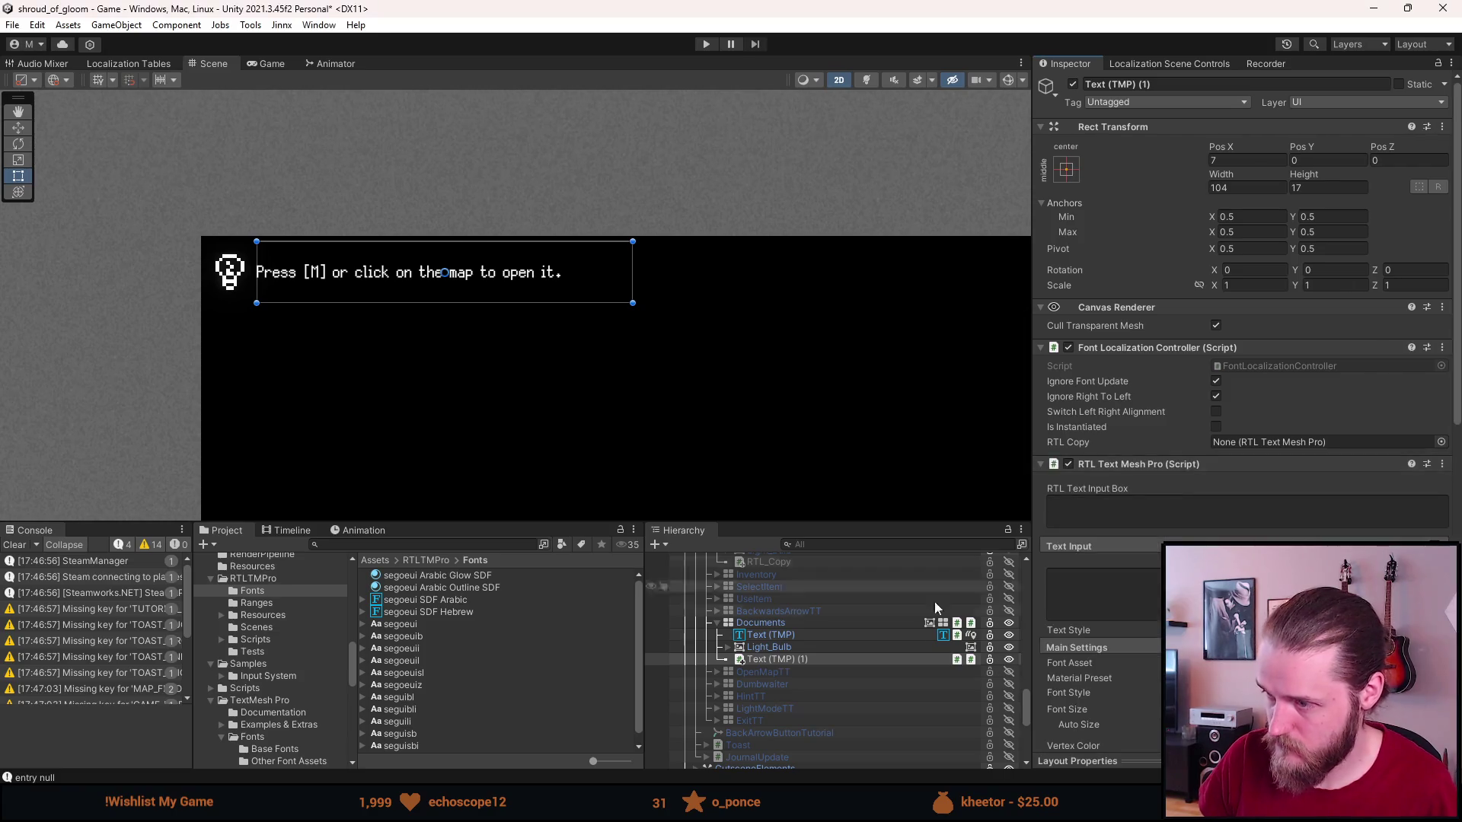
left_click(874, 646)
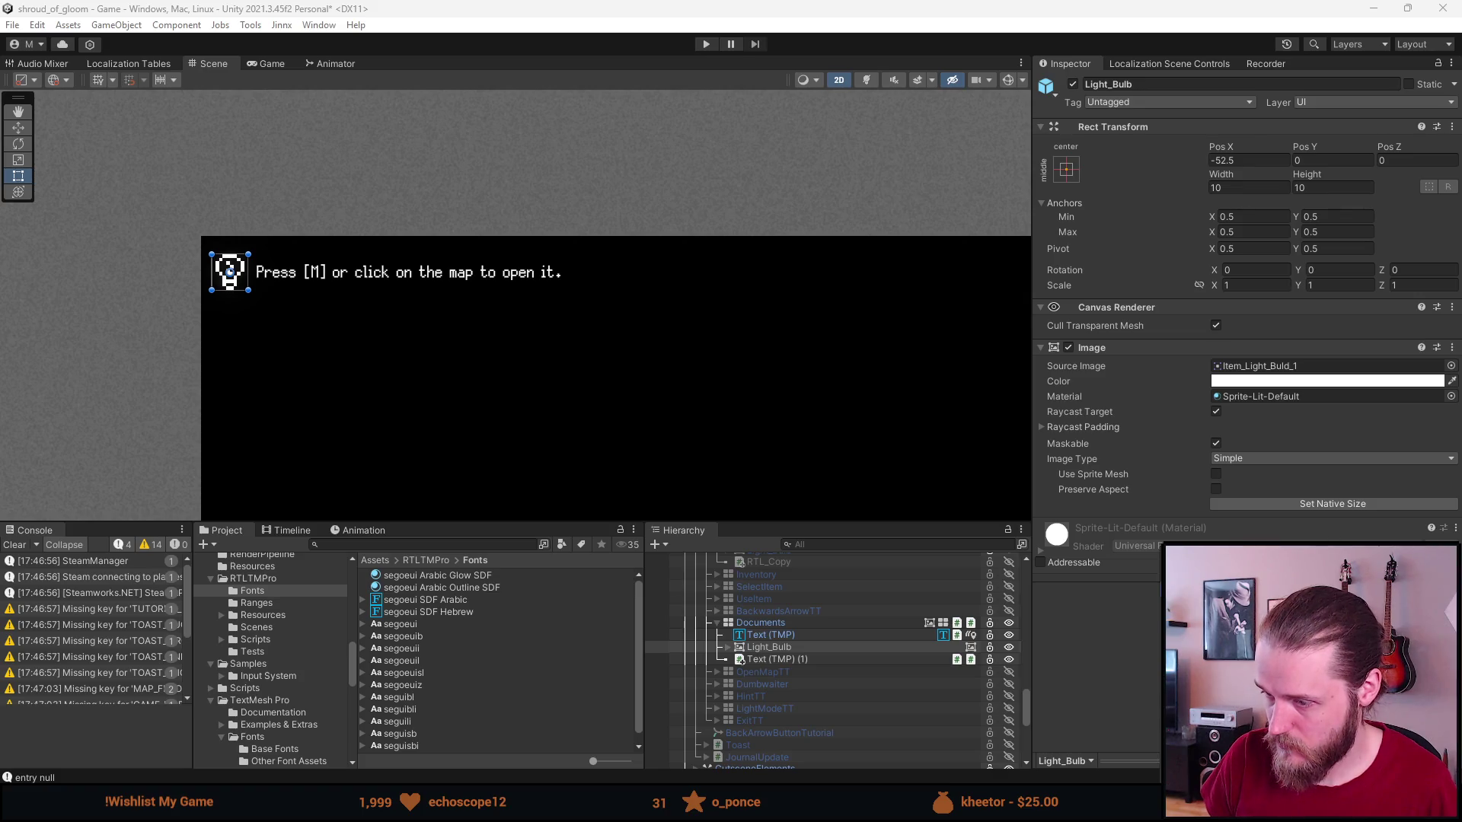
left_click(838, 633)
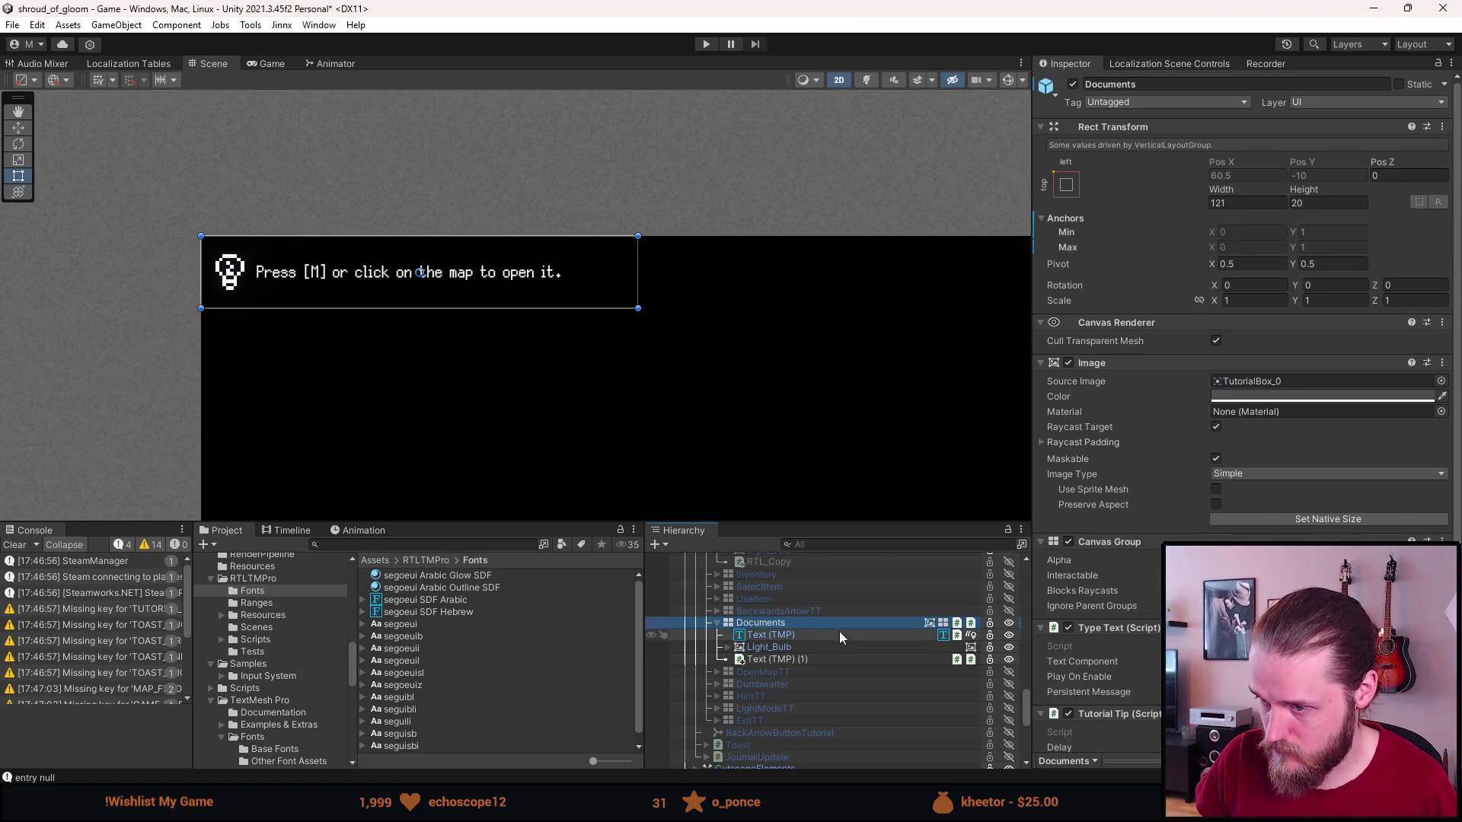
Assign Text (TMP) (1) as the Documents tip text's RTL Copy.
scroll(1249, 381, "down", 10)
scroll(1248, 381, "down", 5)
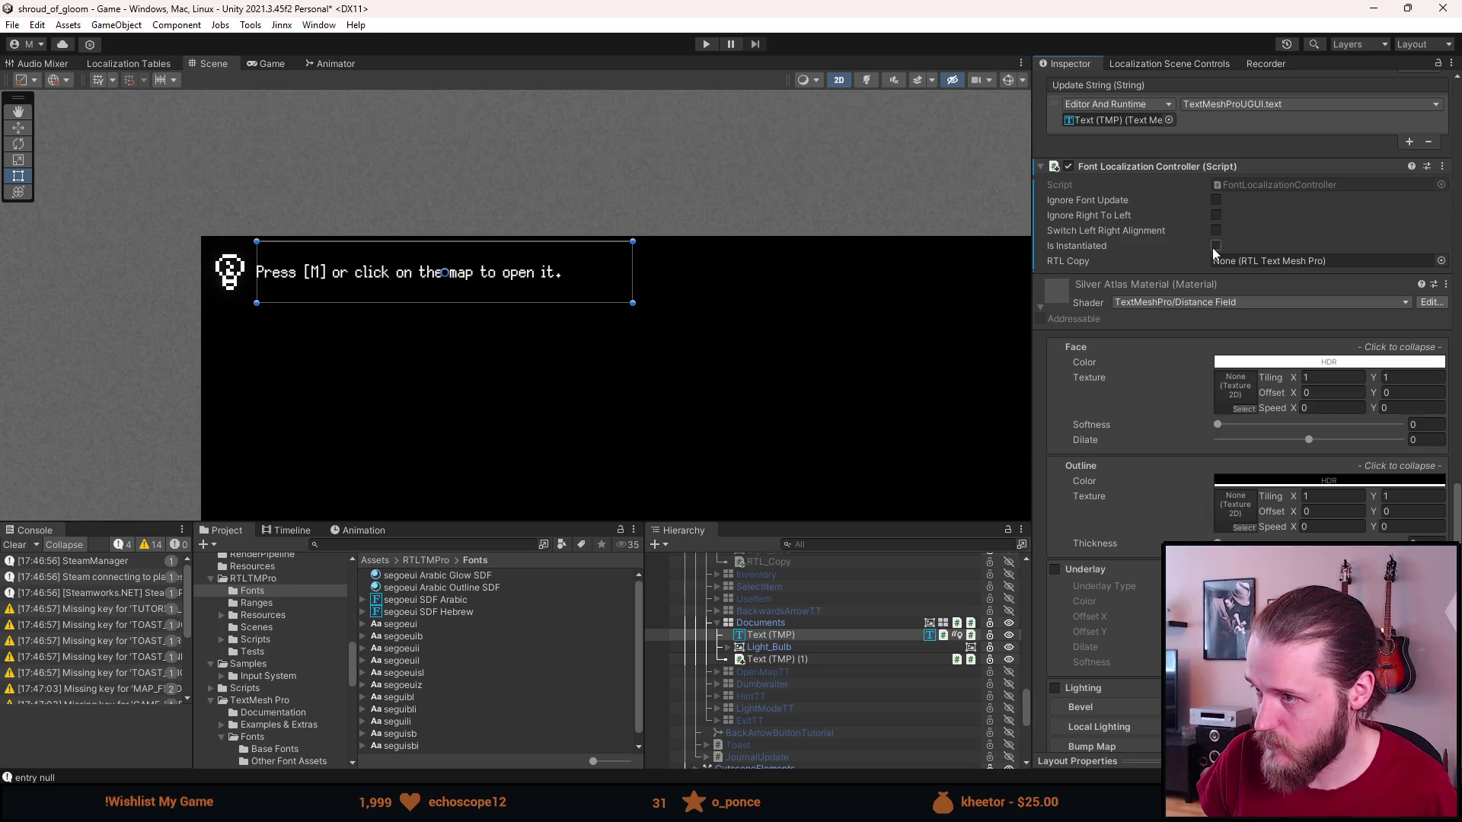
mouse_move(807, 657)
left_mouse_down()
mouse_move(952, 563)
mouse_move(1350, 250)
mouse_move(1333, 262)
left_mouse_up()
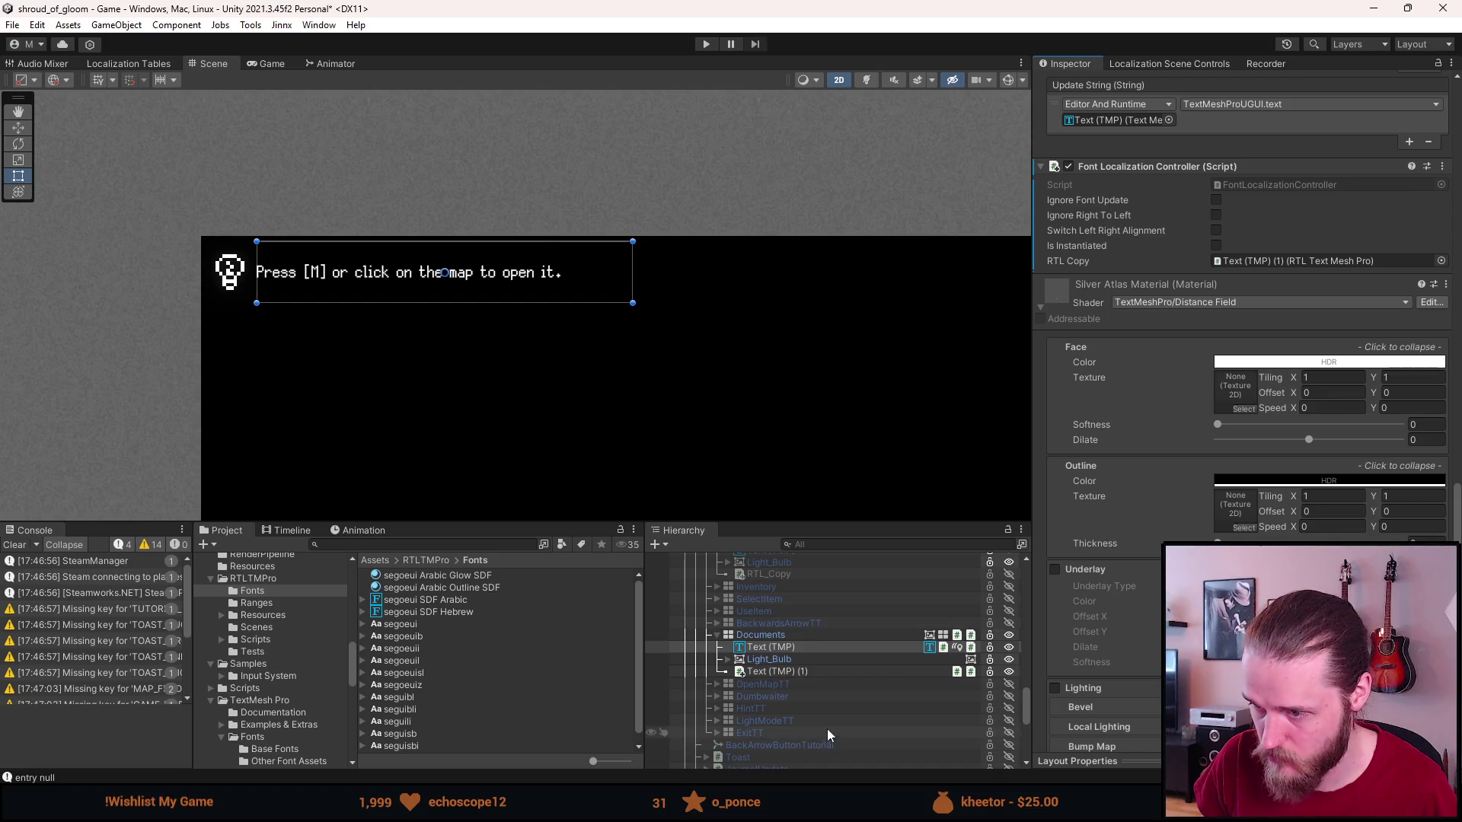
Rename the second text copy to RTL_Copy.
left_click(822, 671)
scroll(1184, 496, "up", 10)
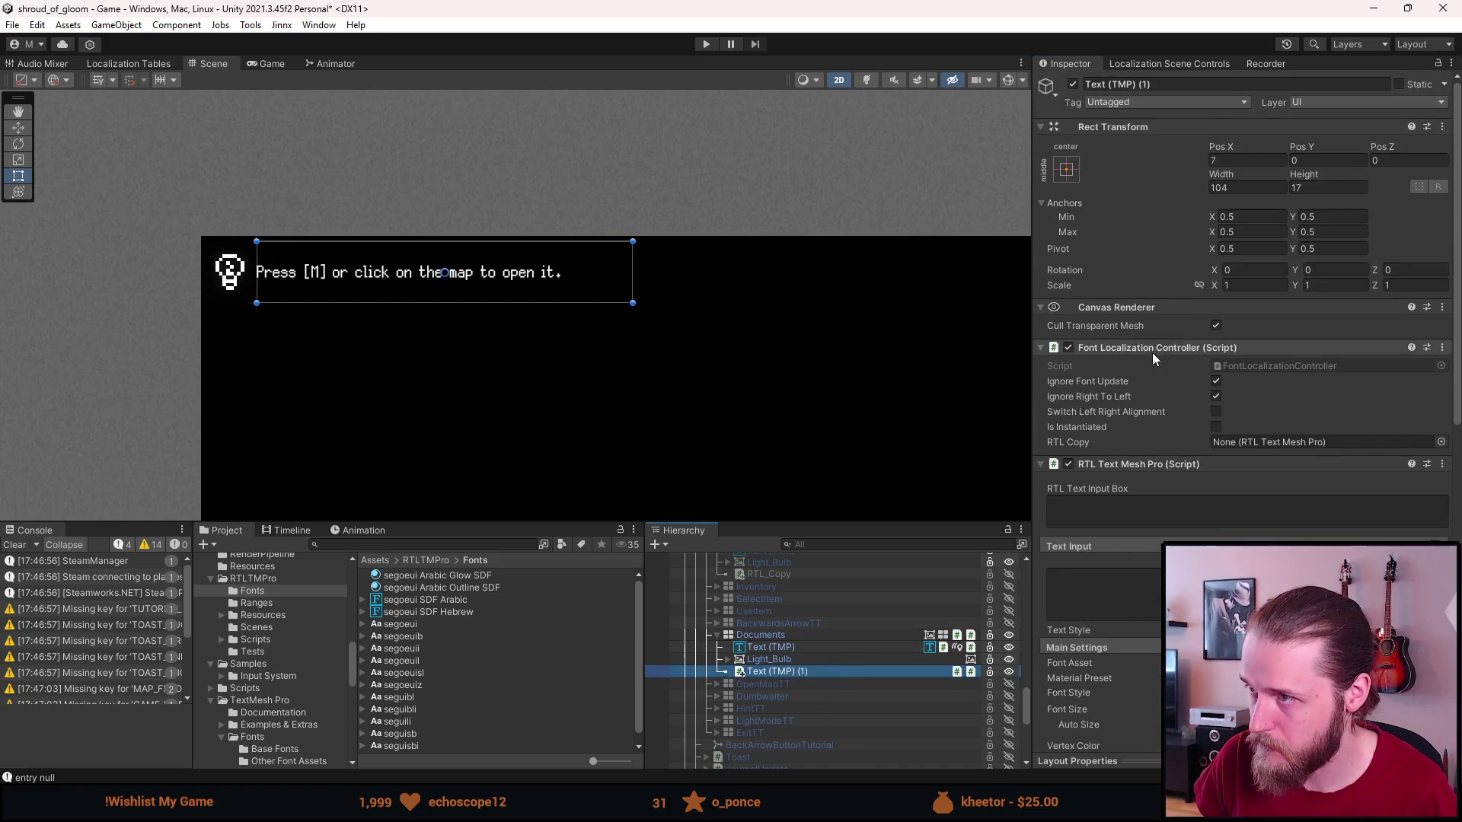
left_click(1180, 85)
type("RTL_Copy")
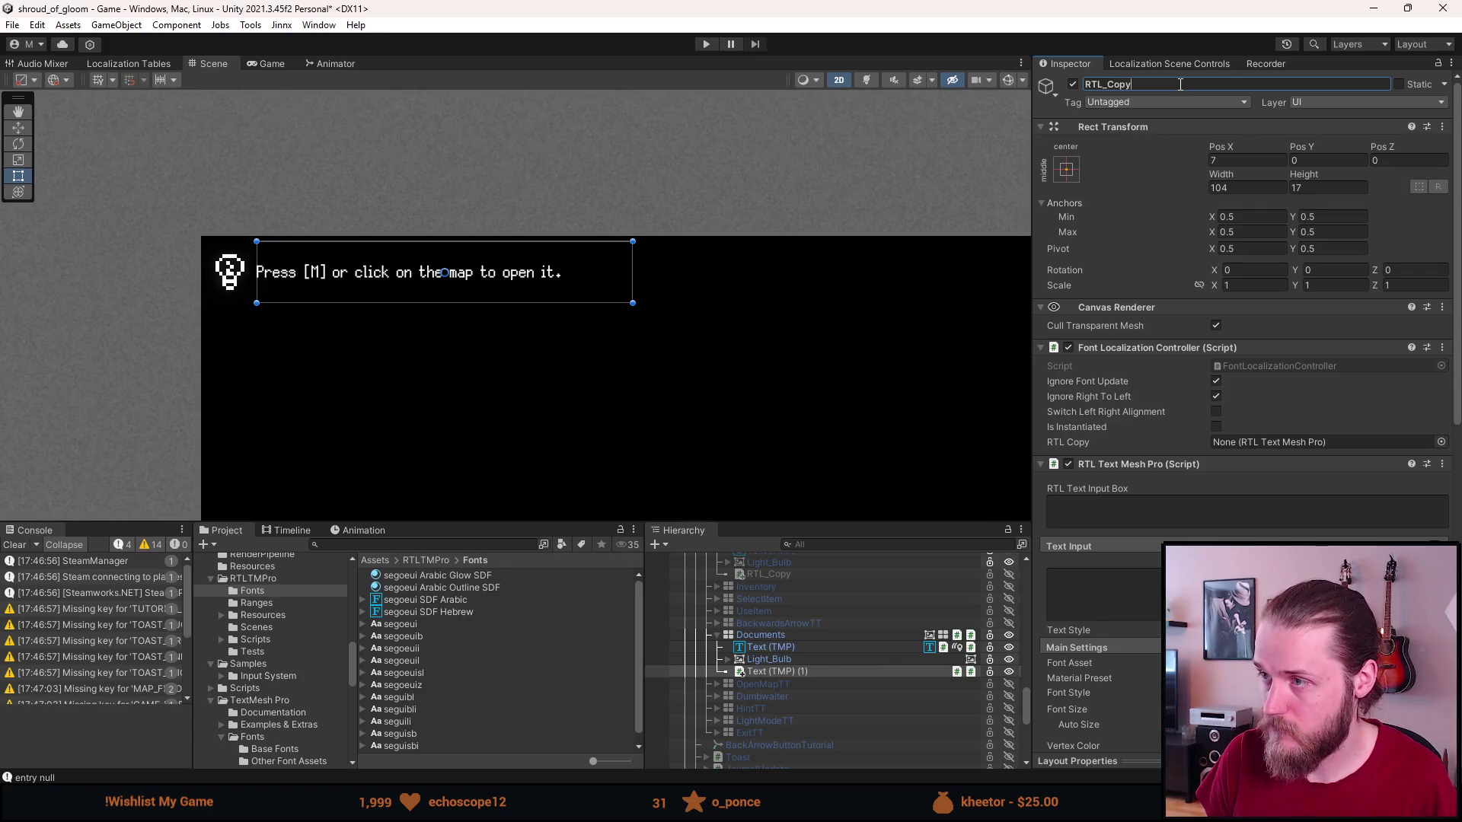
key("Return")
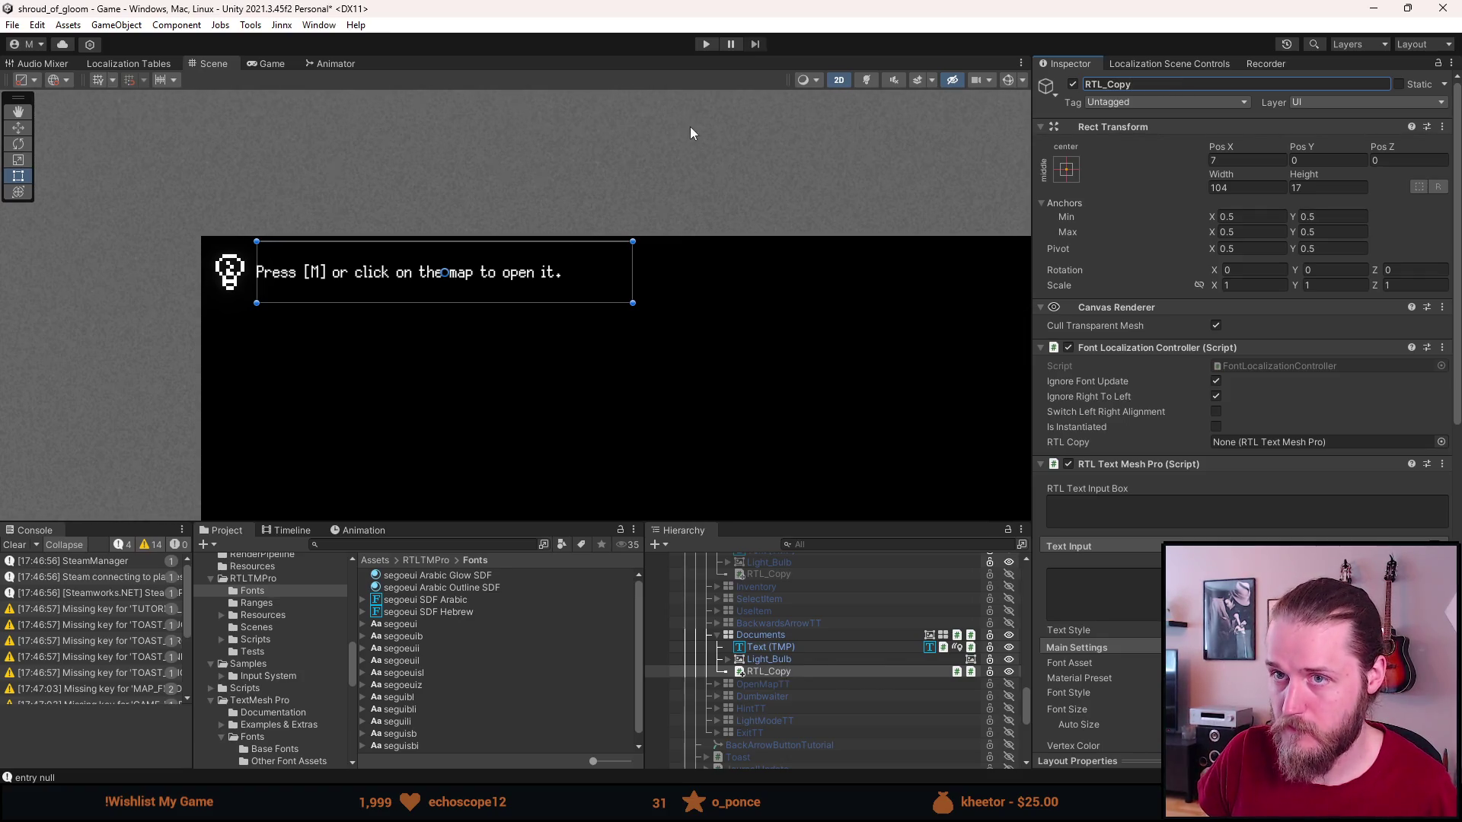
Deactivate RTL_Copy and enter Play mode to test.
left_click(760, 669)
key("alt+shift+a")
left_click(754, 635)
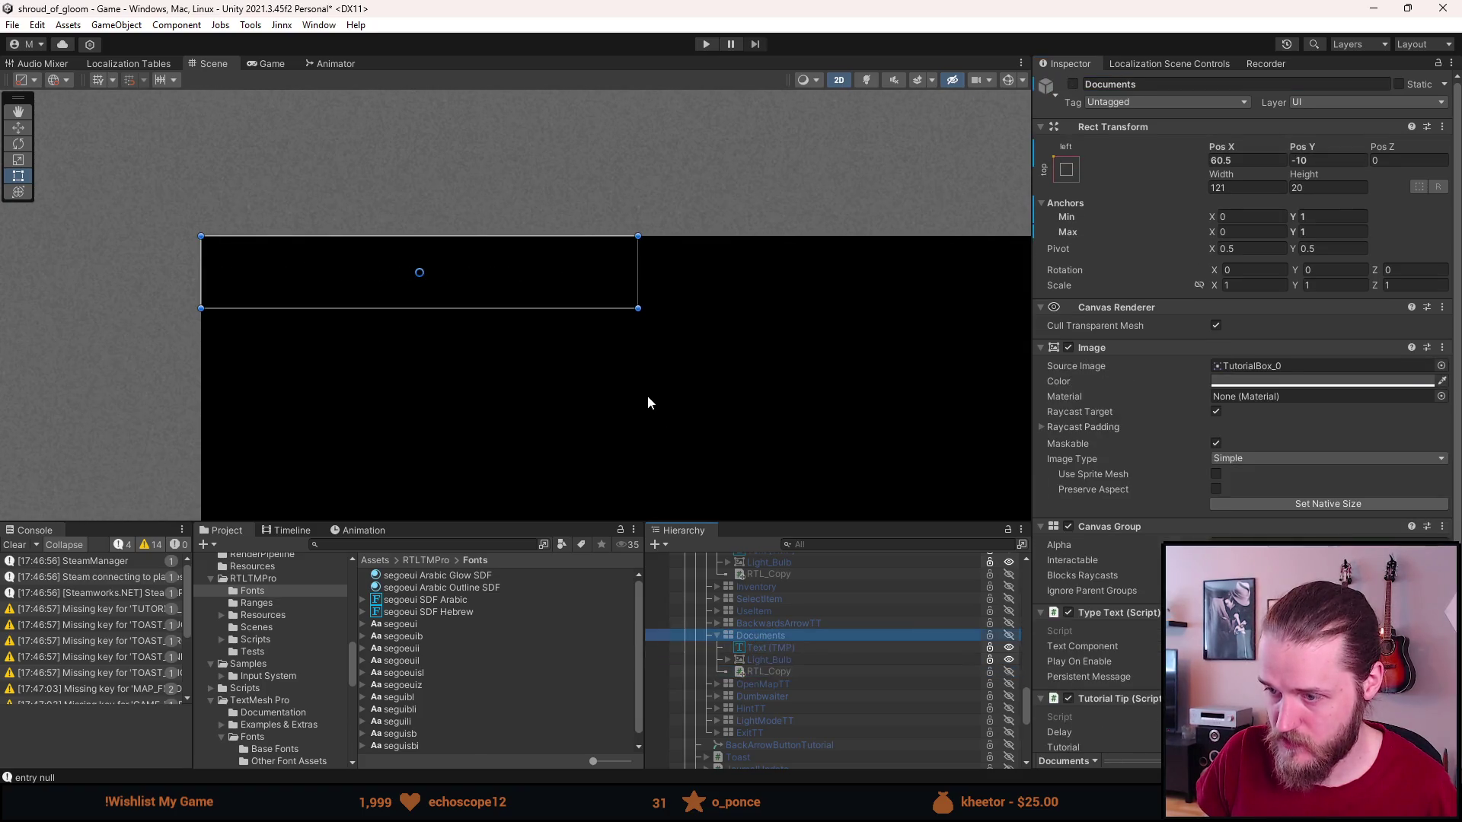
left_click(708, 46)
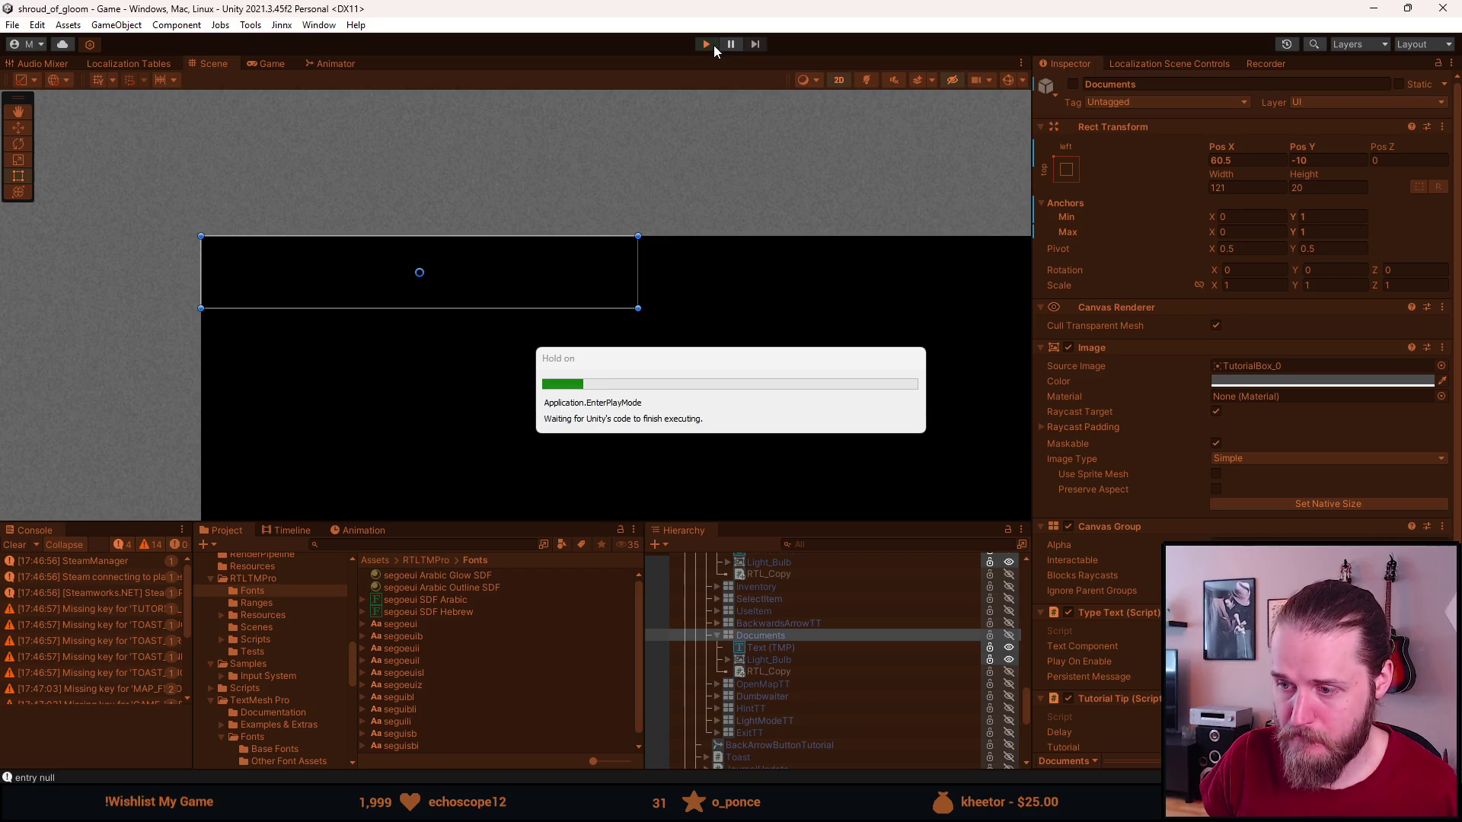
Play in Arabic, check the dashboard and room documents' right-to-left tip text, then stop and restore panels.
mouse_move(499, 522)
left_mouse_down()
mouse_move(465, 590)
mouse_move(426, 613)
left_mouse_up()
left_click(186, 471)
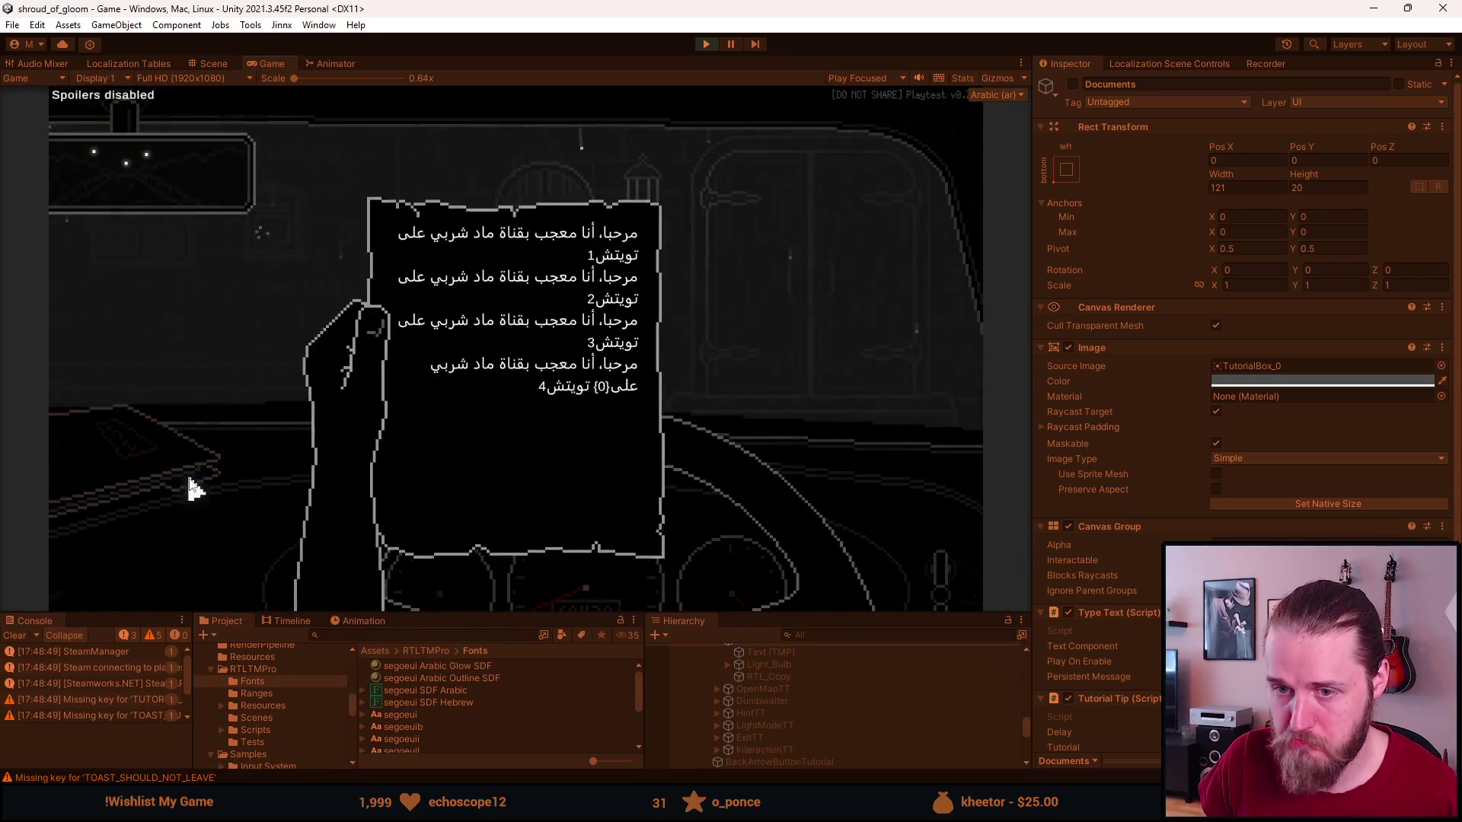
left_click(890, 275)
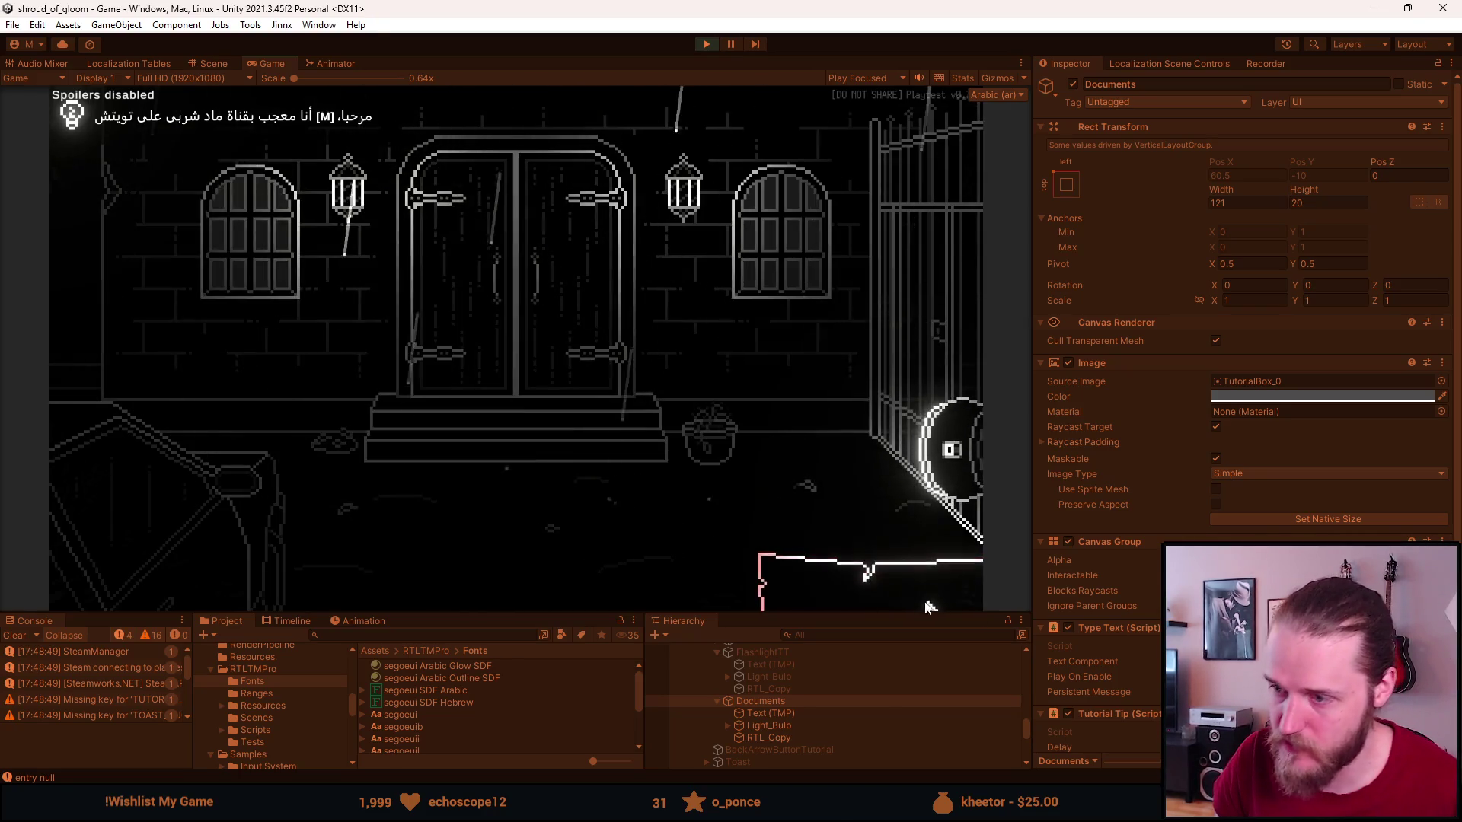
left_click(791, 402)
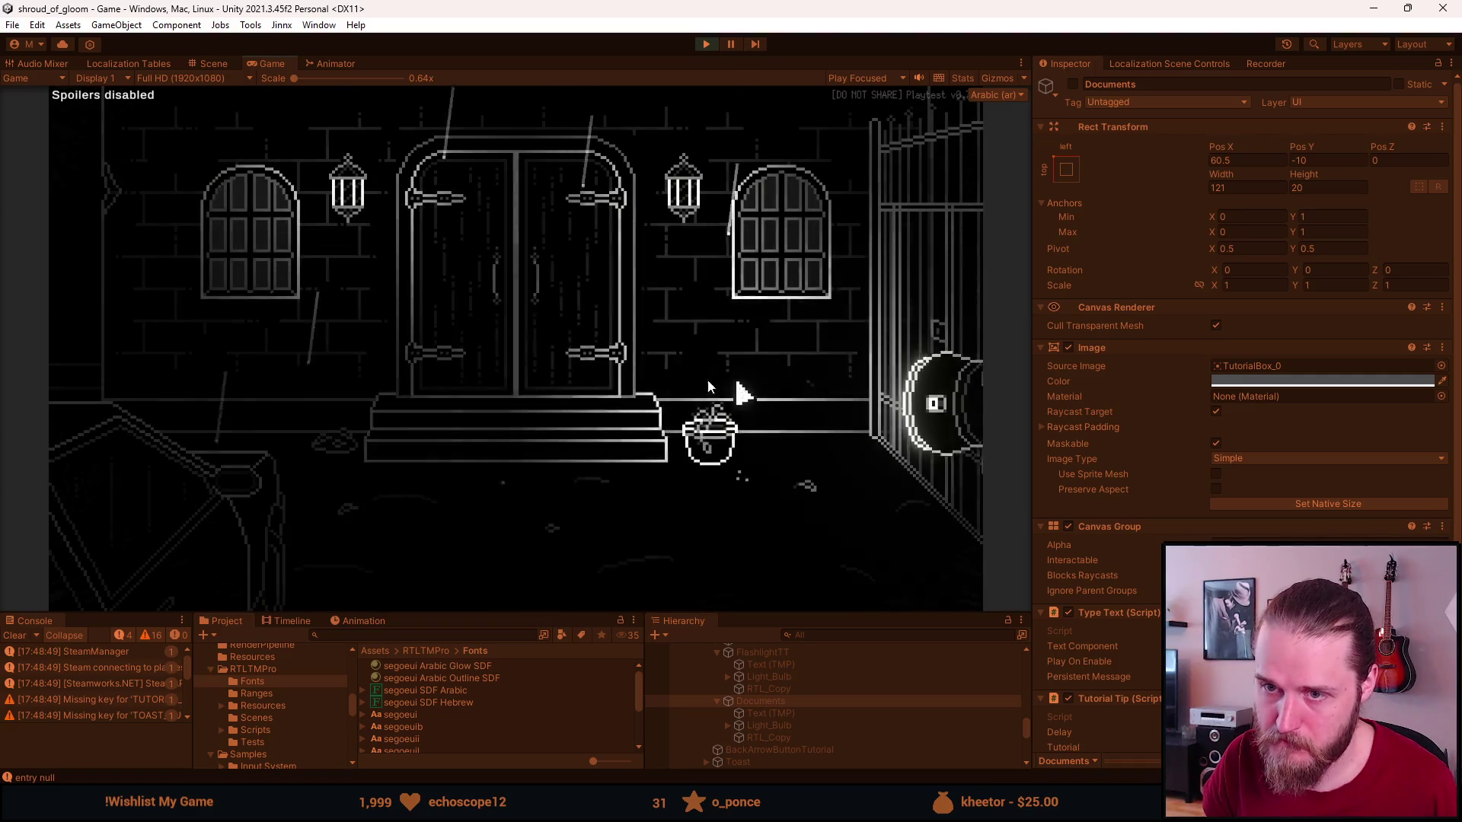
left_click(706, 44)
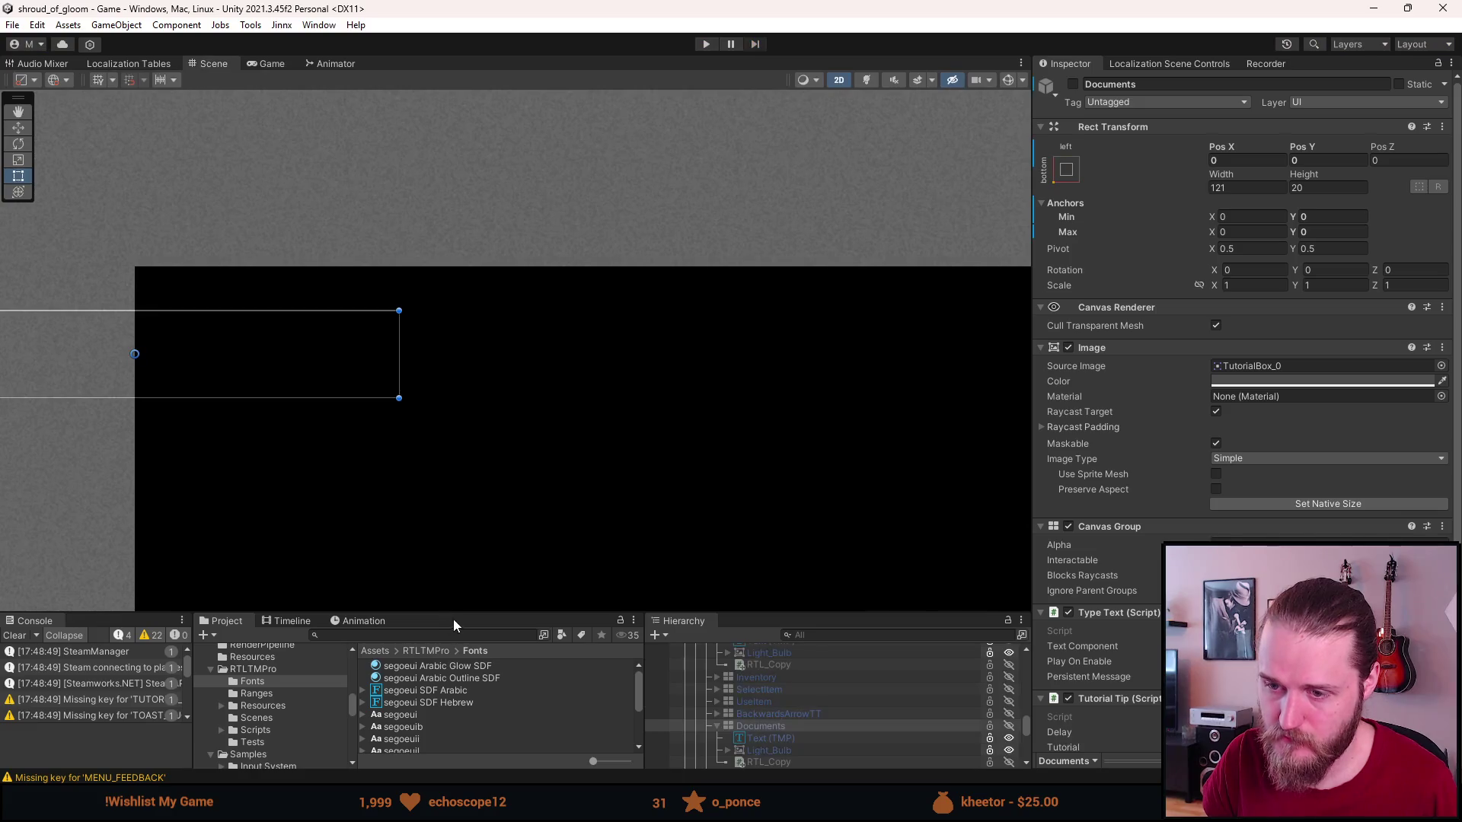
left_click_drag(455, 614, 461, 490)
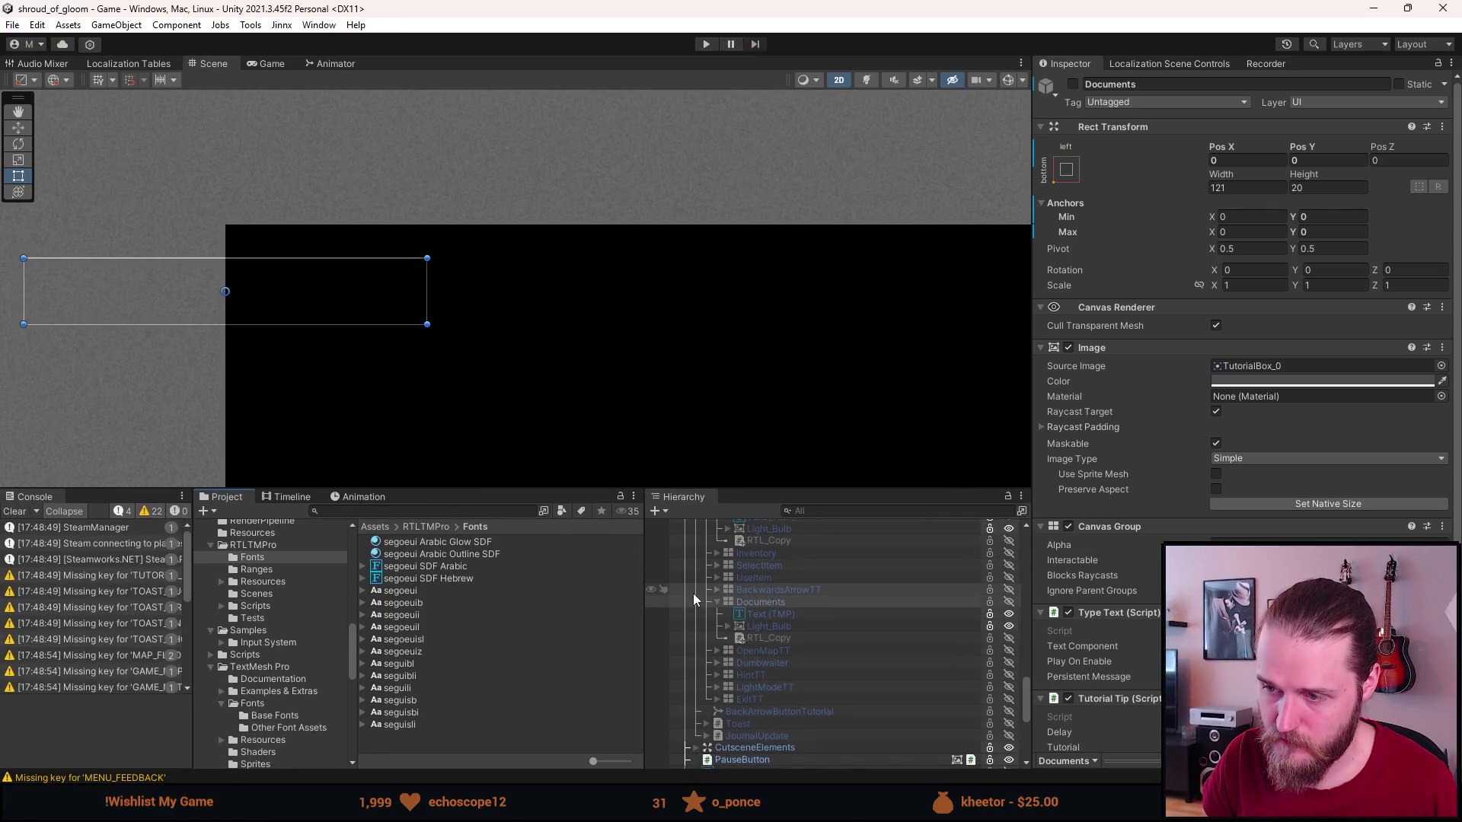
scroll(715, 610, "up", 3)
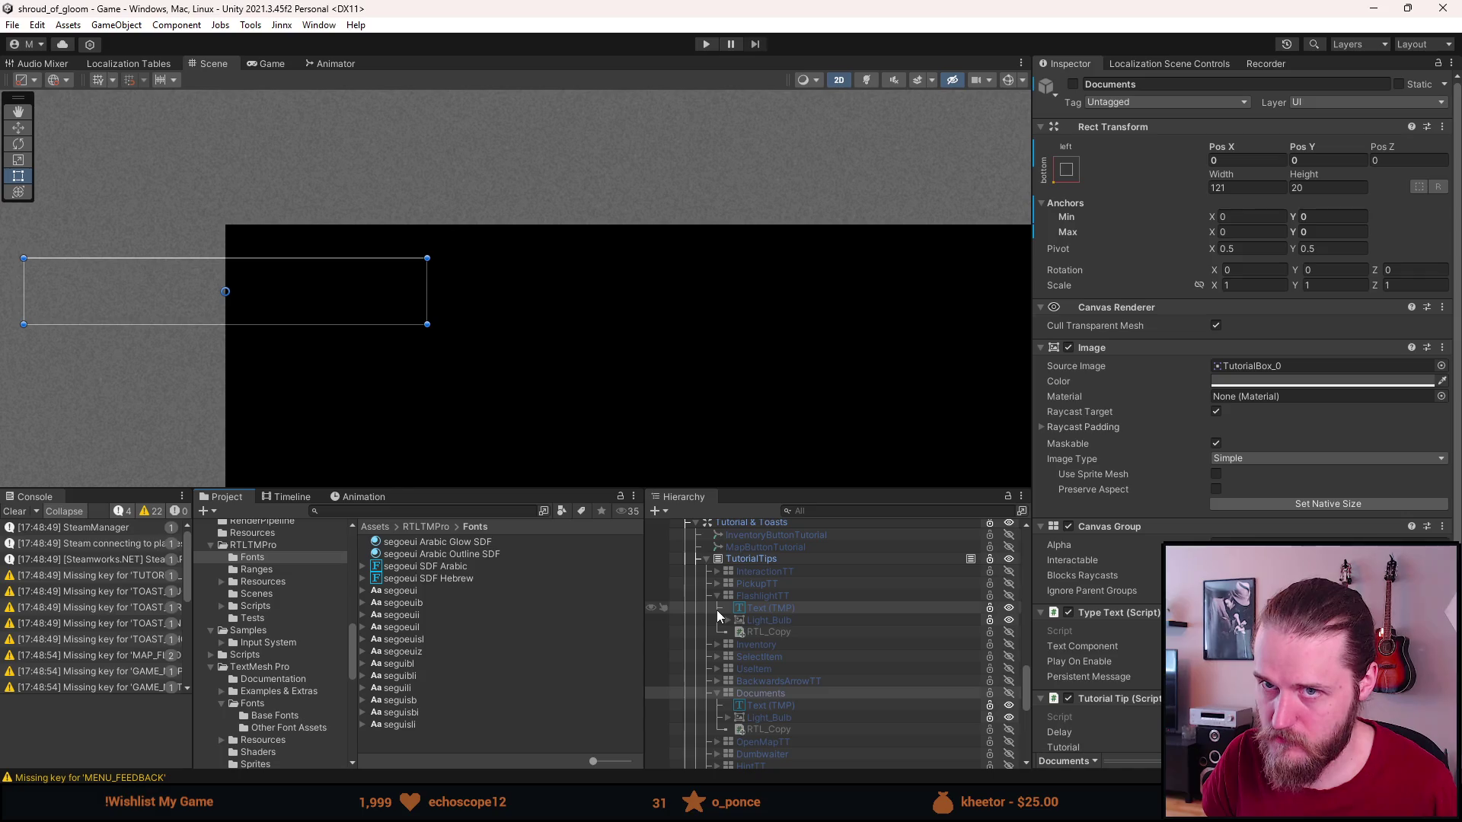
Collapse TutorialTips and Inspection_Objects, then select Text (TMP) under Tutorial & Toasts > Toast.
left_click(706, 560)
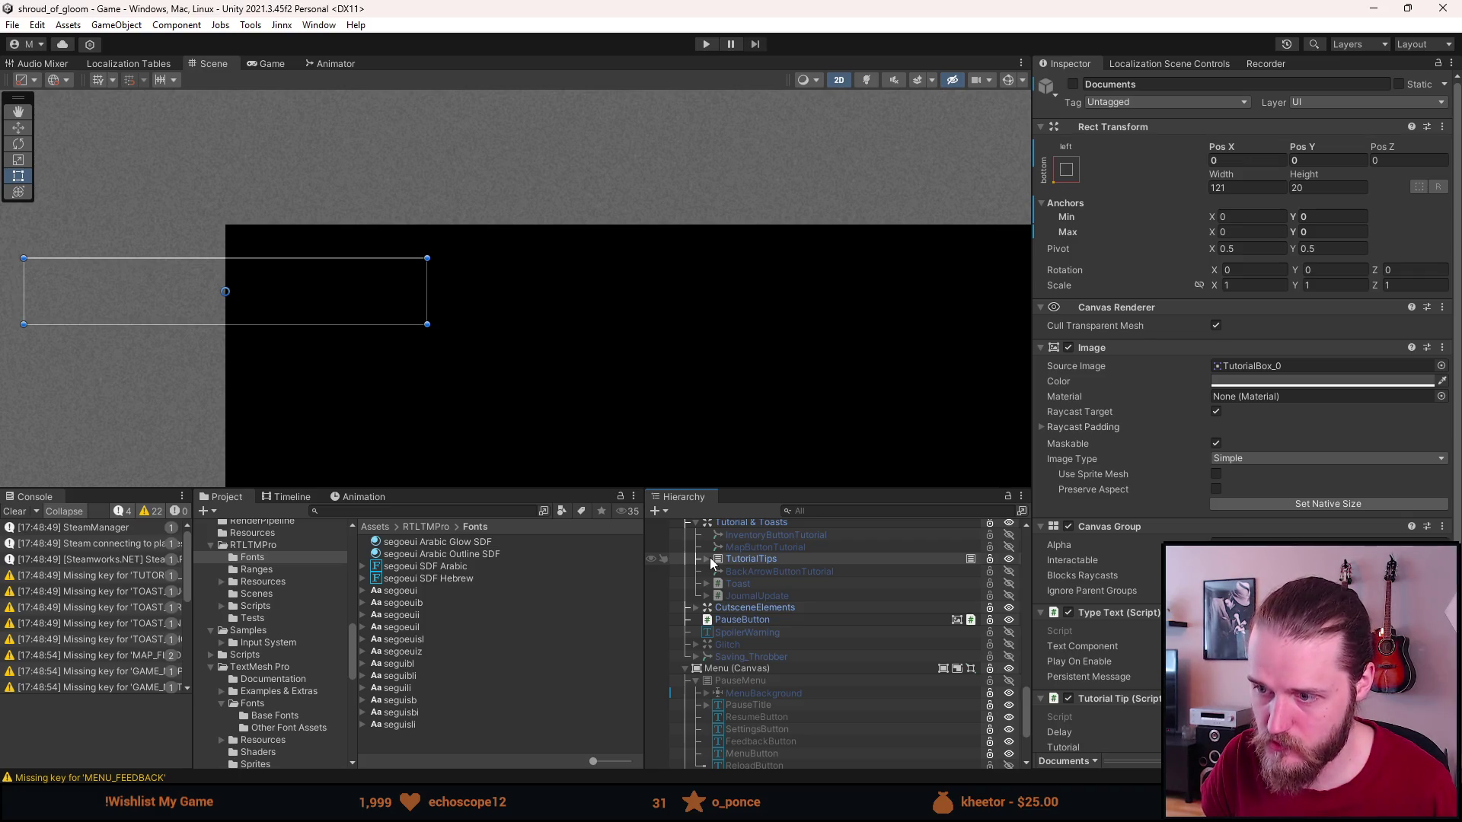
scroll(699, 568, "up", 2)
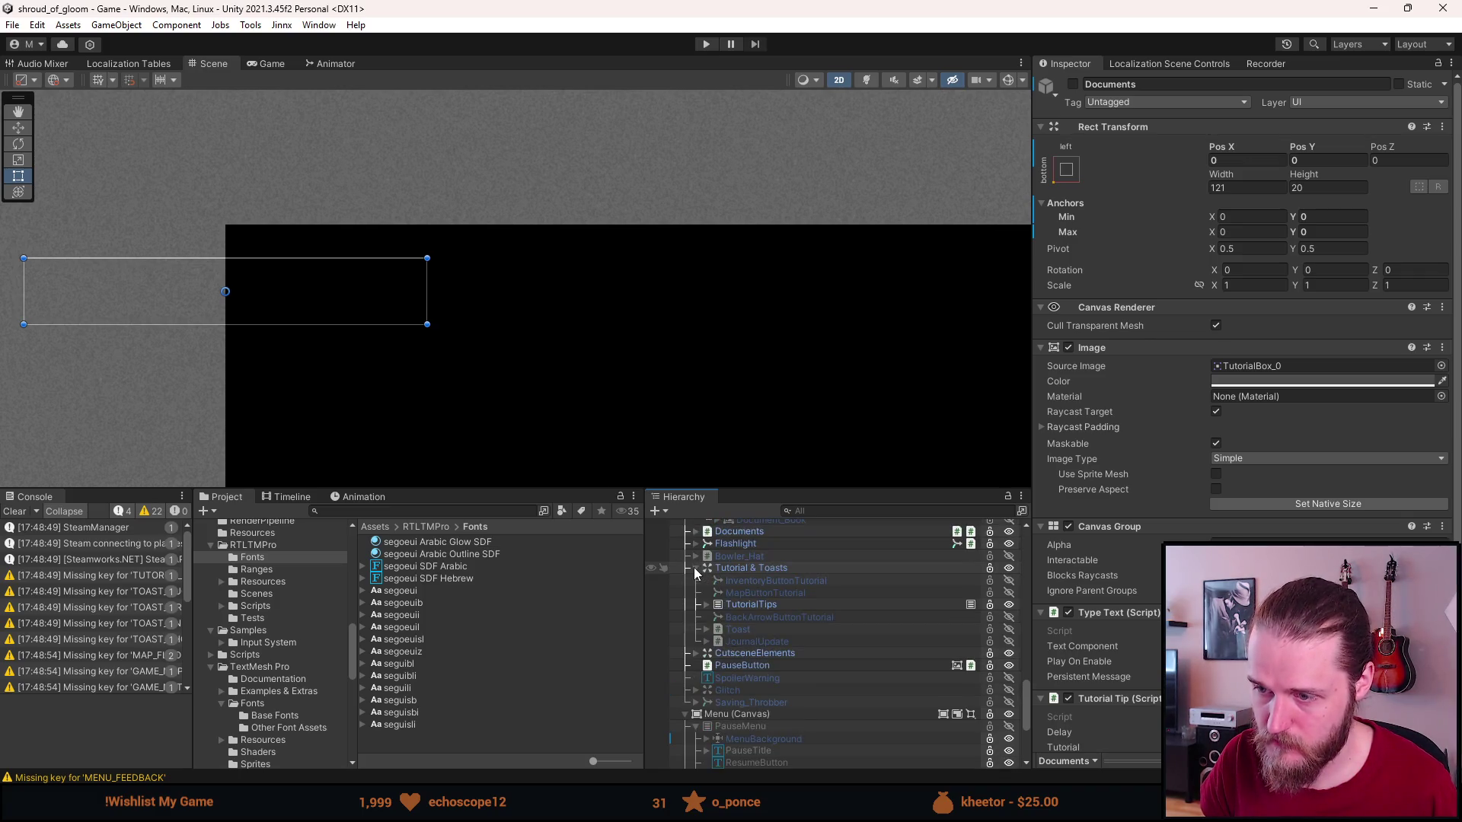
left_click(695, 568)
scroll(695, 568, "up", 2)
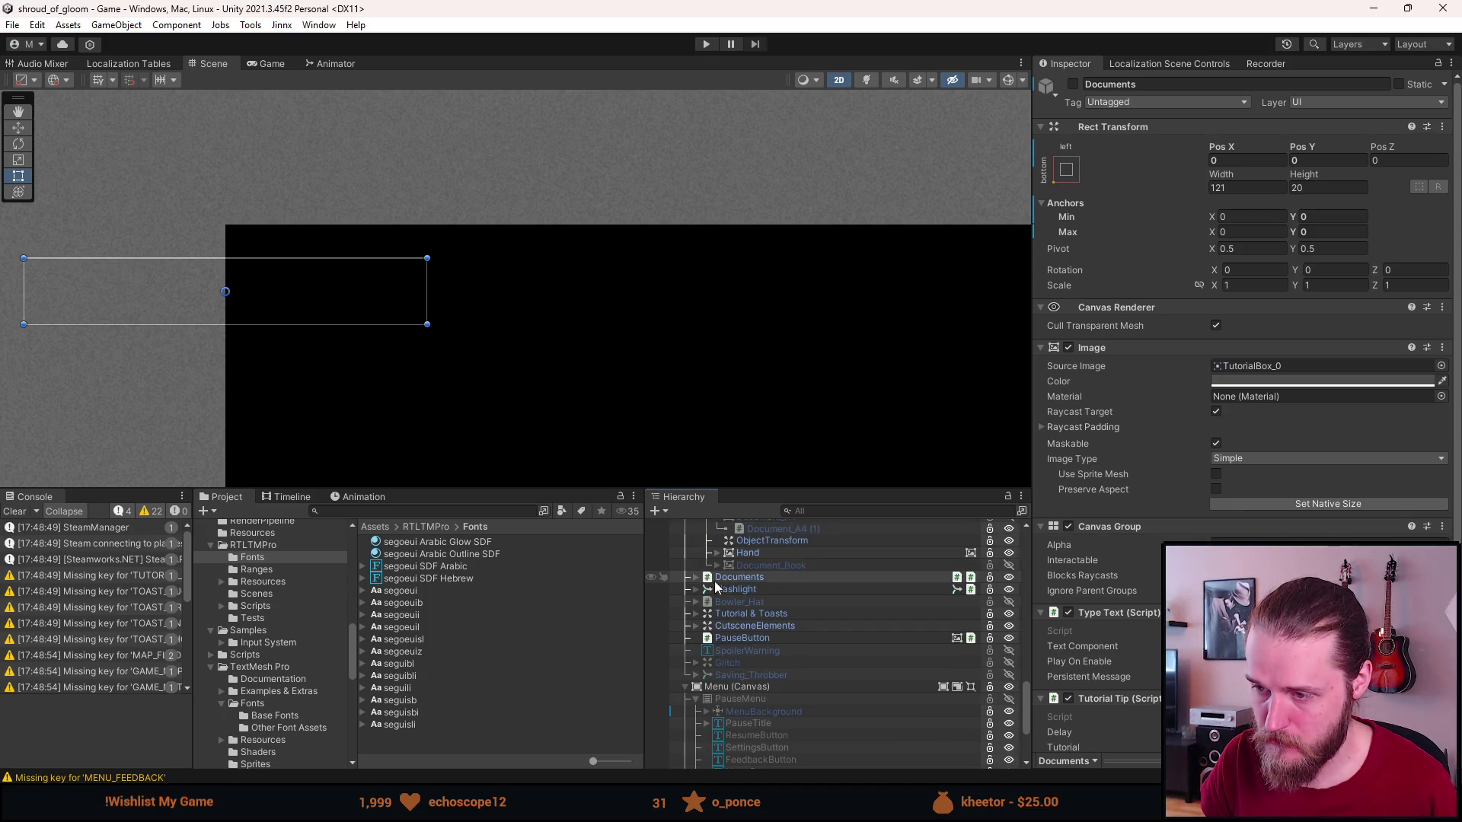
scroll(720, 587, "up", 2)
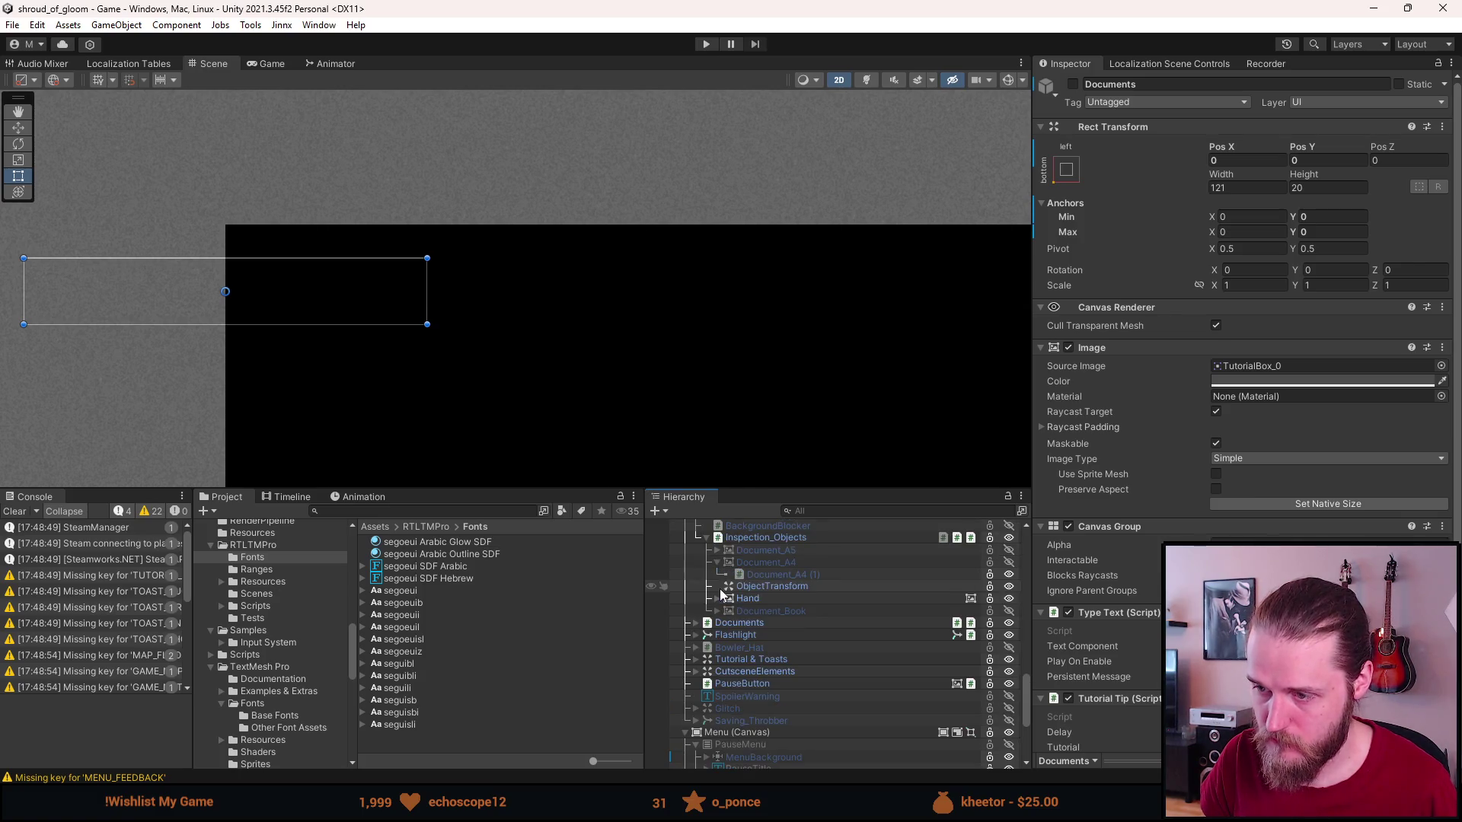
left_click(706, 539)
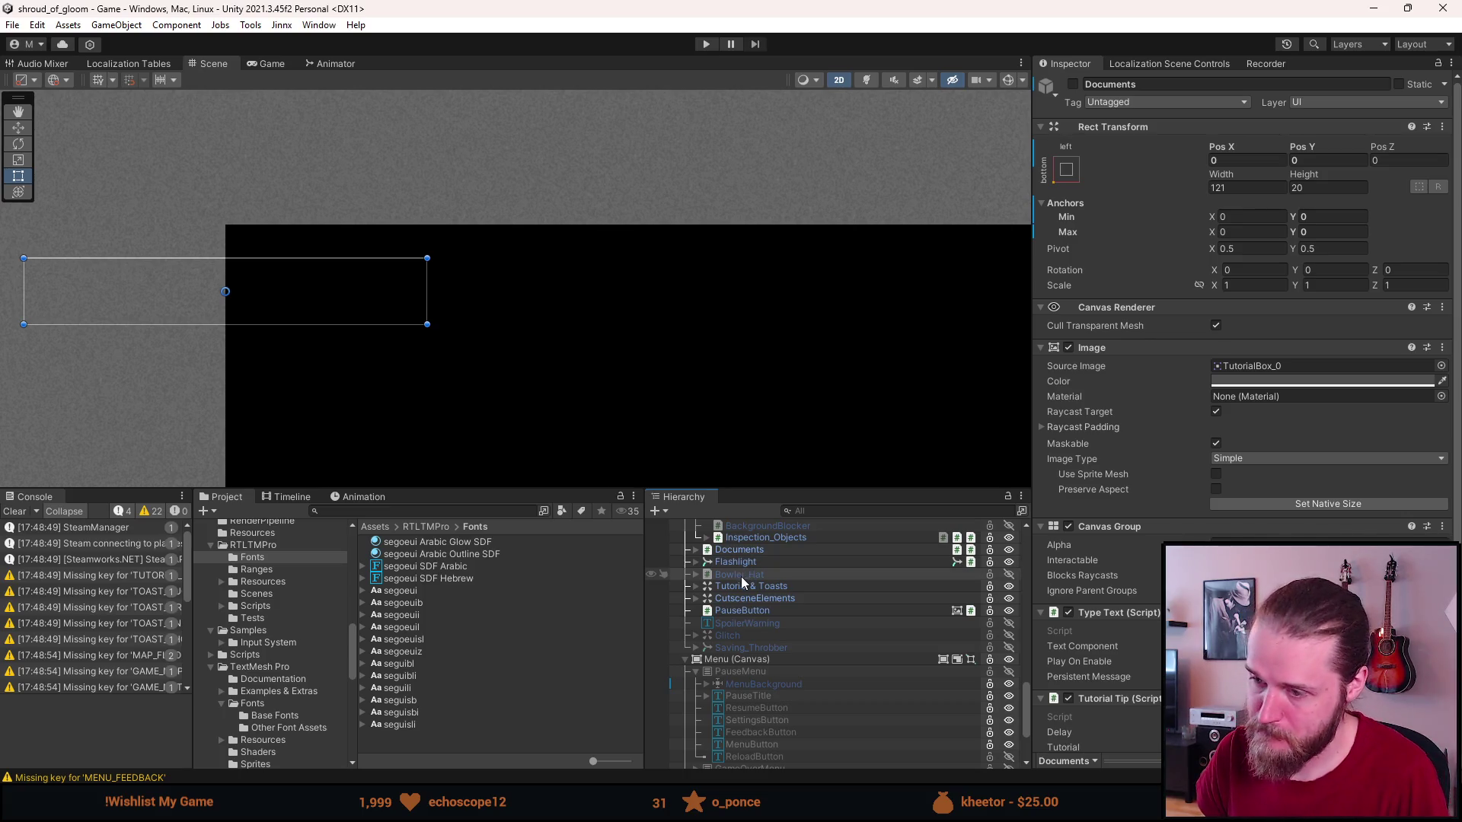
scroll(756, 649, "up", 3)
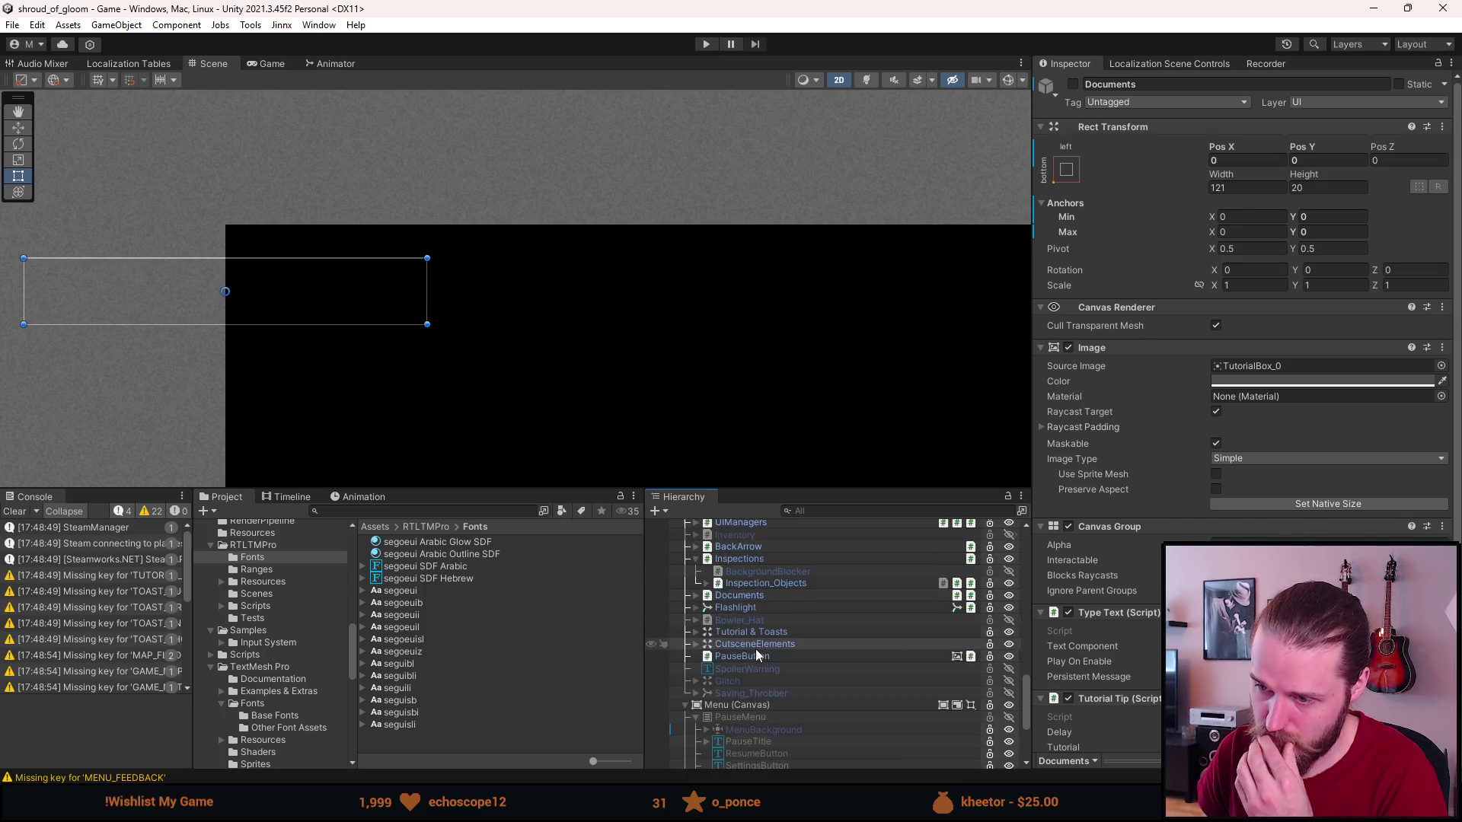
left_click(695, 632)
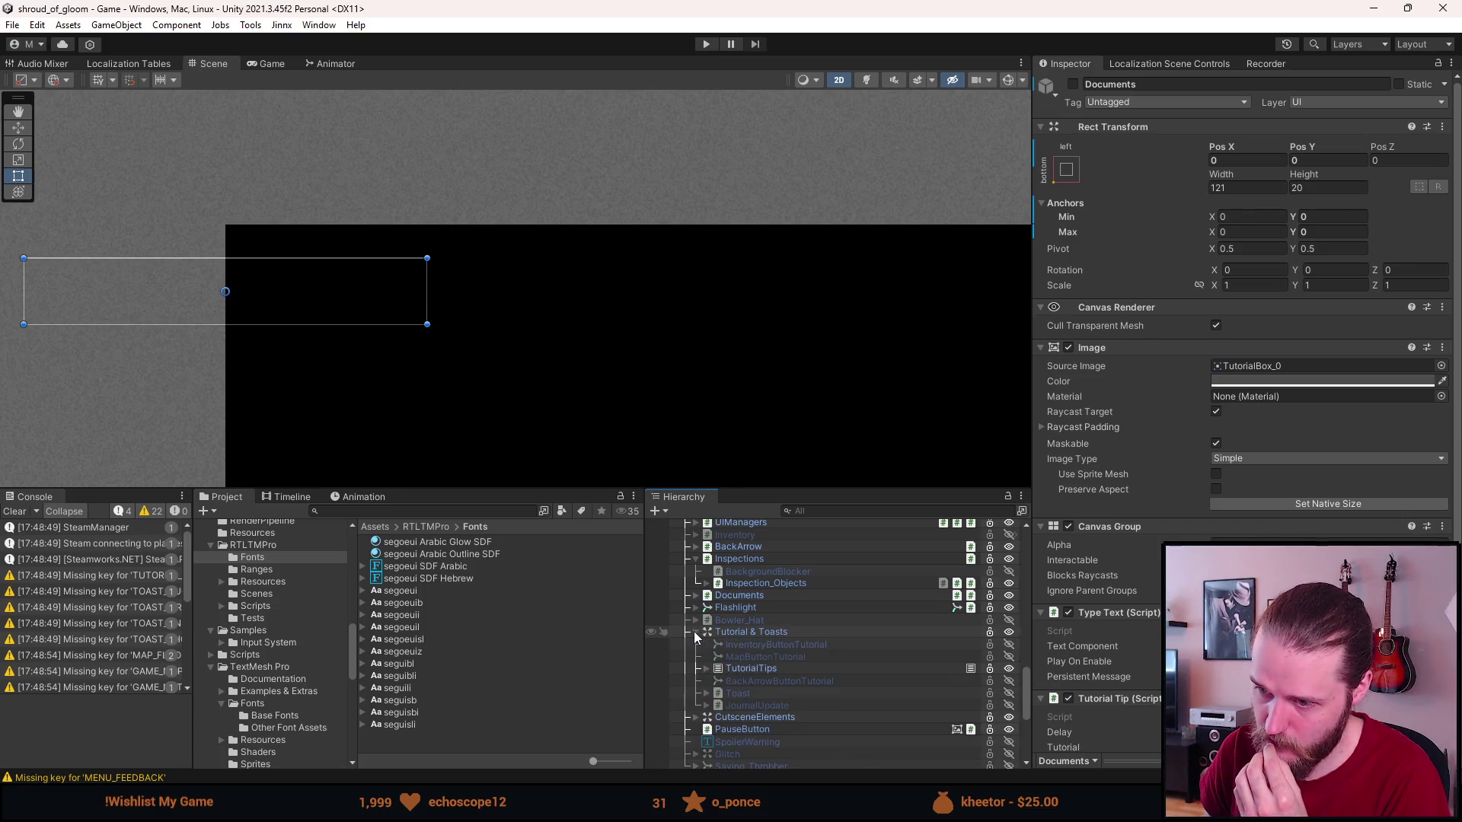
left_click(707, 694)
left_click(761, 707)
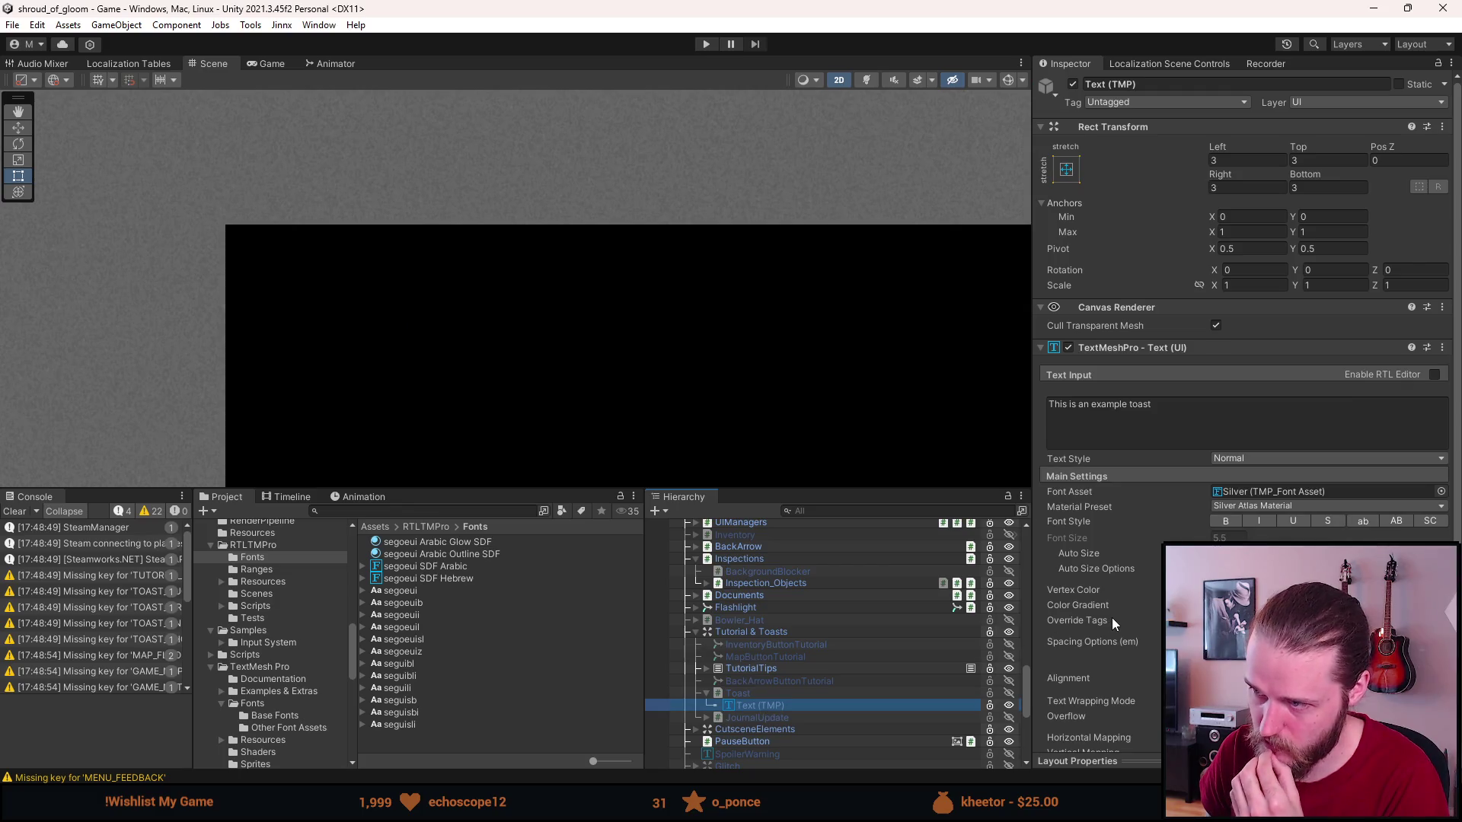
Inspect the toast Text (TMP) settings, then the Toast object's Toast, Canvas Group and Type Text components.
scroll(1111, 618, "down", 2)
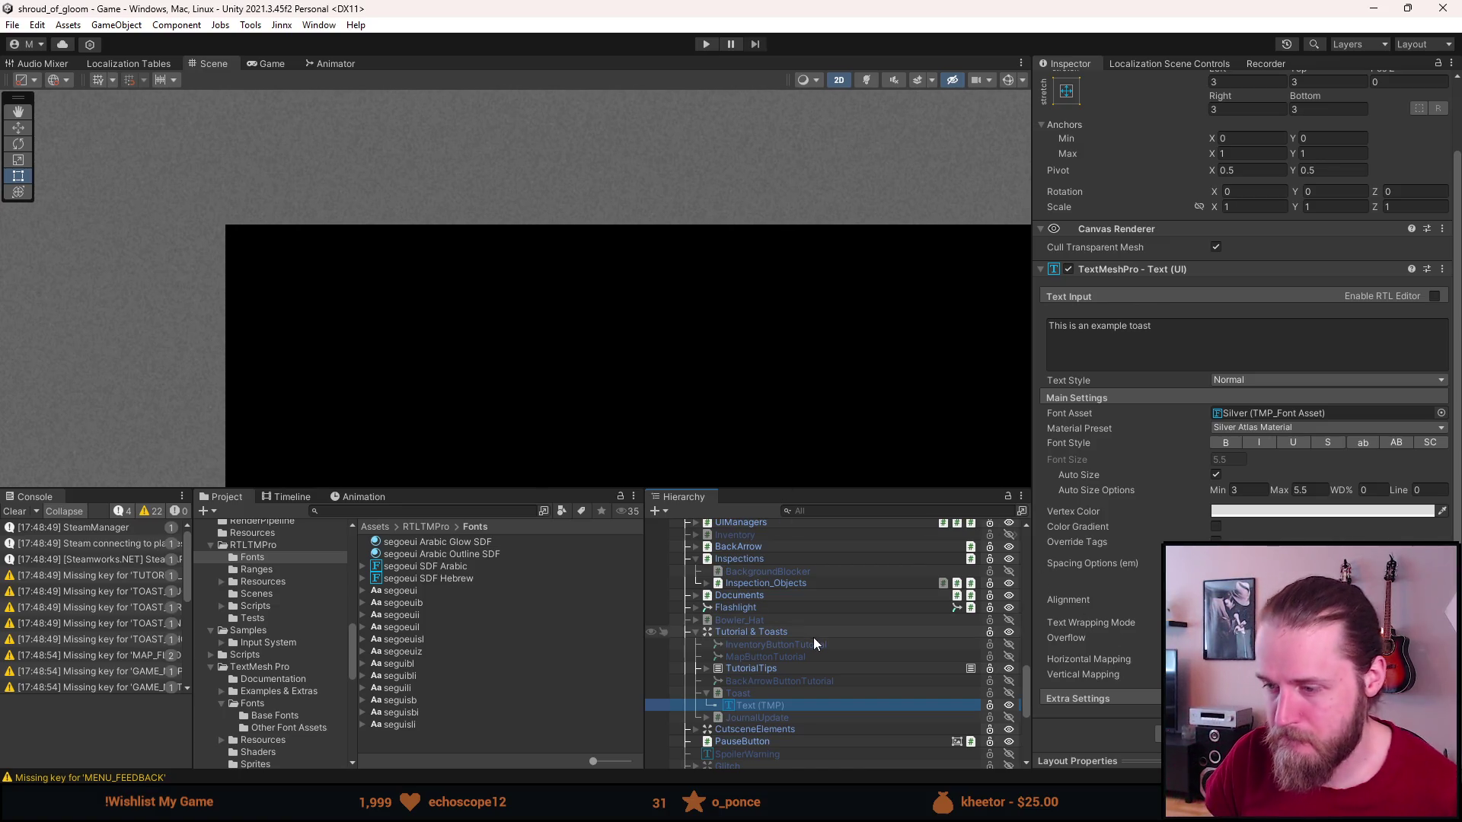
scroll(818, 659, "down", 3)
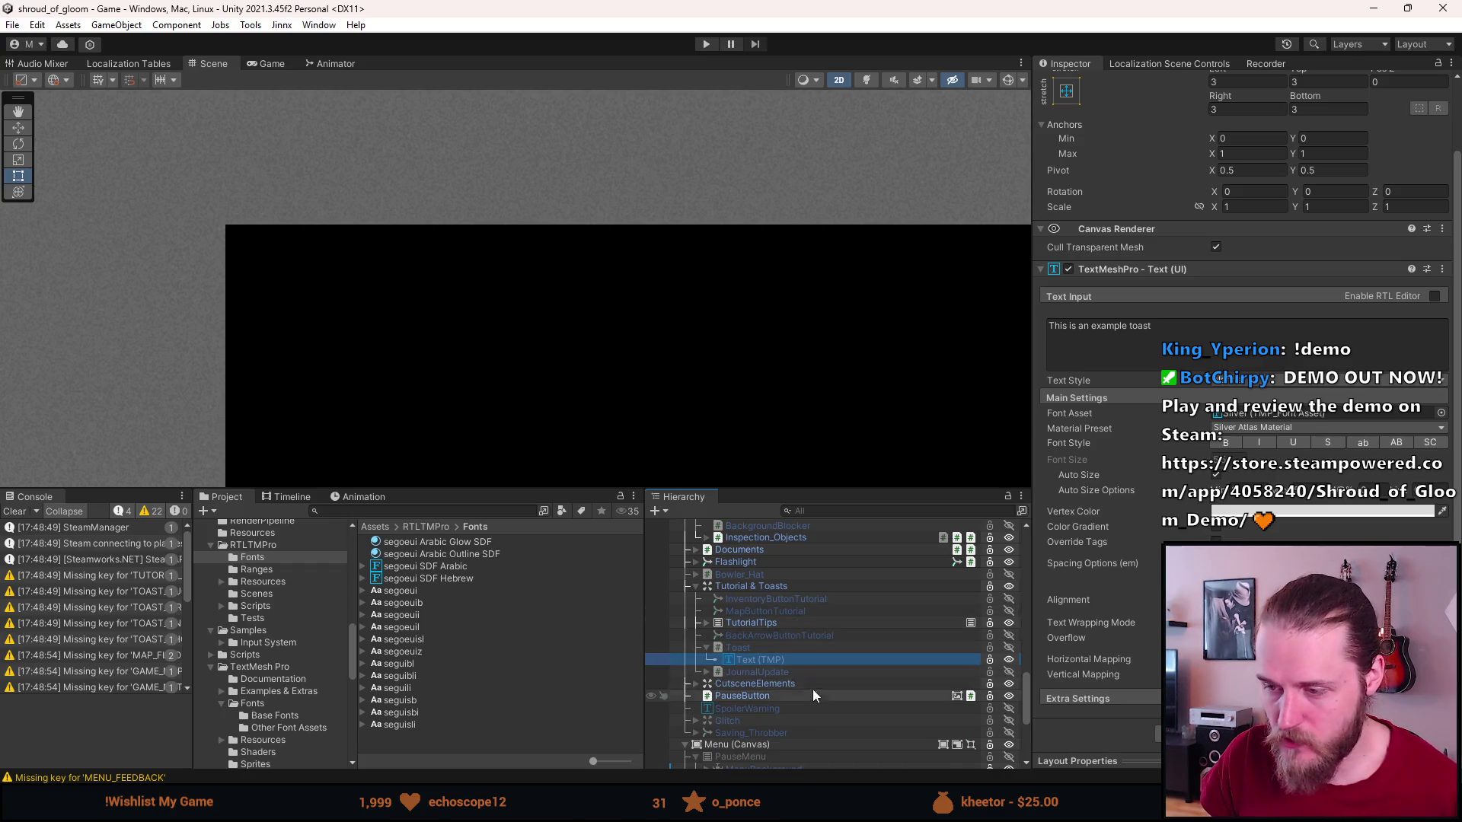
left_click(769, 647)
left_click(764, 660)
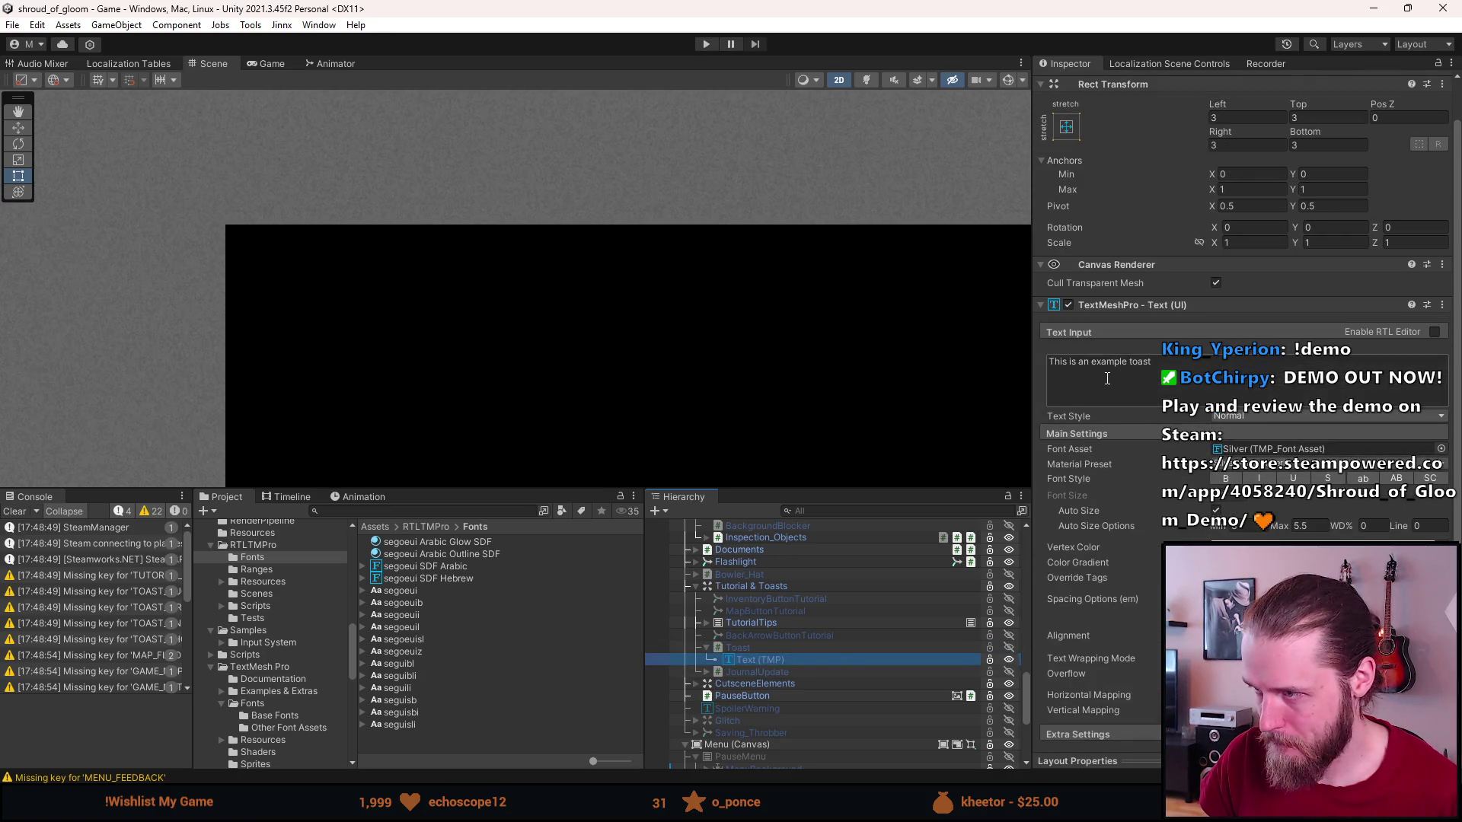
scroll(1093, 577, "down", 1)
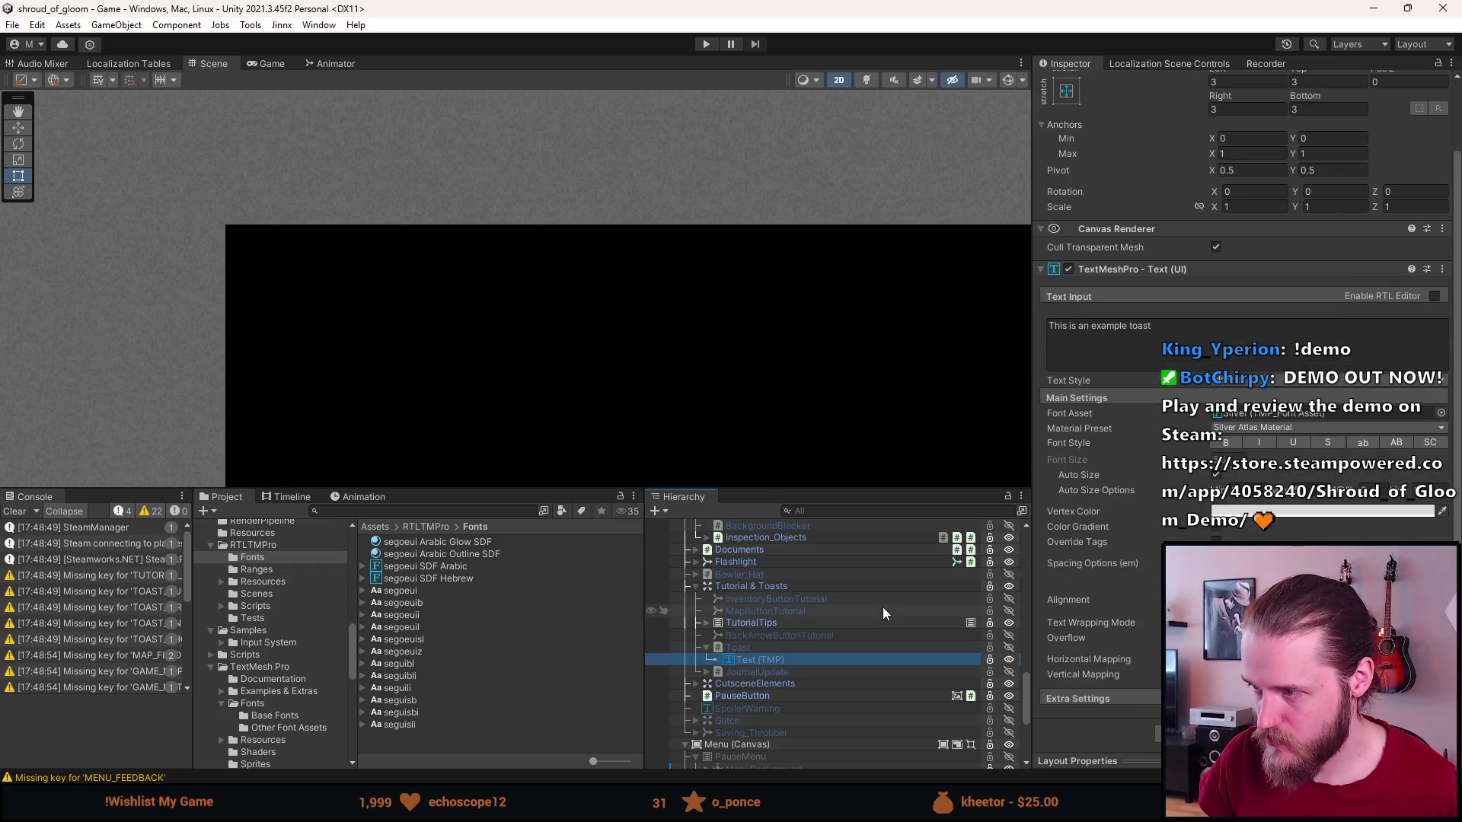
left_click(791, 646)
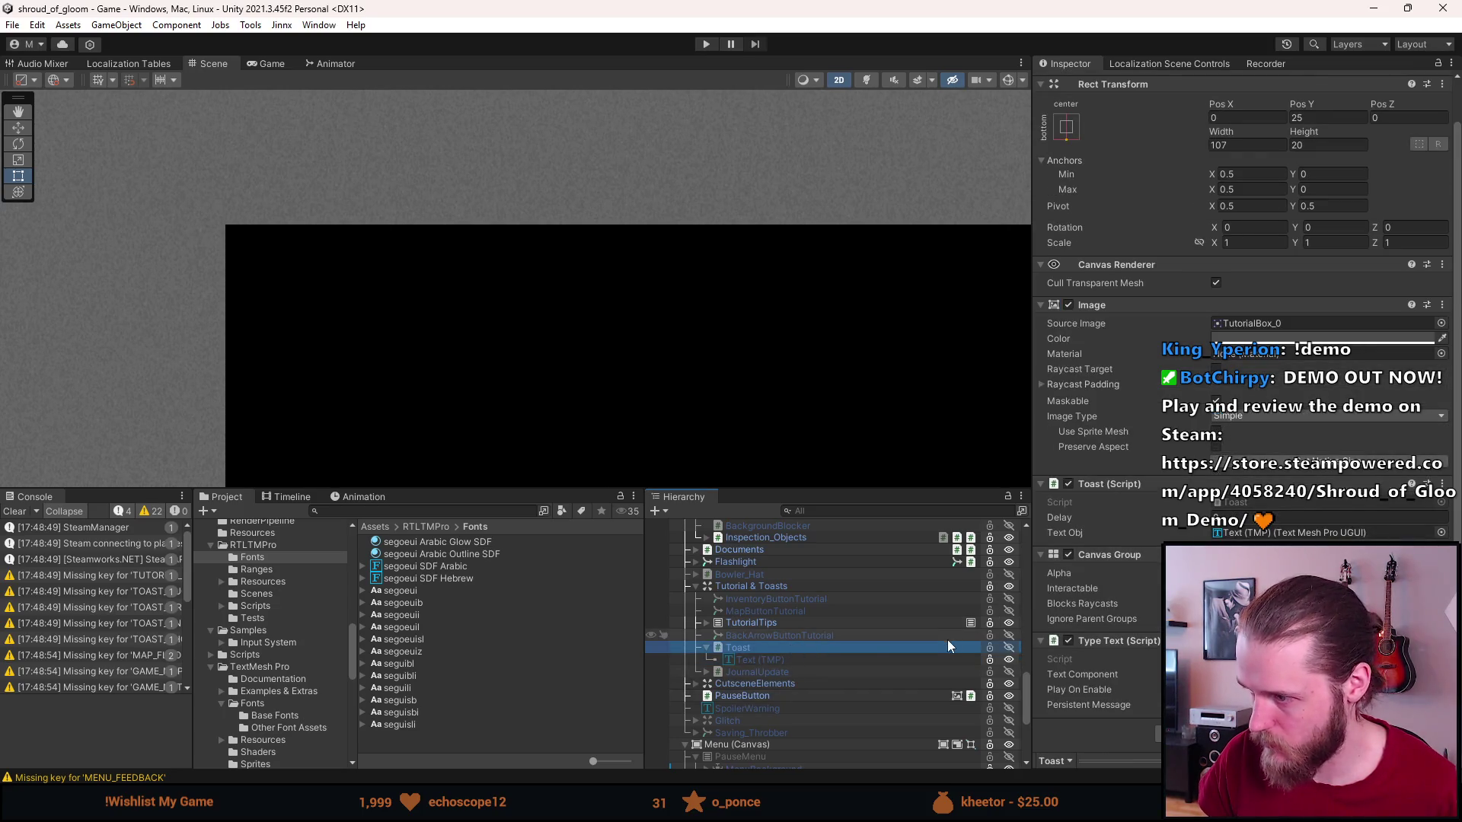
Duplicate the toast text and remove the copy's standard TextMeshPro component.
left_click(847, 661)
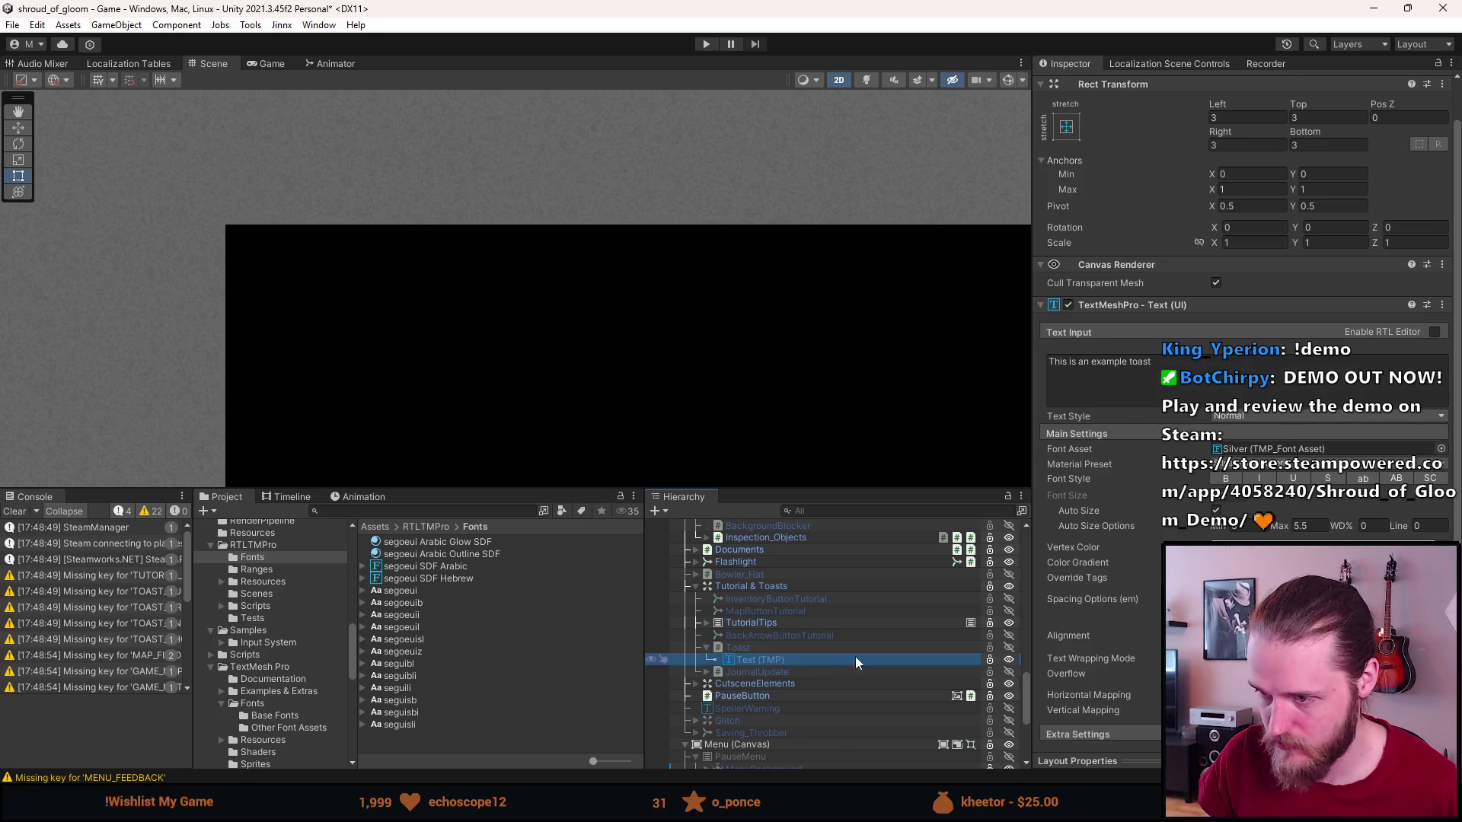
key("ctrl+d")
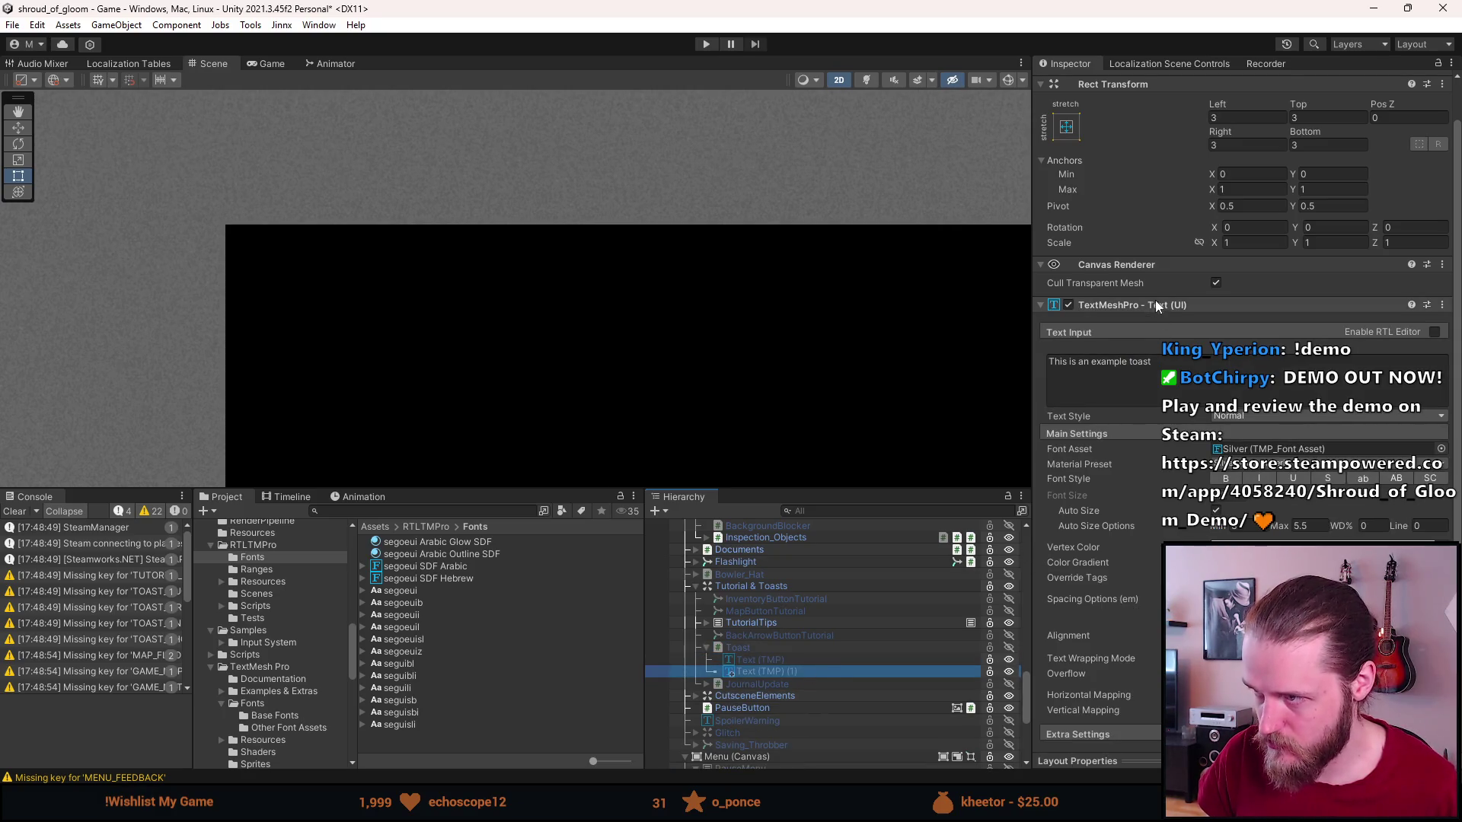
right_click(1156, 303)
left_click(1191, 326)
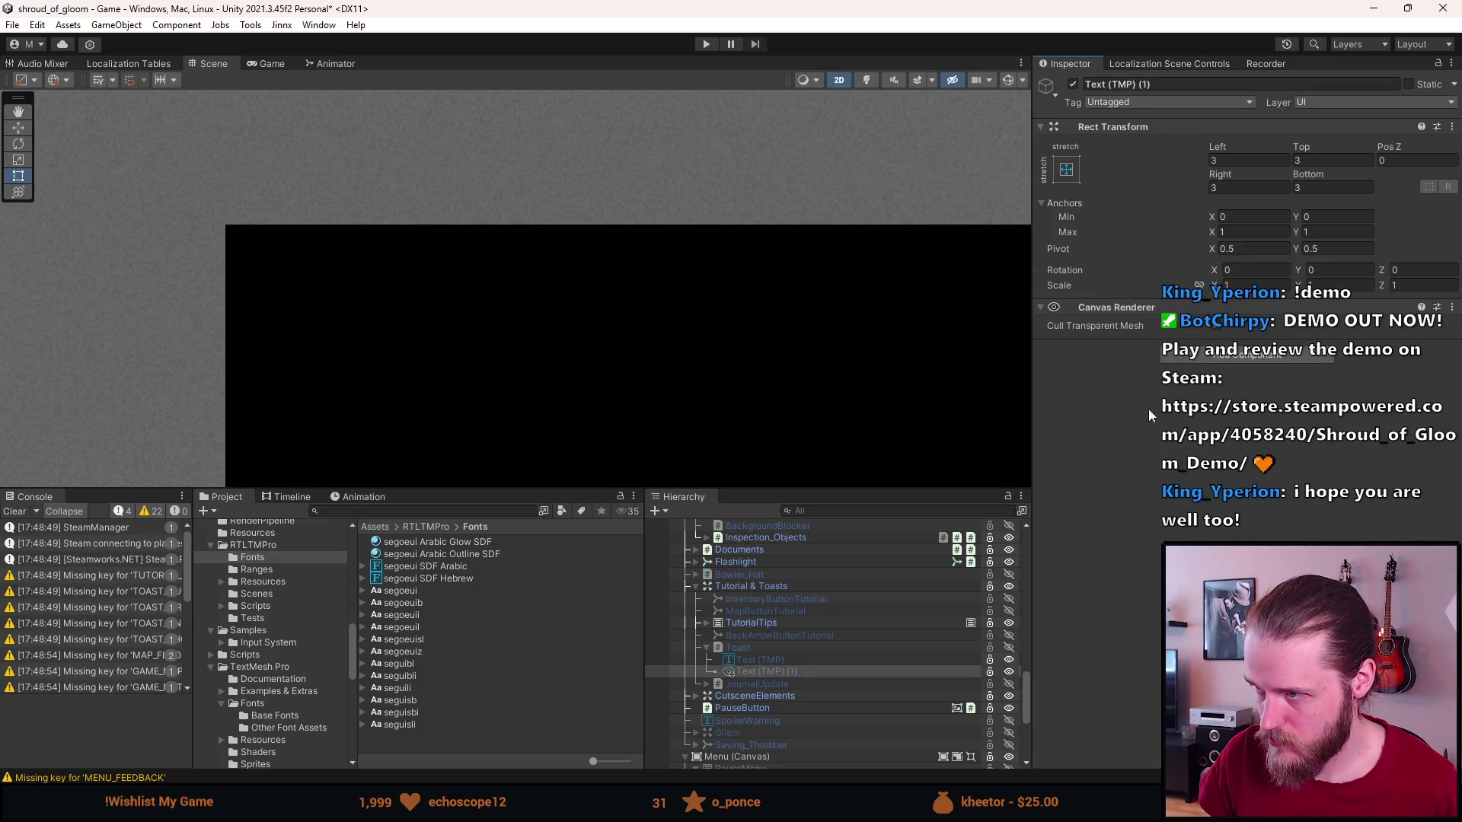
Add Font Localization Controller and RTL Text Mesh Pro to the copy and rename it RTL_Copy.
left_click(1181, 355)
key("Return")
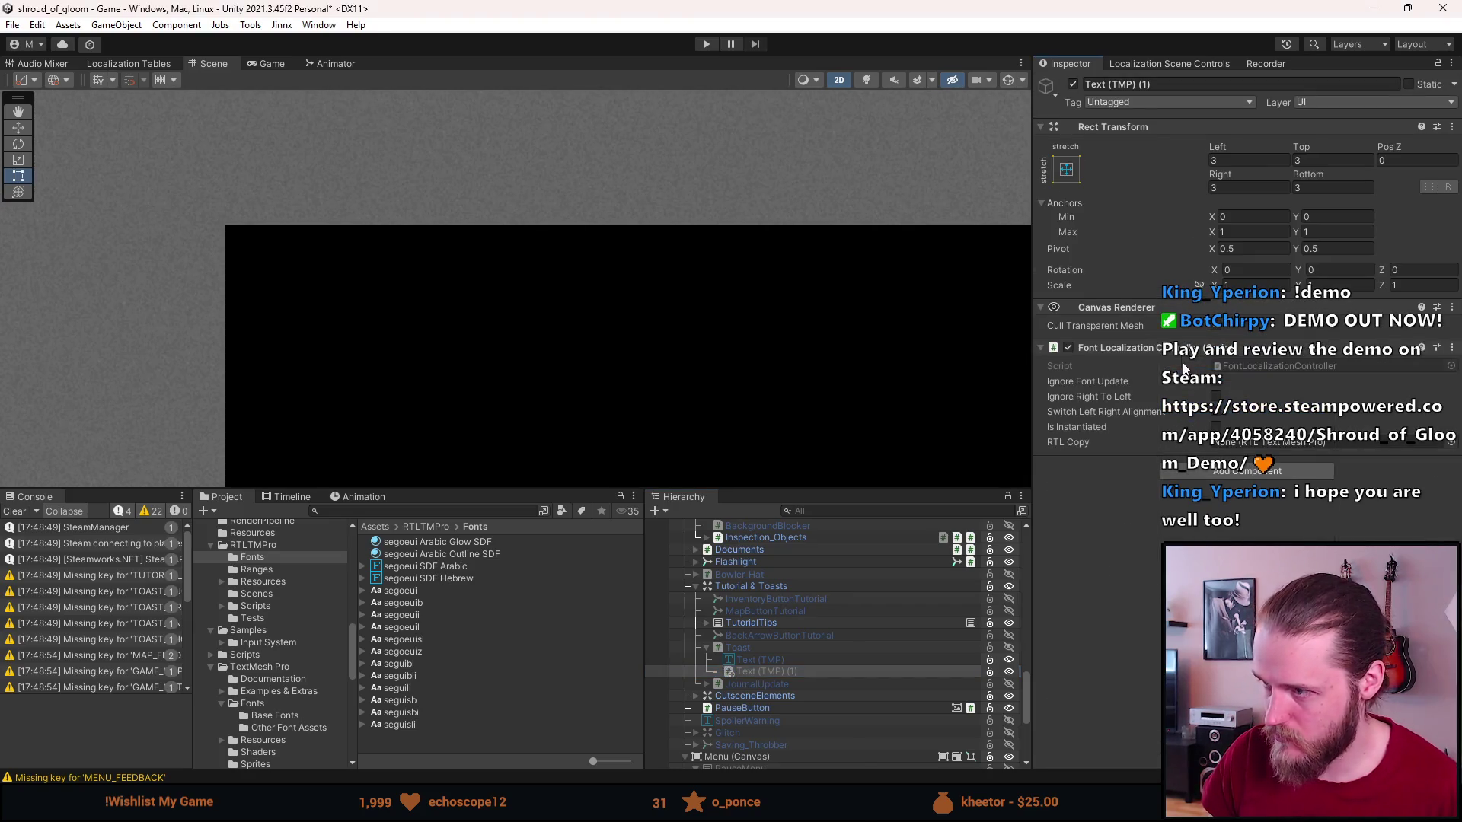
left_click(1226, 473)
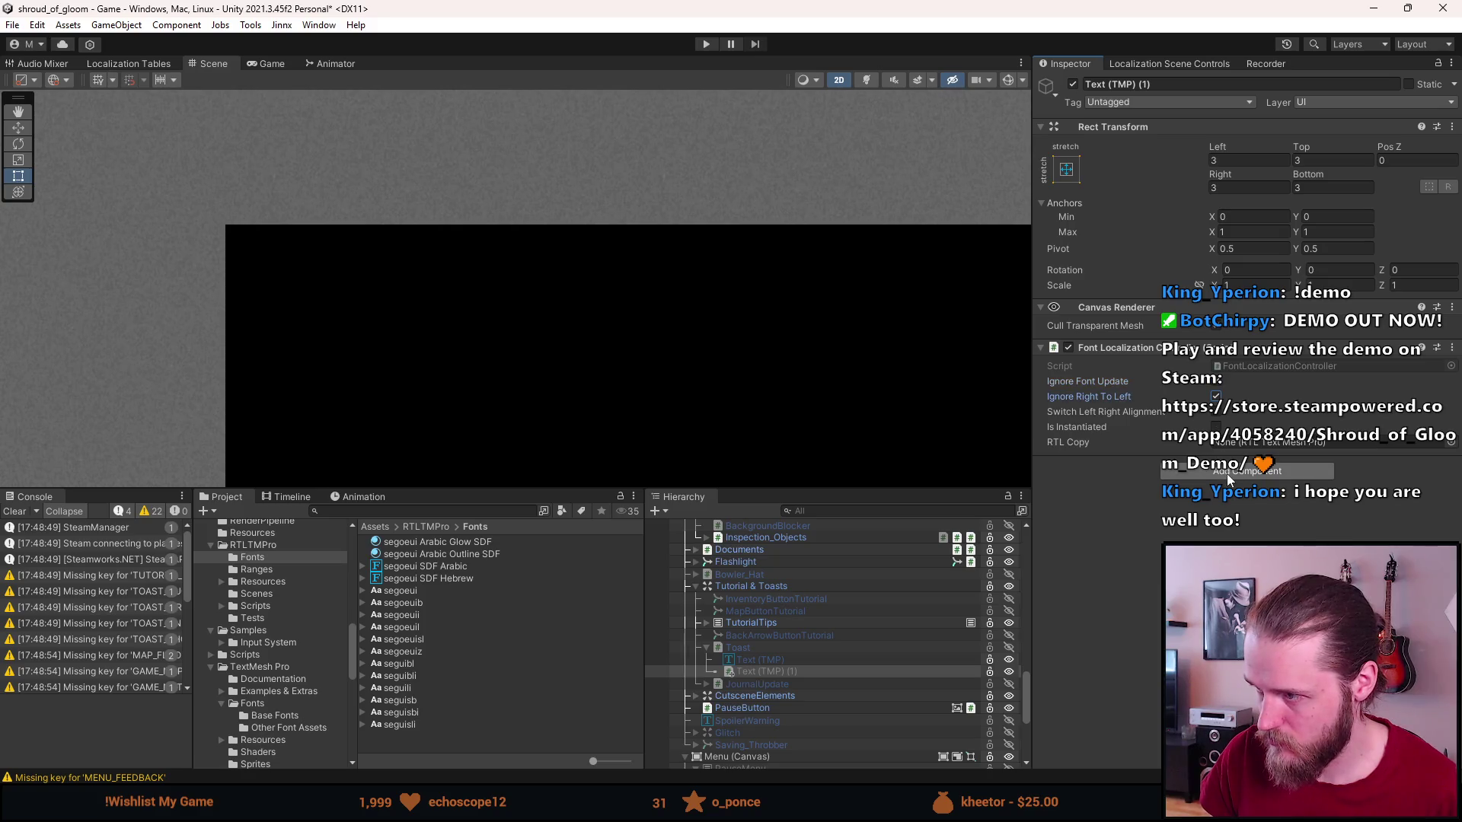
key("Return")
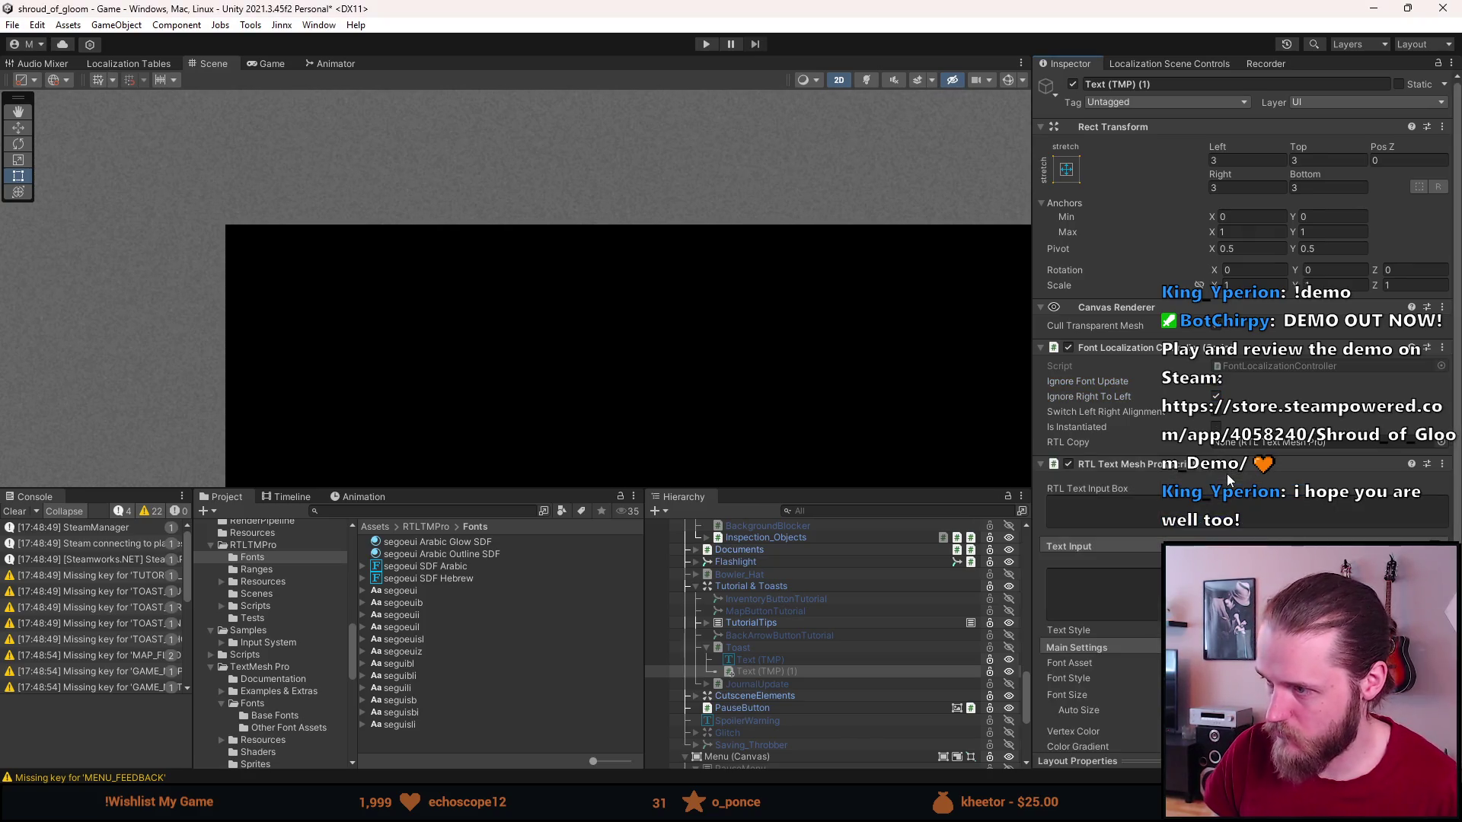
left_click(1142, 84)
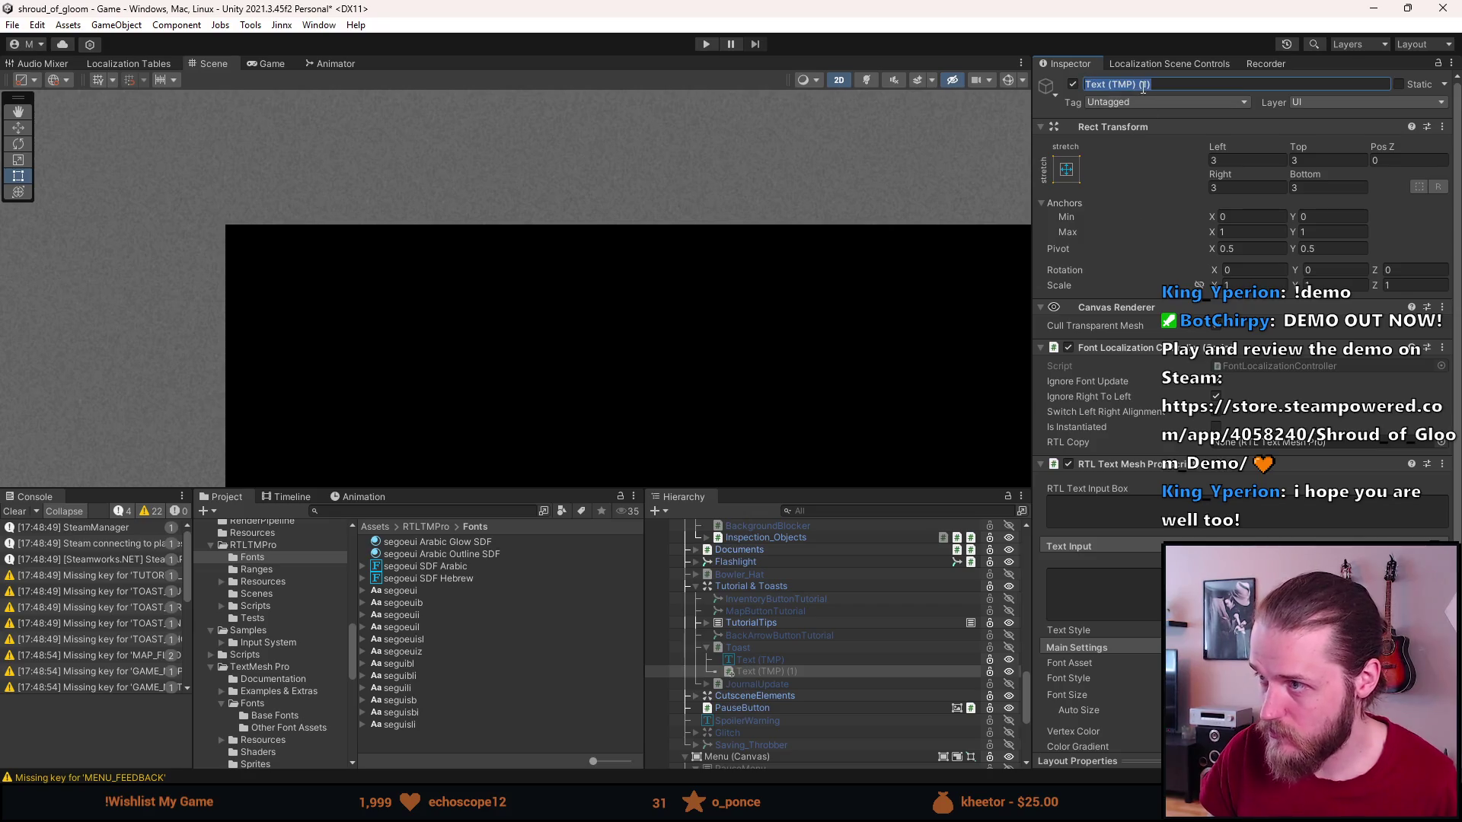
type("RTL_Copy")
key("Return")
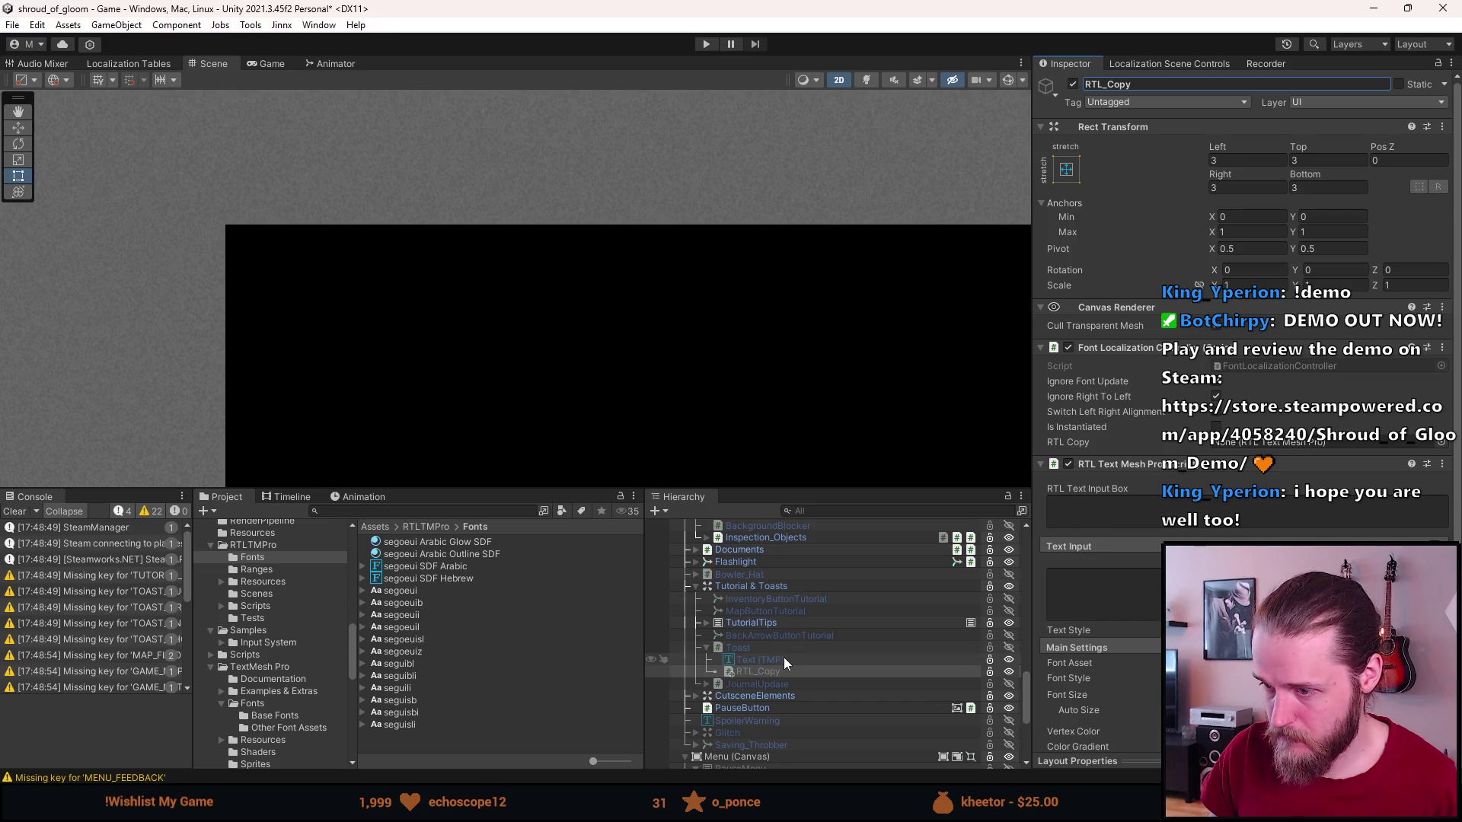
Review the original toast Text (TMP) object's settings.
left_click(784, 660)
scroll(1131, 414, "down", 1)
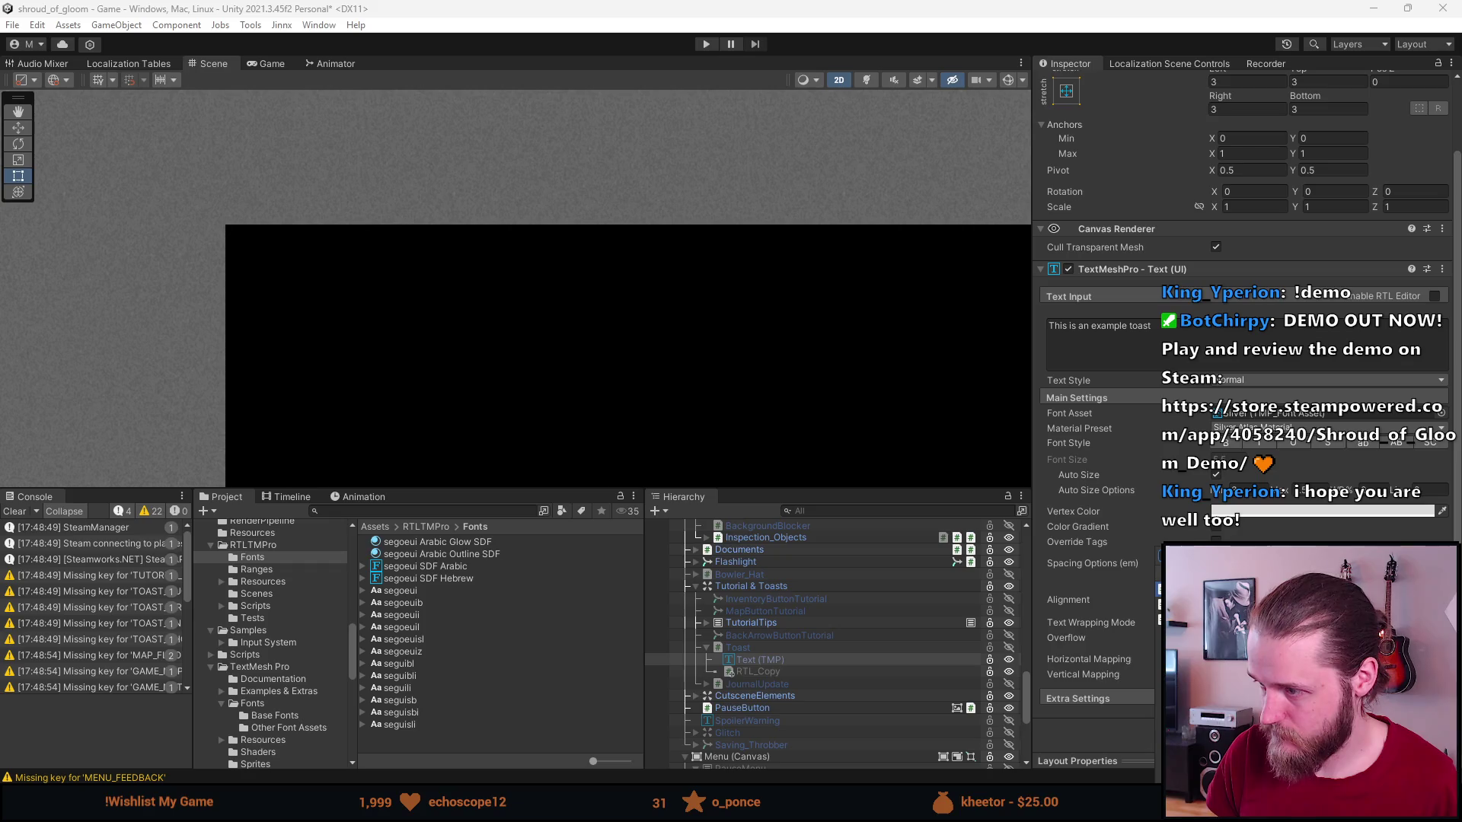
scroll(1248, 418, "down", 3)
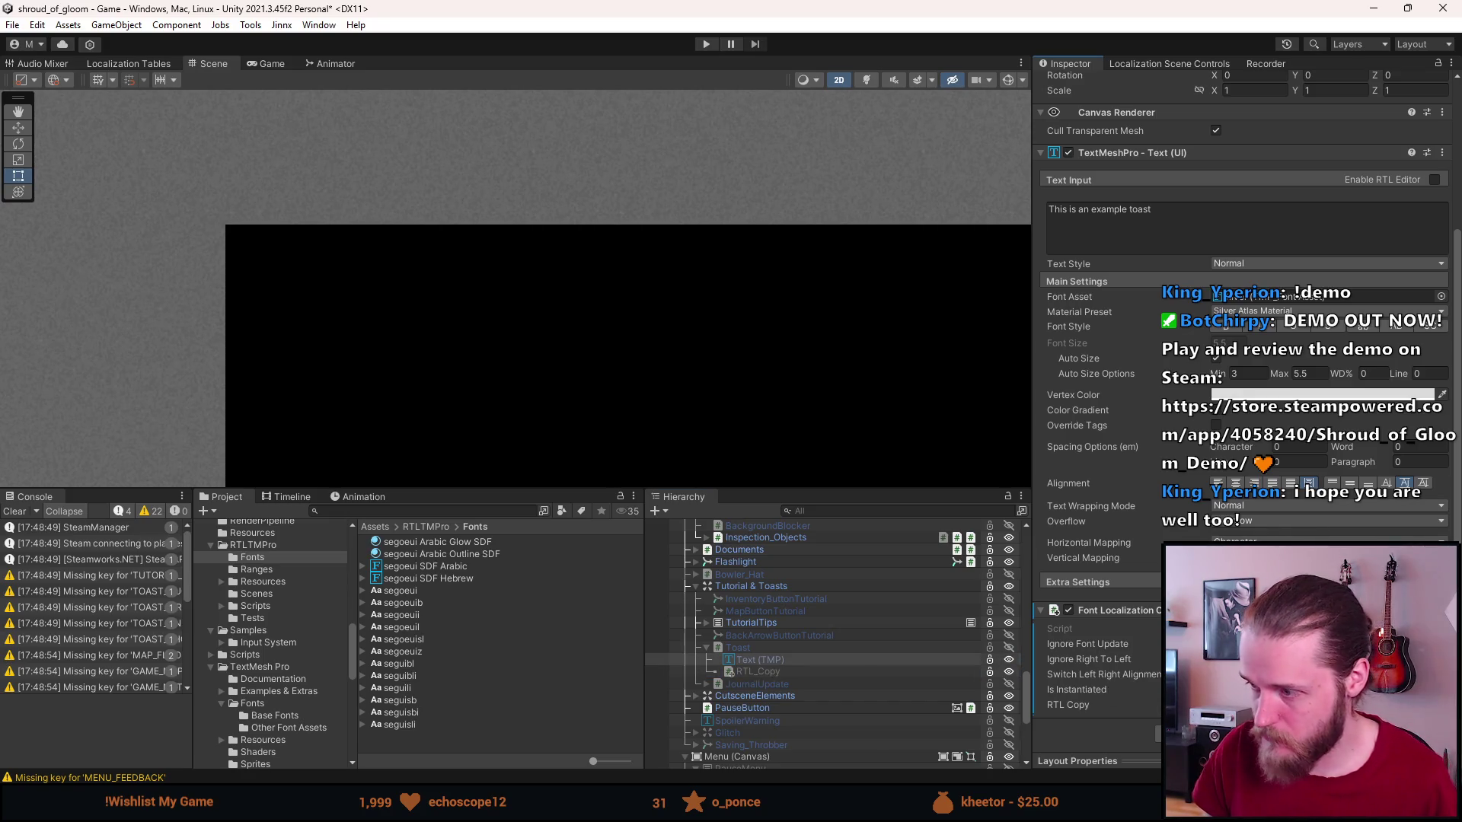
key("alt+Tab")
Read through FontLocalizationController.cs from the Awake method downward.
scroll(595, 390, "up", 20)
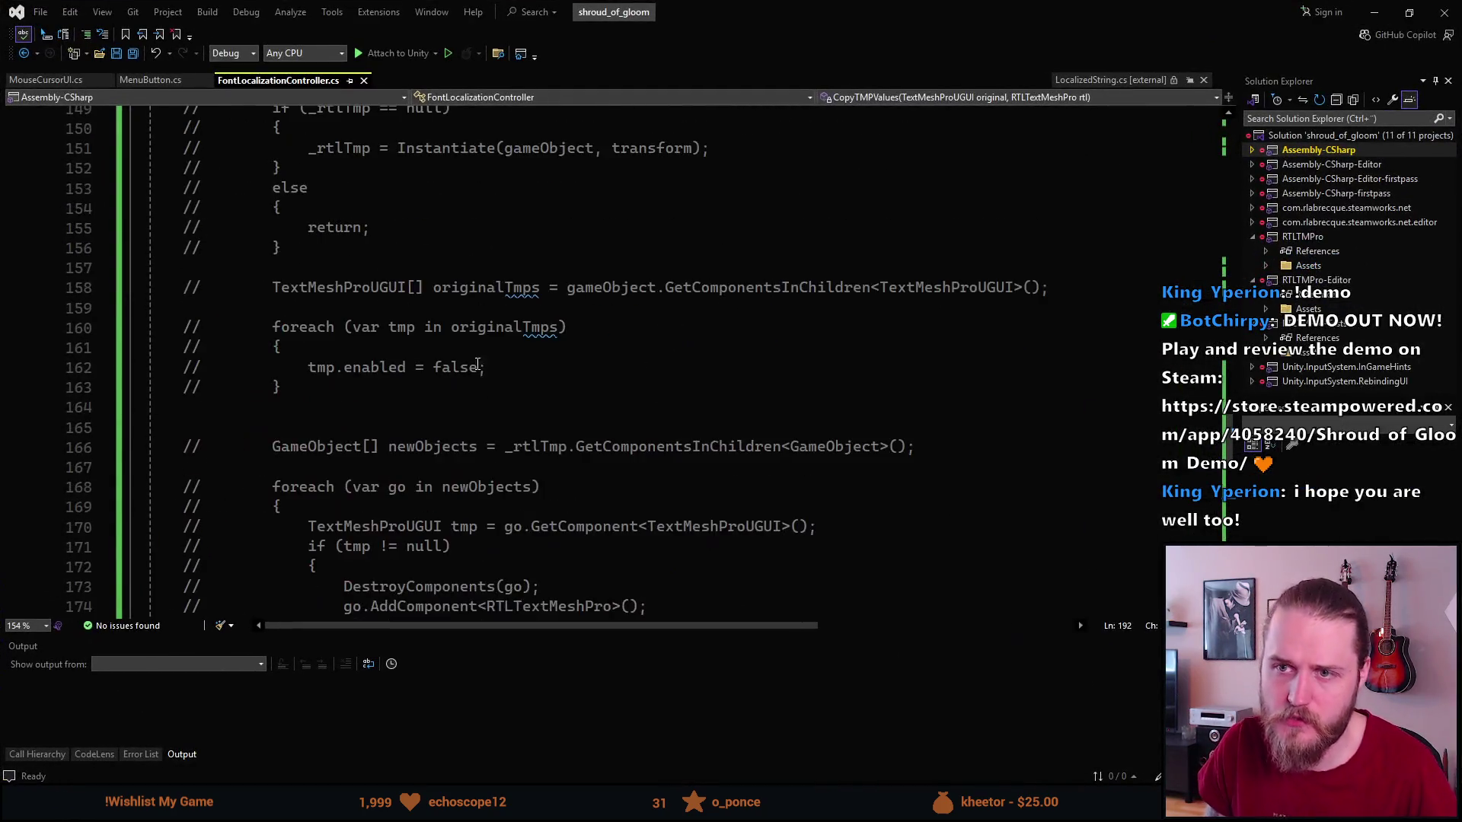
scroll(460, 306, "down", 5)
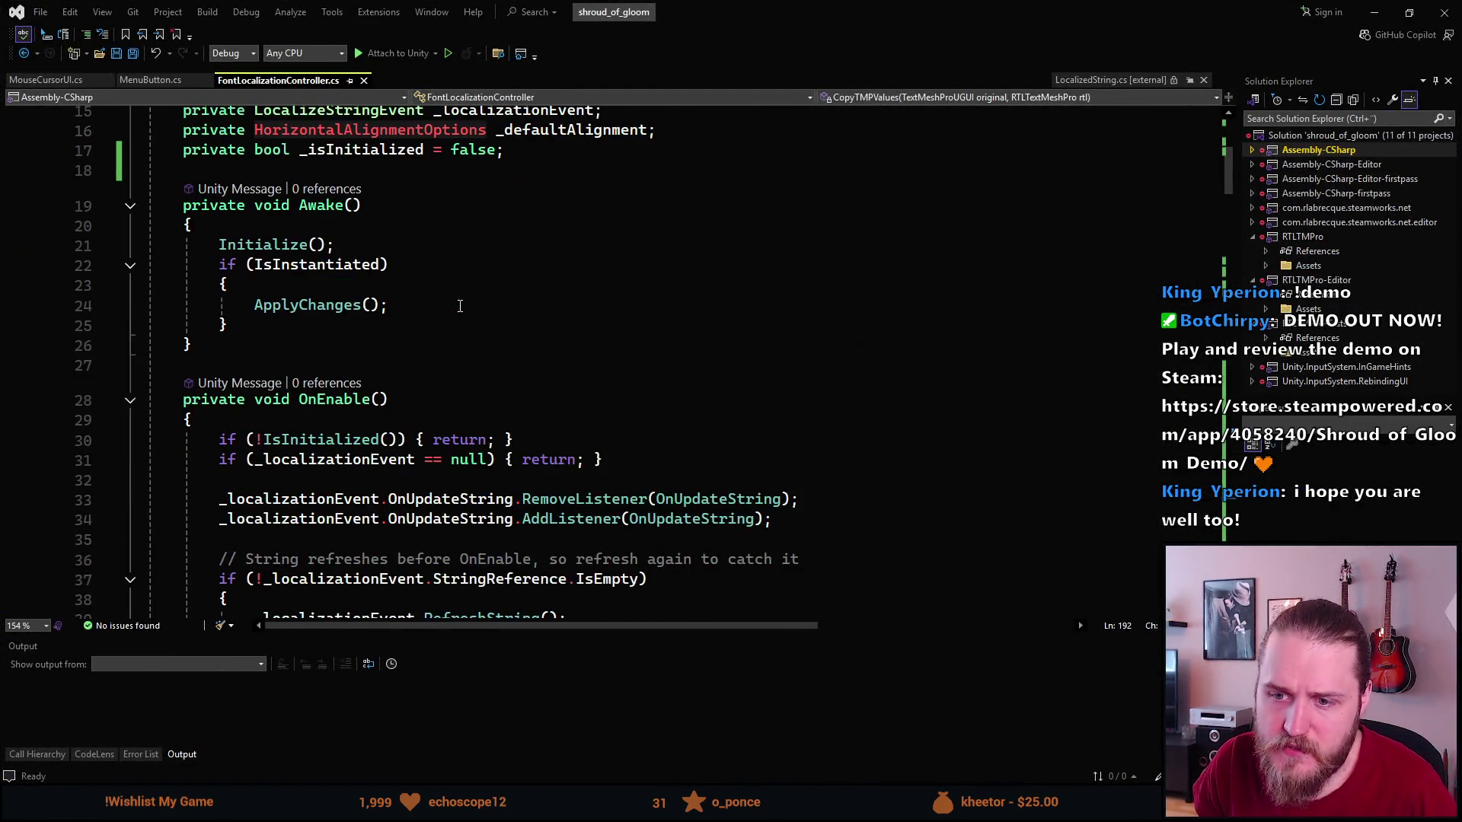
left_click(280, 308)
scroll(371, 404, "down", 4)
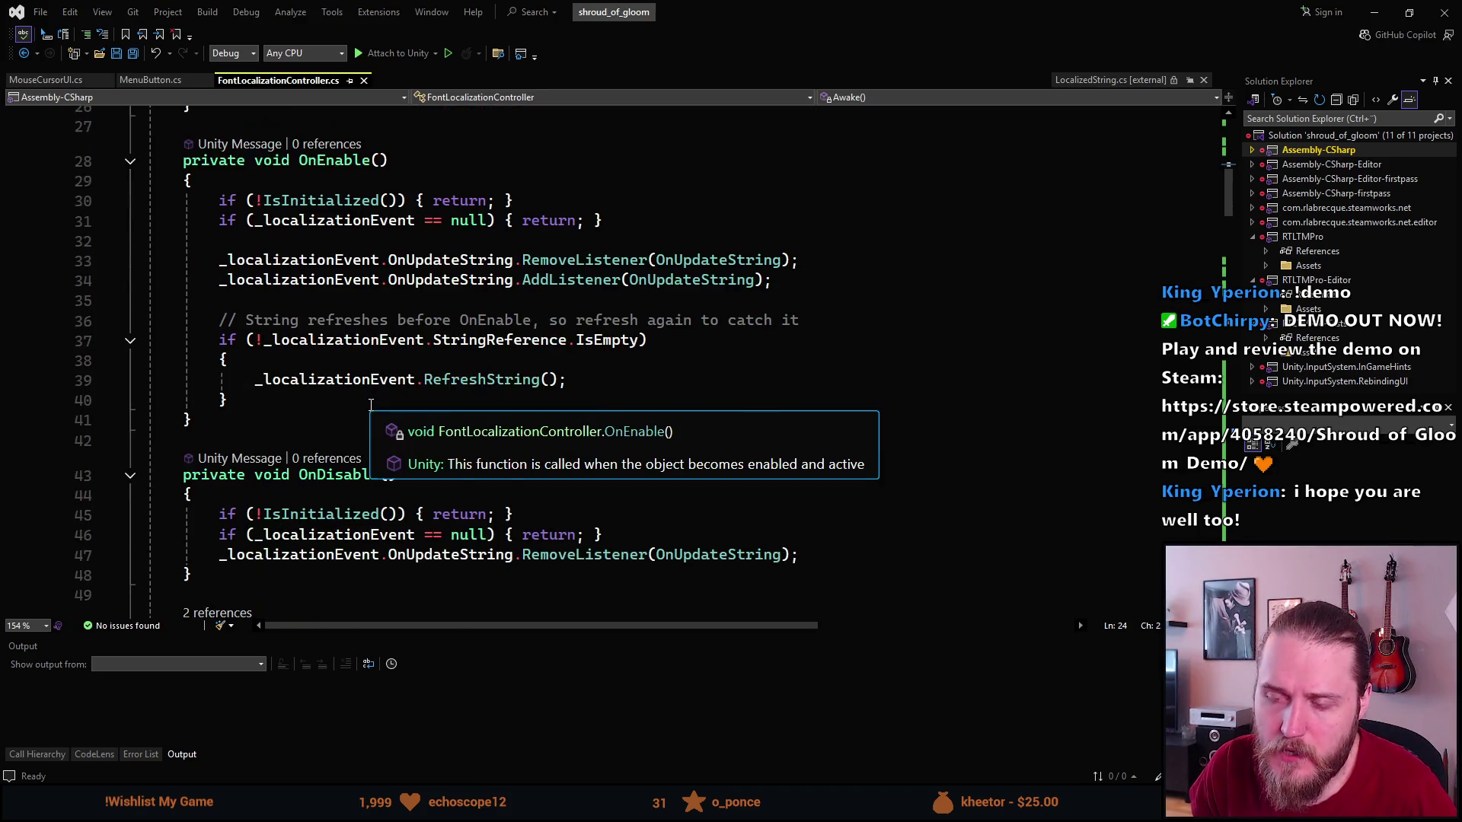
scroll(370, 404, "down", 4)
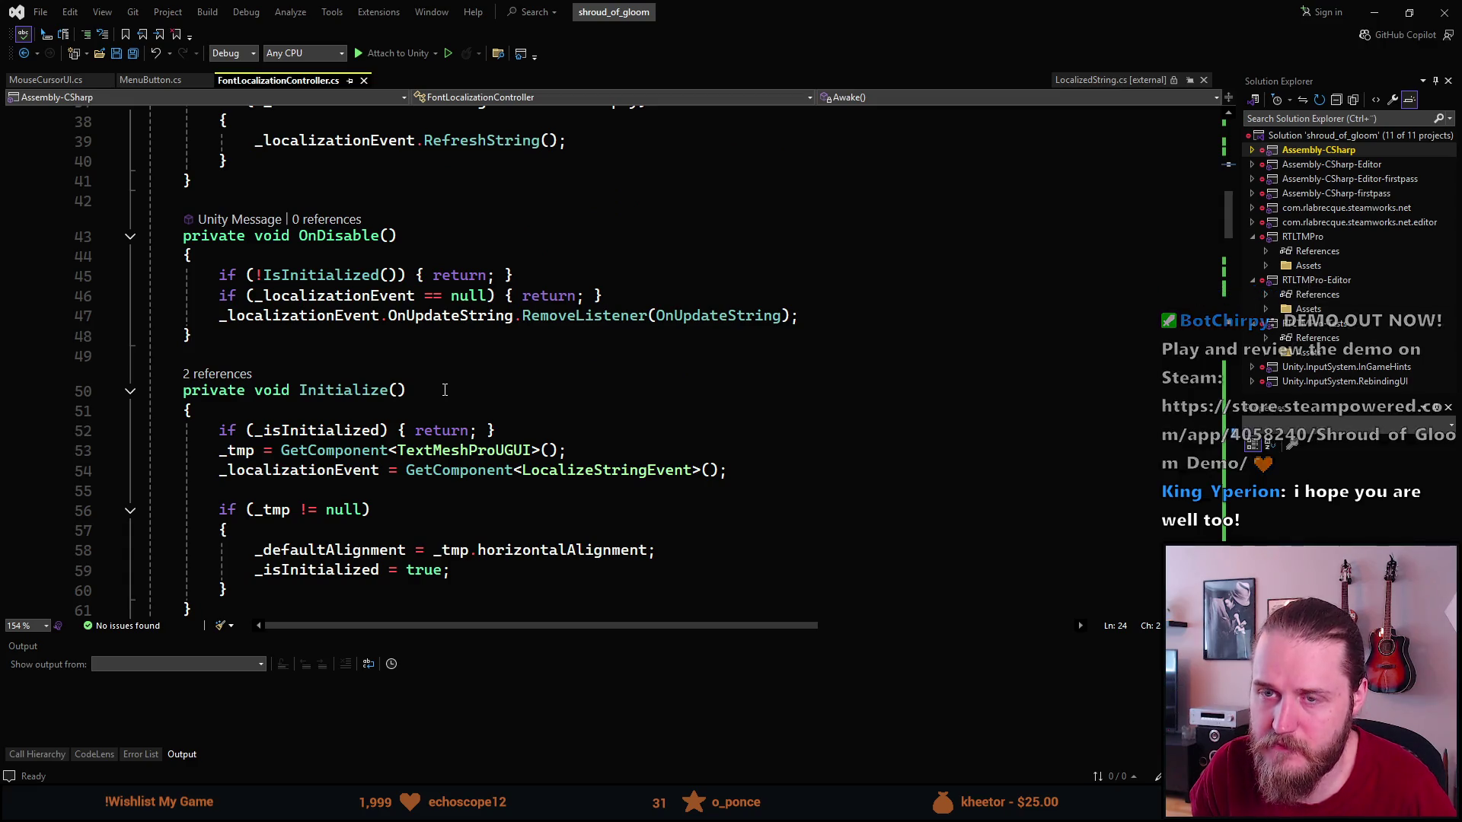
scroll(445, 389, "down", 7)
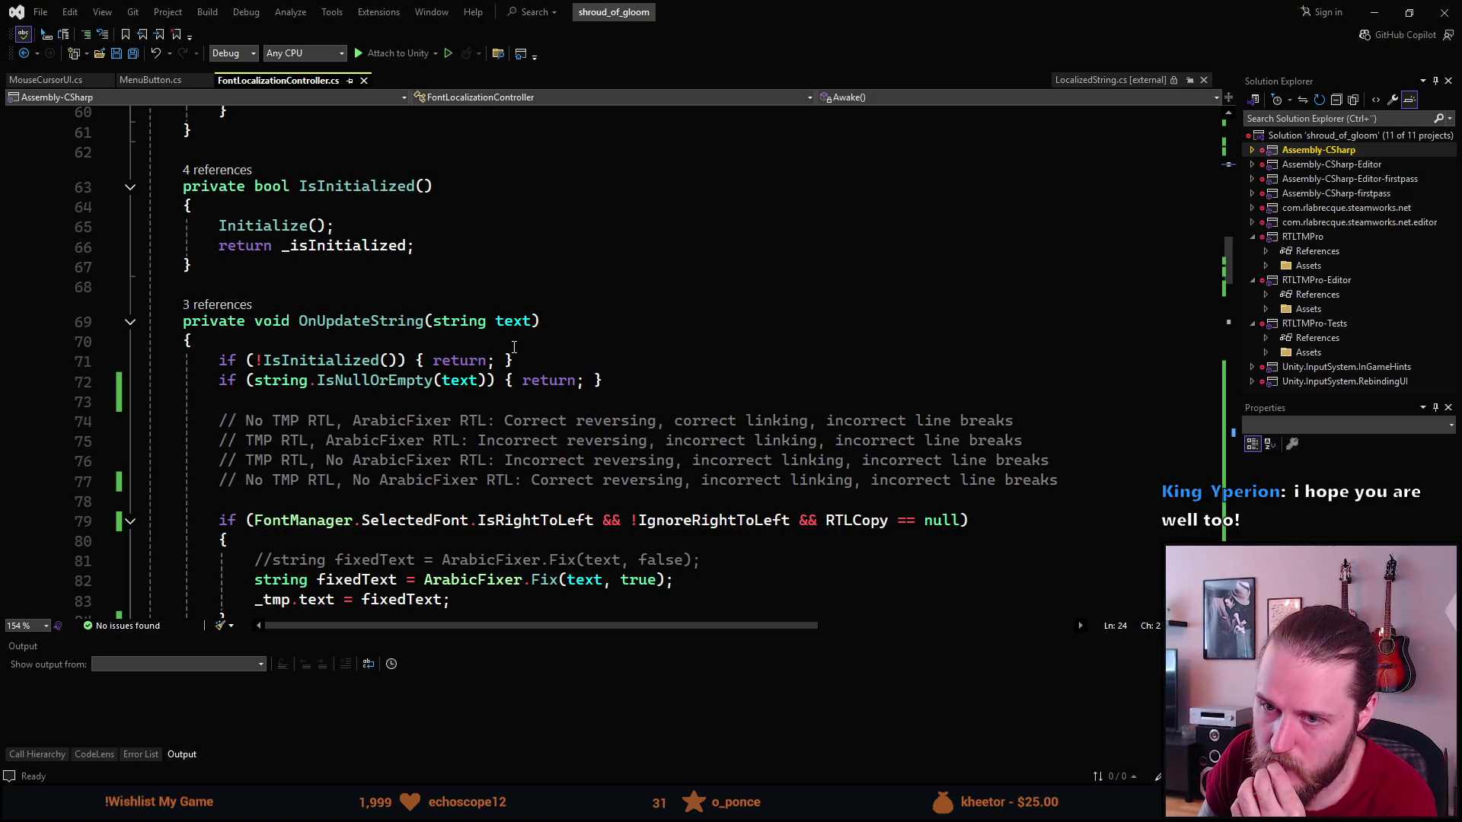
scroll(509, 344, "down", 8)
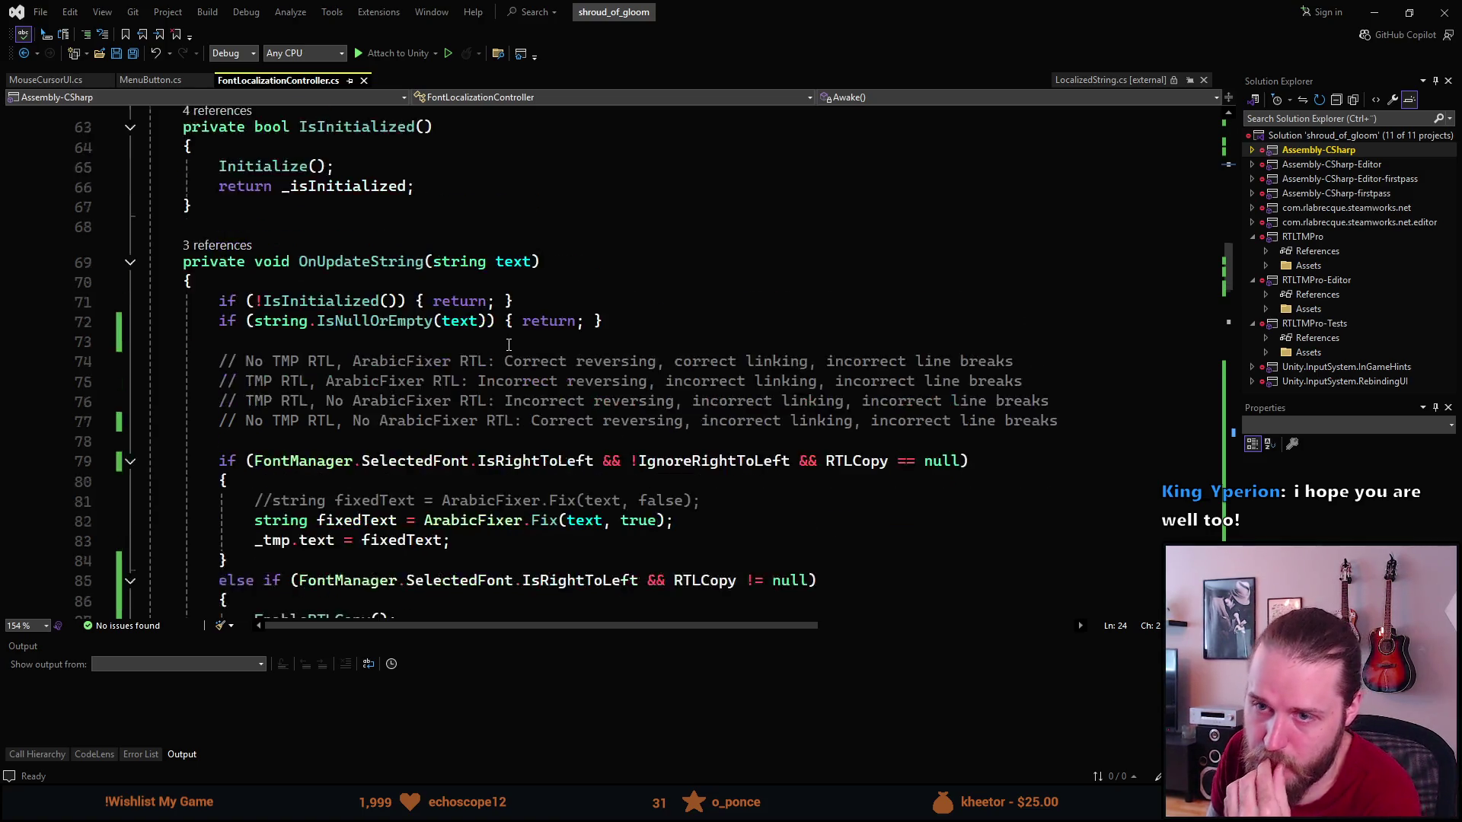
scroll(509, 345, "down", 3)
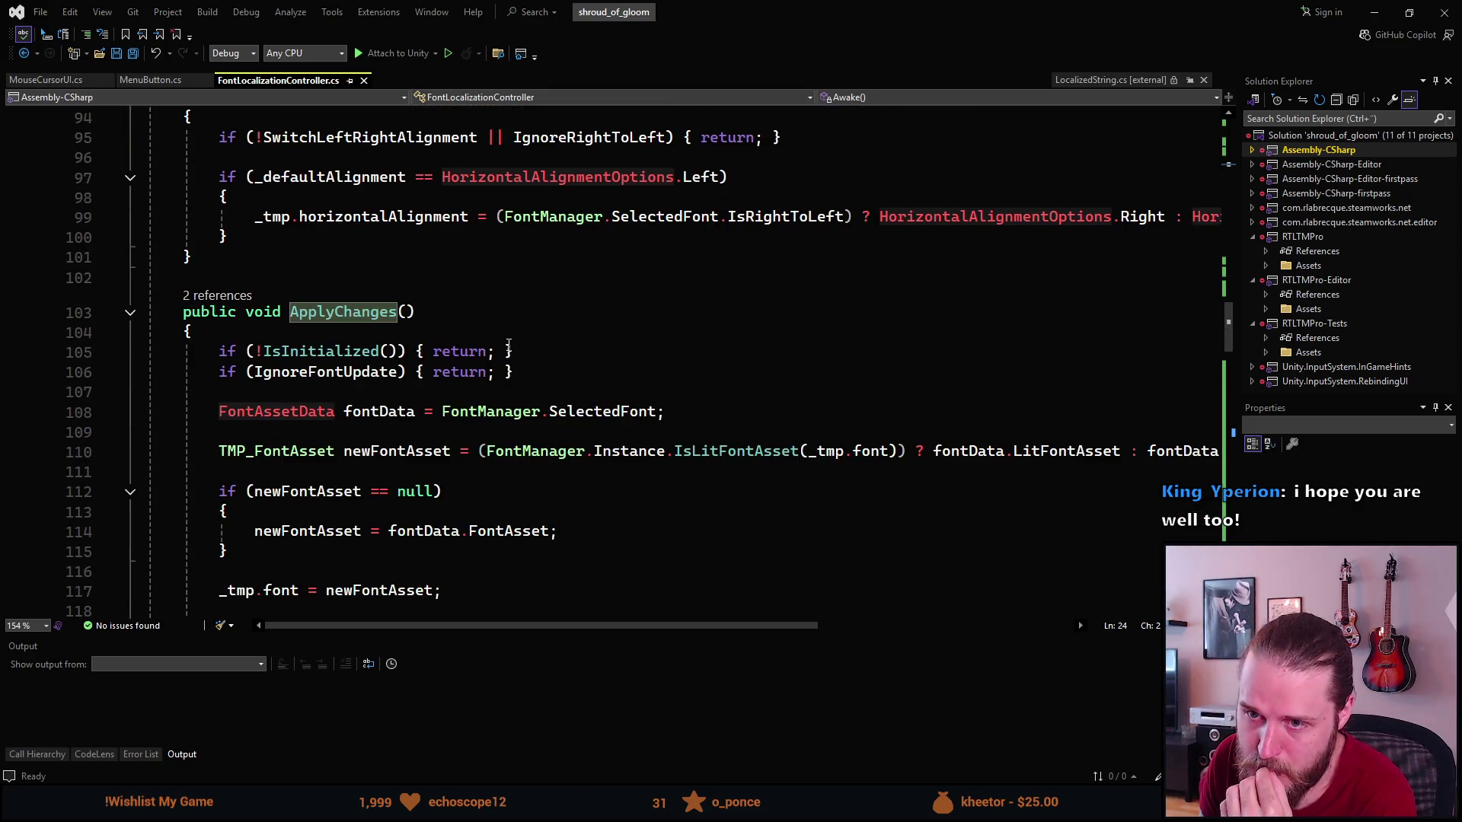
Examine ApplyChanges and its EnableRTLCopy call when RTLCopy is not null.
left_click(228, 296)
left_click(336, 313)
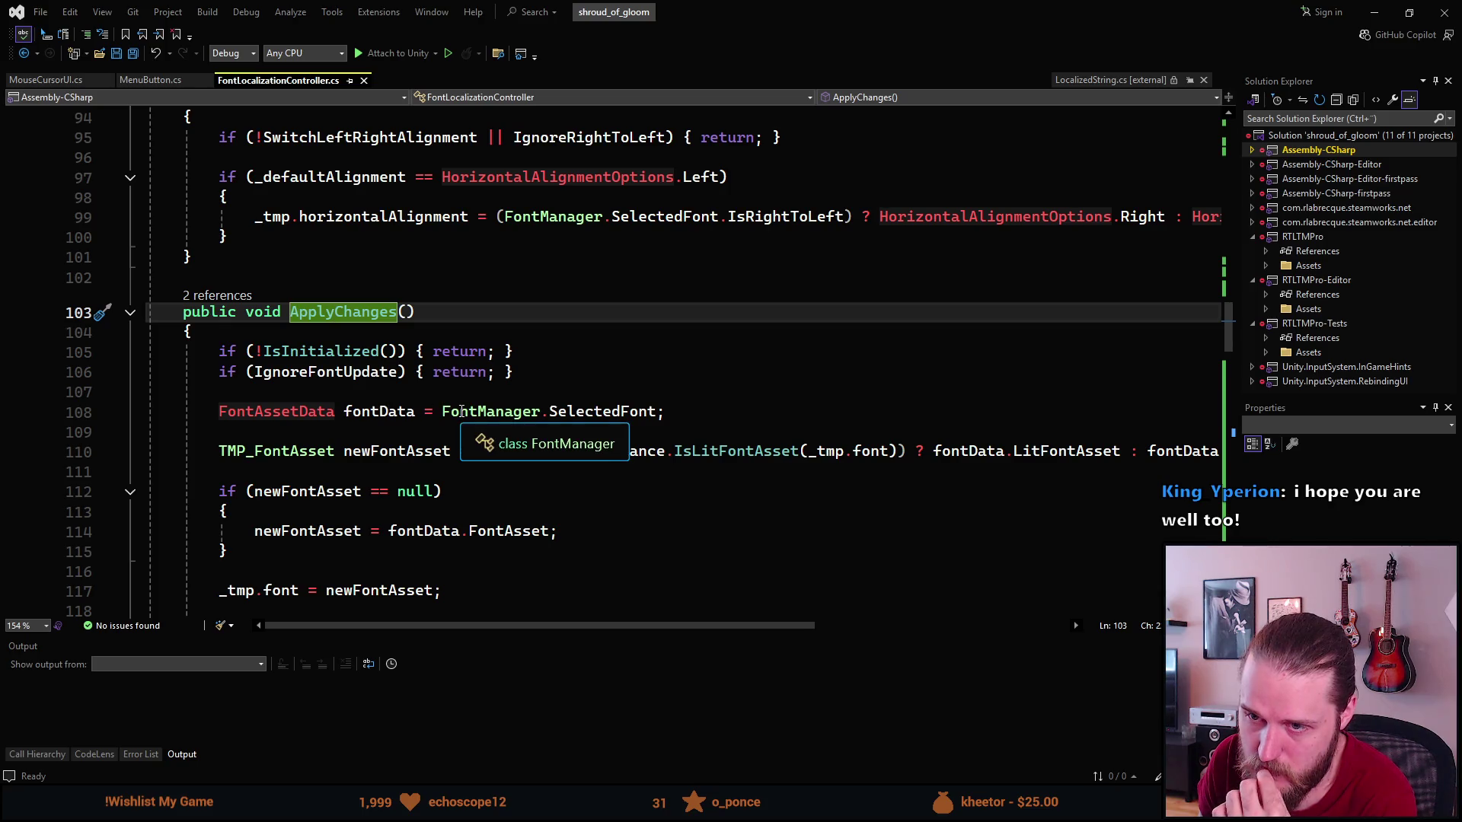
scroll(440, 411, "down", 5)
left_click(301, 513)
scroll(308, 517, "down", 3)
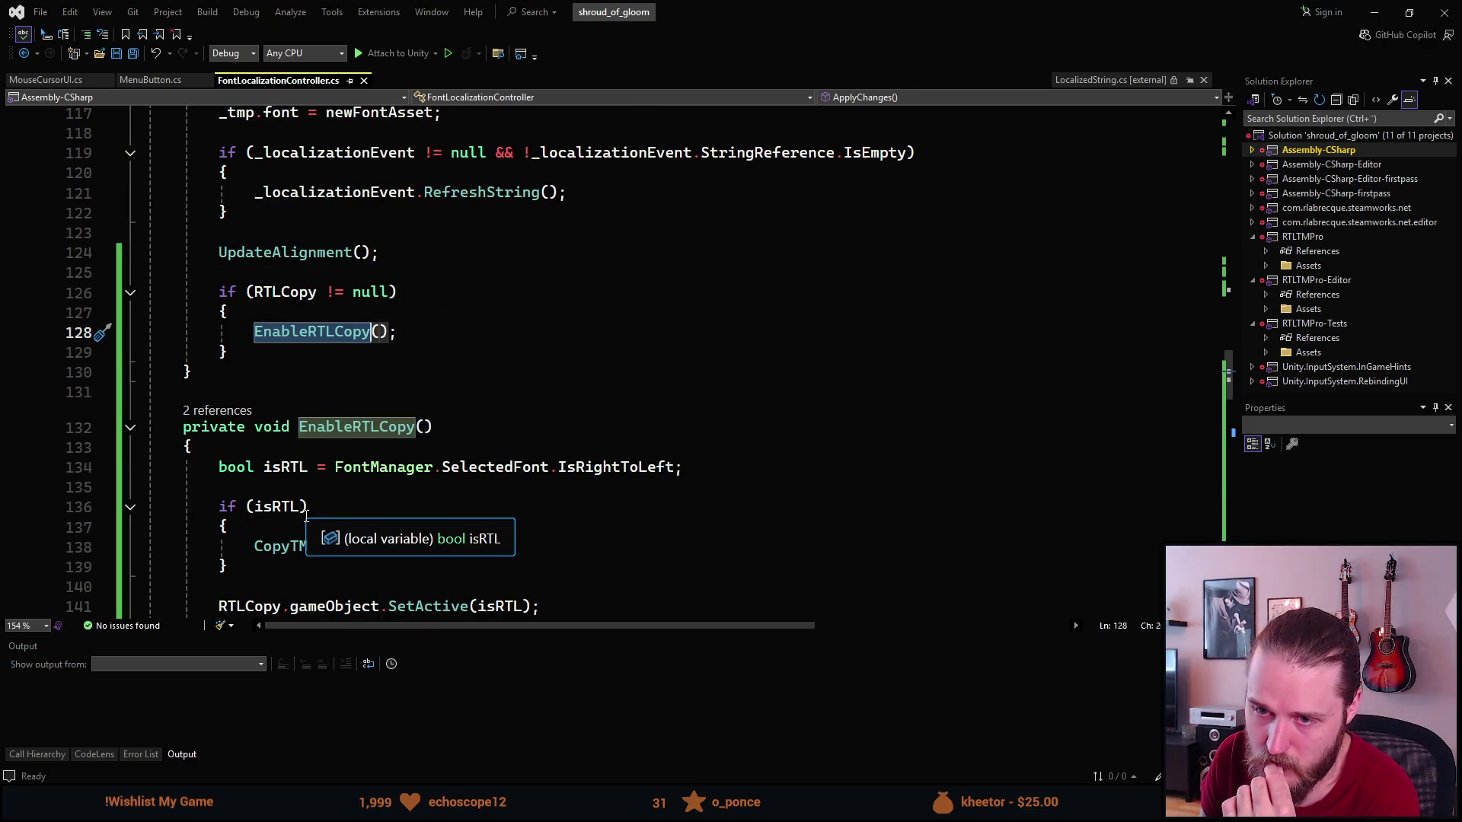
scroll(306, 516, "up", 2)
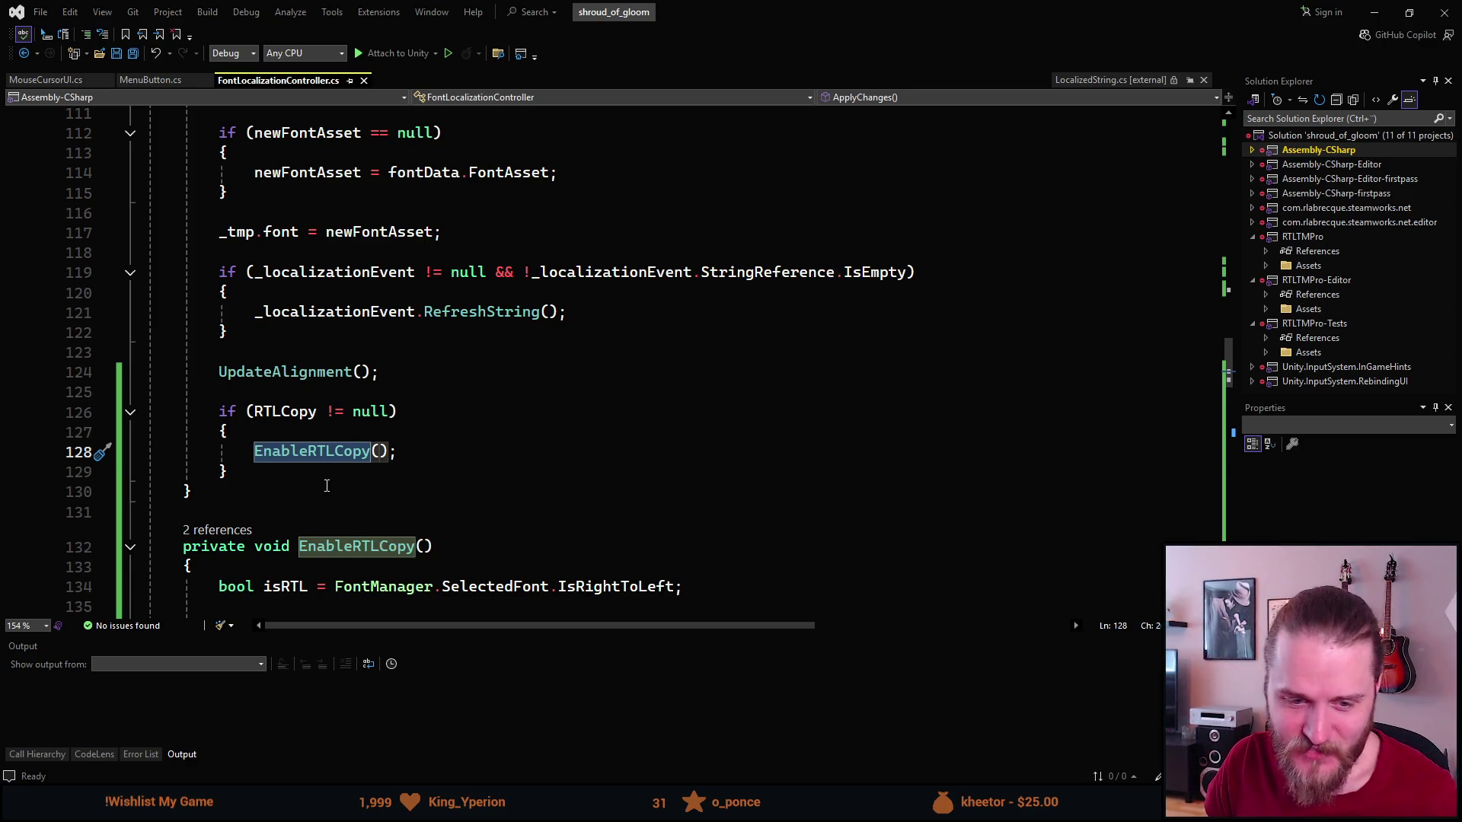
Read through FontLocalizationController's OnEnable, Initialize and ApplyChanges methods.
left_click(316, 491)
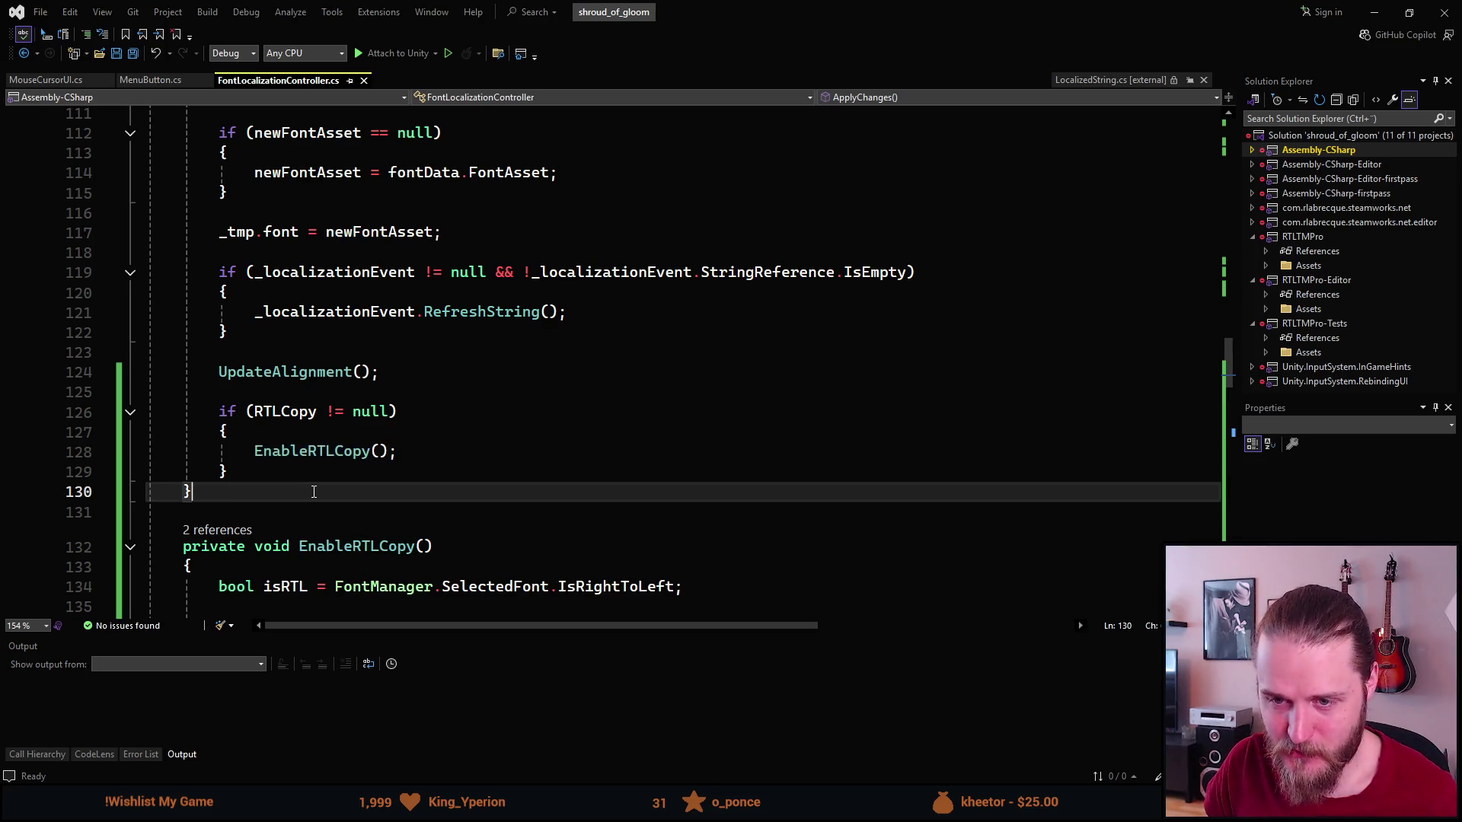
scroll(314, 492, "down", 1)
scroll(314, 487, "down", 6)
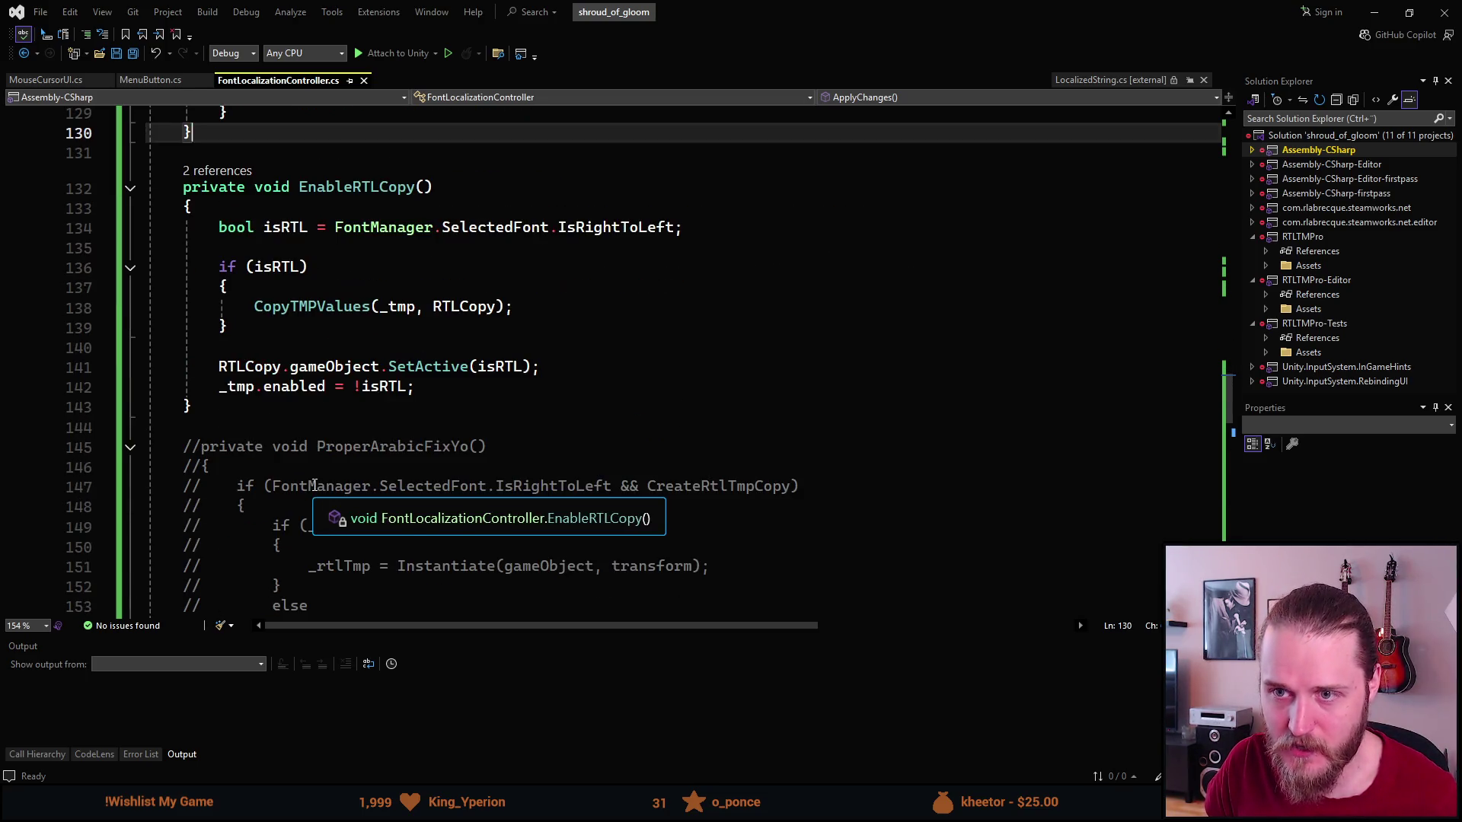
scroll(315, 485, "down", 3)
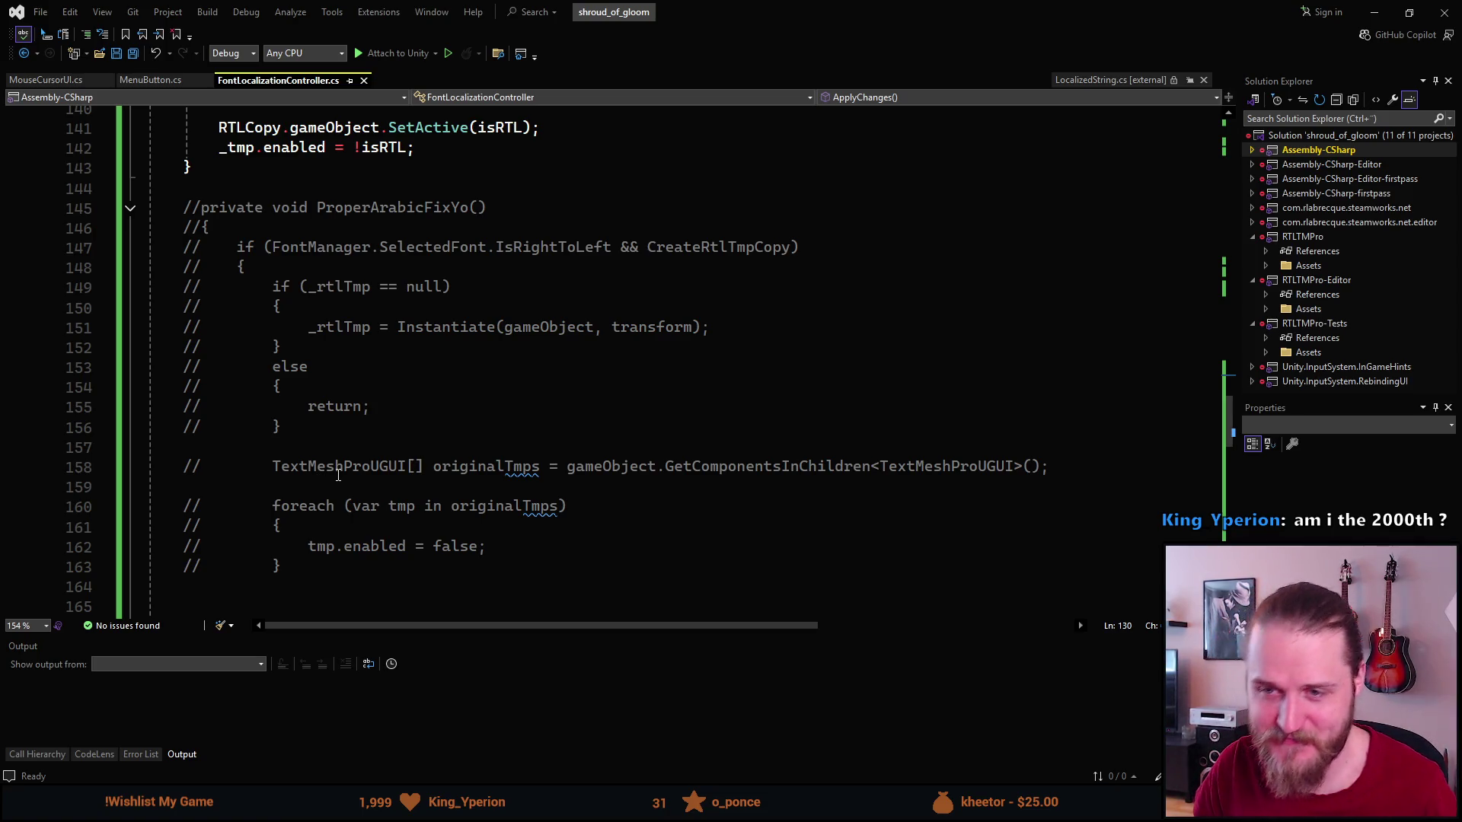
scroll(339, 471, "up", 3)
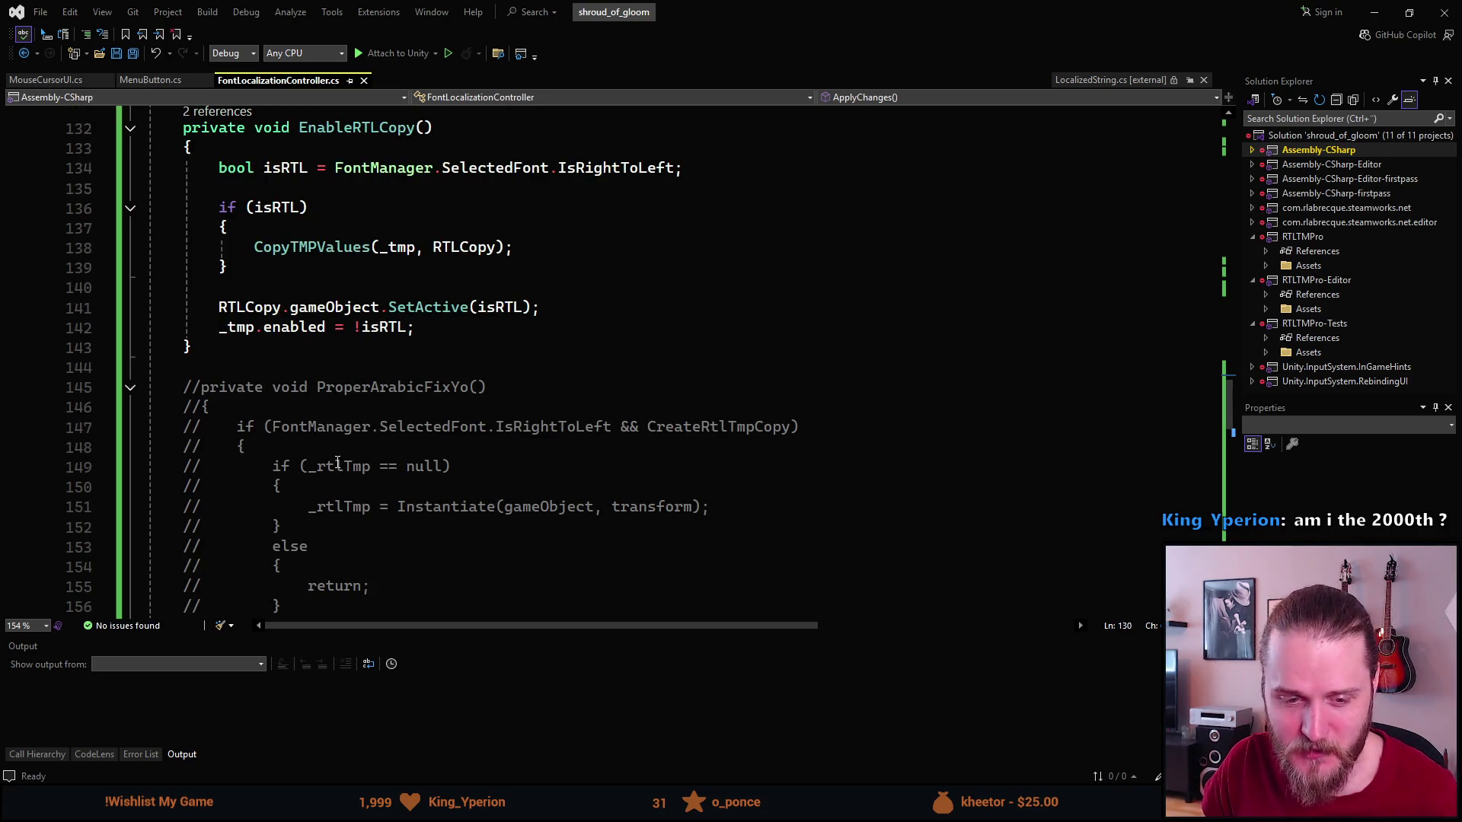
scroll(313, 486, "up", 4)
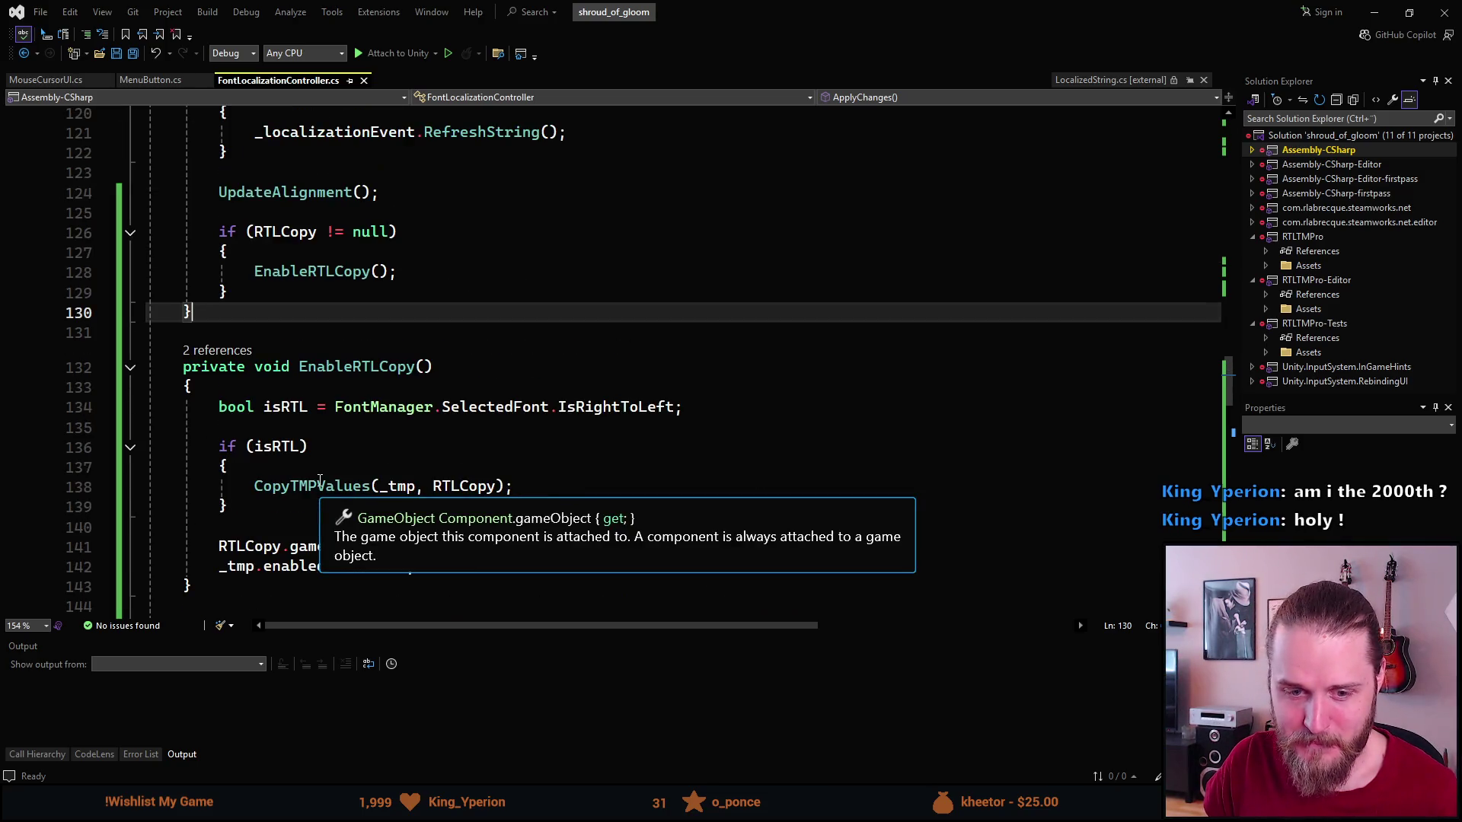
scroll(320, 480, "up", 1)
scroll(320, 480, "up", 2)
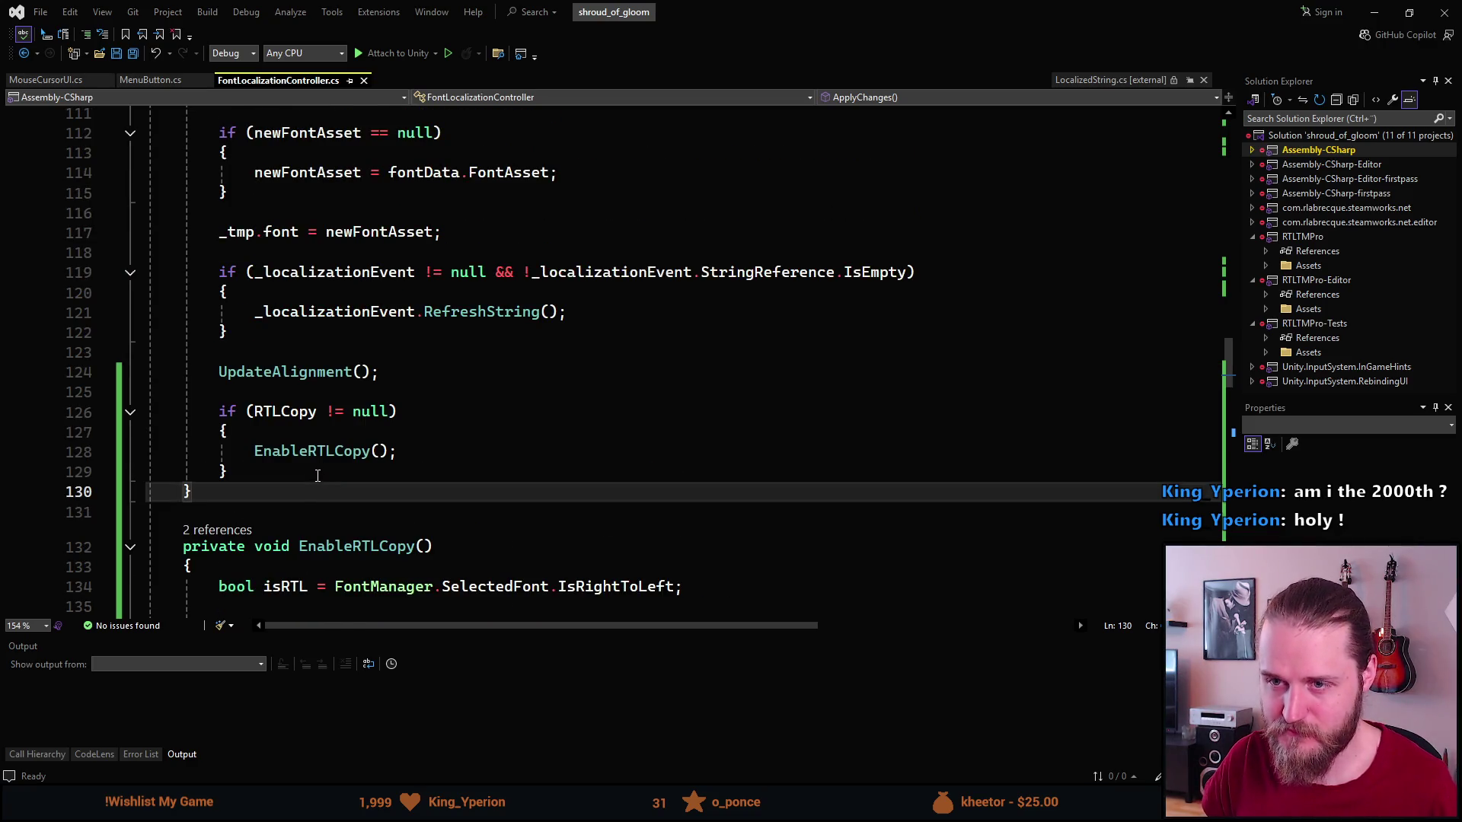
scroll(317, 479, "up", 2)
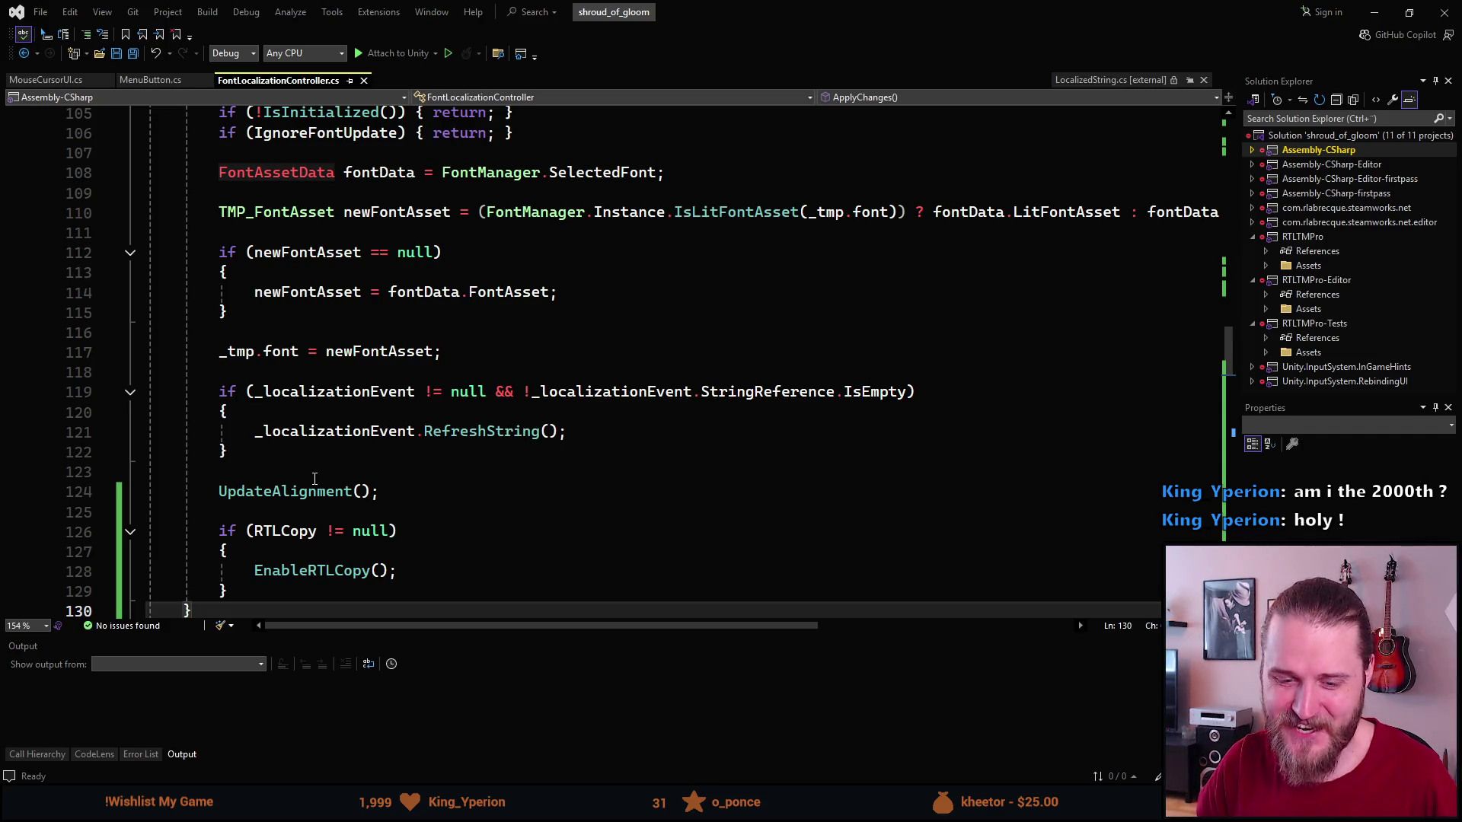
scroll(284, 406, "up", 2)
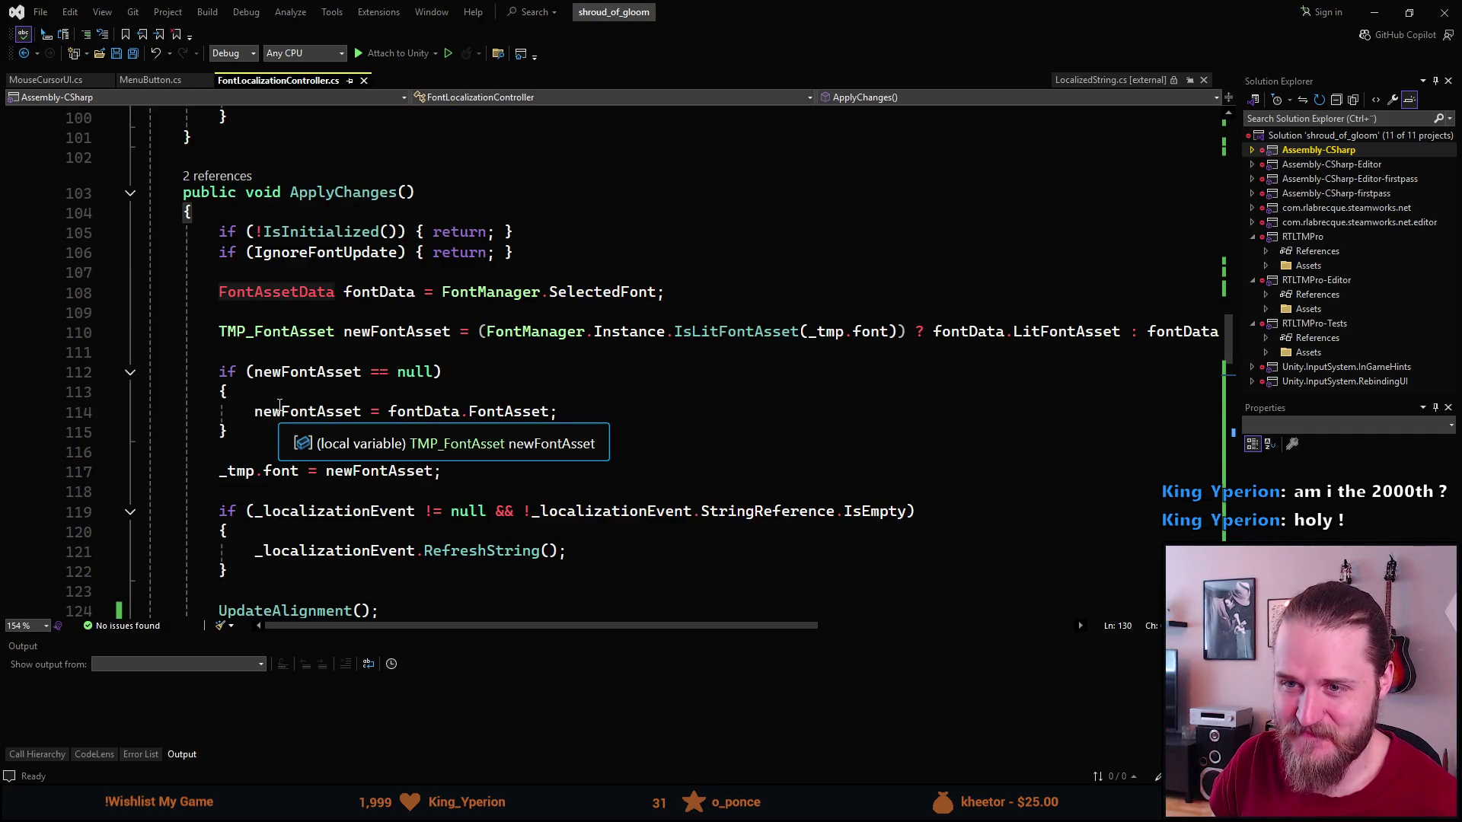
scroll(280, 404, "up", 1)
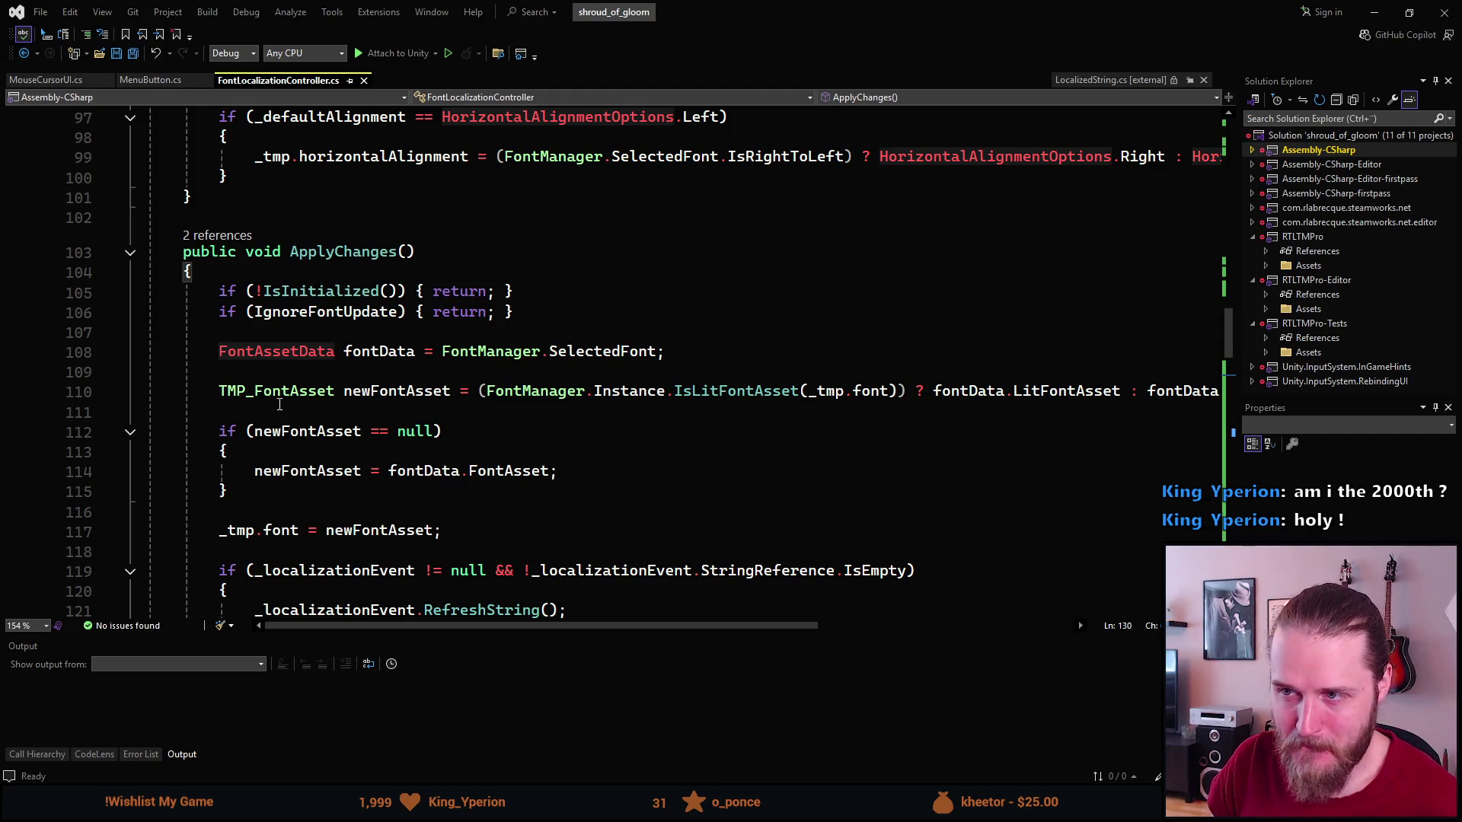
scroll(280, 404, "up", 1)
scroll(280, 403, "up", 2)
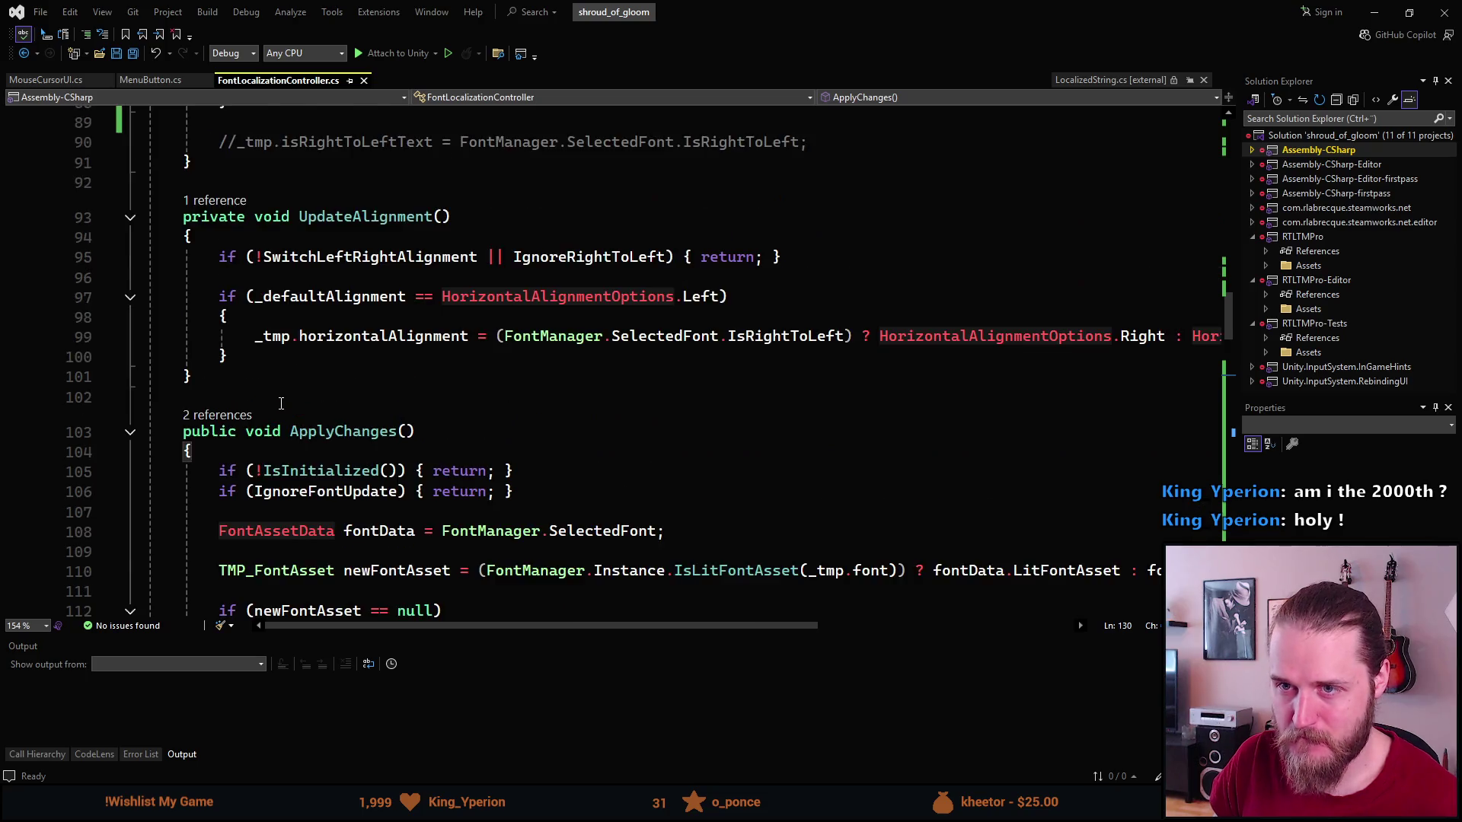
scroll(281, 404, "up", 4)
scroll(283, 400, "down", 4)
scroll(282, 392, "up", 3)
scroll(283, 393, "up", 9)
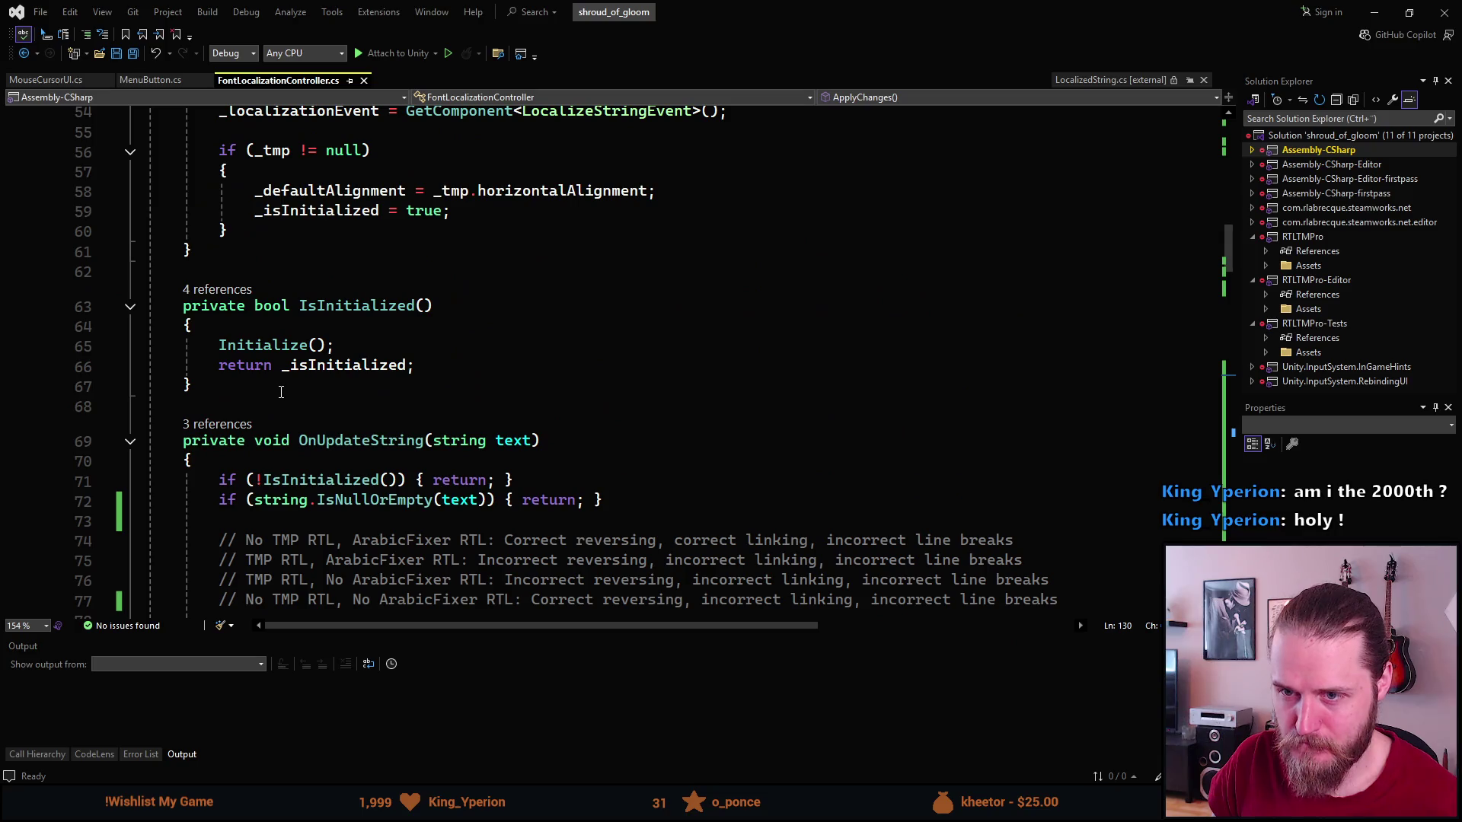
scroll(279, 389, "down", 2)
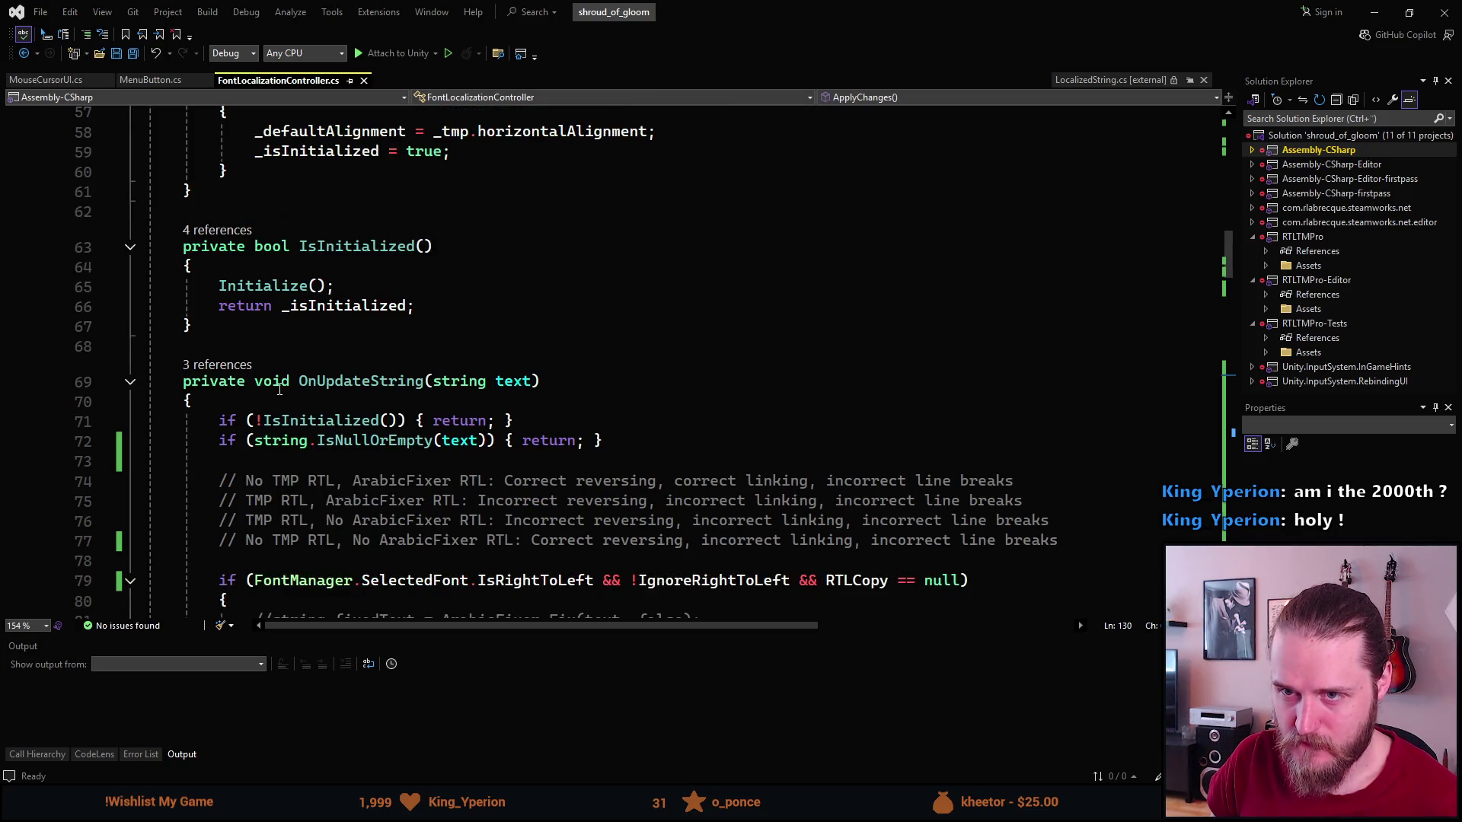
scroll(280, 389, "up", 5)
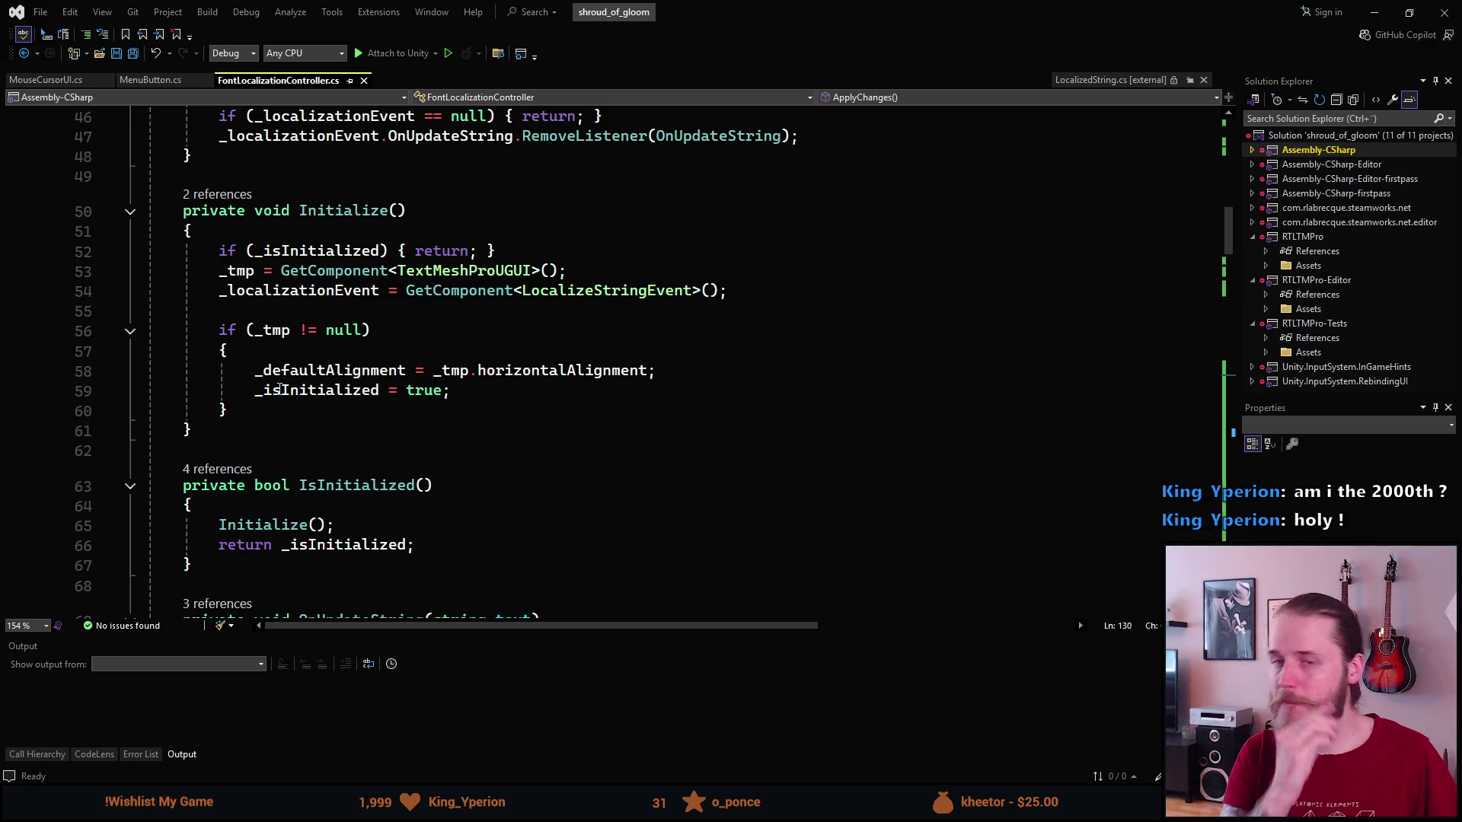
scroll(271, 342, "up", 3)
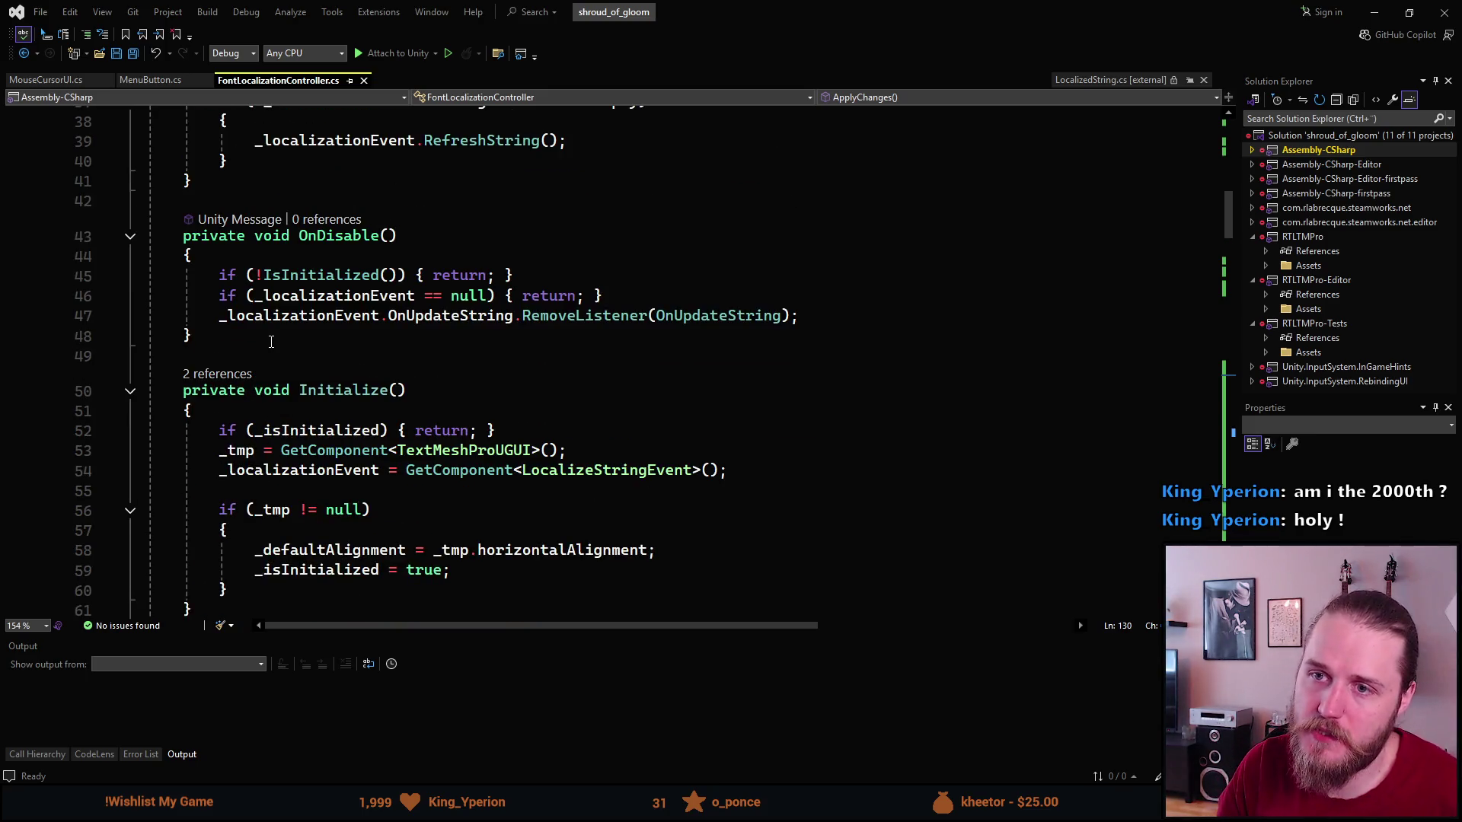
scroll(270, 342, "up", 5)
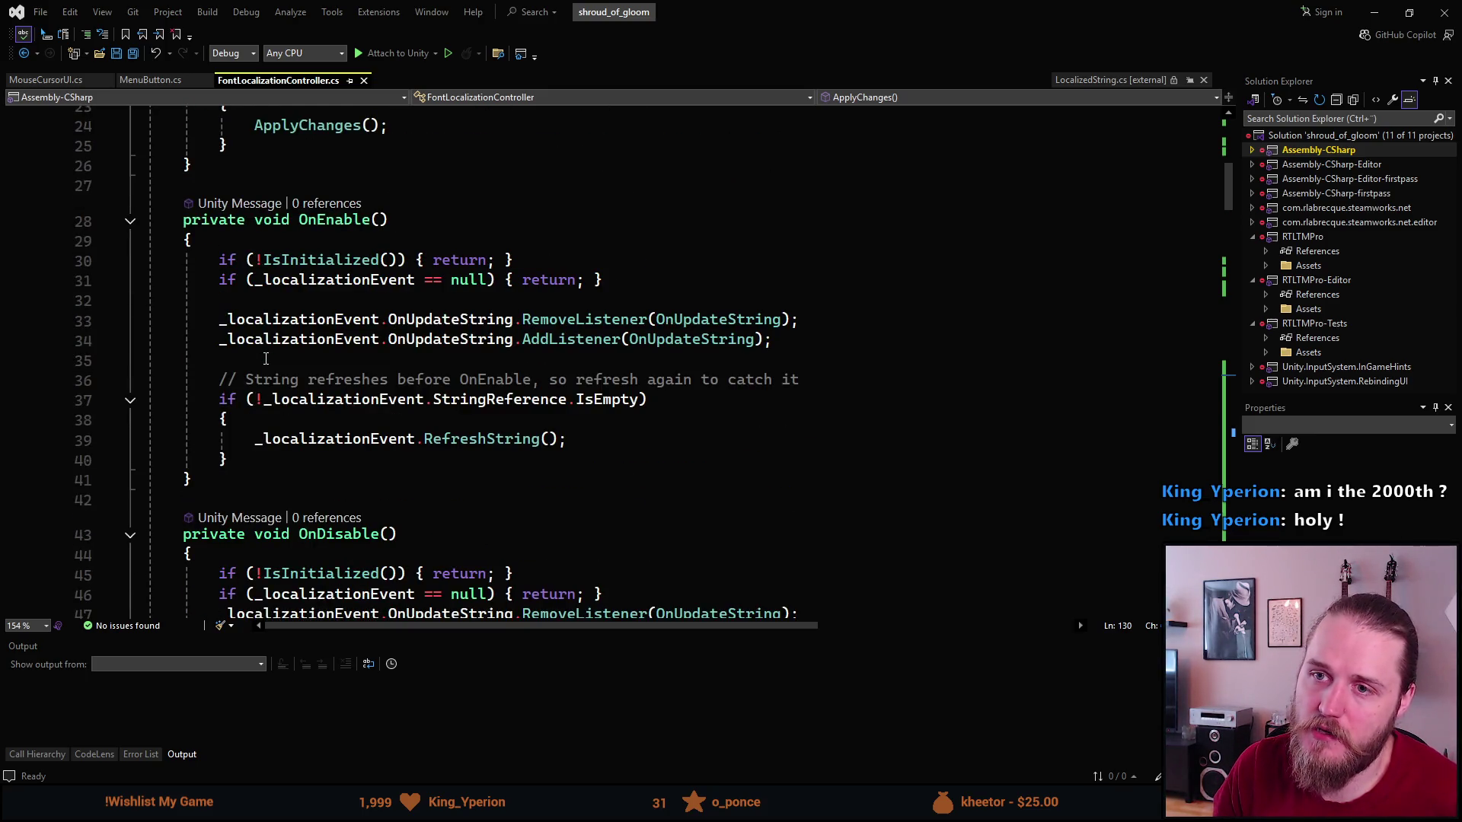
scroll(266, 359, "down", 5)
scroll(265, 358, "up", 9)
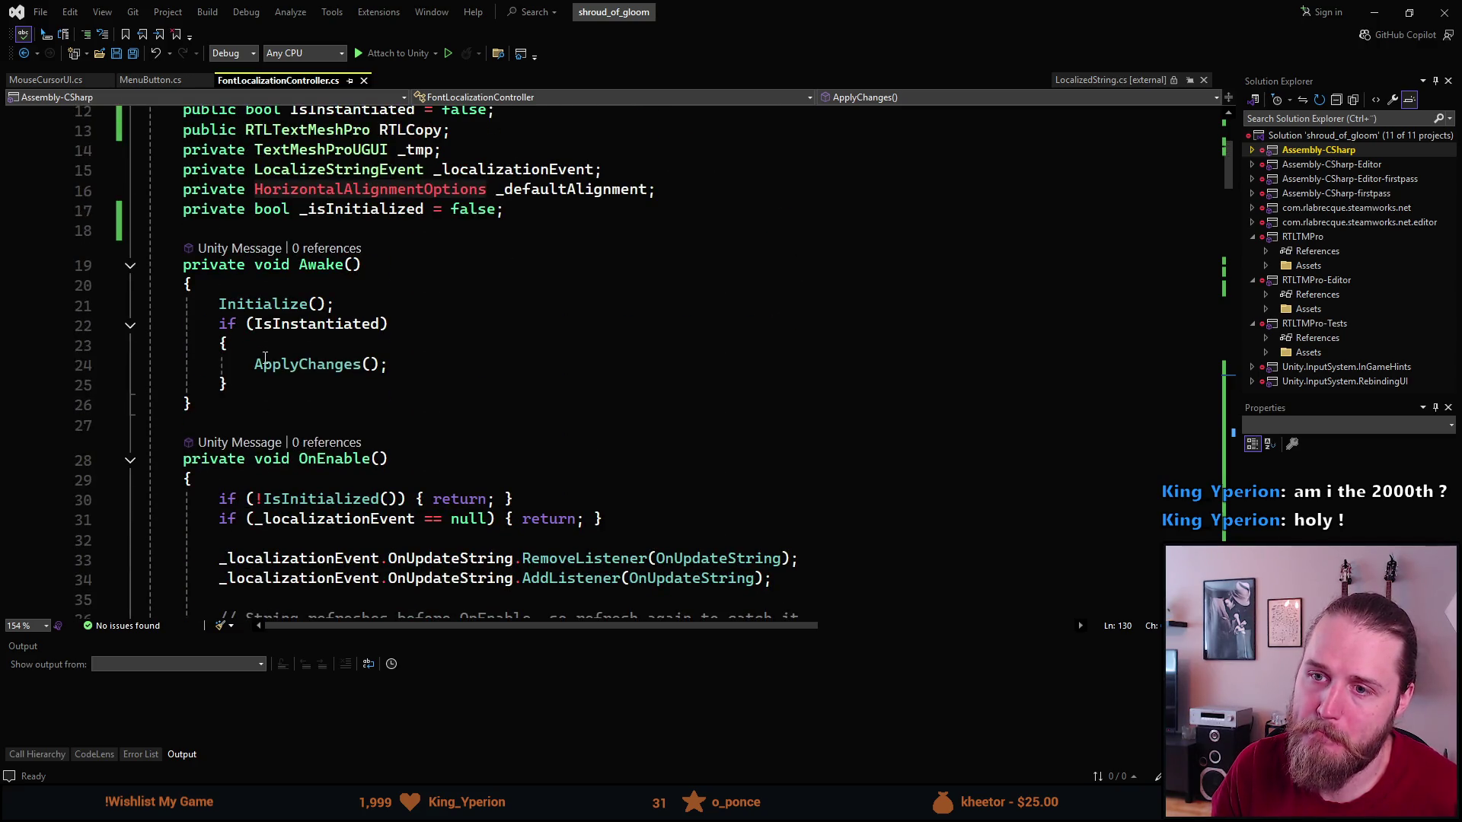
scroll(264, 358, "down", 3)
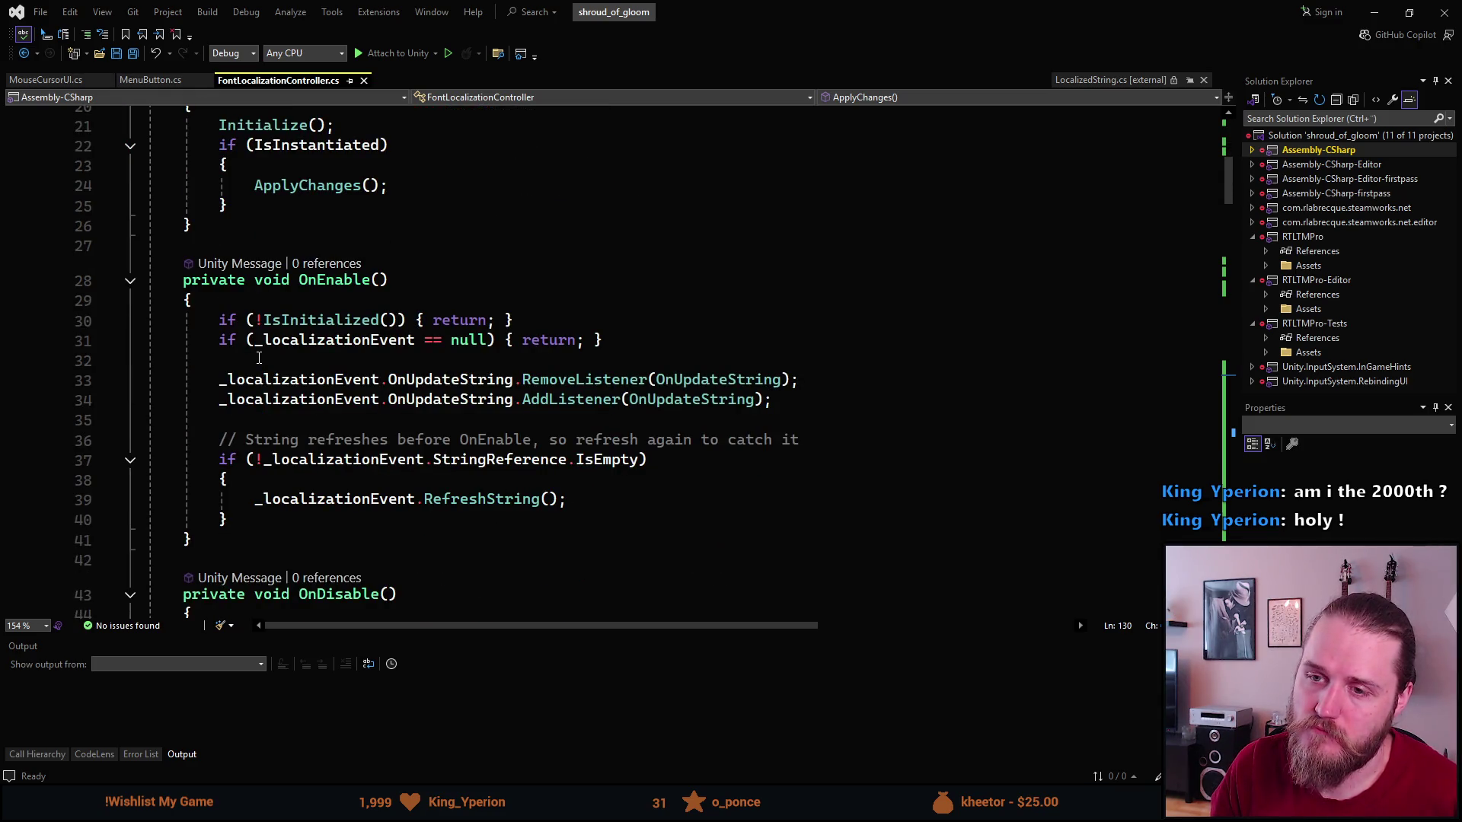
scroll(259, 358, "down", 1)
scroll(259, 358, "down", 1)
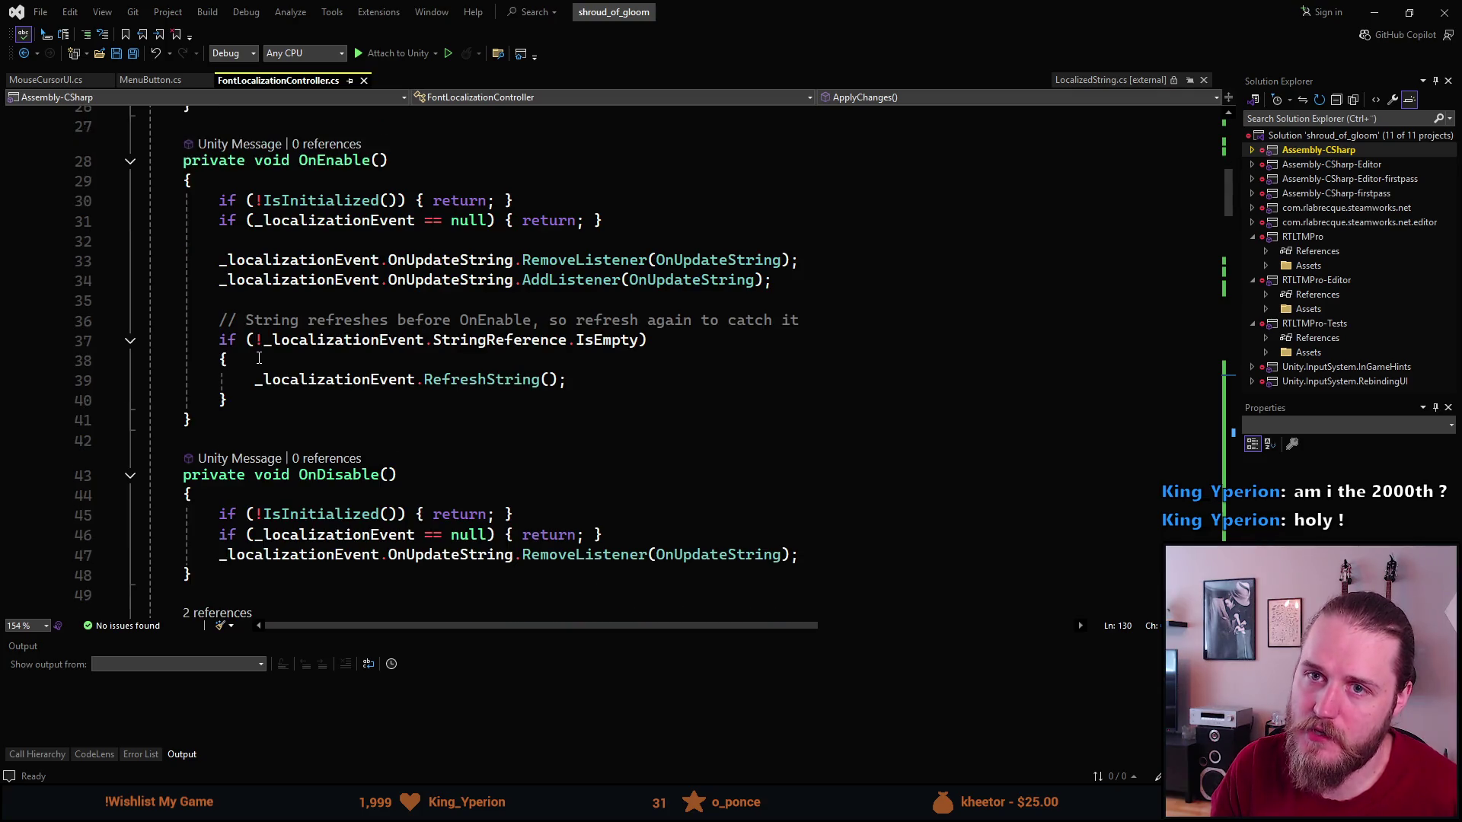
scroll(259, 358, "down", 3)
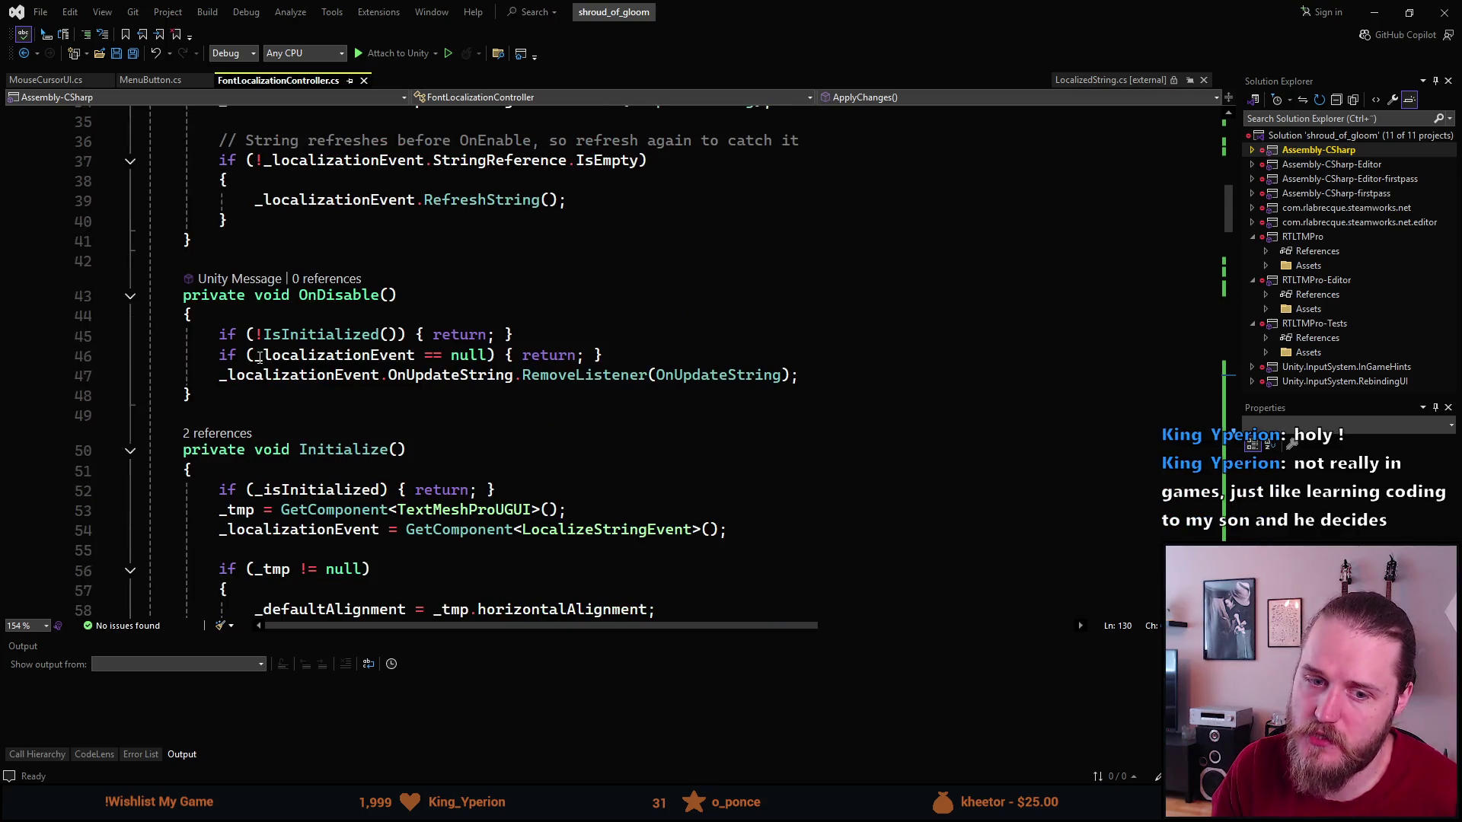
scroll(259, 358, "down", 10)
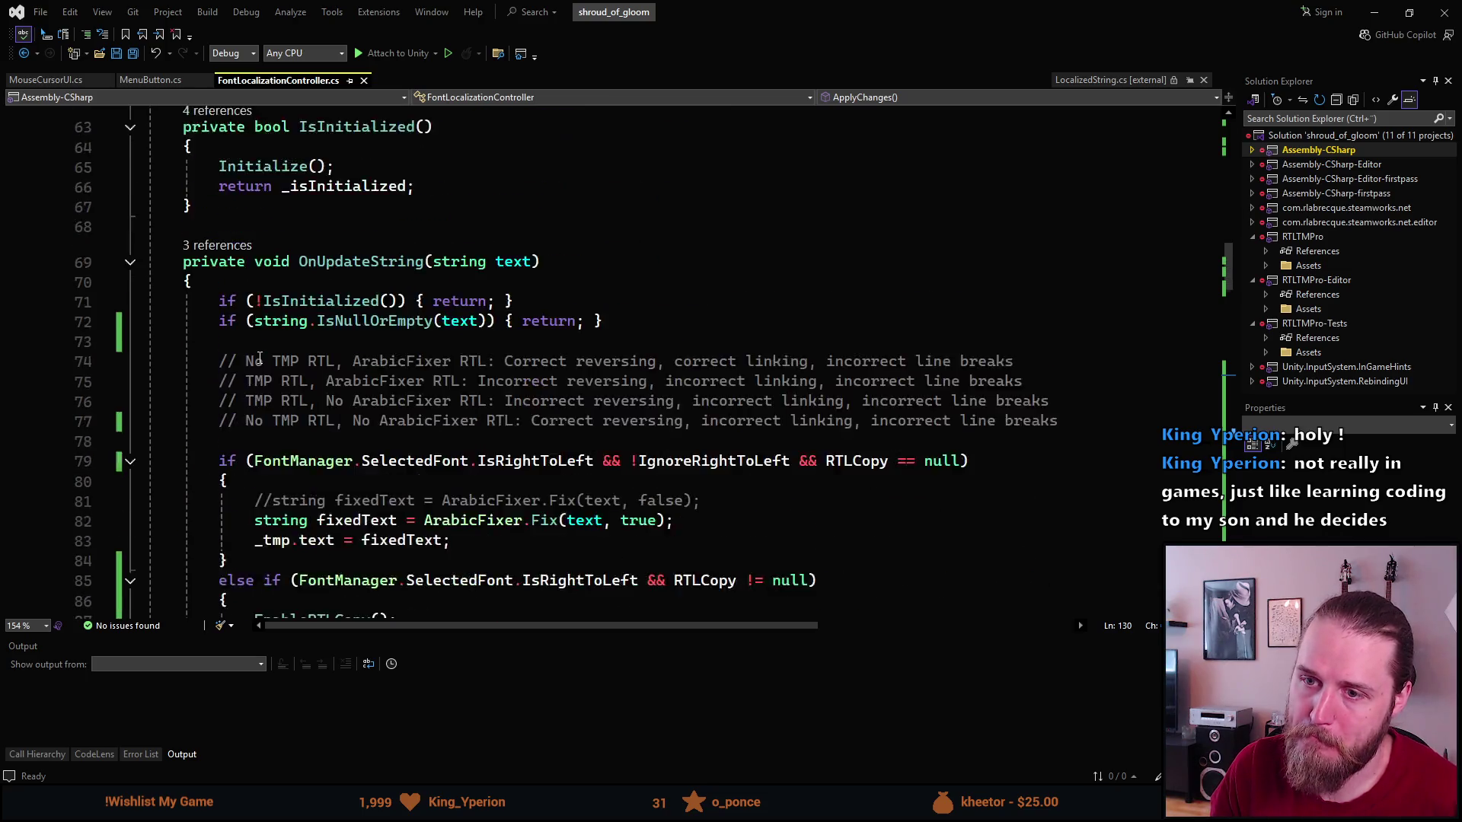
Highlight every use of OnUpdateString, then move Visual Studio aside to reveal Unity.
double_click(352, 201)
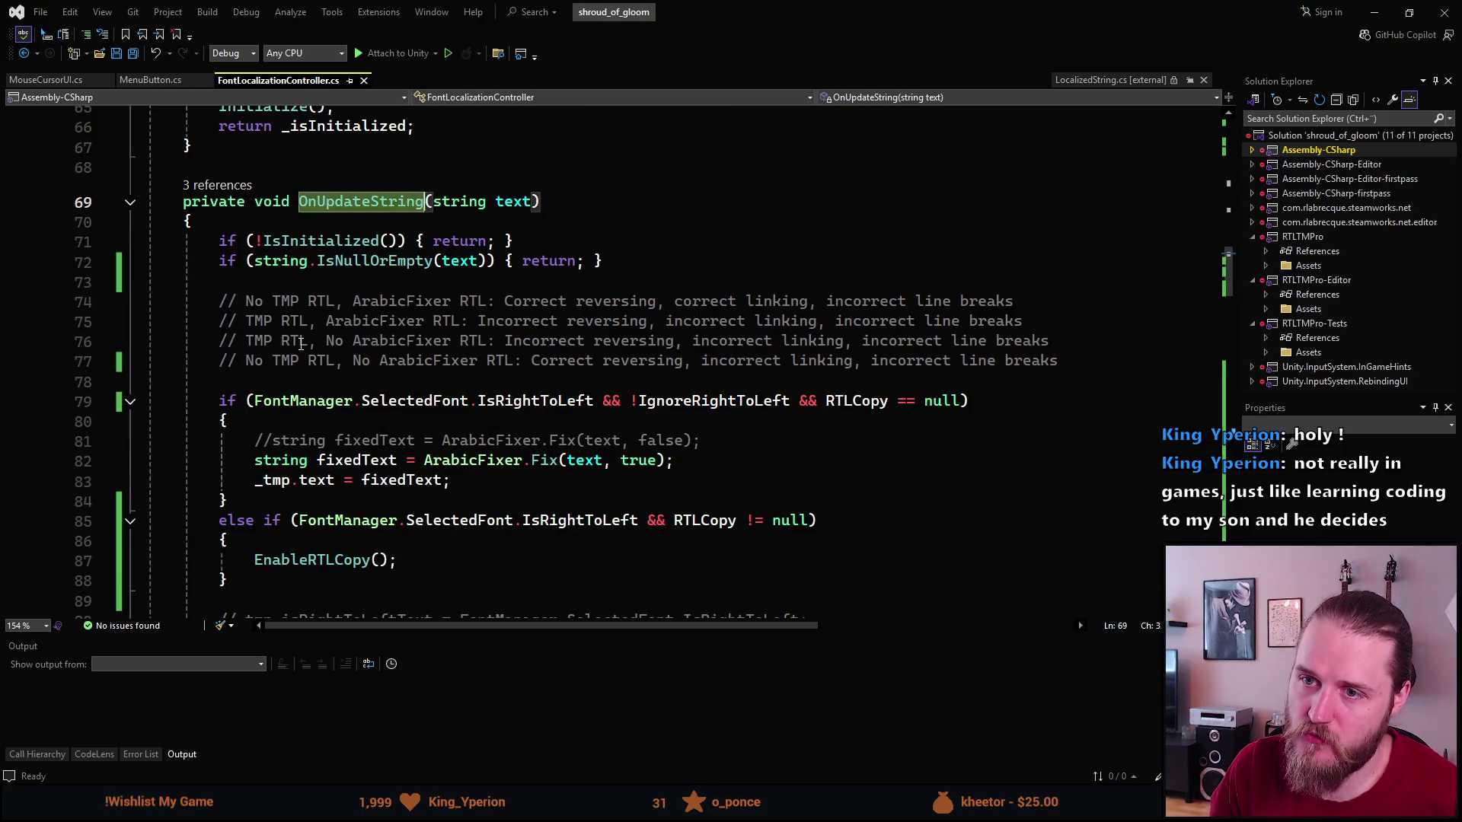
scroll(312, 264, "up", 2)
scroll(312, 264, "up", 4)
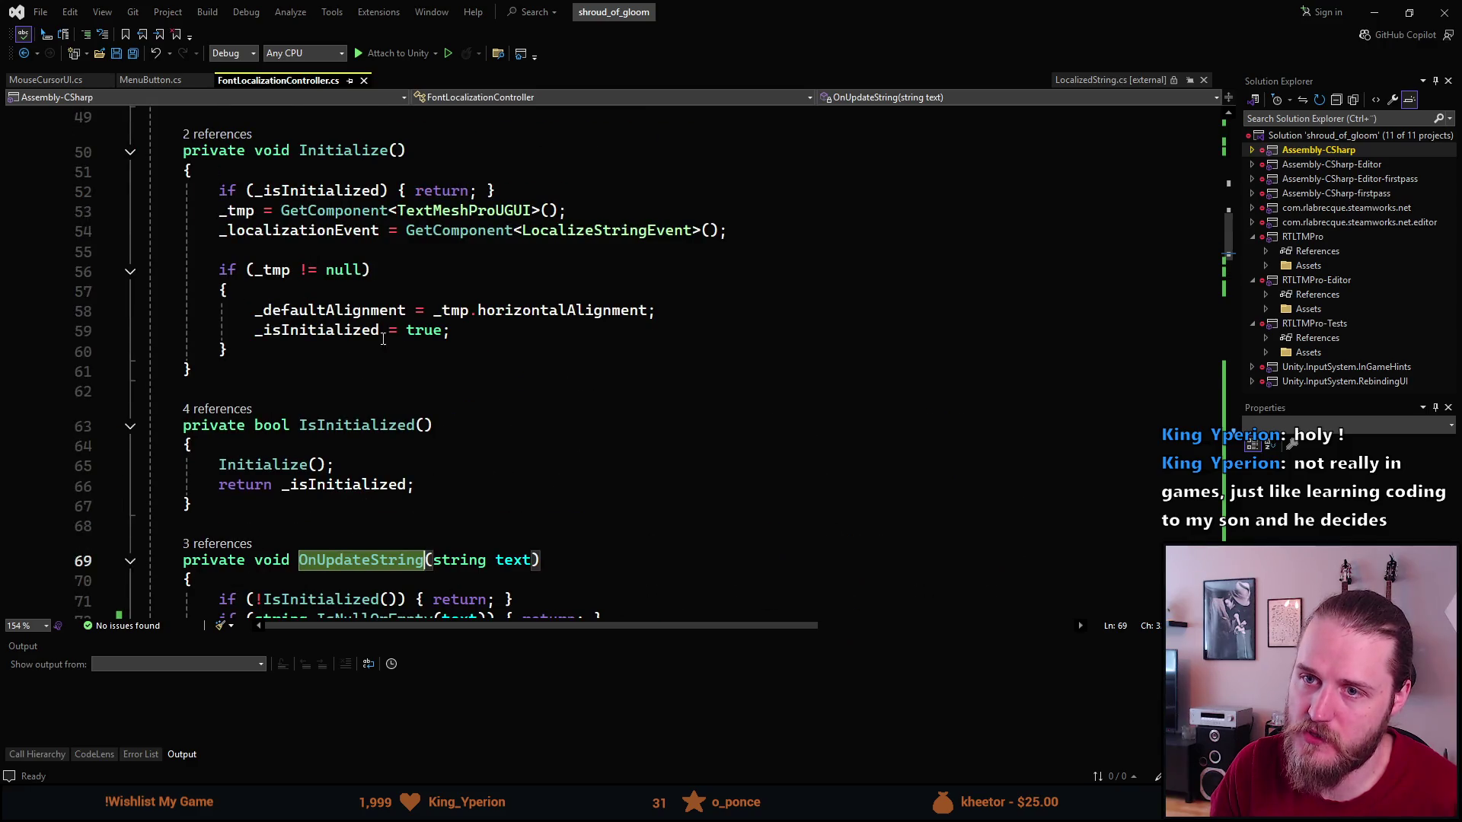
scroll(299, 360, "up", 4)
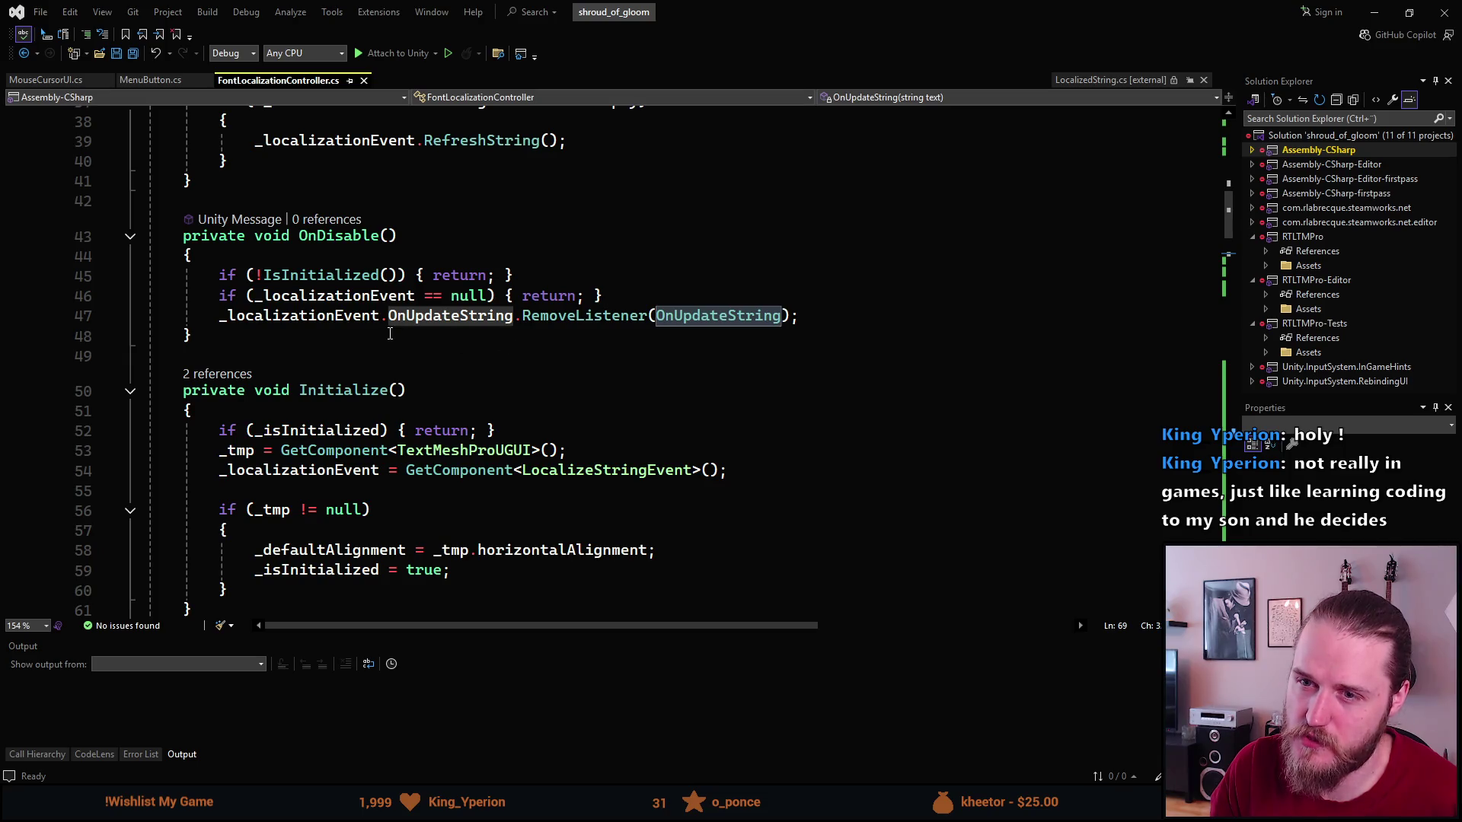
scroll(389, 334, "down", 18)
mouse_move(690, 39)
left_mouse_down()
mouse_move(1051, 237)
mouse_move(1447, 137)
mouse_move(1461, 15)
left_mouse_up()
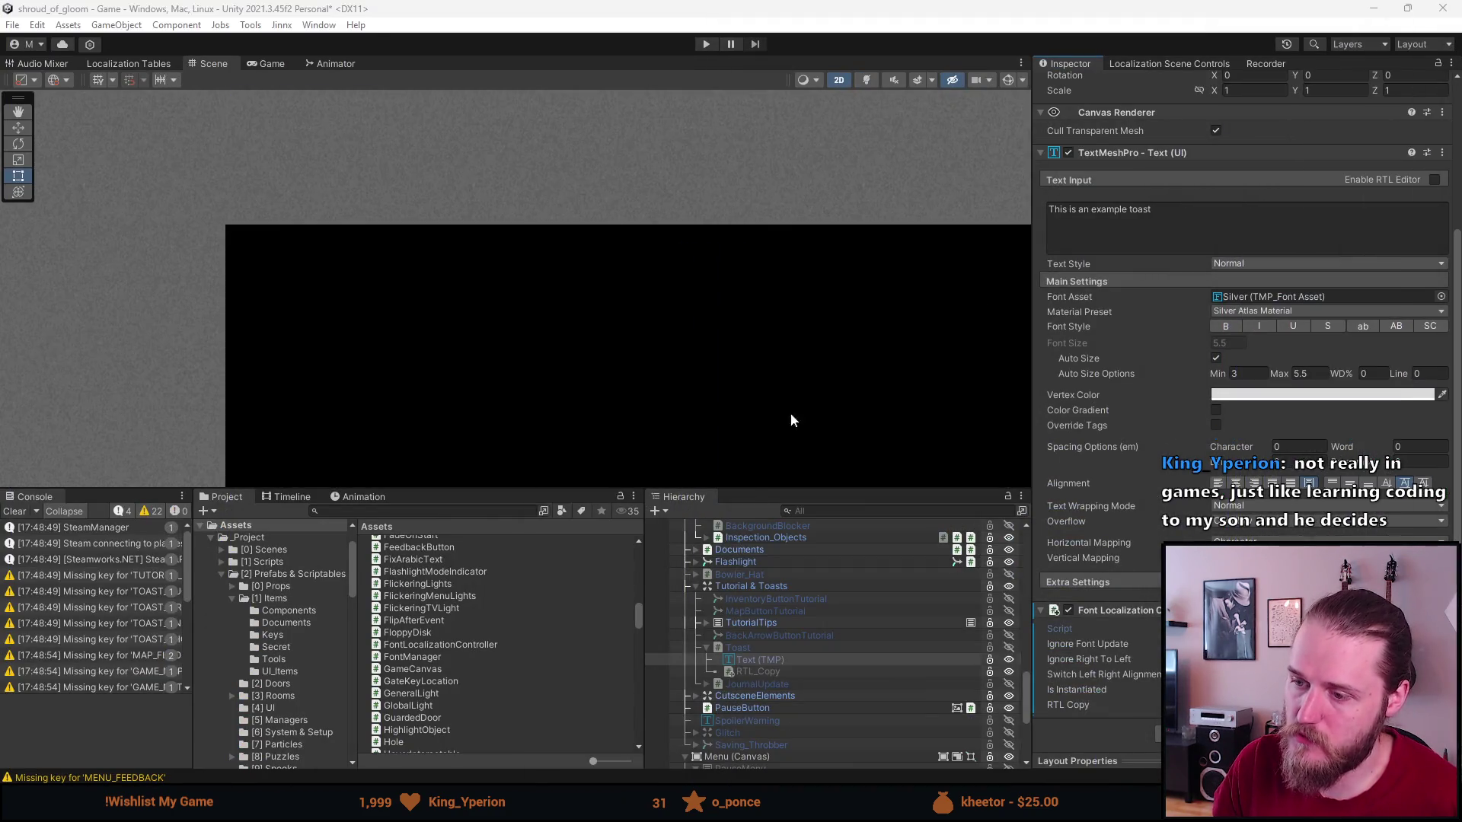
Select the Toast object, pan the Scene view to it, and open its Toast.cs script.
left_click(780, 648)
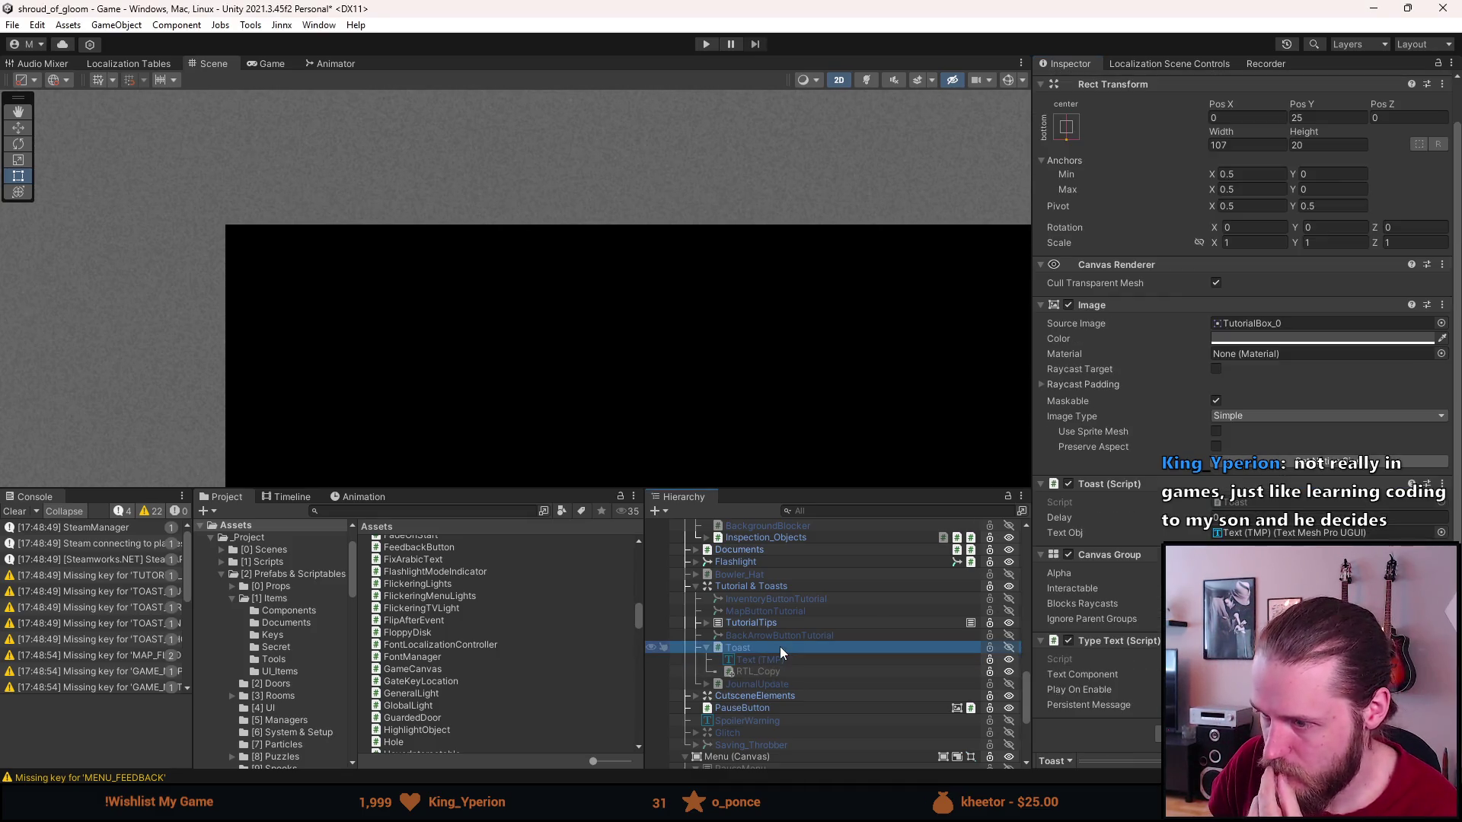
scroll(708, 395, "up", 3)
mouse_move(708, 395)
left_mouse_down()
mouse_move(653, 268)
mouse_move(631, 261)
mouse_move(594, 145)
left_mouse_up()
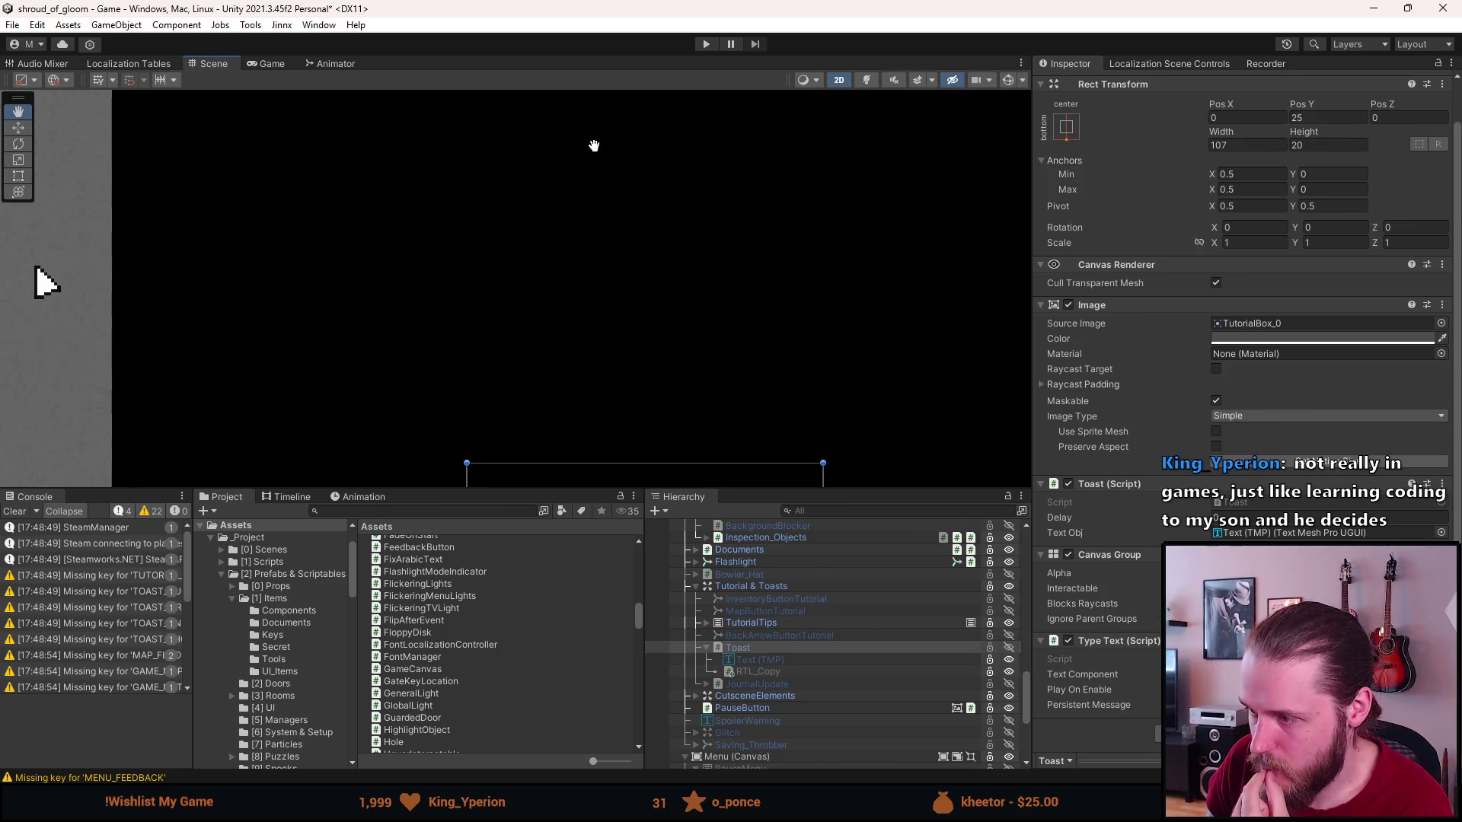
left_click(1235, 504)
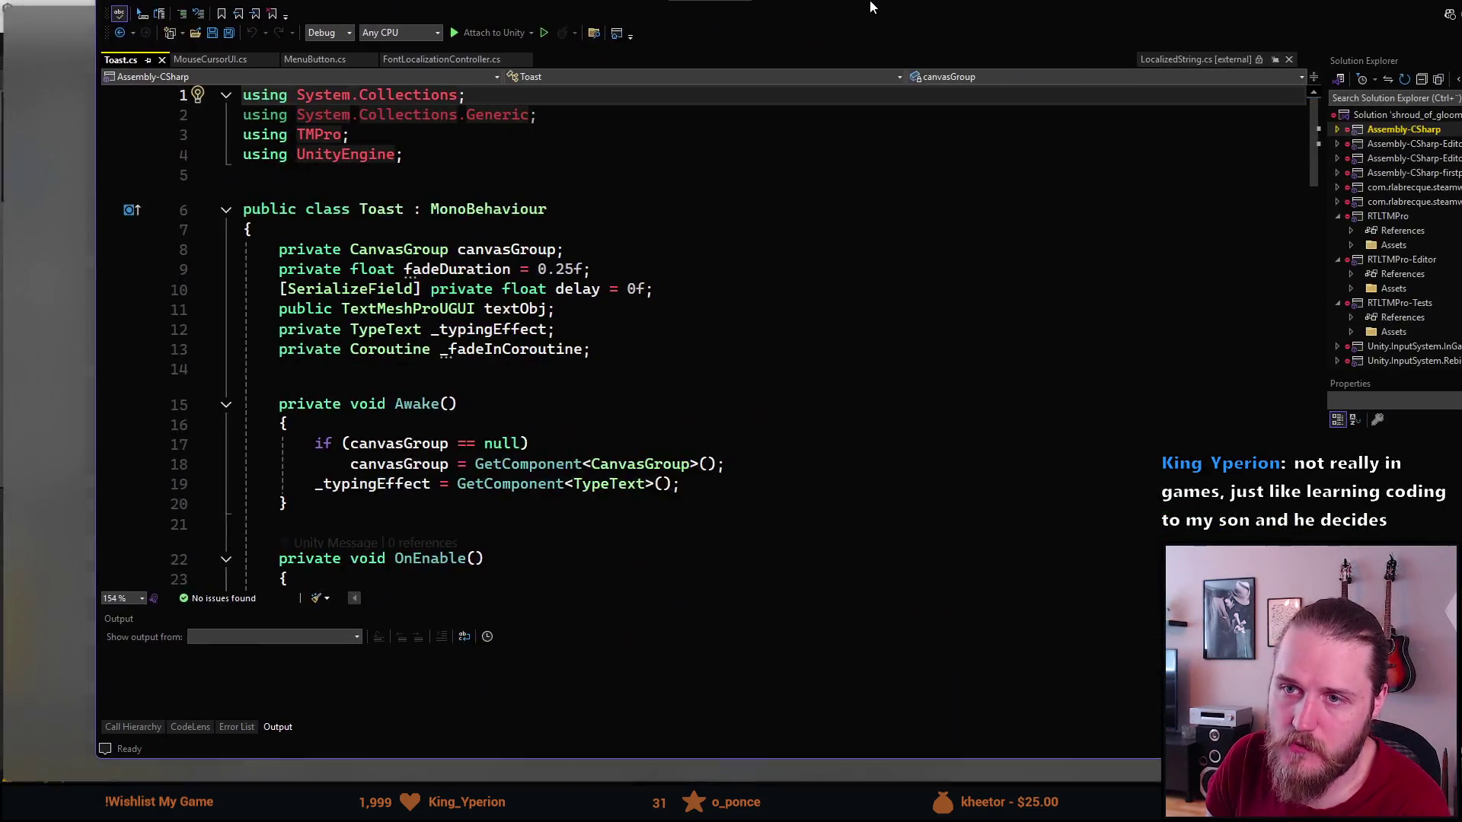
Remove the unused System.Collections.Generic import from Toast.cs, save, and read the class.
left_click(563, 213)
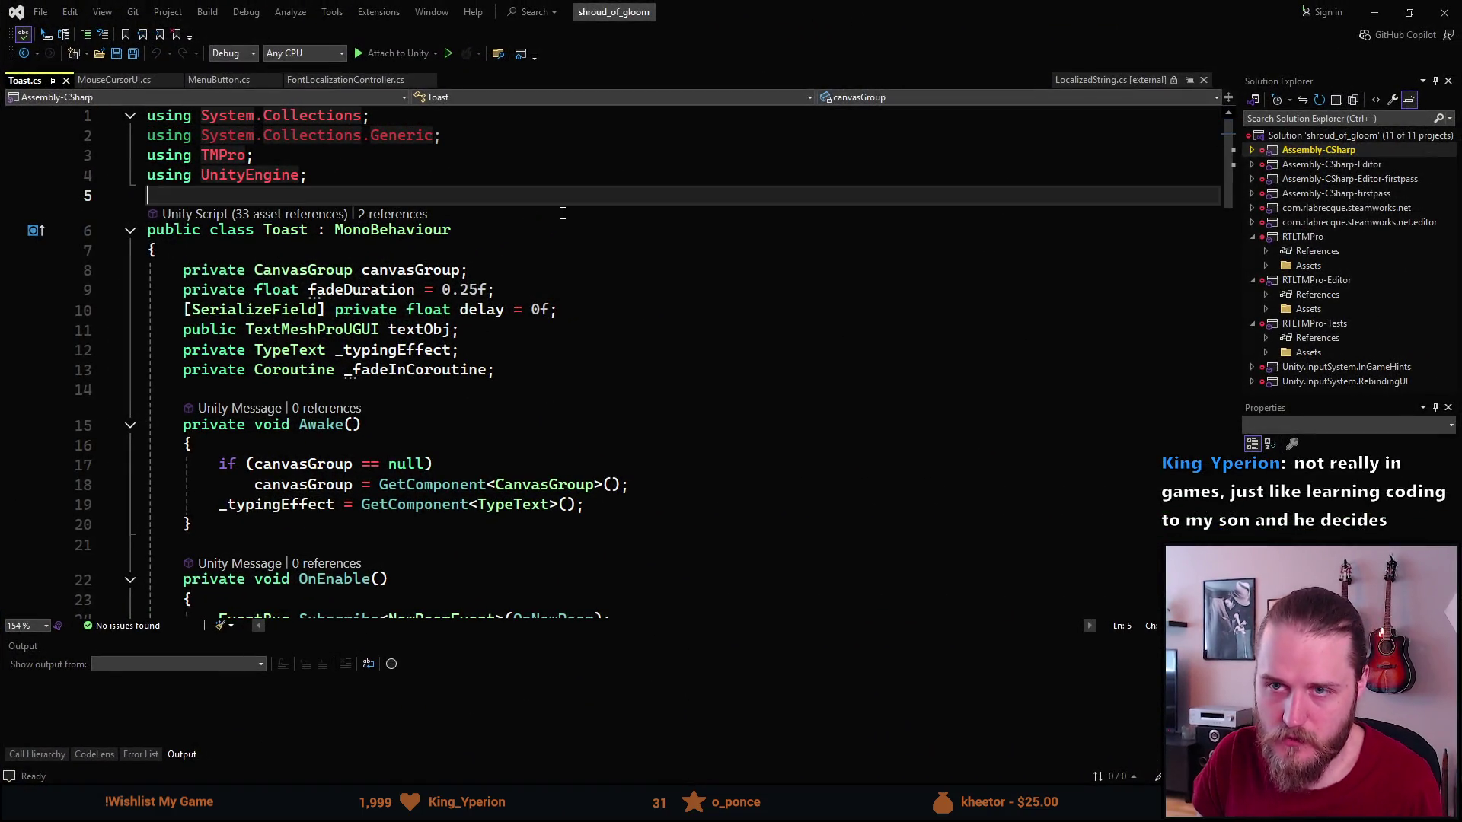
key("ctrl+s")
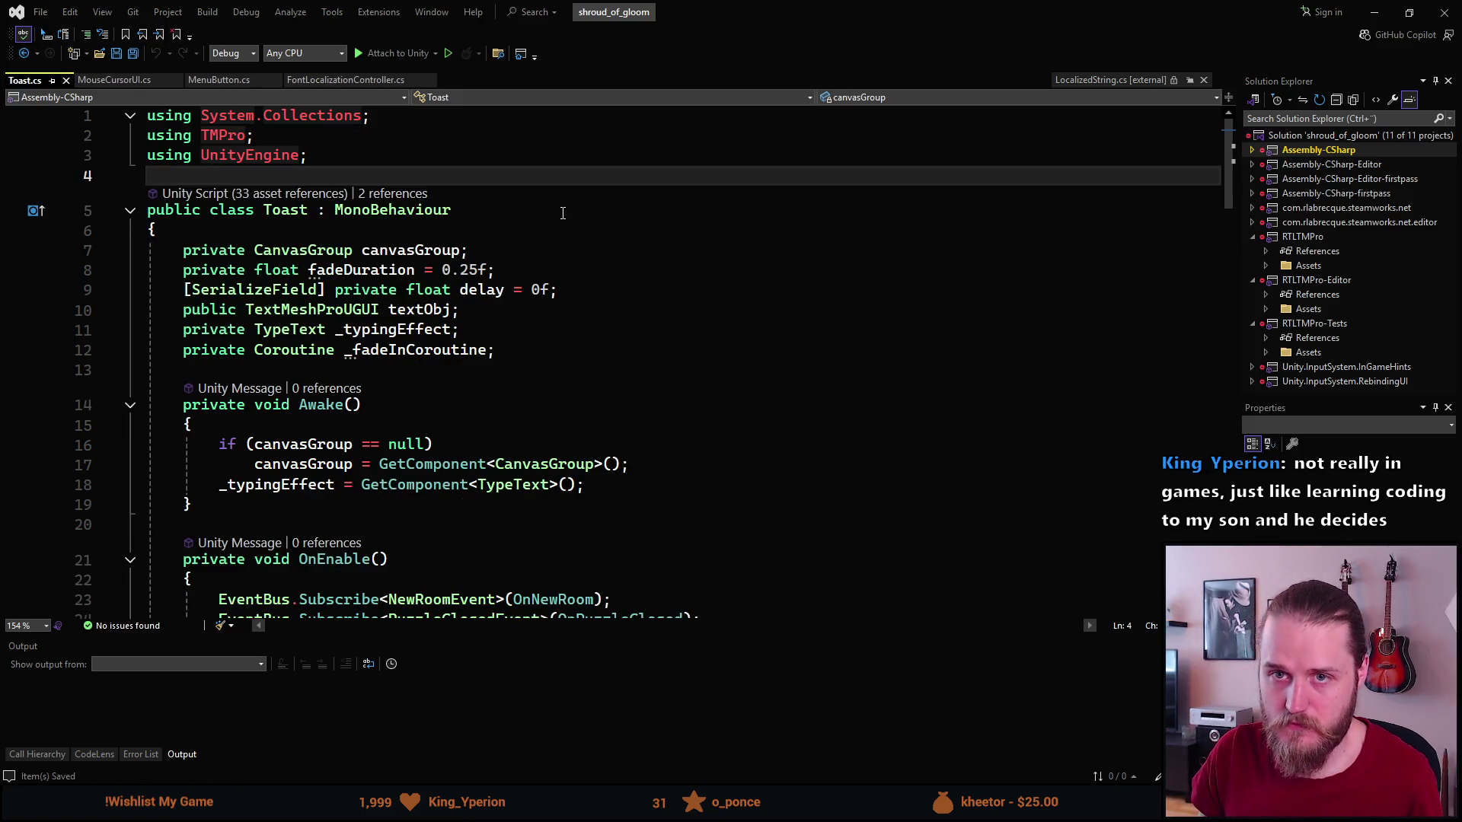
scroll(501, 311, "down", 4)
scroll(487, 313, "down", 4)
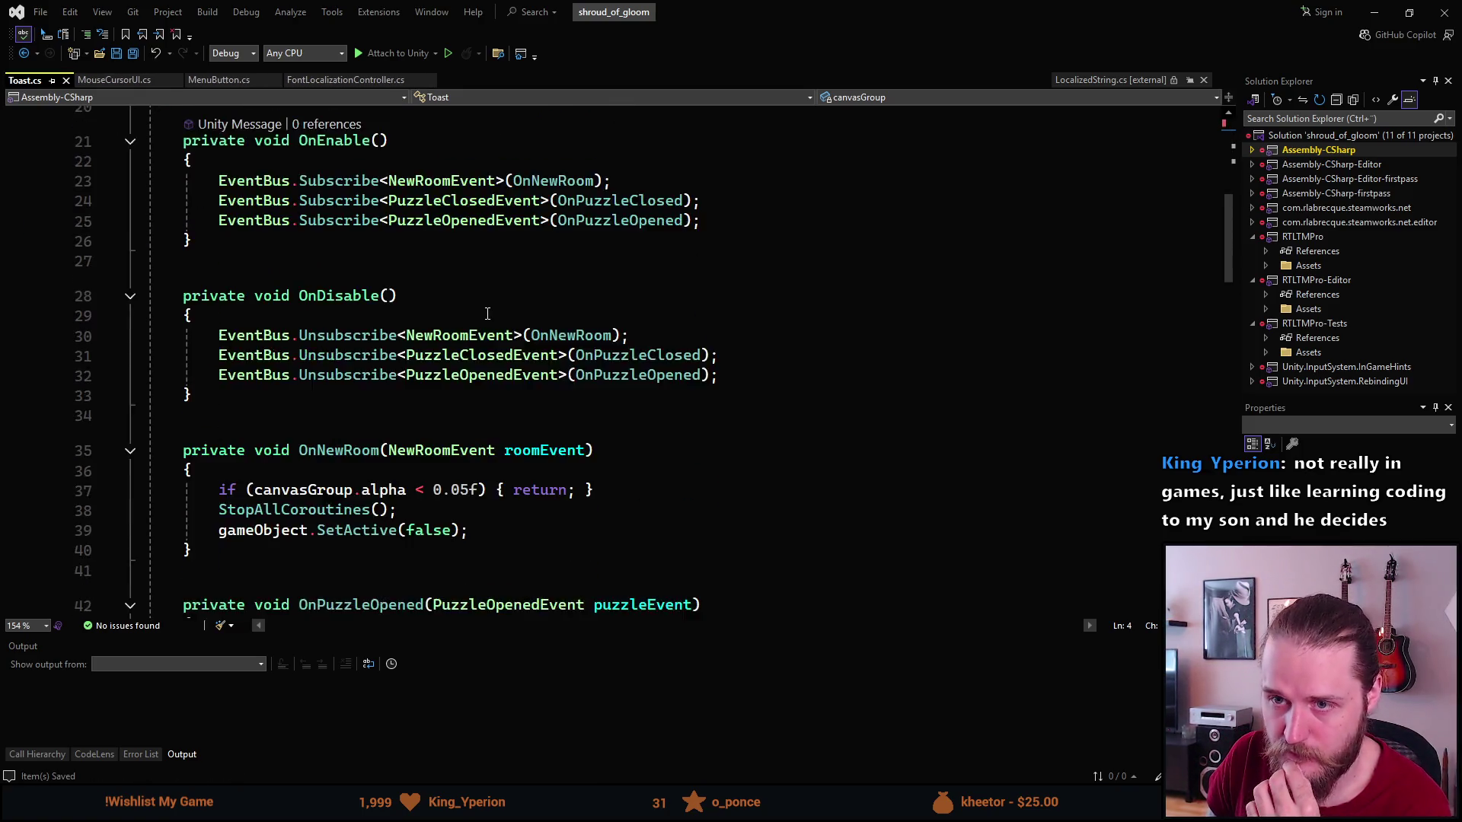
scroll(485, 313, "down", 3)
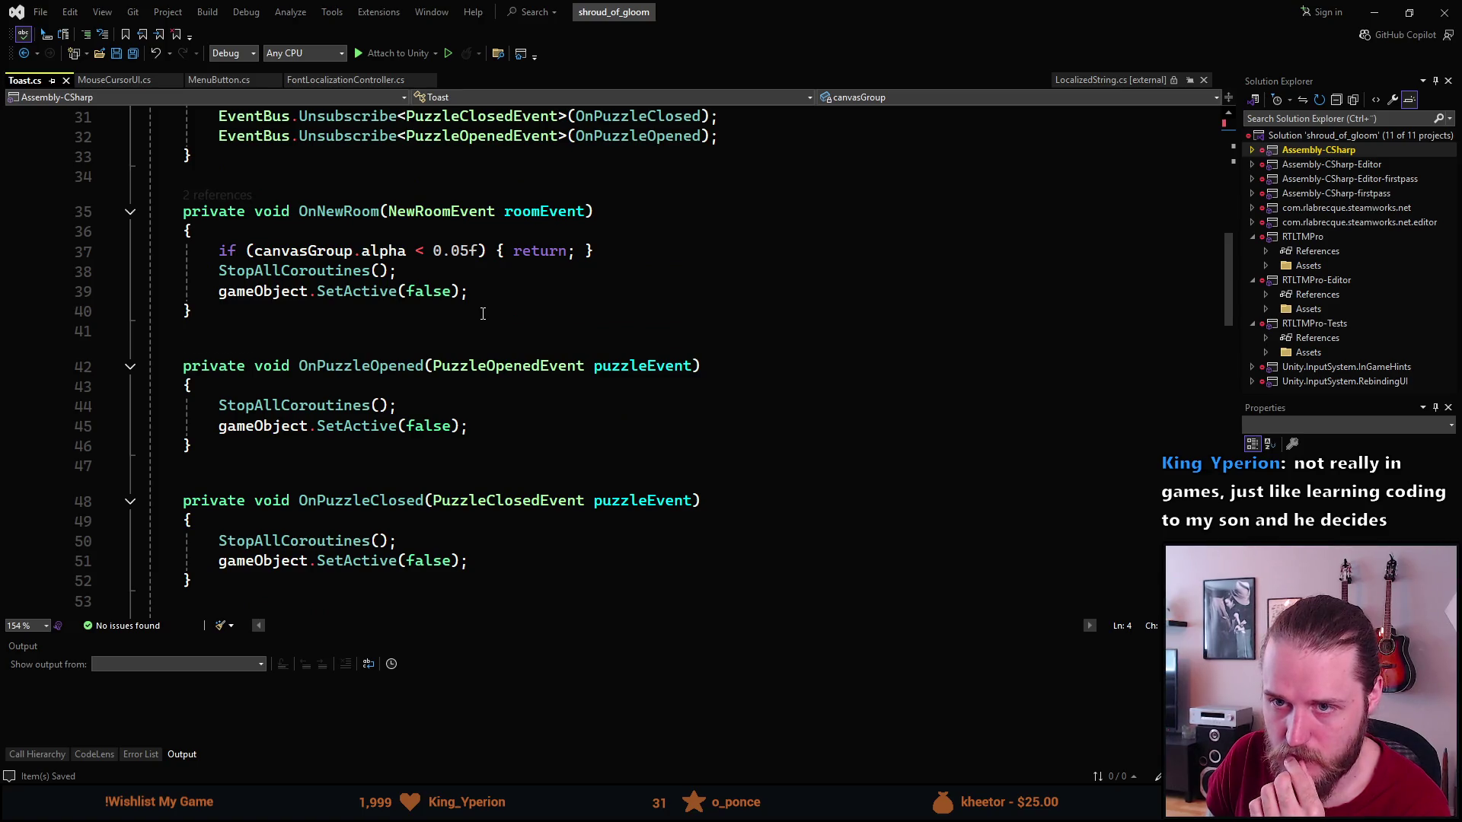
scroll(483, 314, "down", 3)
scroll(482, 313, "down", 1)
scroll(483, 314, "down", 2)
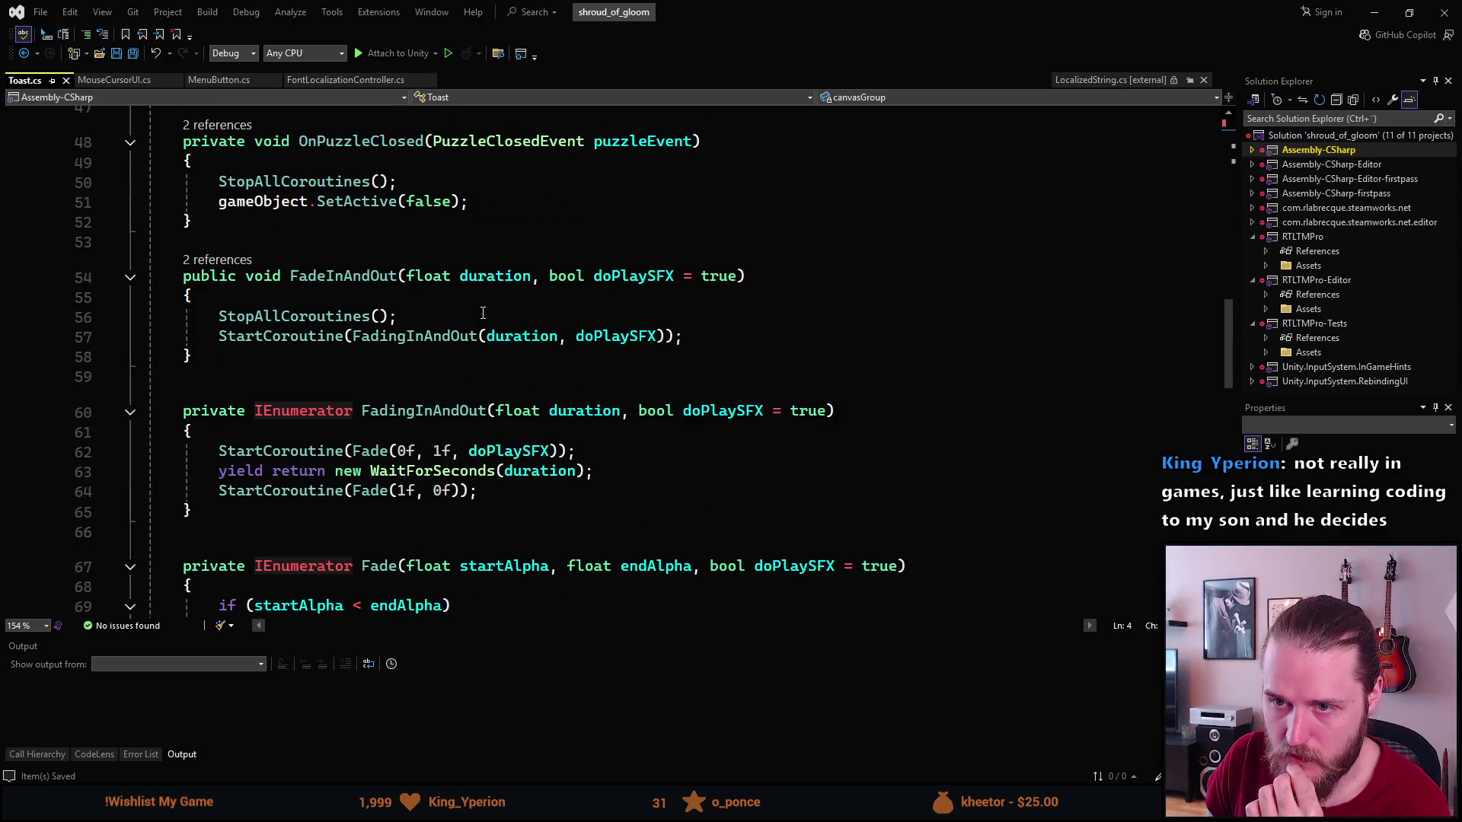
scroll(483, 313, "down", 4)
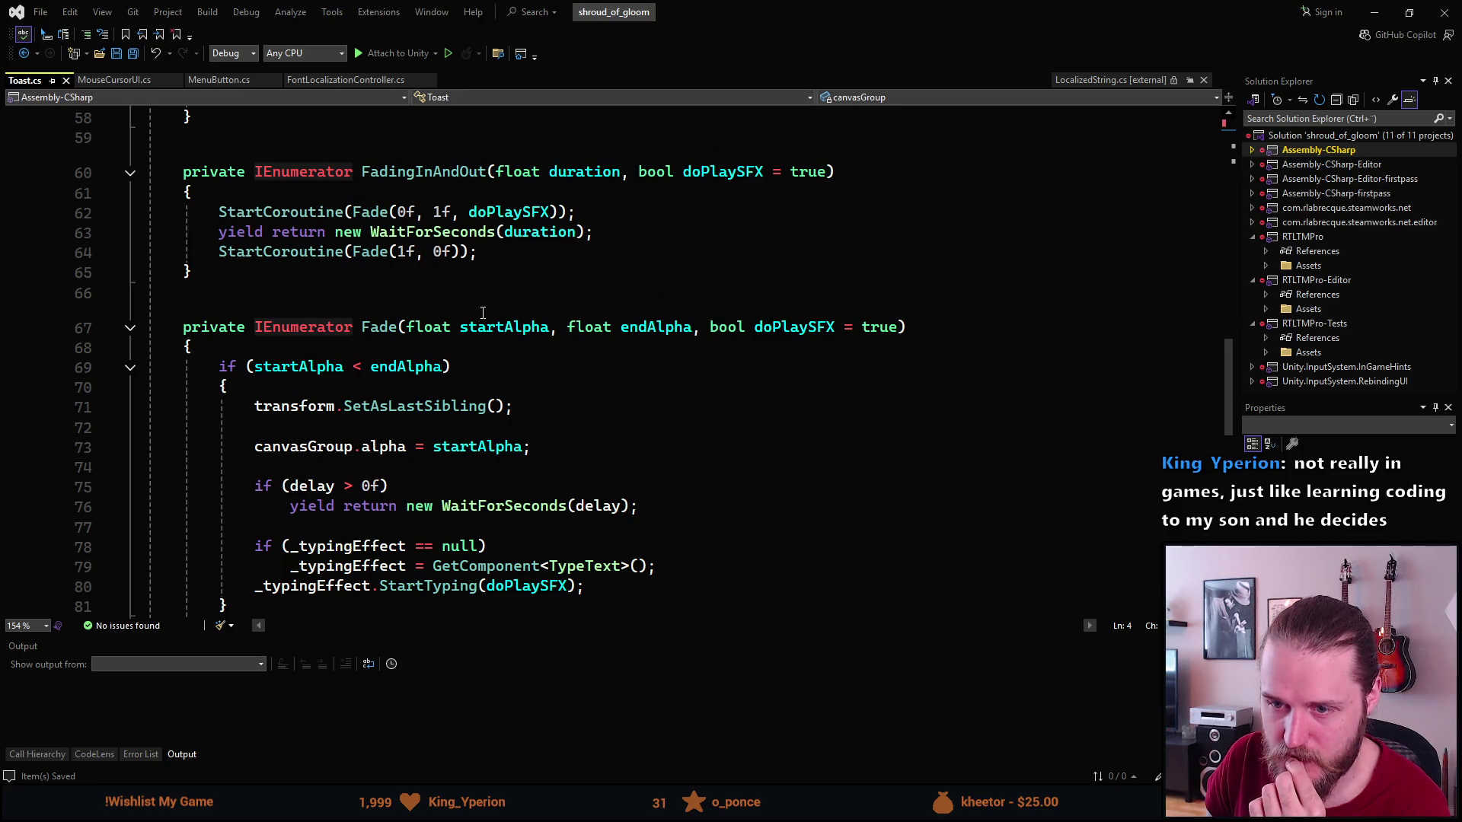
scroll(483, 313, "down", 2)
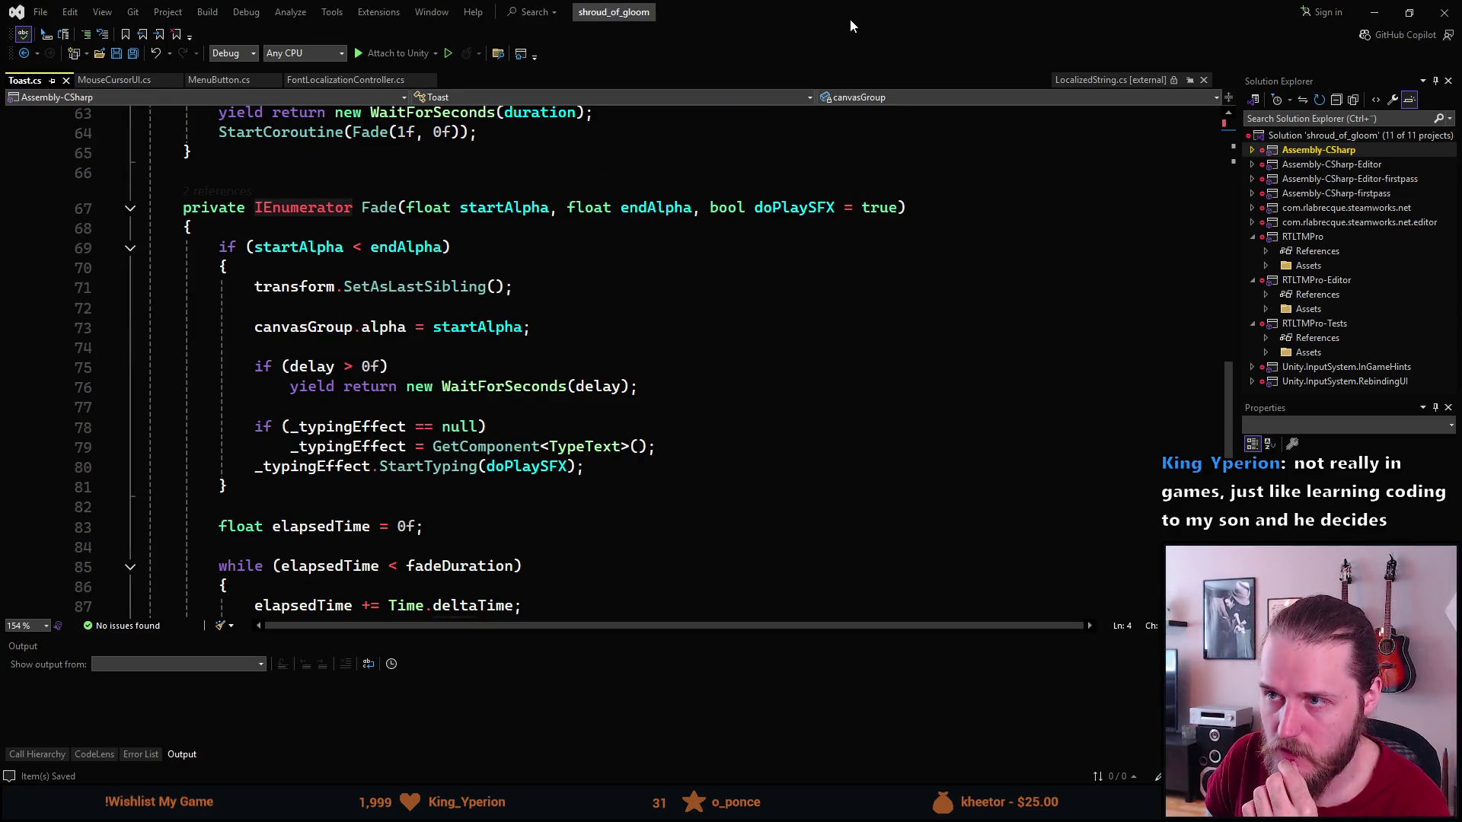
scroll(665, 169, "down", 1)
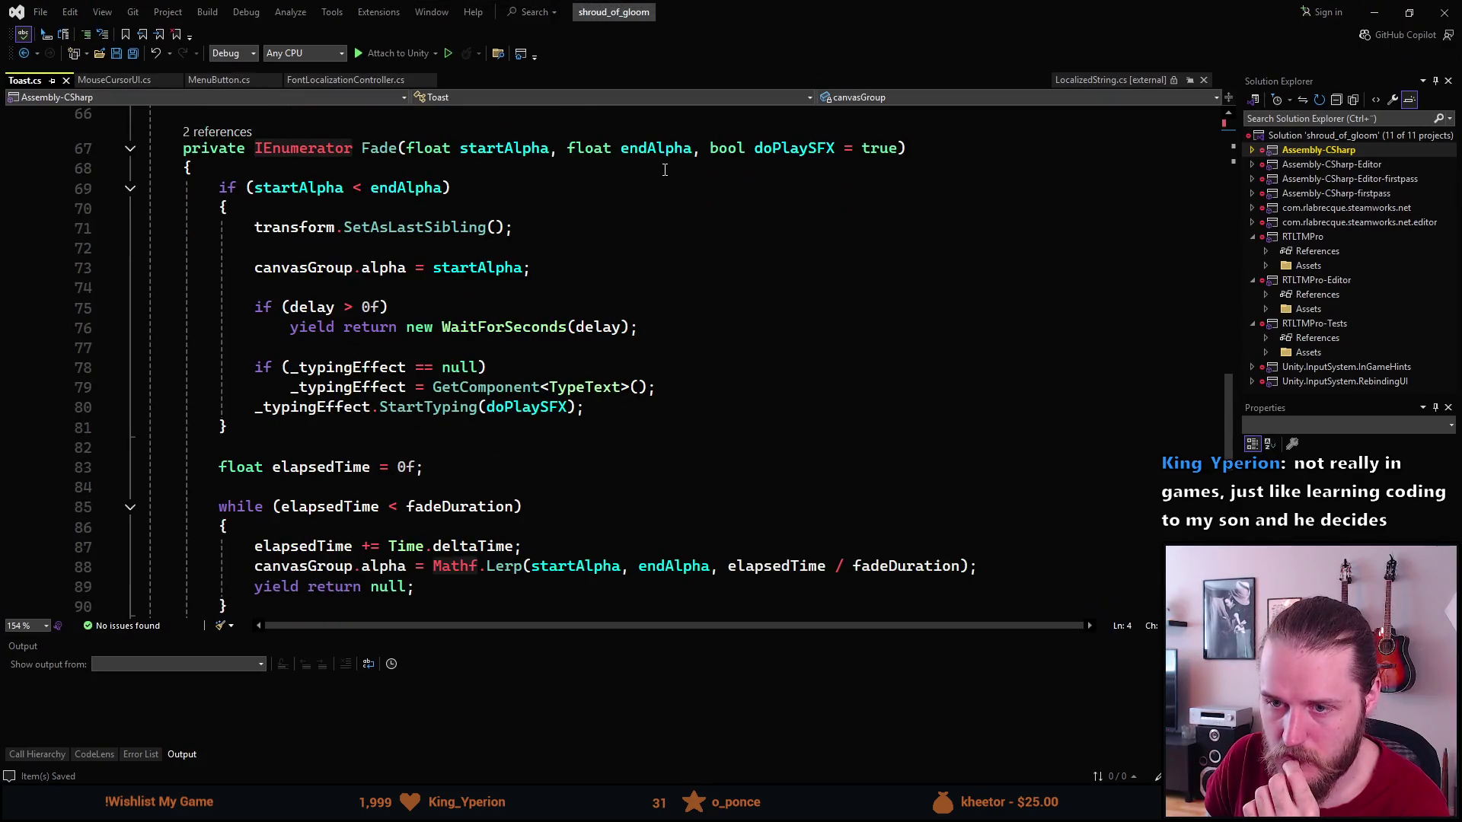
scroll(660, 169, "down", 5)
Highlight every use of the textObj field declared on line 10.
scroll(660, 171, "up", 15)
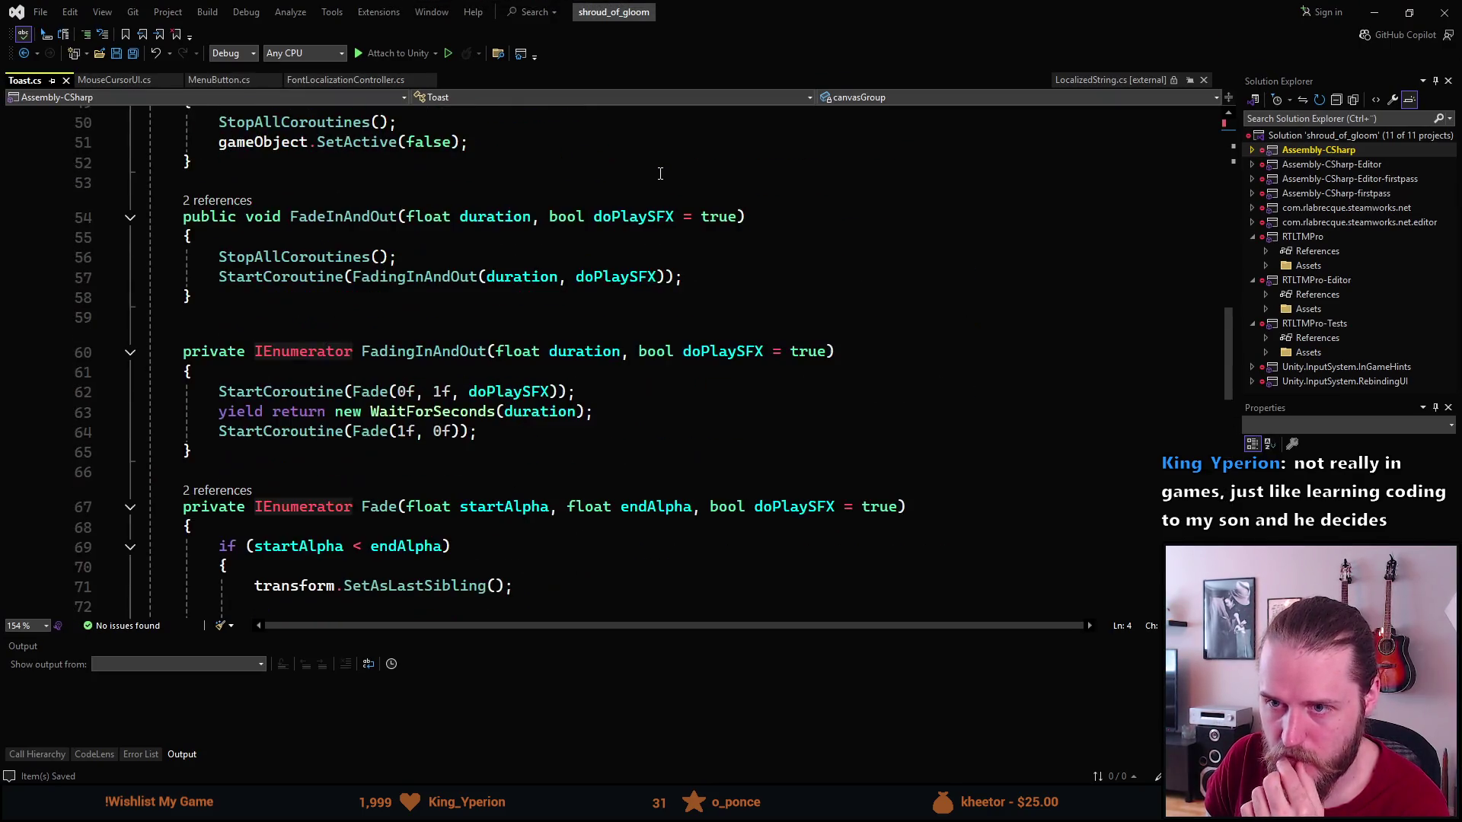
scroll(660, 173, "up", 10)
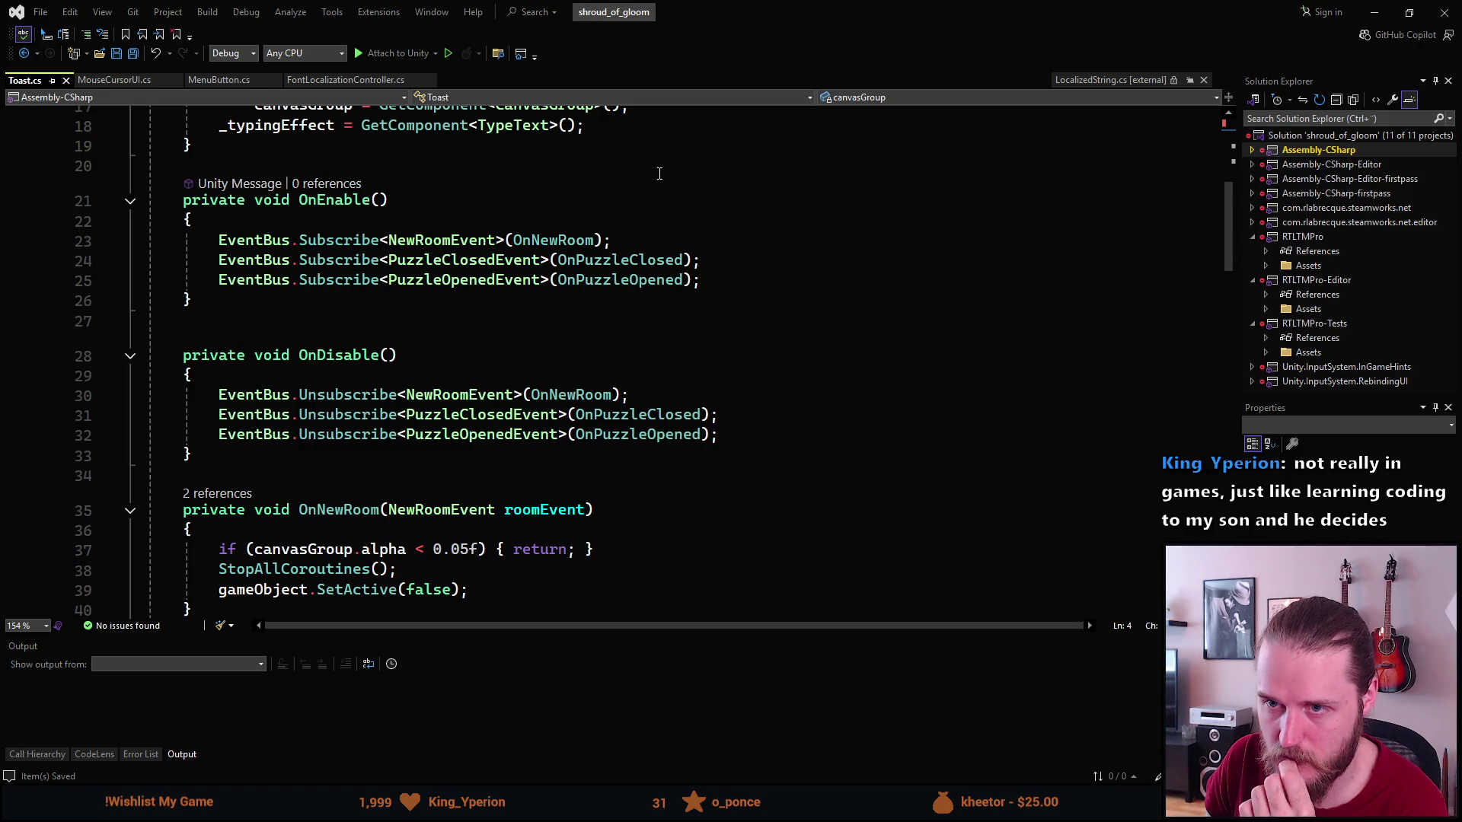
scroll(658, 173, "up", 1)
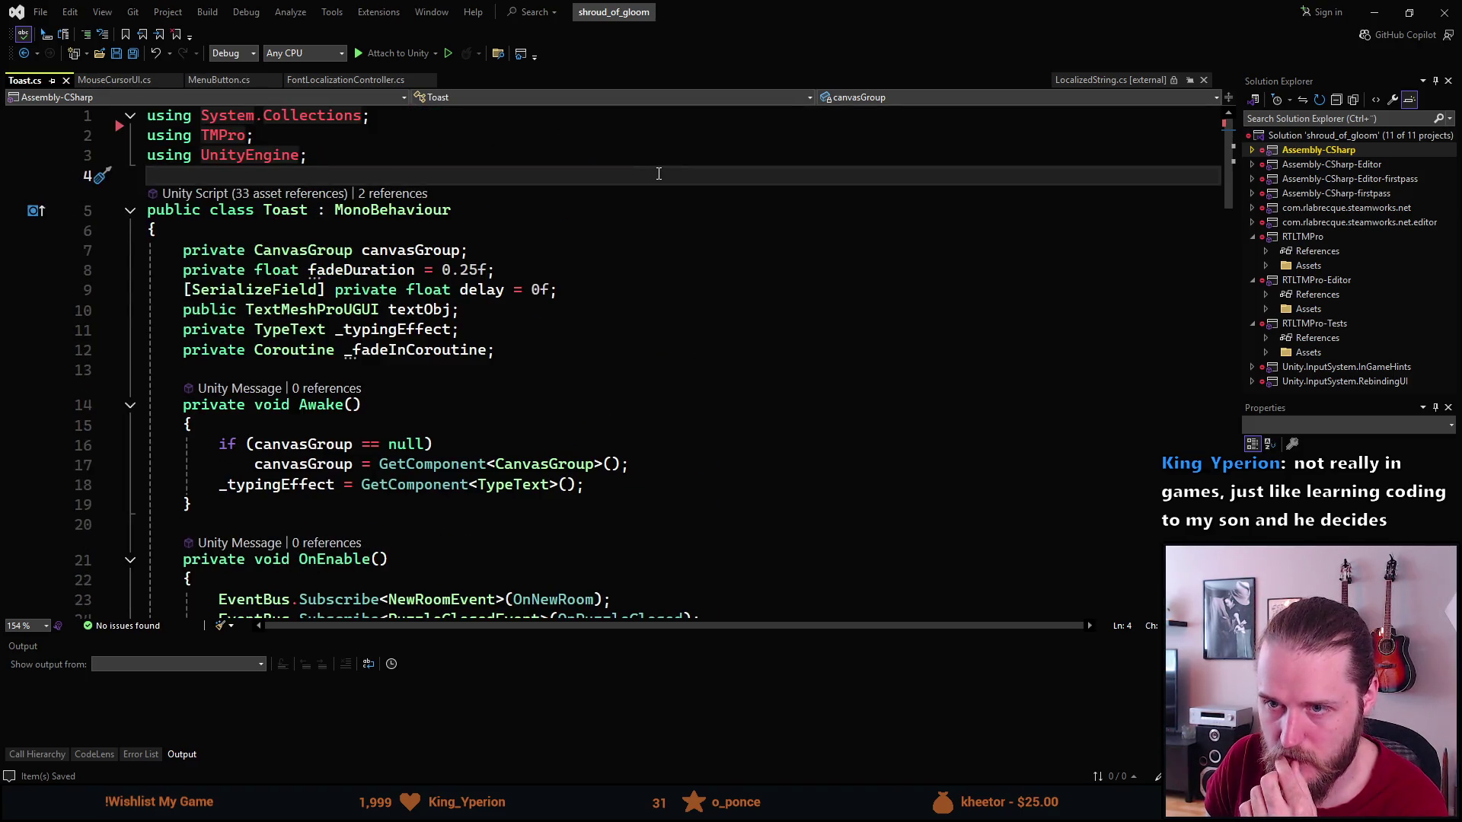
left_click(418, 308)
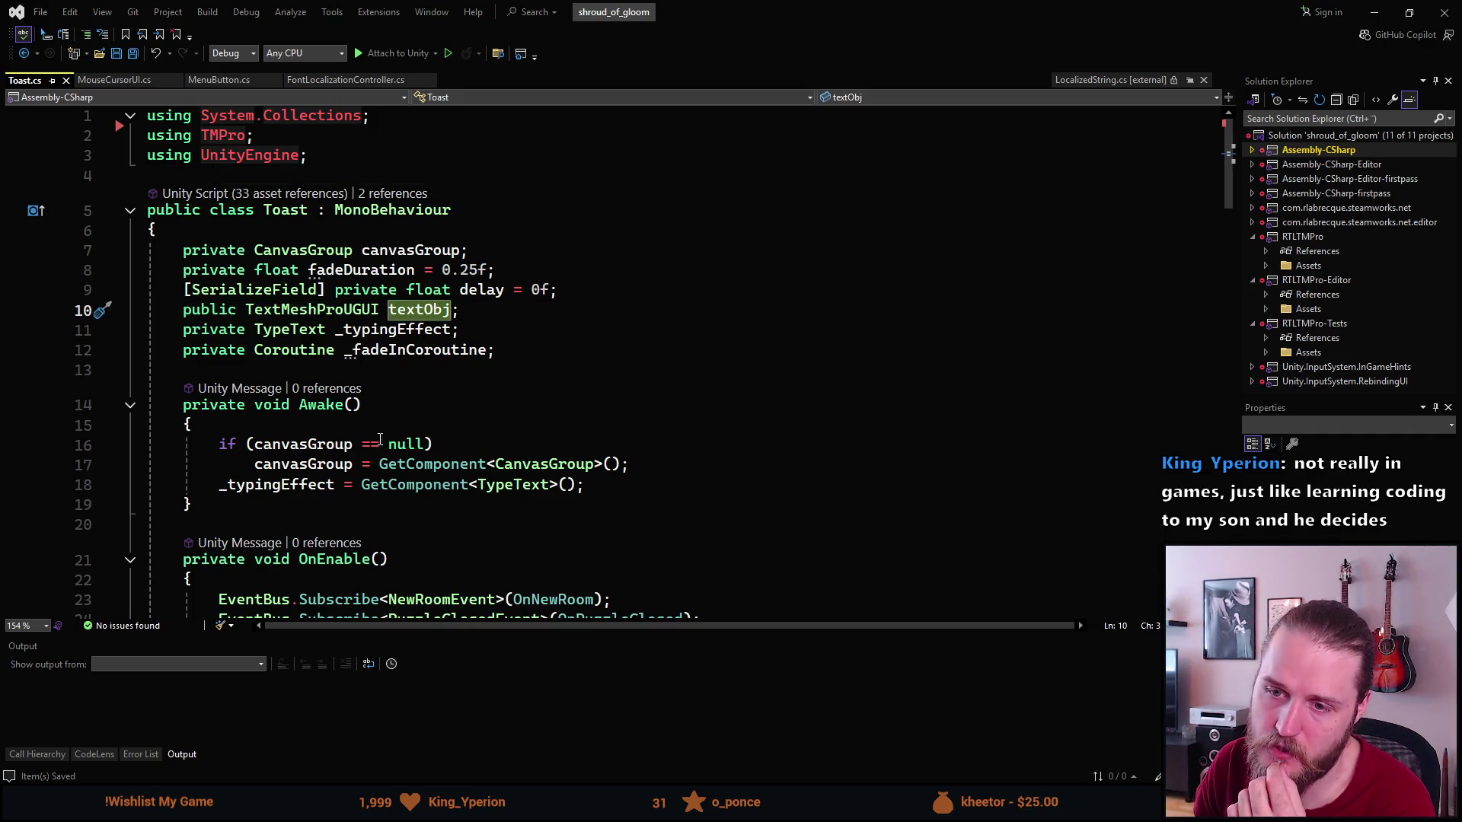
scroll(386, 461, "down", 1)
scroll(388, 461, "down", 2)
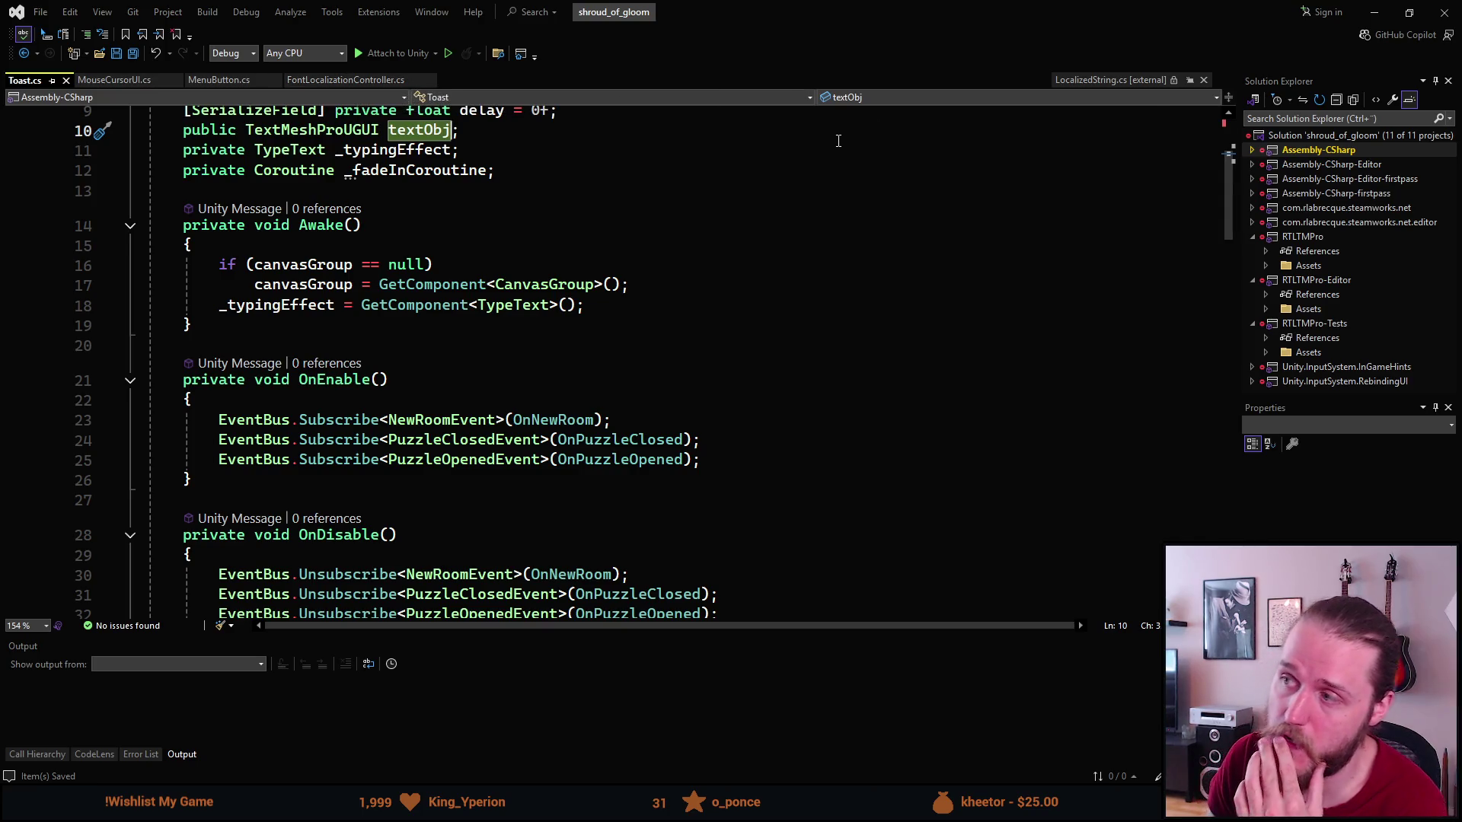
left_click(1277, 119)
Search for and open ToastManager.cs, then scroll to ShowToast and PlayVoiceLine.
type("toastmanager")
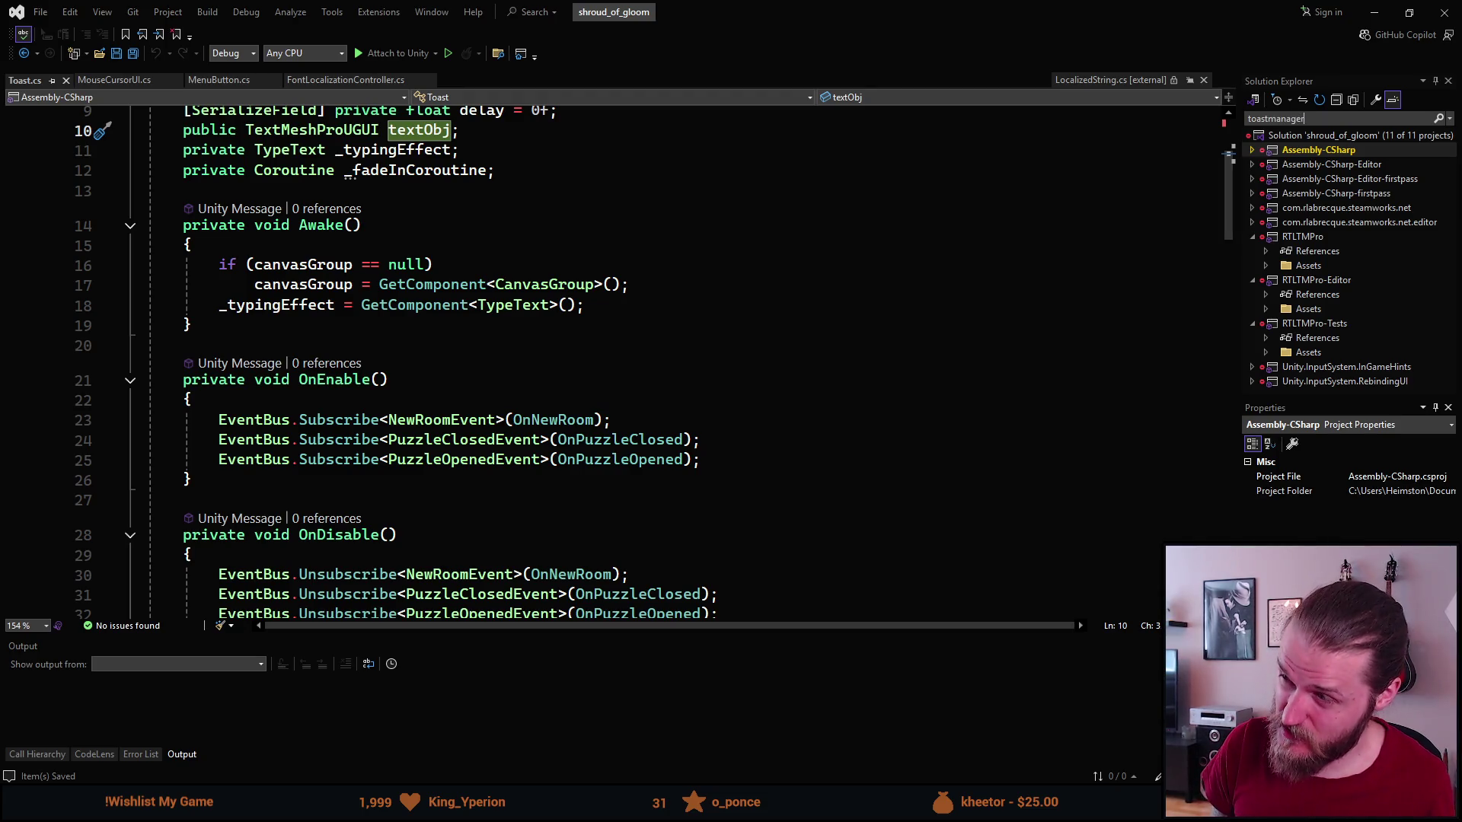
key("Return")
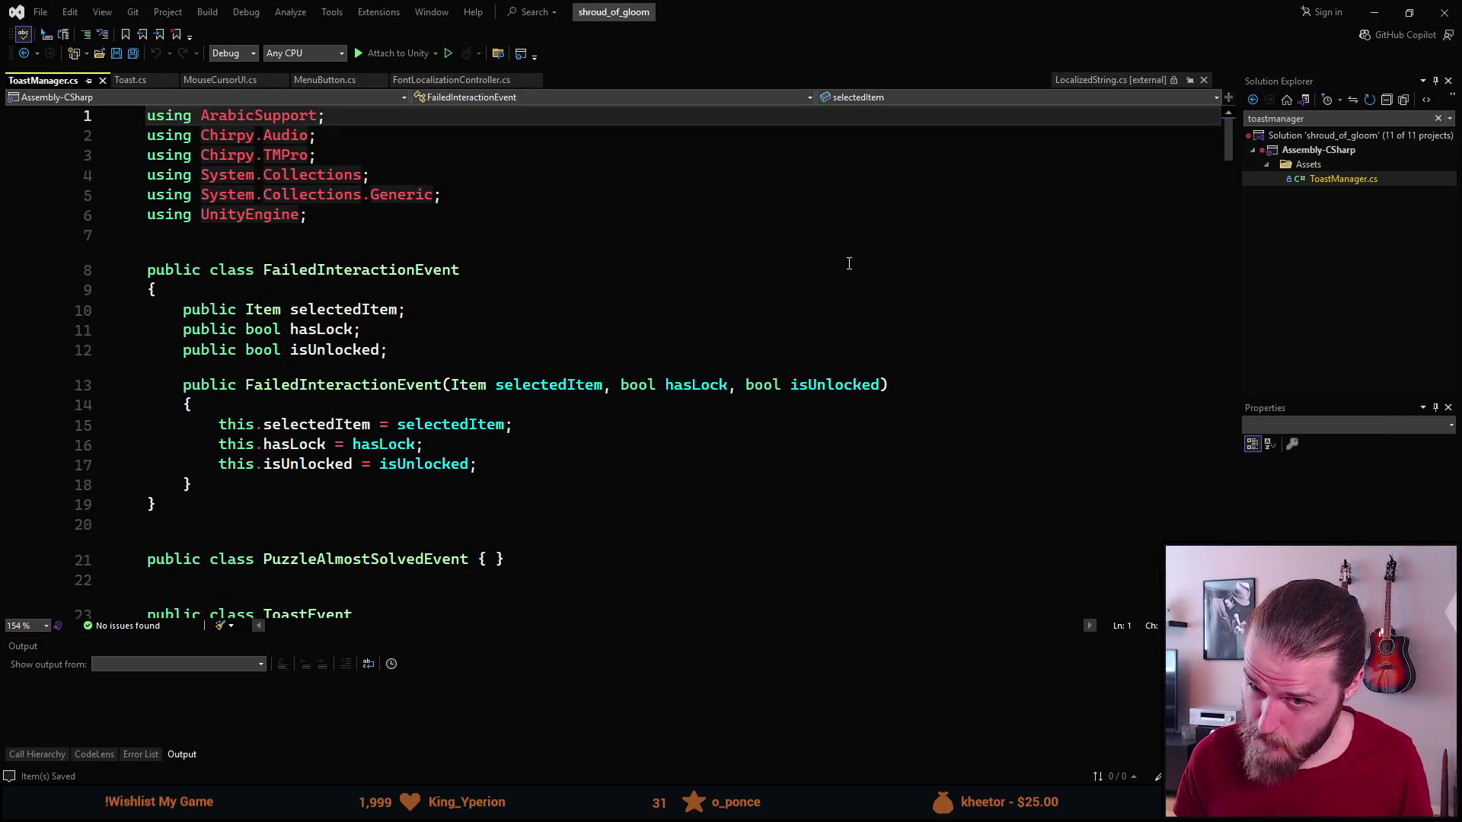
scroll(622, 364, "down", 20)
scroll(623, 364, "down", 3)
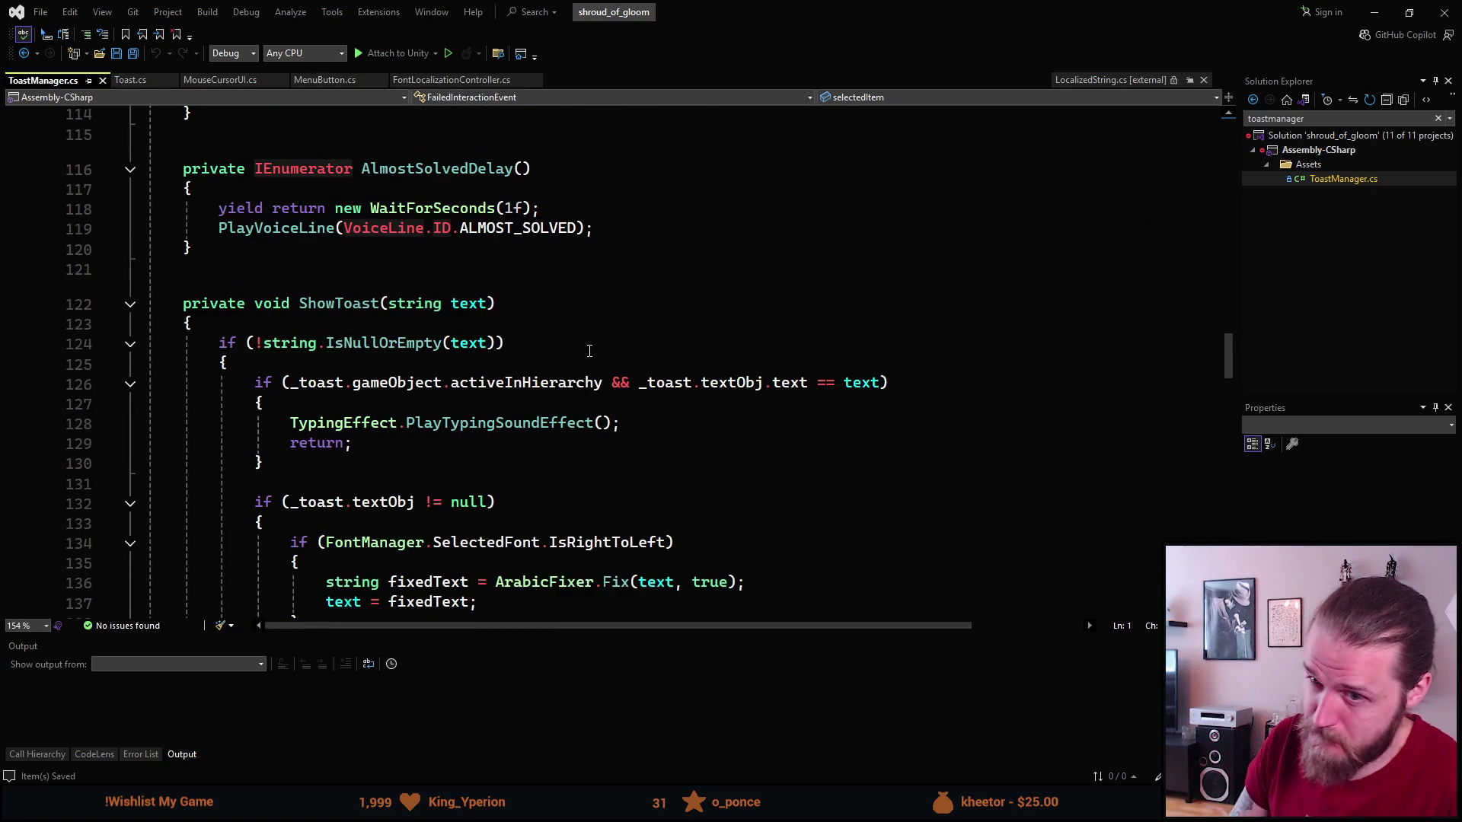
scroll(589, 351, "down", 9)
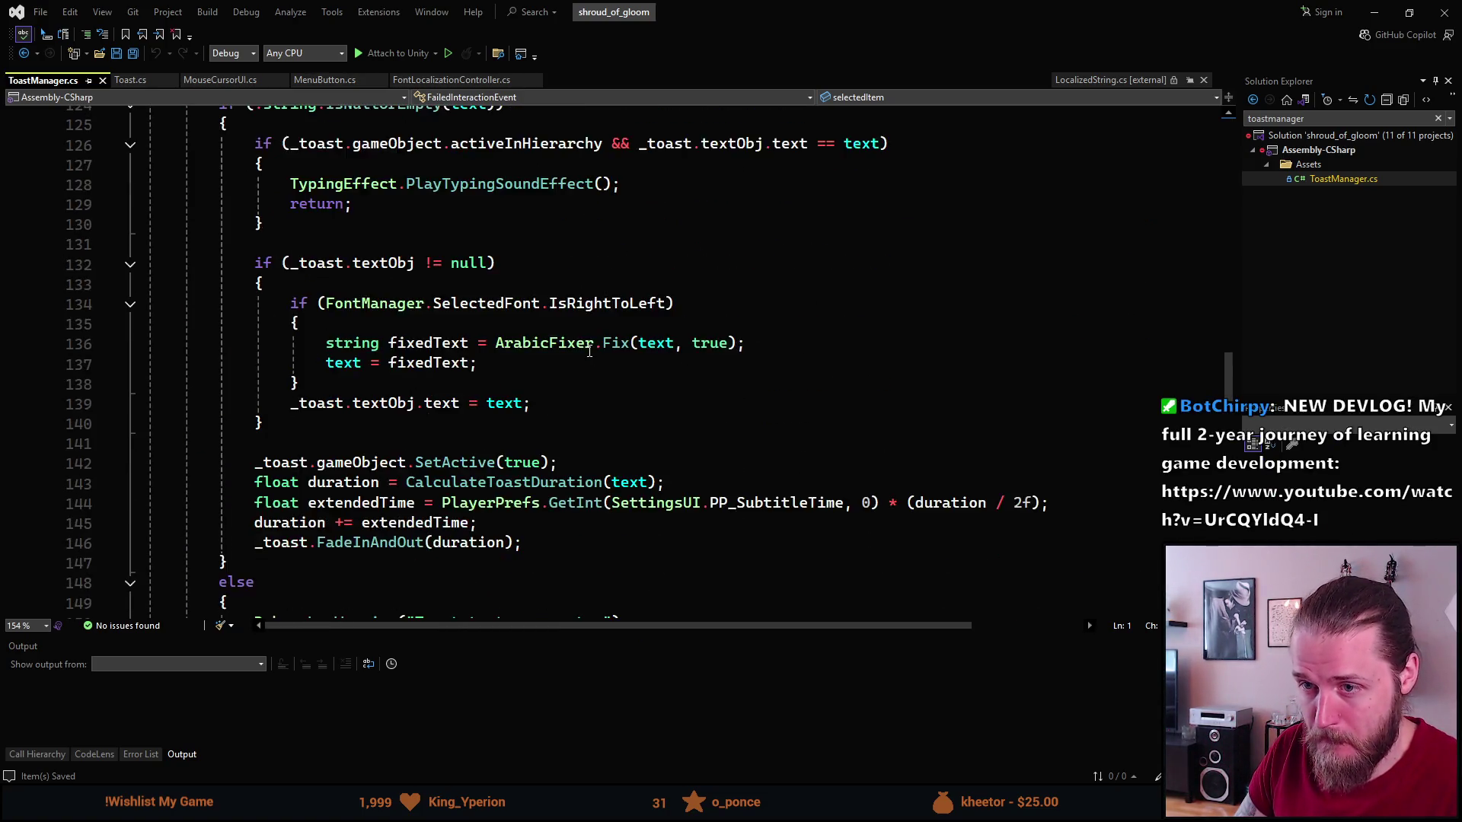
scroll(589, 350, "down", 3)
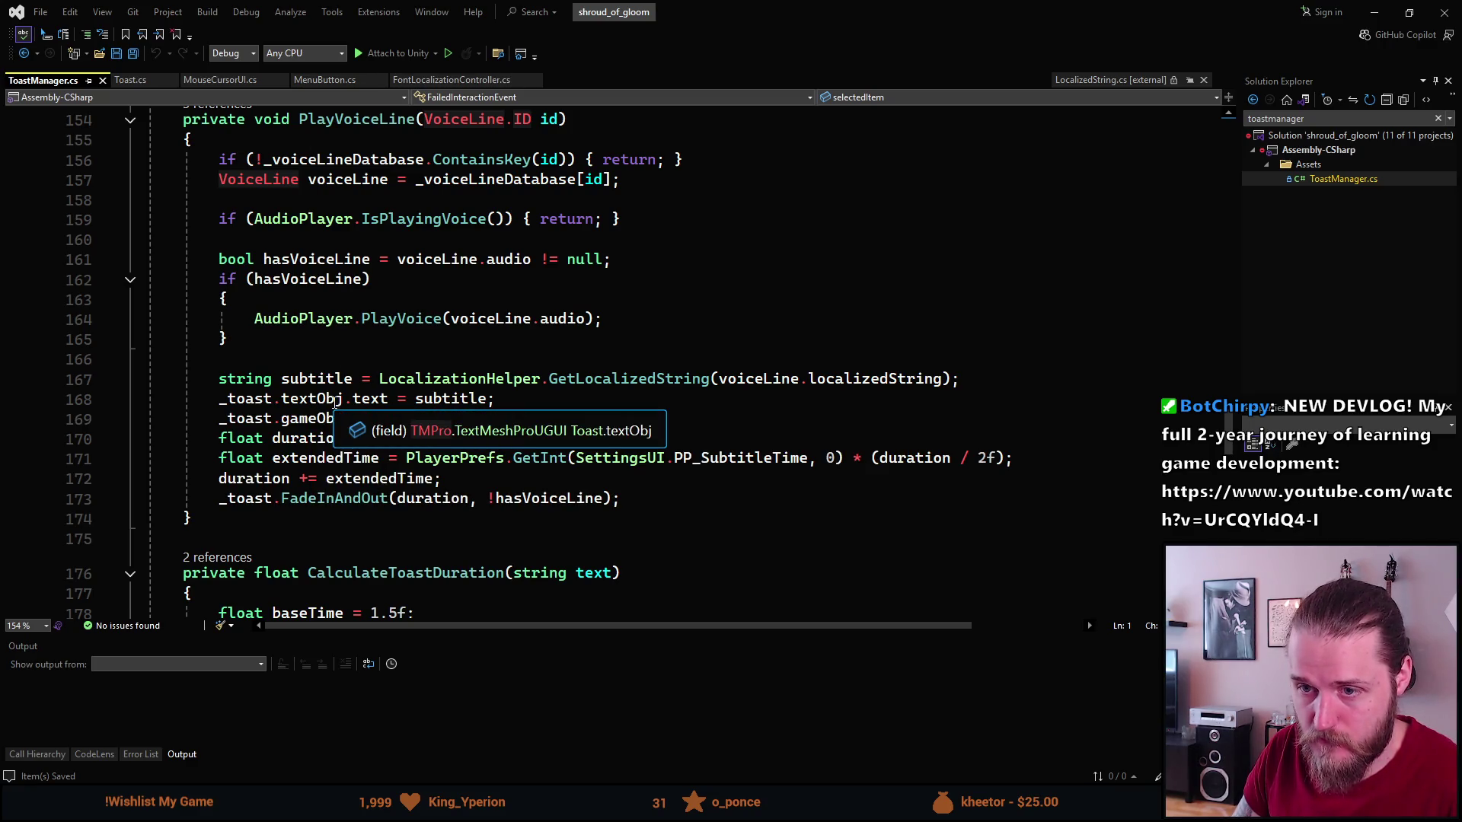
In FontLocalizationController.cs, select the else-if branch that calls EnableRTLCopy.
left_click(431, 82)
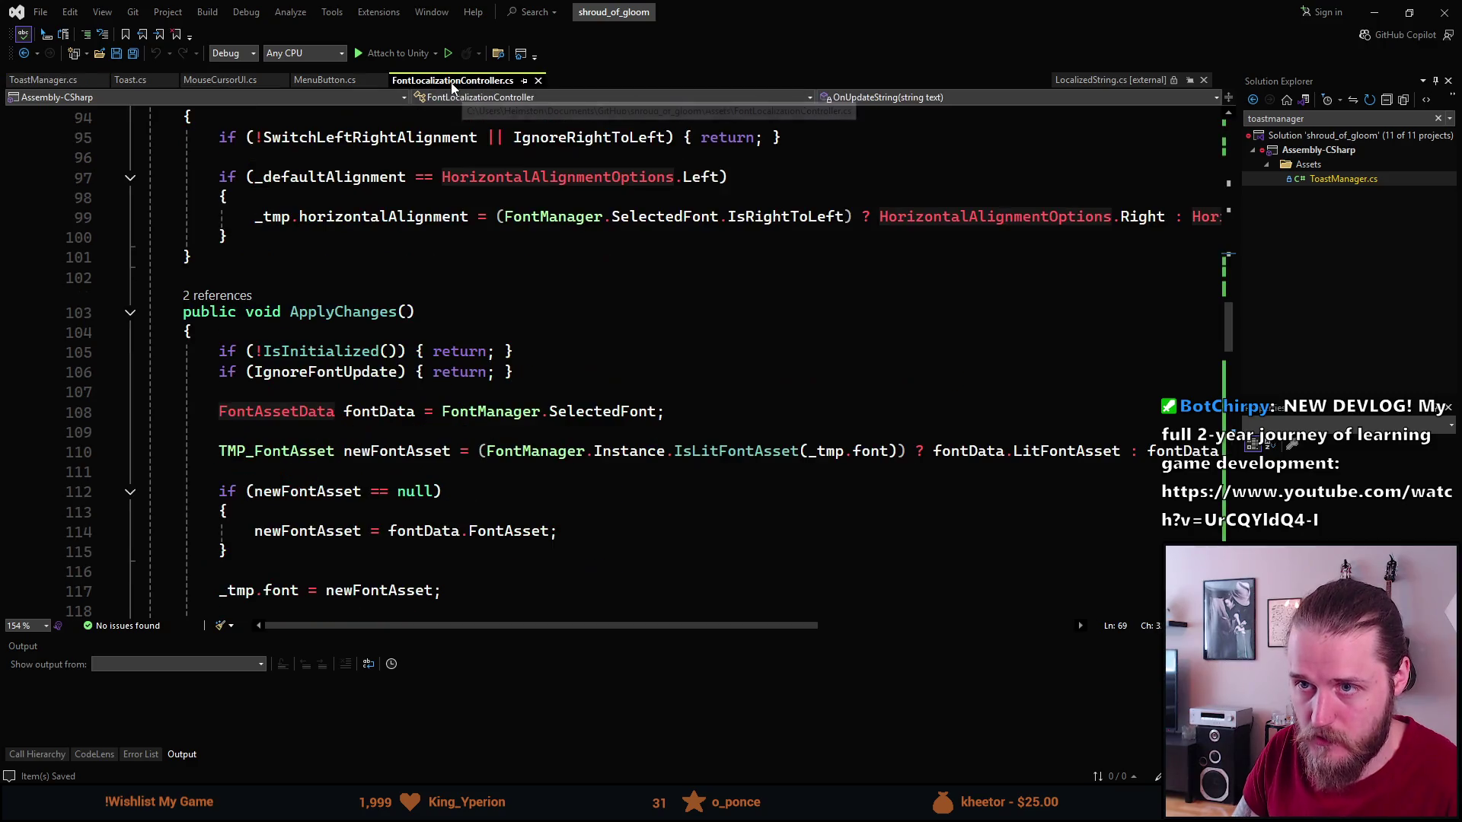
scroll(381, 300, "up", 18)
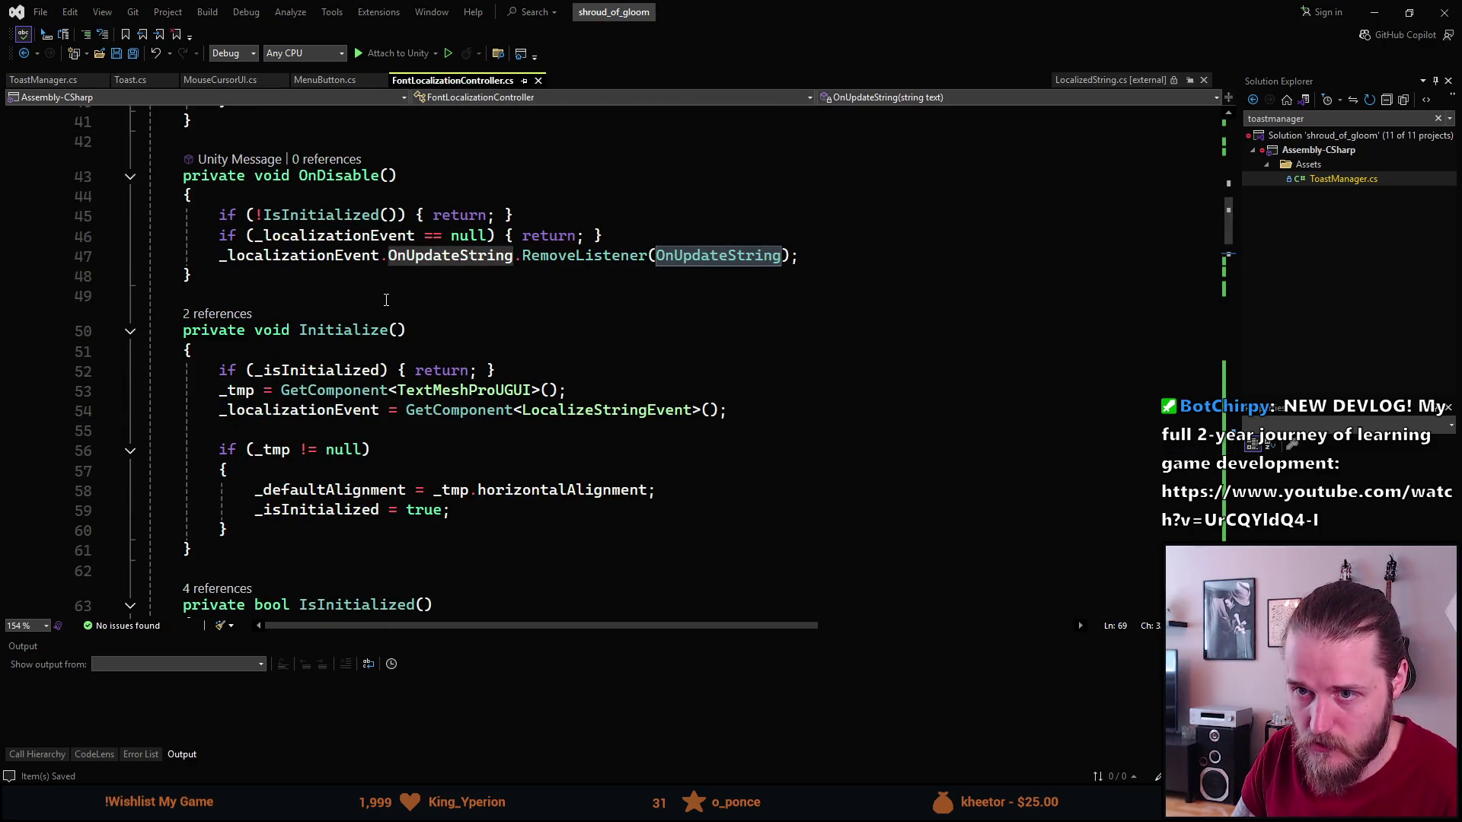
scroll(381, 301, "up", 3)
scroll(373, 303, "down", 6)
scroll(362, 305, "up", 5)
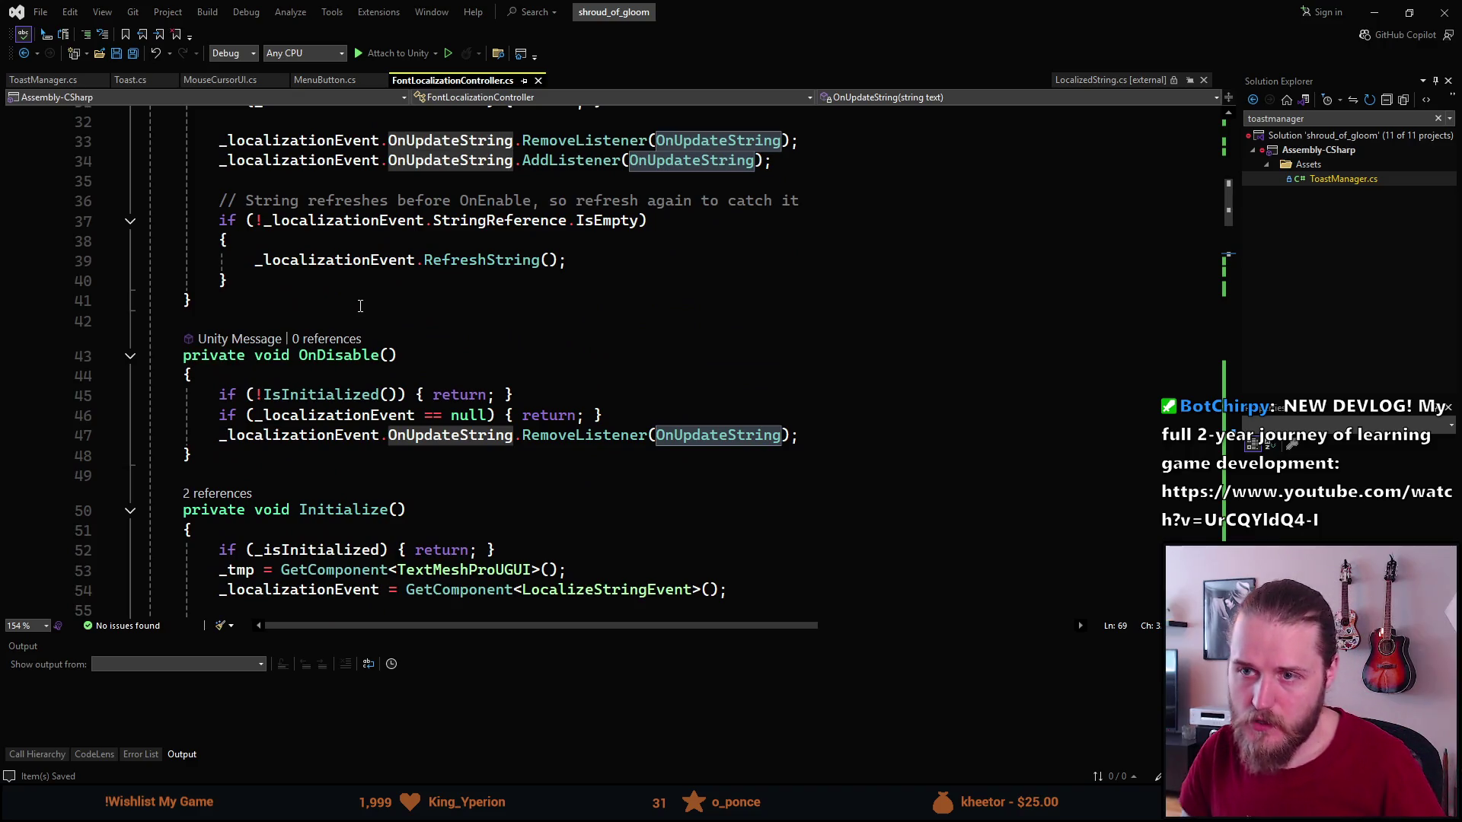
scroll(360, 304, "up", 4)
scroll(356, 258, "down", 6)
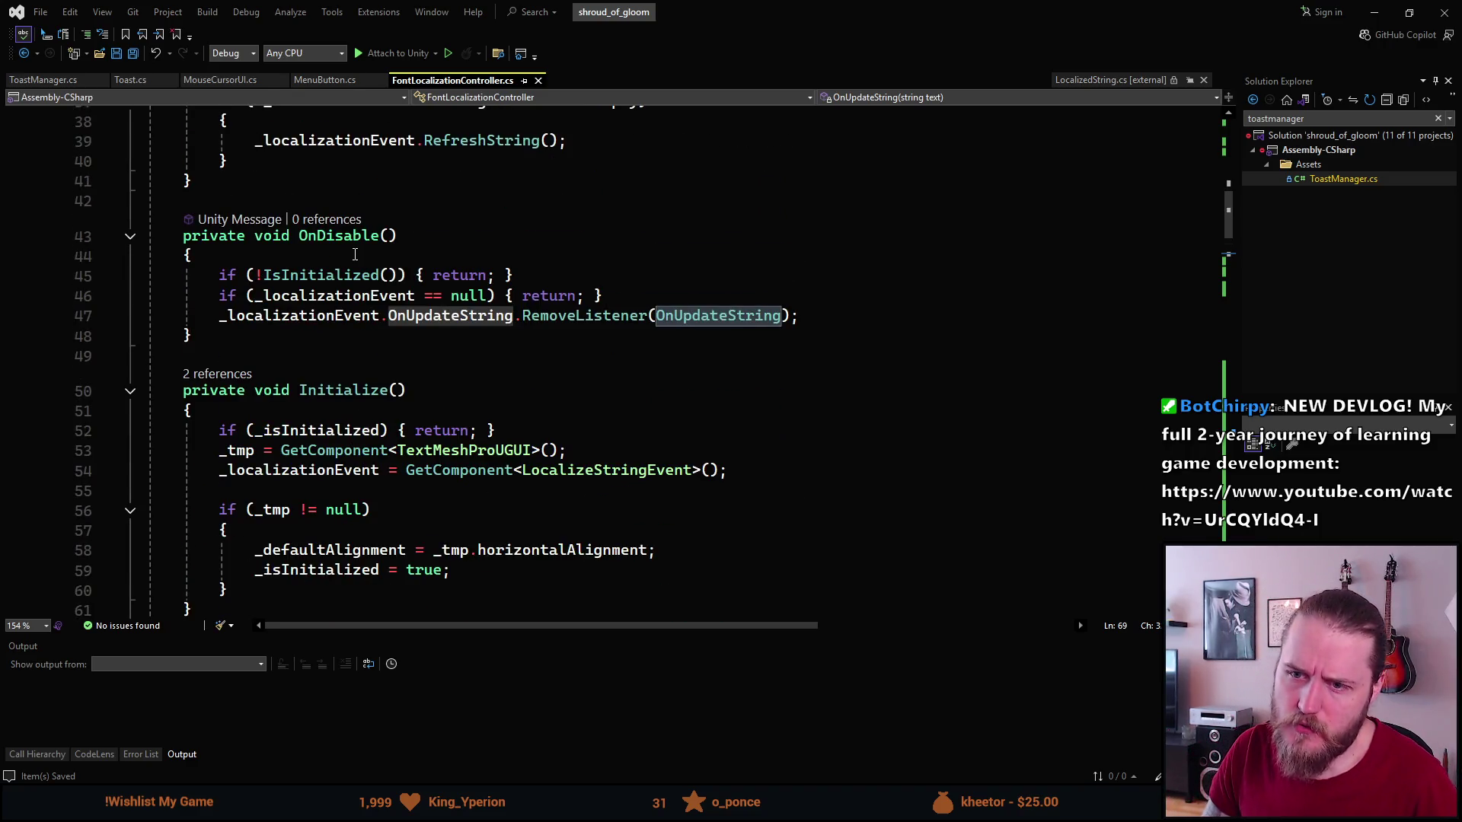
scroll(355, 255, "down", 13)
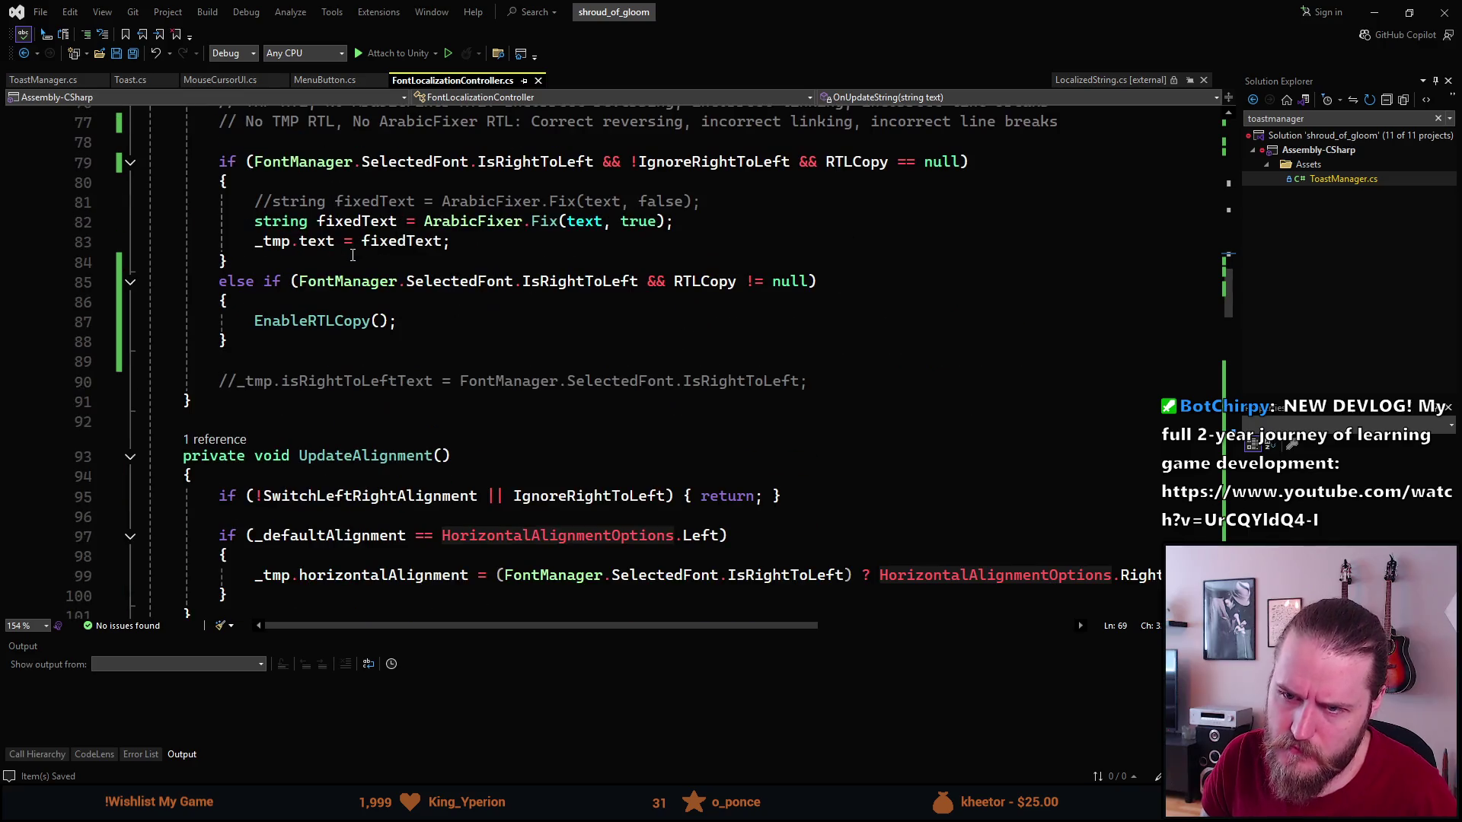
mouse_move(387, 321)
left_mouse_down()
mouse_move(252, 321)
mouse_move(220, 281)
left_mouse_up()
left_click(242, 340)
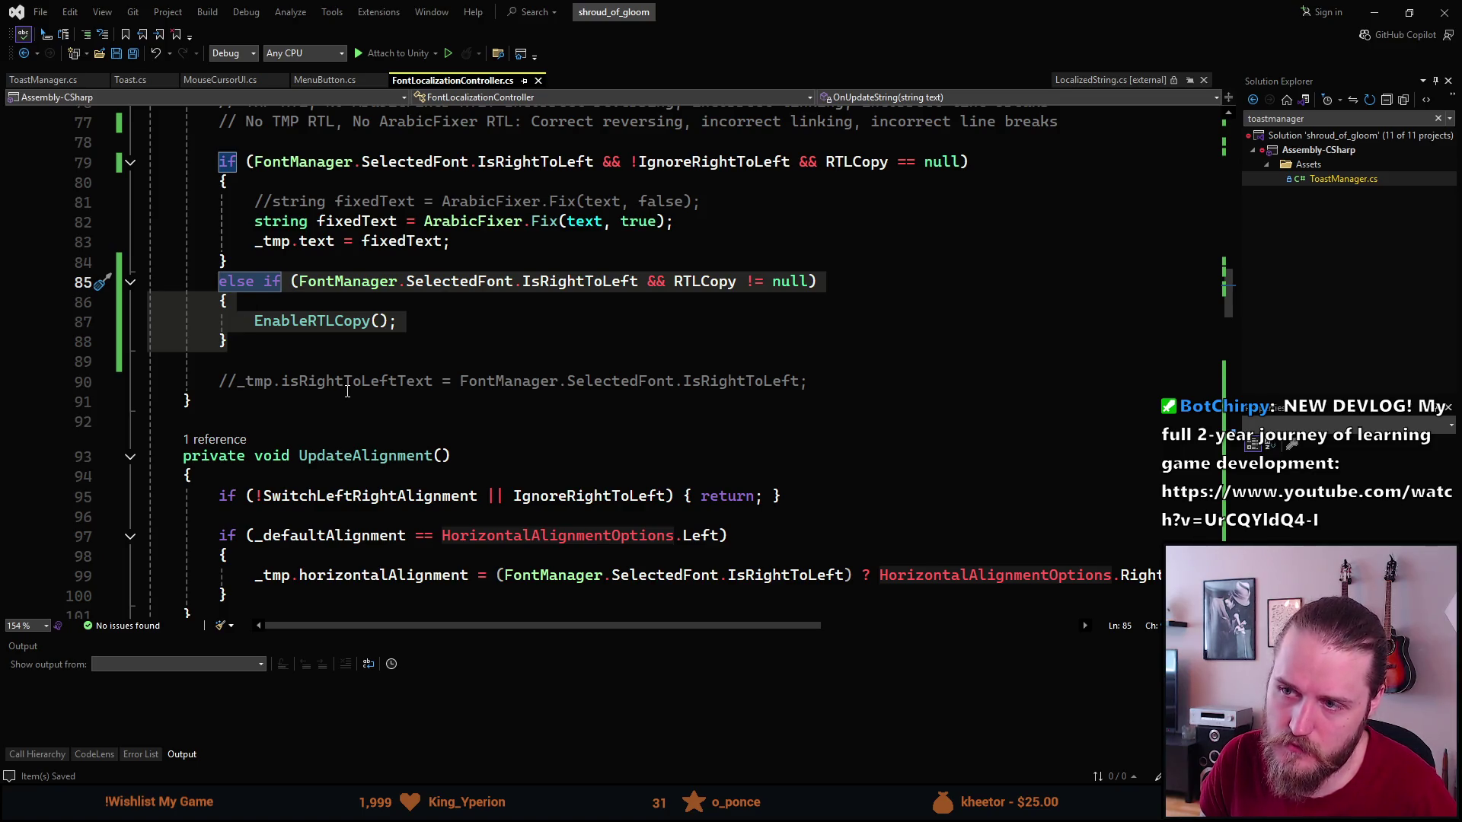
Look up the callers of ApplyChanges and highlight all its uses.
scroll(380, 228, "up", 3)
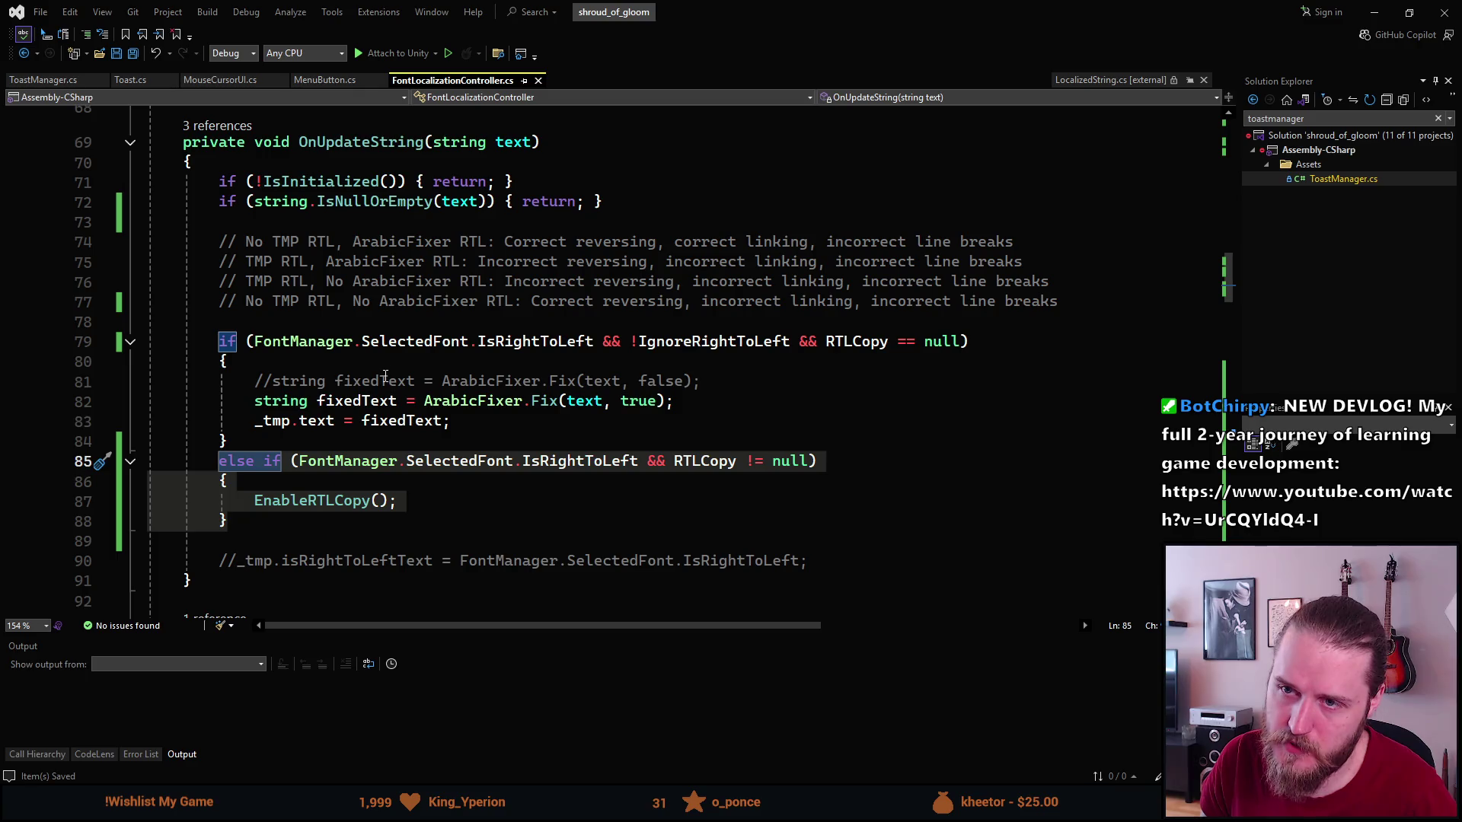
scroll(385, 376, "down", 9)
scroll(376, 364, "down", 2)
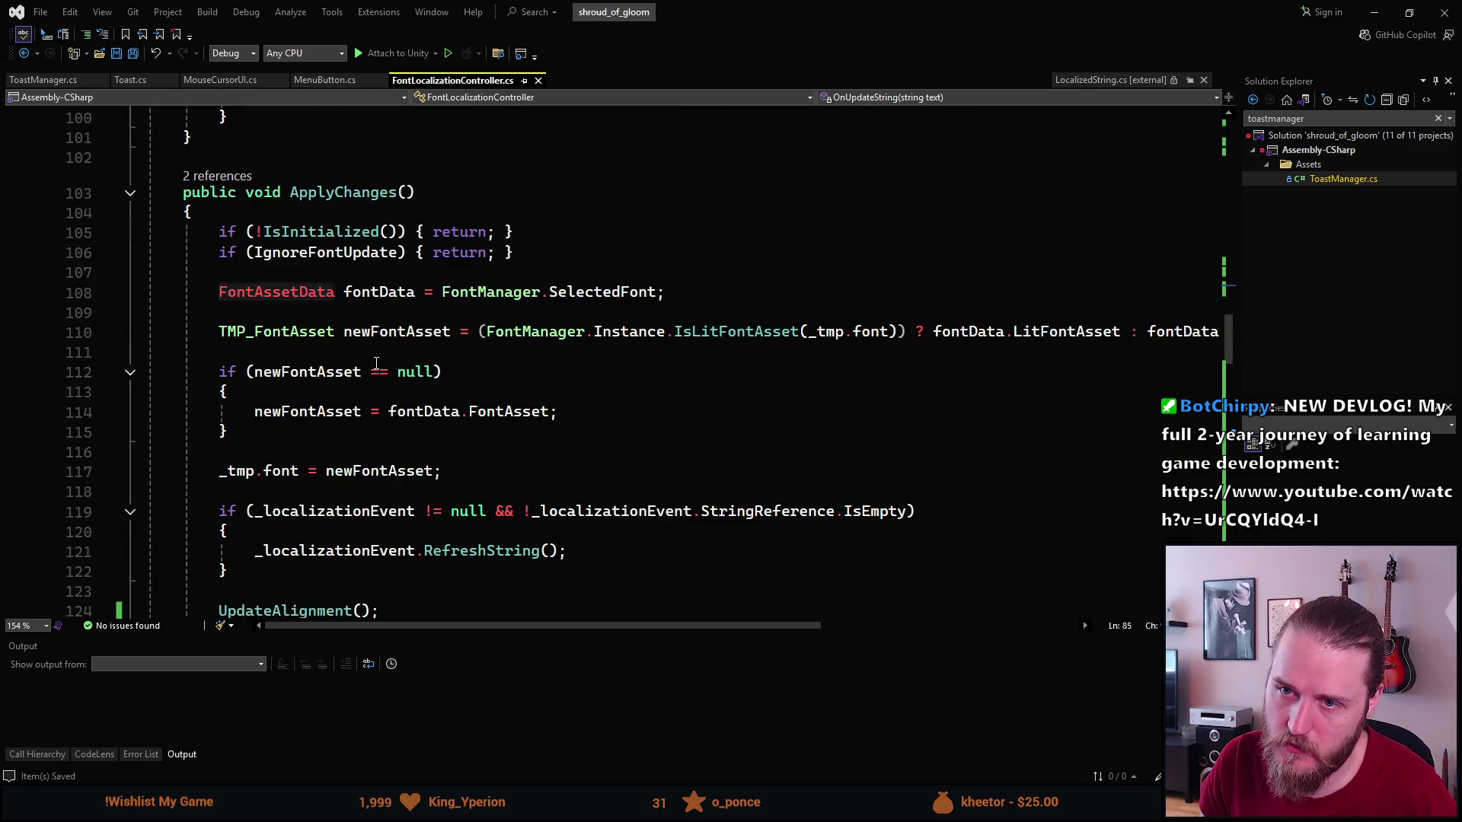
left_click(219, 177)
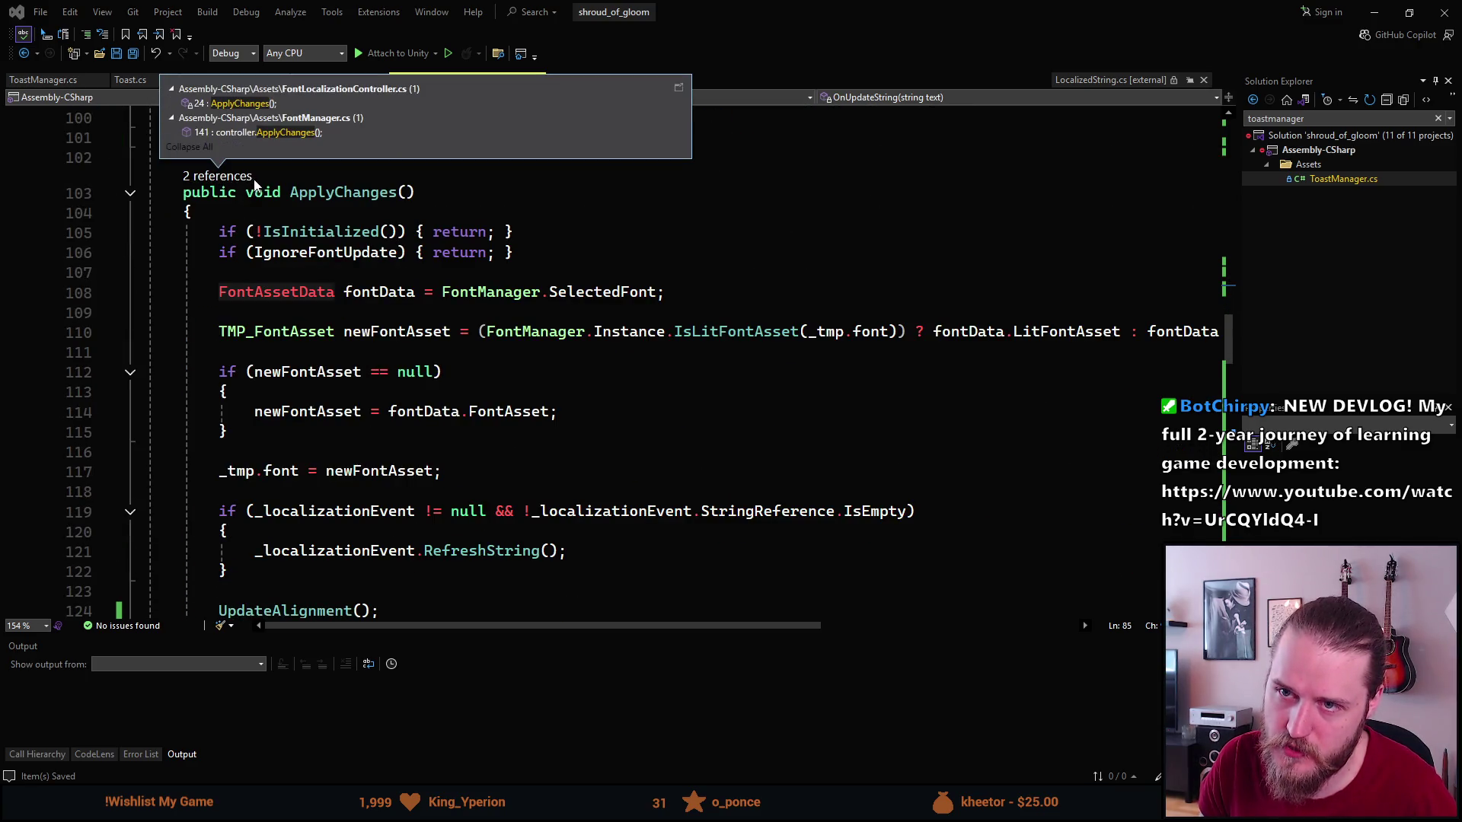
left_click(328, 193)
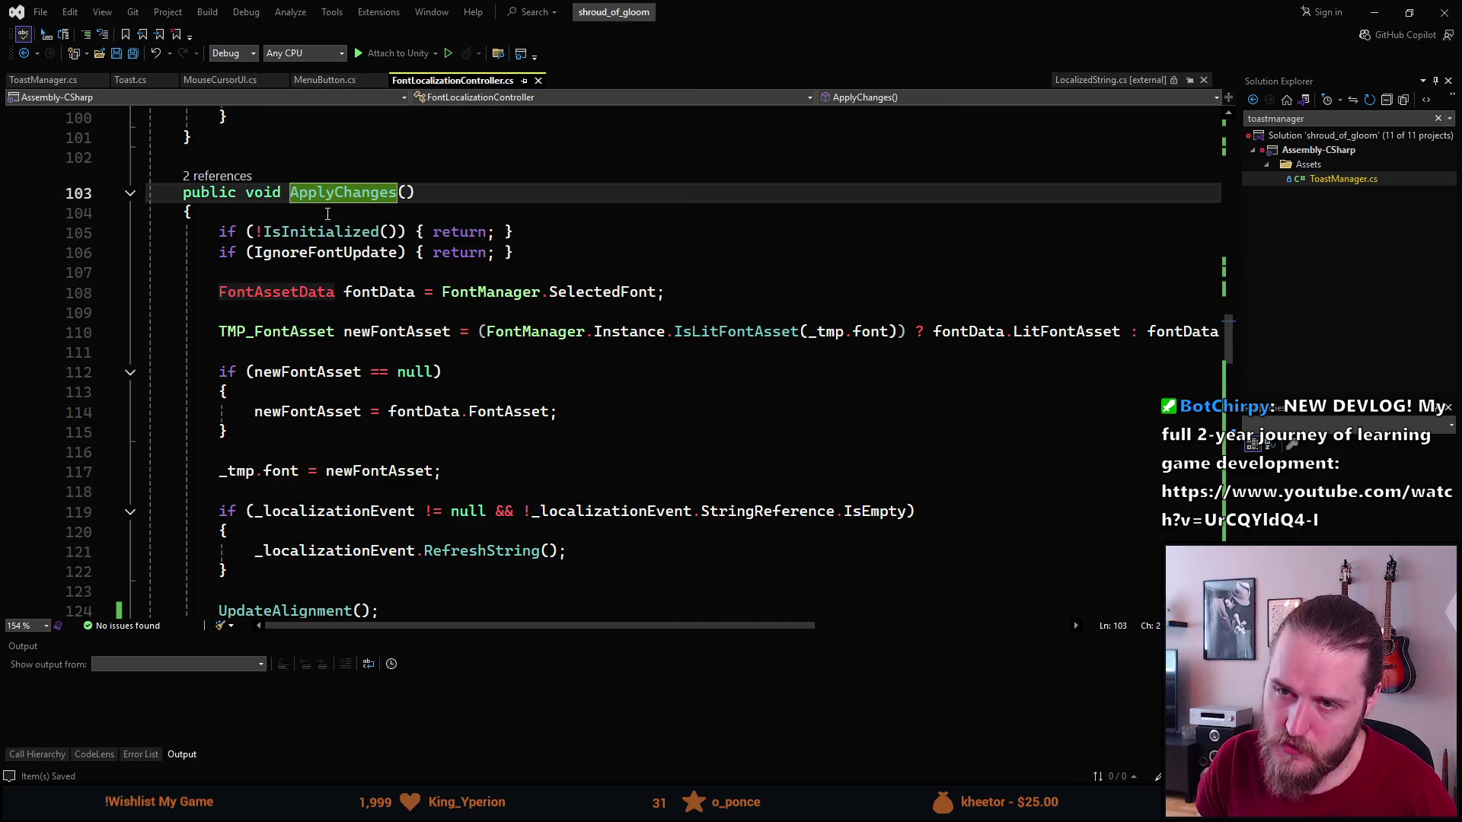
scroll(302, 343, "up", 20)
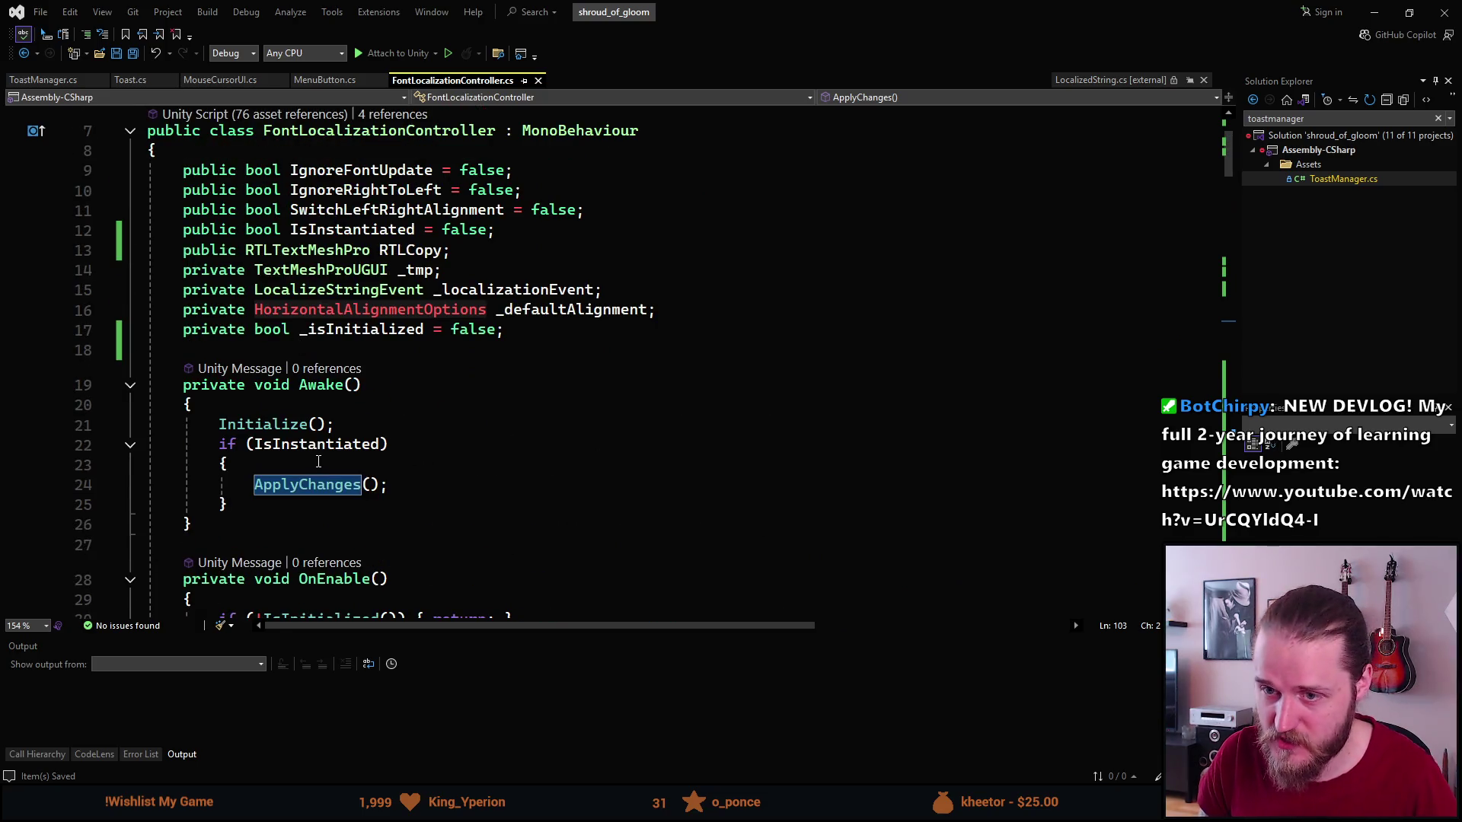
scroll(335, 471, "down", 4)
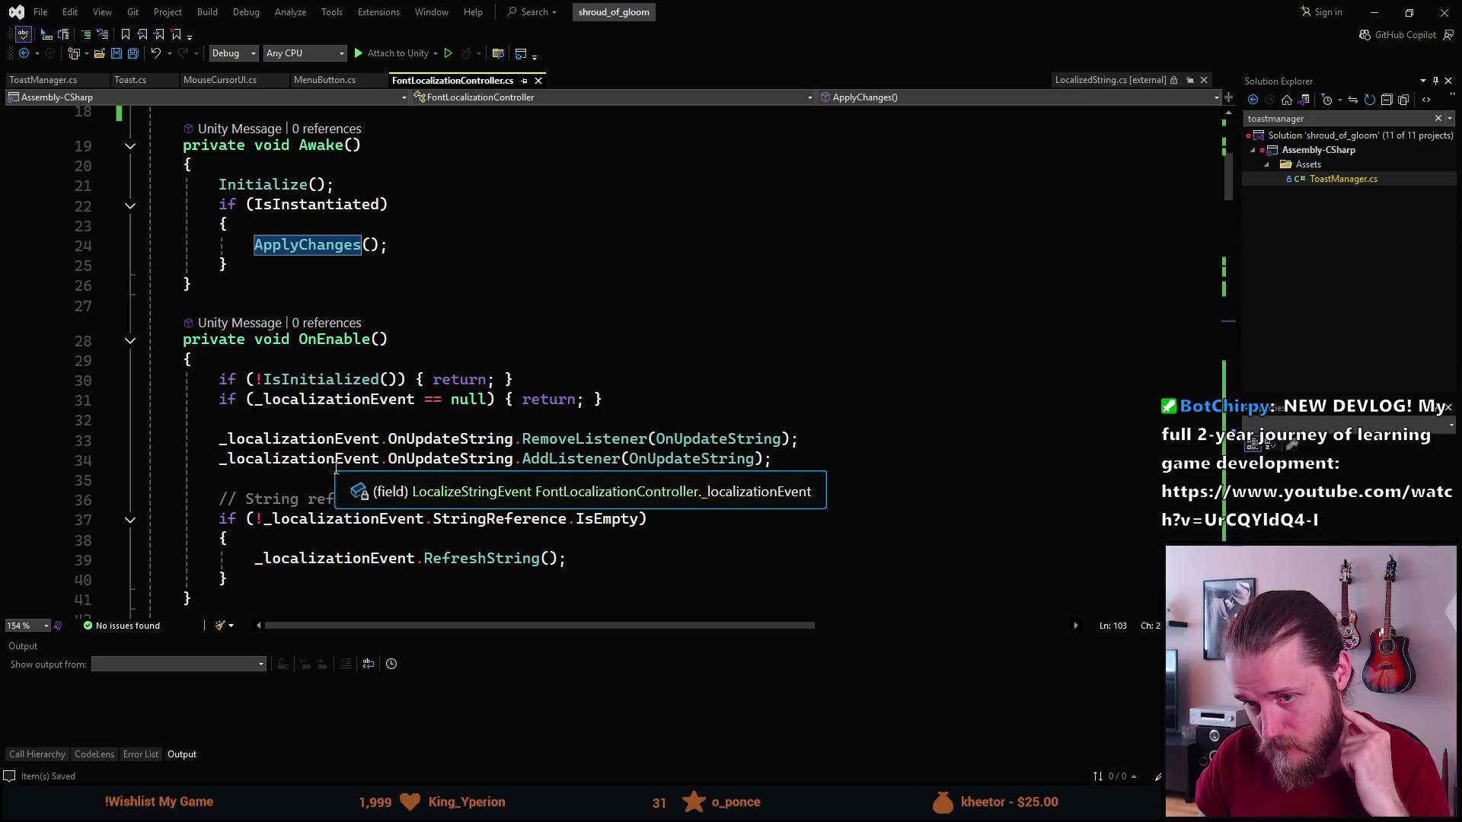
scroll(335, 468, "down", 20)
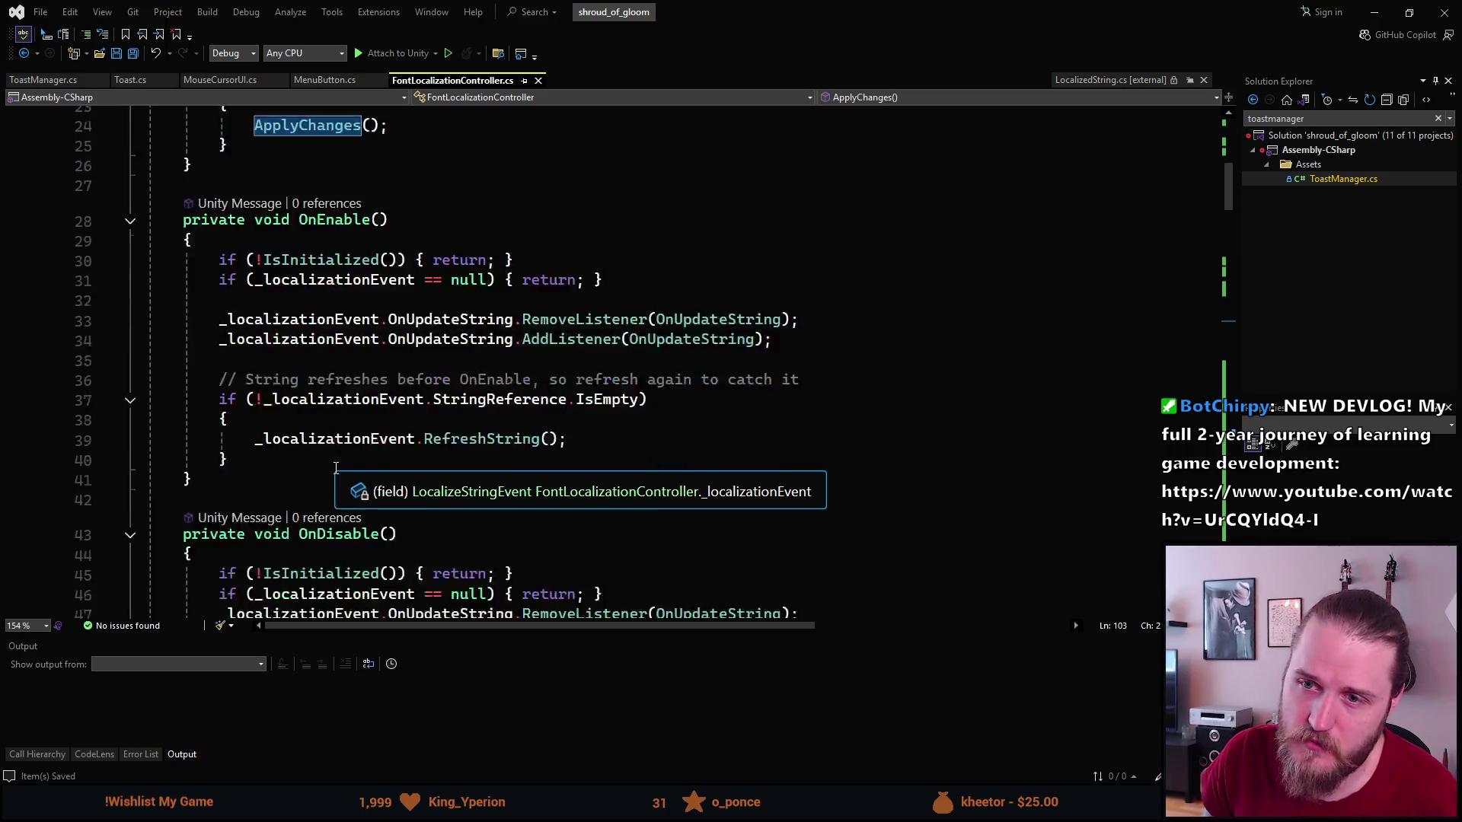
scroll(336, 468, "down", 8)
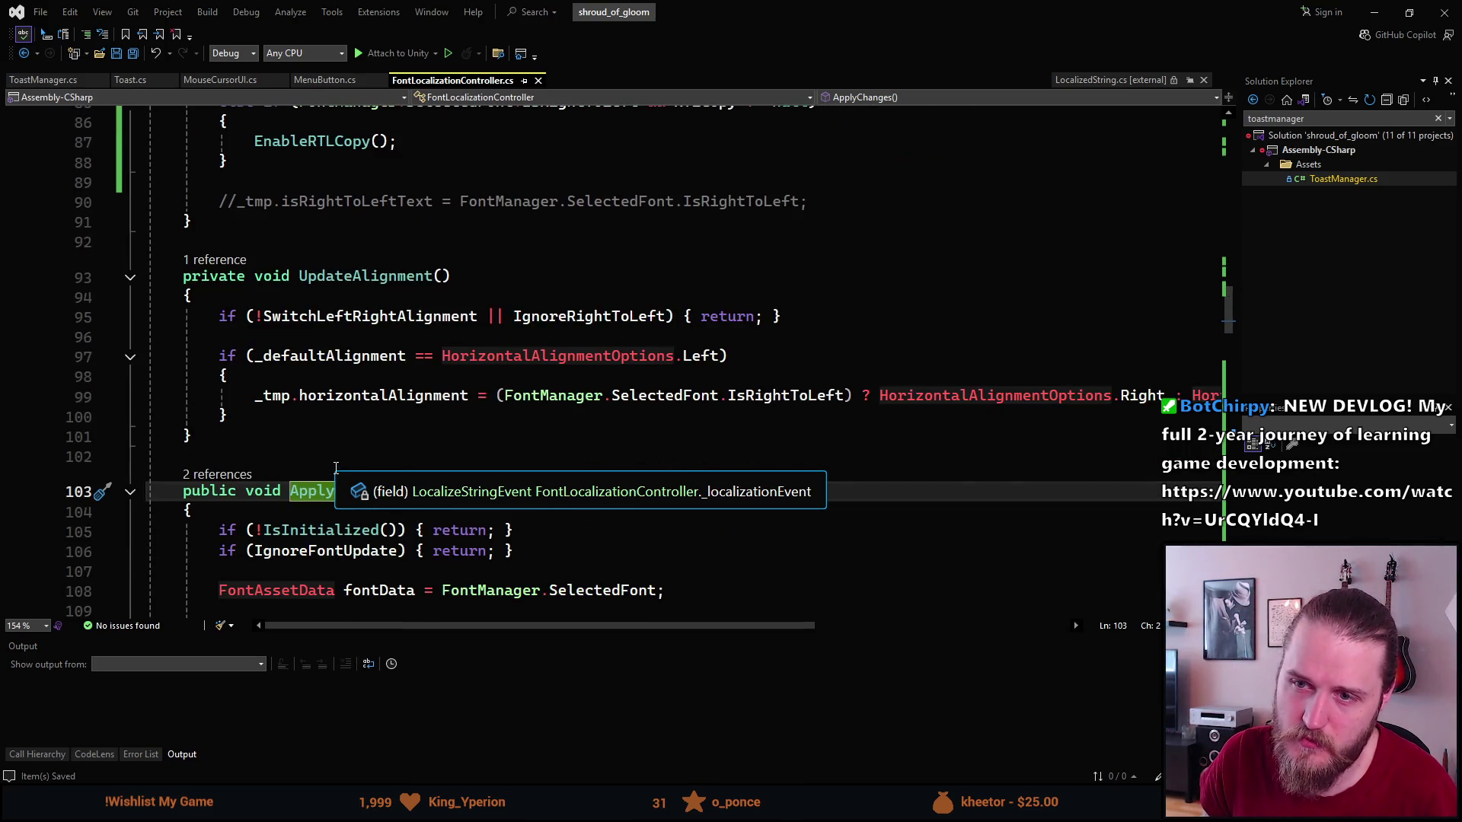
scroll(336, 468, "down", 2)
scroll(335, 464, "up", 20)
scroll(334, 462, "up", 12)
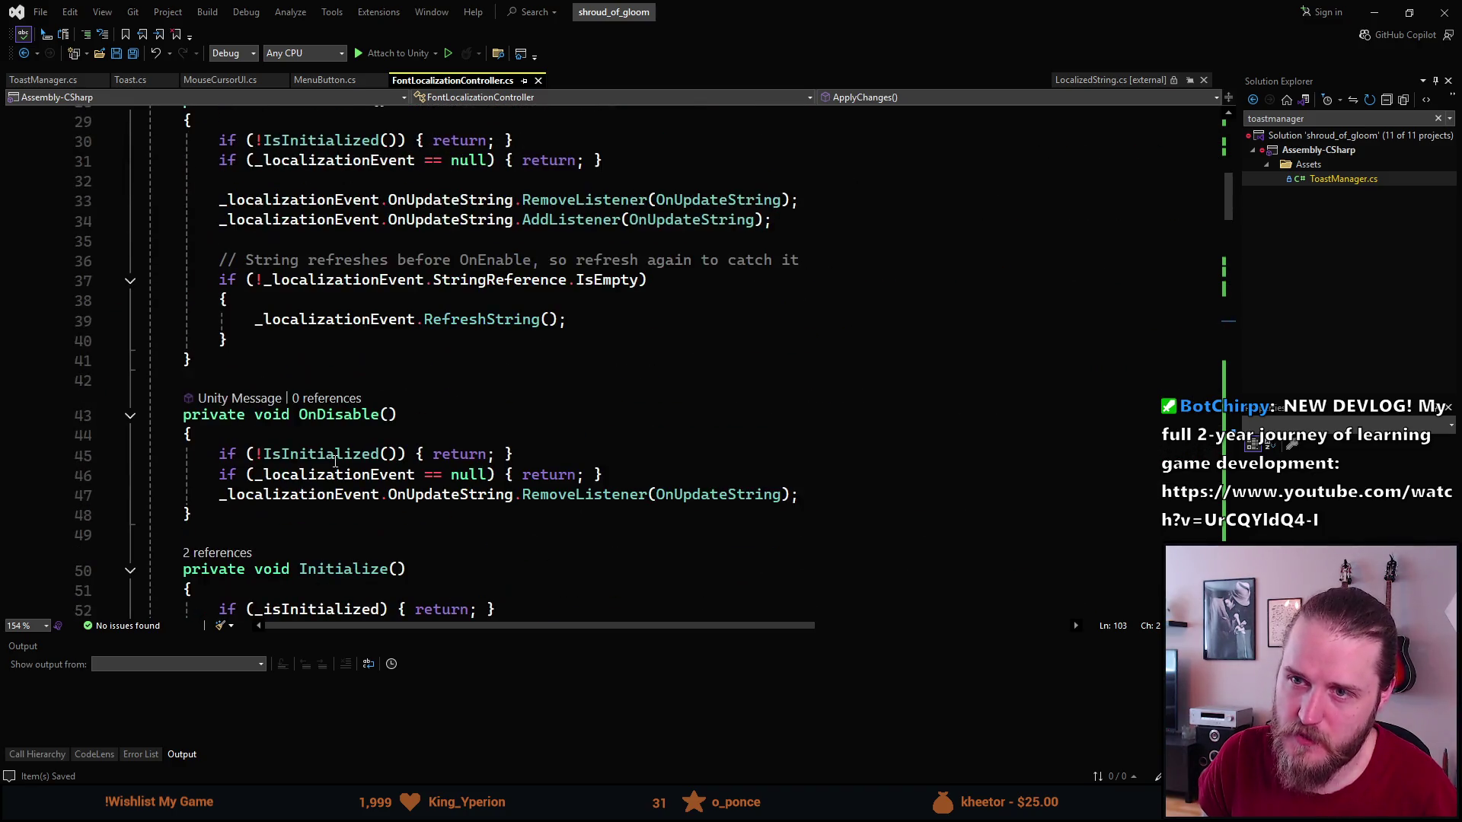
scroll(335, 461, "up", 3)
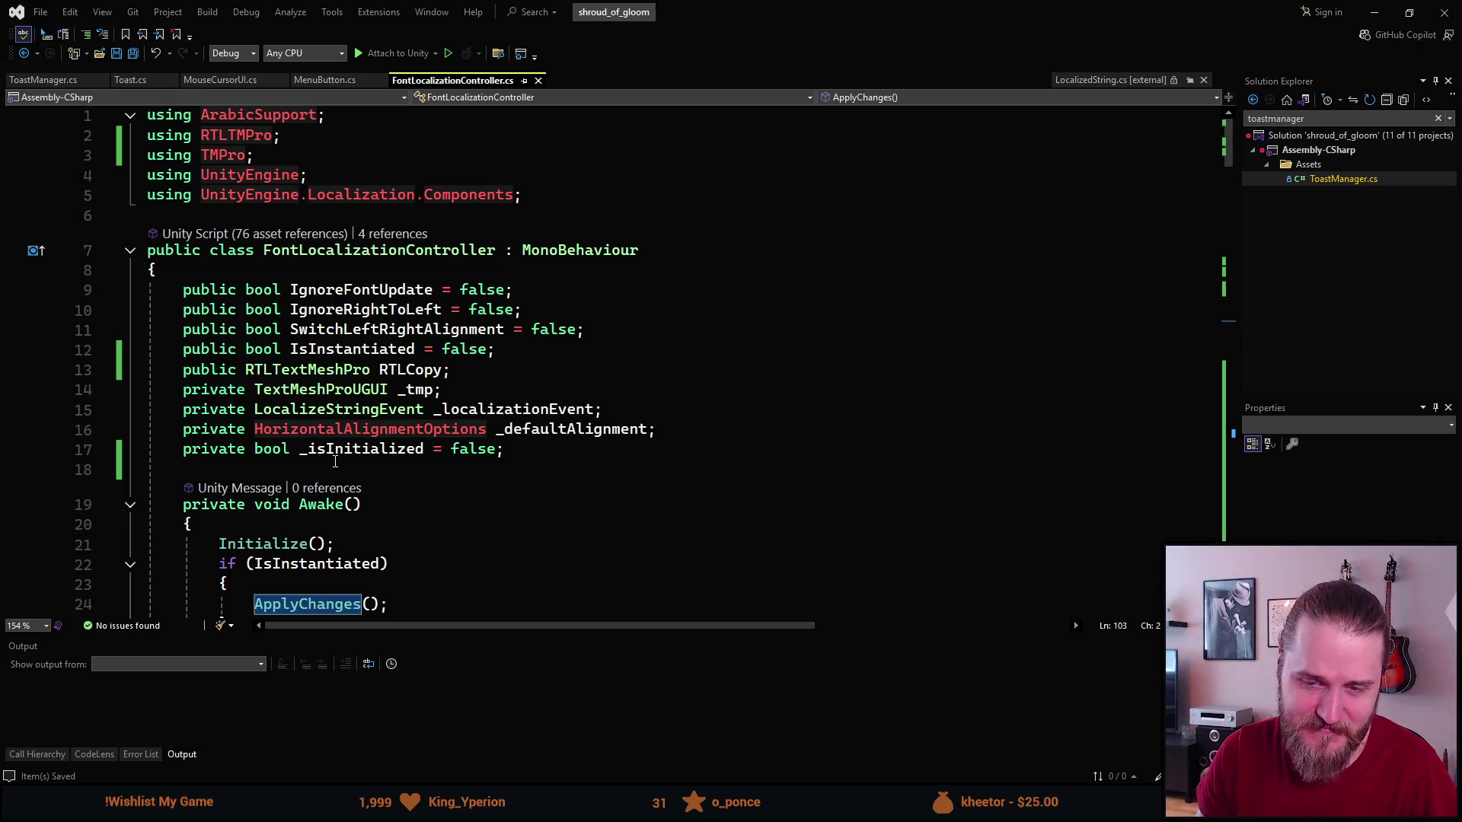
Highlight every use of the RTLCopy field and scroll down to EnableRTLCopy.
mouse_move(321, 452)
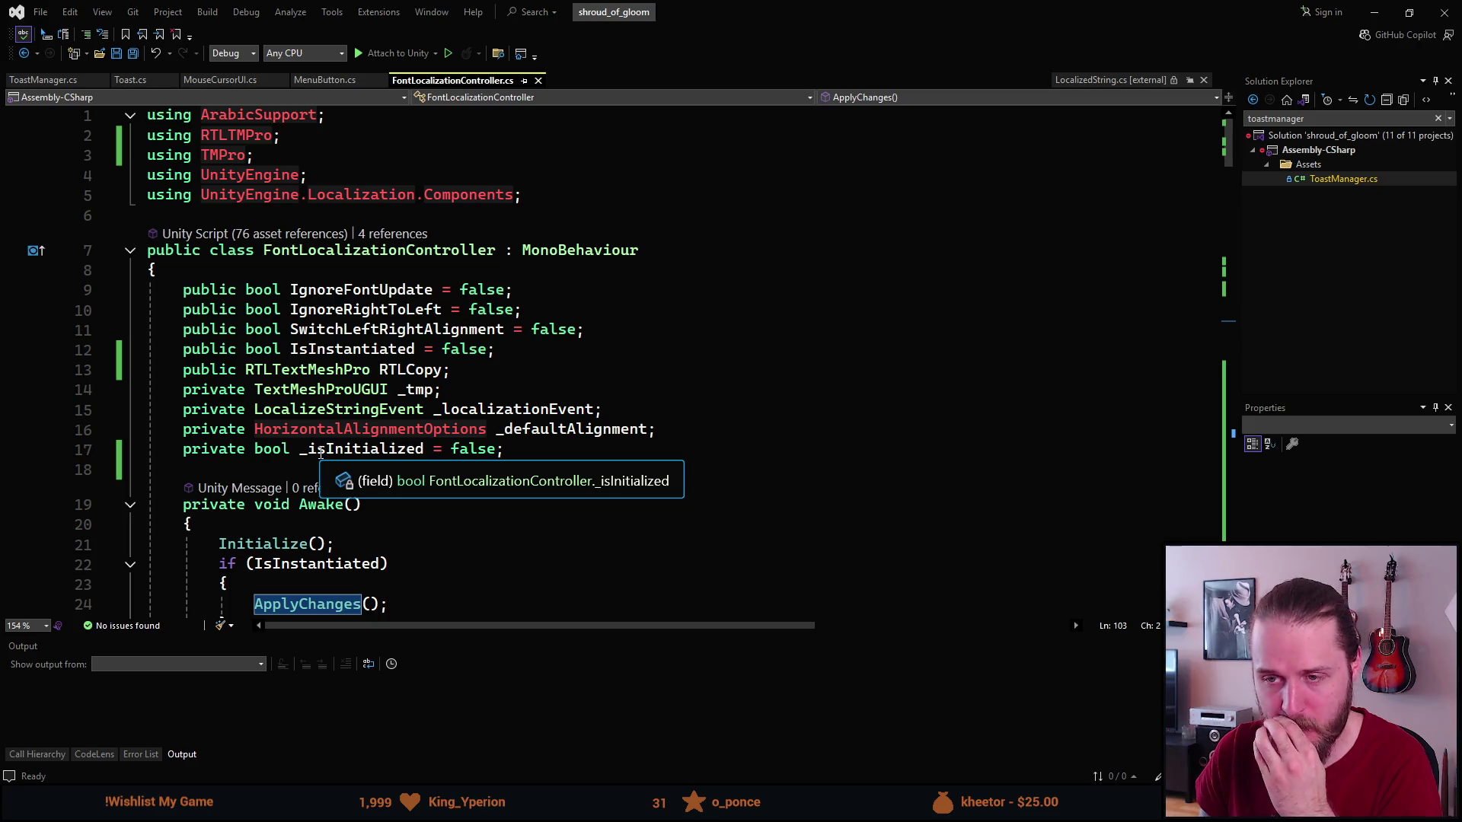
left_click(409, 370)
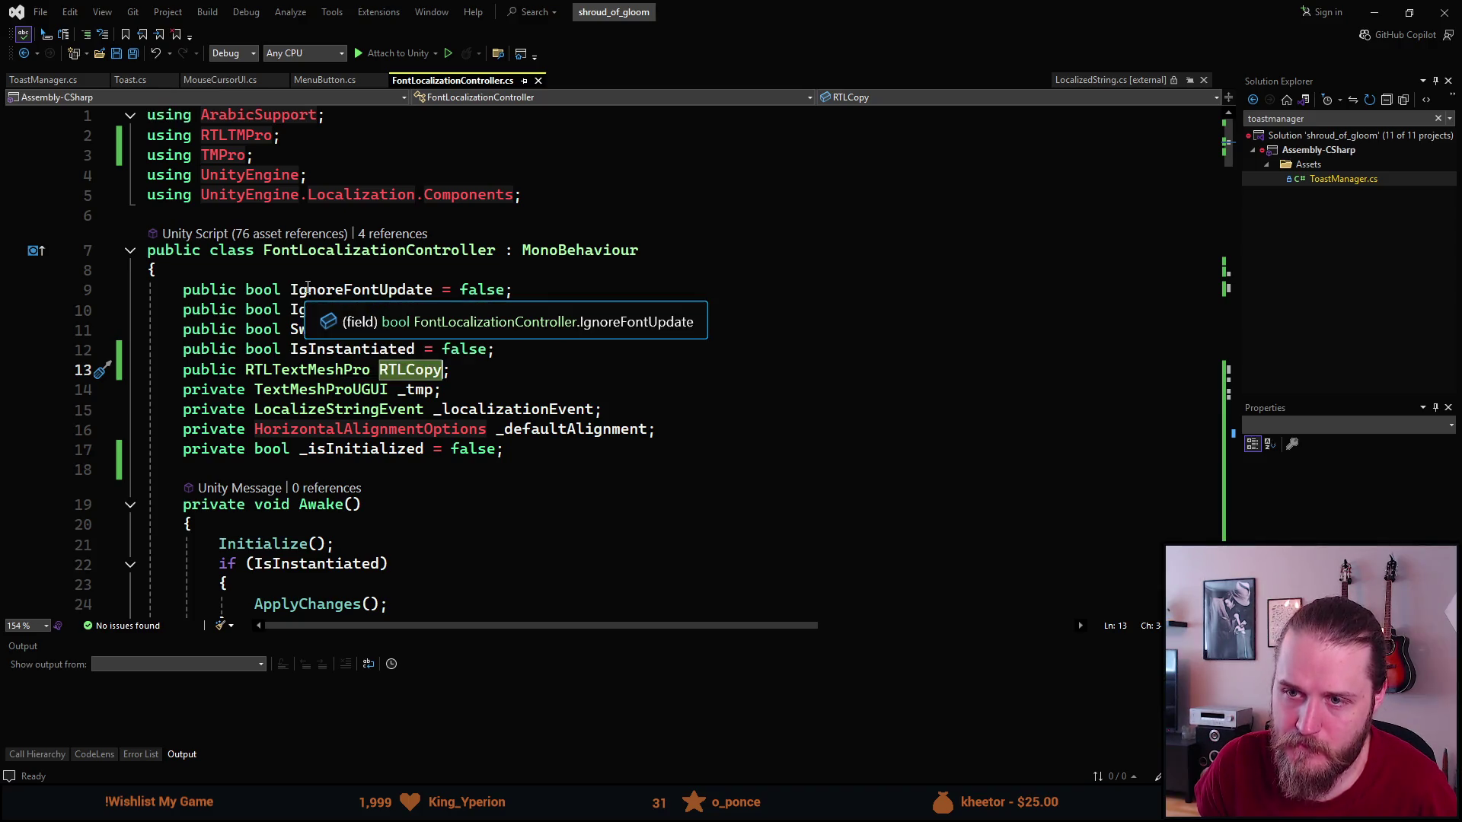
scroll(308, 287, "down", 20)
scroll(307, 287, "down", 7)
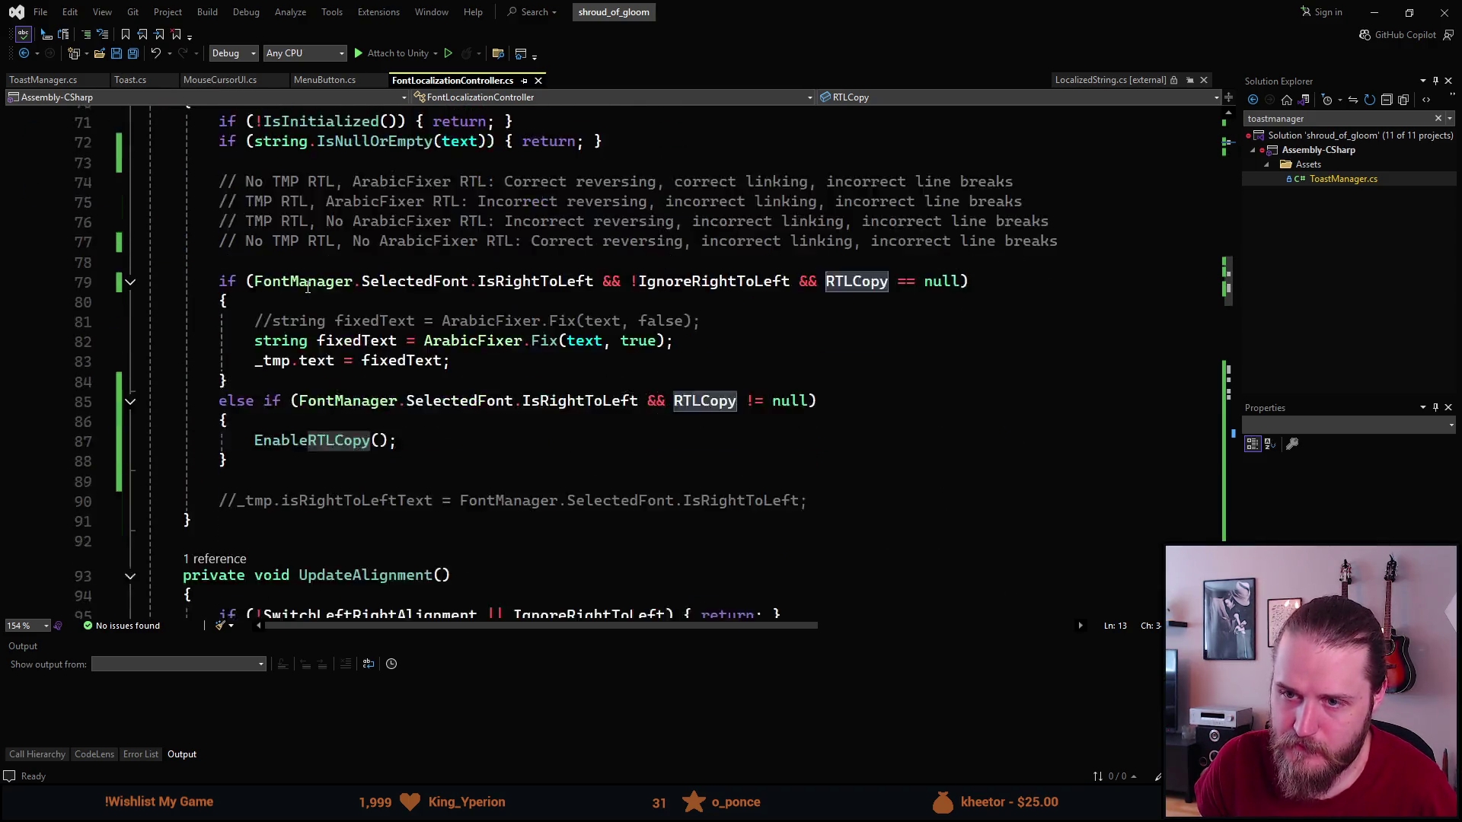
scroll(307, 282, "down", 10)
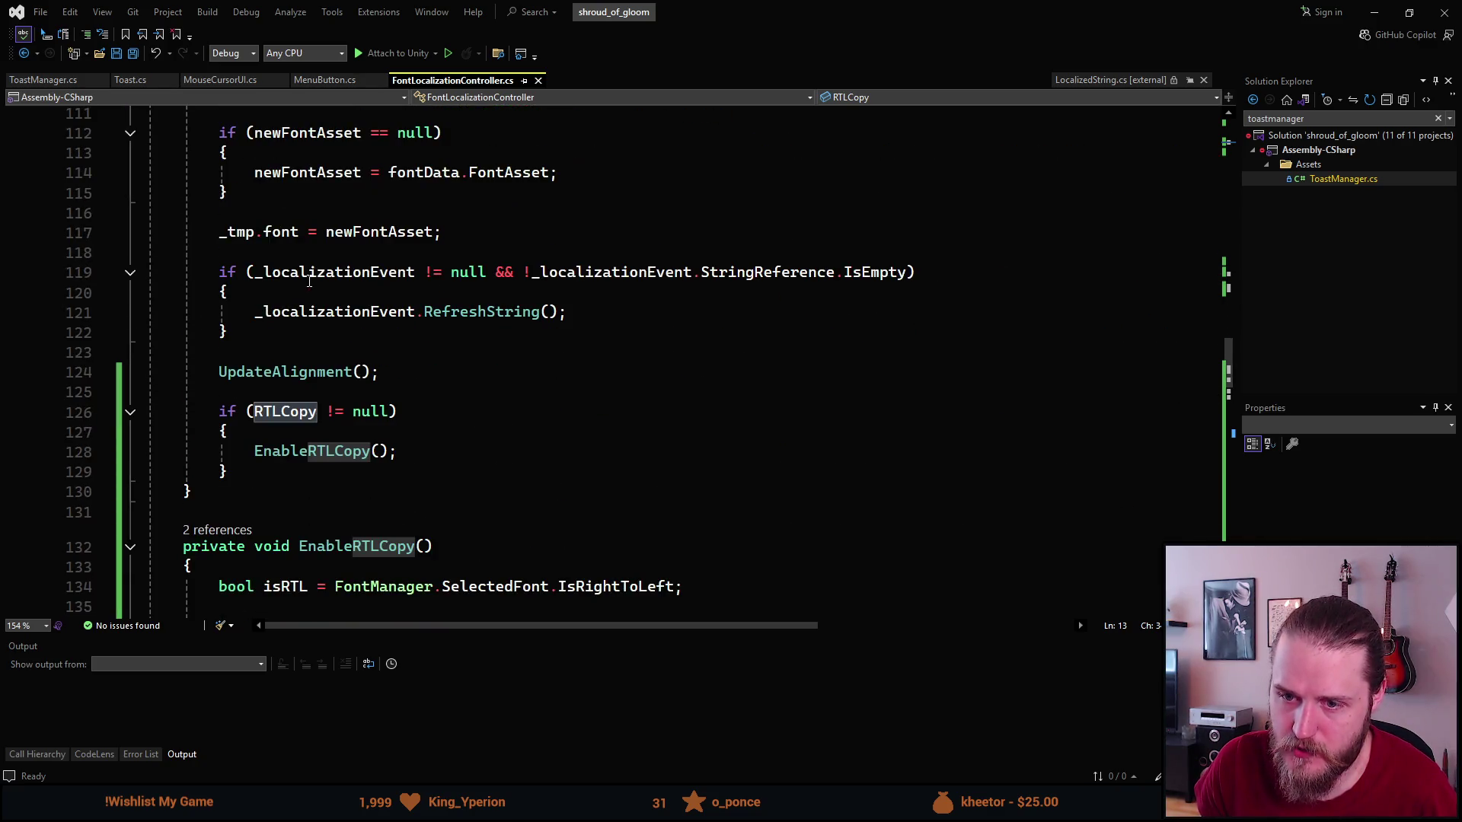
scroll(309, 281, "down", 3)
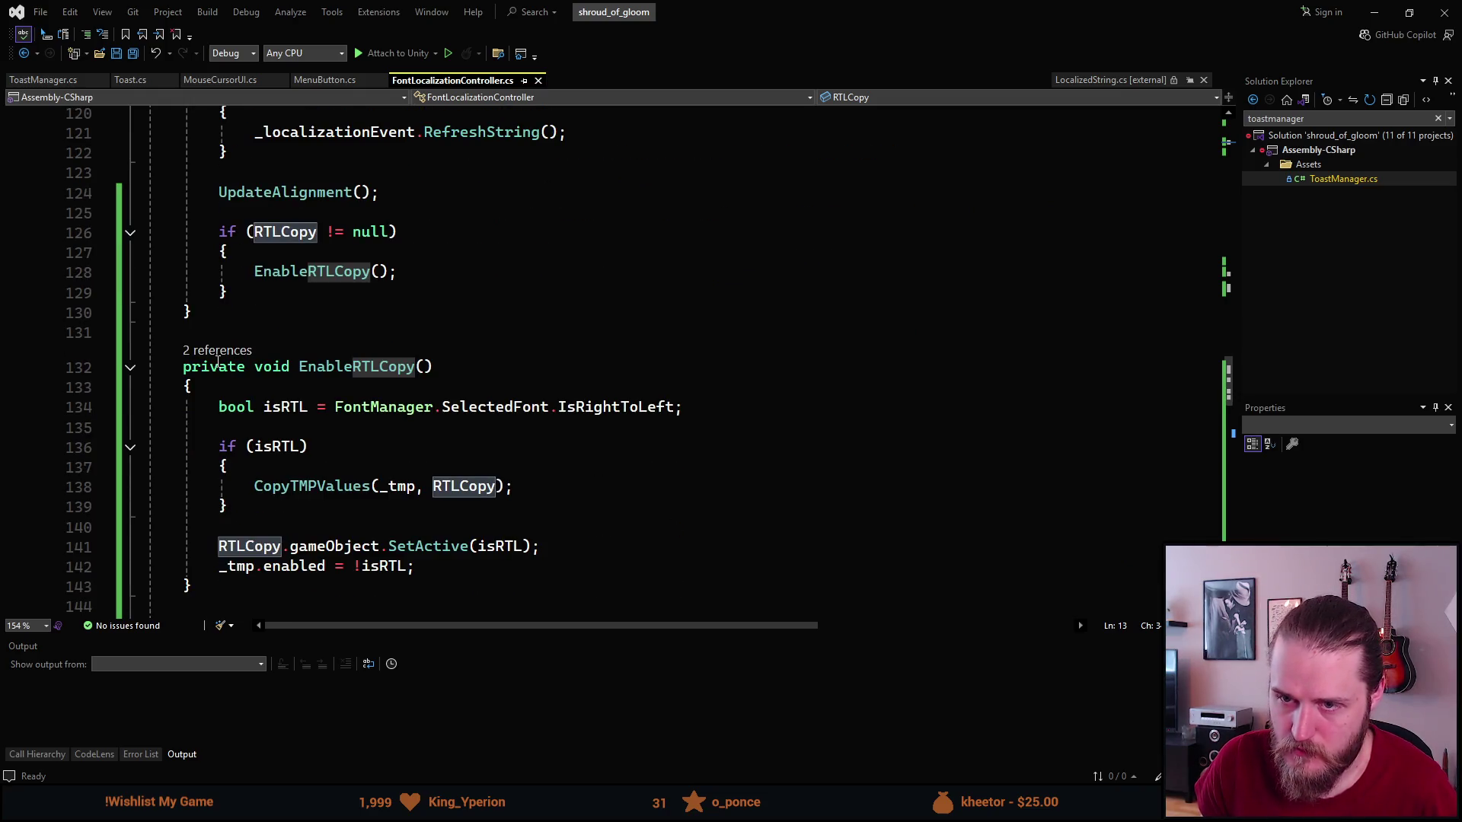
Change EnableRTLCopy from private to public and save the script.
double_click(217, 363)
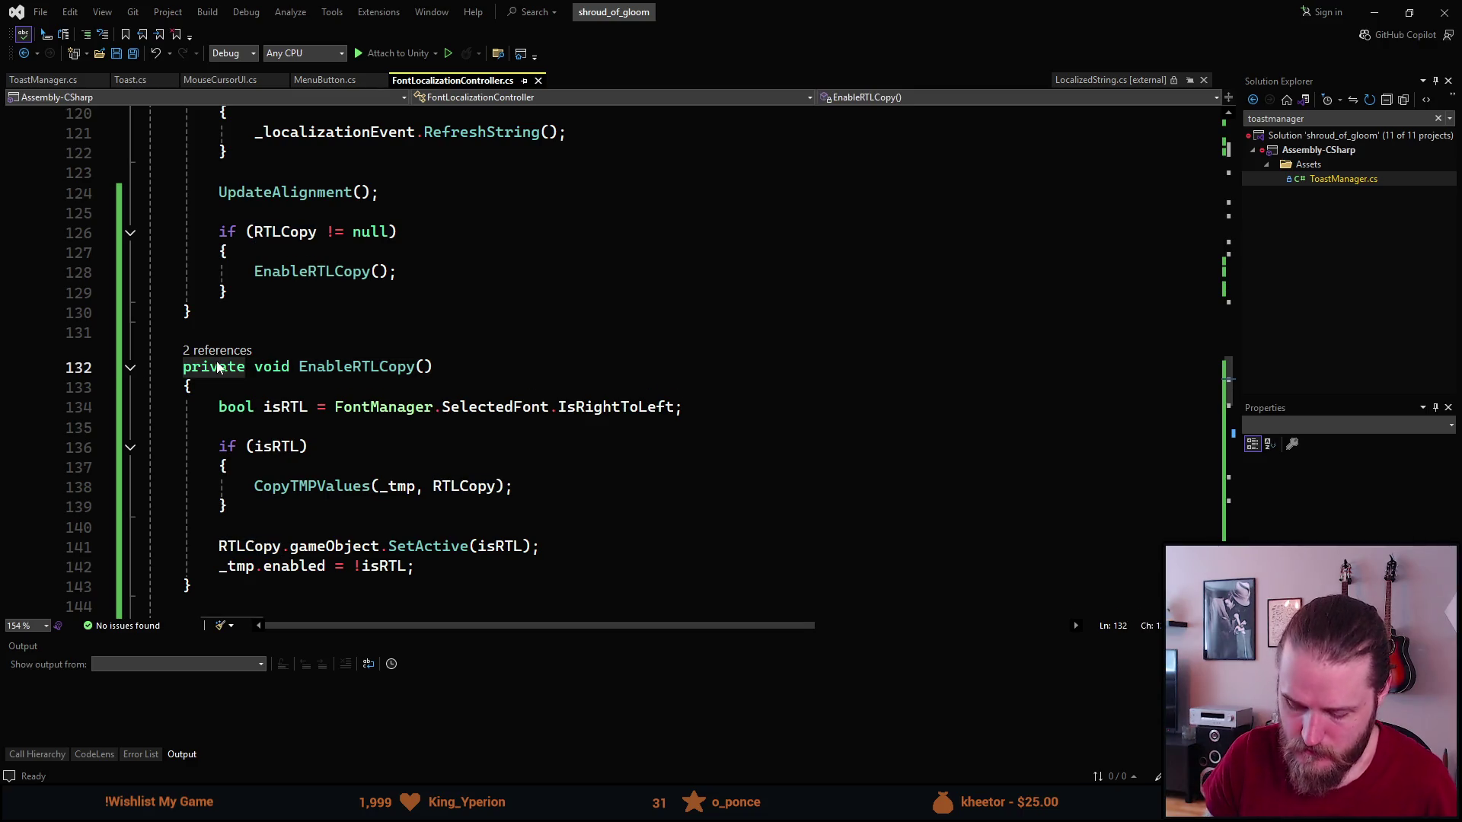
type("public")
key("Escape")
key("ctrl+s")
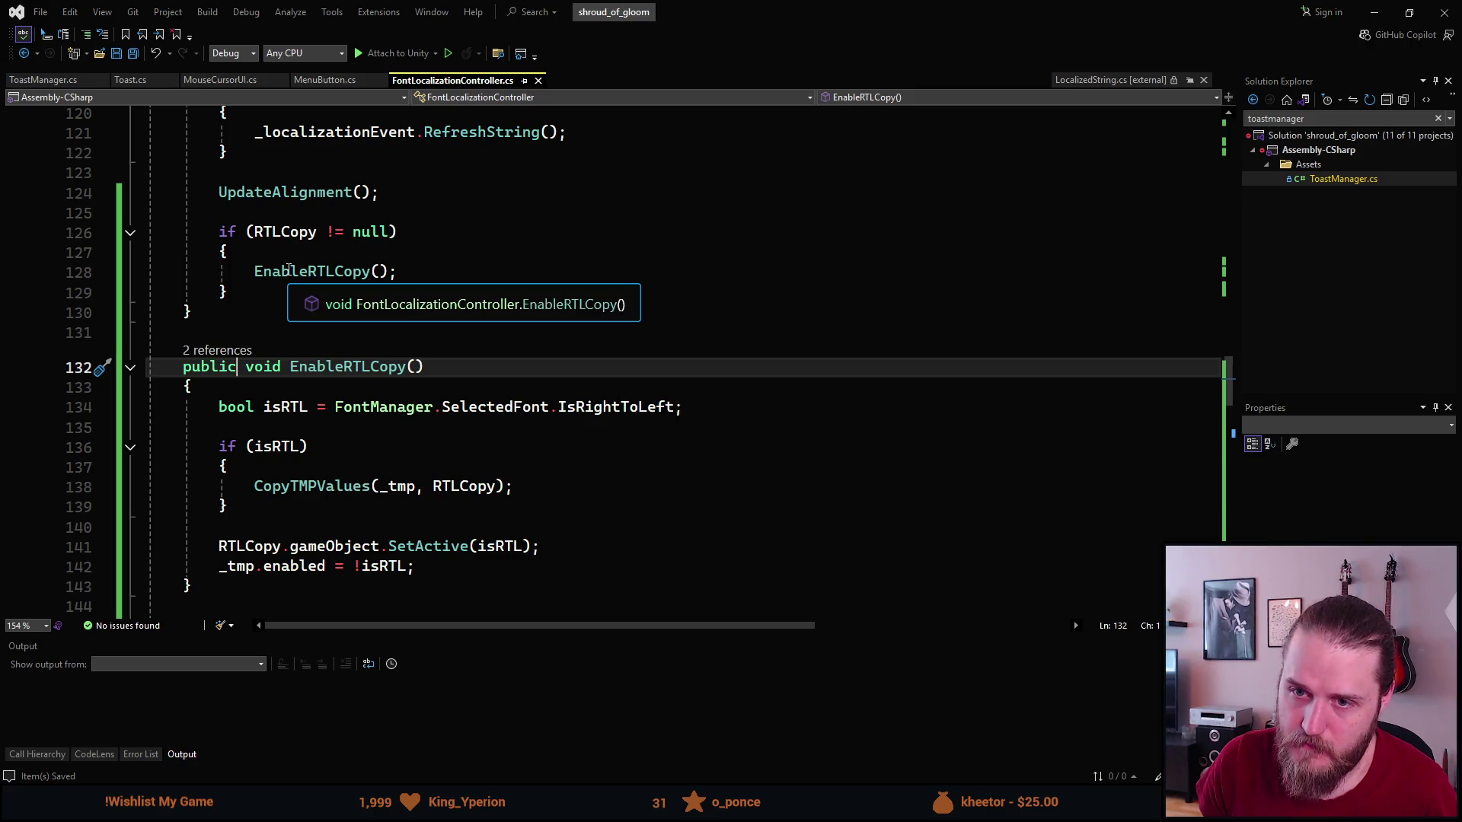
left_click(43, 80)
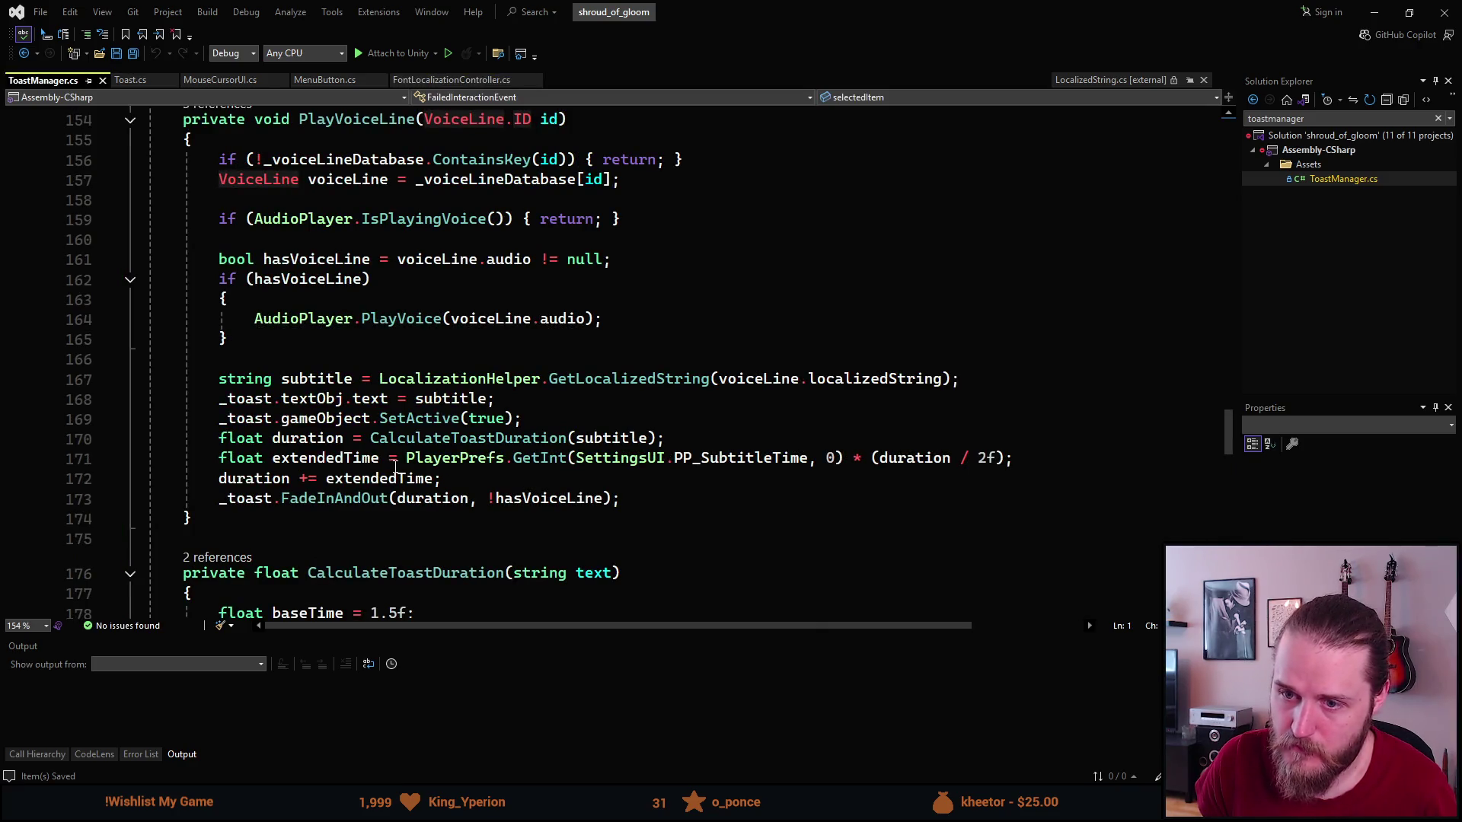
Add a new line below SetActive(true) and back out a mistyped _toast.GetComponent call.
scroll(441, 335, "up", 2)
scroll(441, 335, "down", 2)
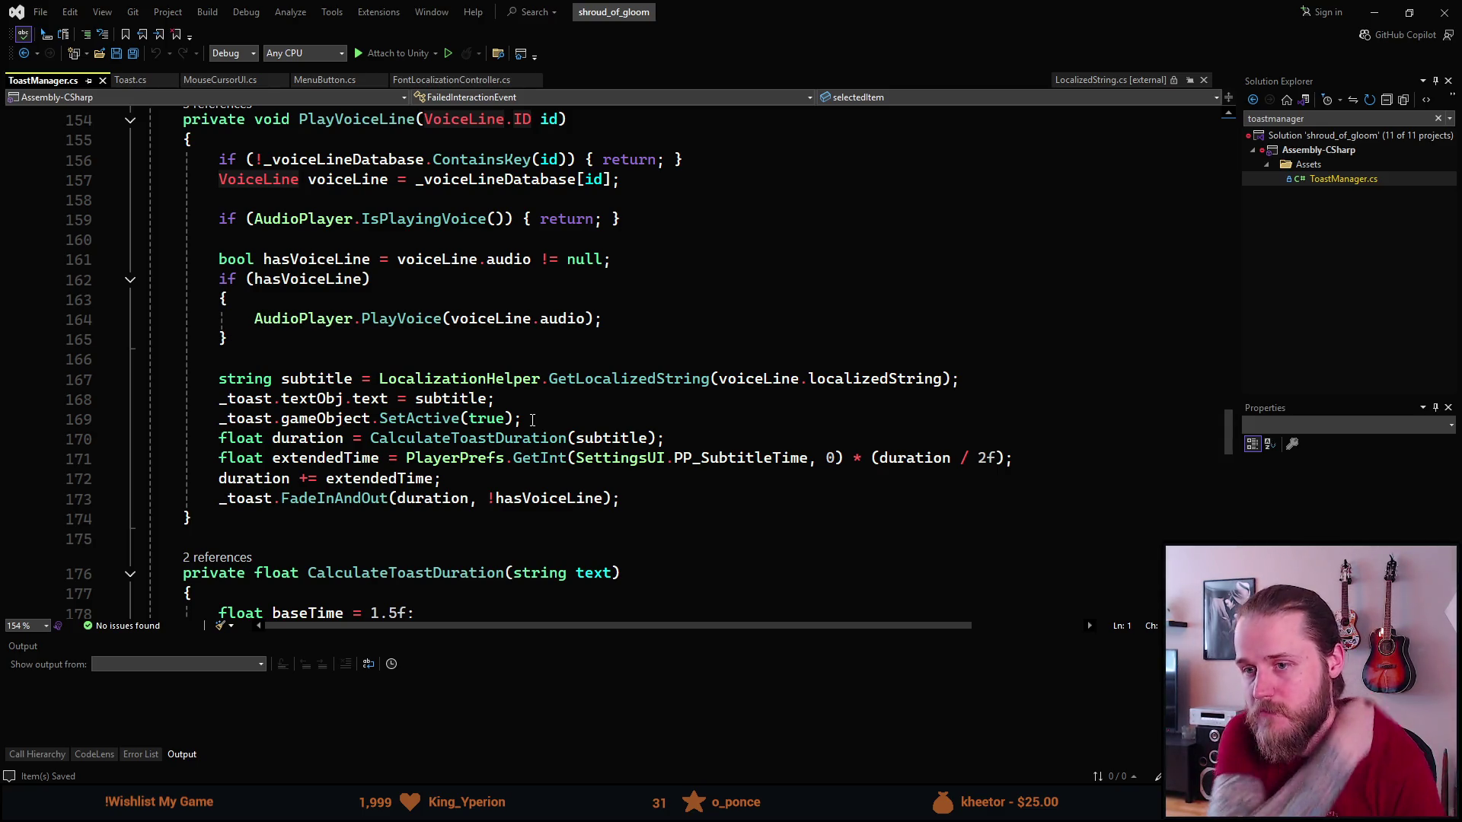
left_click(532, 420)
key("Return")
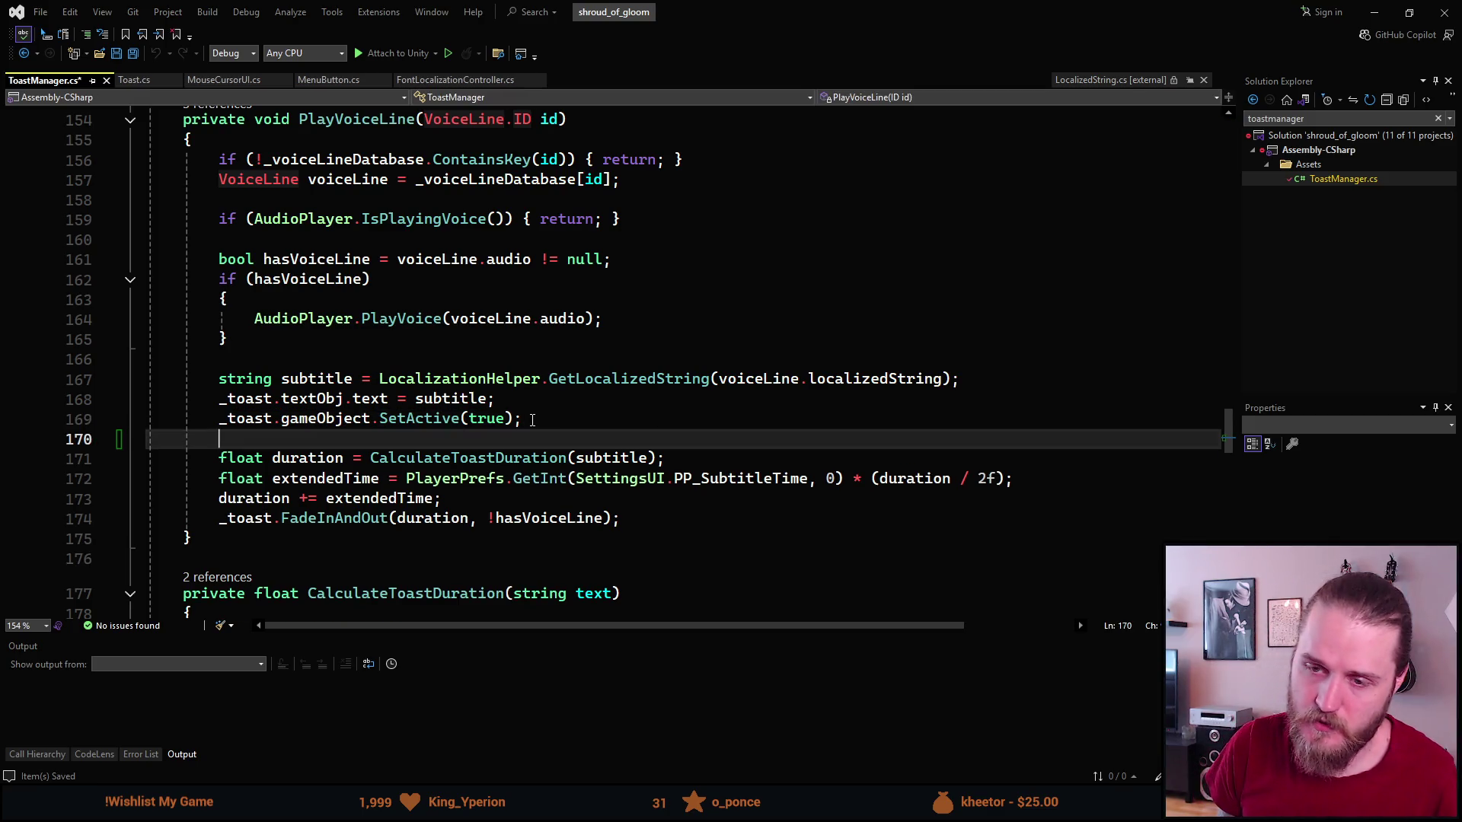
type("_toast.GetC")
key("Tab")
type("<")
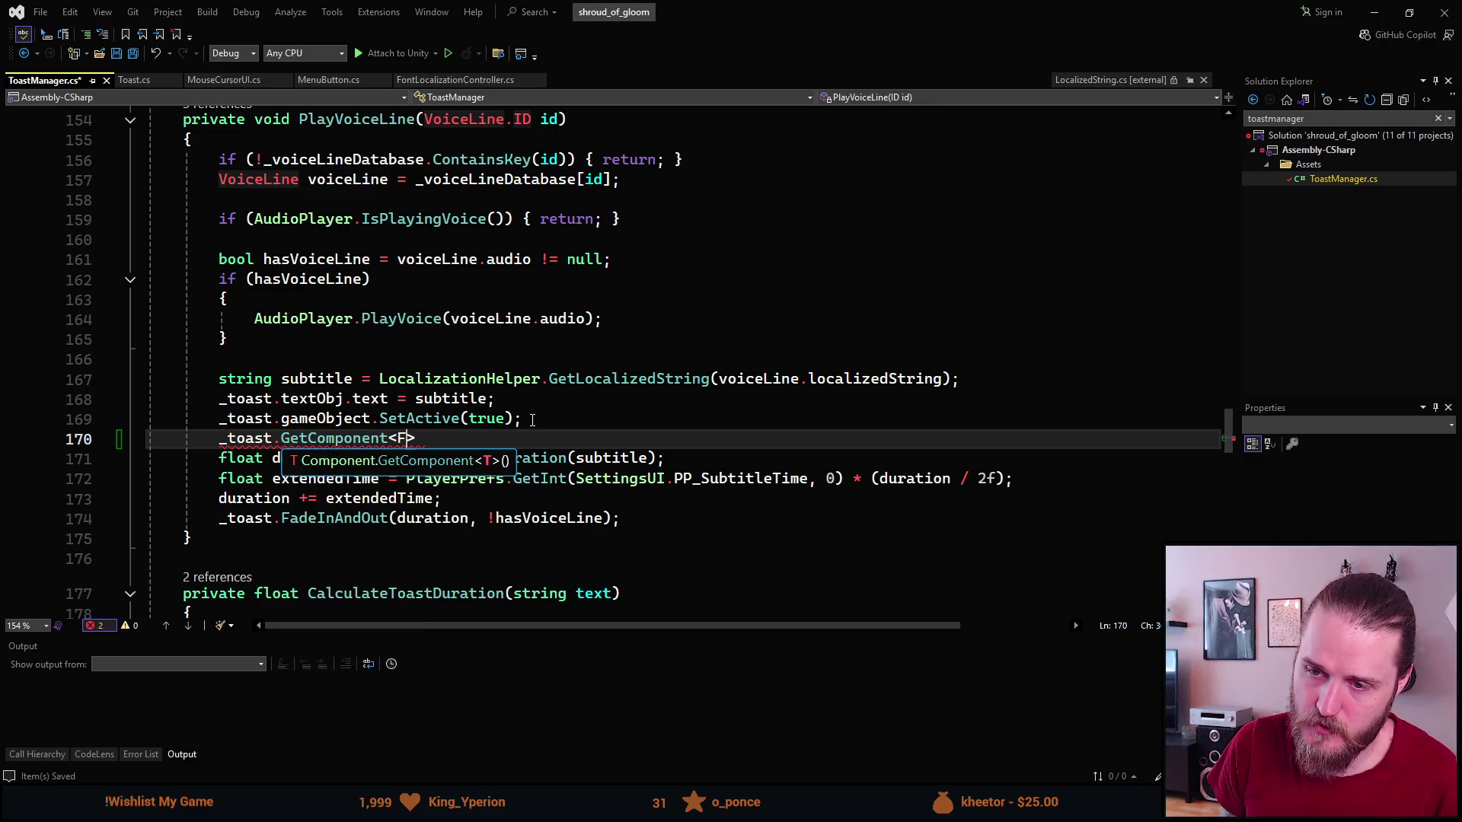
type("FontLo")
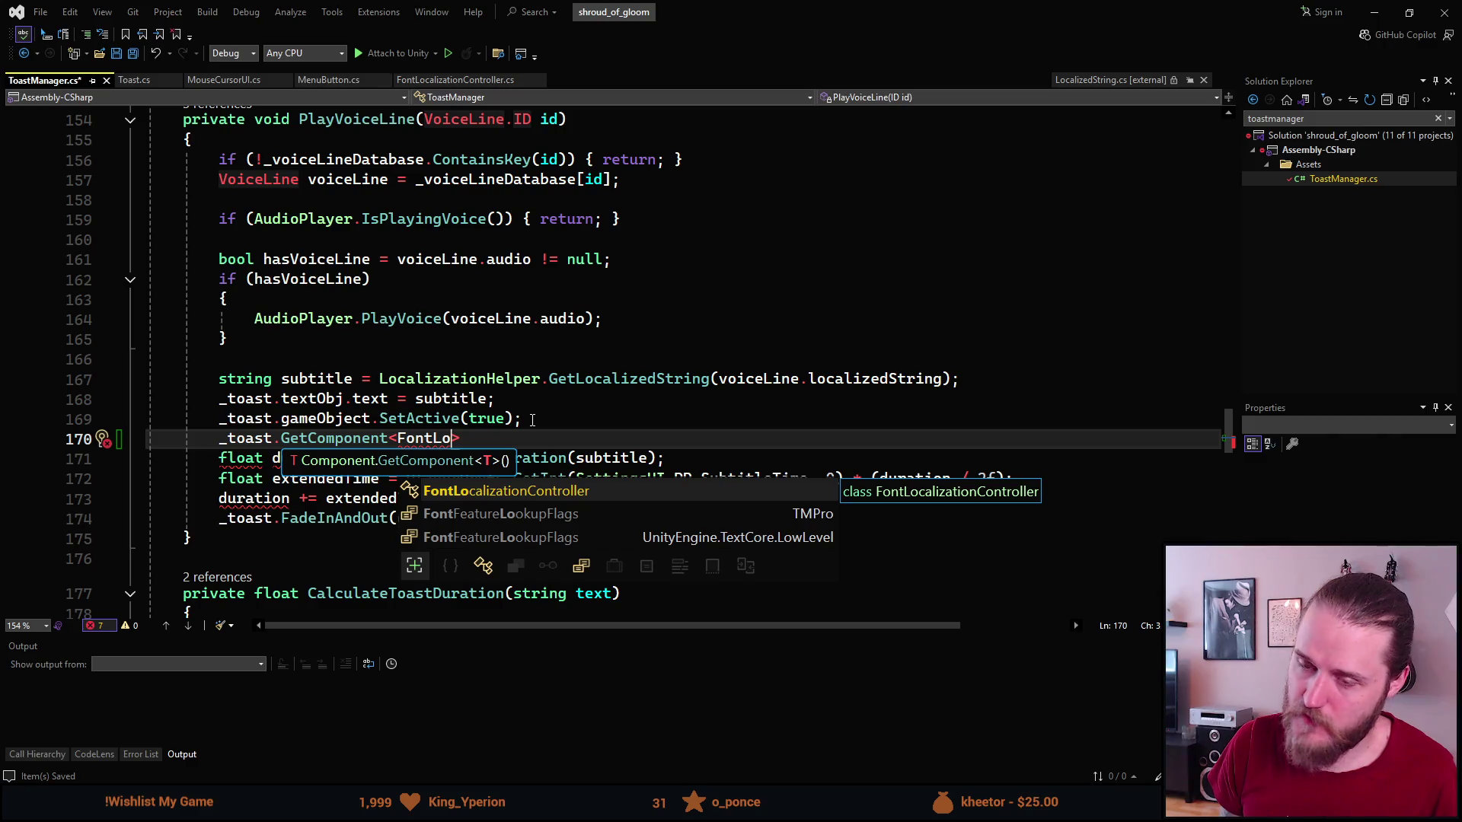
key("Escape")
key("BackSpace")
key("BackSpace")
key("BackSpace")
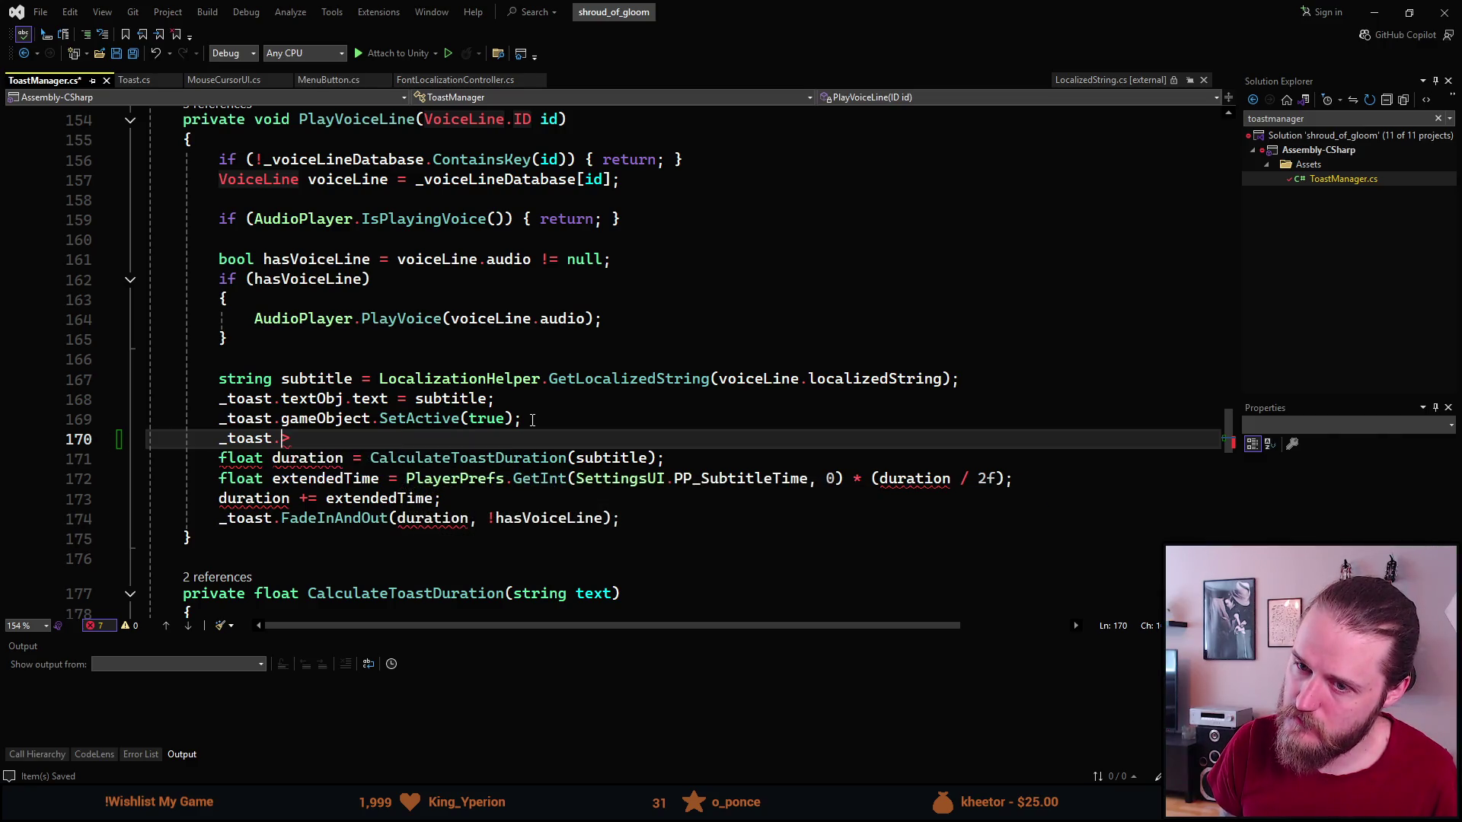
key("BackSpace")
Write _toast.textObj.GetComponent<FontLocalizationController>().EnableRTLCopy(); on that line.
type("text")
key("Tab")
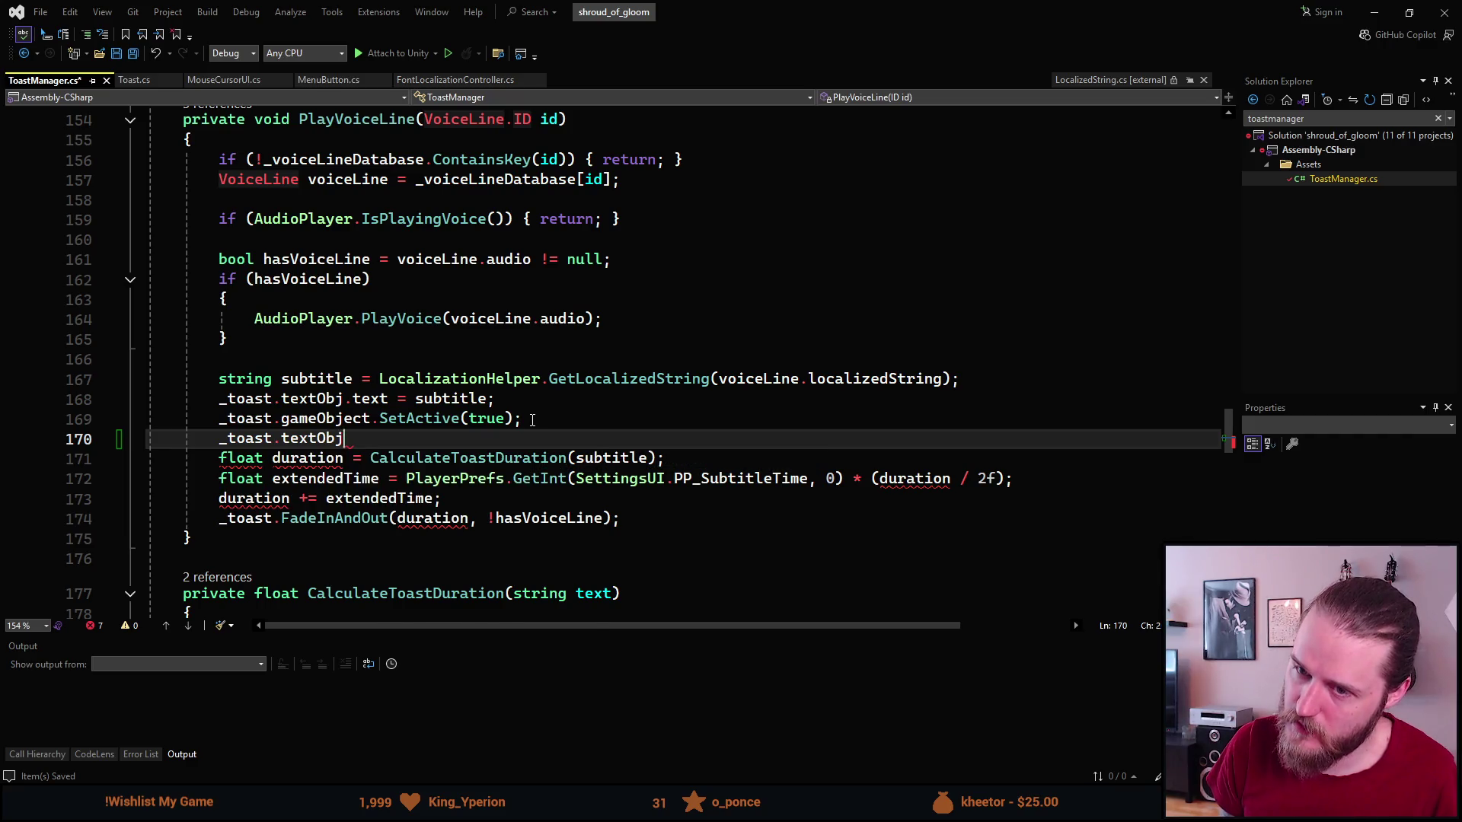
type(".getc")
key("Tab")
type(">")
key("BackSpace")
type("<FontLocal")
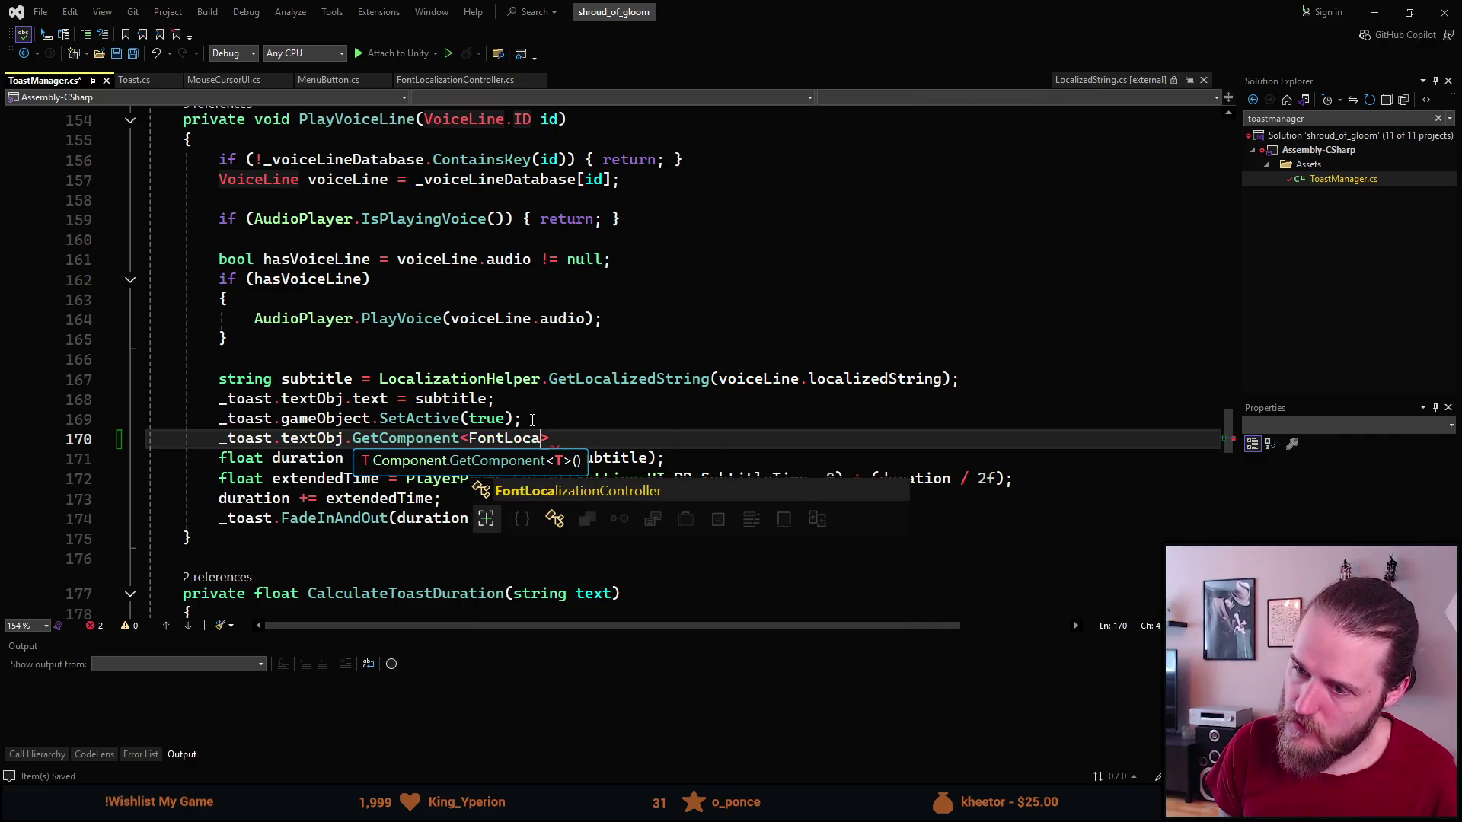
key("Tab")
type("(")
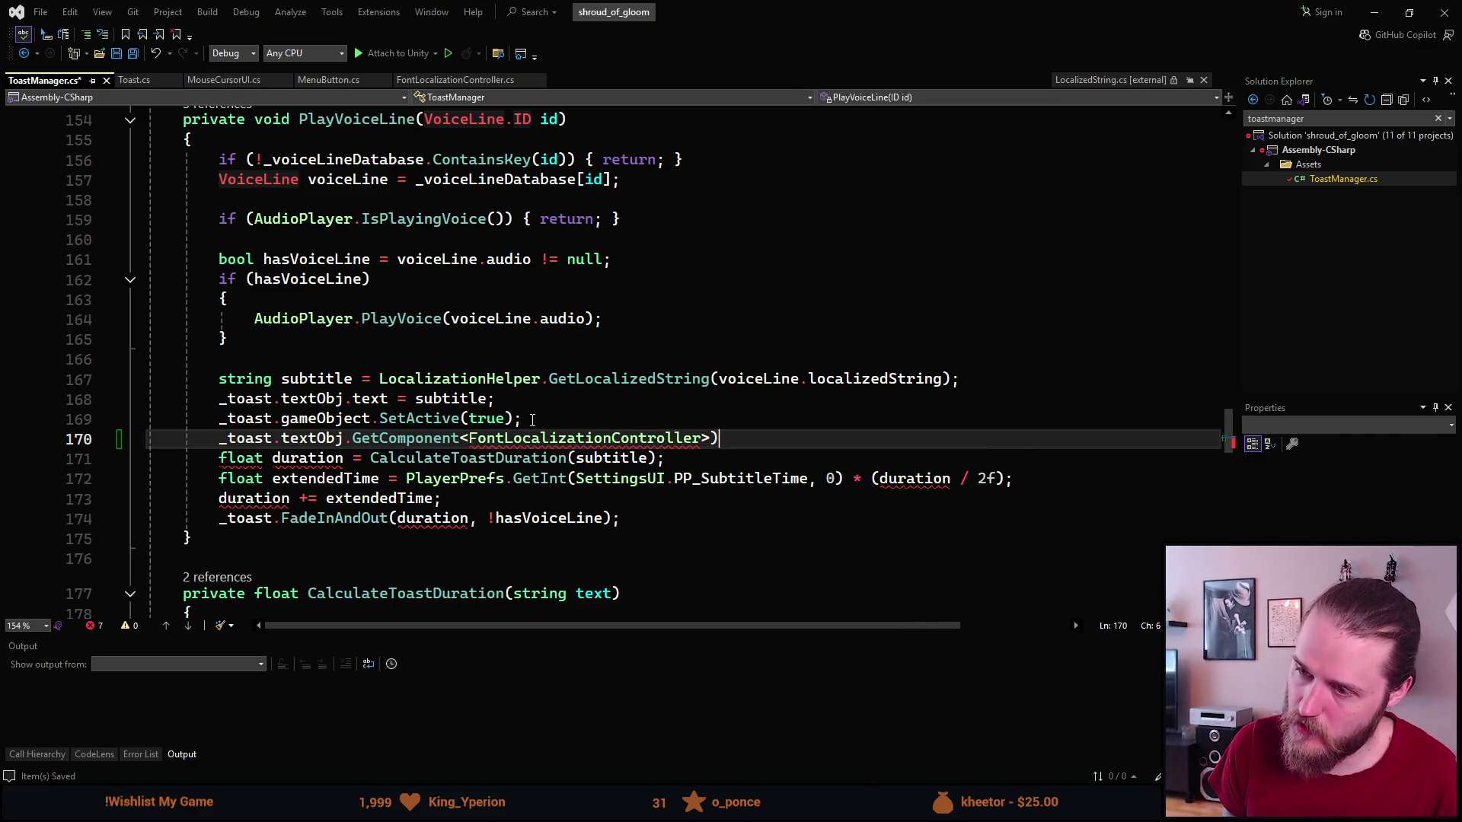
type(").En")
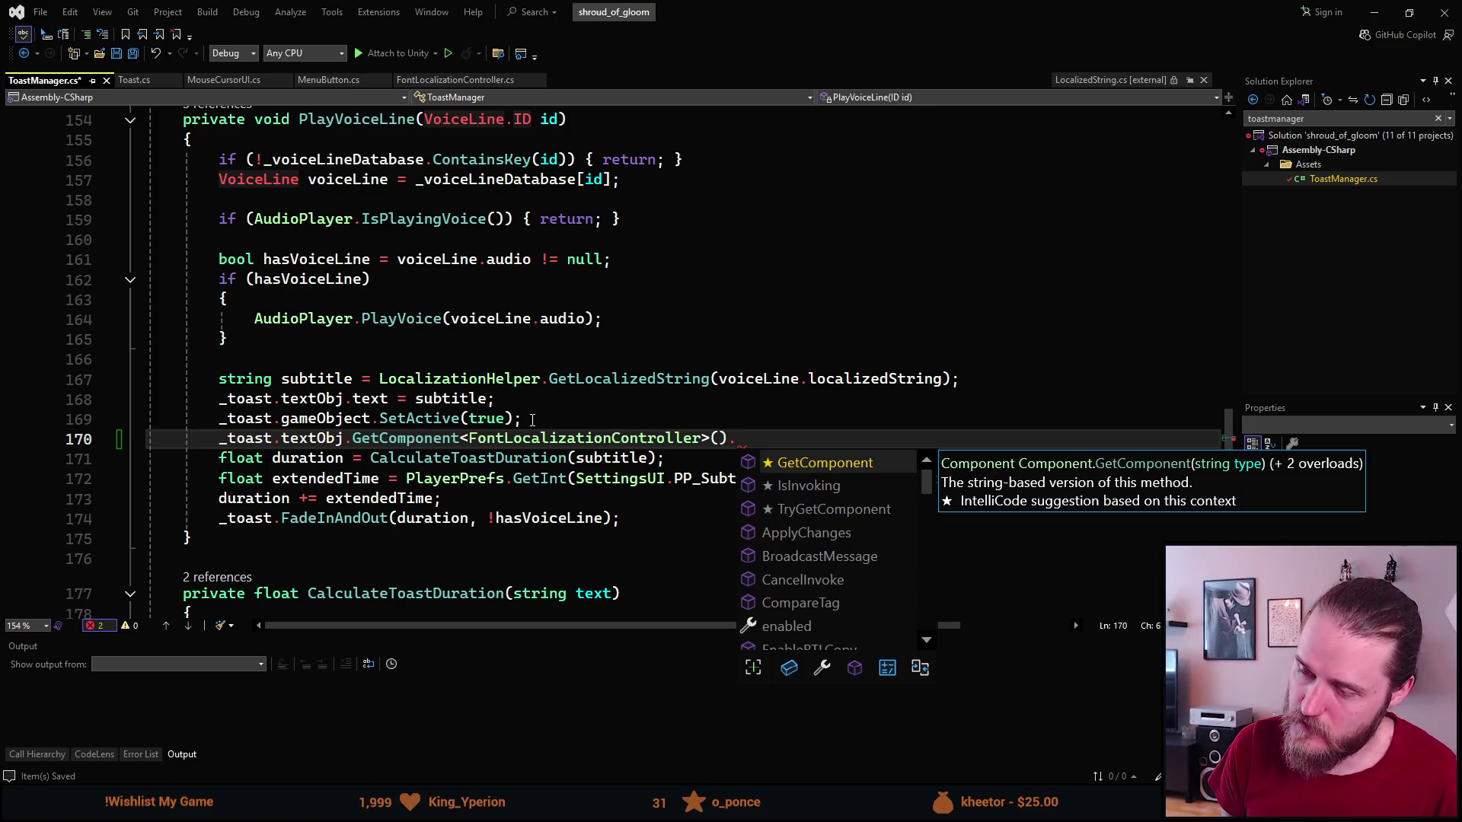
key("Tab")
type("()")
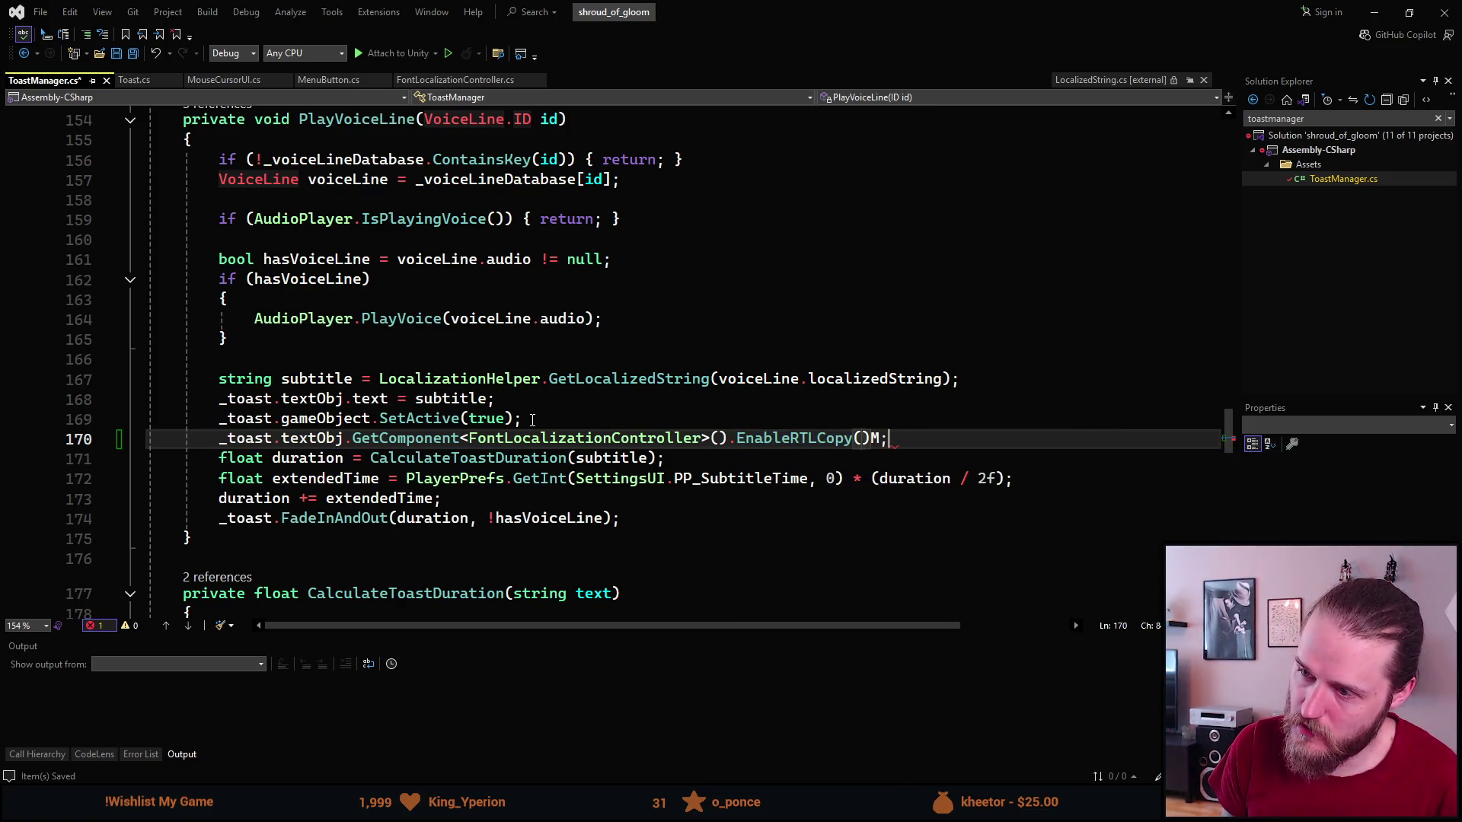
type(";")
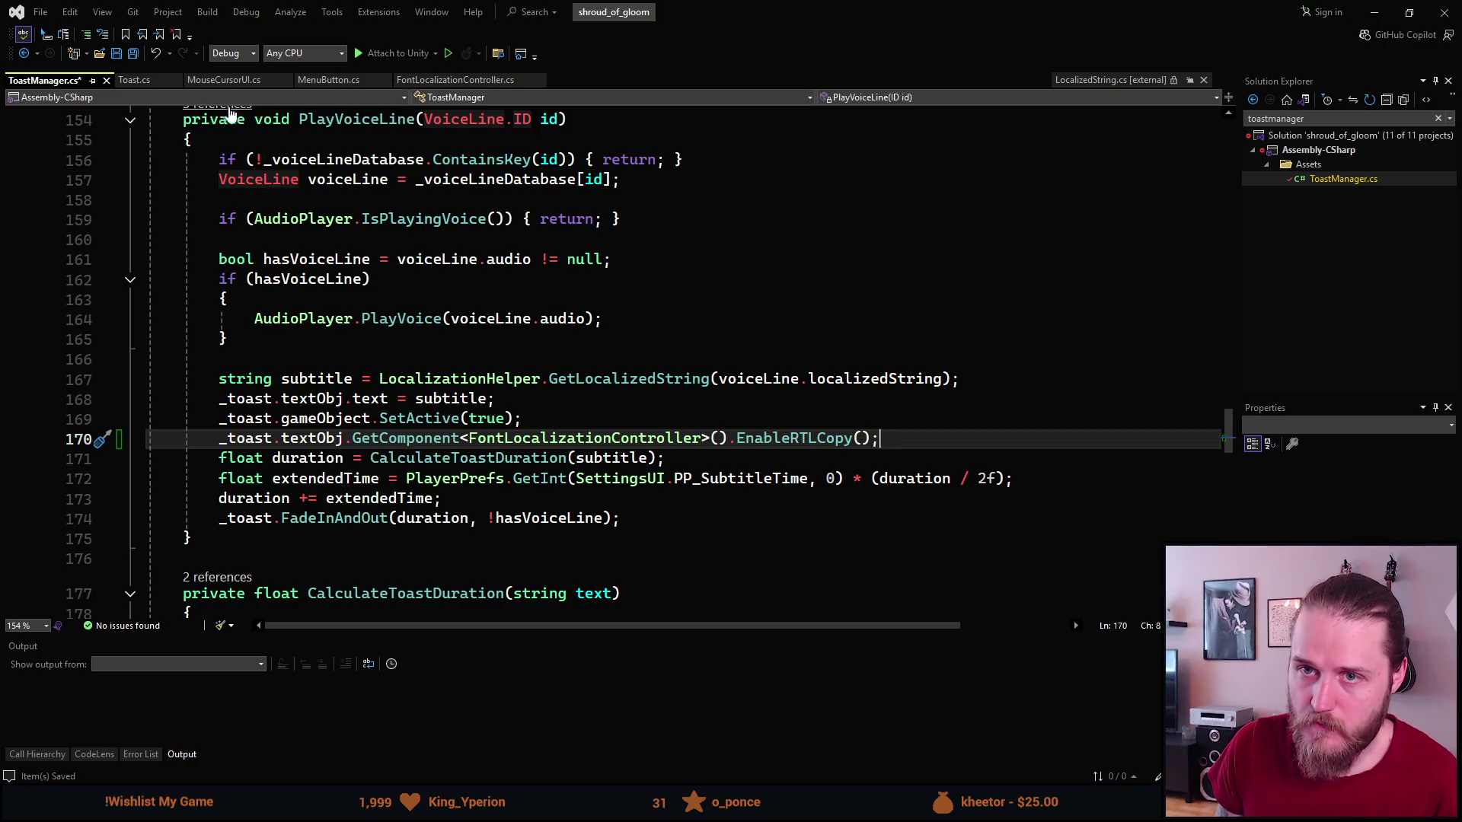
Check EnableRTLCopy in FontLocalizationController, then save ToastManager.cs.
left_click(426, 85)
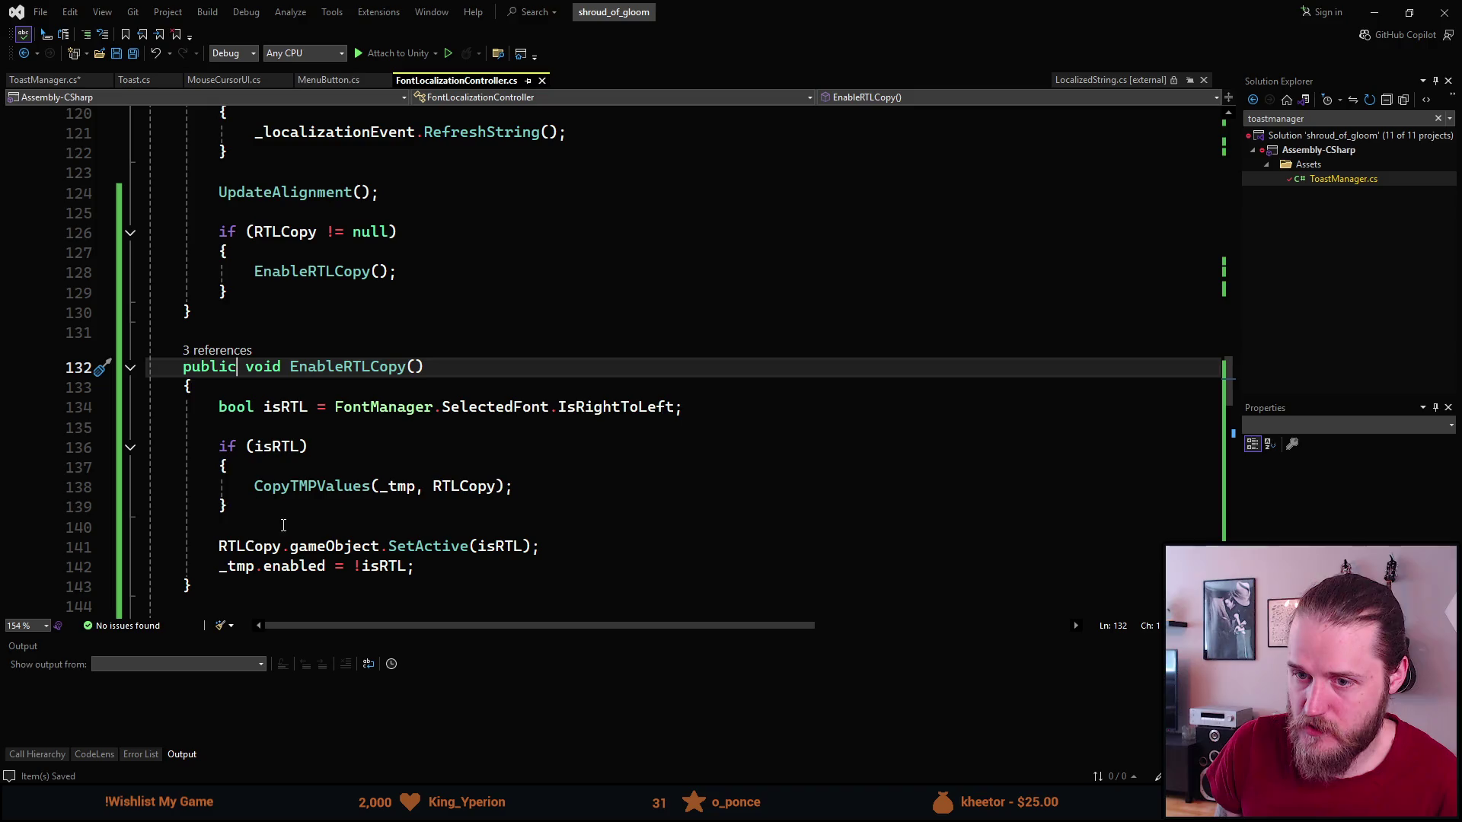
left_click(23, 80)
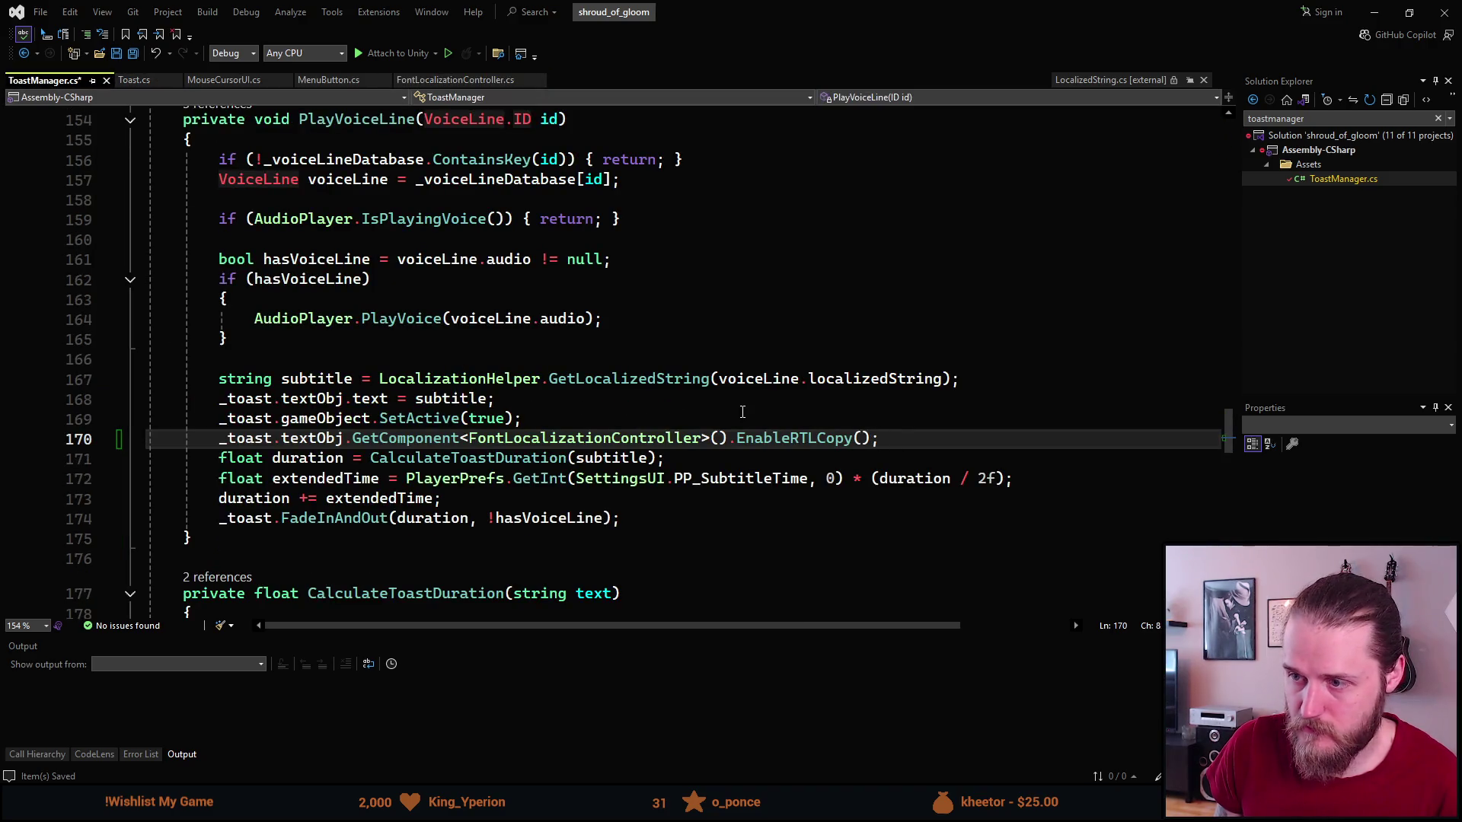
key("ctrl+s")
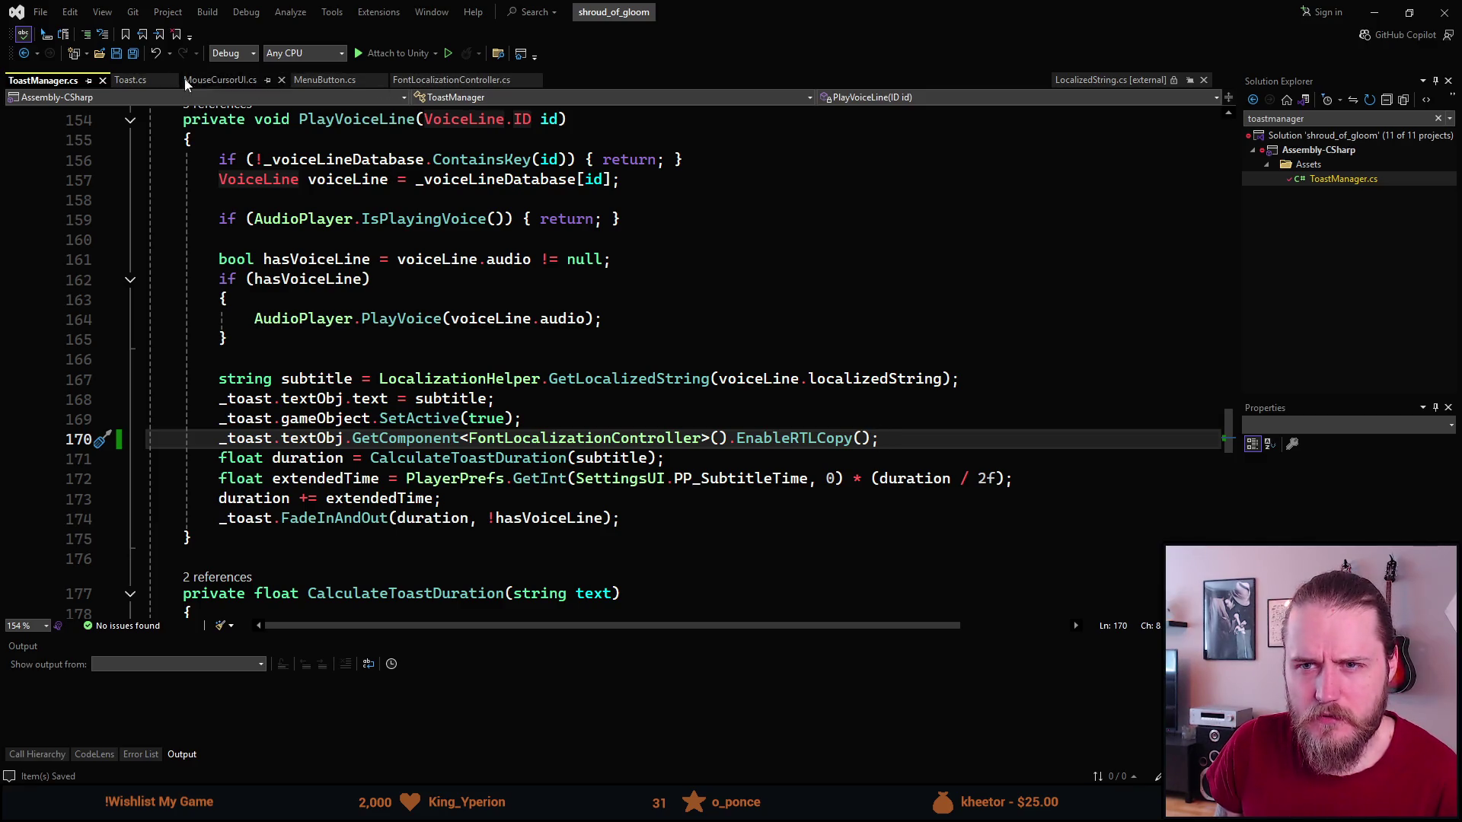
In FontLocalizationController.cs, start EnableRTLCopy with 'if (RTLCopy == null) { return; }' and save.
left_click(430, 85)
left_click(350, 388)
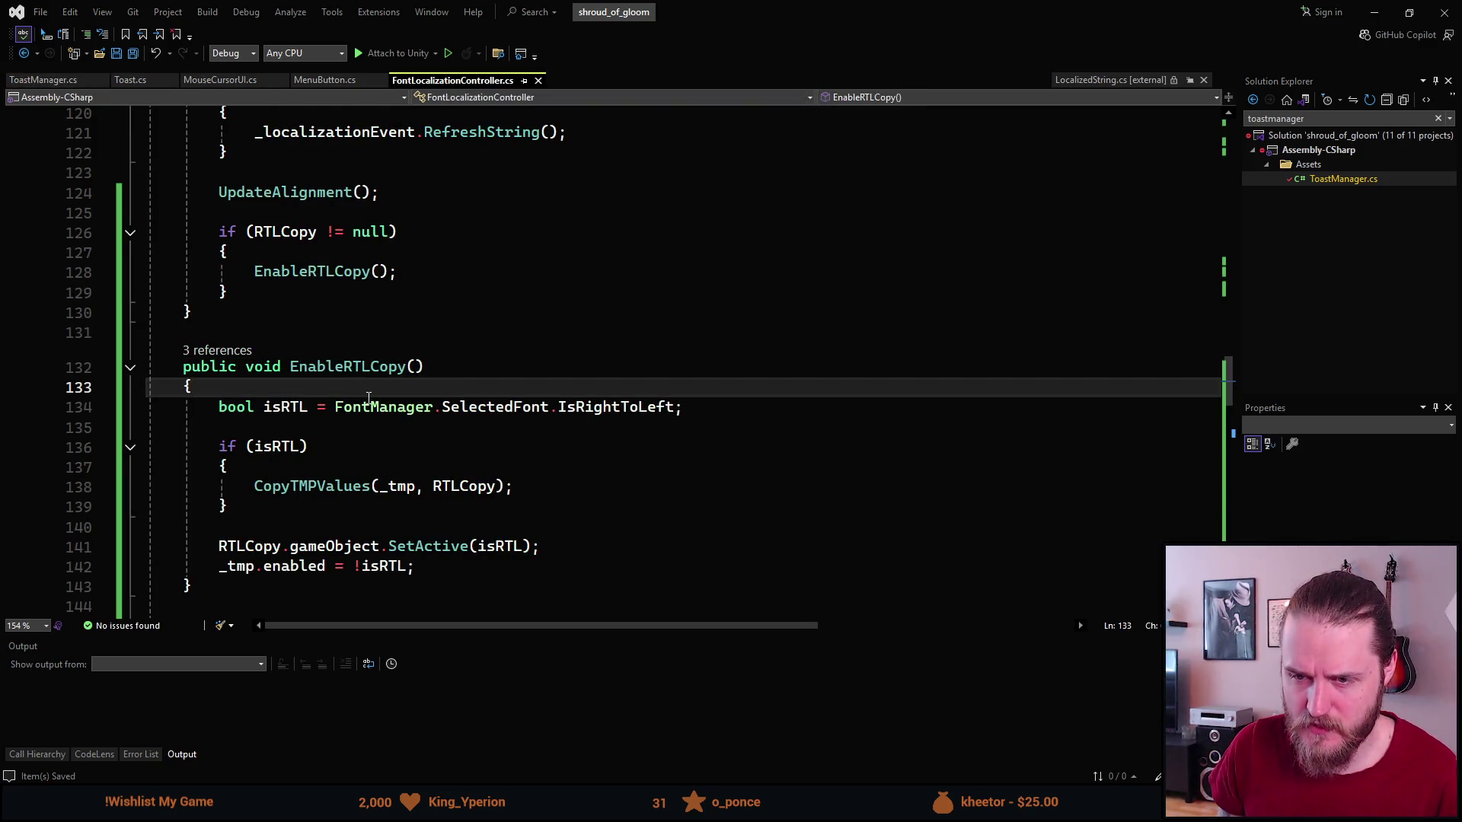
key("Return")
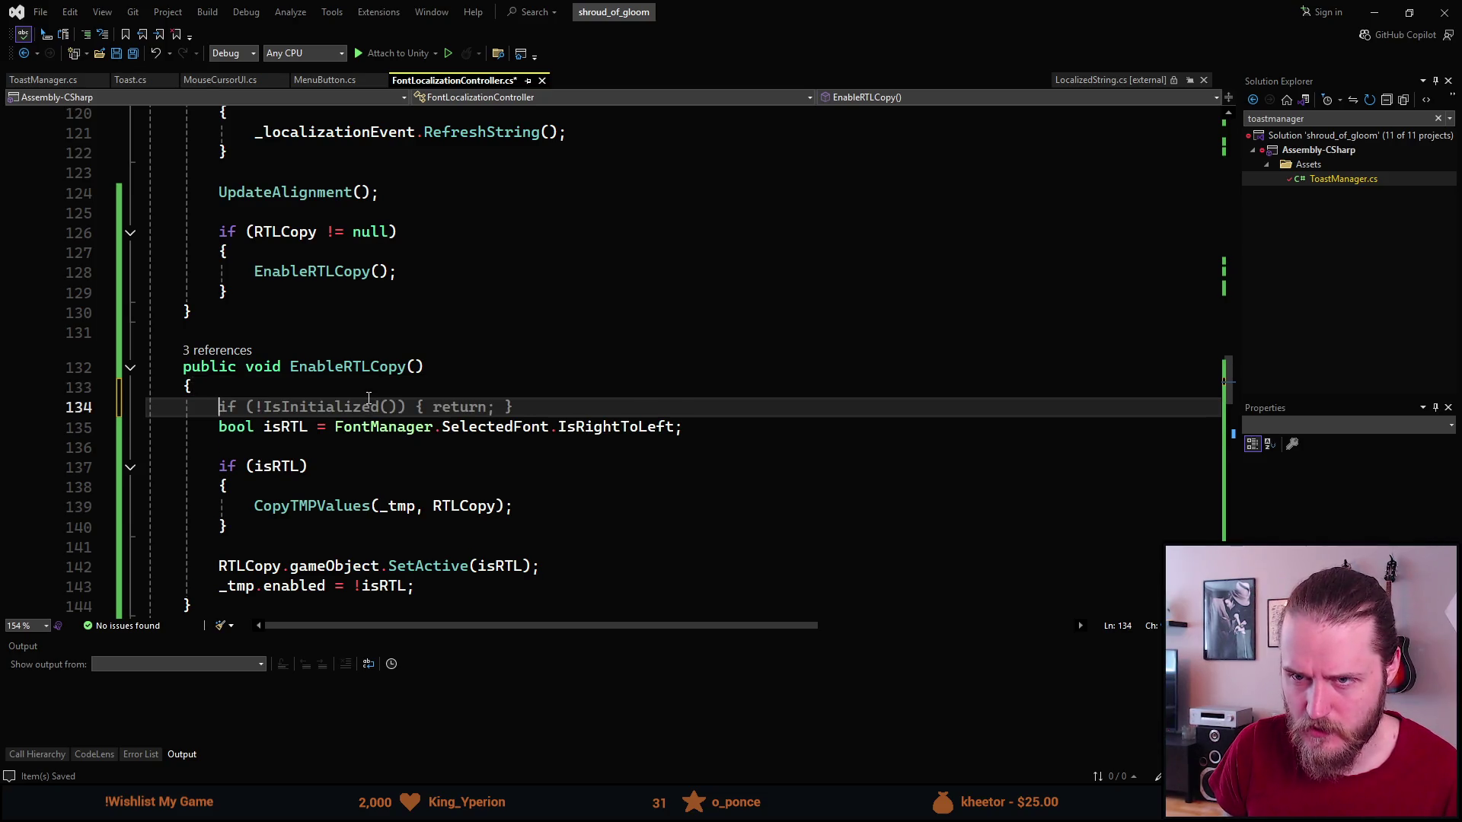
type("if ()")
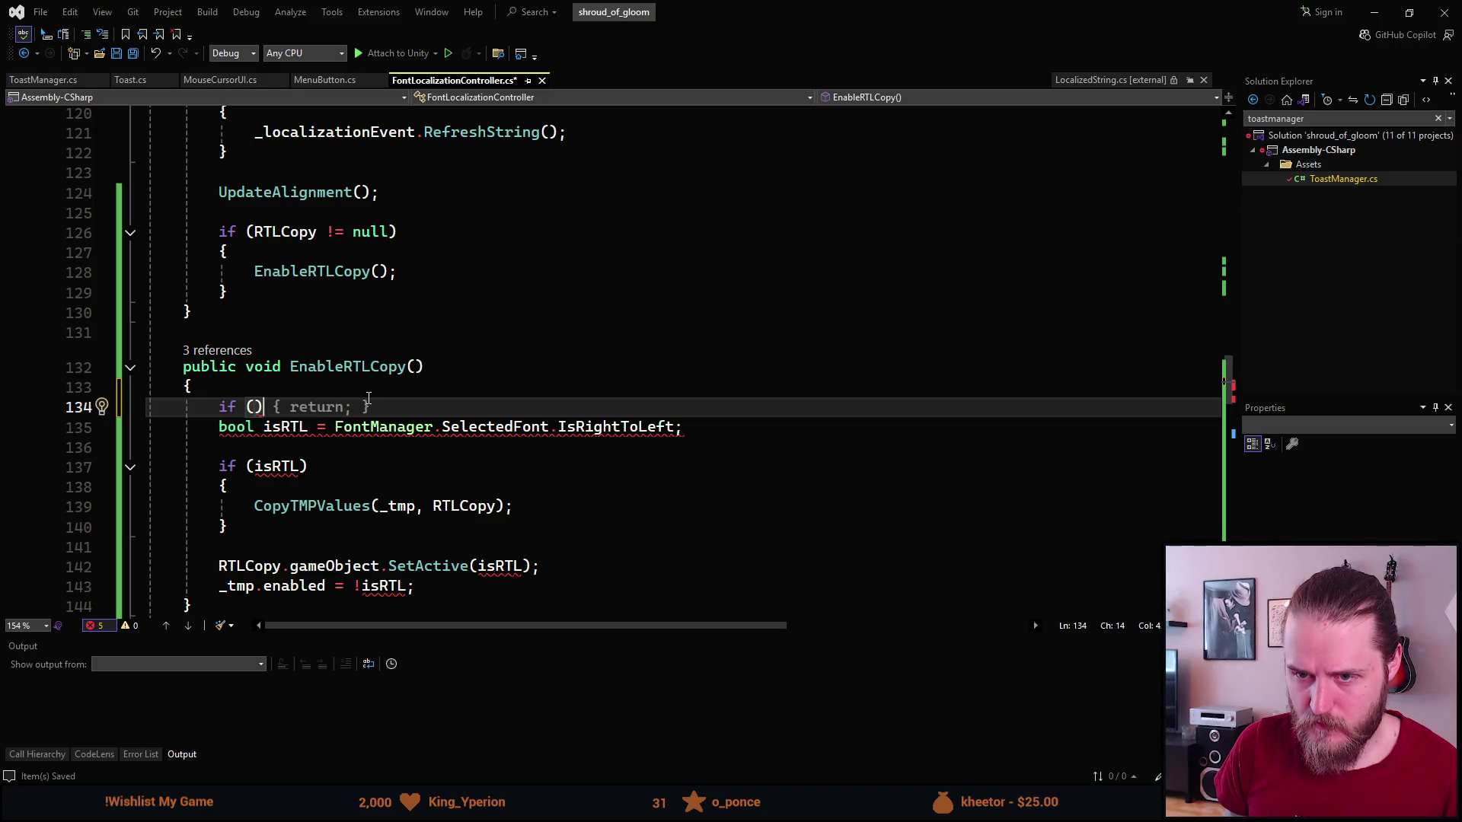
key("Left")
type("RTLCopy !")
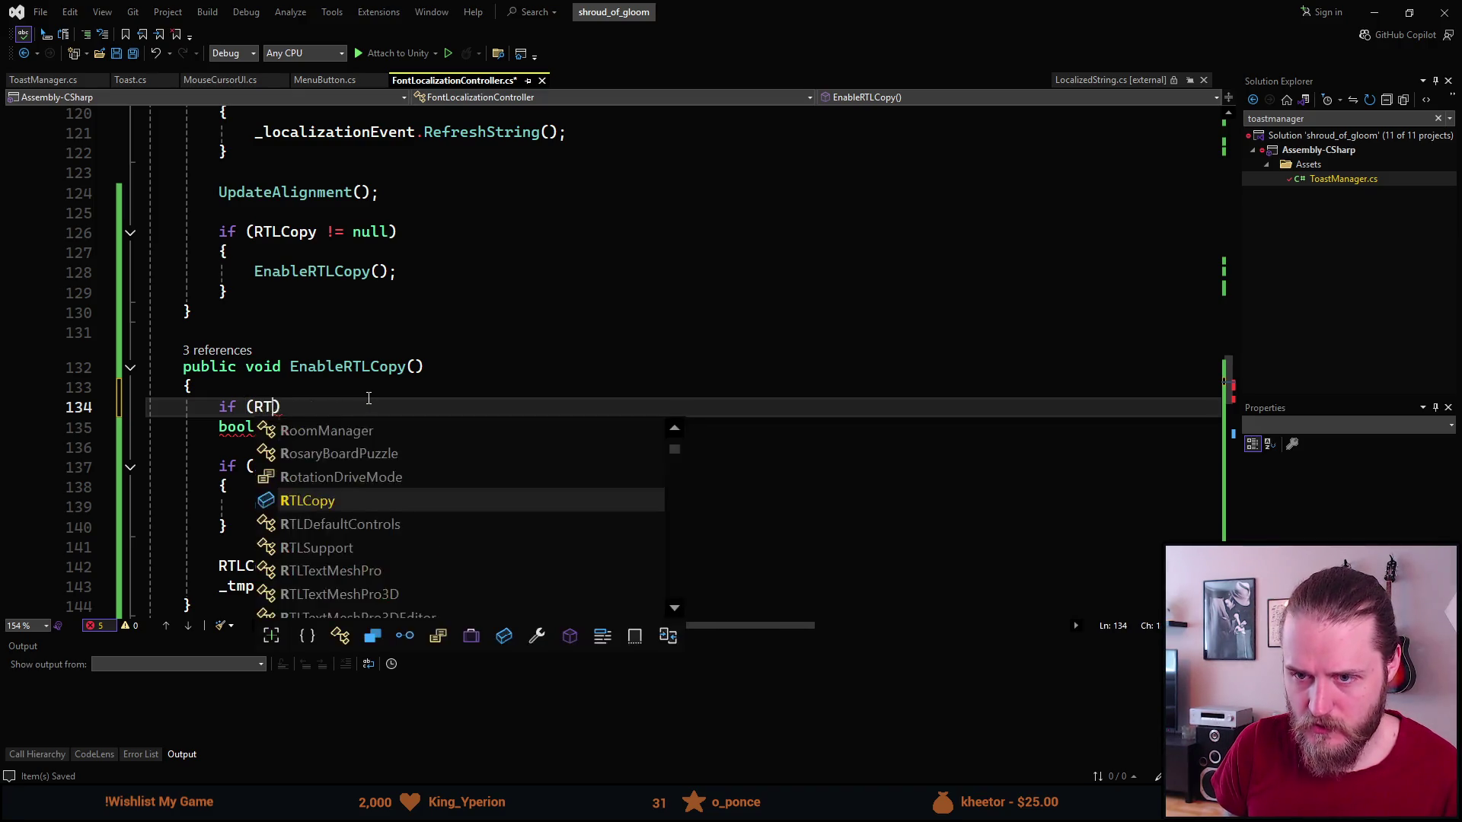
type("=")
key("BackSpace")
key("BackSpace")
key("BackSpace")
type("== null")
key("Escape")
key("Tab")
key("Down")
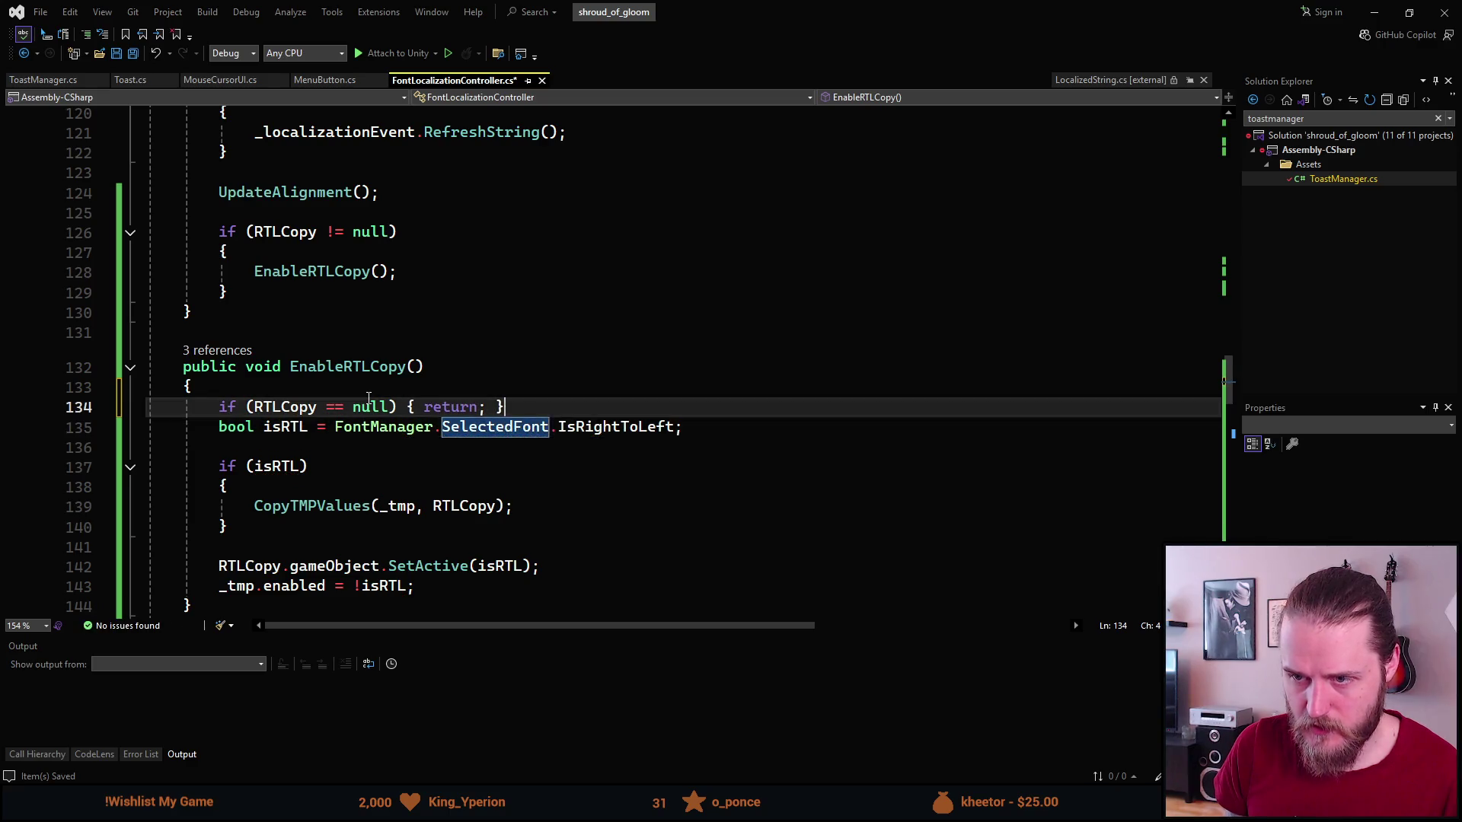
key("ctrl+Return")
key("ctrl+s")
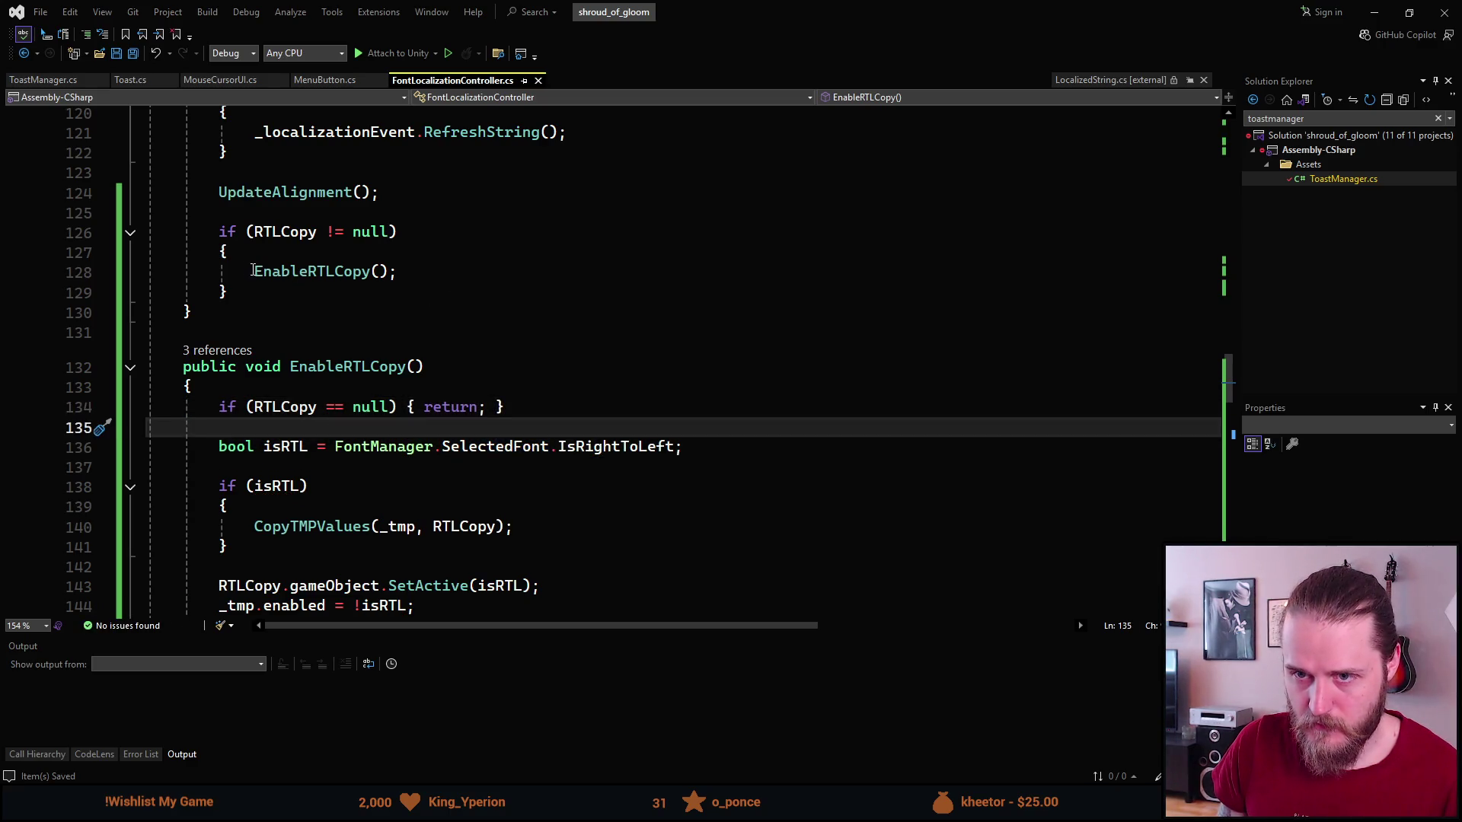
Replace the RTLCopy null-check block in ApplyChanges with a direct EnableRTLCopy(); call.
left_click_drag(227, 292, 219, 232)
type("Enab")
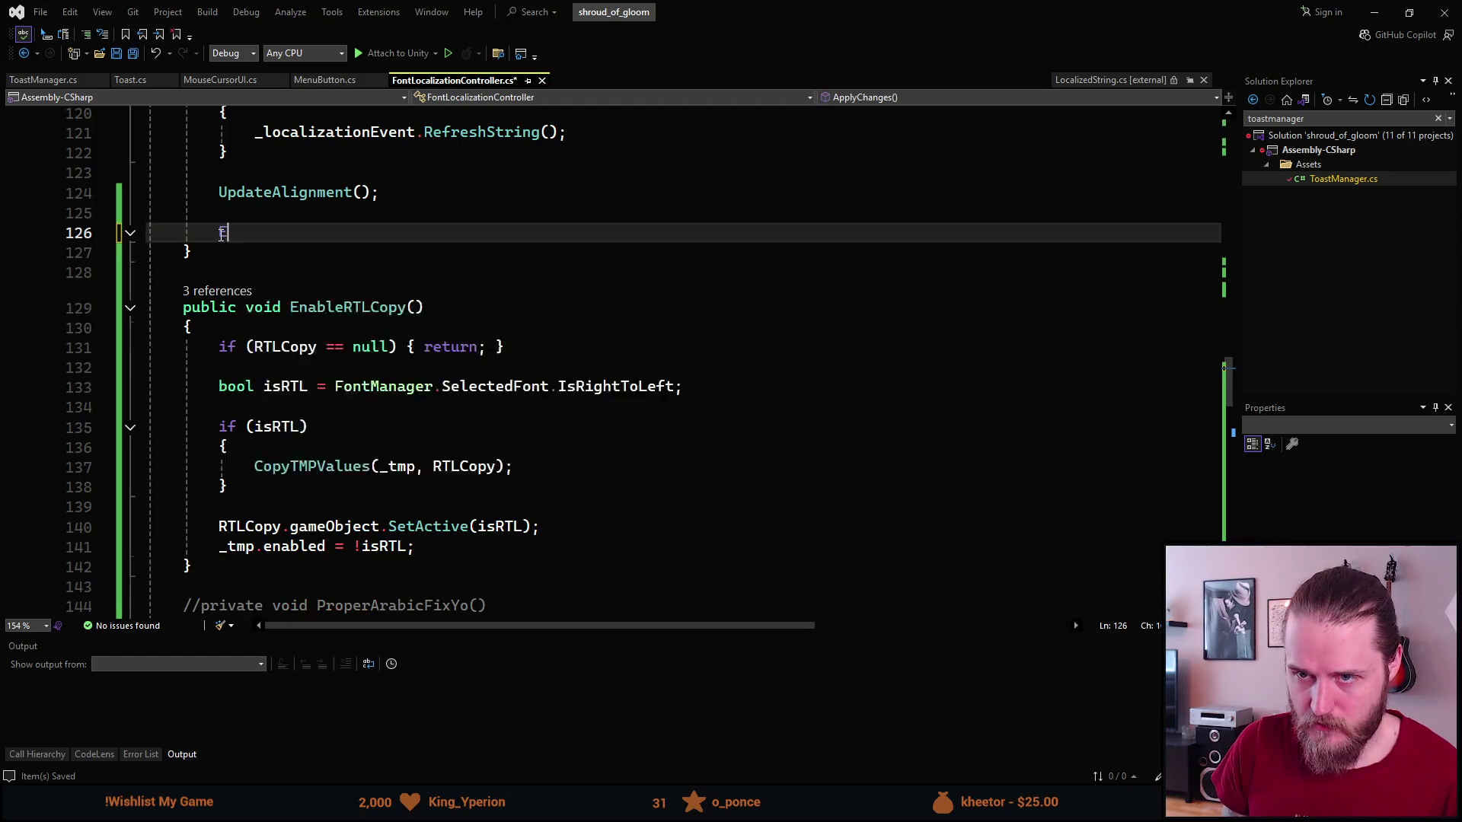
key("Tab")
type("();")
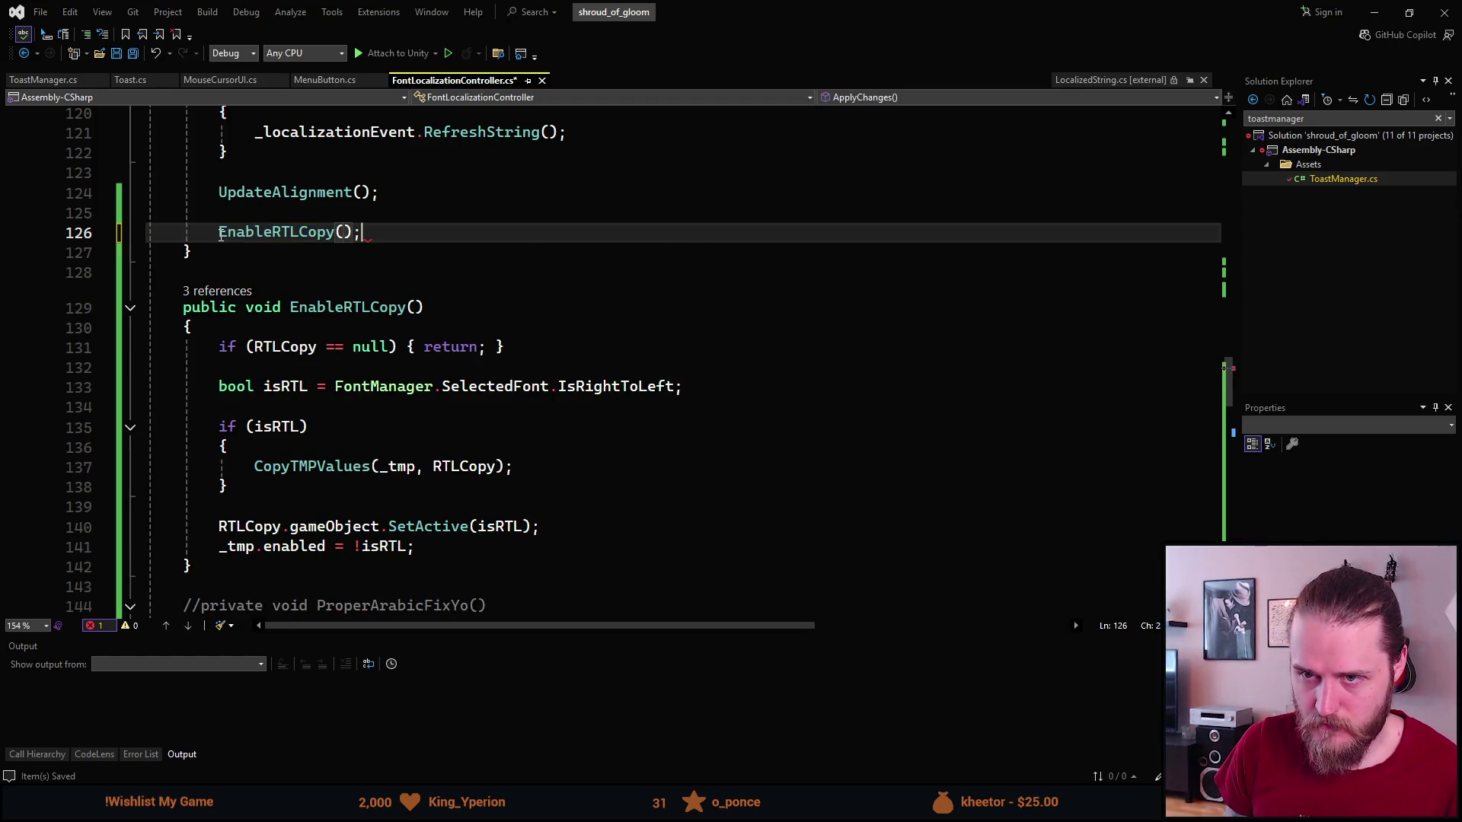
Rename EnableRTLCopy to ToggleRTLCopy everywhere with Ctrl+R,R.
left_click(220, 236)
key("ctrl+r")
key("ctrl+r")
key("Right")
key("Right")
key("BackSpace")
key("BackSpace")
key("BackSpace")
type("Toggle")
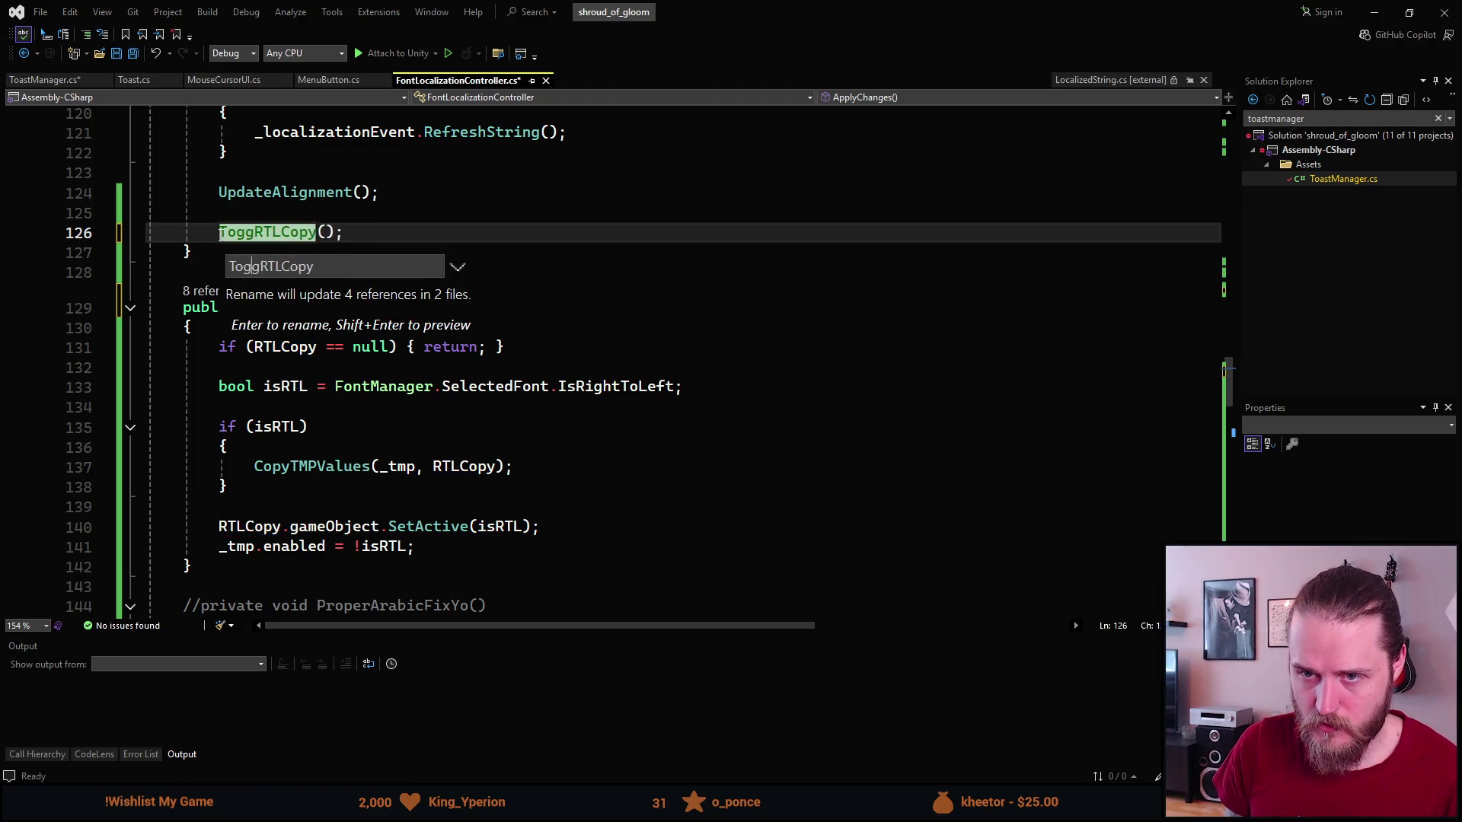
key("Return")
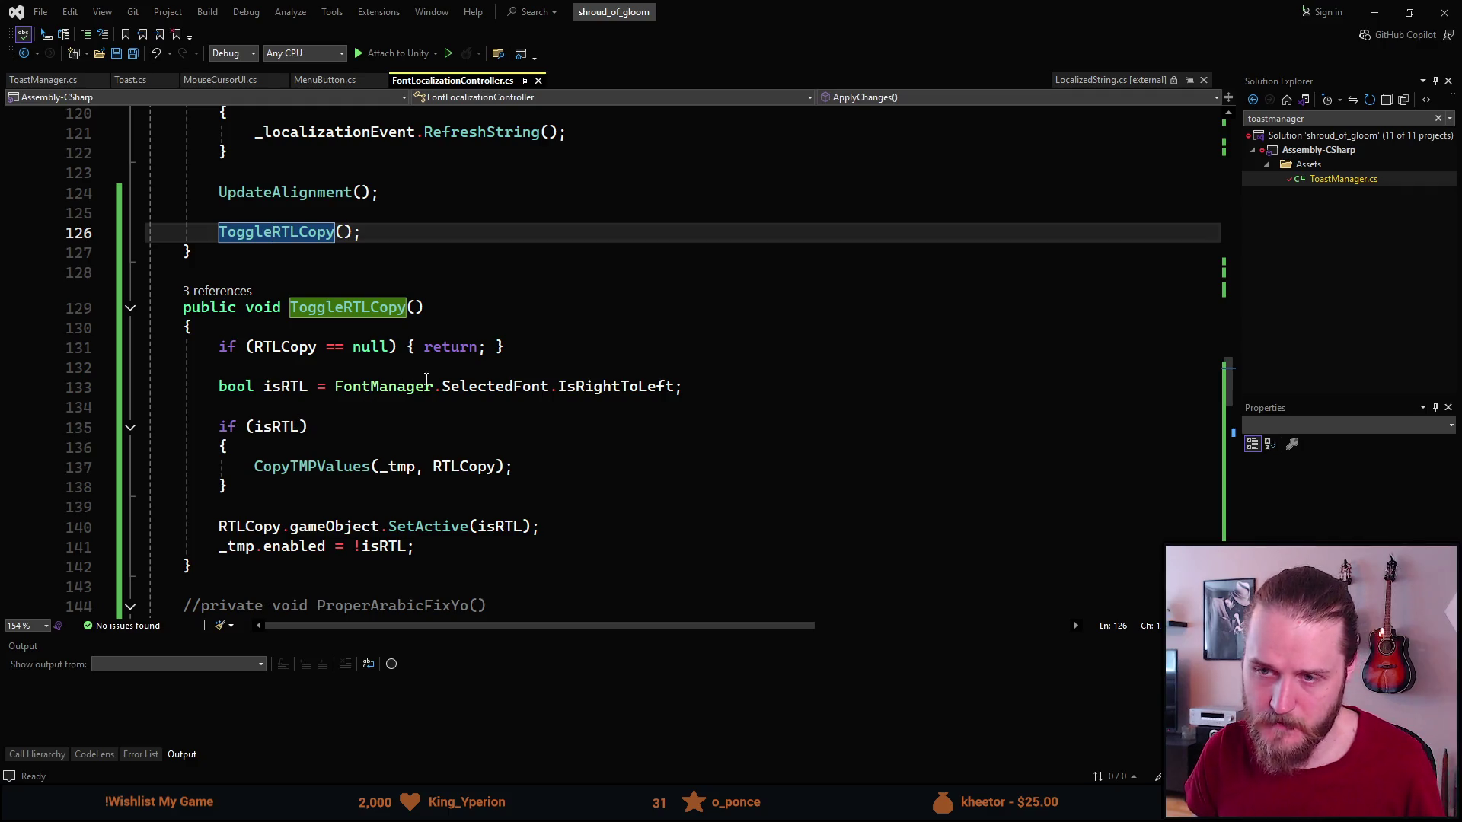
left_click(392, 425)
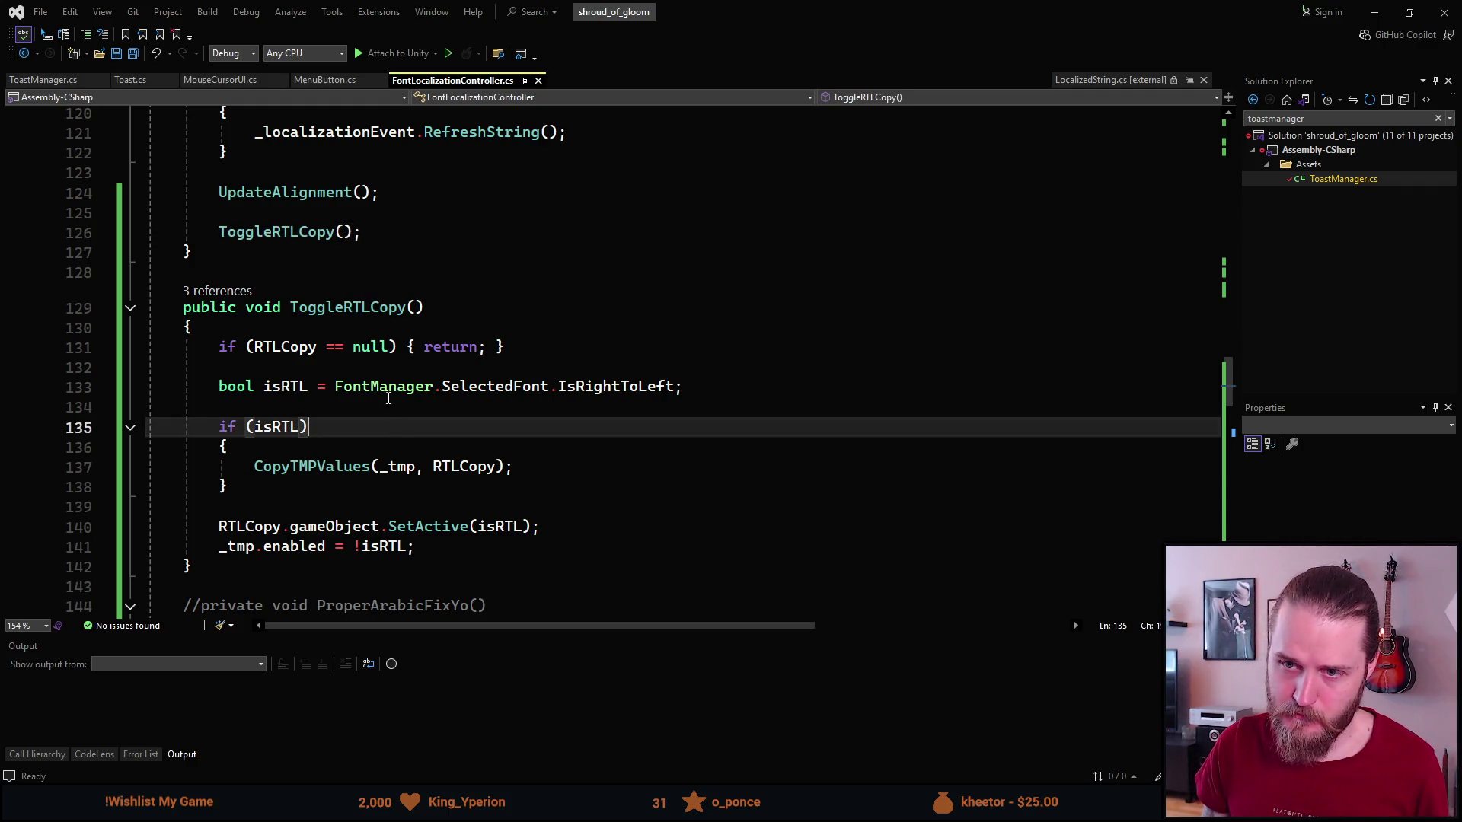
left_click(361, 241)
Review the commented-out Arabic fix and ToastManager.cs's renamed call, then minimize Visual Studio.
scroll(301, 314, "up", 9)
scroll(302, 314, "up", 6)
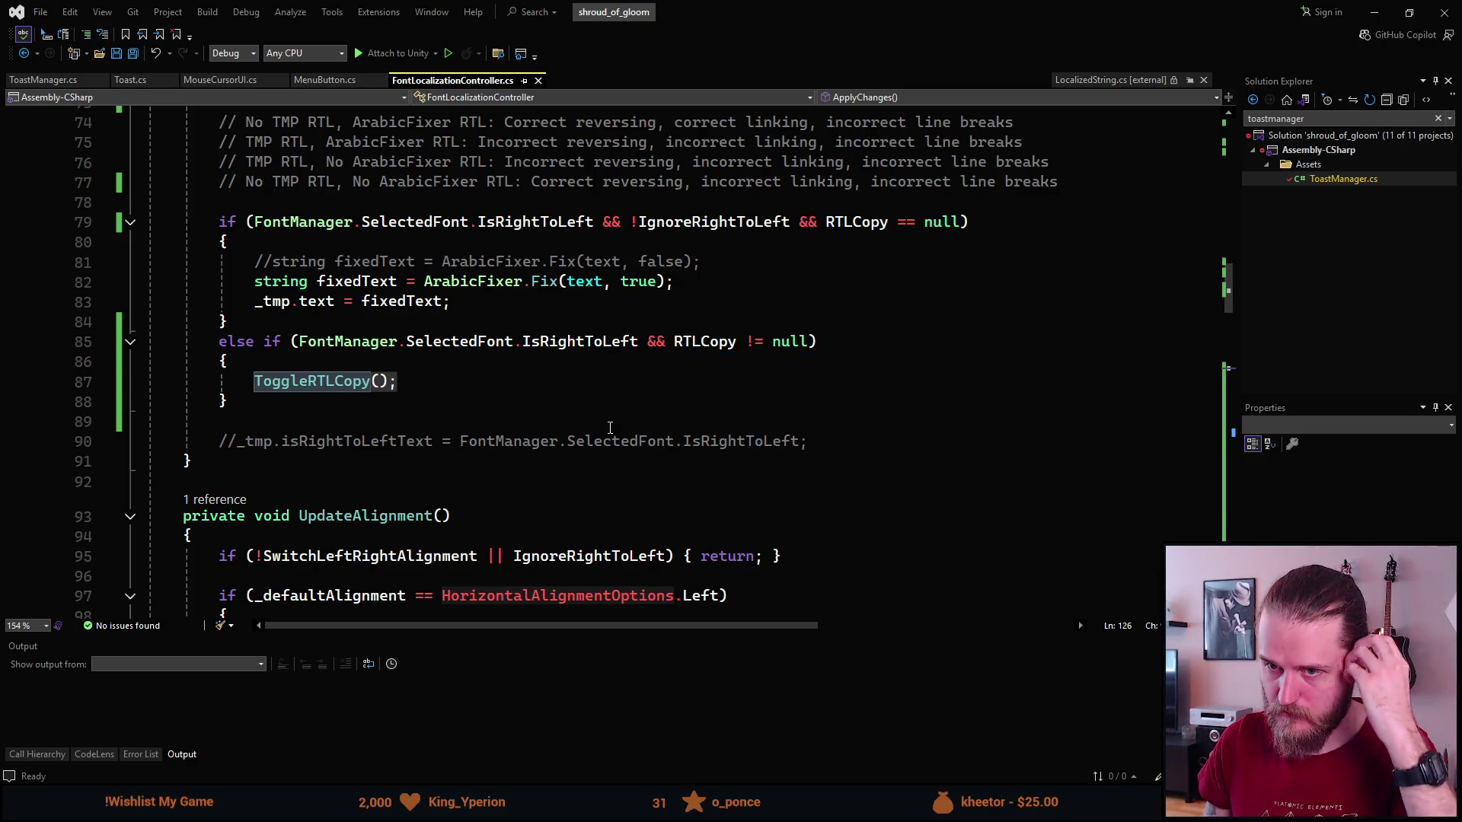
scroll(601, 450, "down", 19)
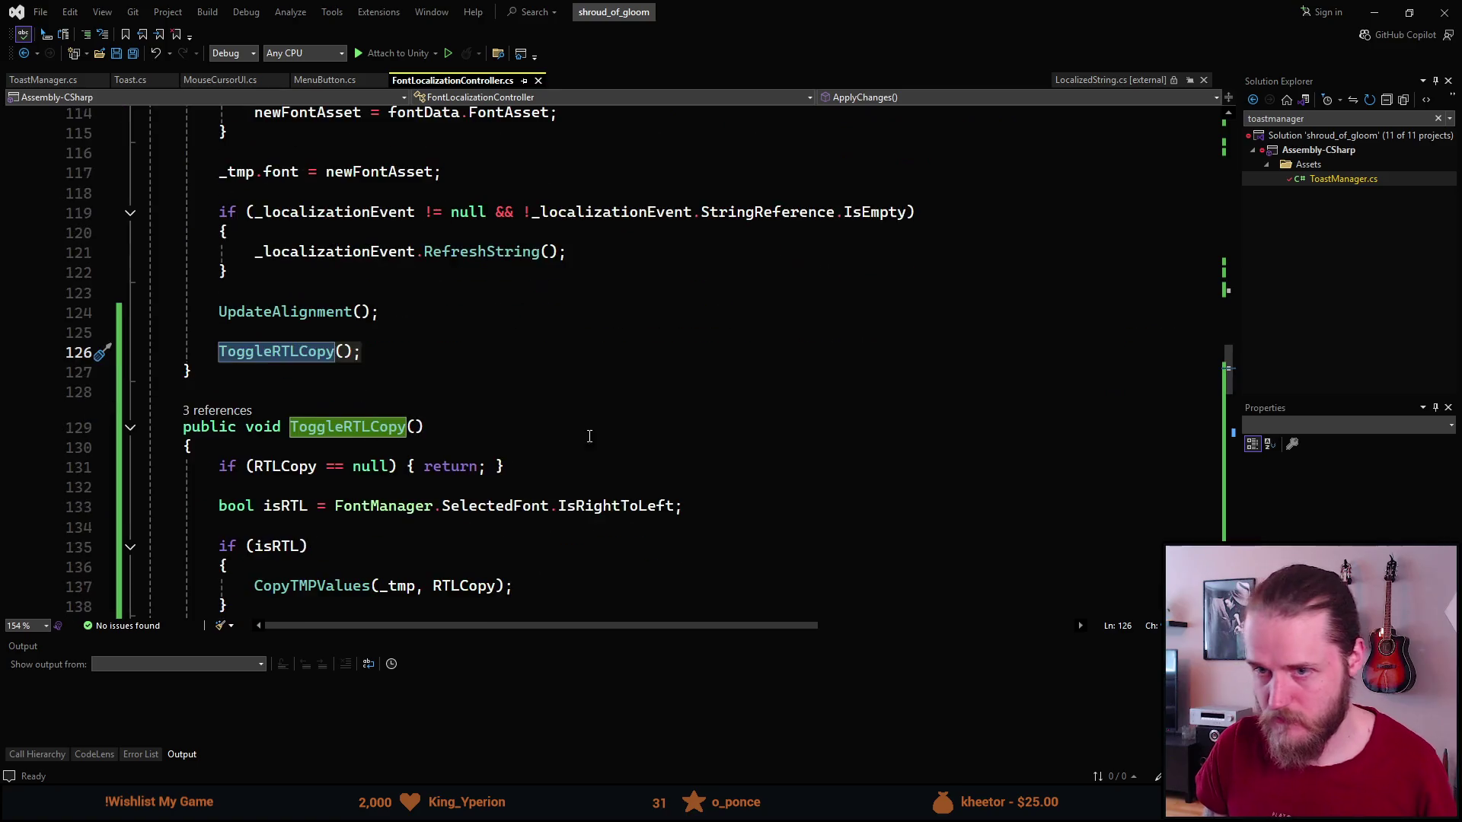
left_click(564, 408)
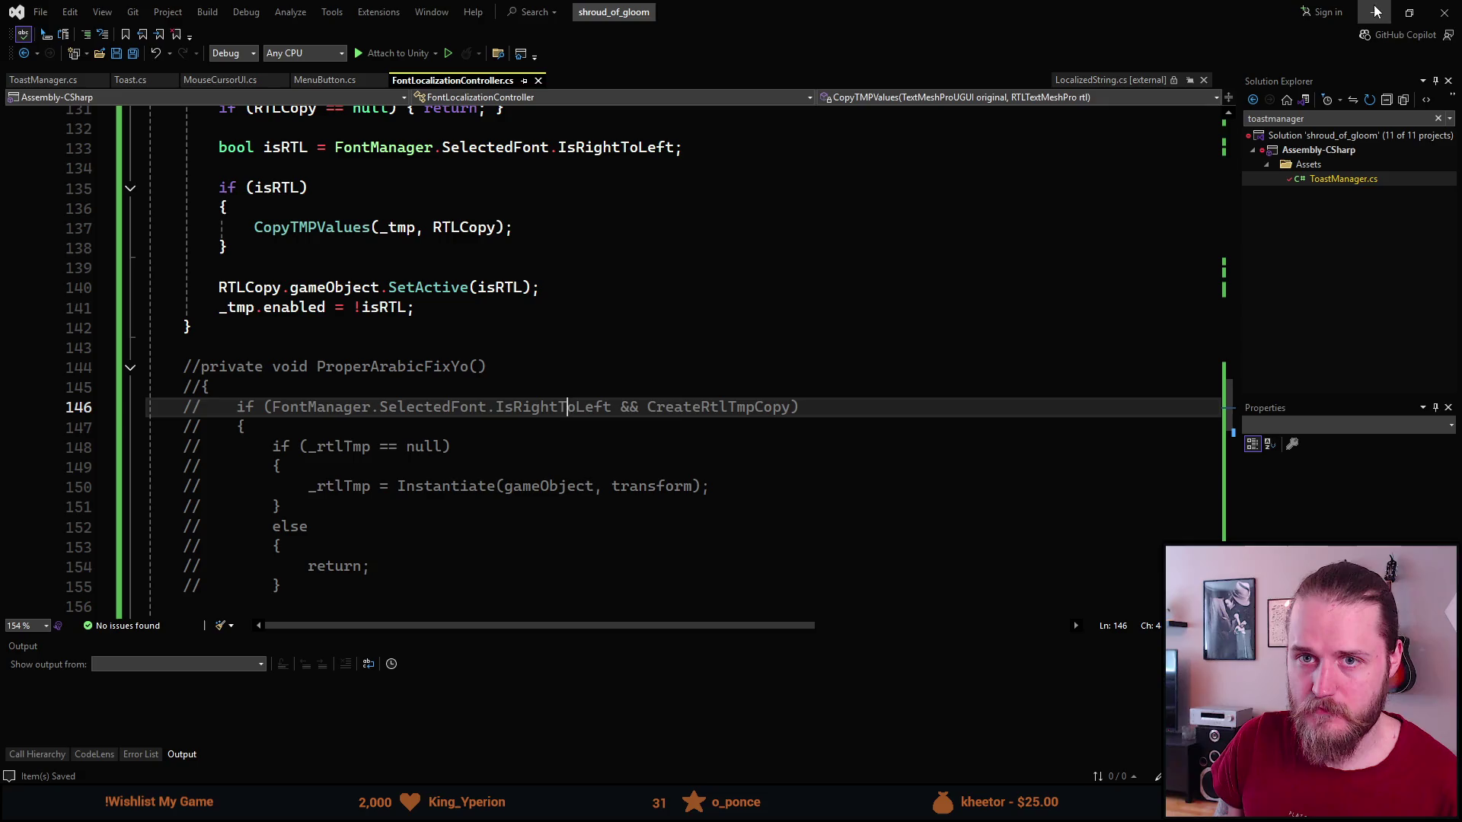
left_click(44, 80)
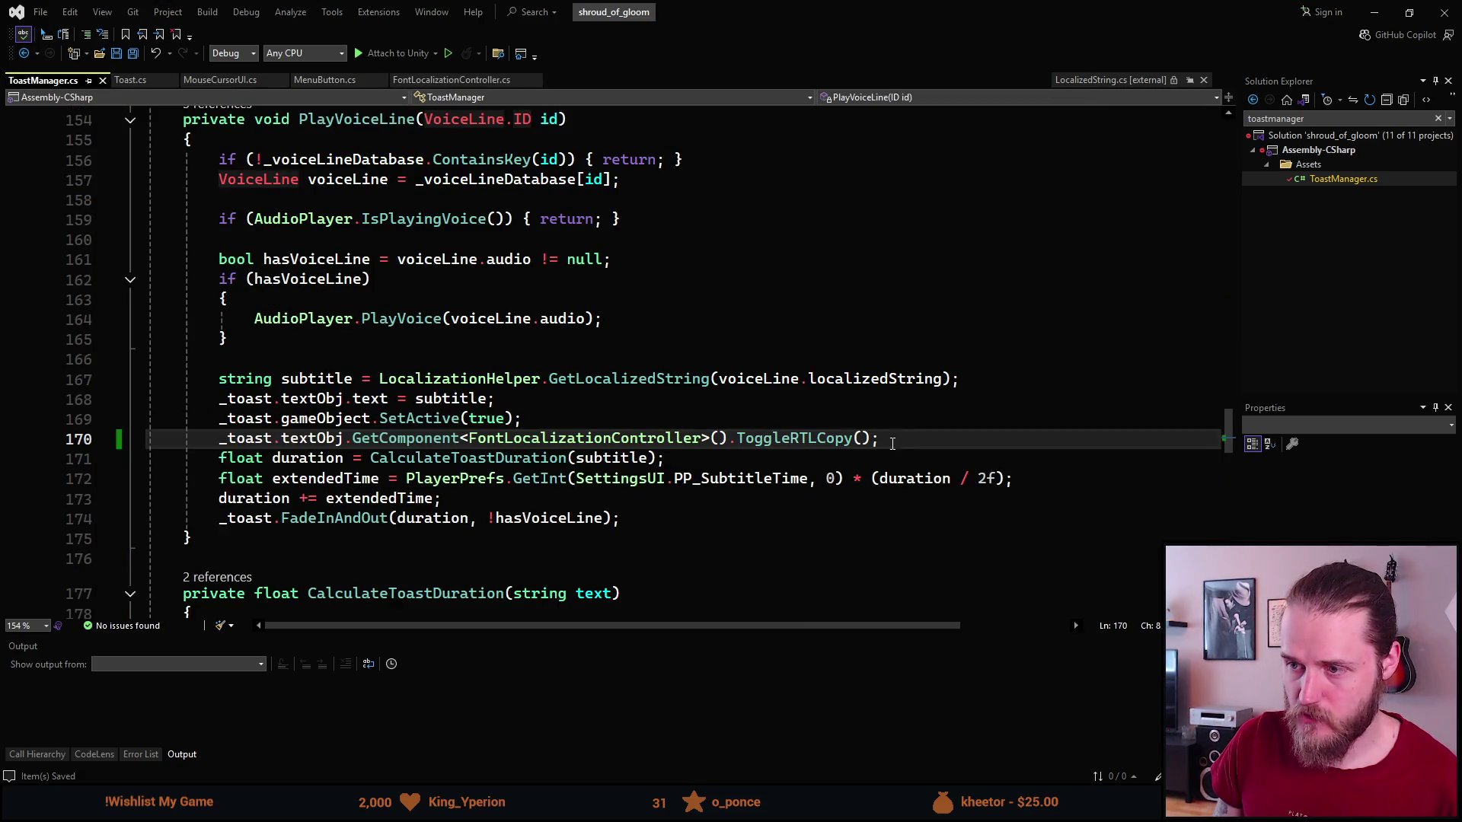
key("Down")
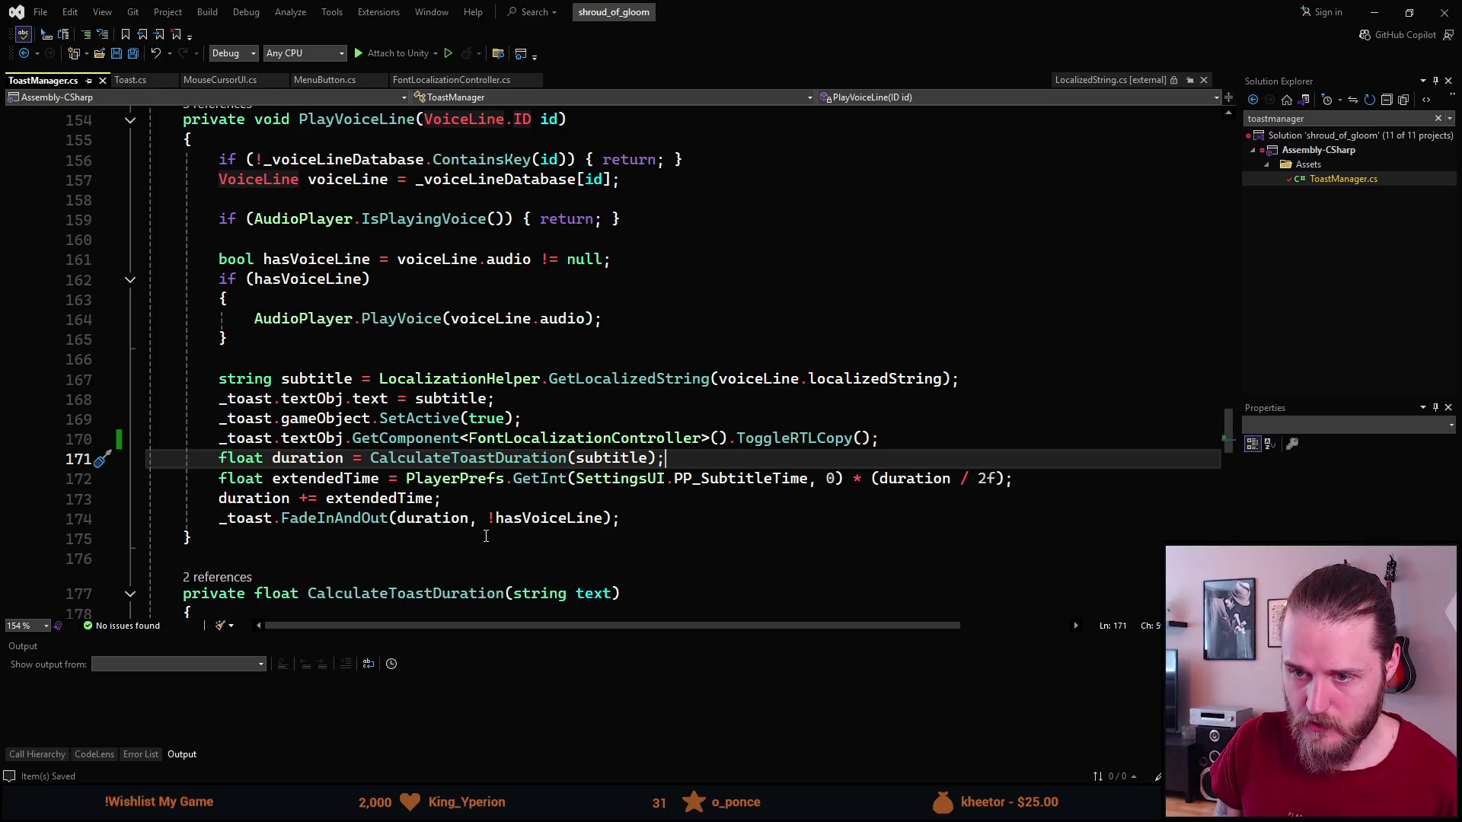
left_click(1374, 12)
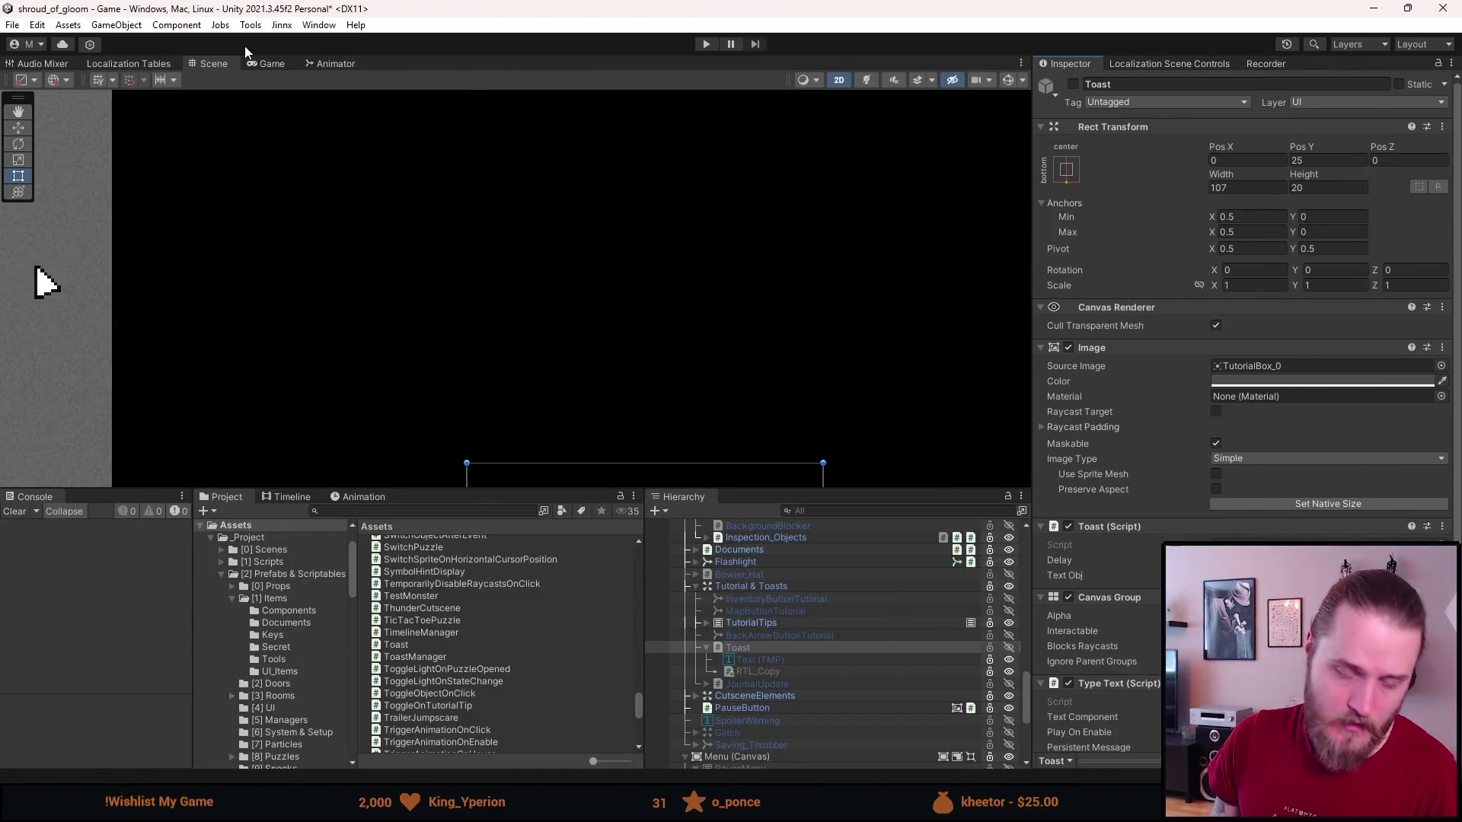
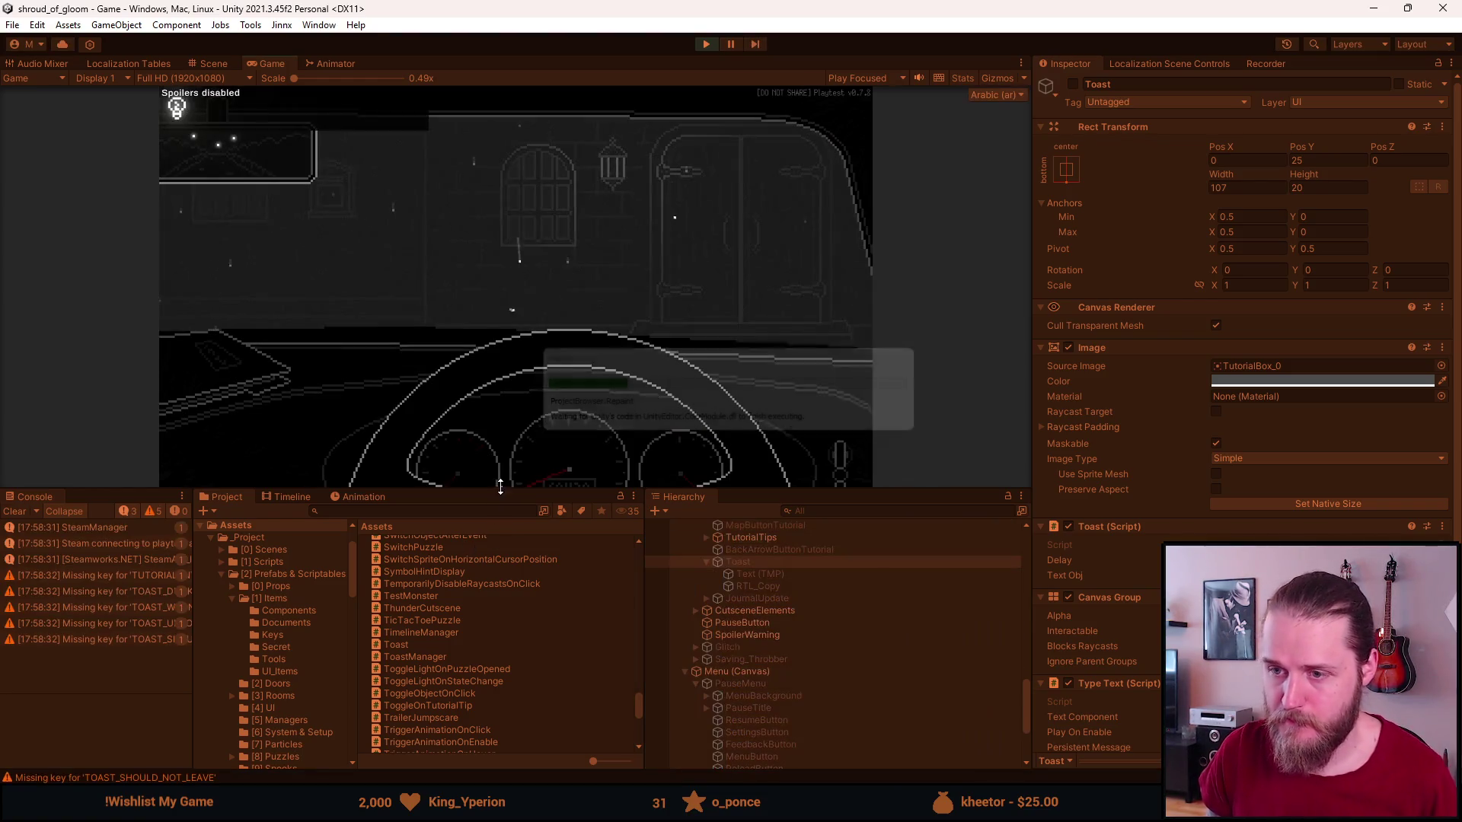
Make the Game view taller, then pick up the dashboard note and put it away.
left_click_drag(500, 487, 500, 561)
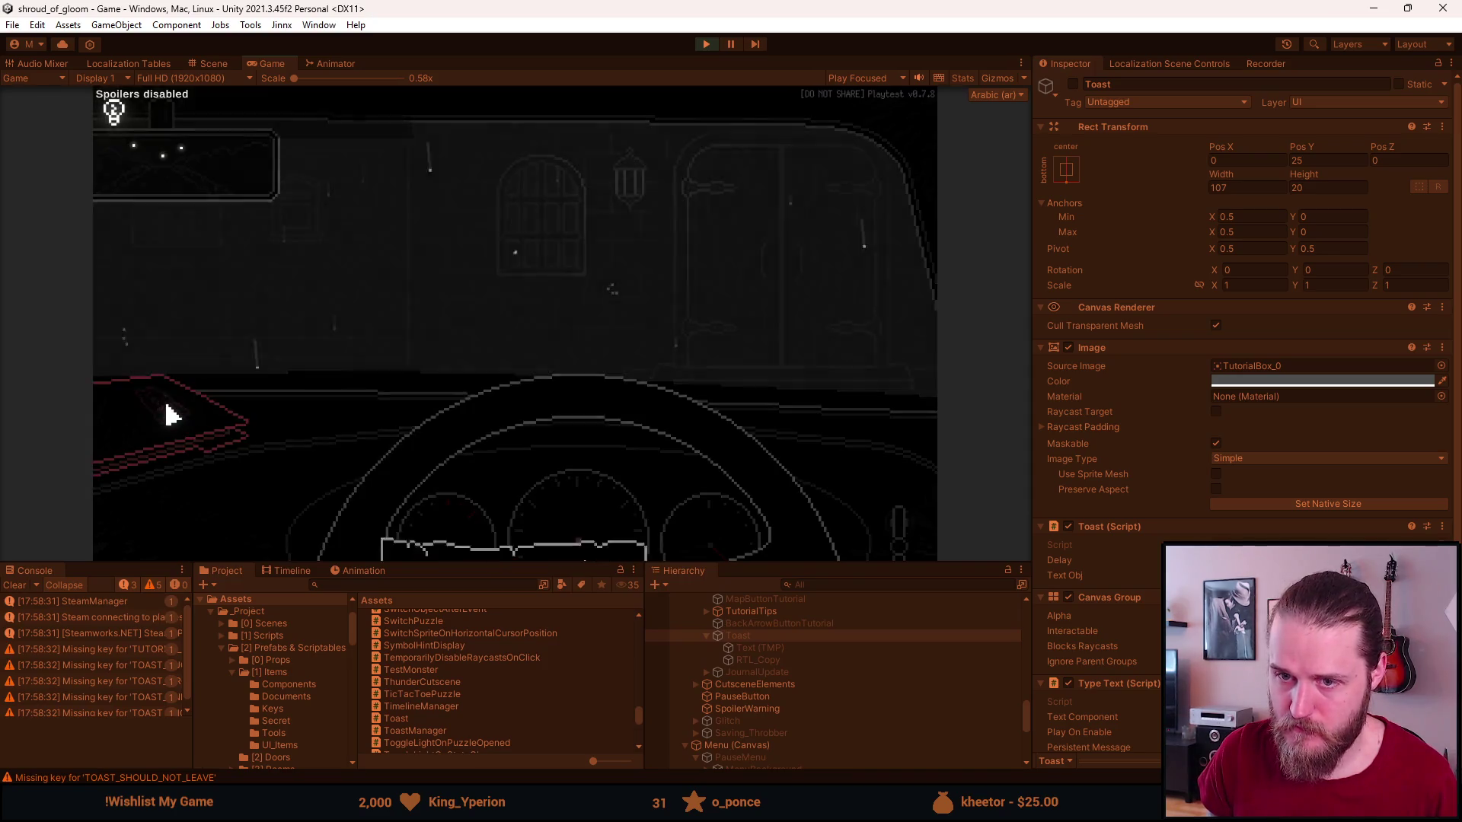
left_click(158, 418)
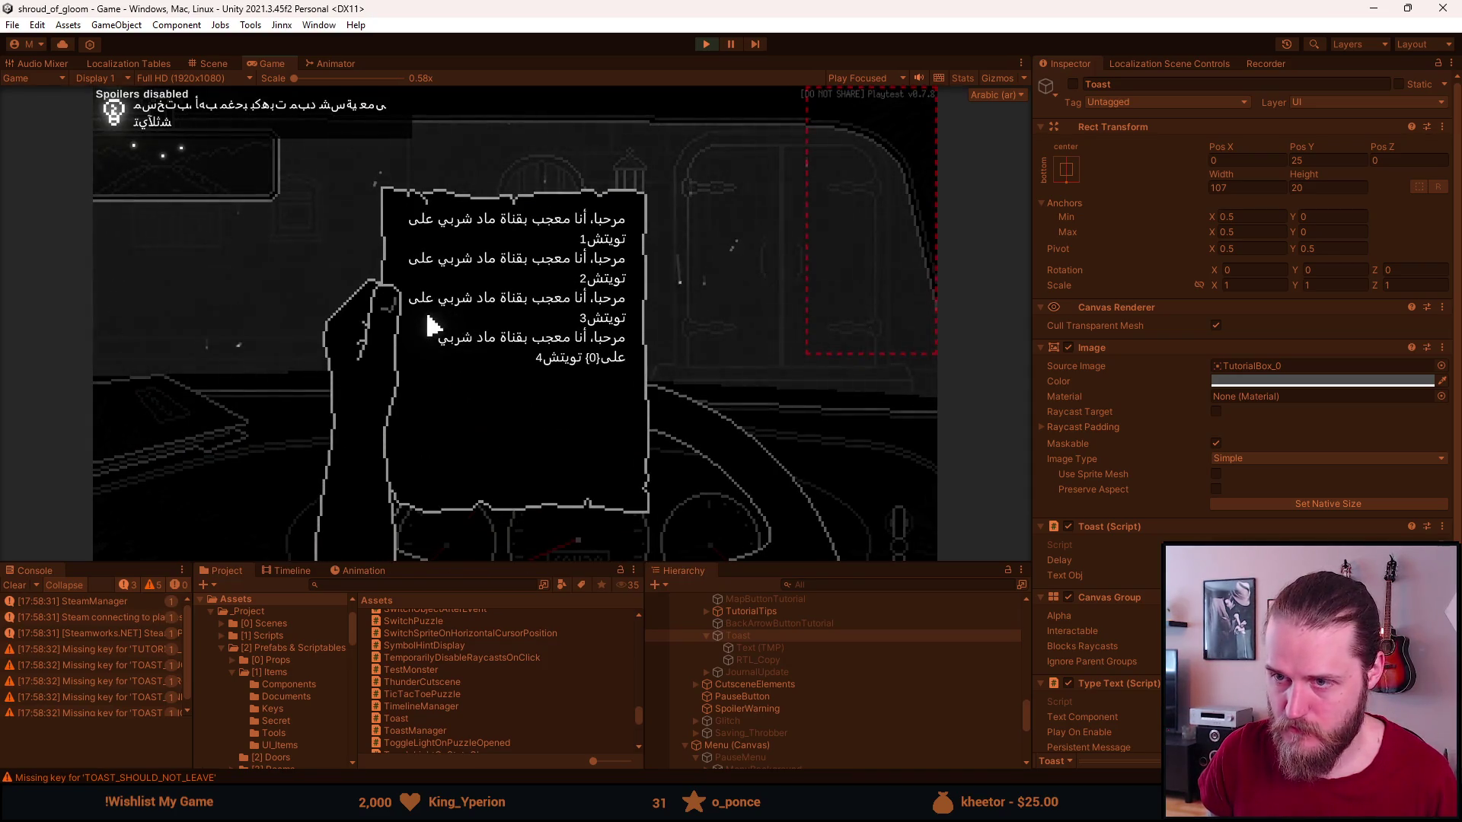
left_click(822, 255)
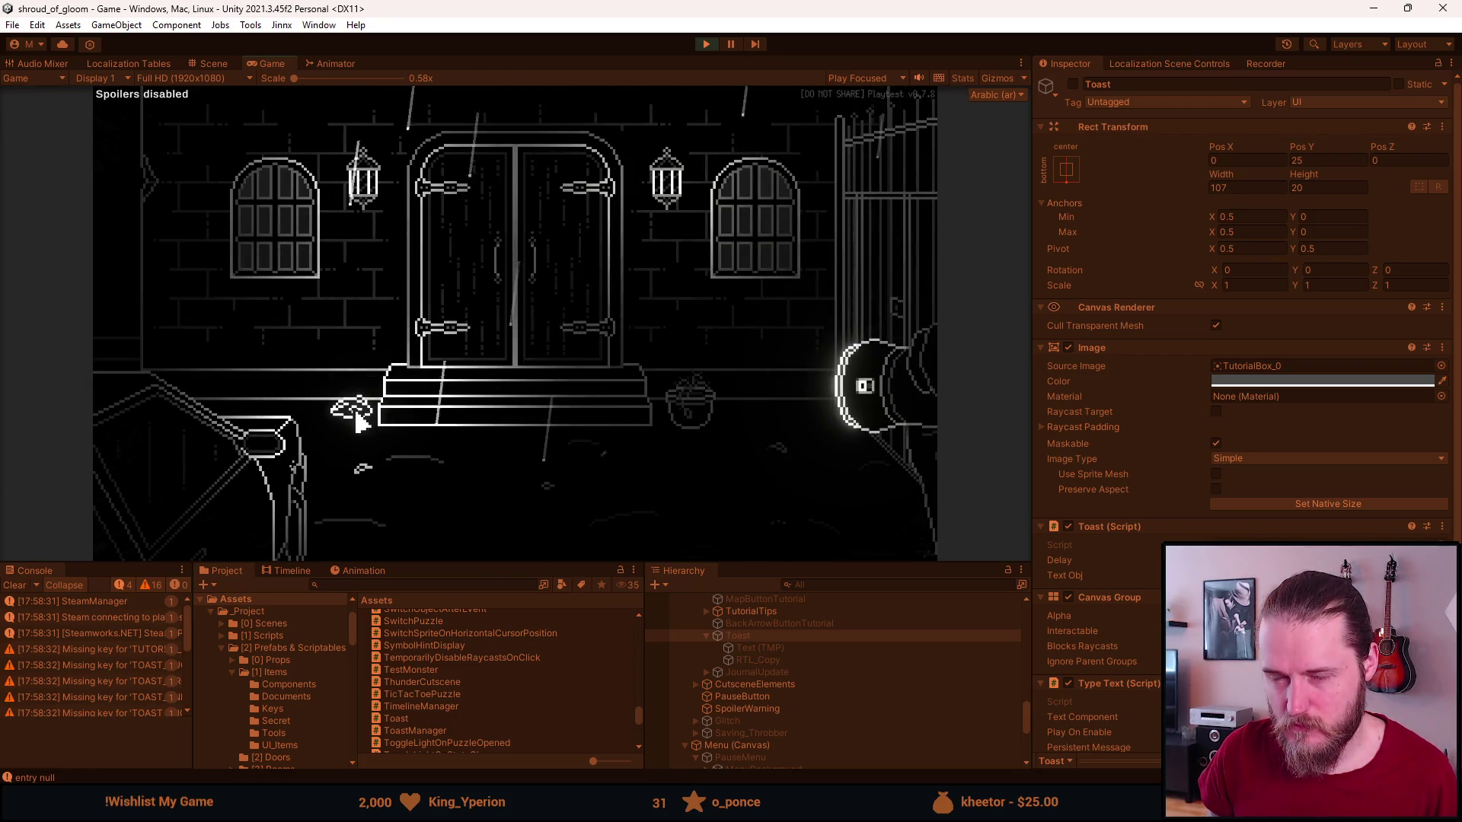
Trigger a toast at the cart and view the Arabic note from the item box.
left_click(309, 426)
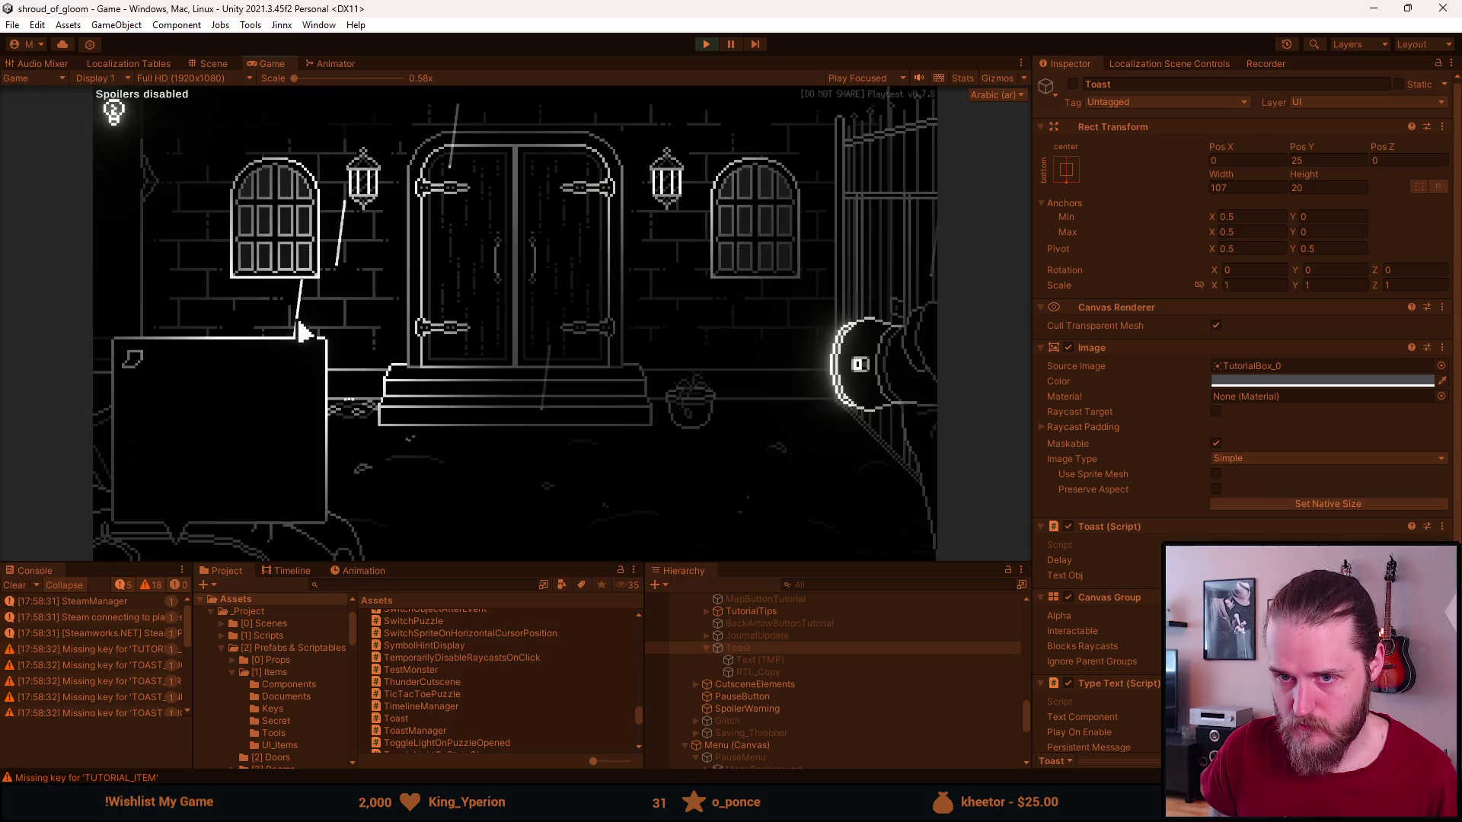
left_click(147, 380)
key("Escape")
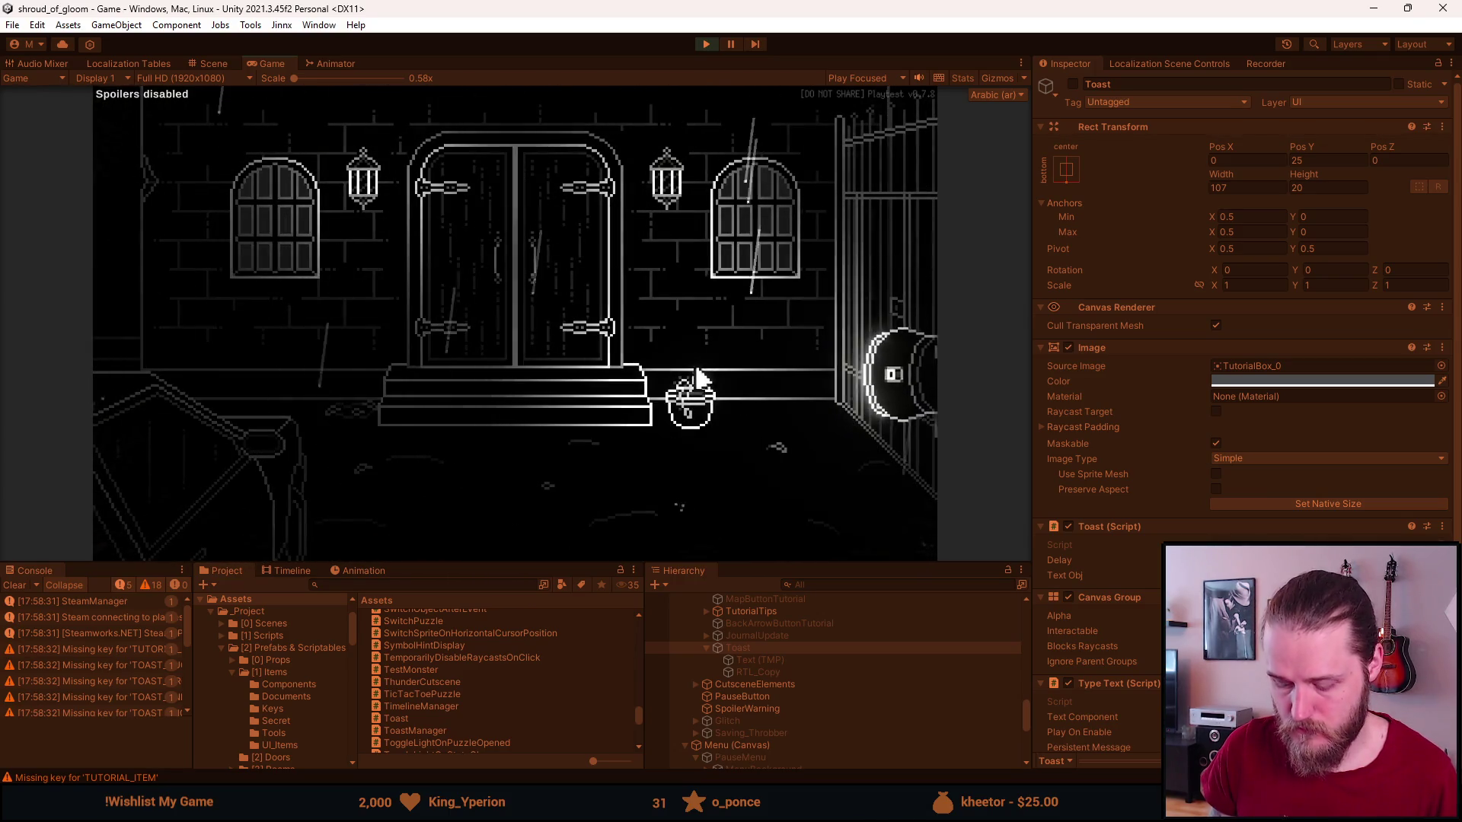
Add the Master Key through the F1 dev tools and use it on the lit window for an Arabic toast.
key("F1")
left_click(750, 219)
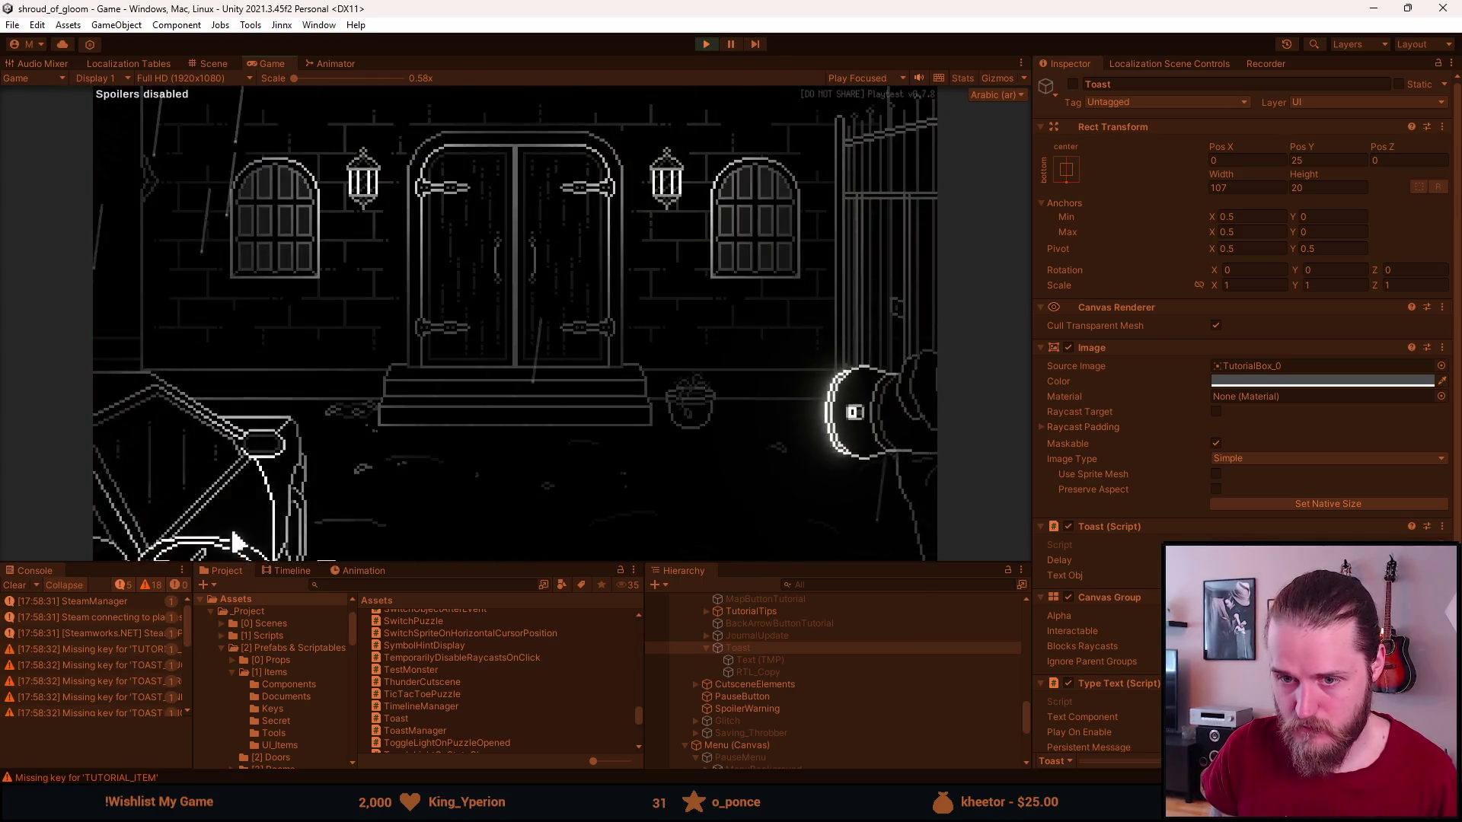
left_click(158, 366)
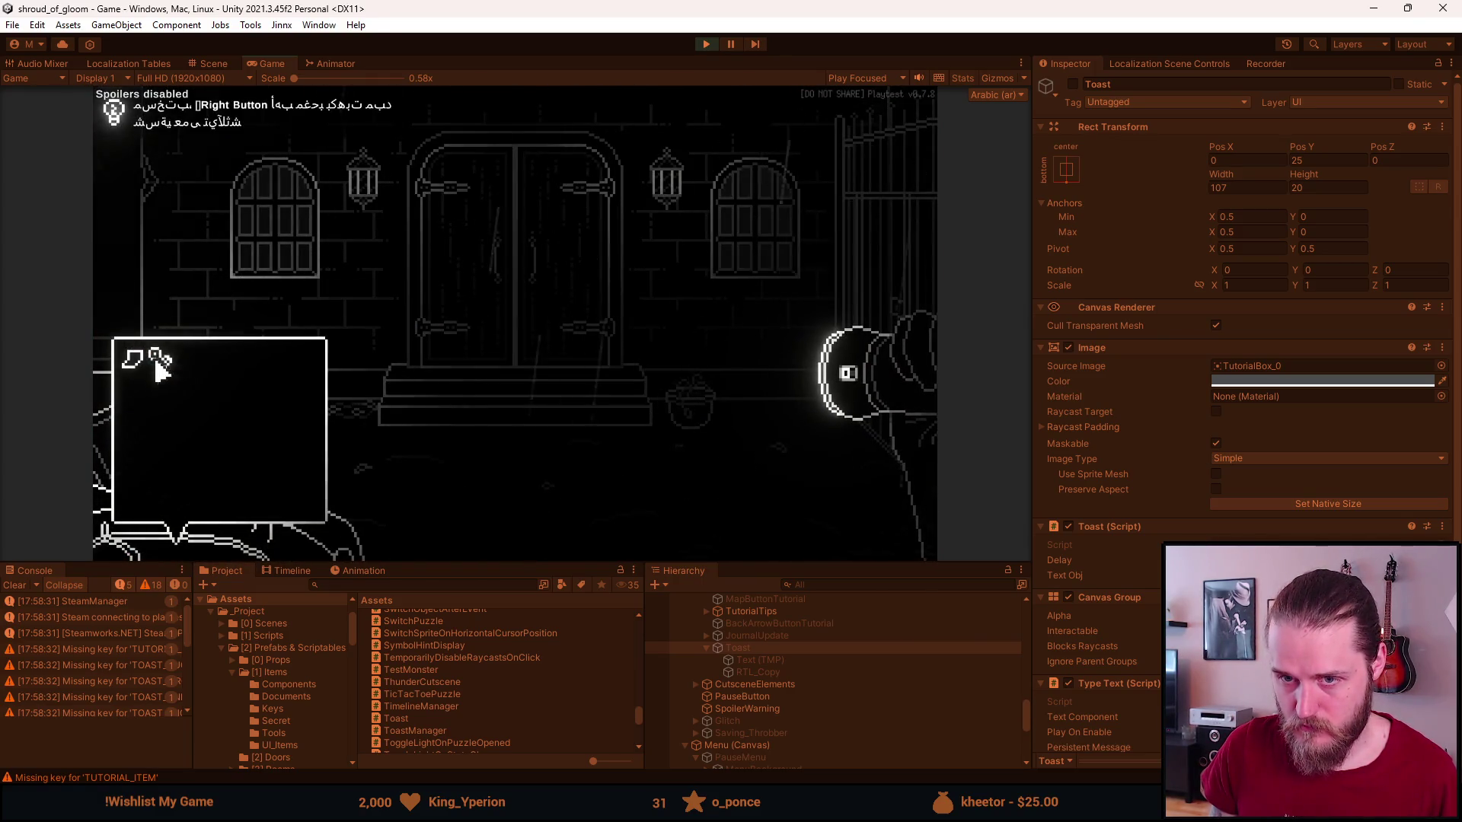
right_click(276, 256)
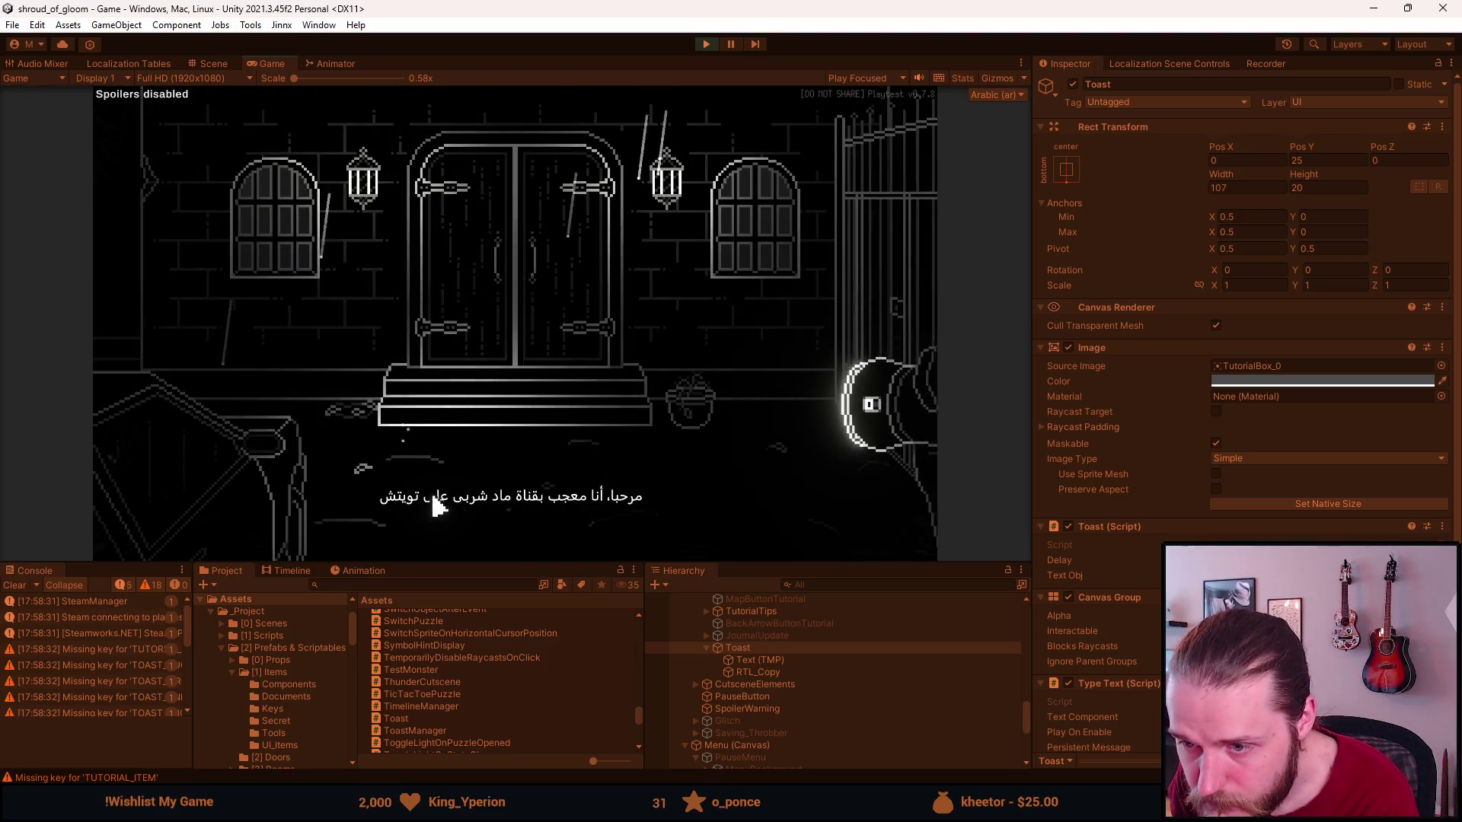
left_click(276, 268)
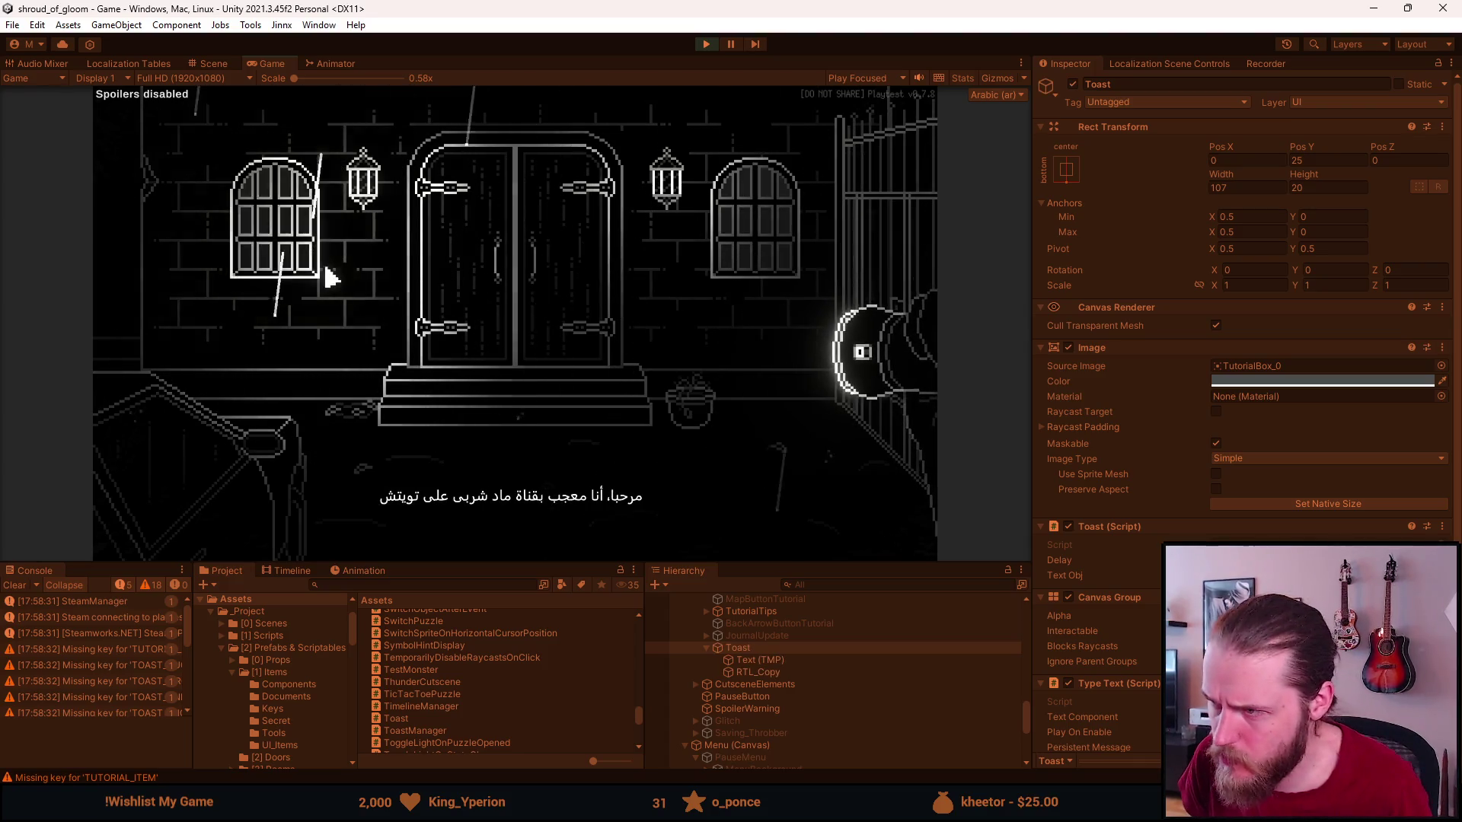
key("alt+Tab")
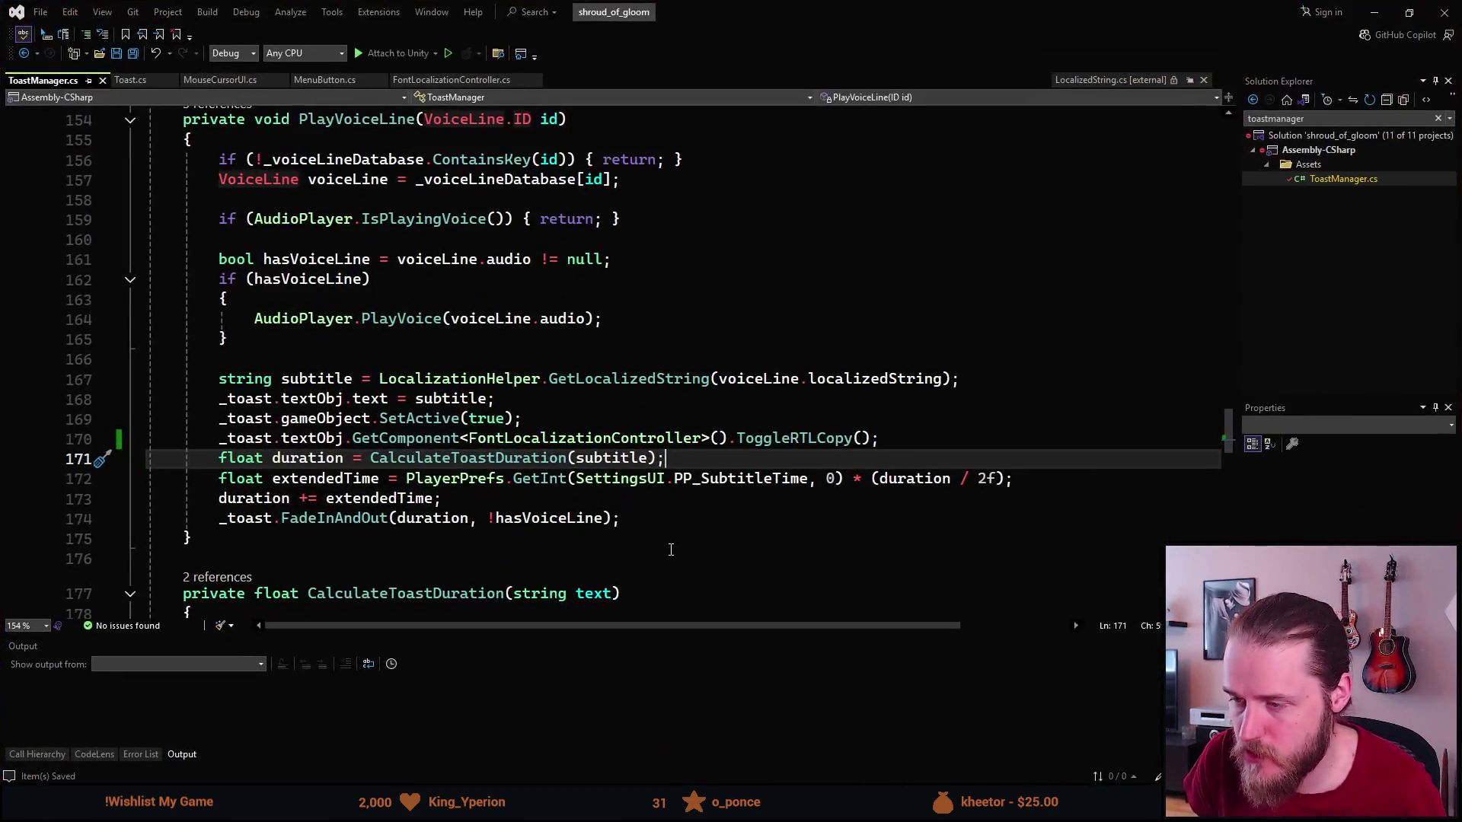
left_click(1374, 12)
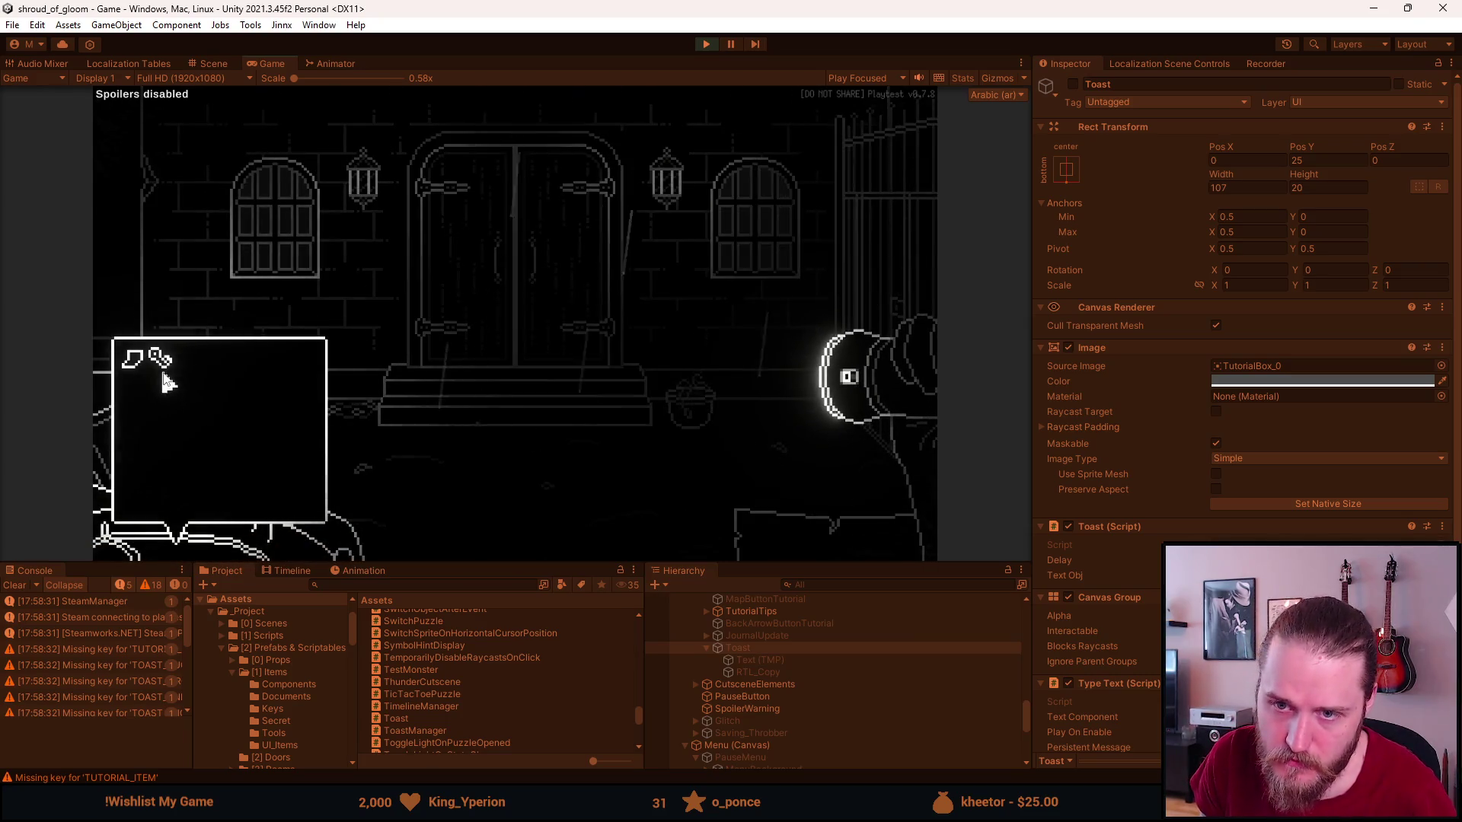
Retrigger the Arabic toast from the left window, then bring up ToastManager.cs in Visual Studio.
left_click(243, 293)
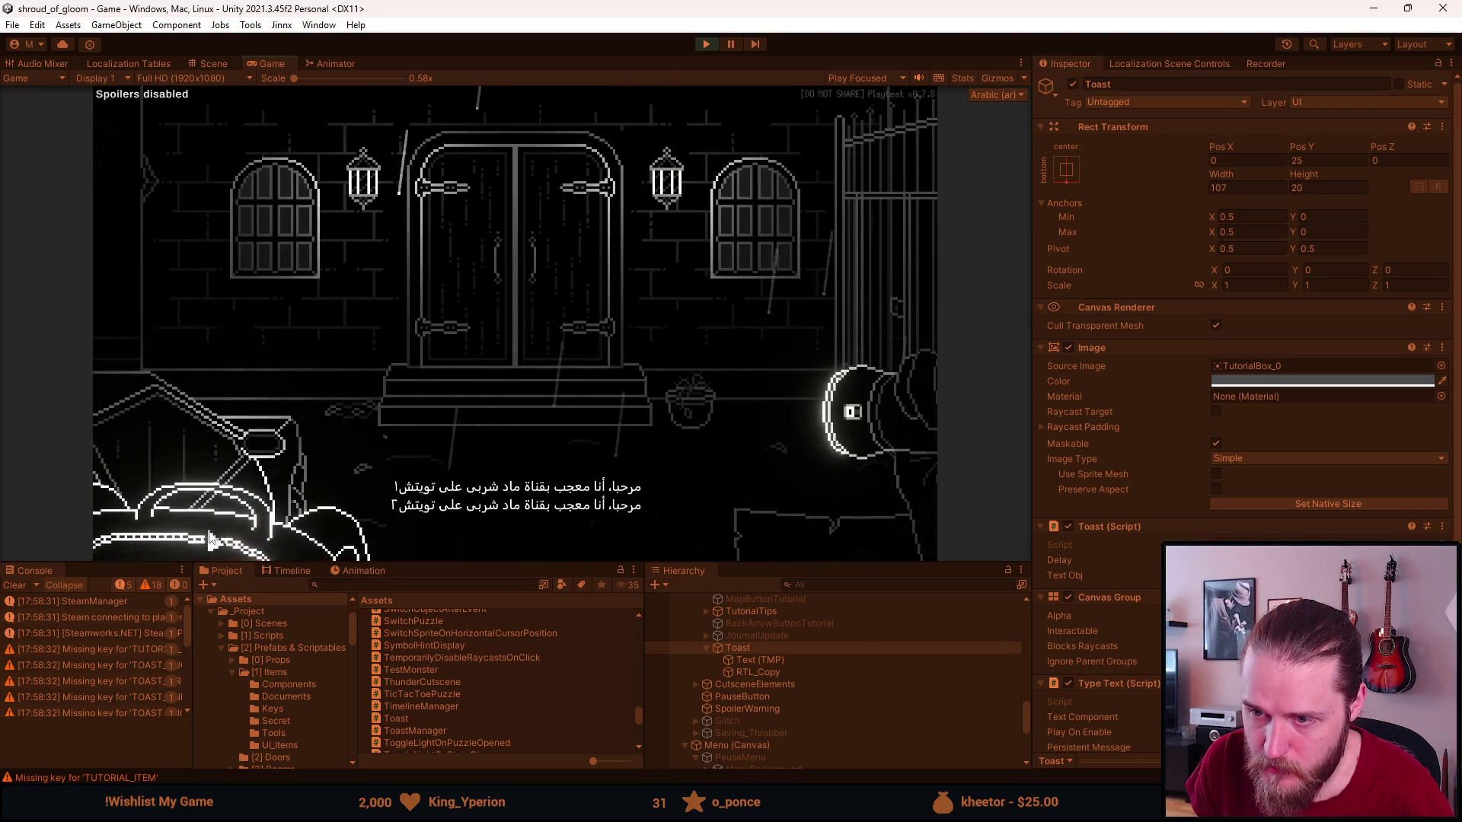
mouse_move(213, 452)
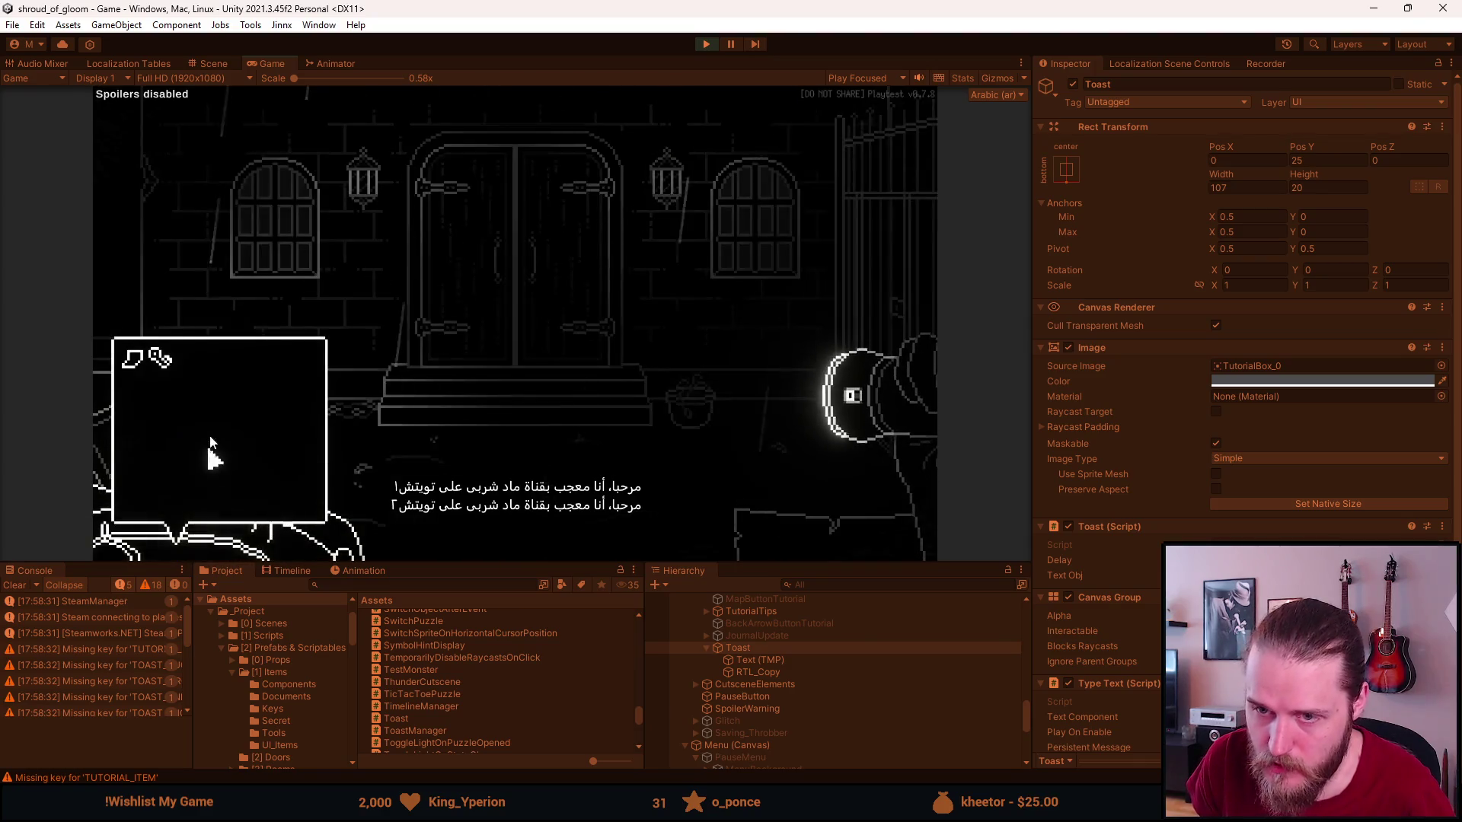
left_click(272, 255)
mouse_move(156, 381)
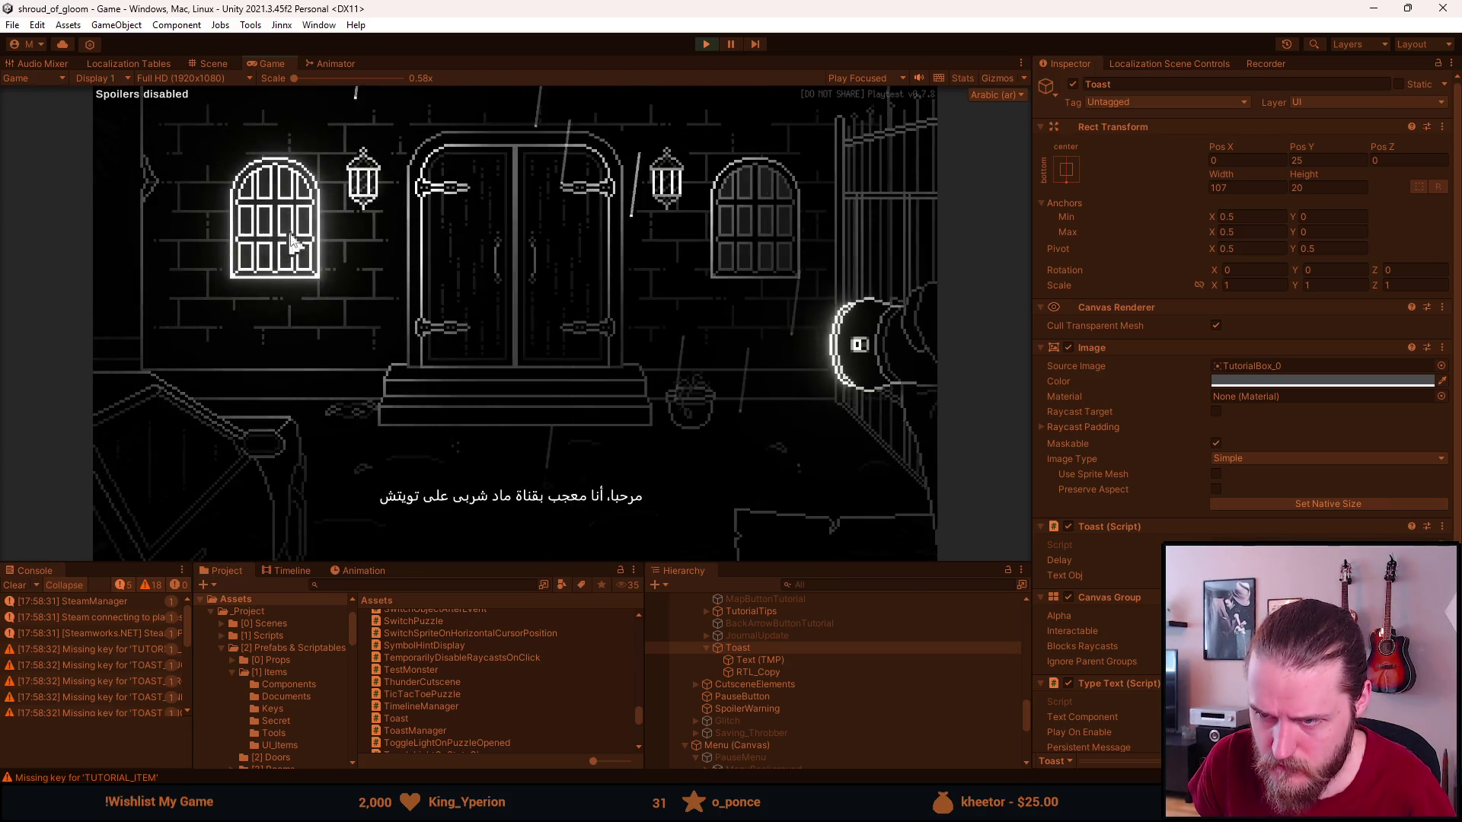
key("alt+Tab")
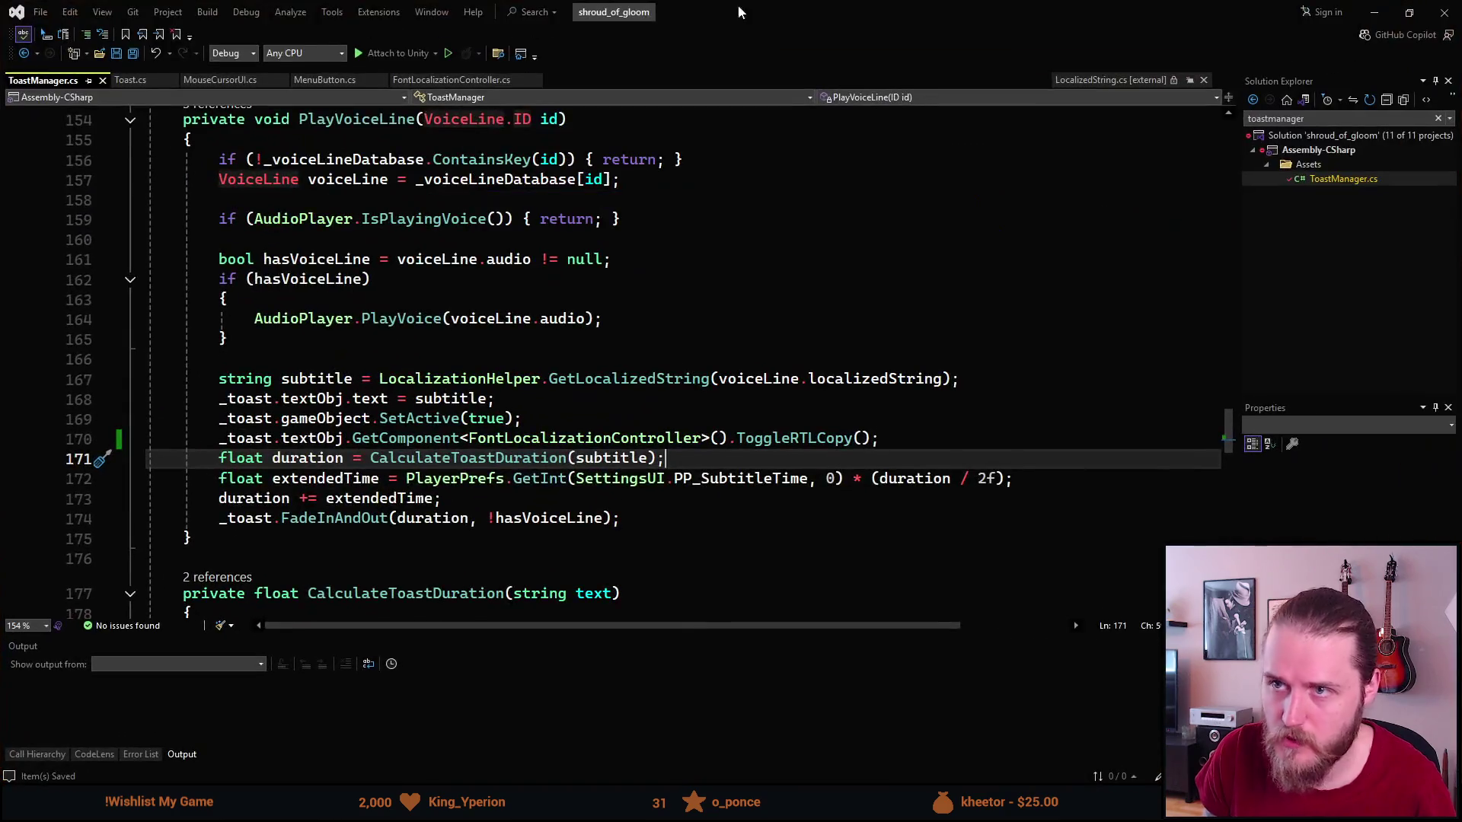
Minimize the Visual Studio window to get back to Unity.
left_click(1388, 10)
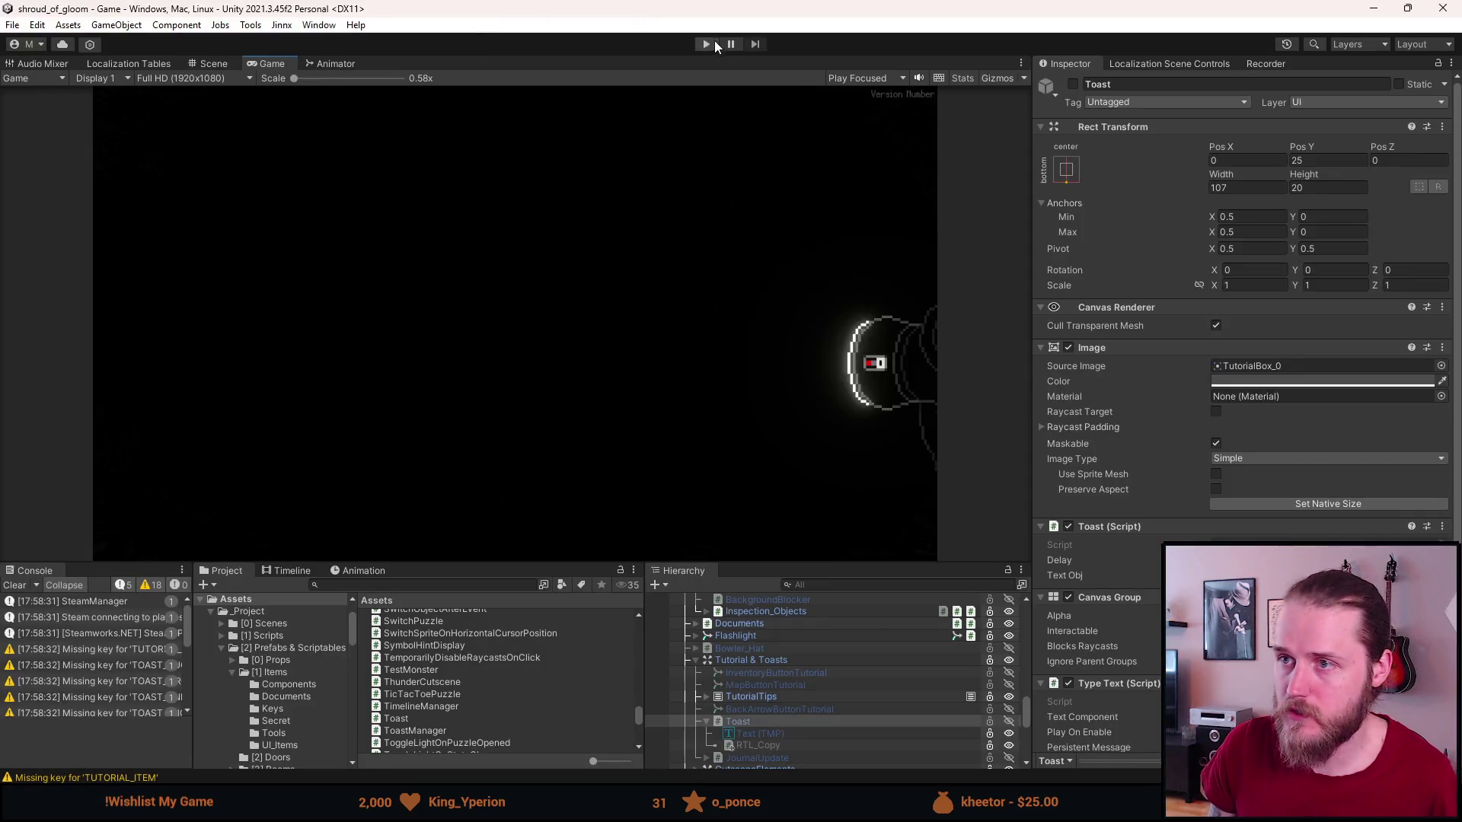
Enter play mode again so the recompiled scripts load.
left_click(705, 43)
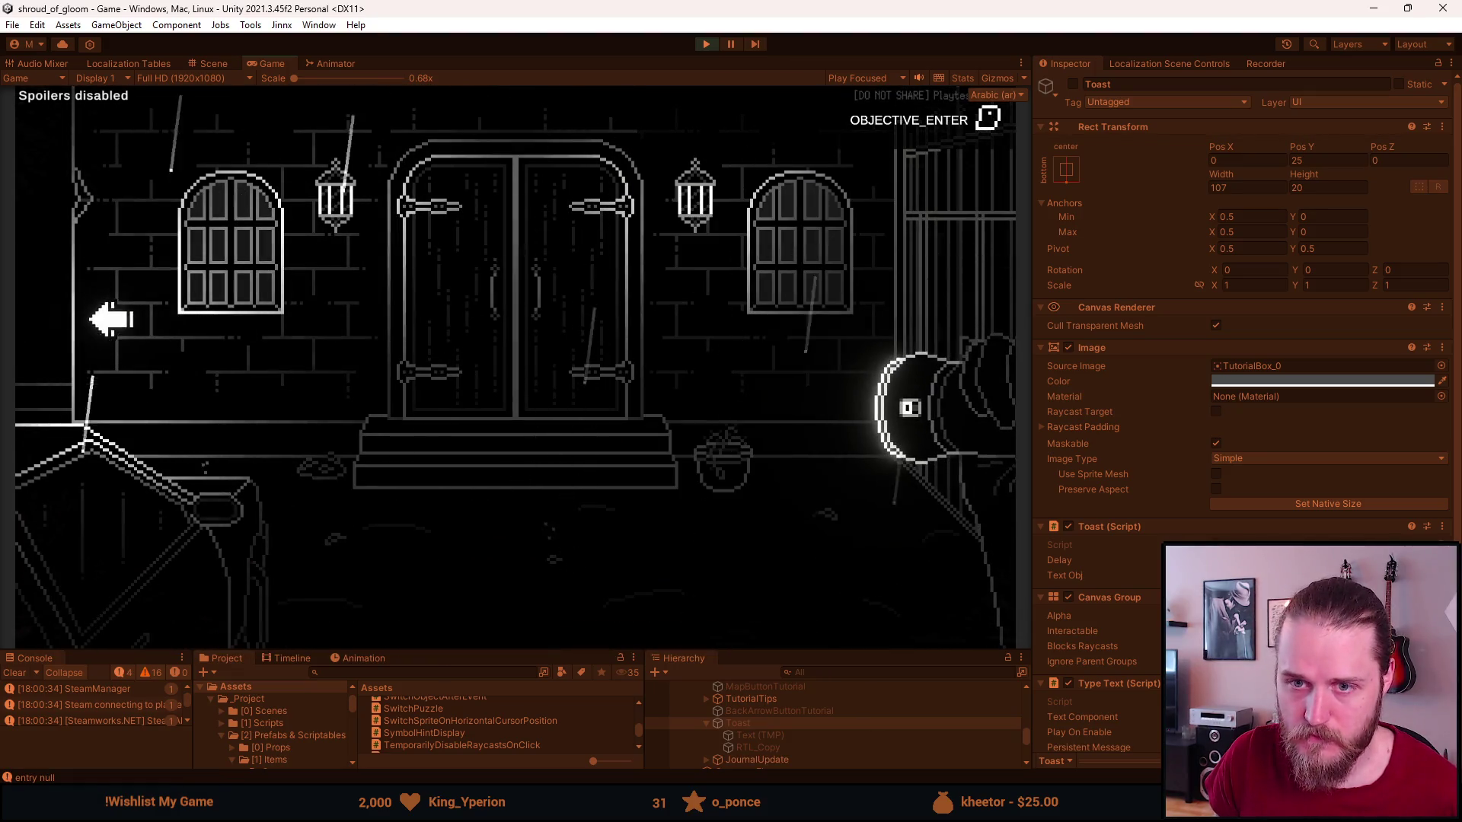
Add the Master Key through the F1 dev tools and try it on the left window.
key("F1")
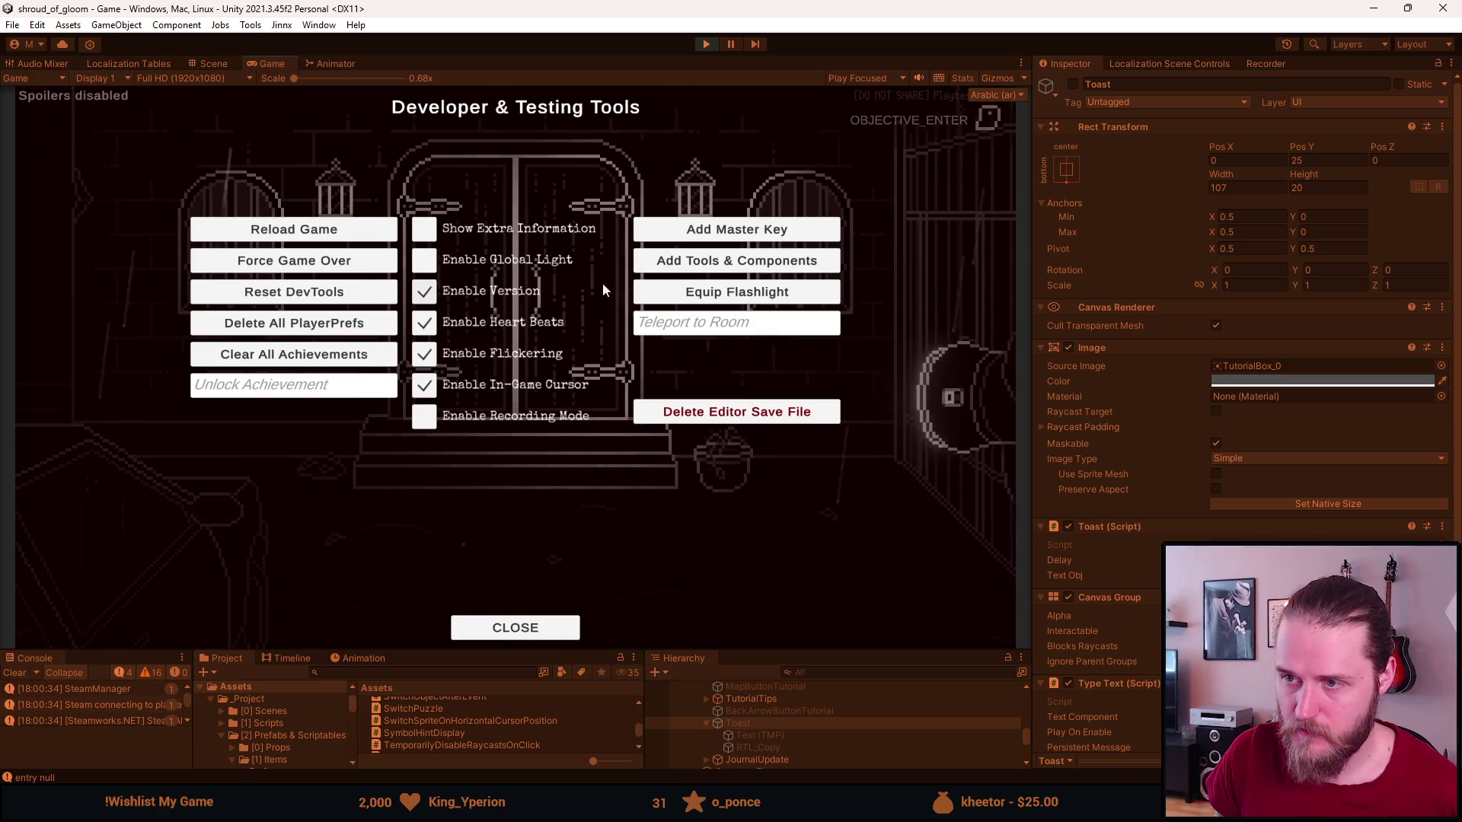
left_click(734, 228)
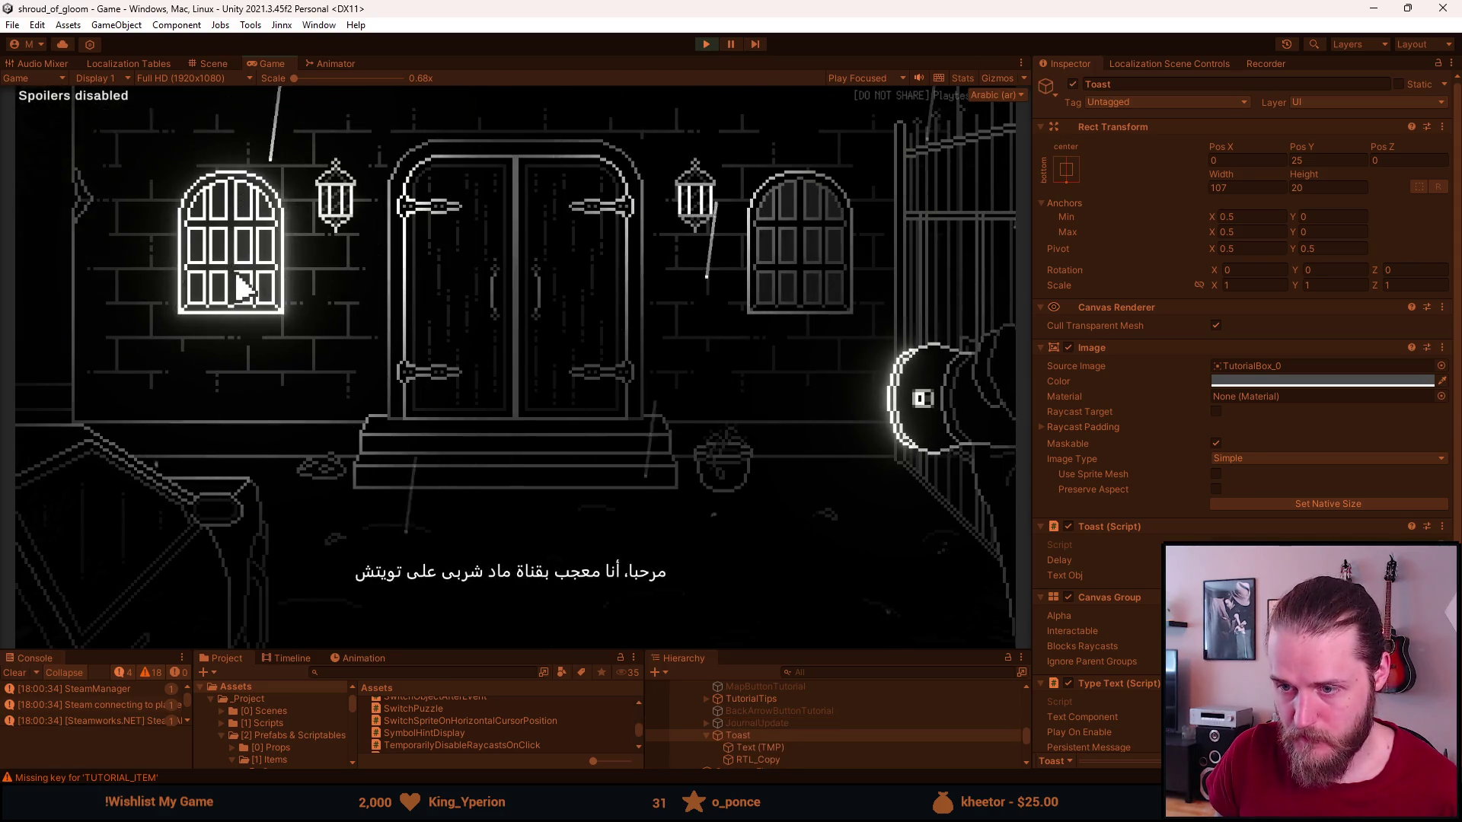
left_click(170, 607)
left_click(108, 421)
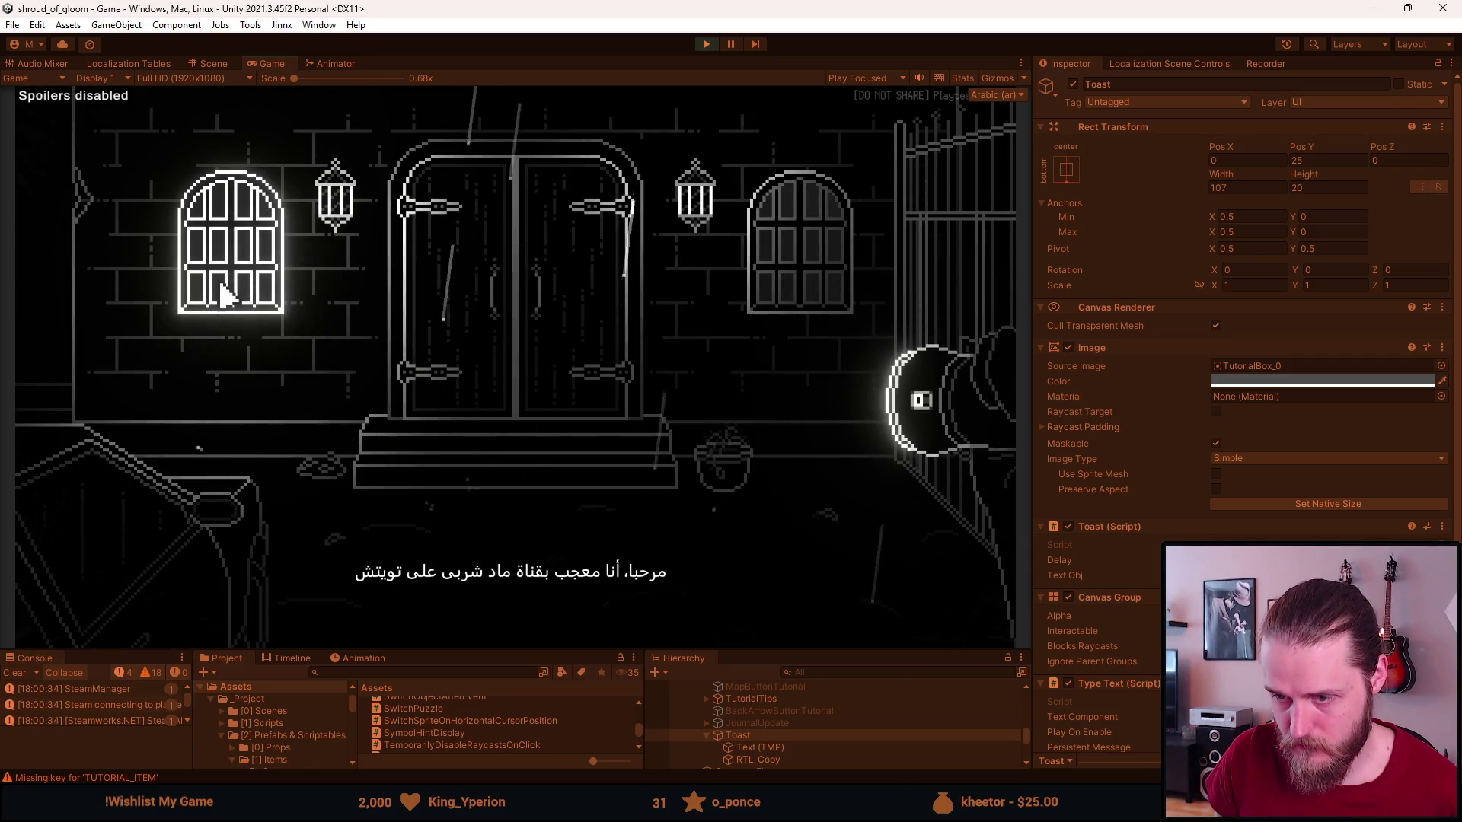
left_click(221, 289)
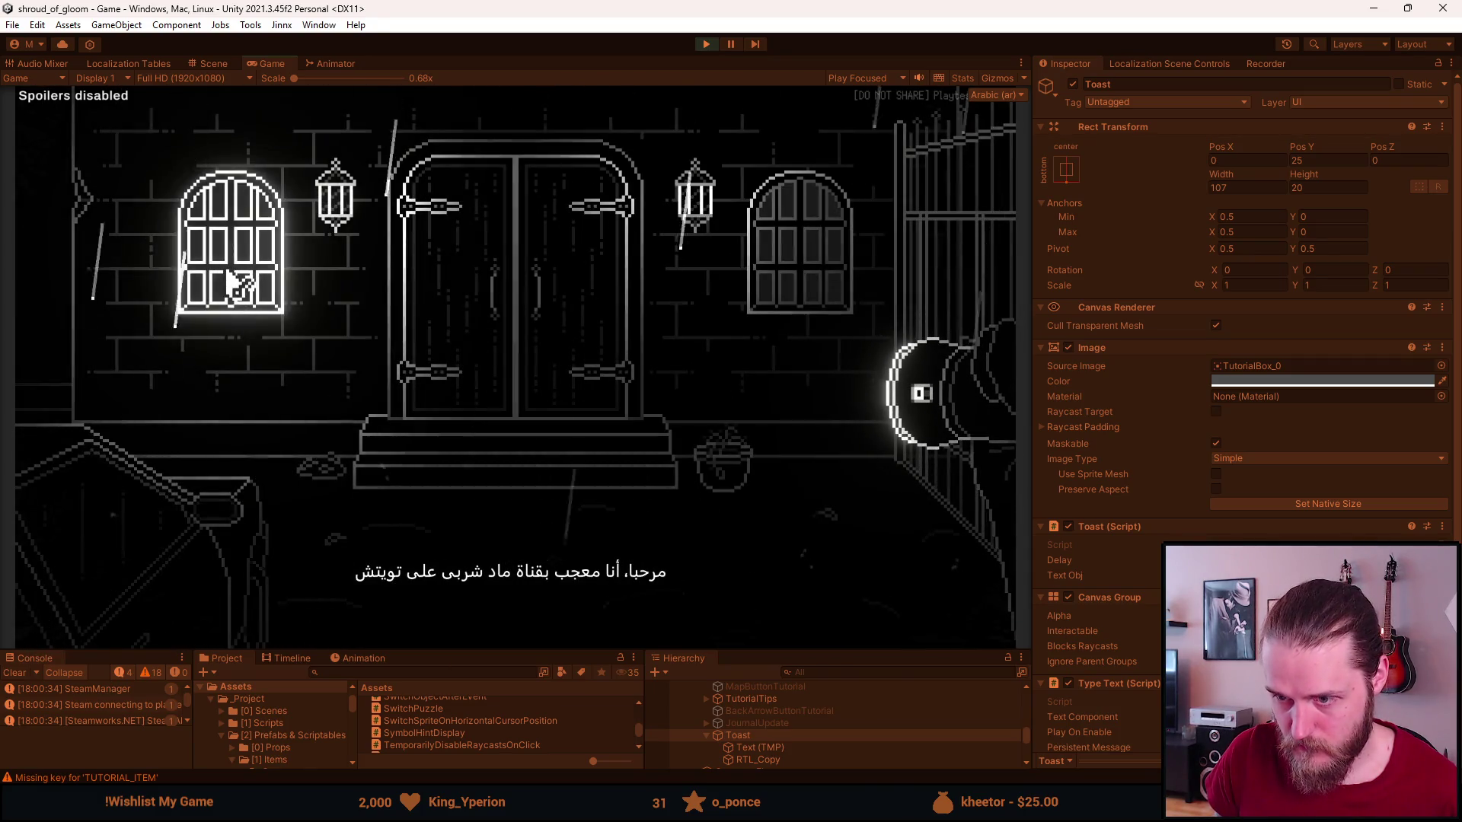
Use the Master Key on the left window to show an Arabic toast, then shrink the Game view.
left_click(126, 643)
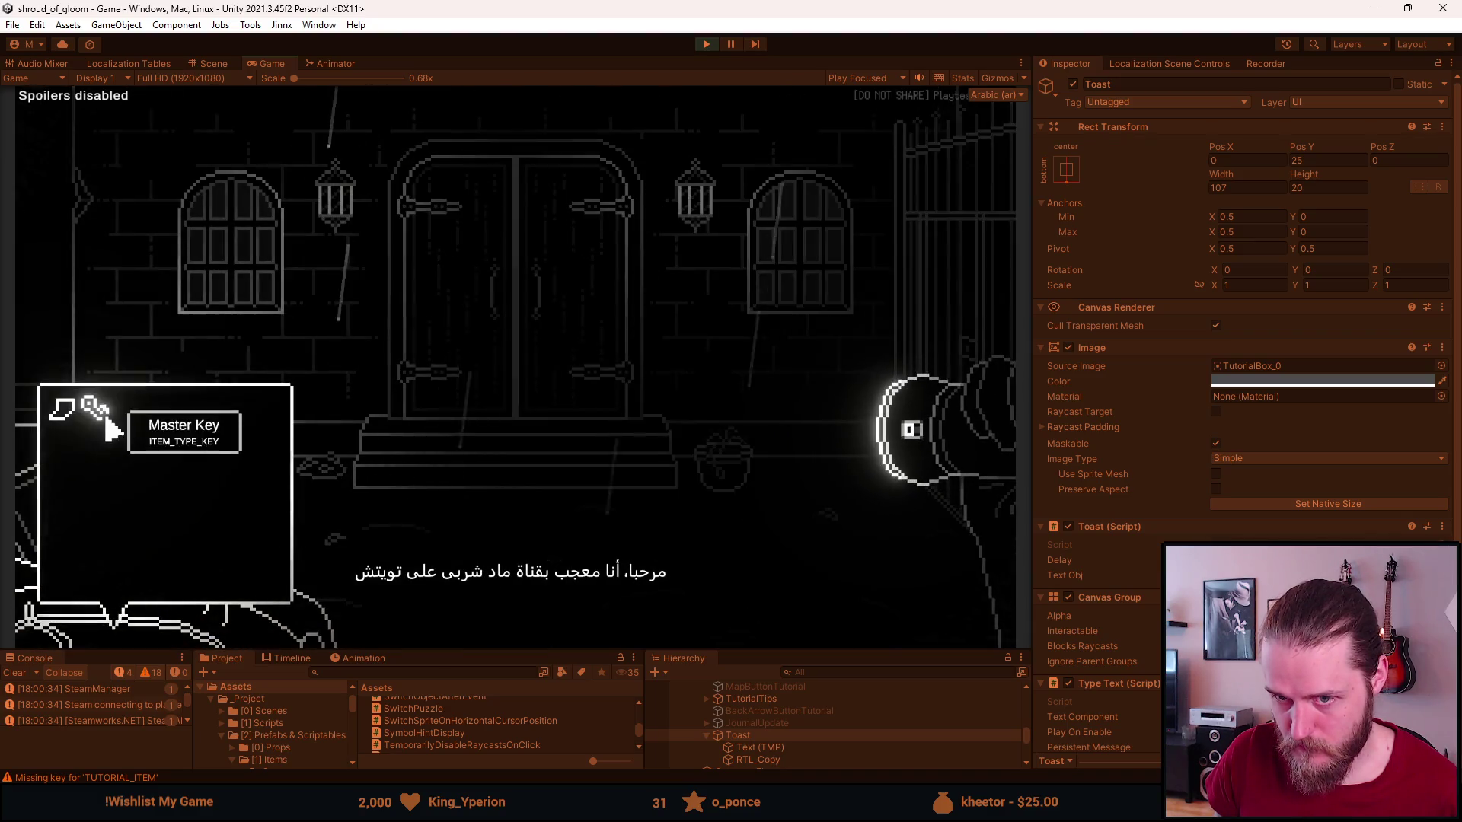
left_click(107, 420)
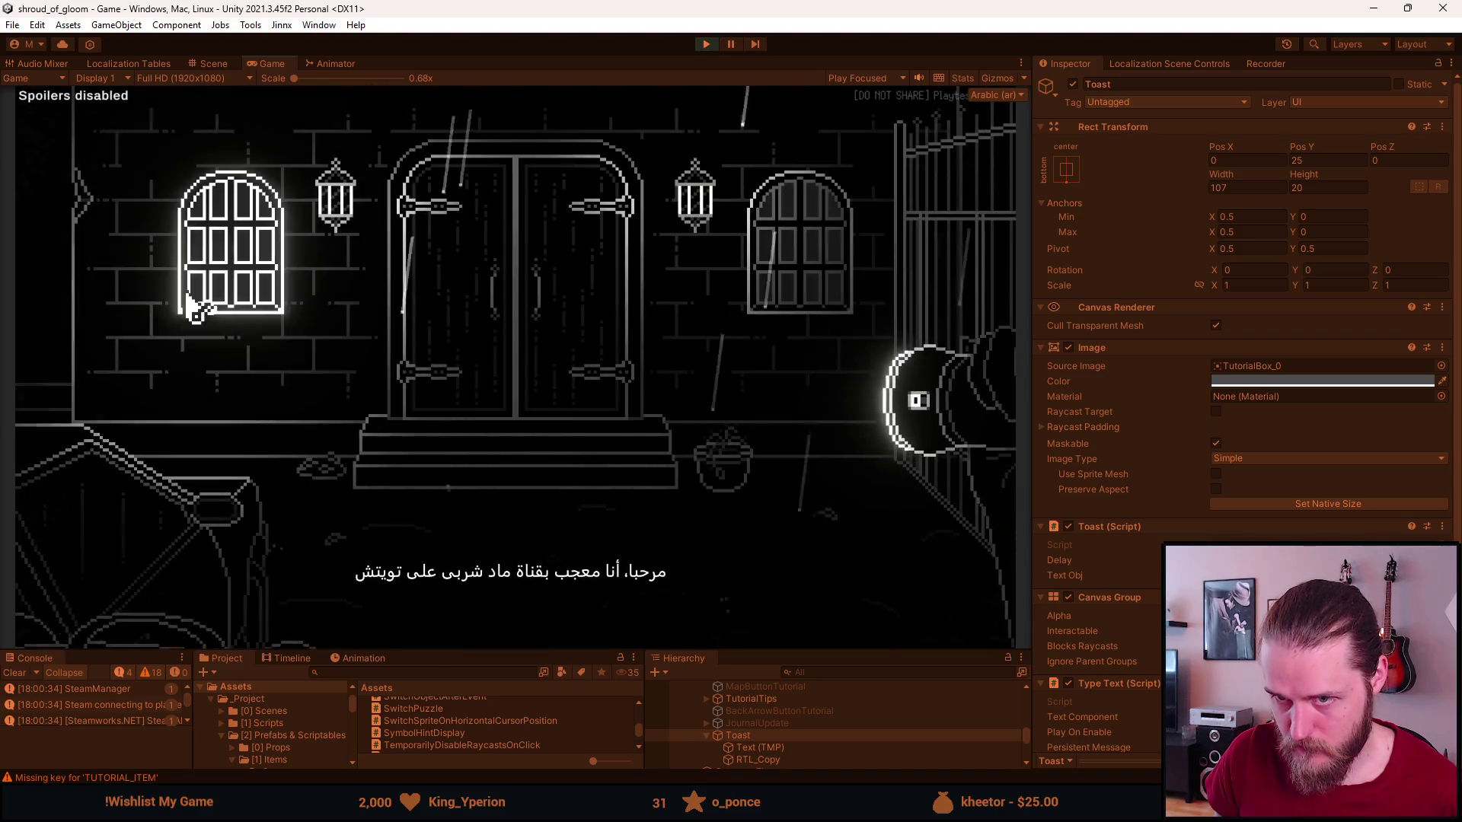
left_click(224, 290)
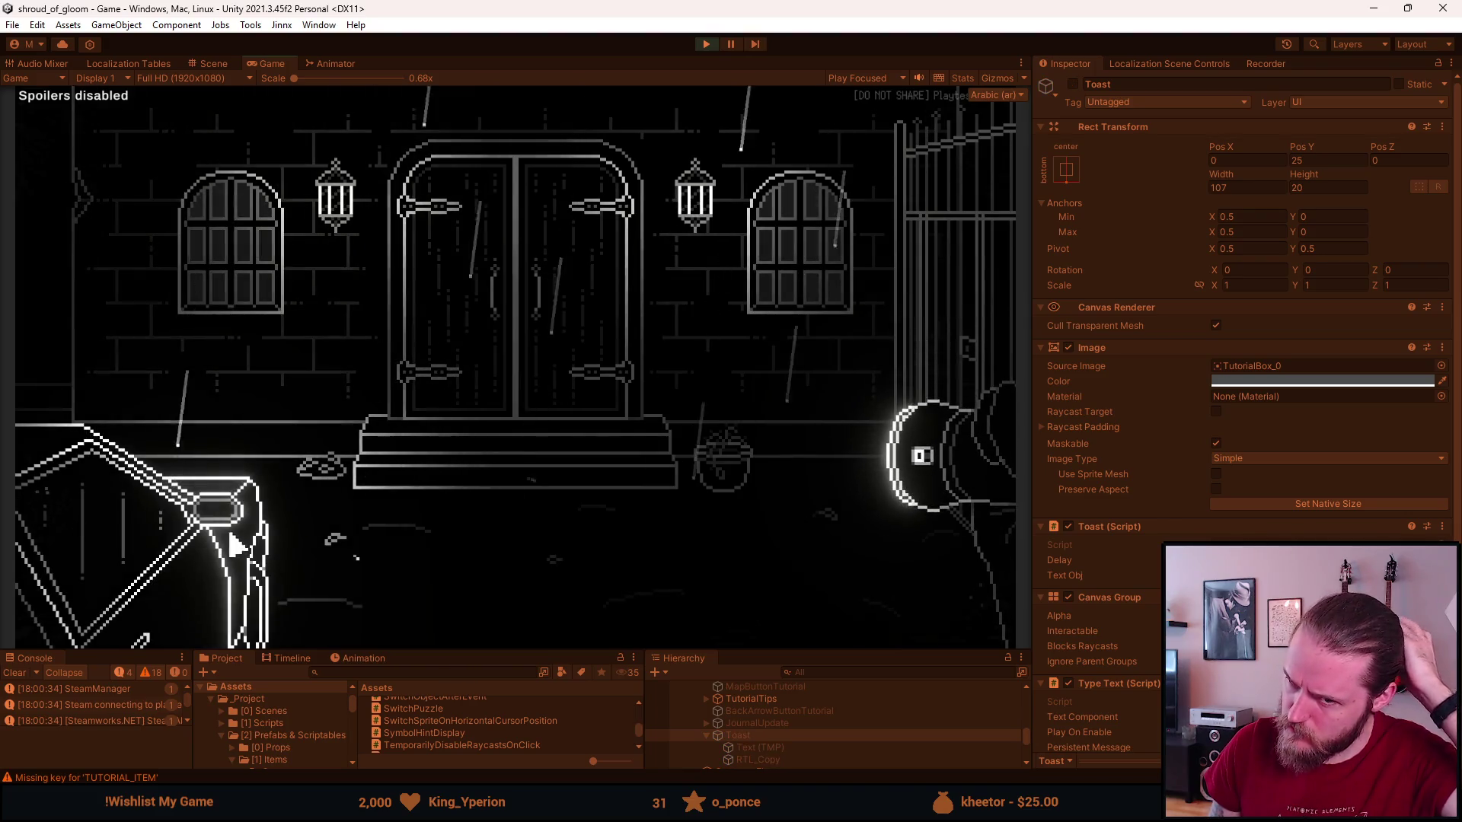
mouse_move(55, 395)
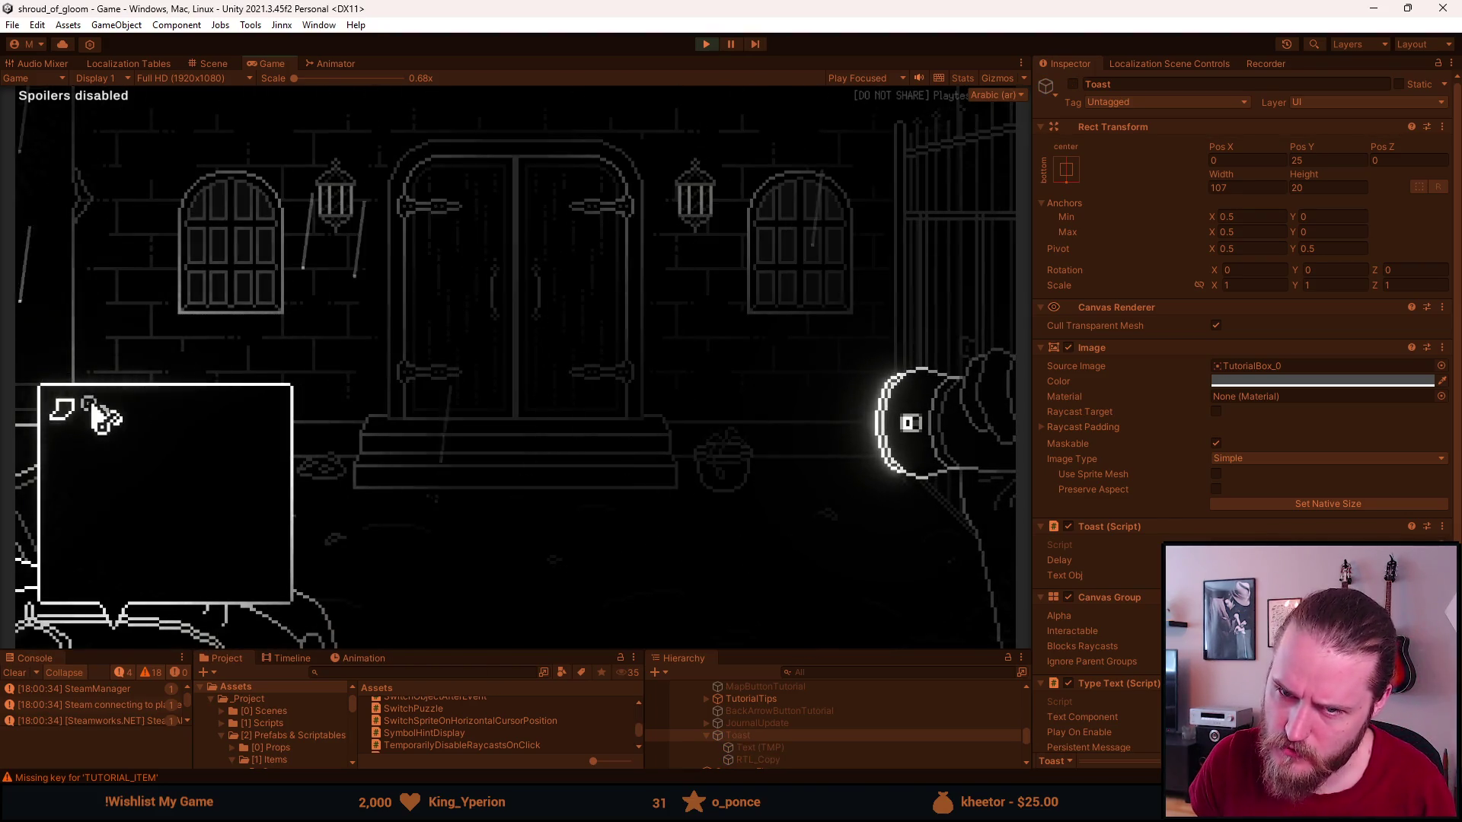
left_click(216, 284)
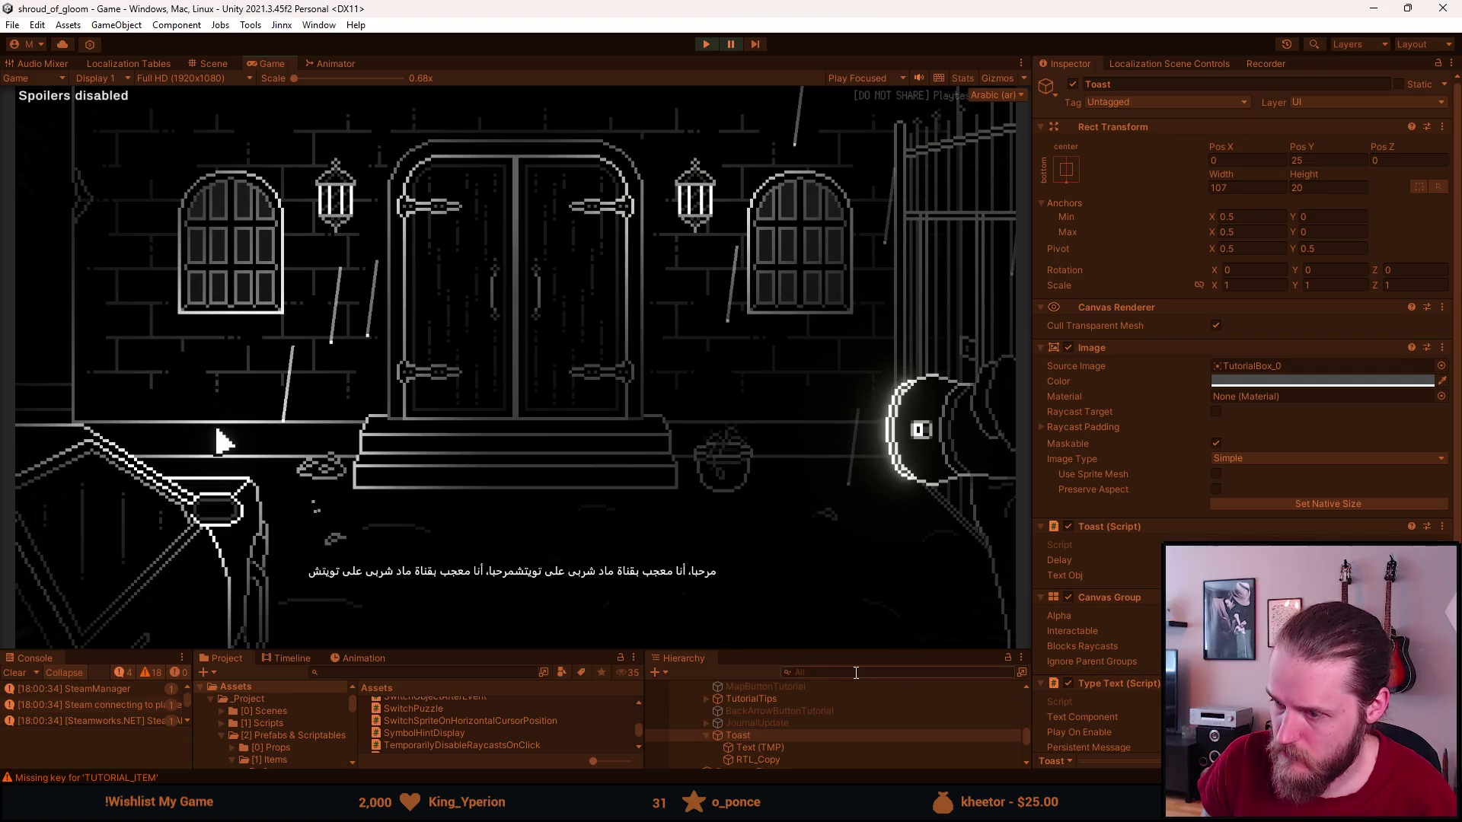
left_click_drag(849, 648, 849, 496)
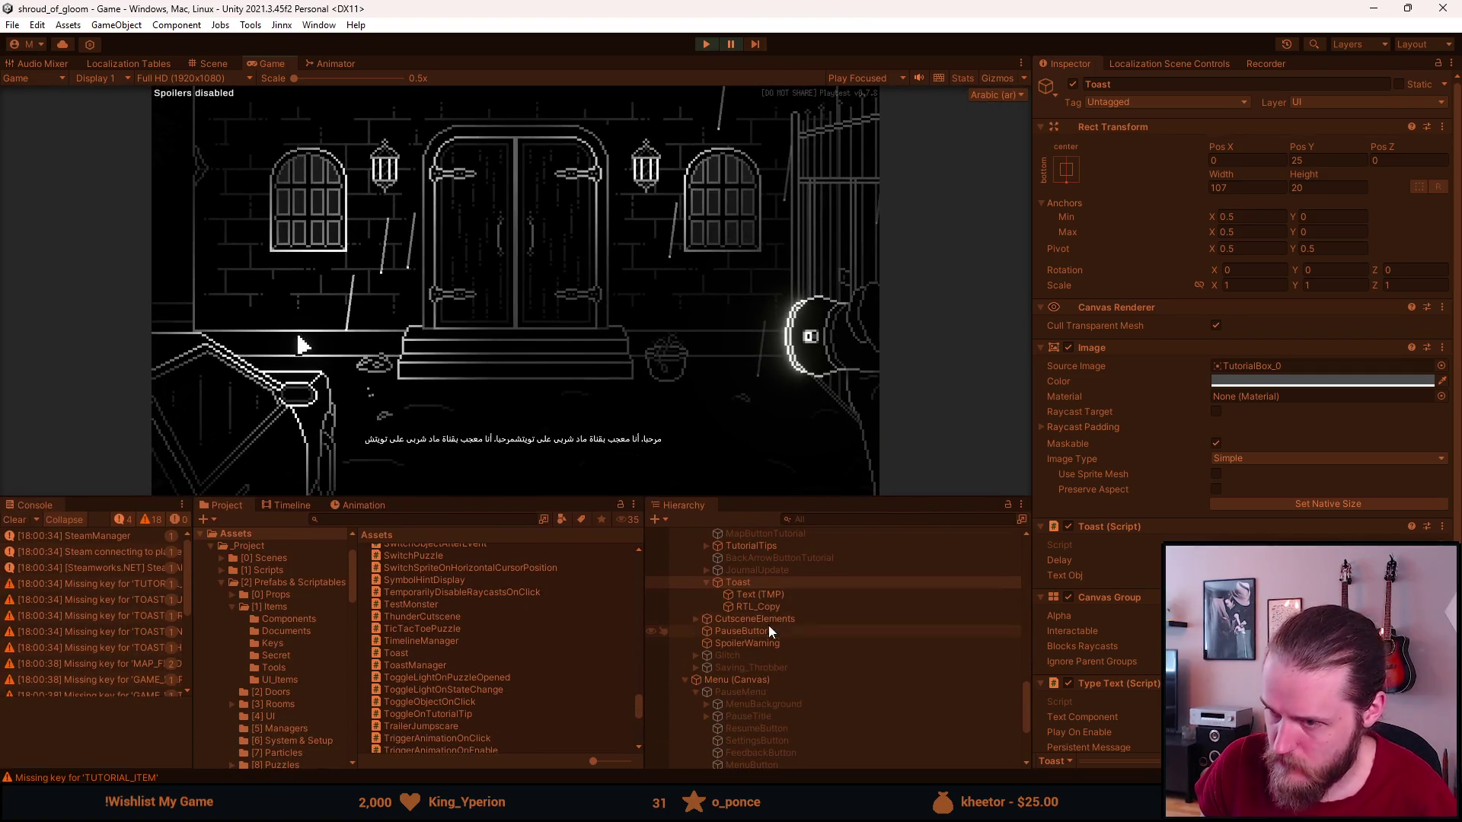
Append a second copy of the Arabic sentence to RTL_Copy's RTL text and exit play mode.
left_click(768, 606)
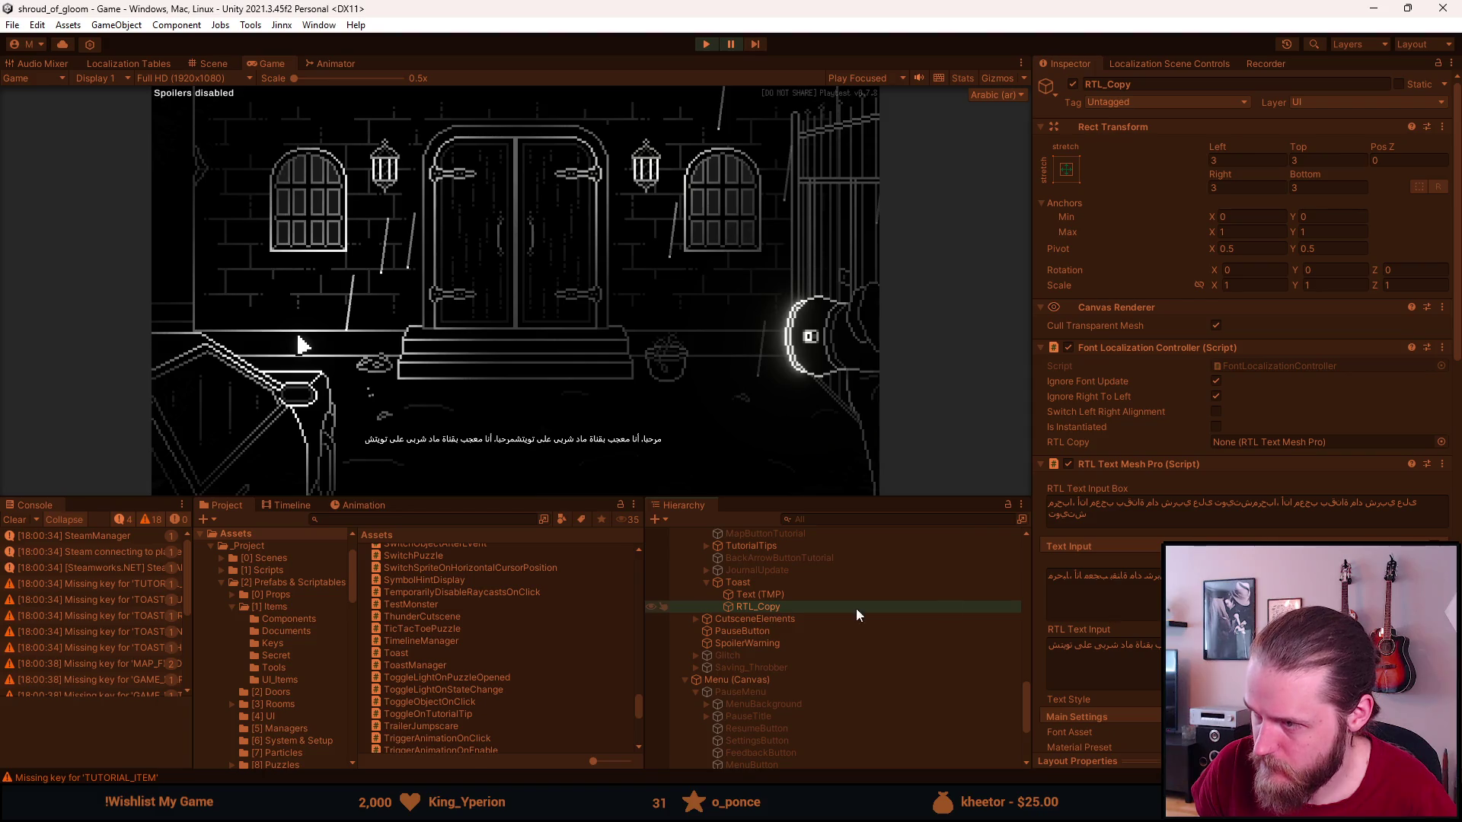
scroll(1078, 560, "down", 5)
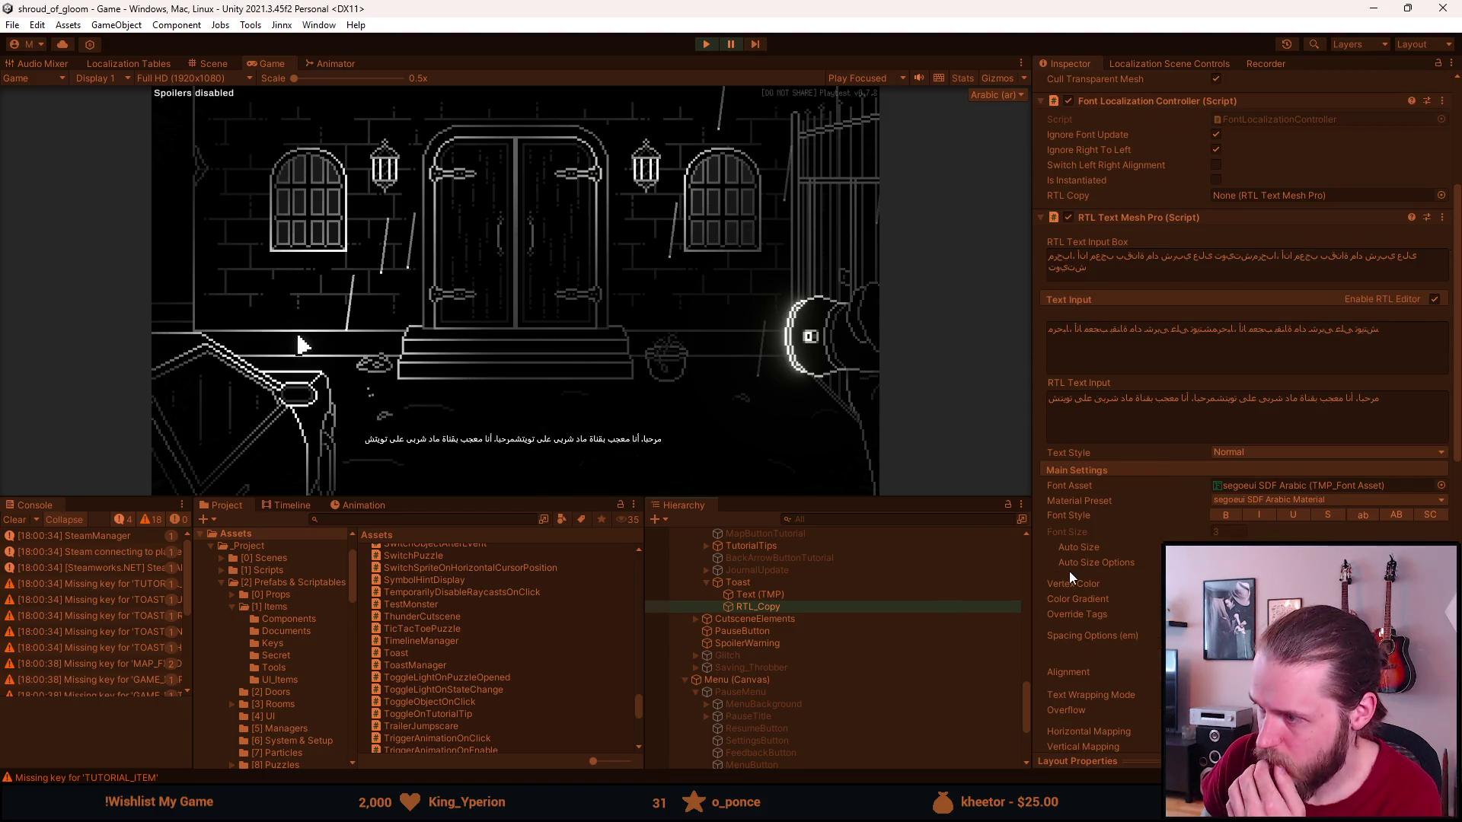
left_click(860, 593)
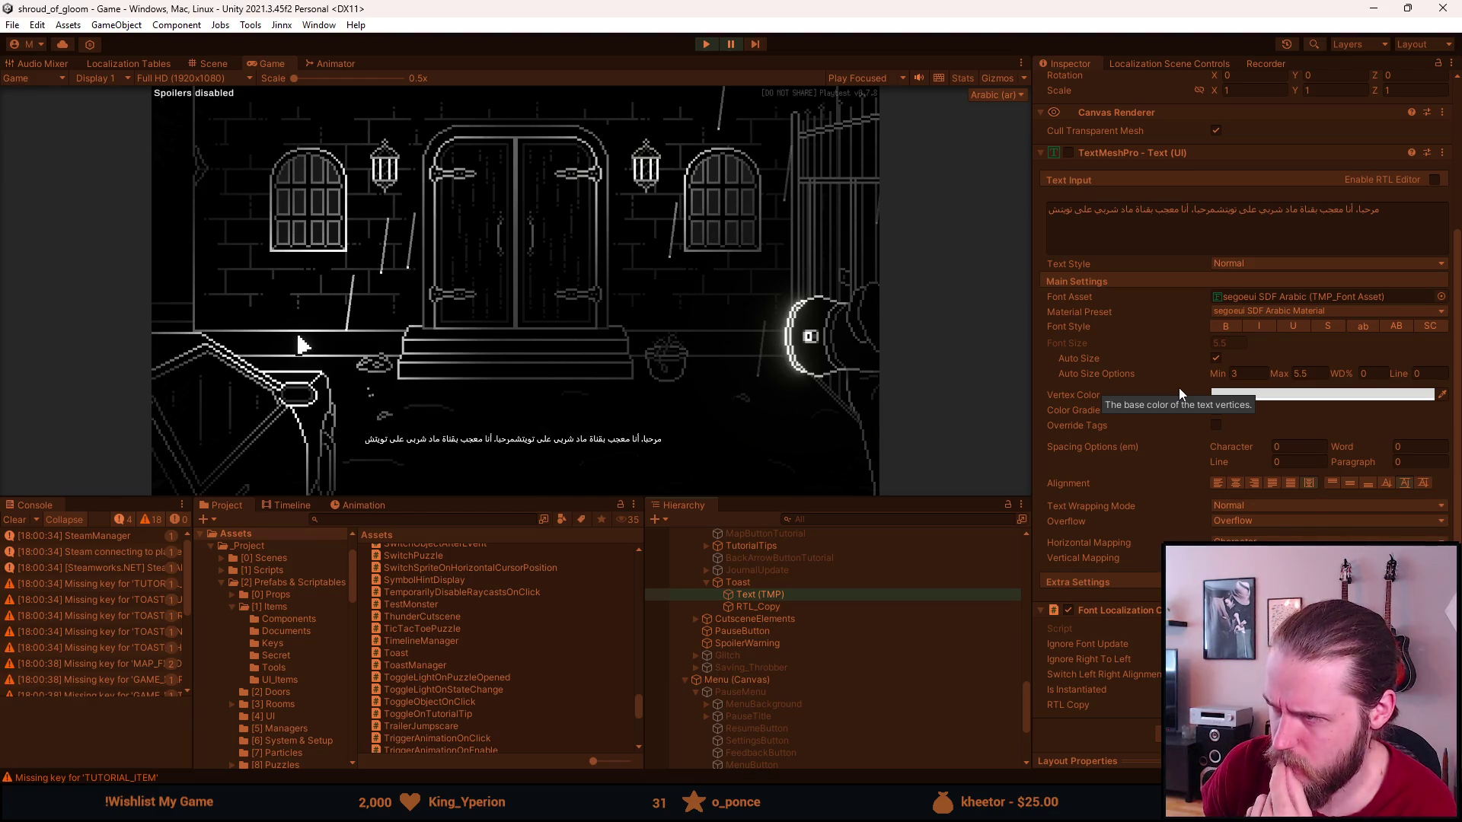
left_click(847, 607)
left_click(1119, 320)
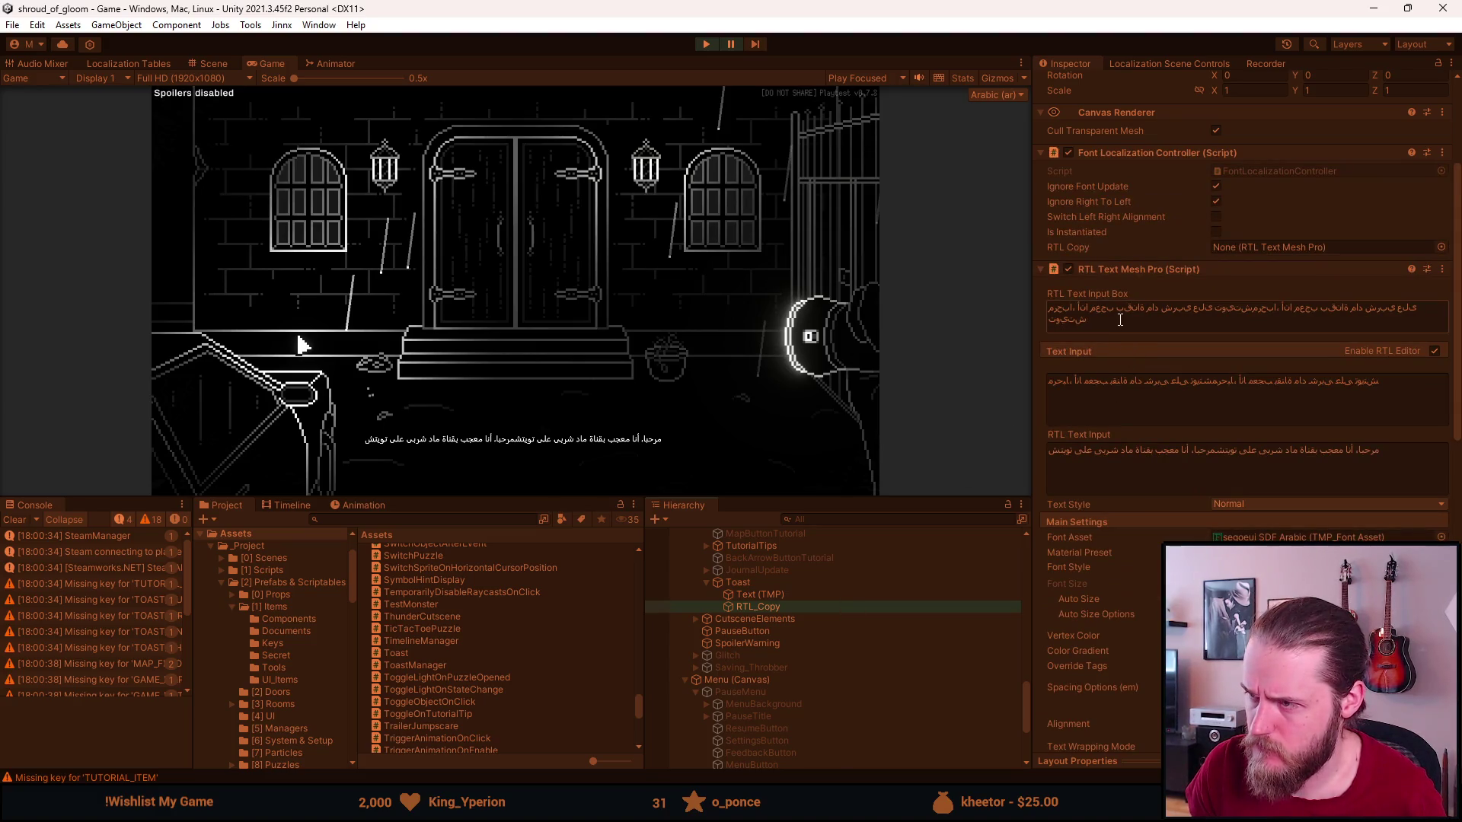
key("ctrl+v")
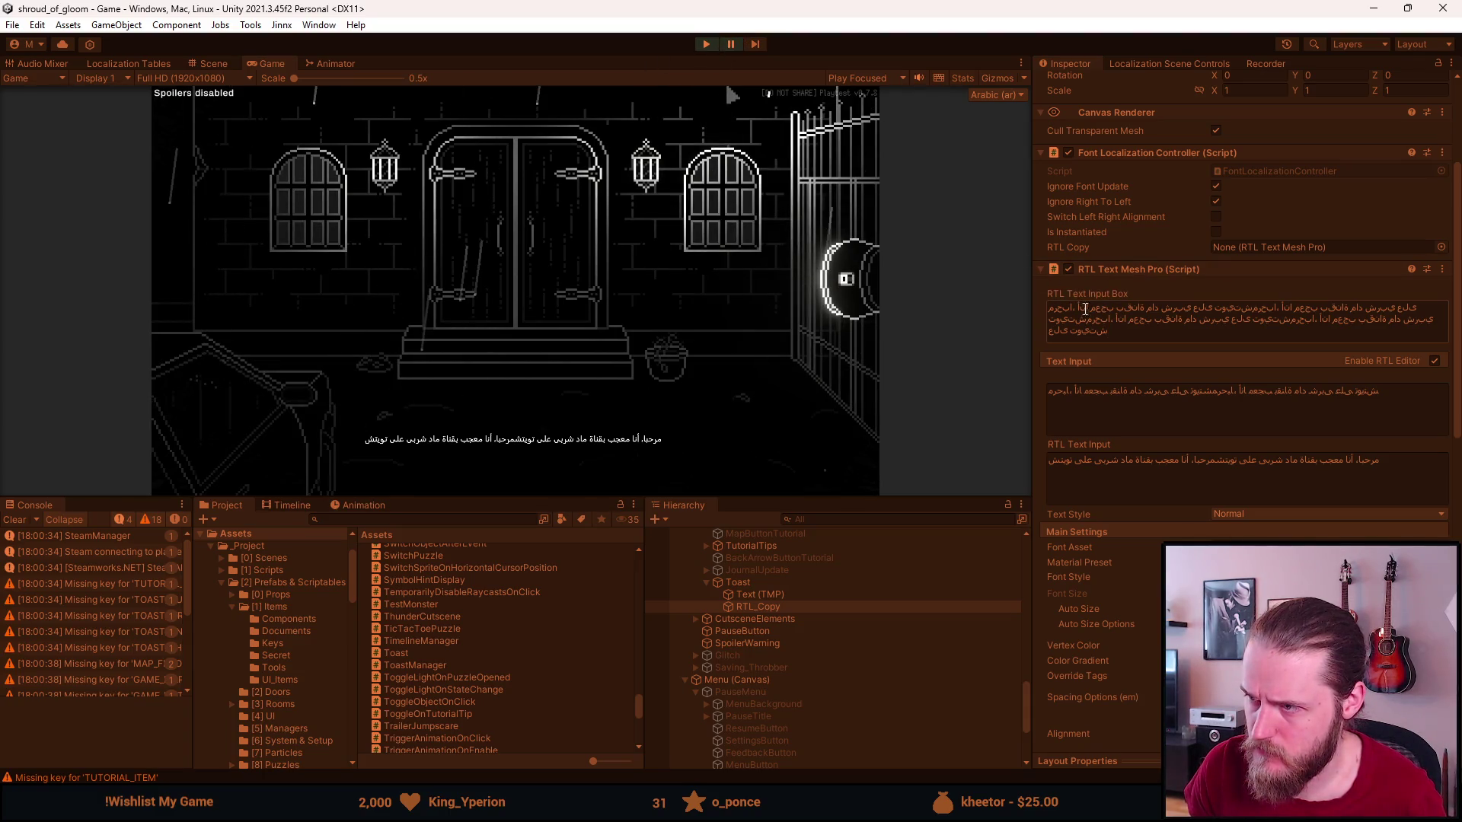
left_click(707, 44)
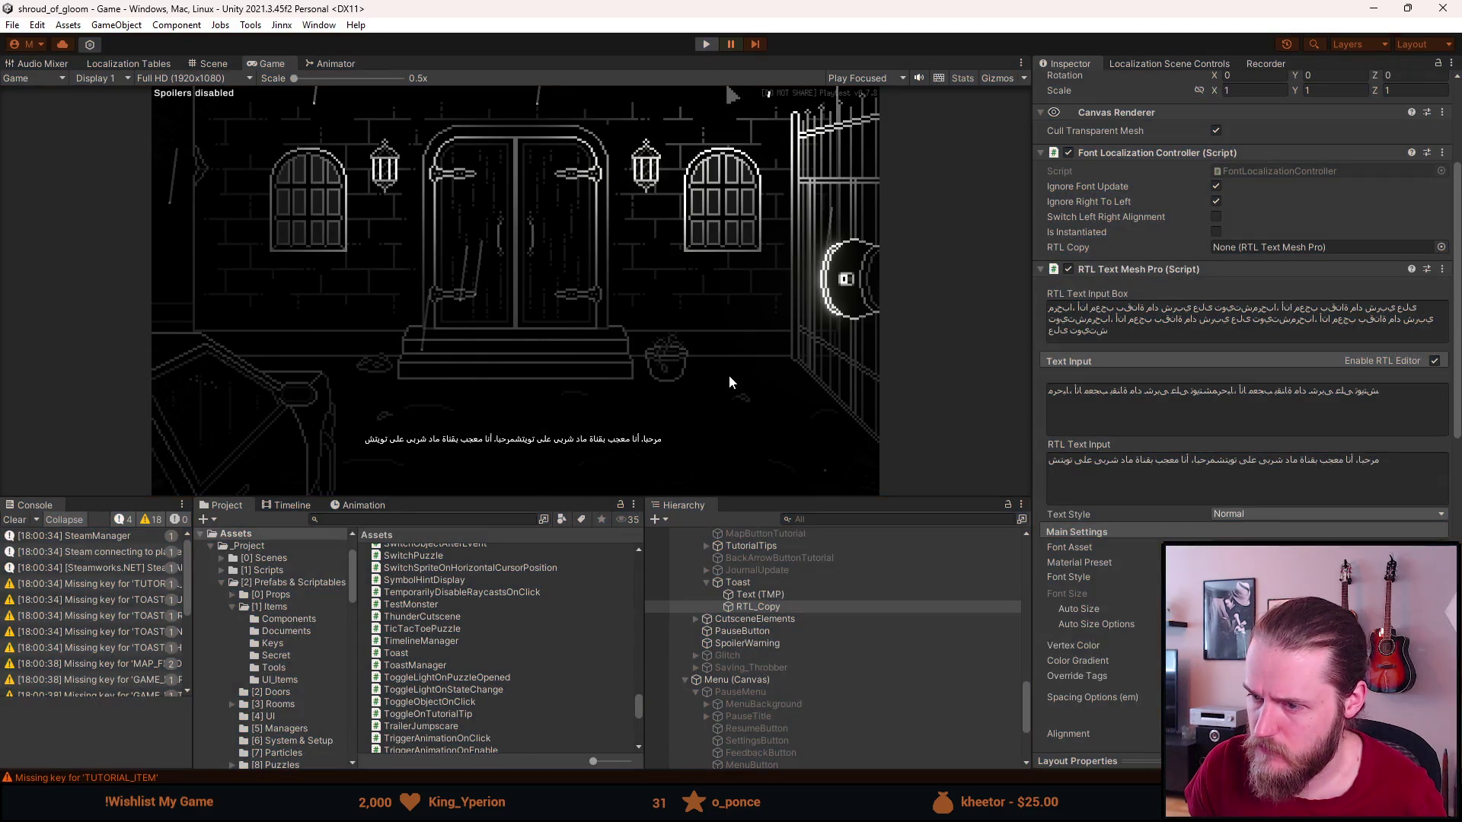
Paste the toast sentence into Text (TMP) four times to test text shrinking.
left_click(758, 676)
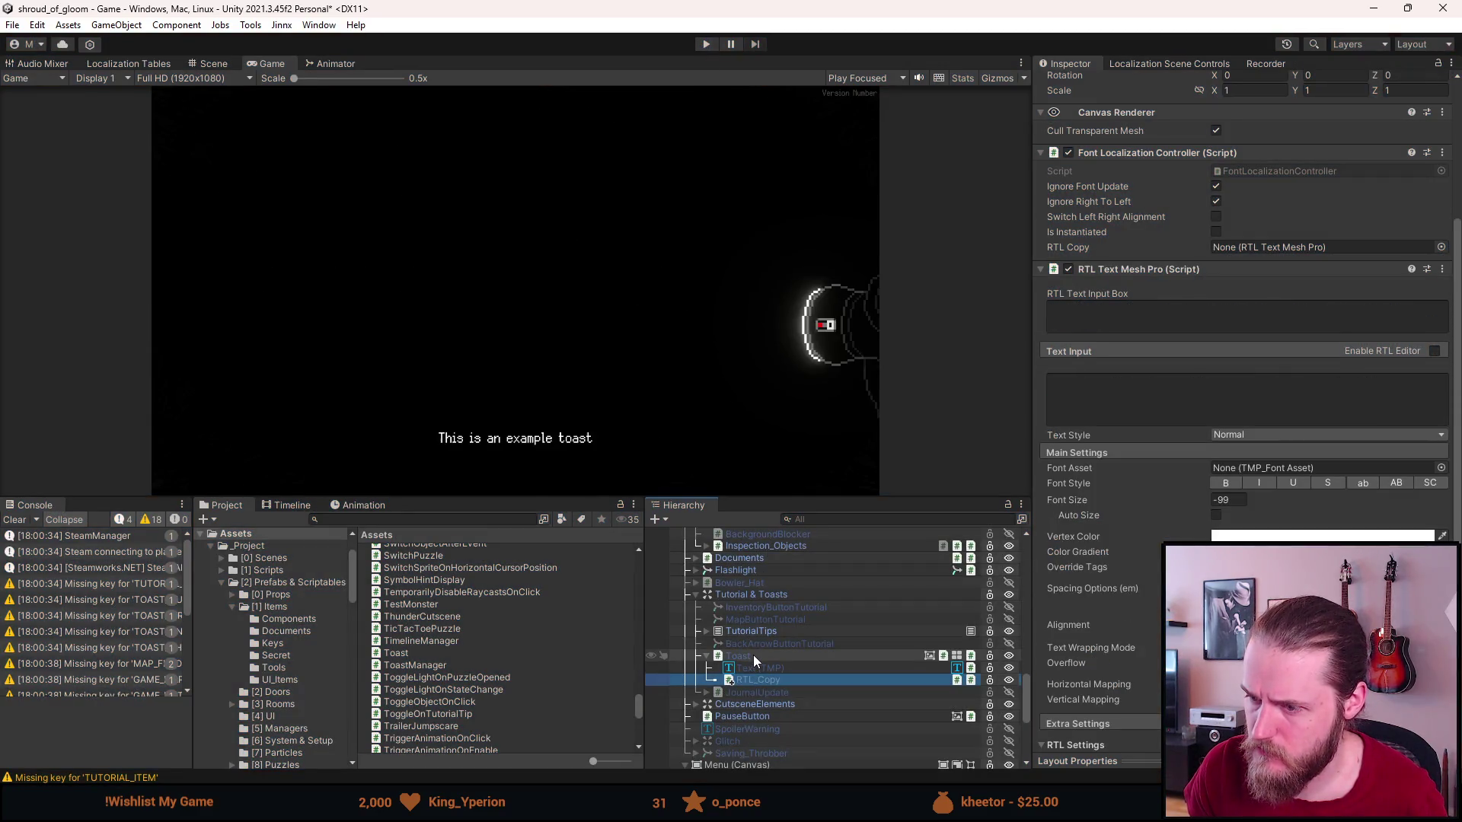
left_click(763, 669)
left_click(757, 679)
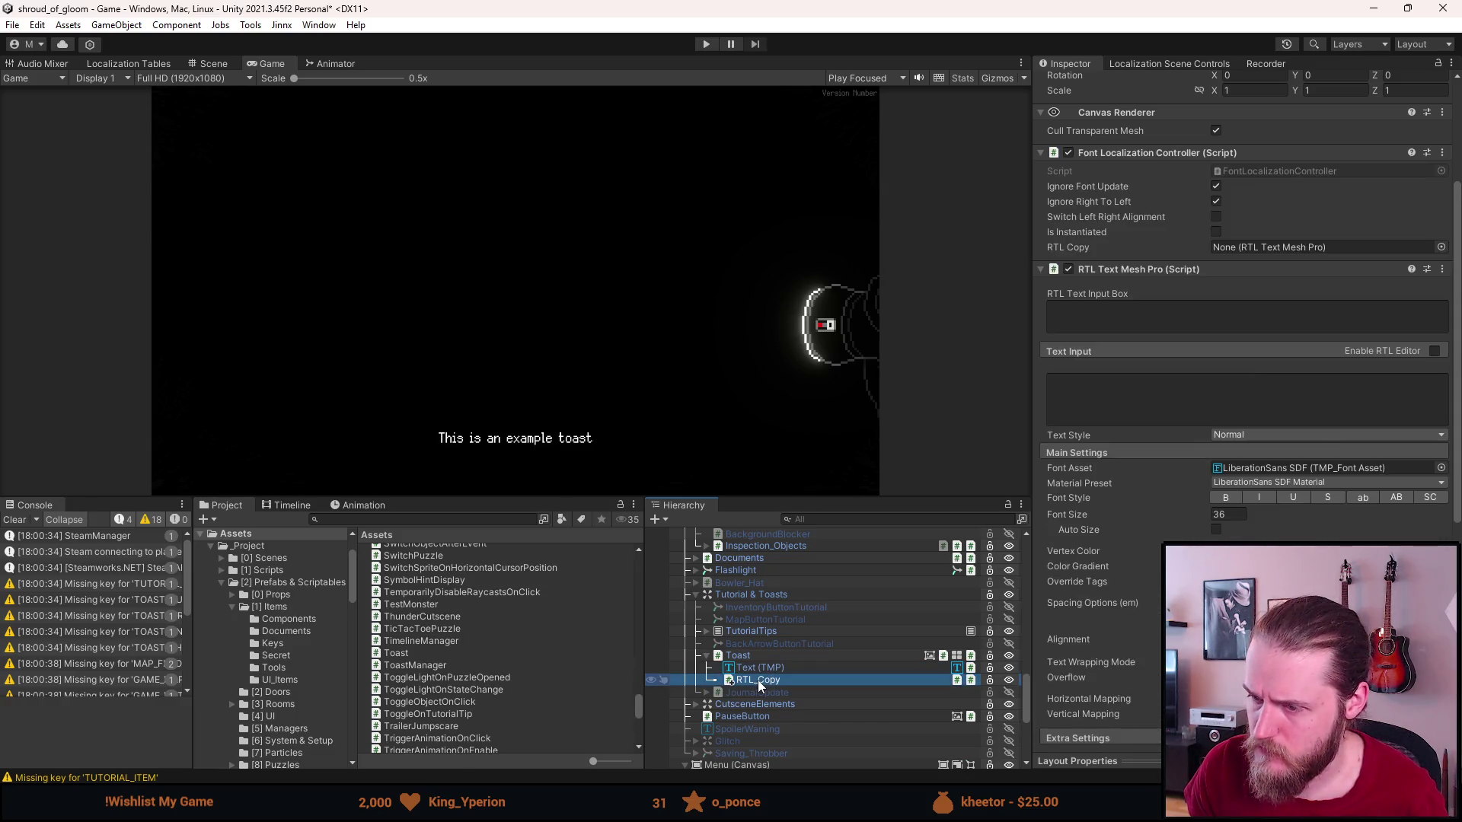
left_click(761, 667)
left_click(1075, 210)
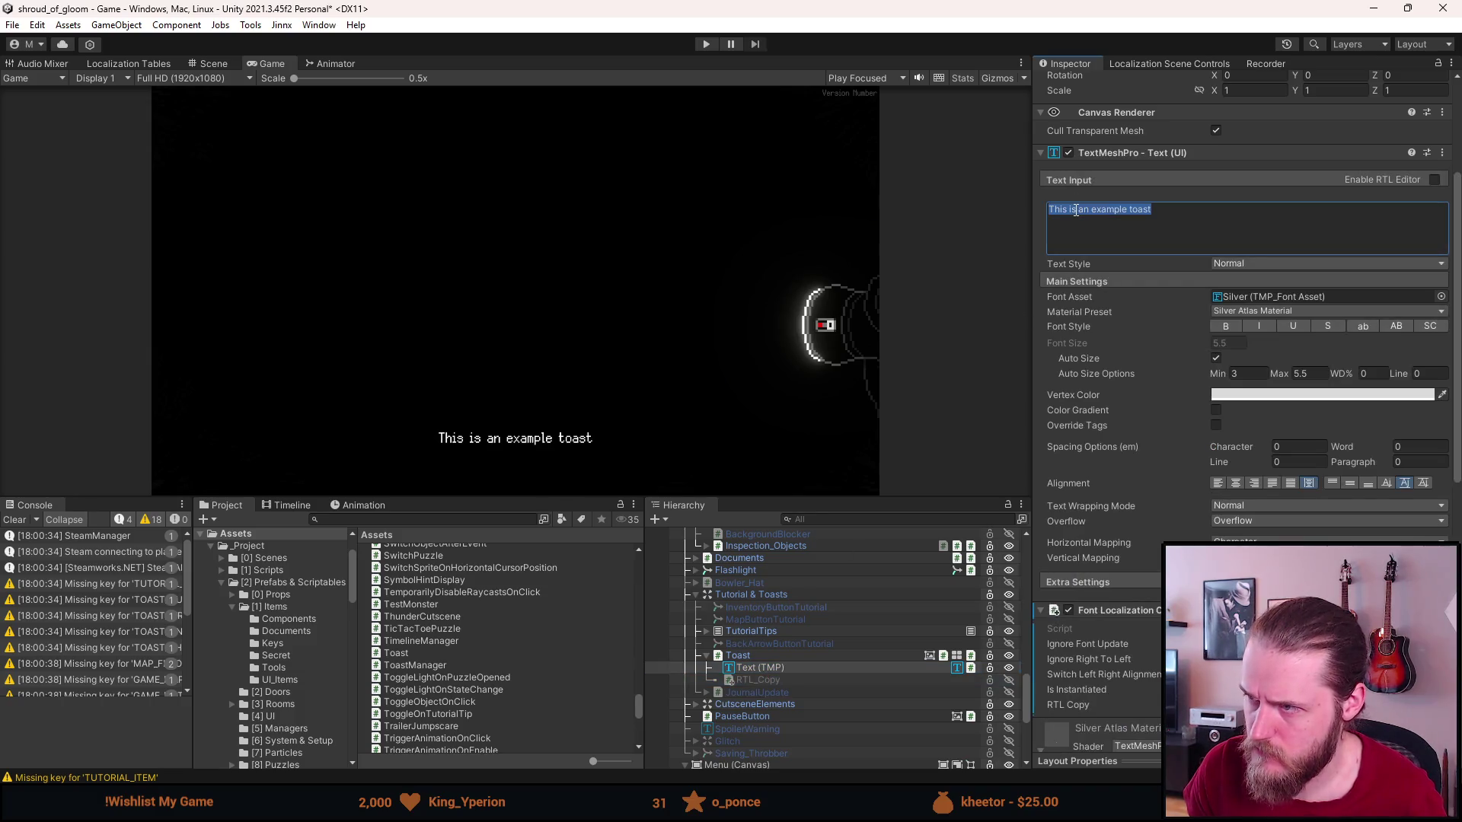
key("ctrl+c")
key("End")
key("ctrl+v")
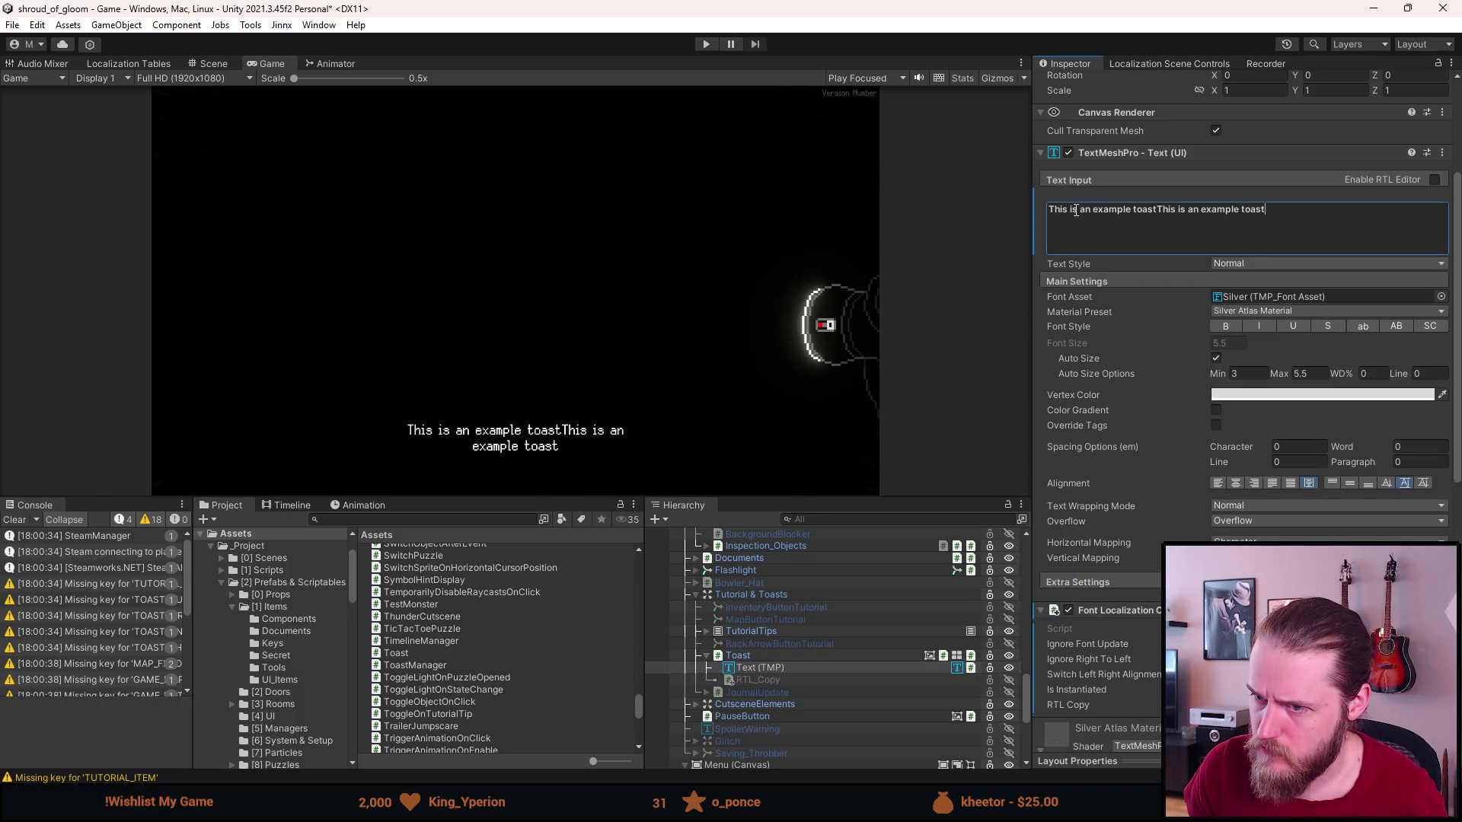
key("ctrl+v")
key("ctrl+v")
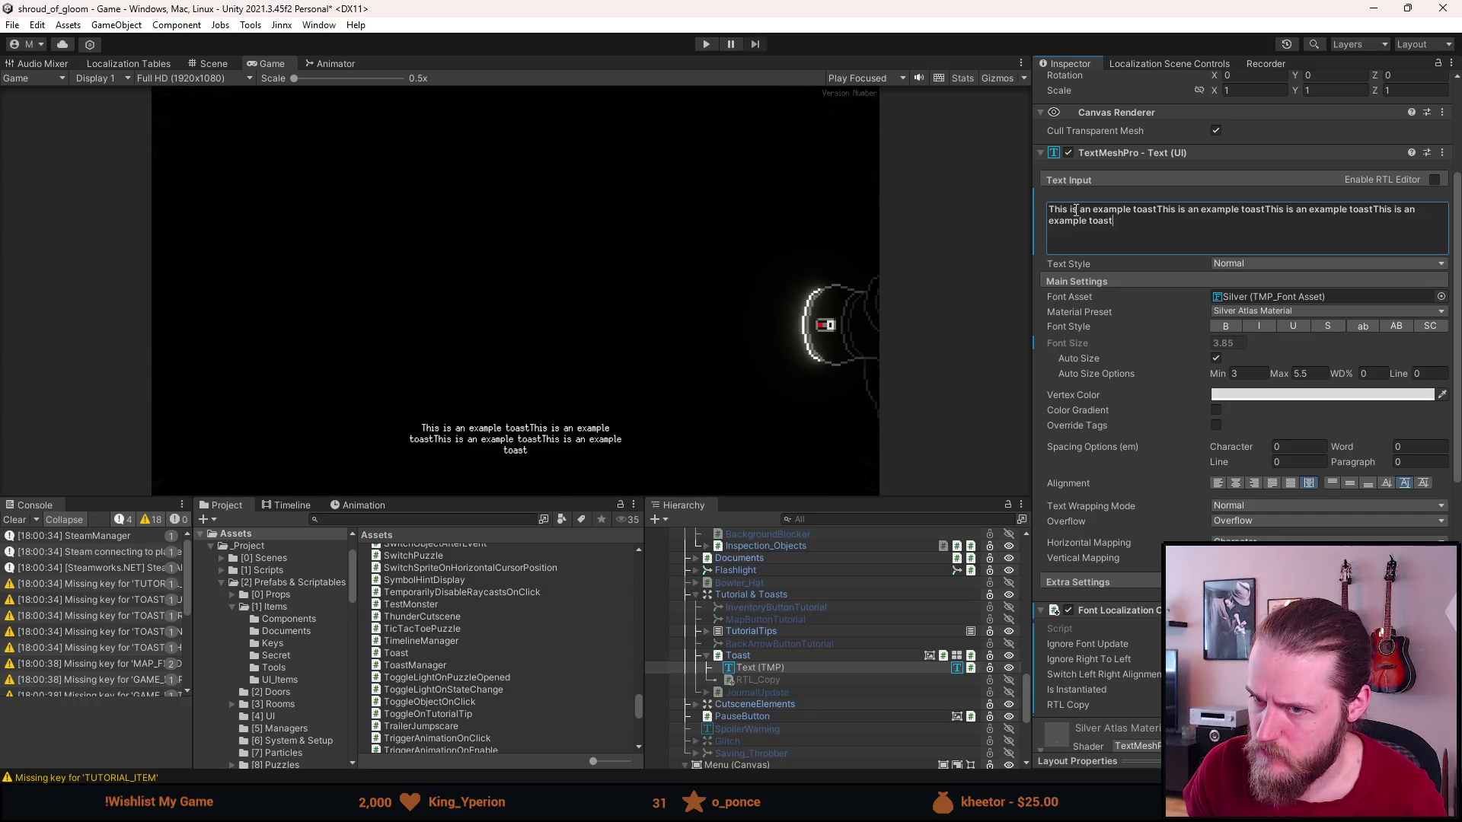
key("ctrl+v")
key("ctrl+v")
key("ctrl+v")
key("ctrl+v")
key("ctrl+v")
key("ctrl+v")
key("ctrl+v")
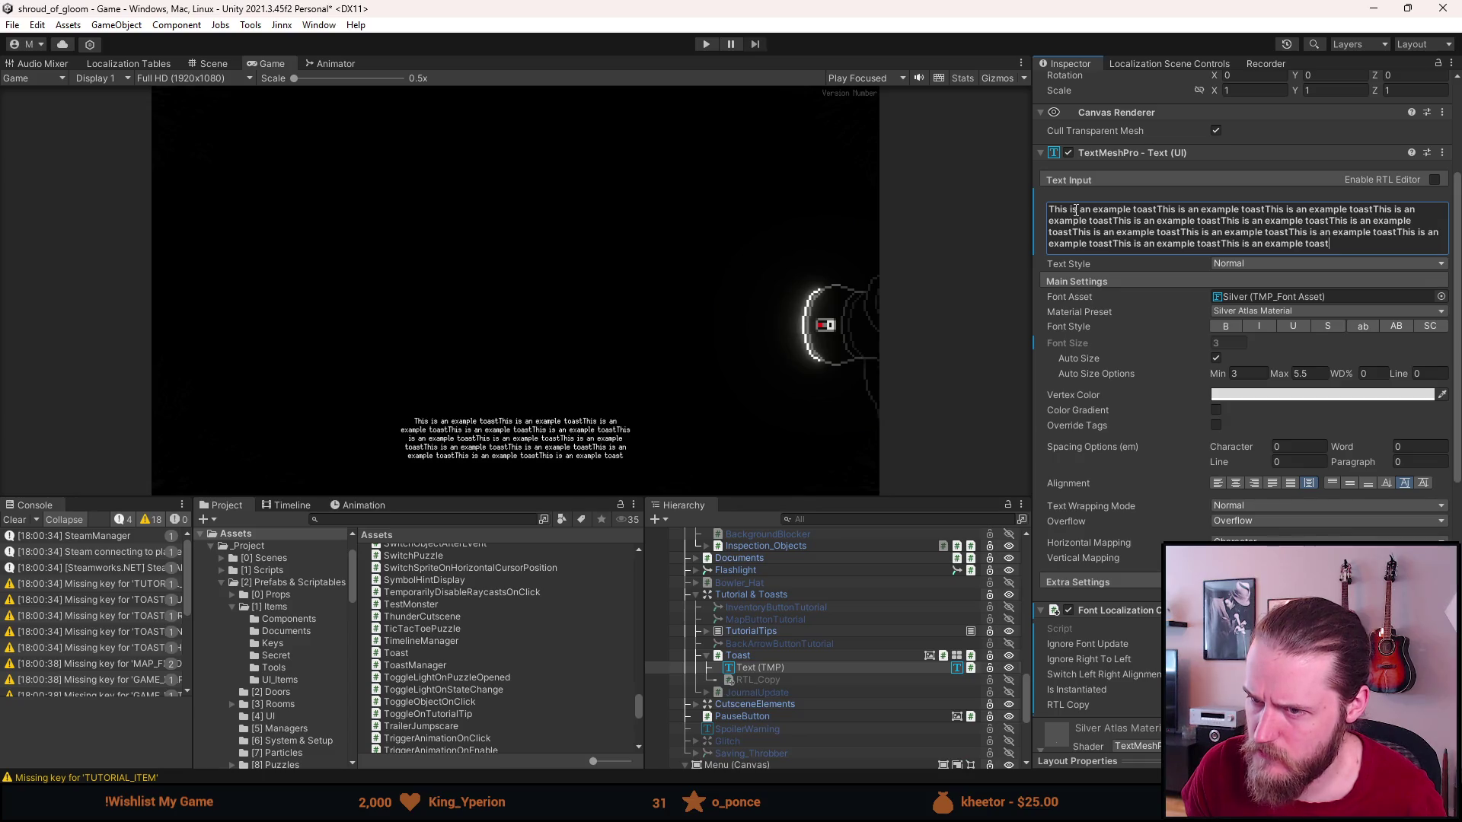
Reduce the Text (TMP) toast back to one sentence, then clear it entirely.
key("ctrl+a")
key("BackSpace")
key("ctrl+v")
key("ctrl+v")
key("ctrl+v")
key("ctrl+v")
key("ctrl+a")
key("BackSpace")
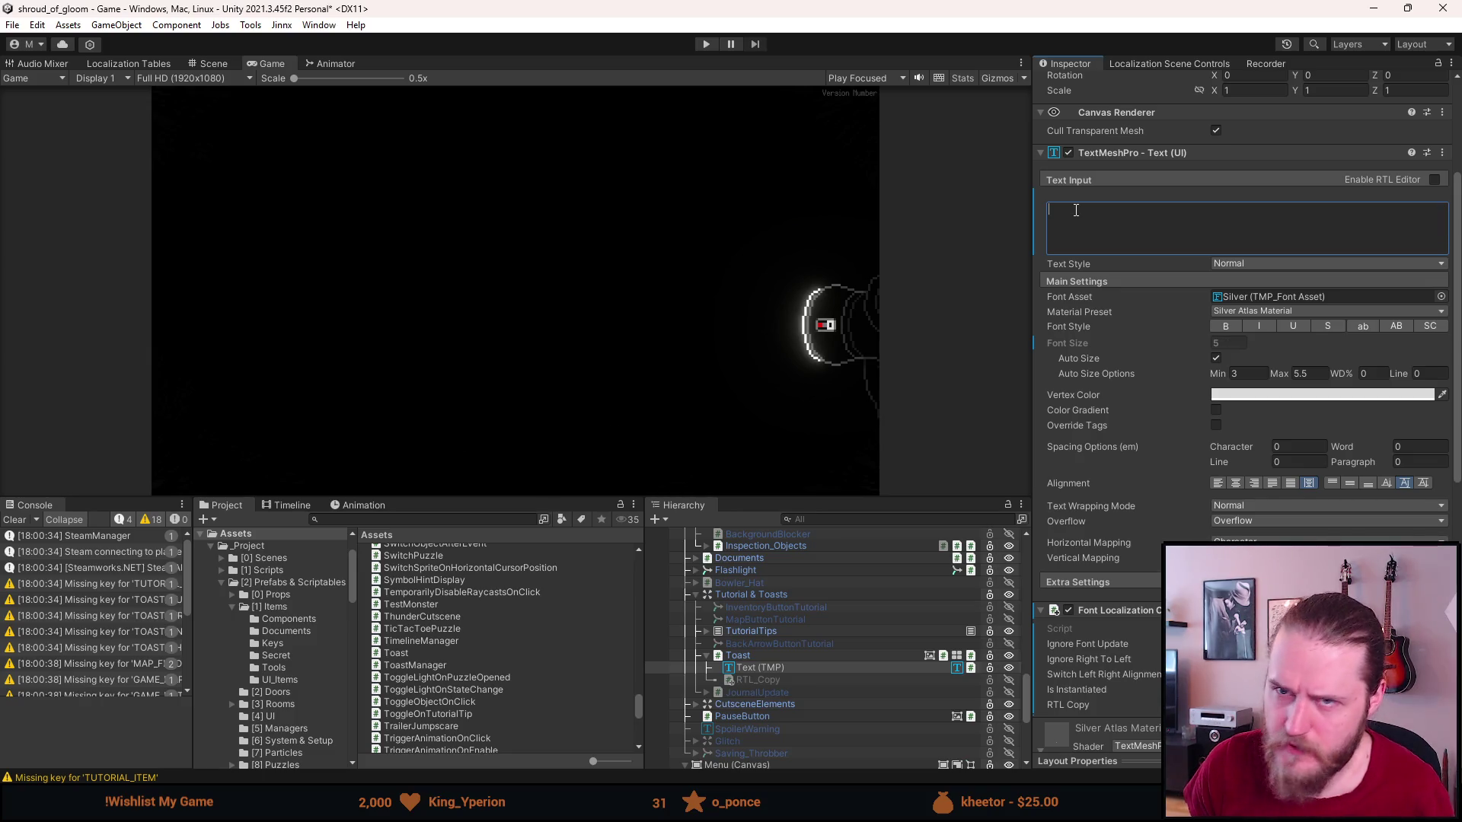
left_click(775, 678)
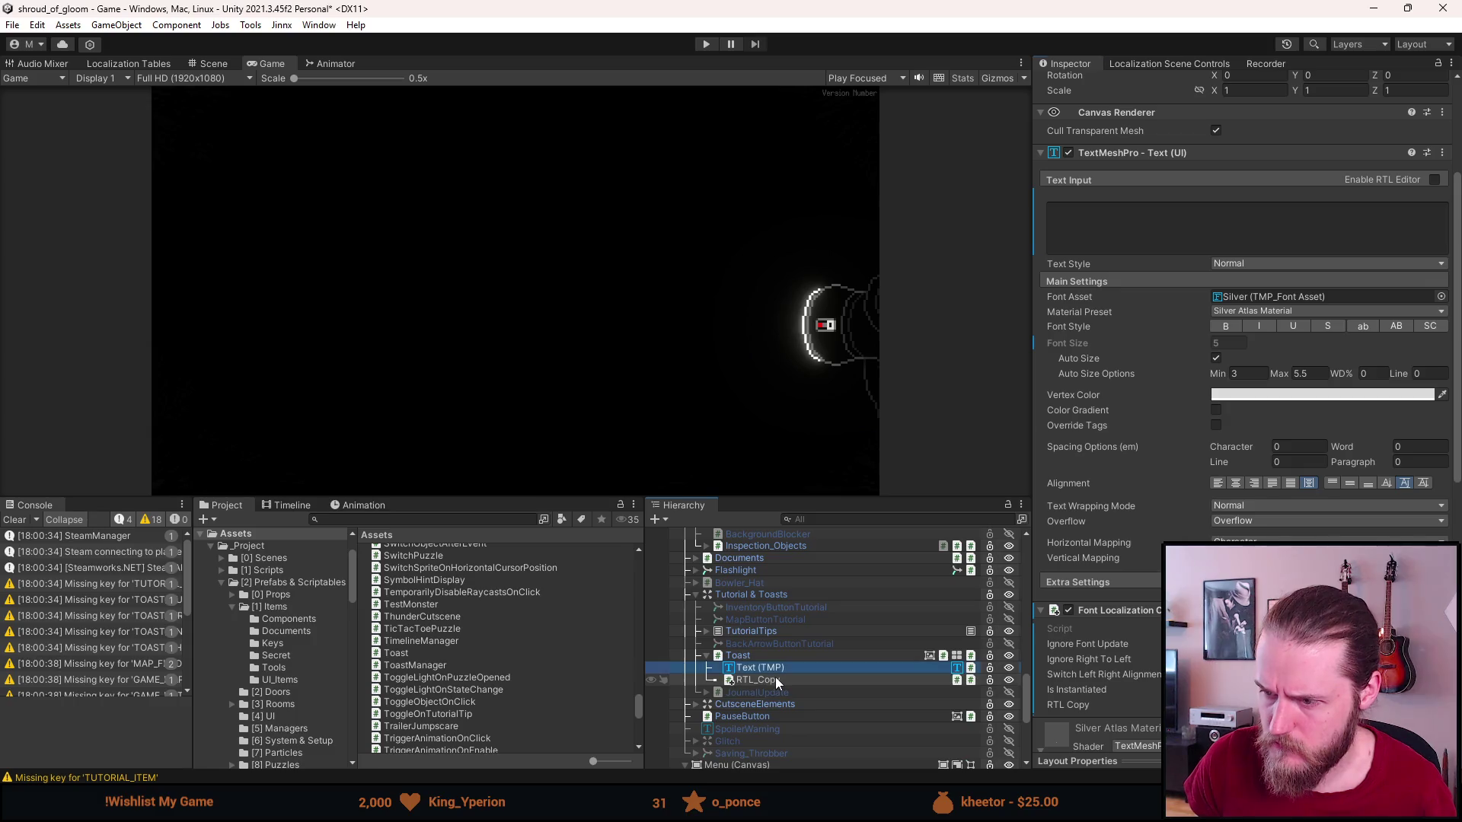
Paste the toast sentence into RTL_Copy's RTL text, then empty it again.
left_click(775, 678)
left_click(1102, 324)
key("ctrl+v")
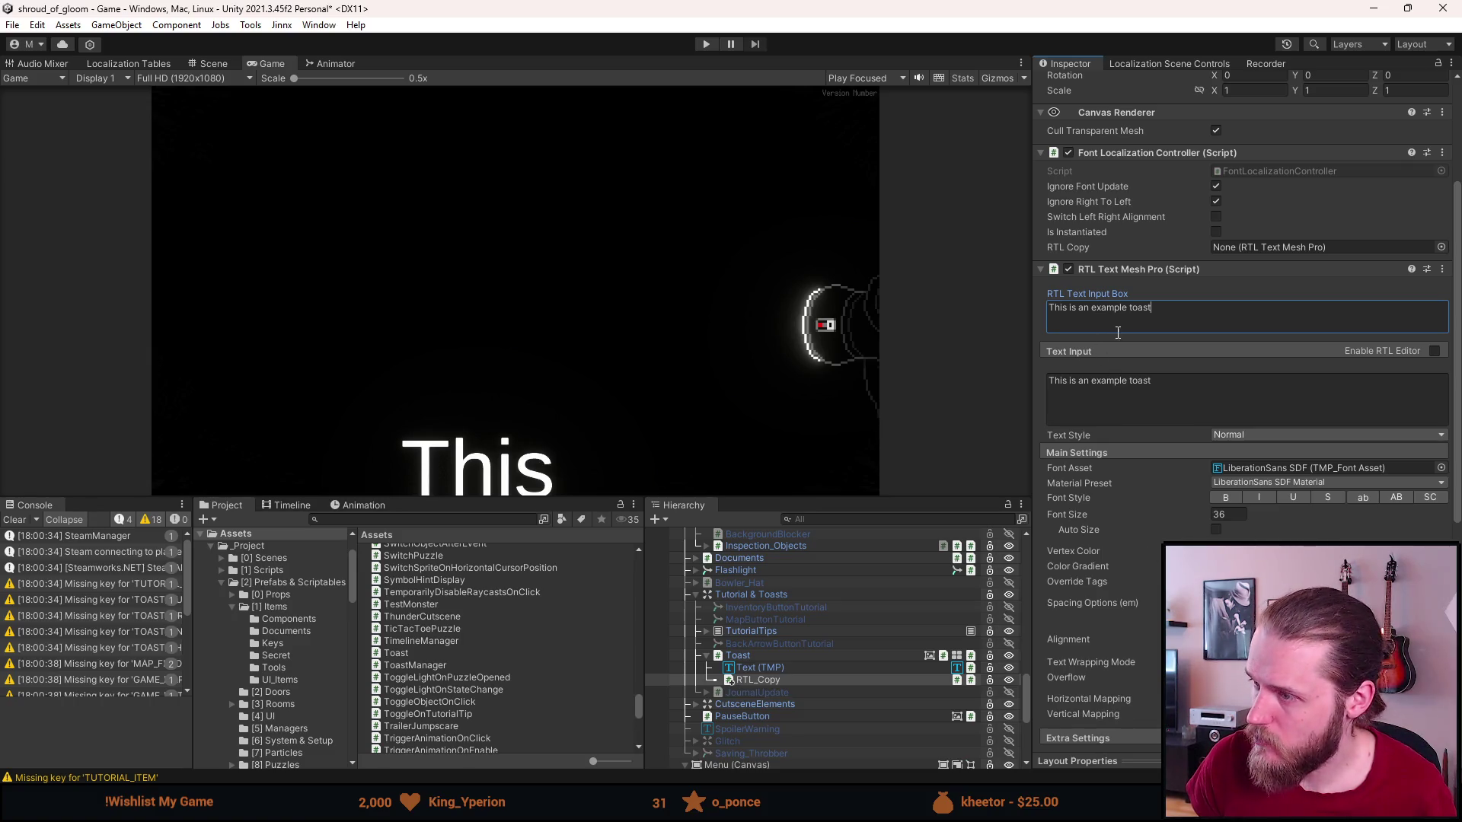
key("ctrl+a")
key("BackSpace")
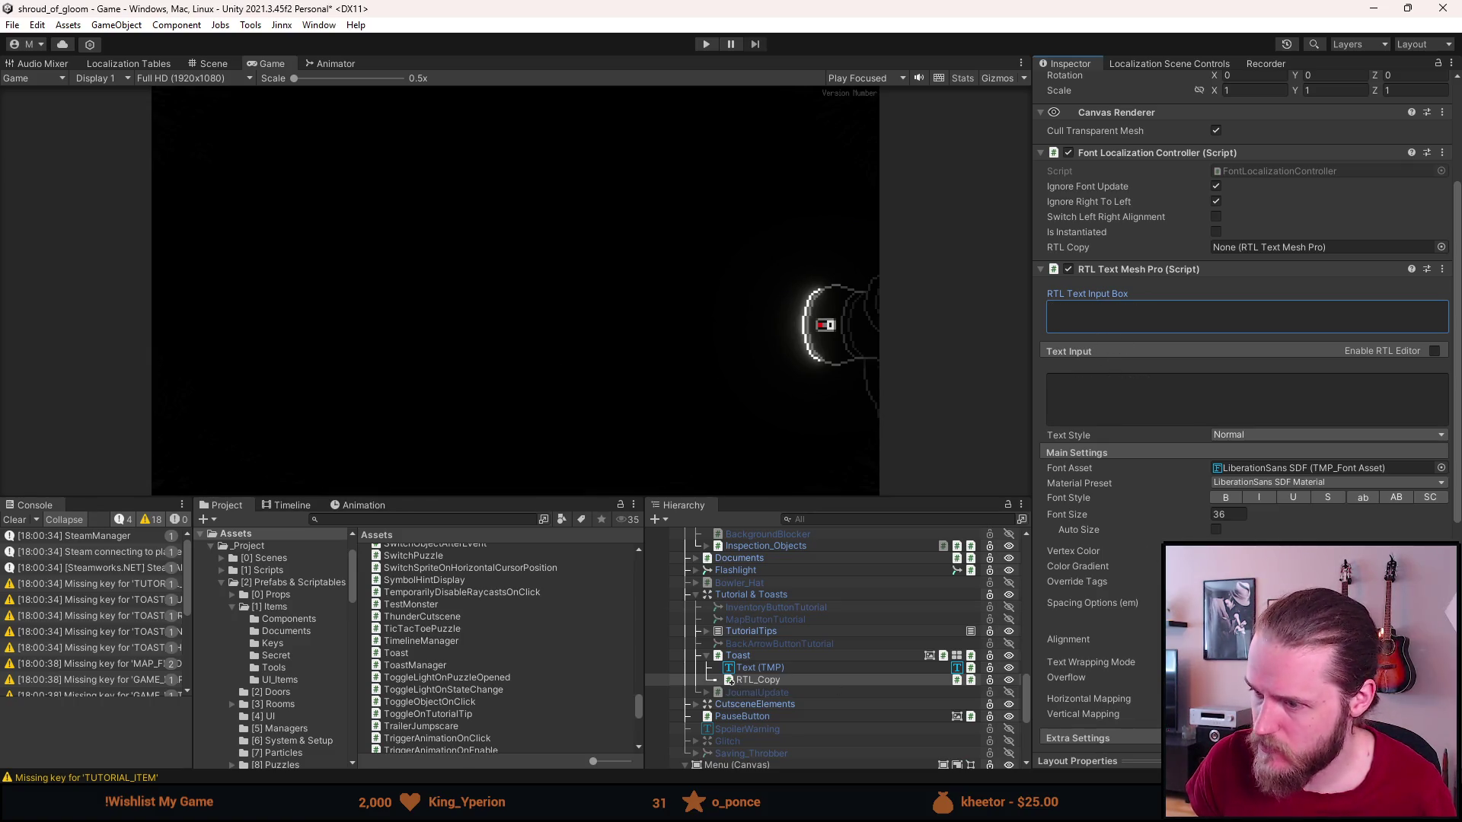
Reselect Text (TMP) and expand its Extra Settings.
left_click(769, 667)
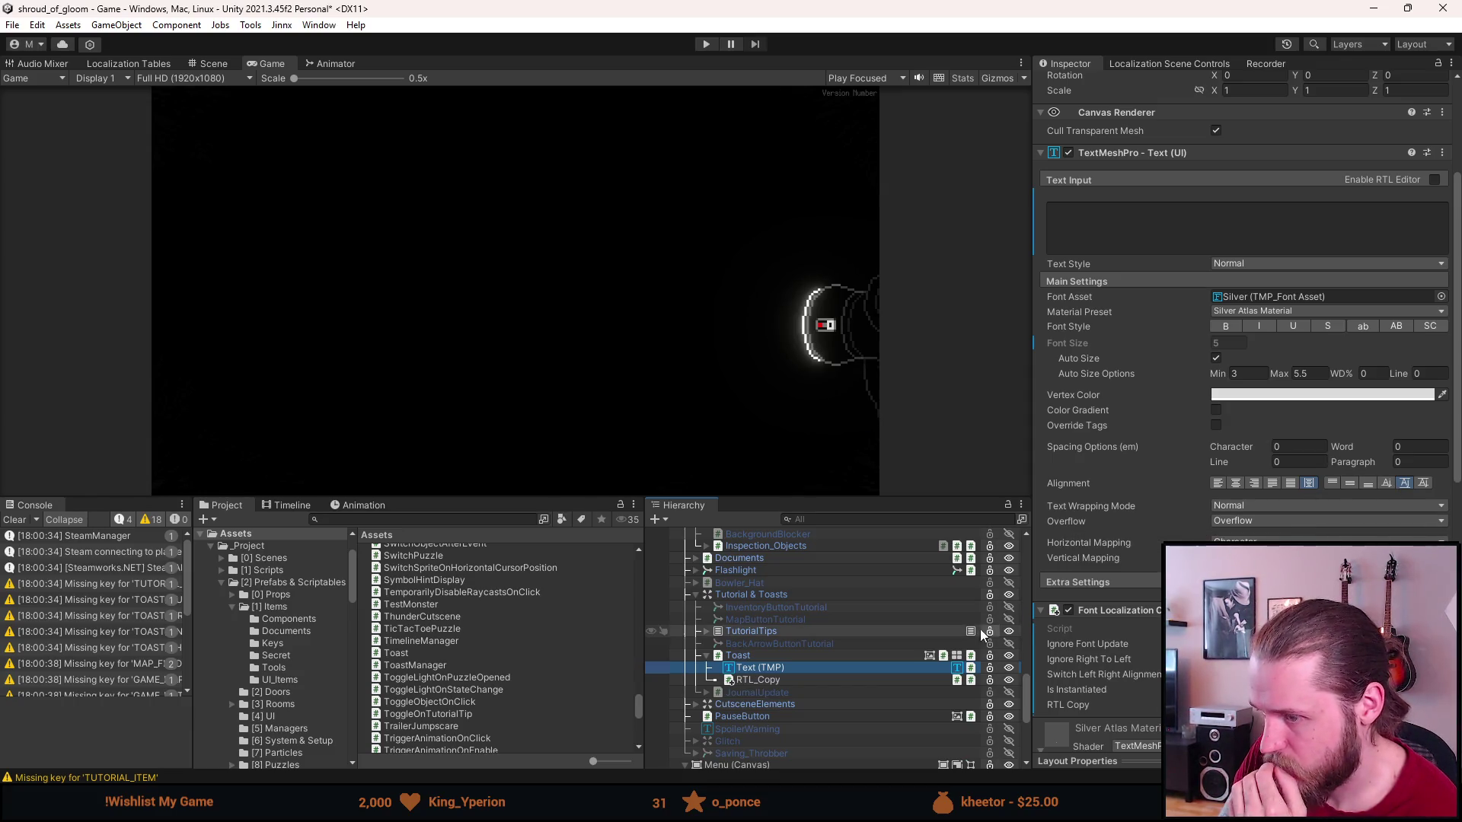
left_click(1108, 582)
scroll(1109, 584, "down", 3)
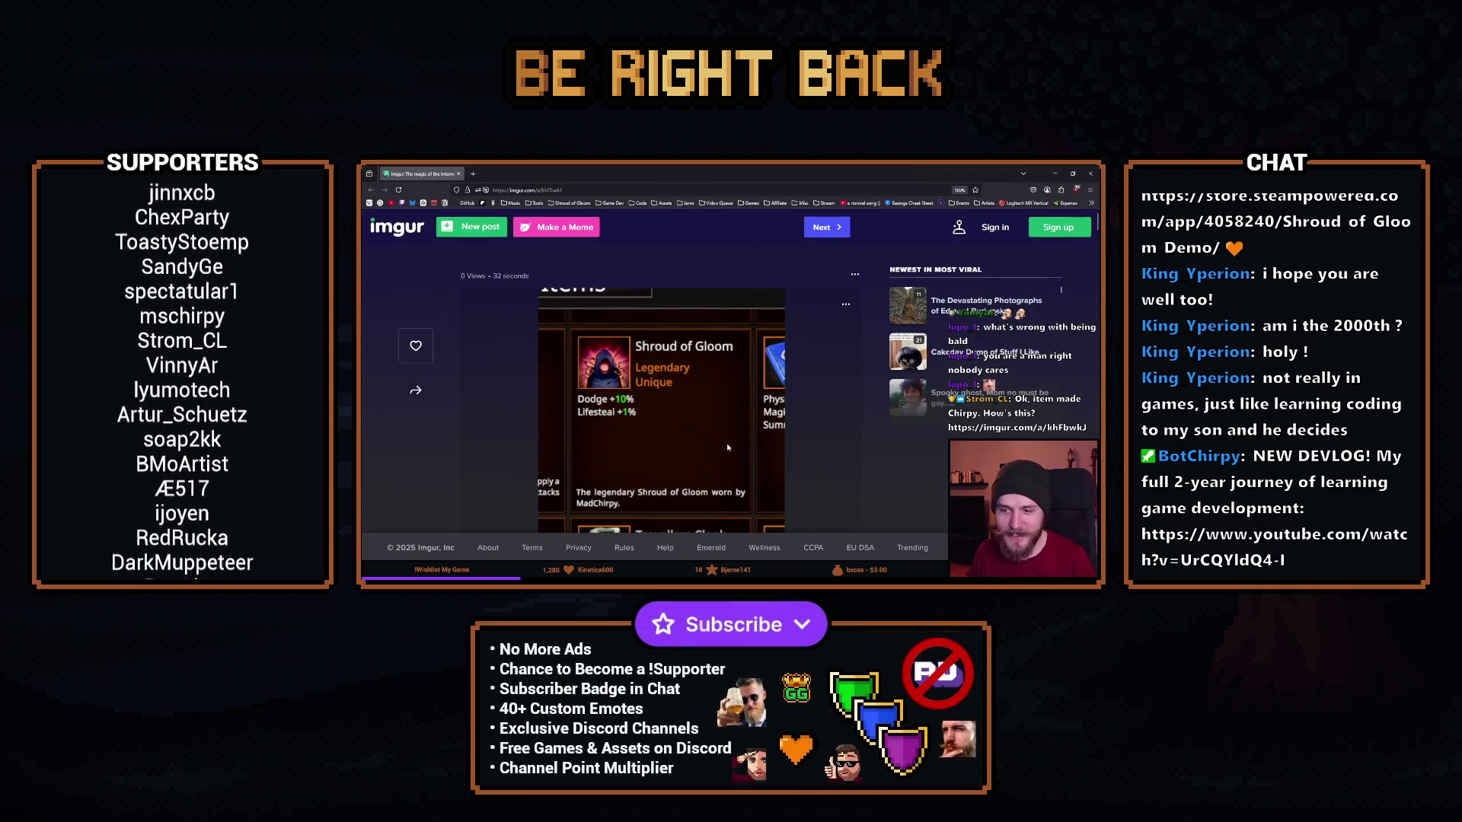
scroll(727, 447, "down", 2)
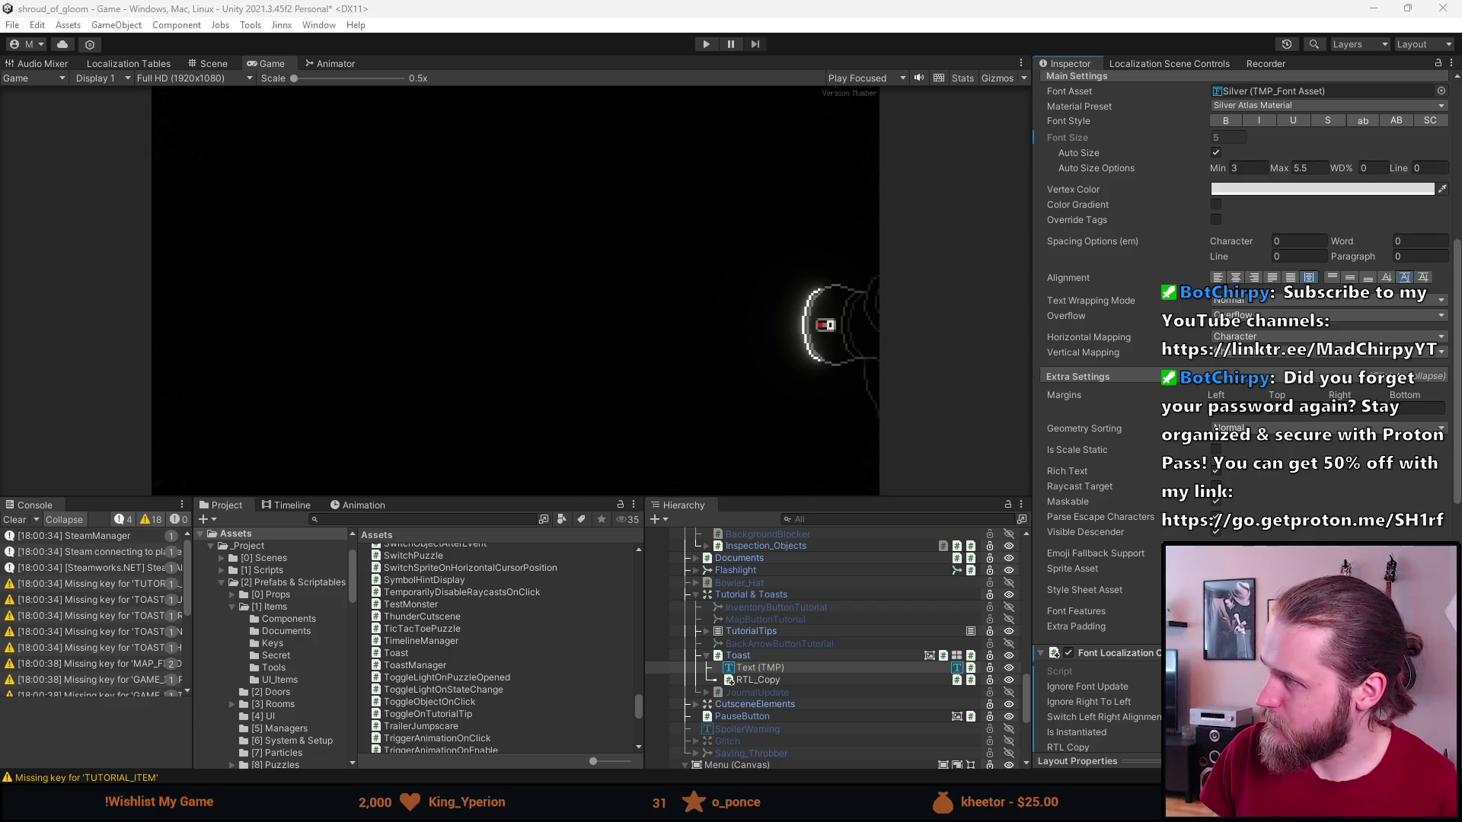
Clear the console, enlarge the bottom panels, and start editing RTL_Copy's text.
left_click(14, 519)
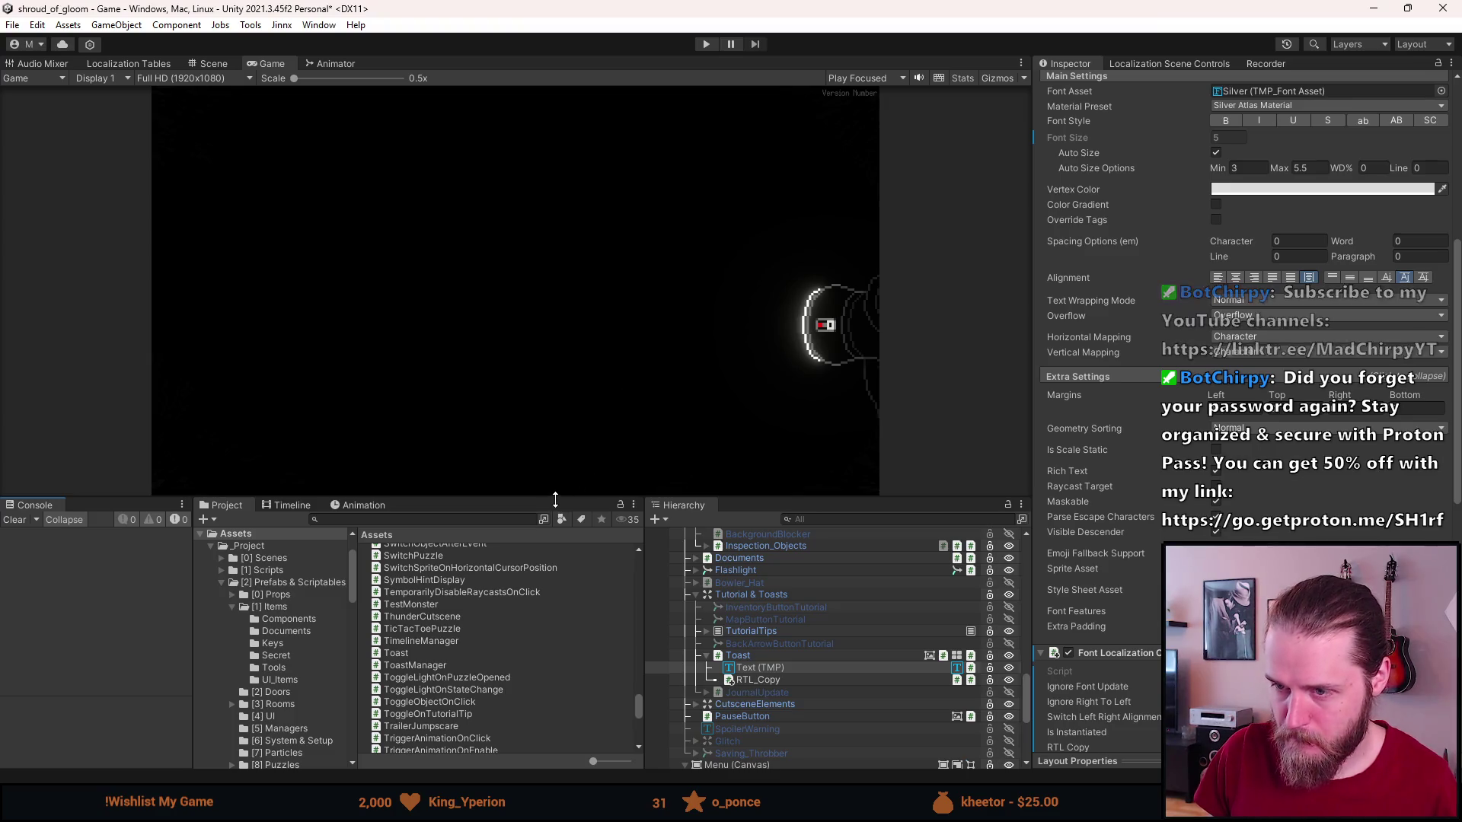
left_click_drag(562, 499, 562, 434)
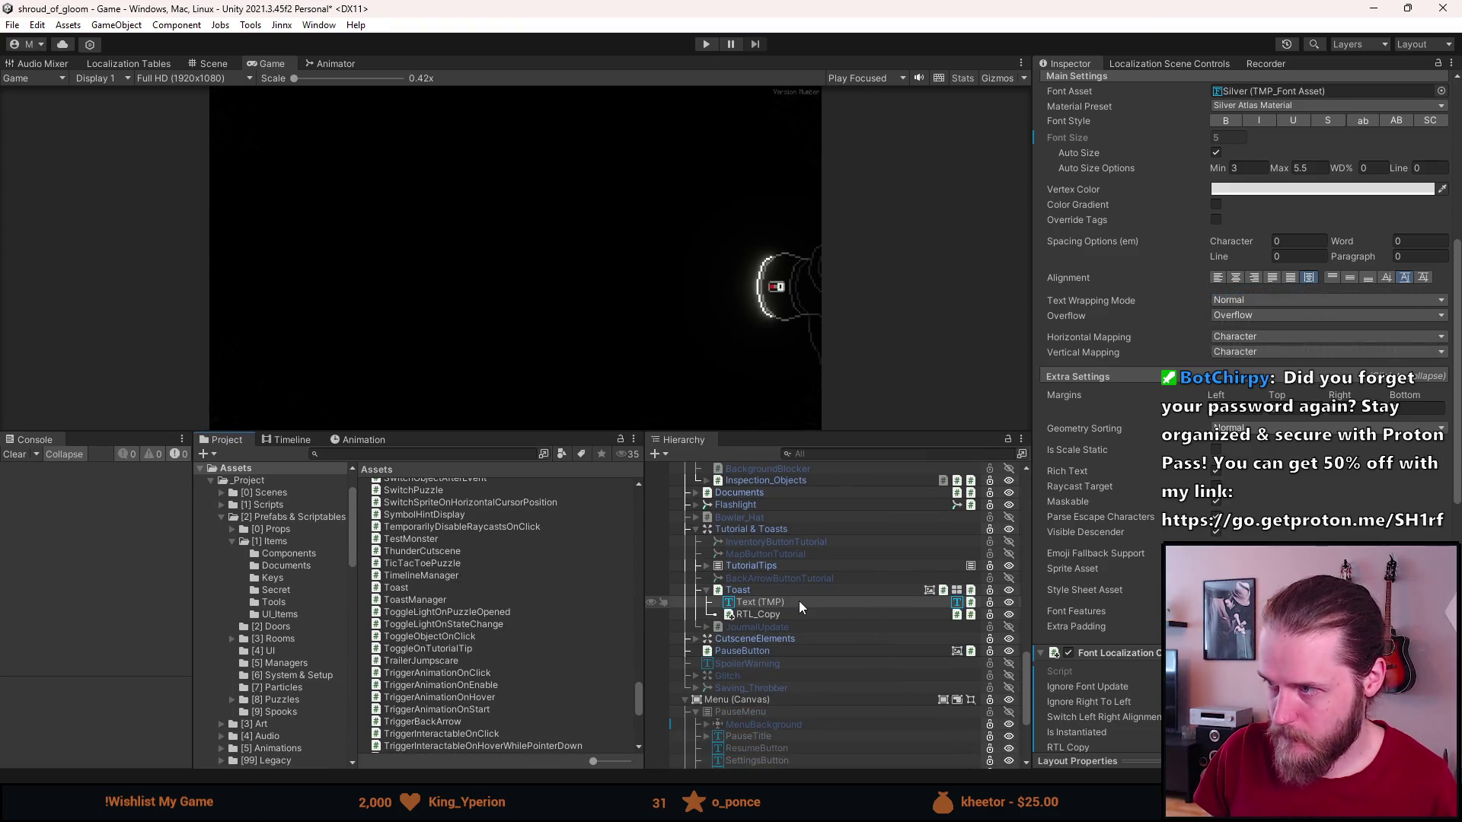
scroll(1323, 531, "up", 5)
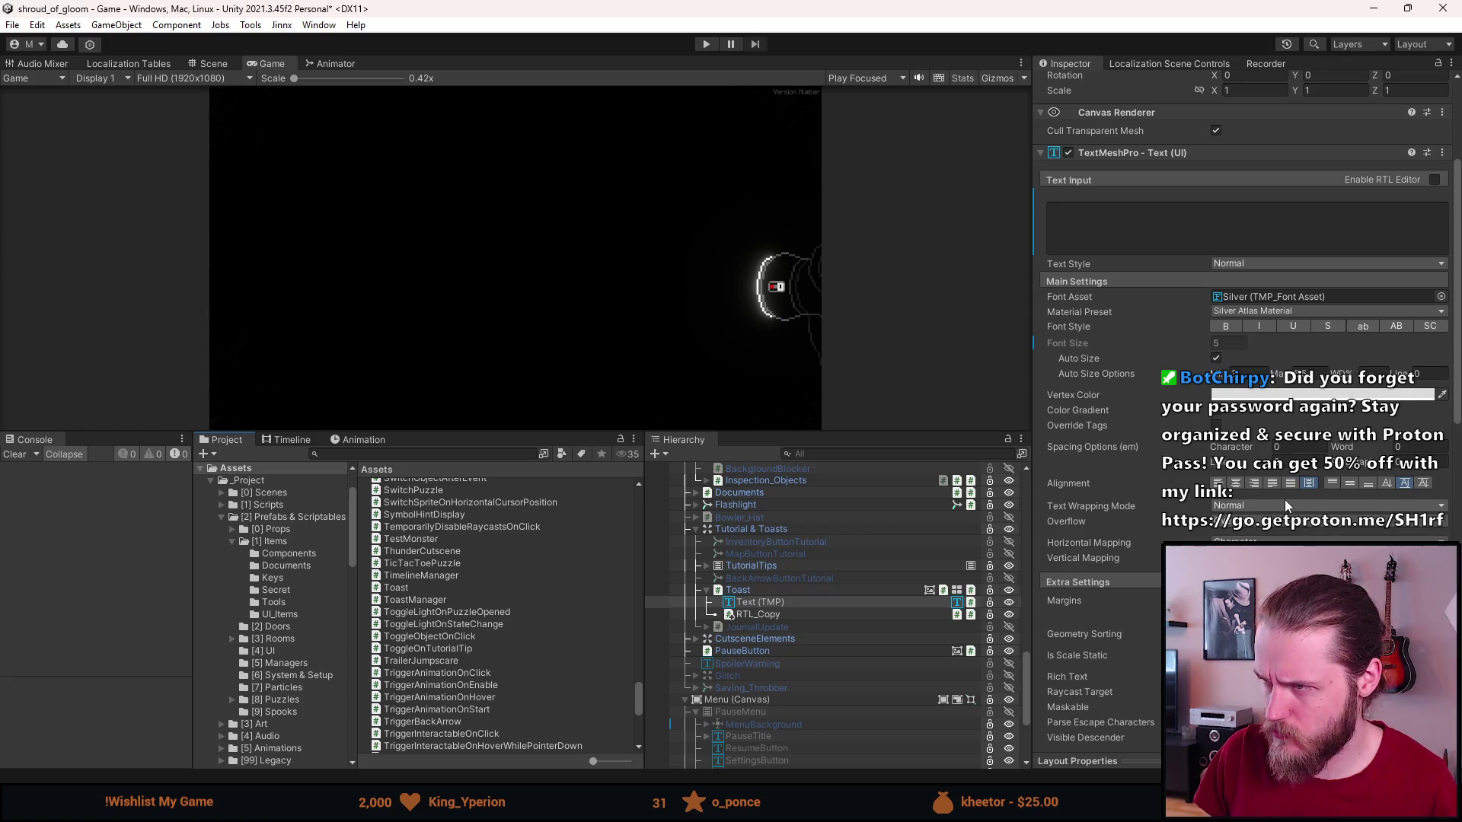
scroll(1173, 369, "up", 3)
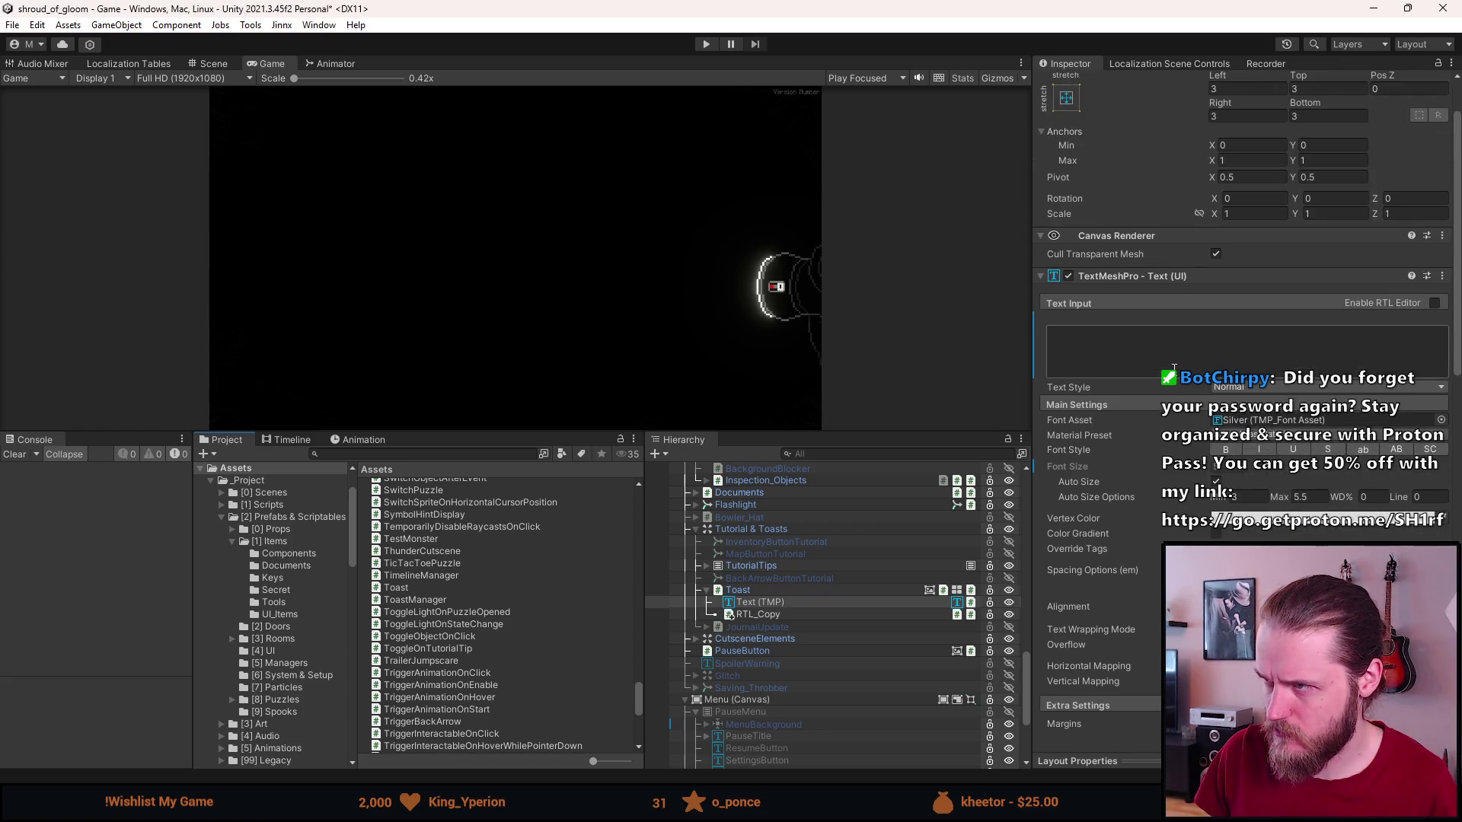
left_click(847, 617)
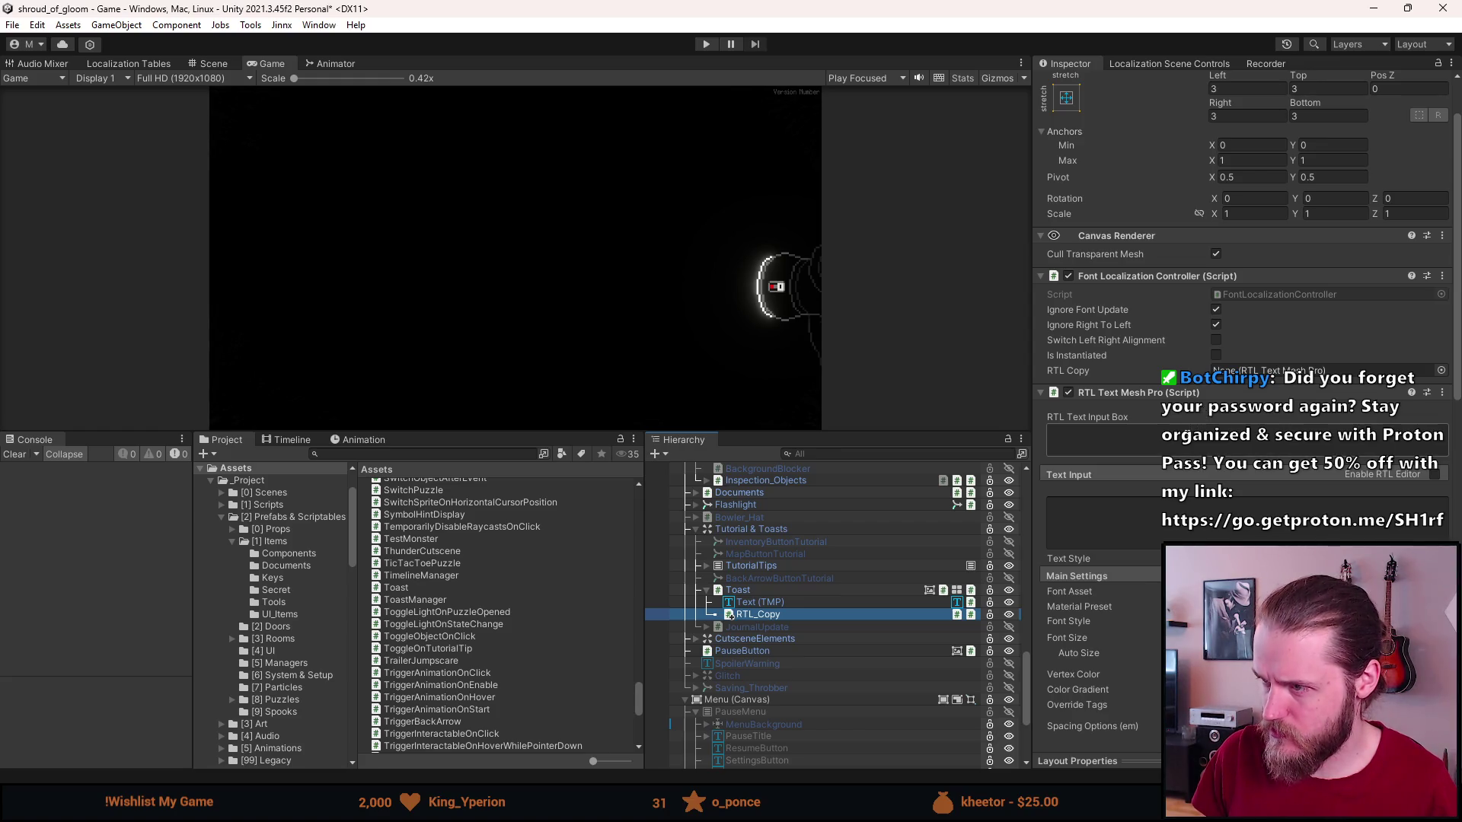
left_click(1093, 524)
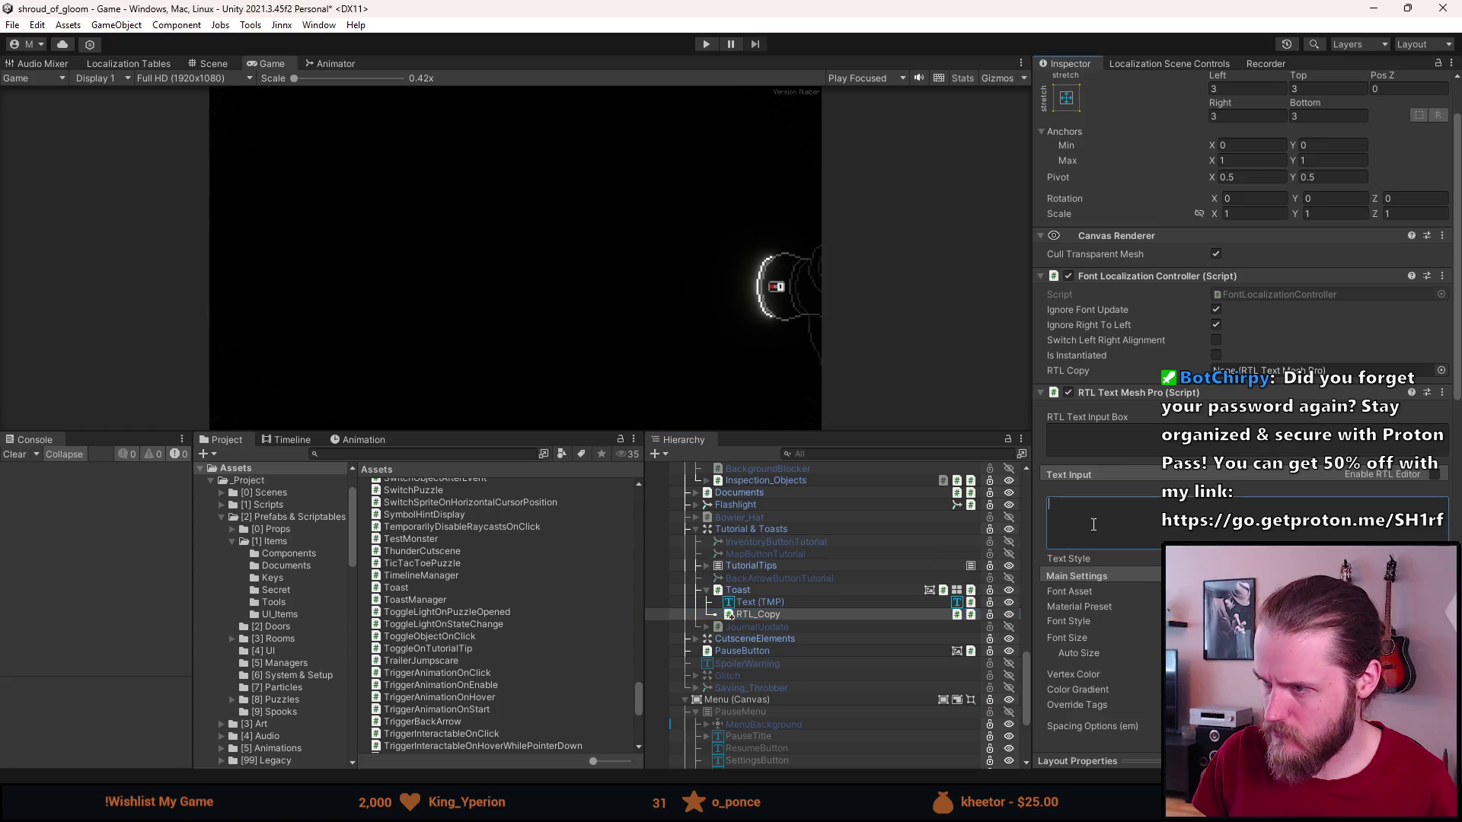
Type 'This is an example toast' into Text (TMP), then delete it.
left_click(863, 603)
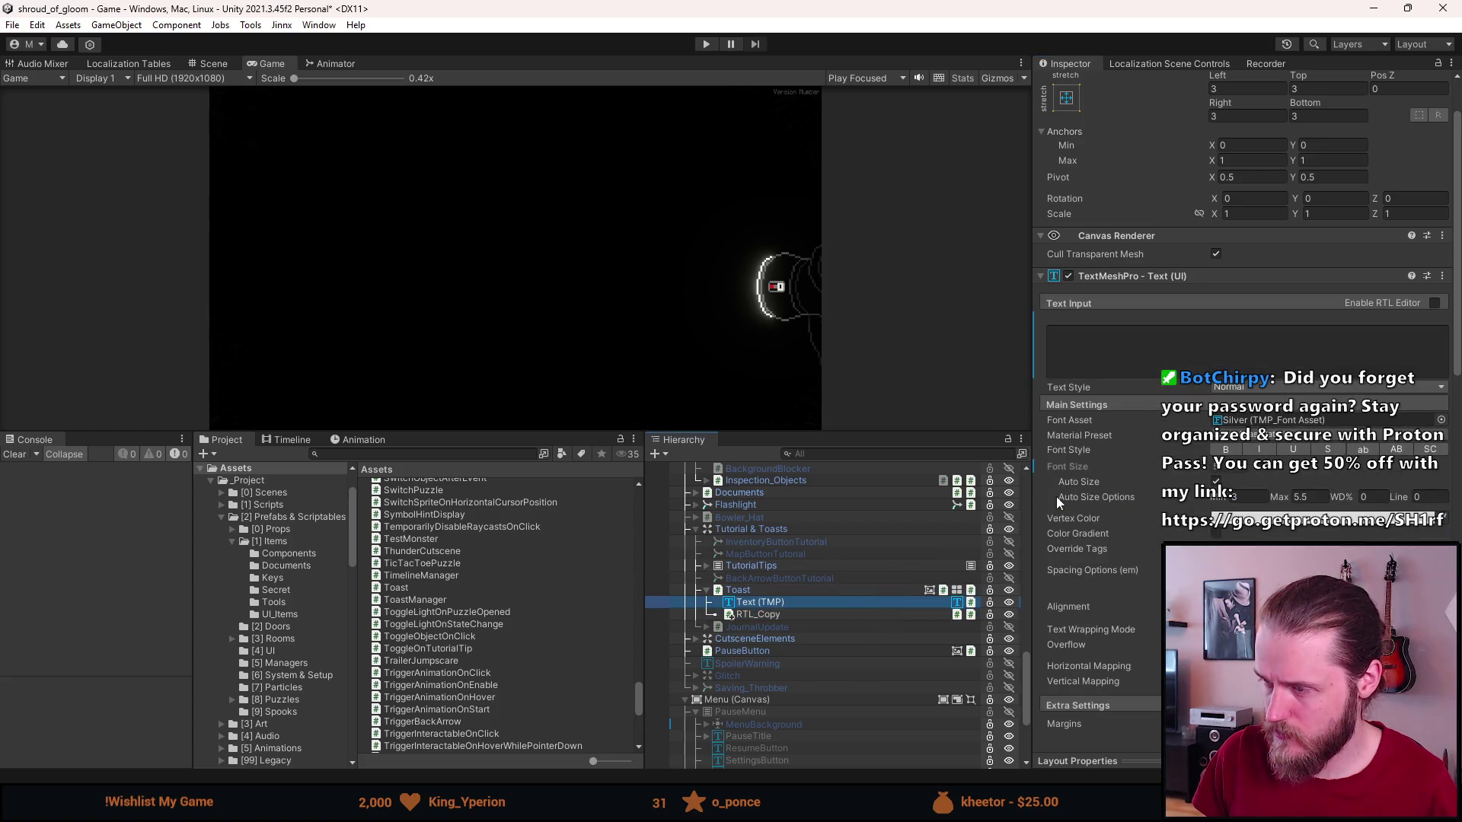
left_click(1100, 338)
type("This is an example toast")
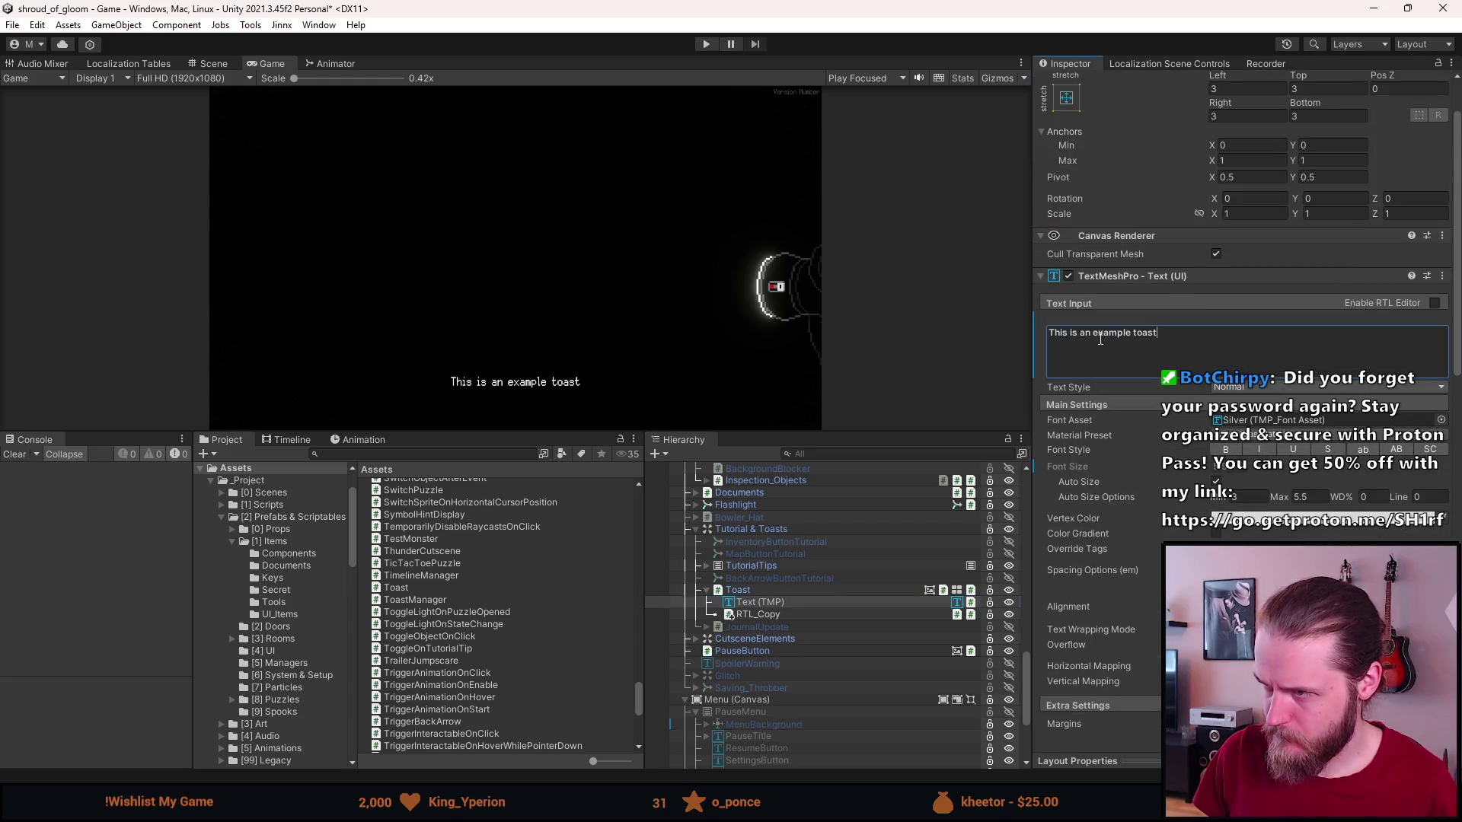
key("ctrl+a")
key("BackSpace")
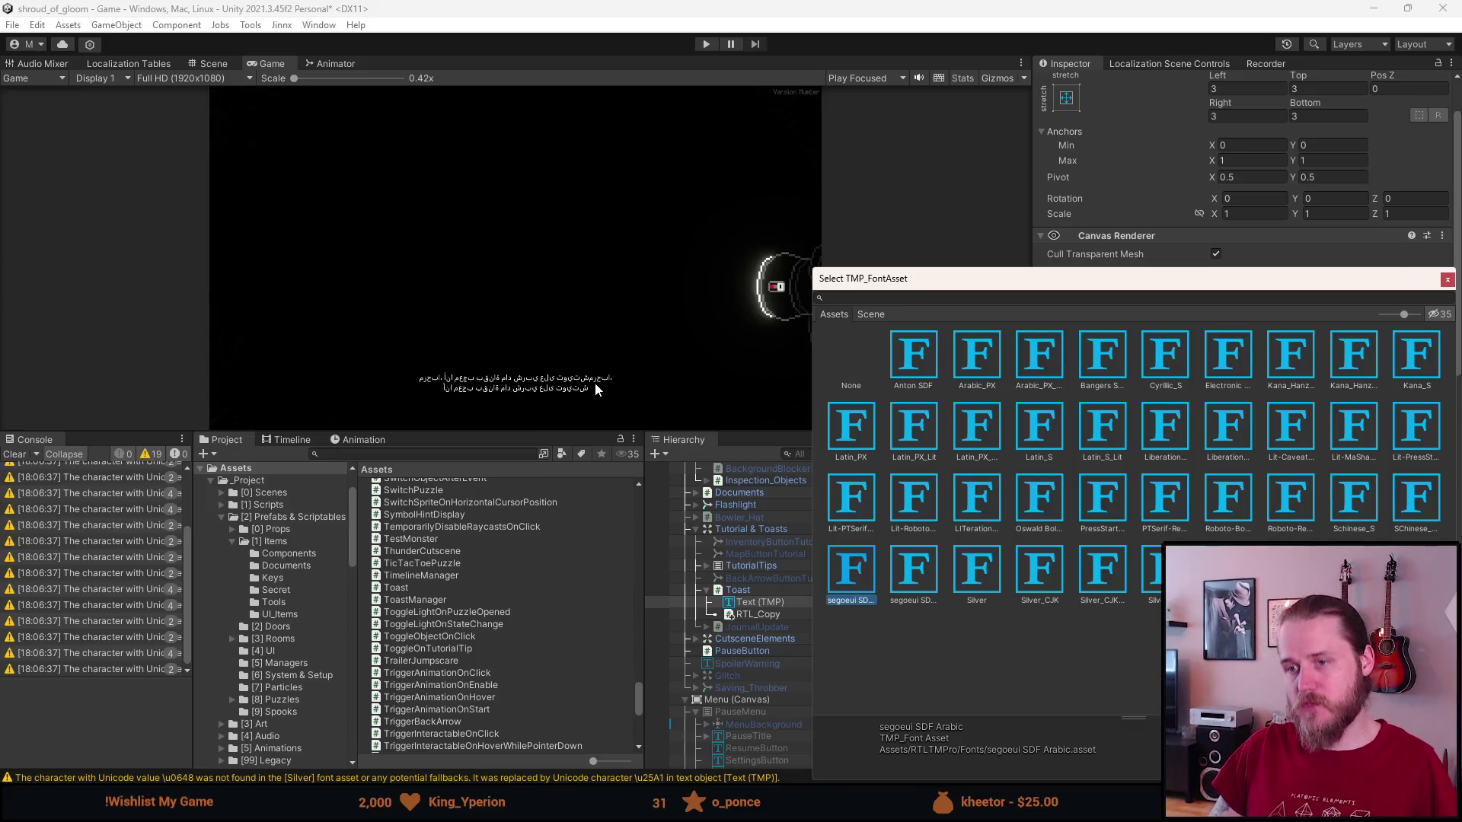
Close the font asset picker and select the RTL_Copy object.
scroll(592, 392, "up", 4)
scroll(587, 397, "up", 2)
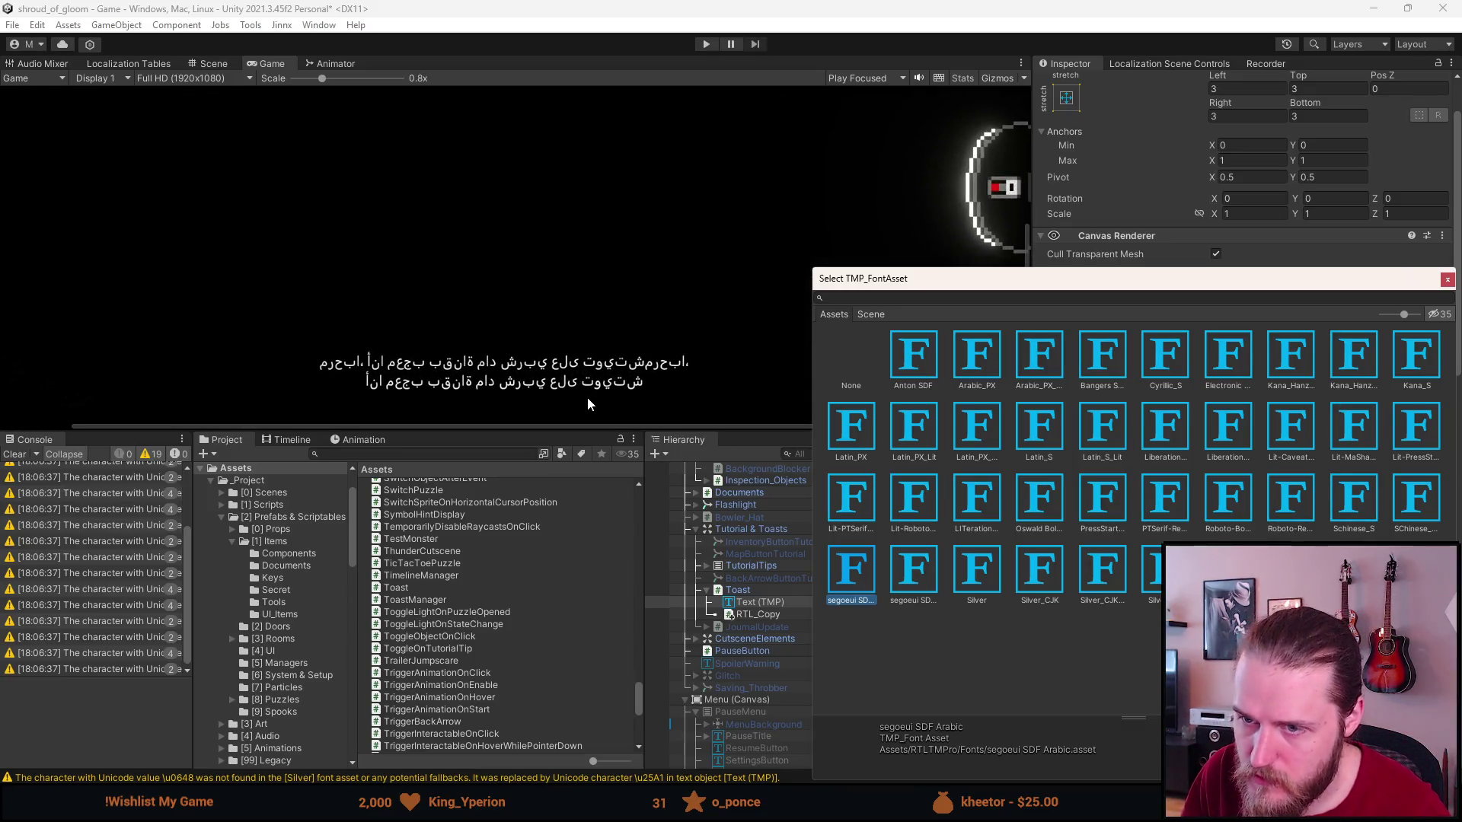
scroll(639, 352, "down", 2)
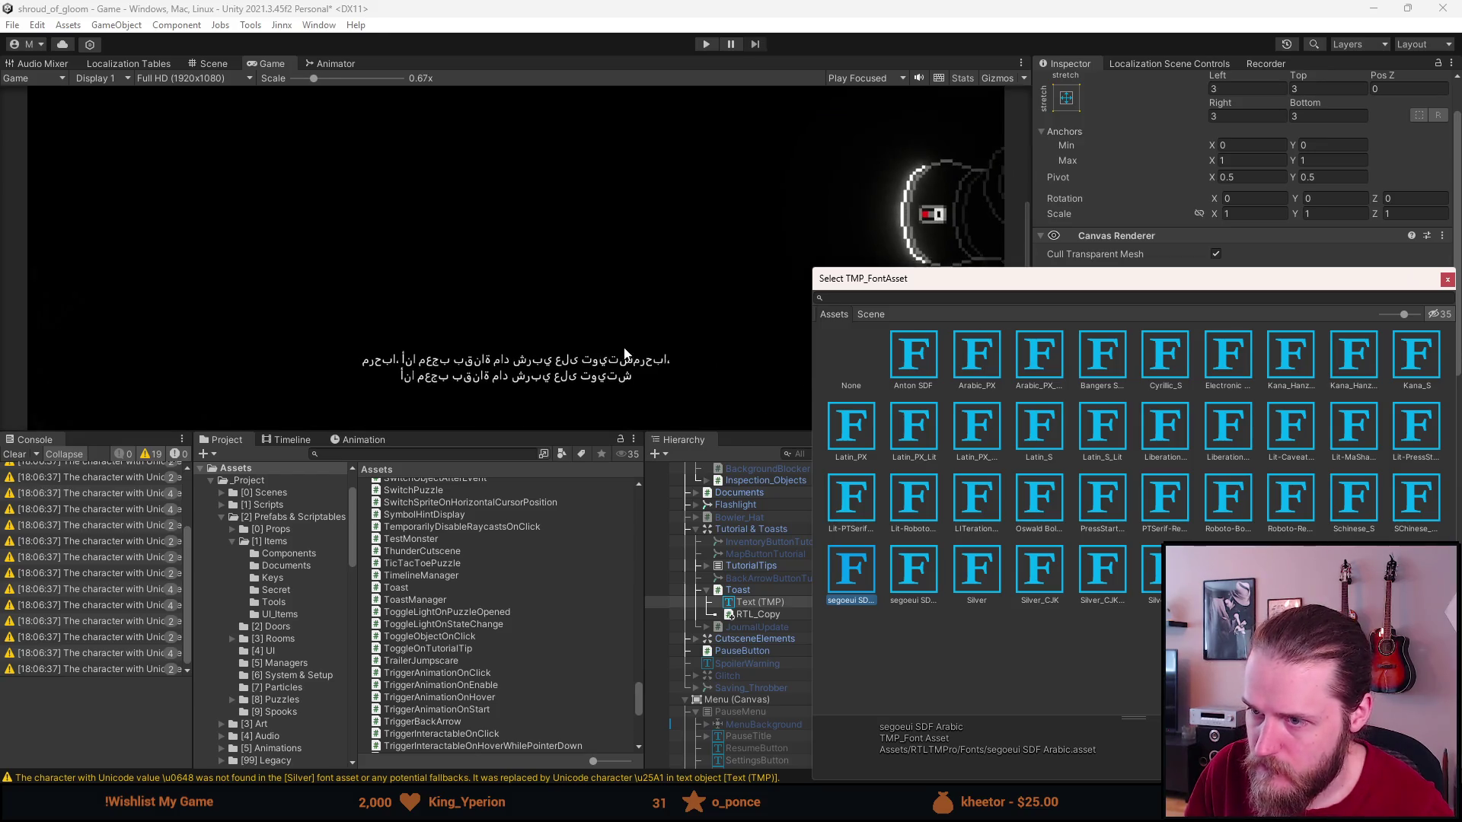
left_click(1447, 281)
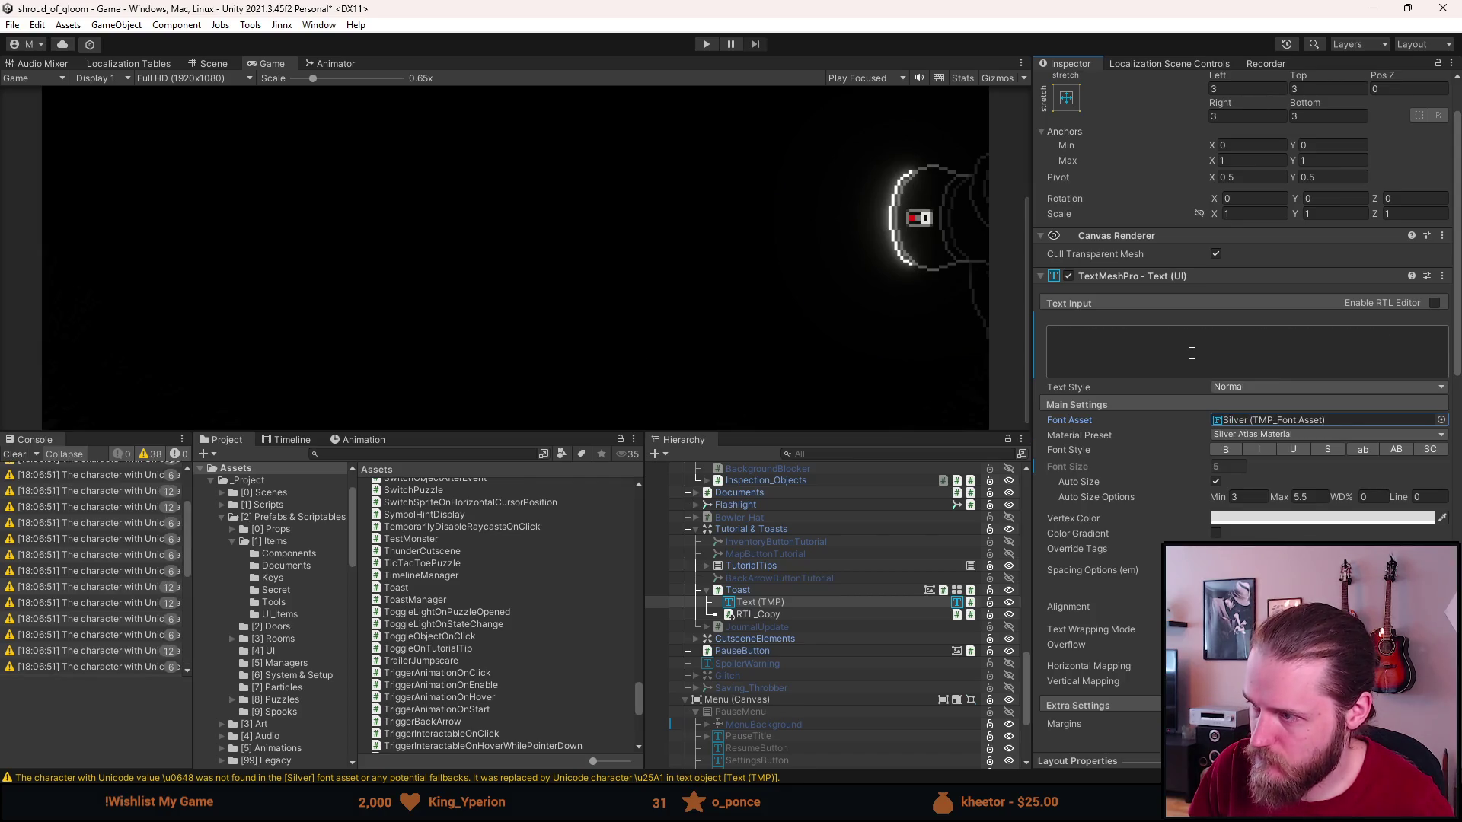
left_click(869, 609)
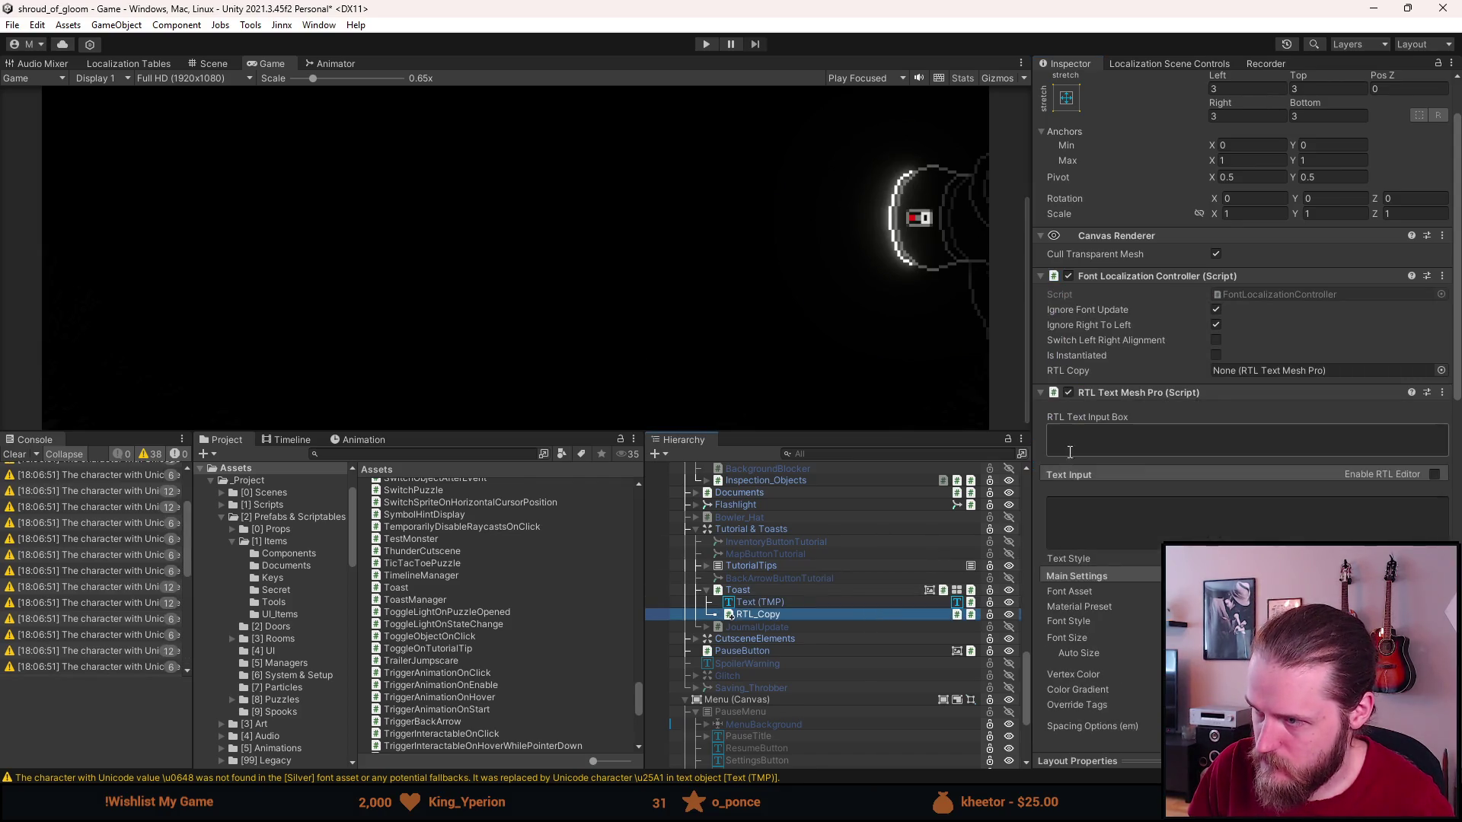
scroll(852, 618, "down", 3)
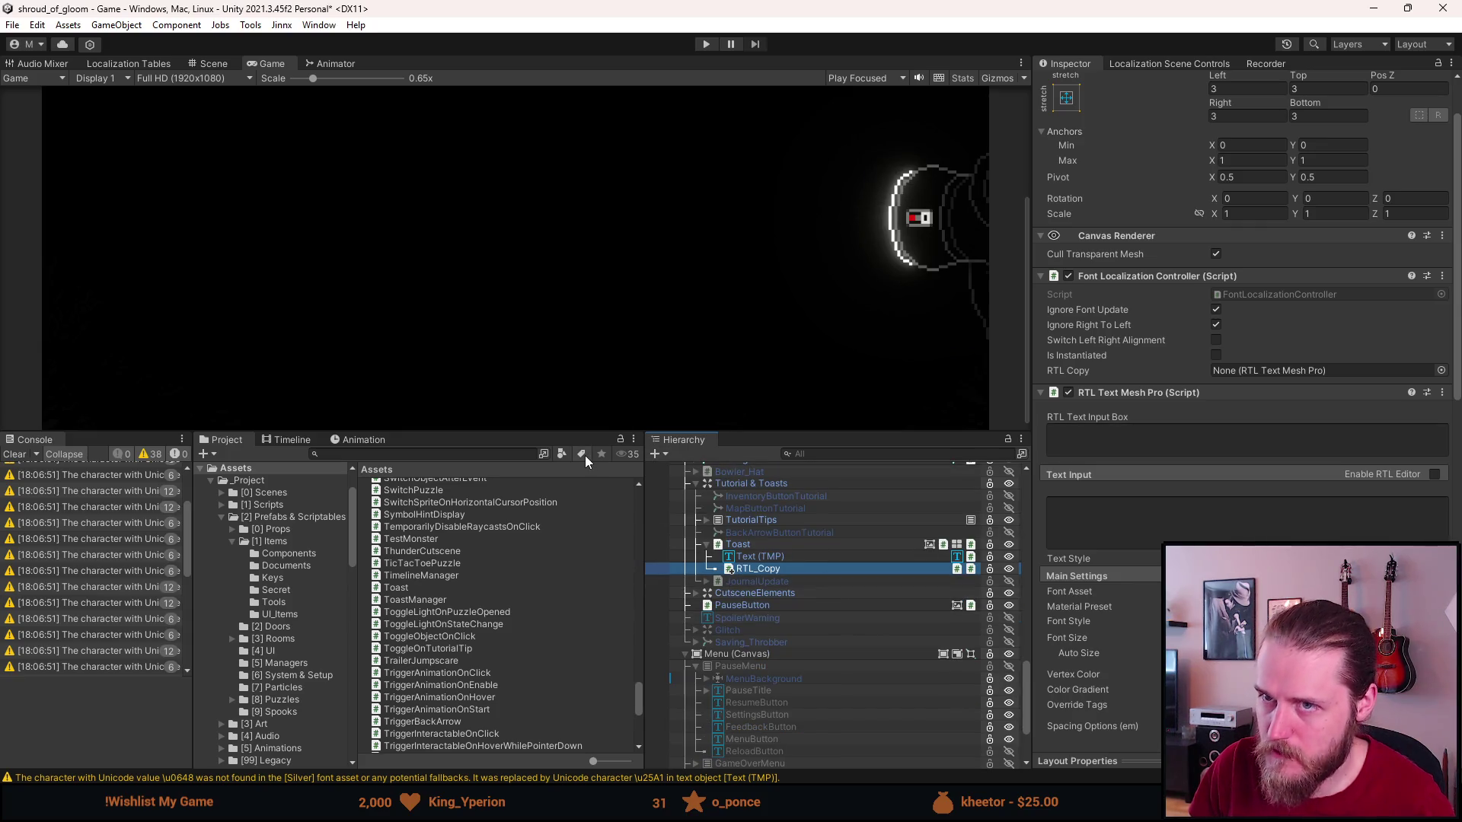
Clear the console and paste the Arabic string into RTL_Copy's RTL text.
left_click(14, 455)
left_click(1286, 440)
key("ctrl+v")
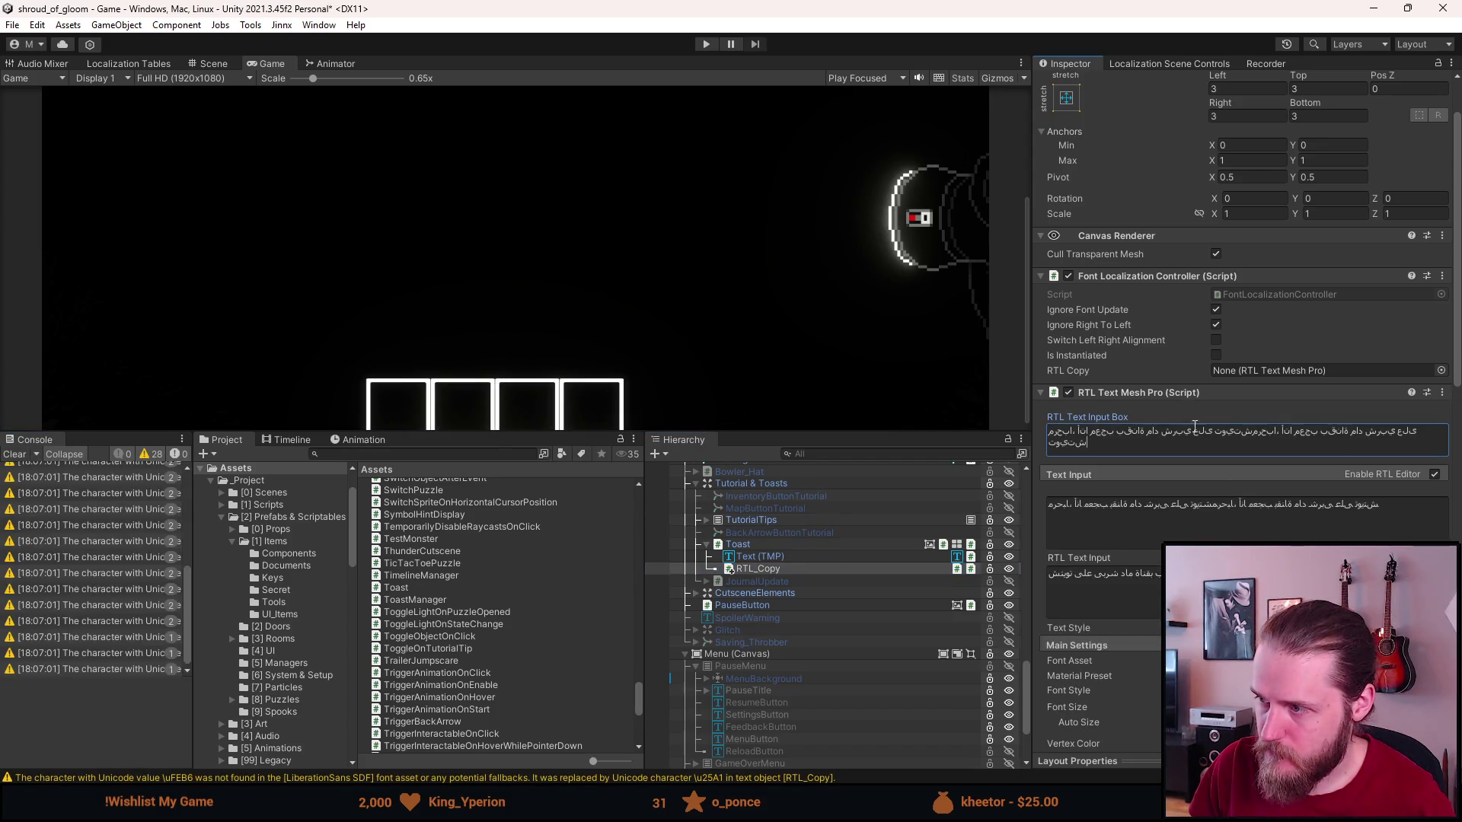
scroll(727, 376, "down", 3)
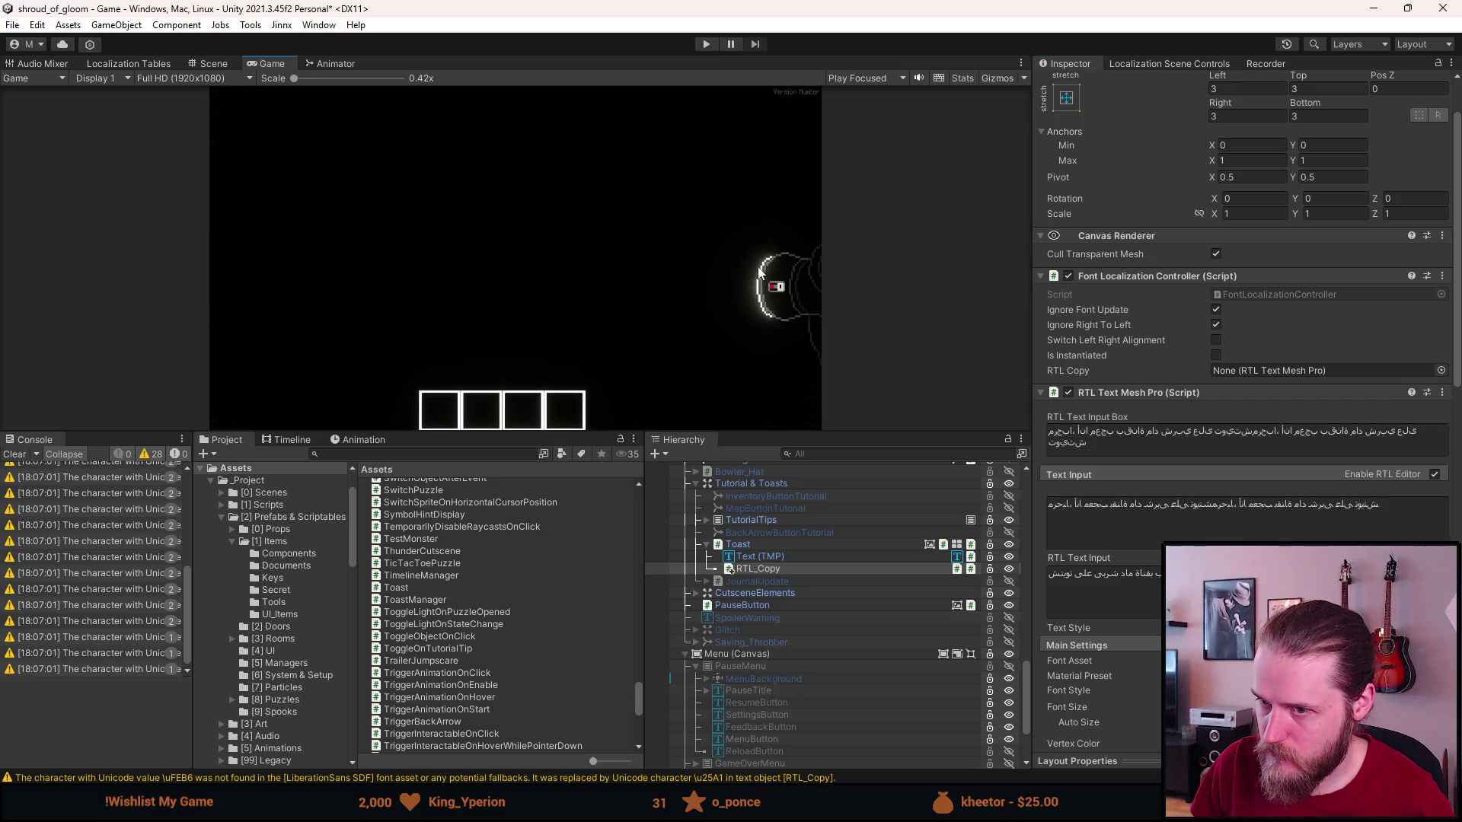
left_click(209, 63)
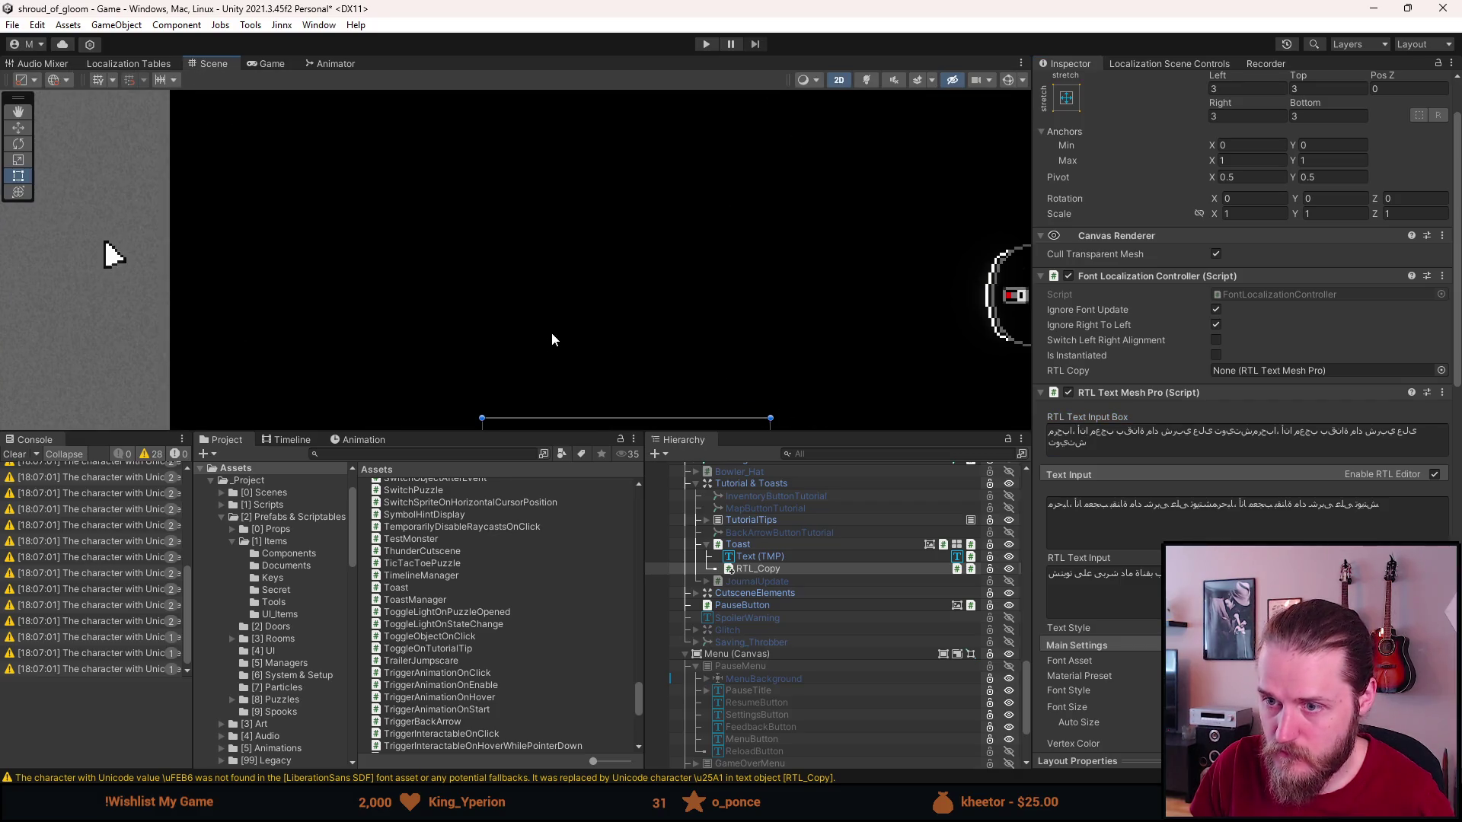
Switch to the Rect tool, undo RTL_Copy's Arabic text, and clear the console warnings.
scroll(551, 332, "down", 3)
mouse_move(551, 332)
left_mouse_down()
mouse_move(598, 151)
mouse_move(581, 115)
mouse_move(565, 238)
left_mouse_up()
key("t")
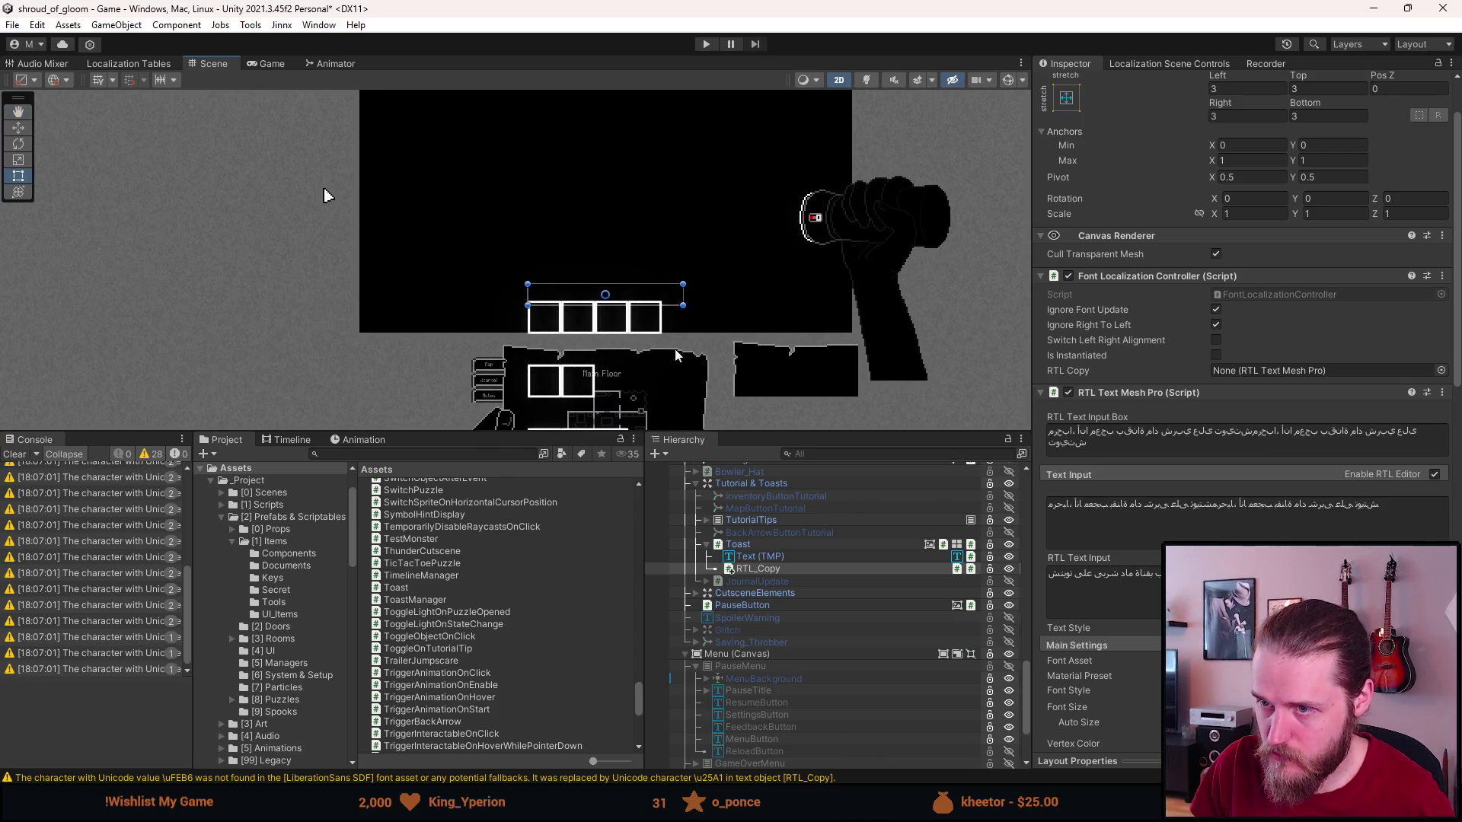
scroll(578, 327, "up", 2)
key("ctrl+z")
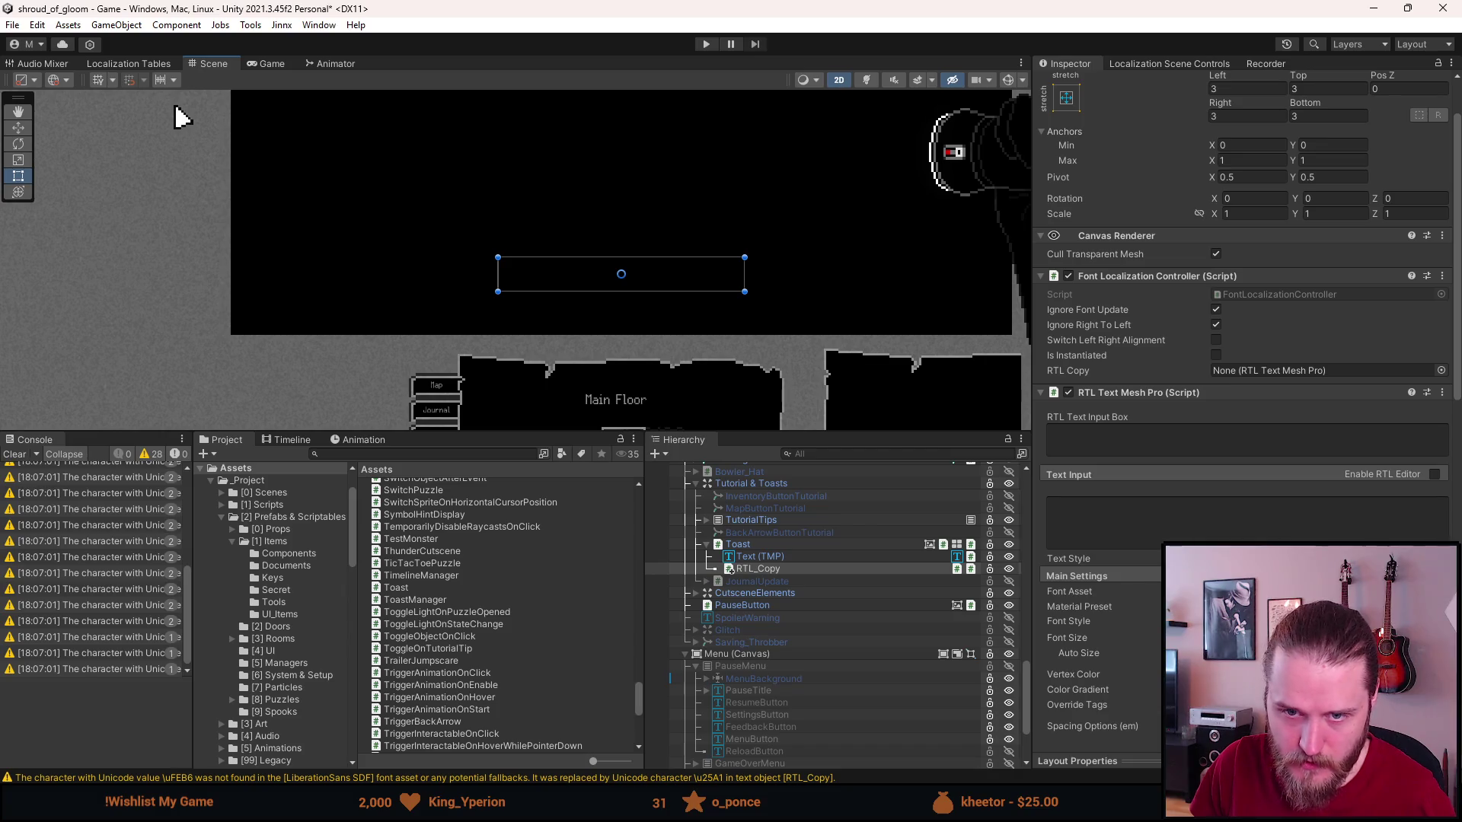
left_click(14, 454)
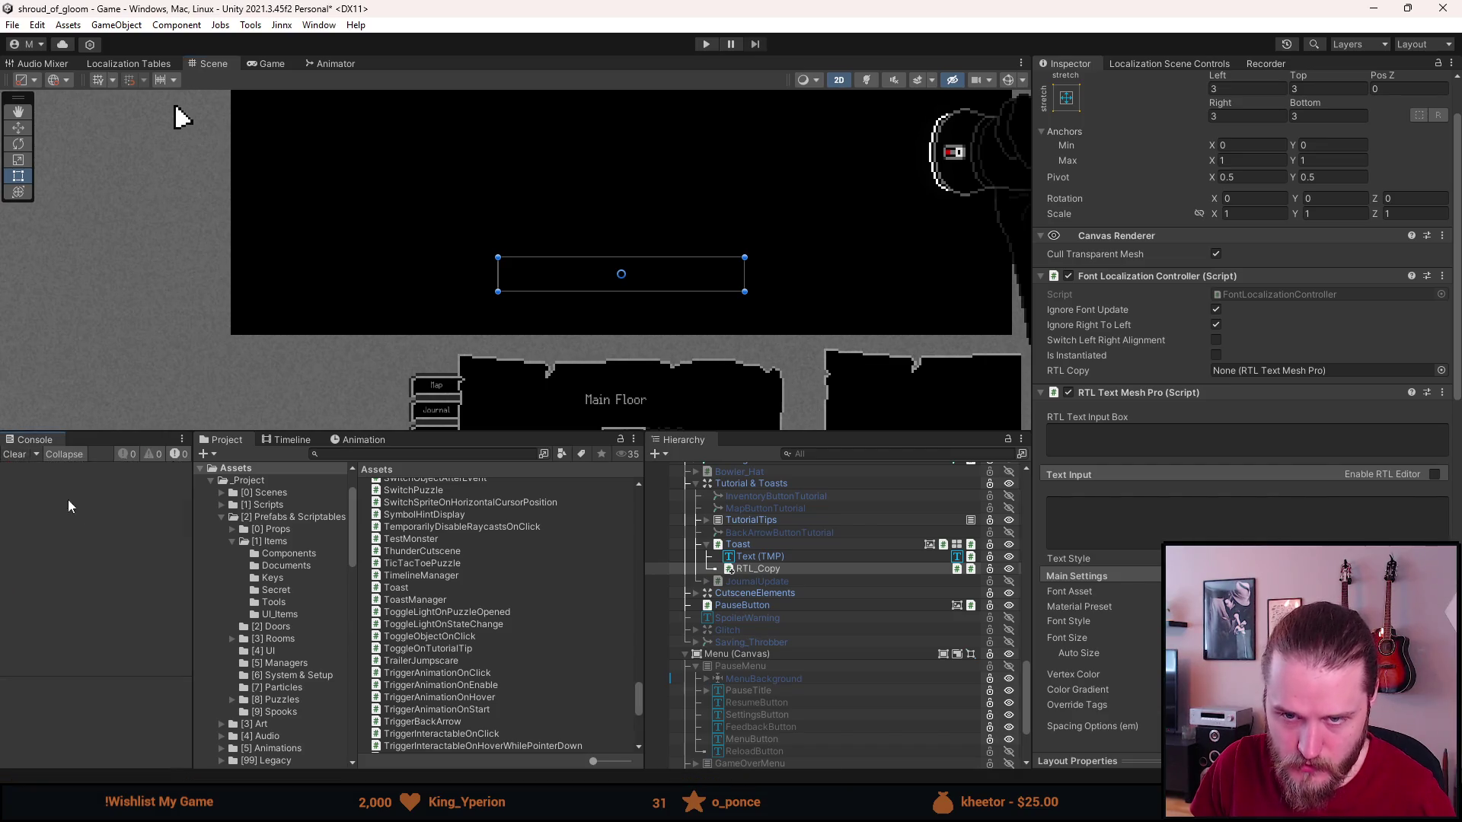
Collapse the Toast, Tutorial & Toasts and Inspections hierarchy groups.
left_click(752, 545)
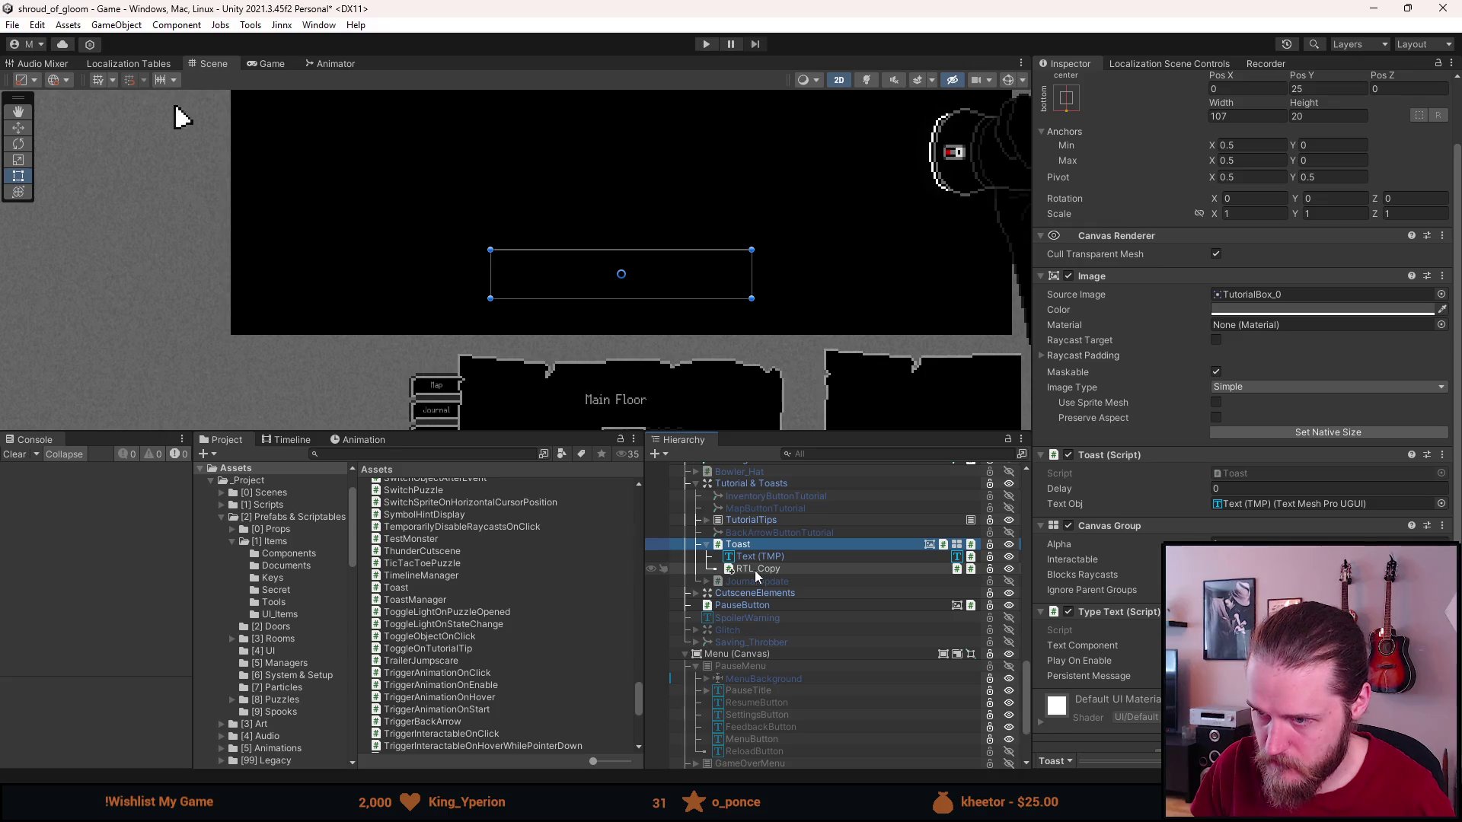
left_click(706, 545)
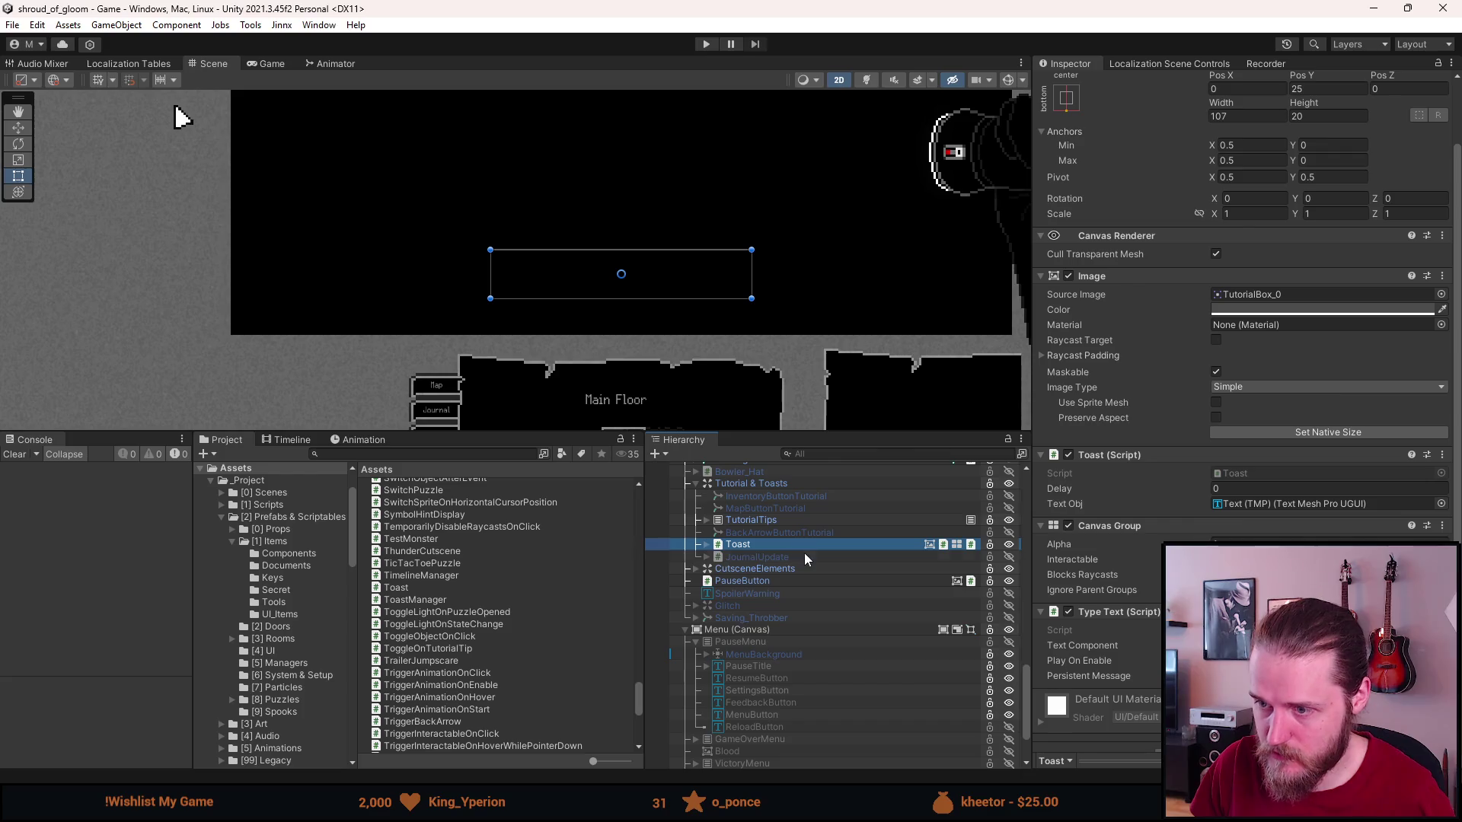
scroll(798, 554, "up", 3)
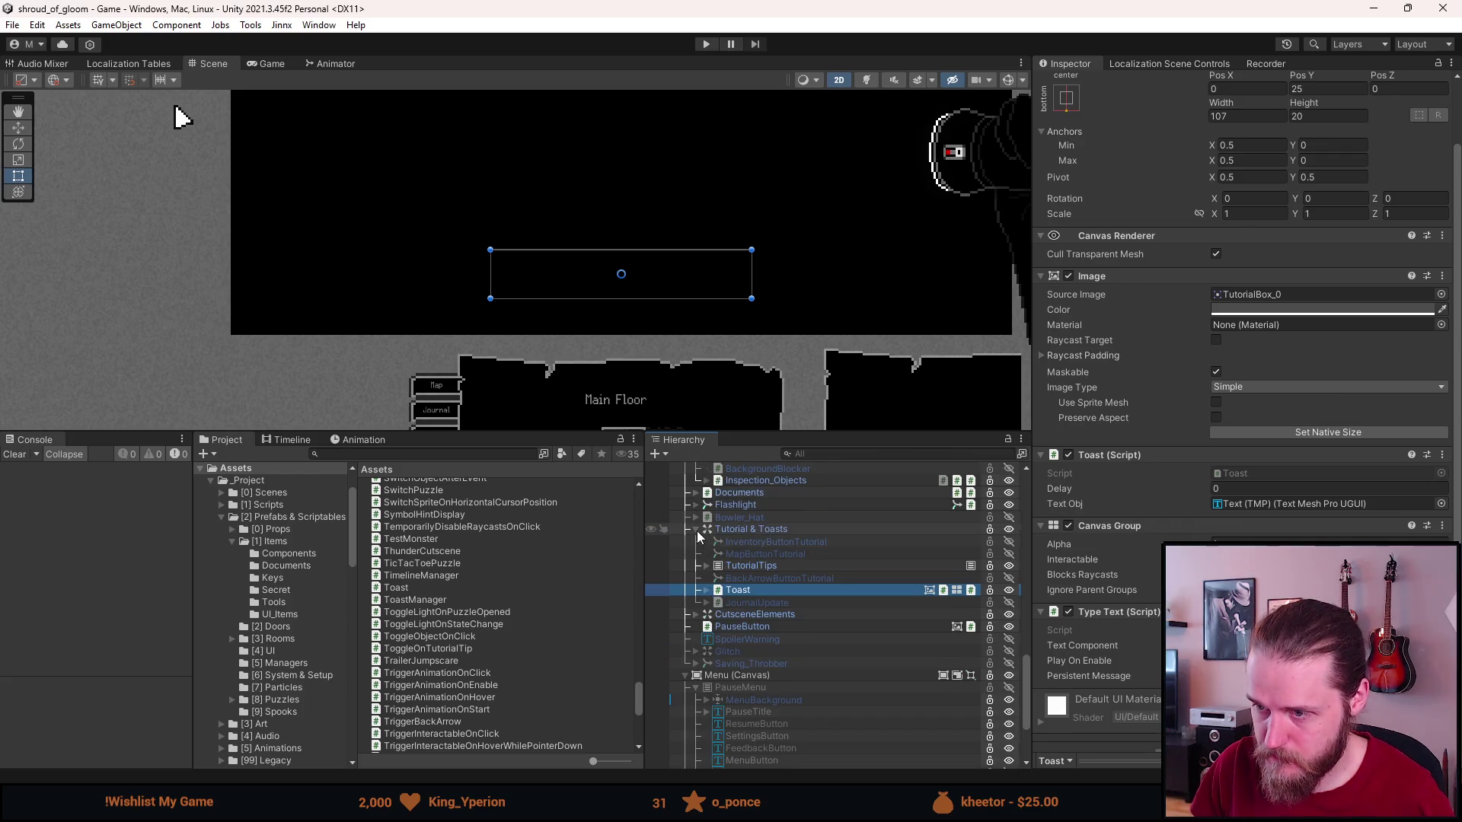
left_click(693, 531)
scroll(765, 587, "up", 9)
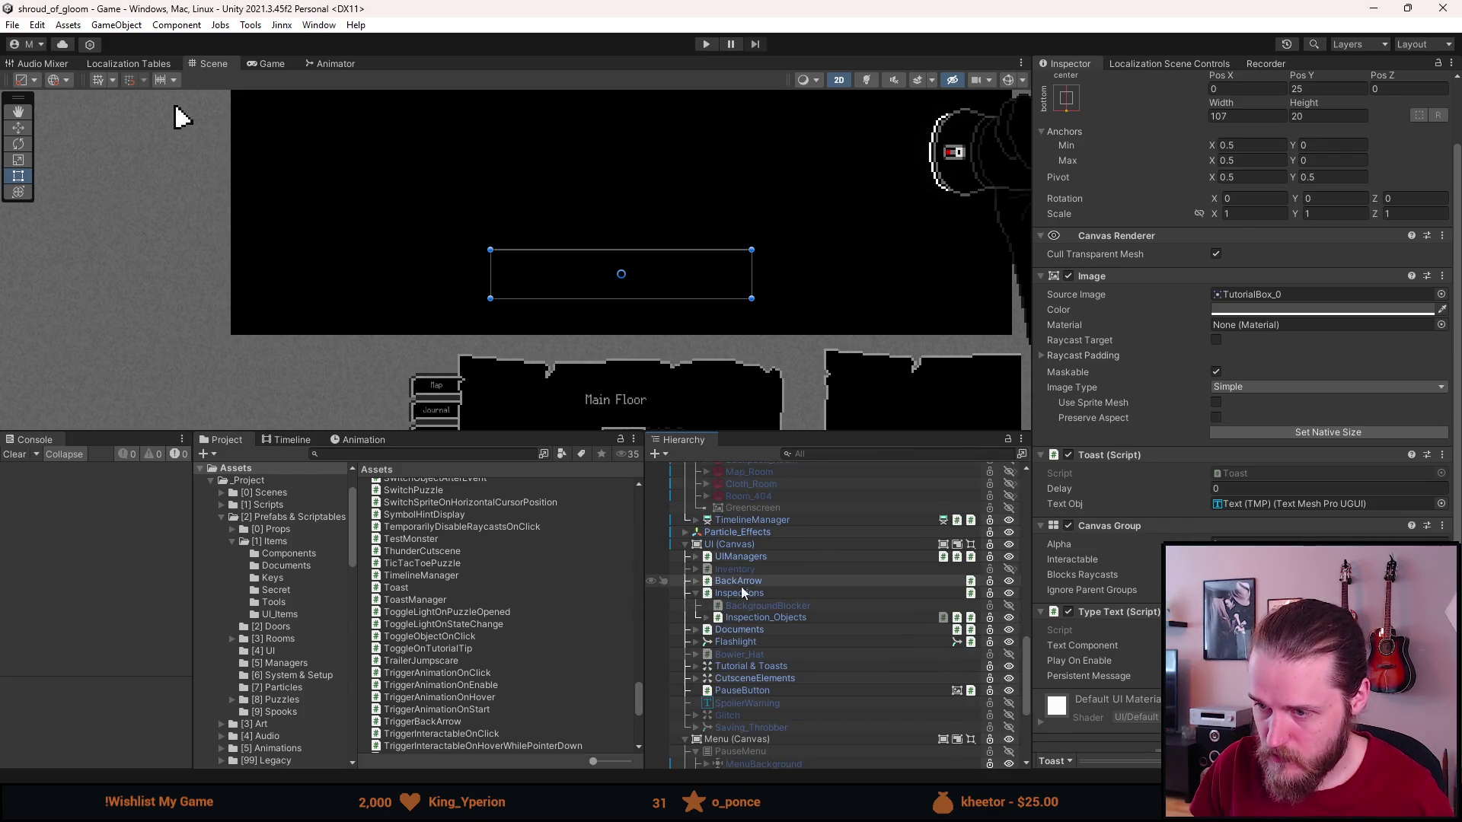
left_click(696, 593)
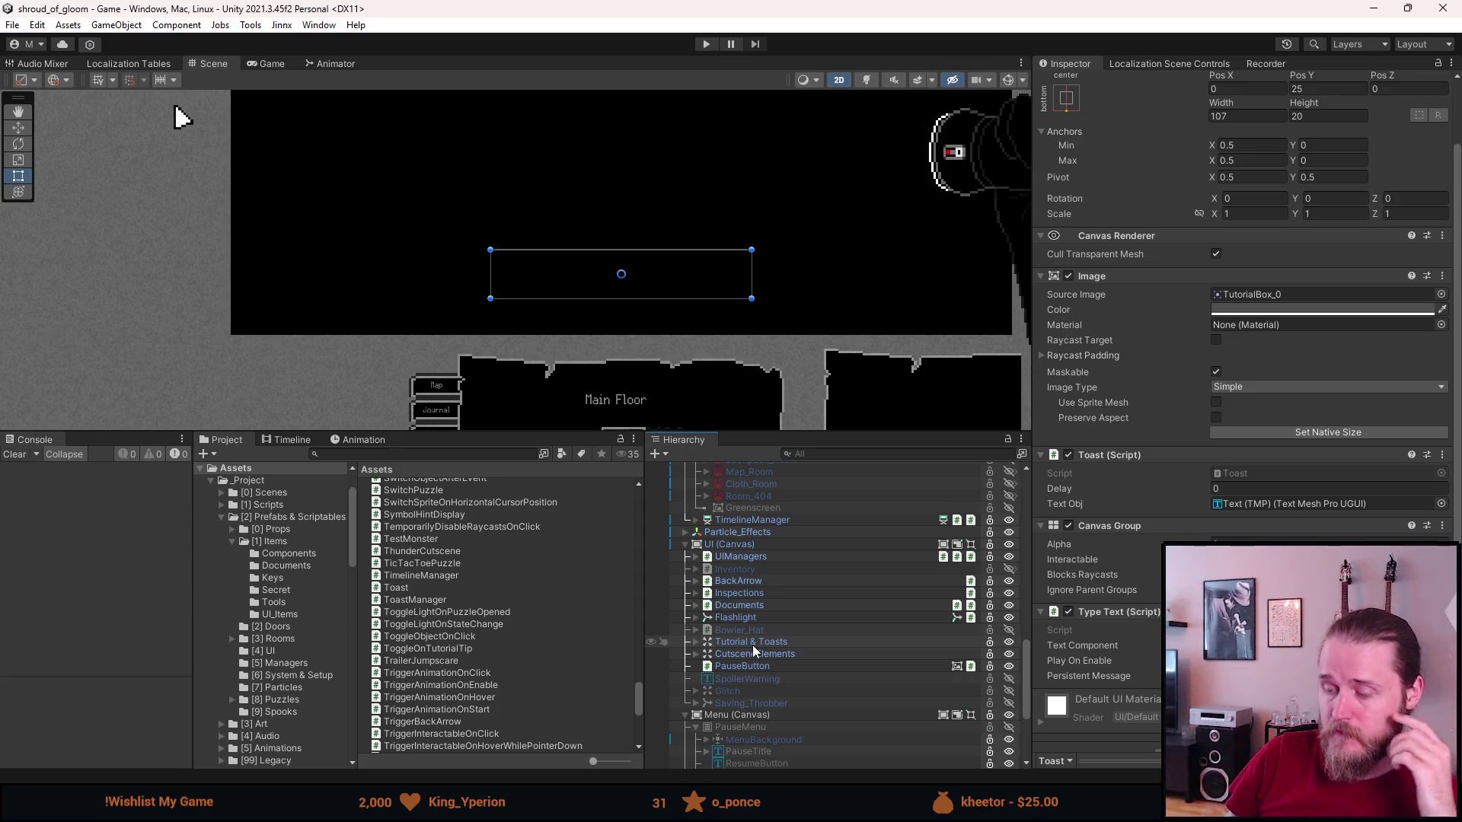
scroll(756, 628, "down", 3)
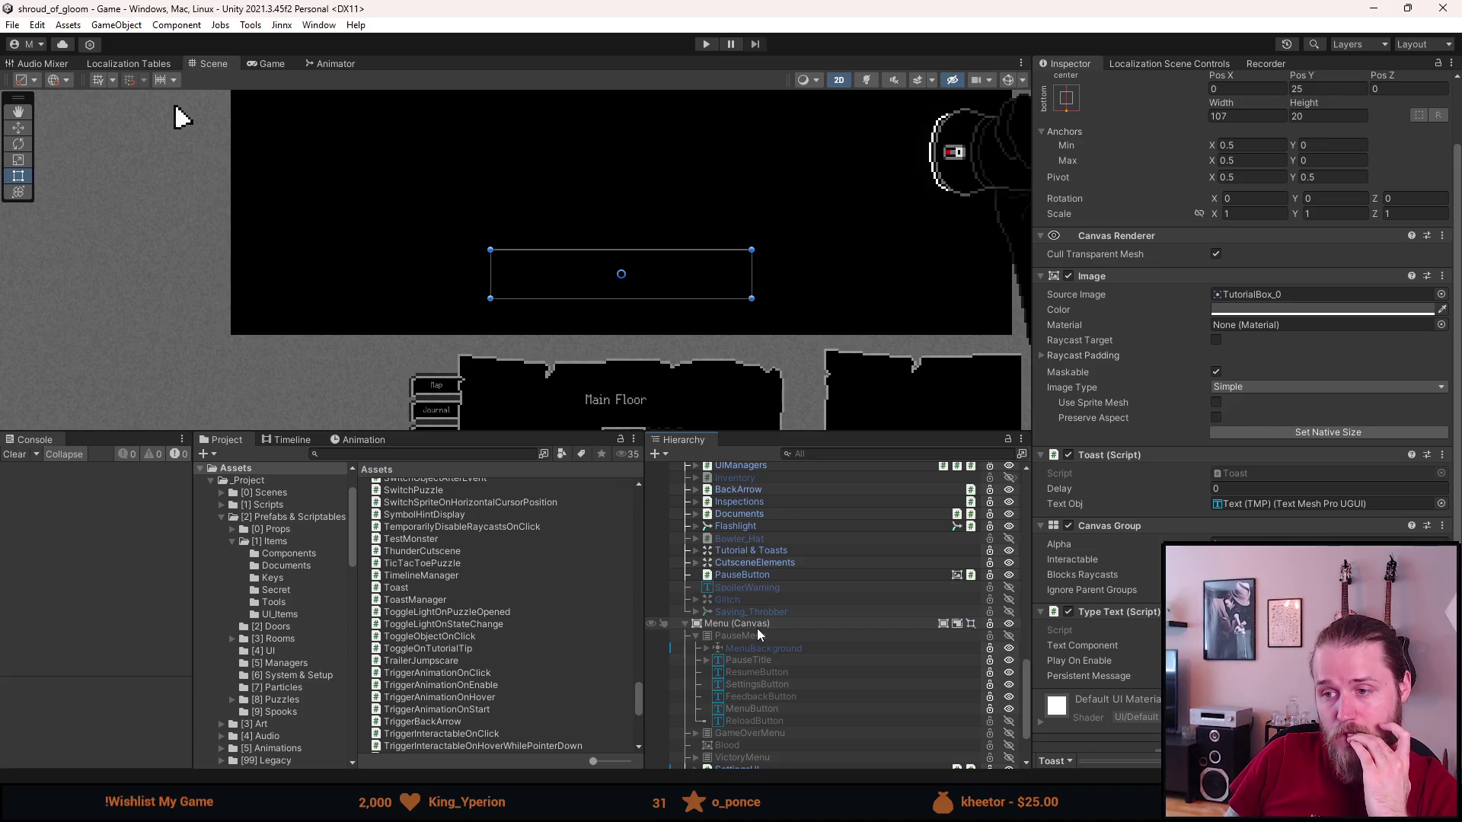
scroll(757, 628, "up", 3)
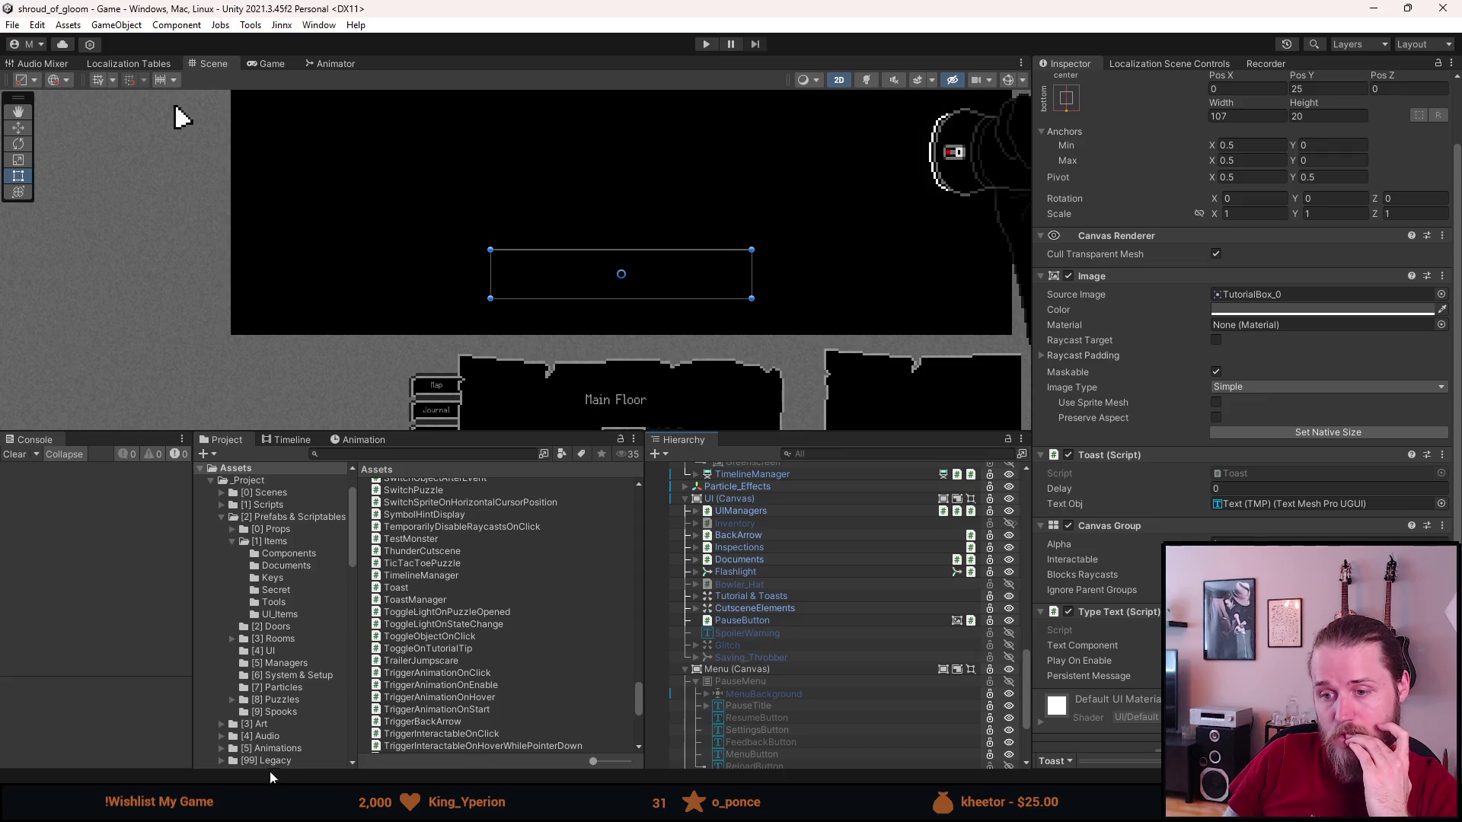
key("alt+Tab")
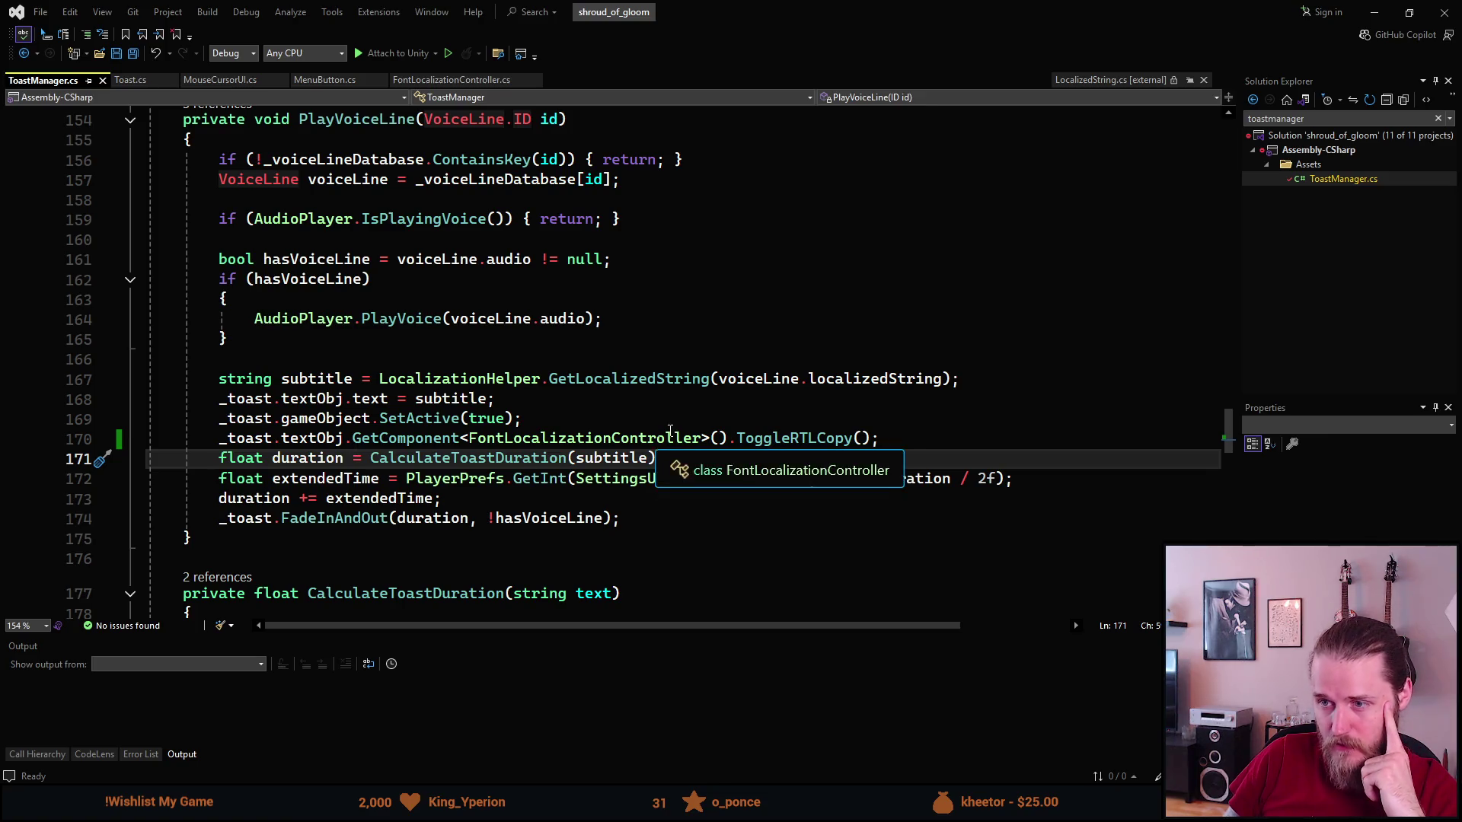
double_click(769, 438)
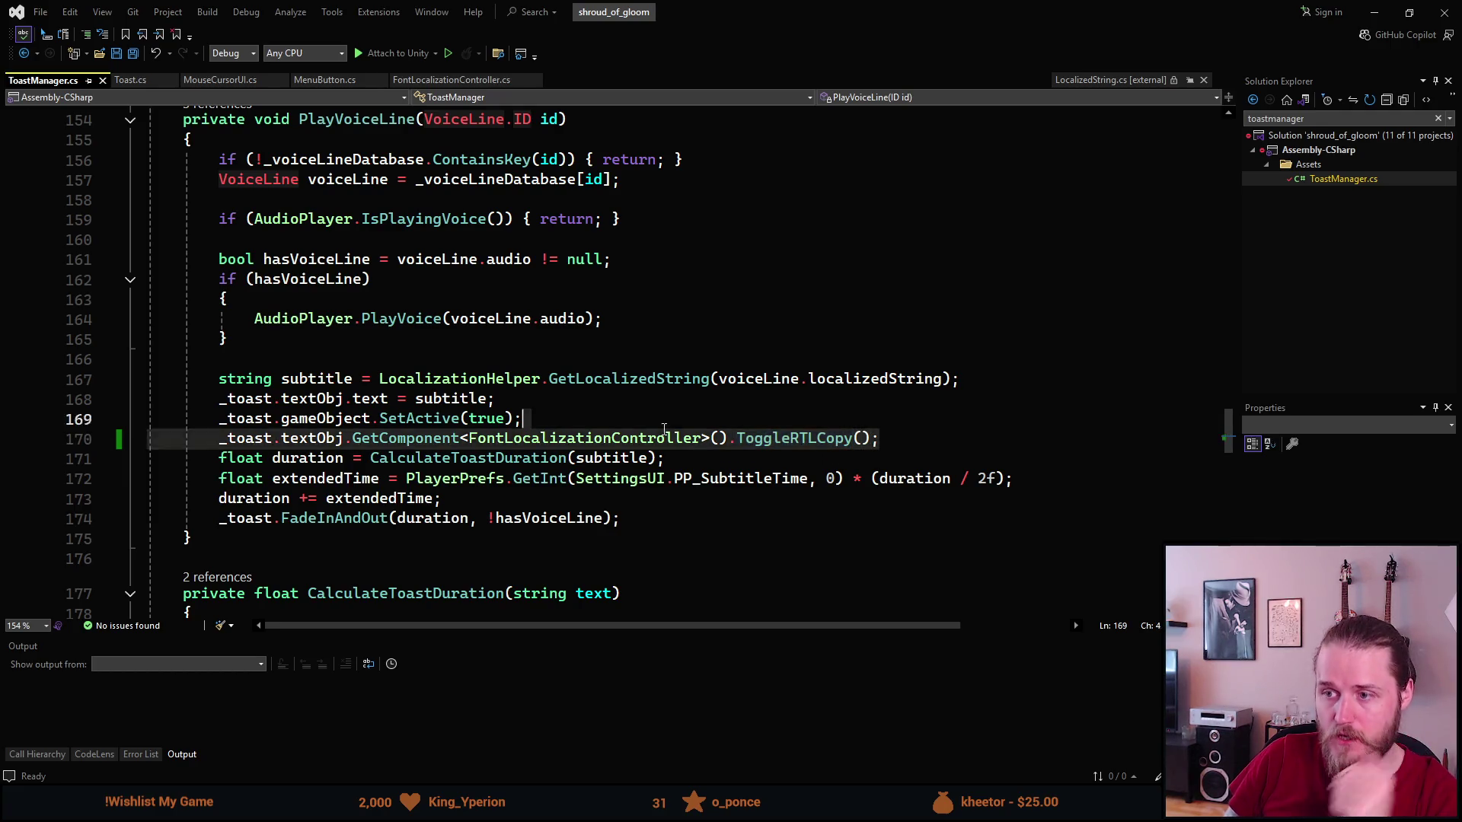
left_click(145, 444)
key("shift+End")
key("Delete")
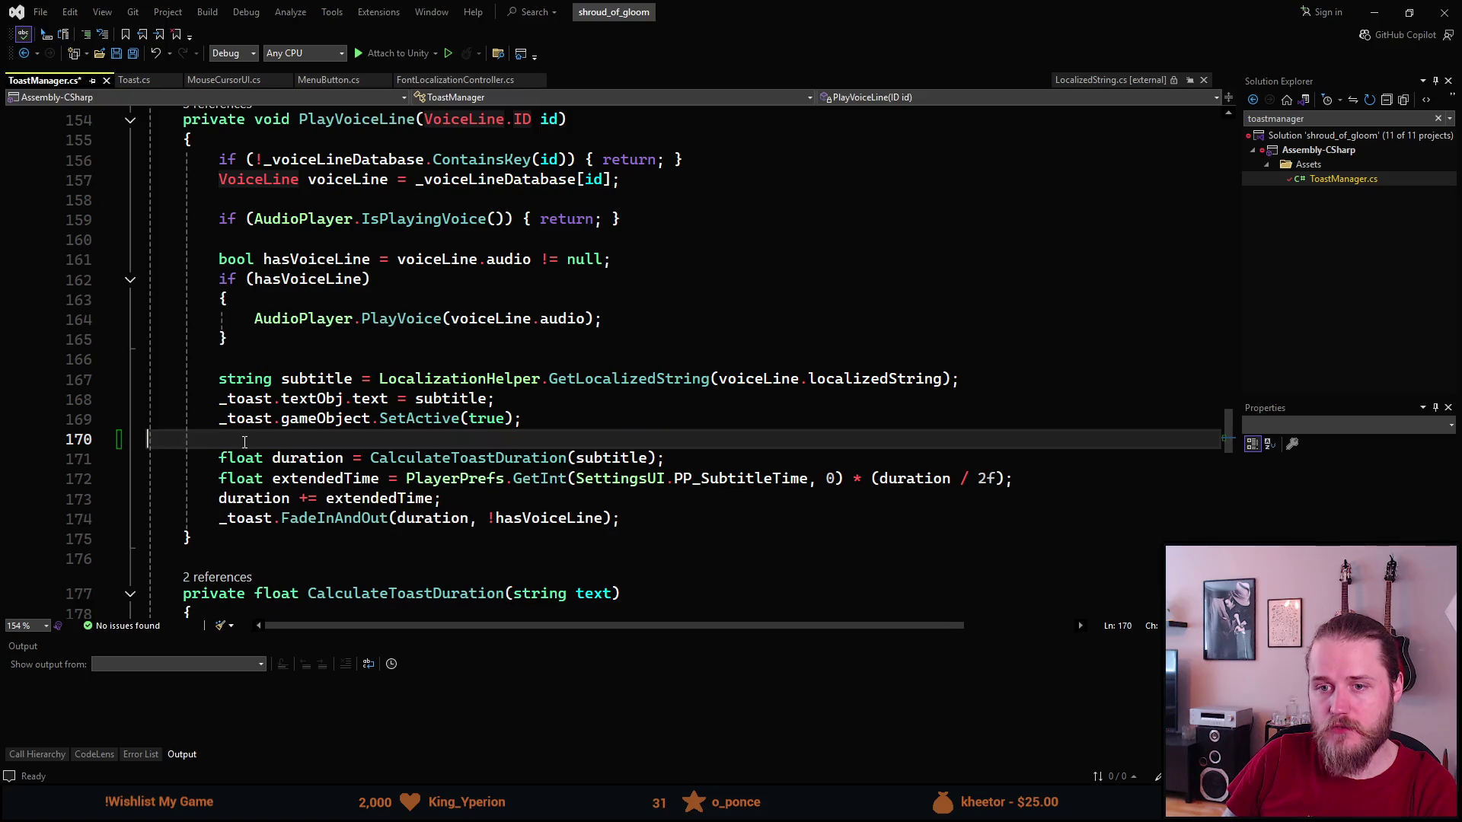
key("BackSpace")
key("ctrl+s")
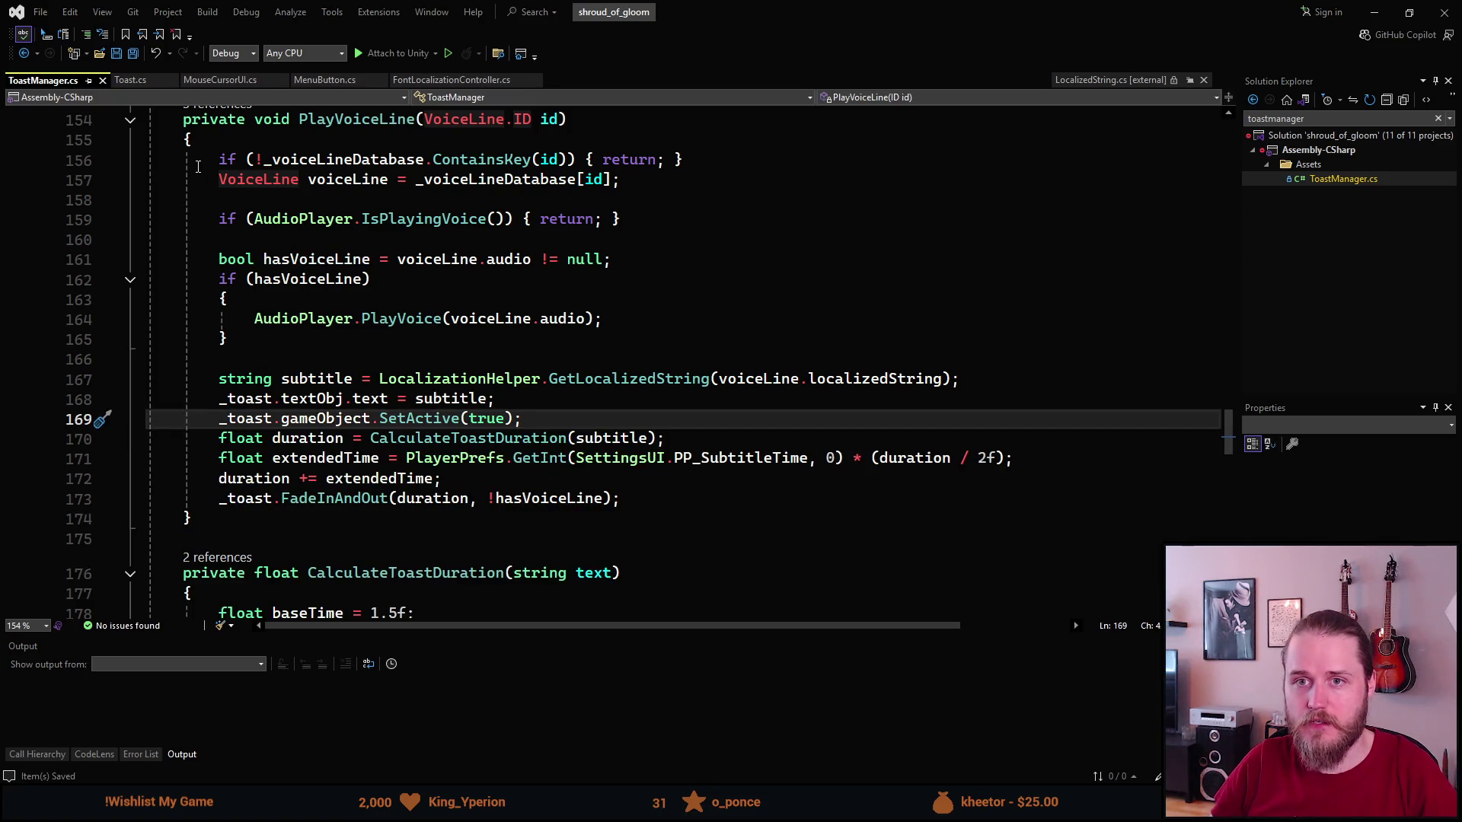
left_click(421, 81)
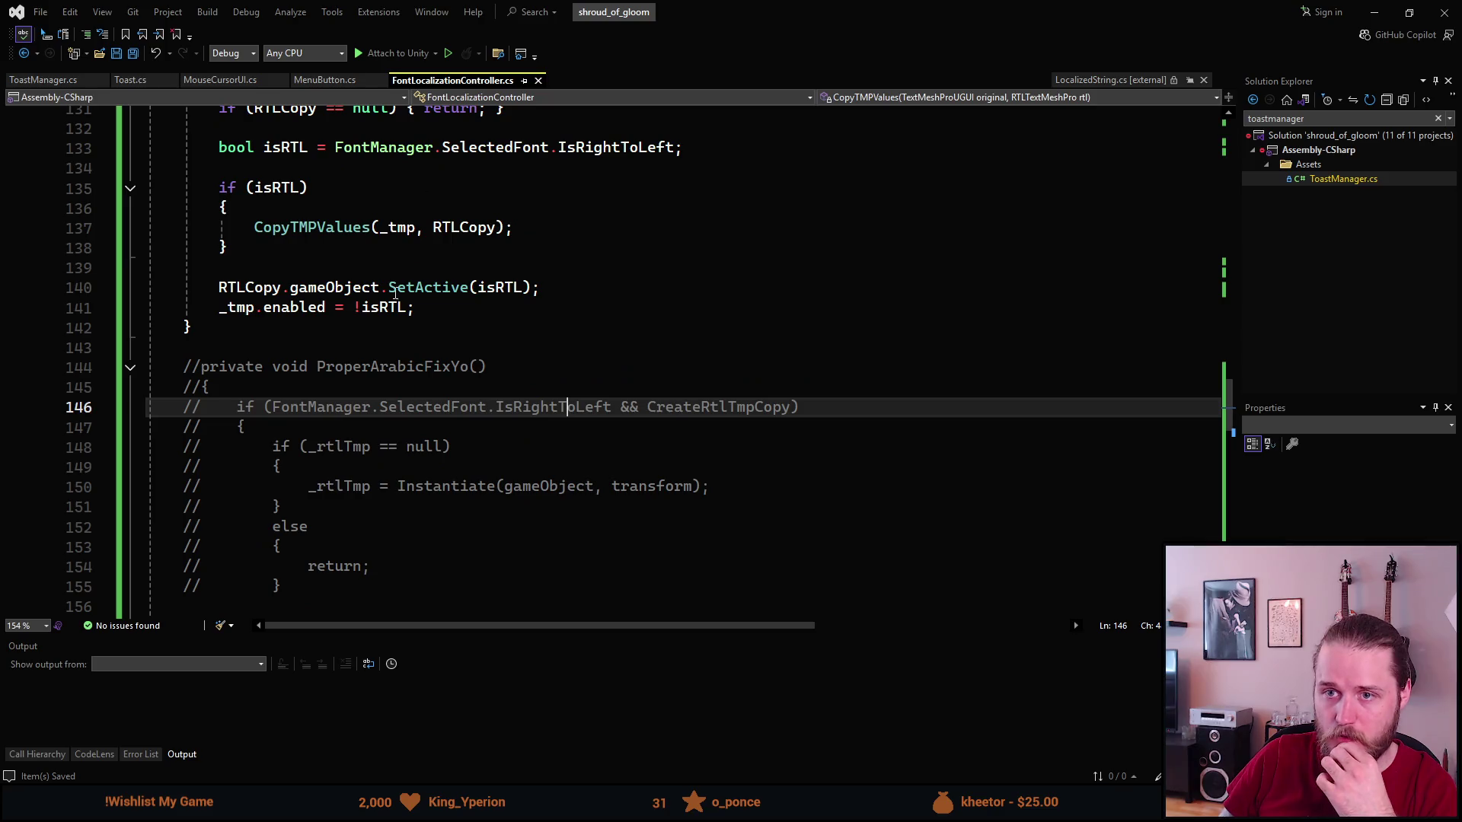
scroll(379, 284, "up", 12)
scroll(379, 284, "up", 10)
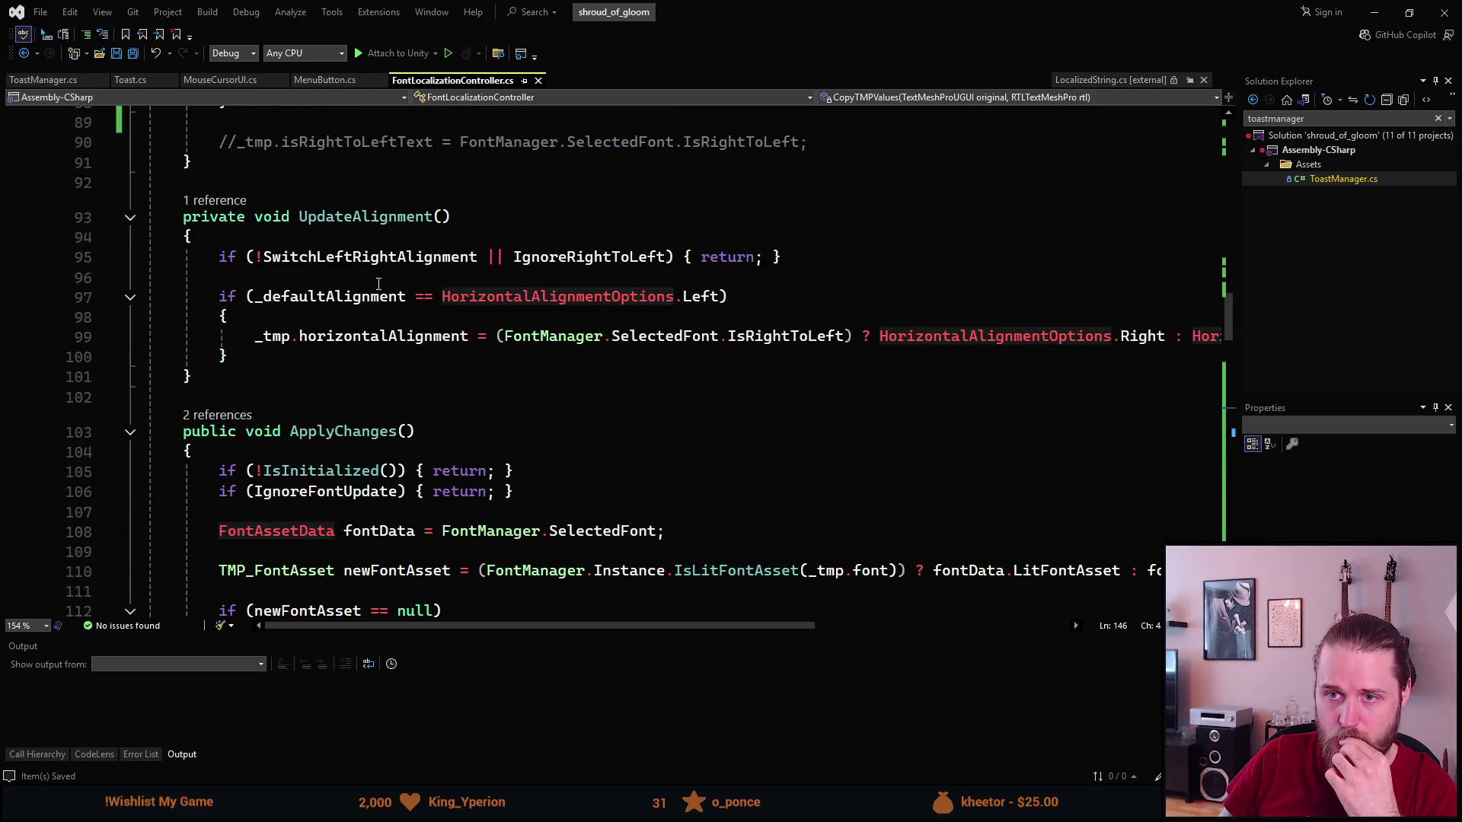
scroll(375, 283, "up", 6)
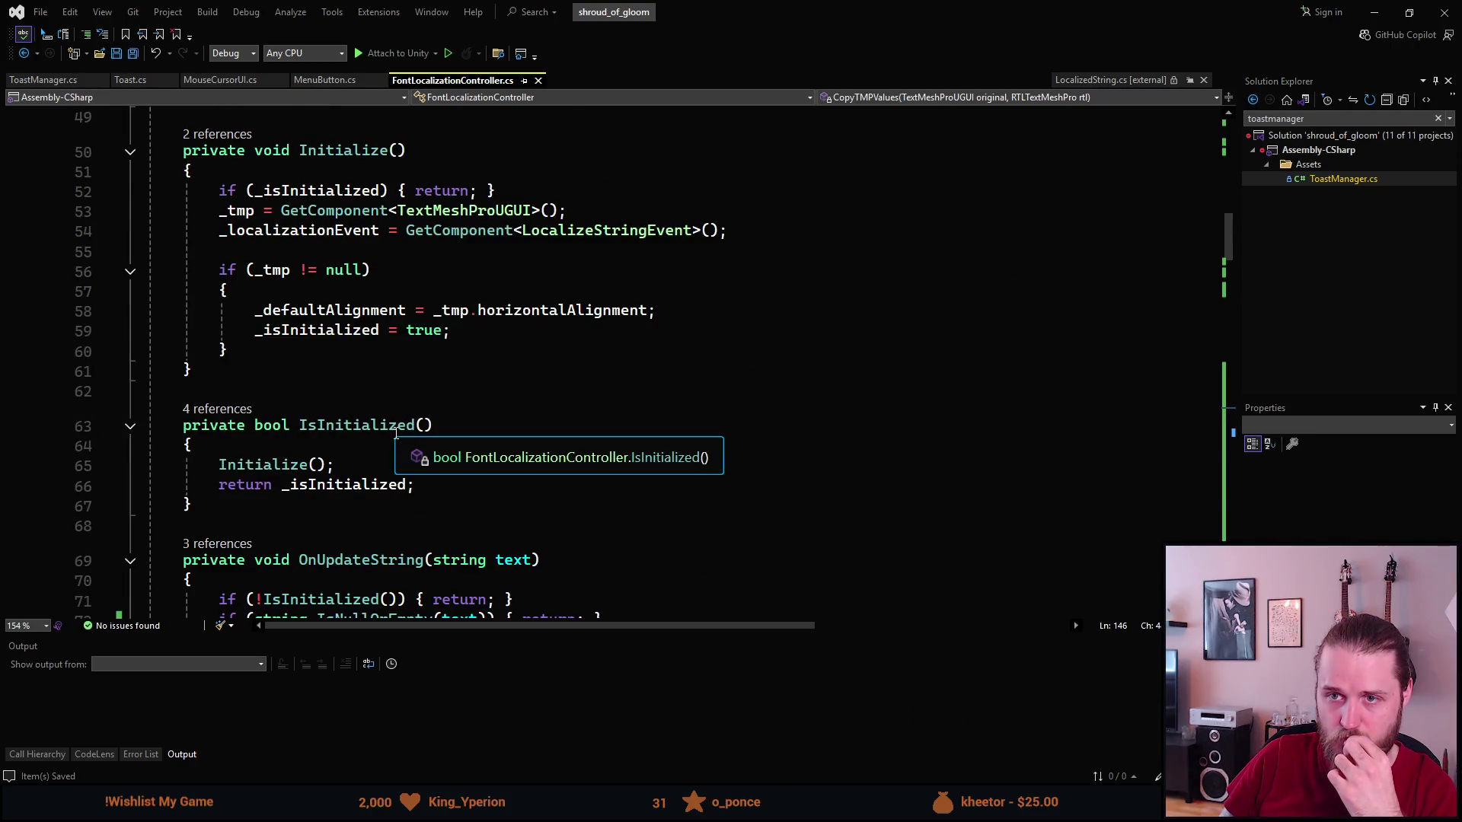
scroll(396, 434, "down", 2)
scroll(396, 434, "down", 1)
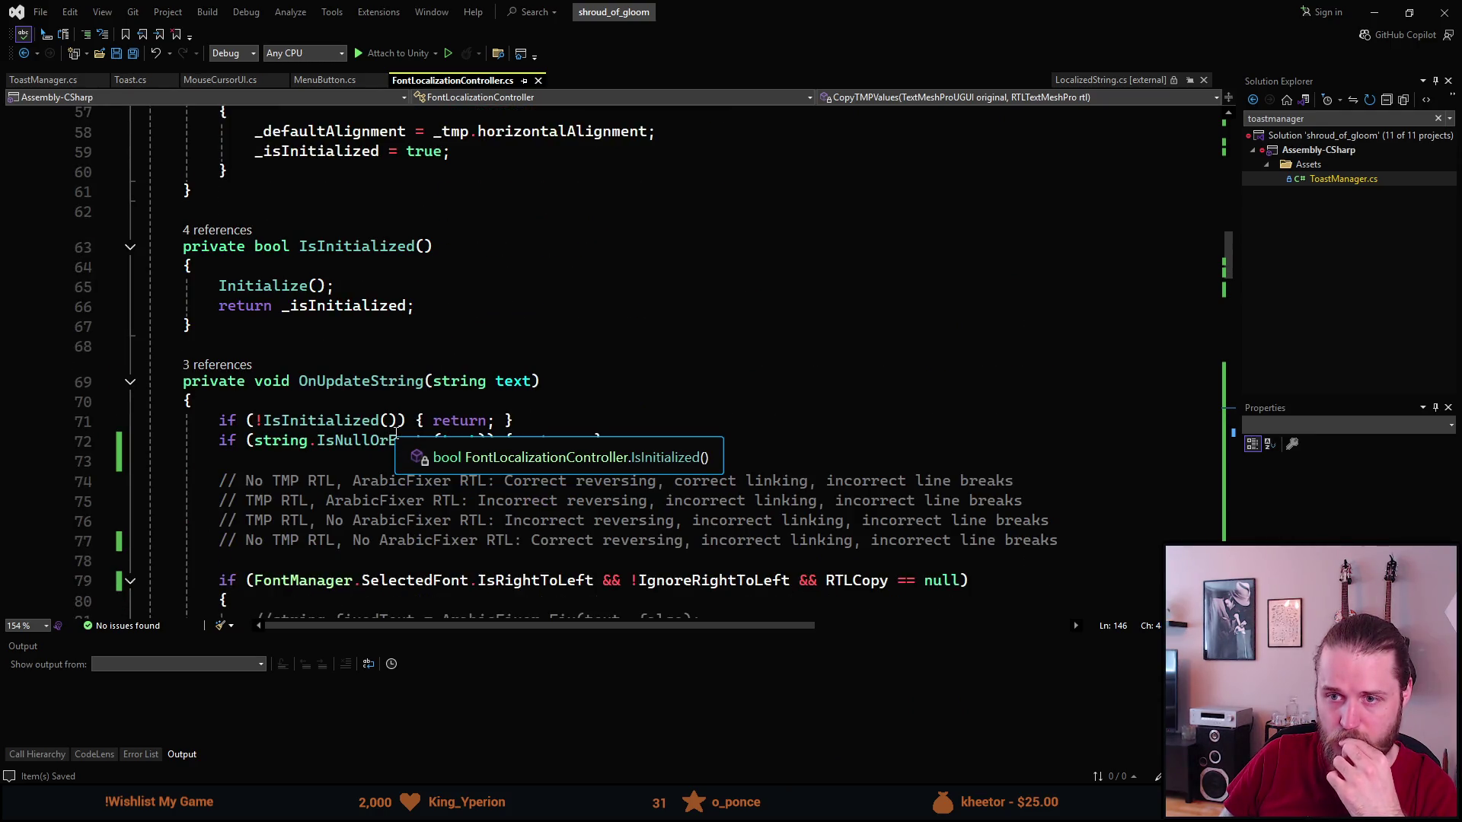
scroll(395, 433, "up", 6)
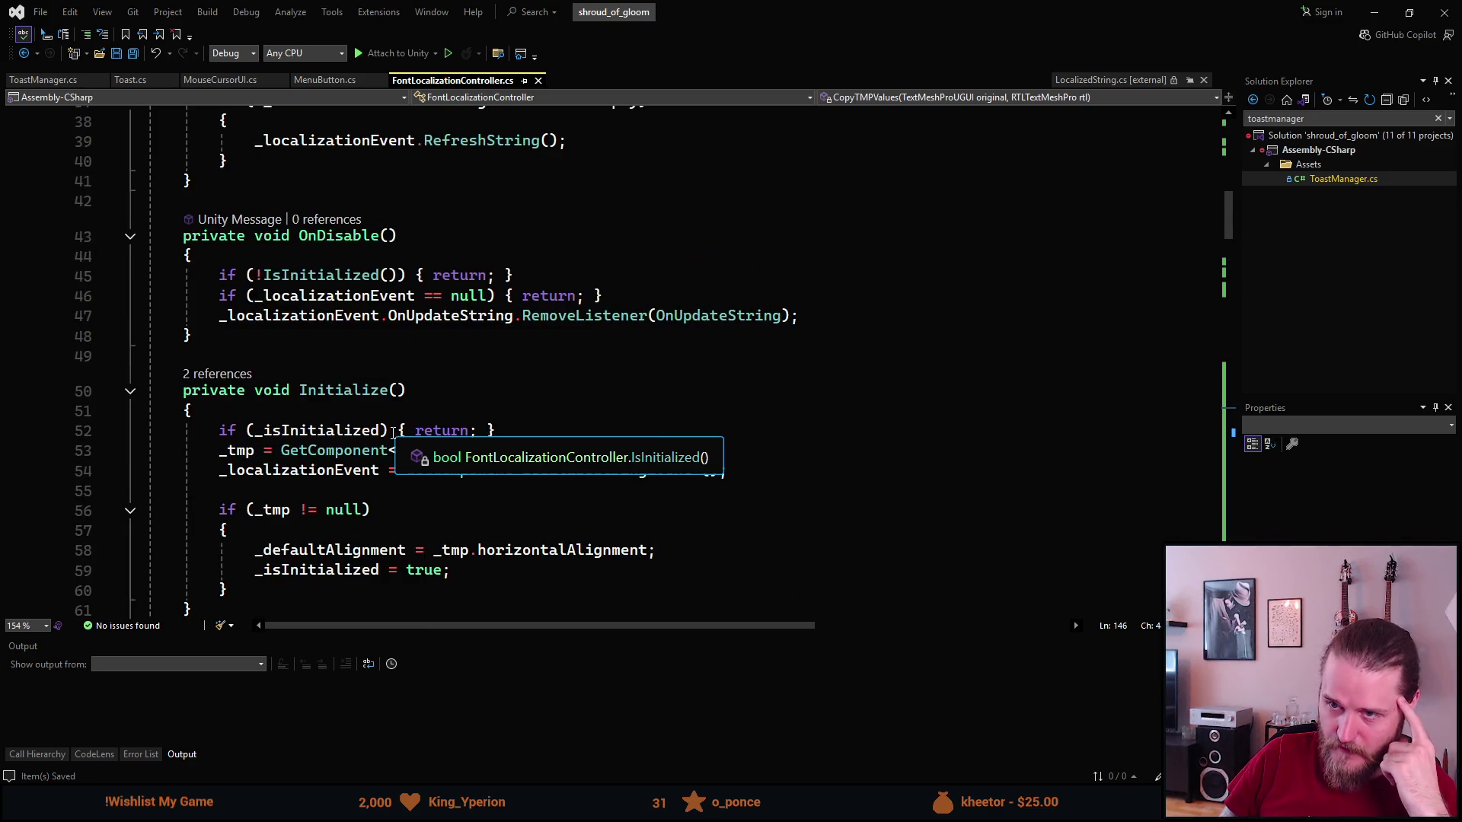
scroll(393, 433, "up", 2)
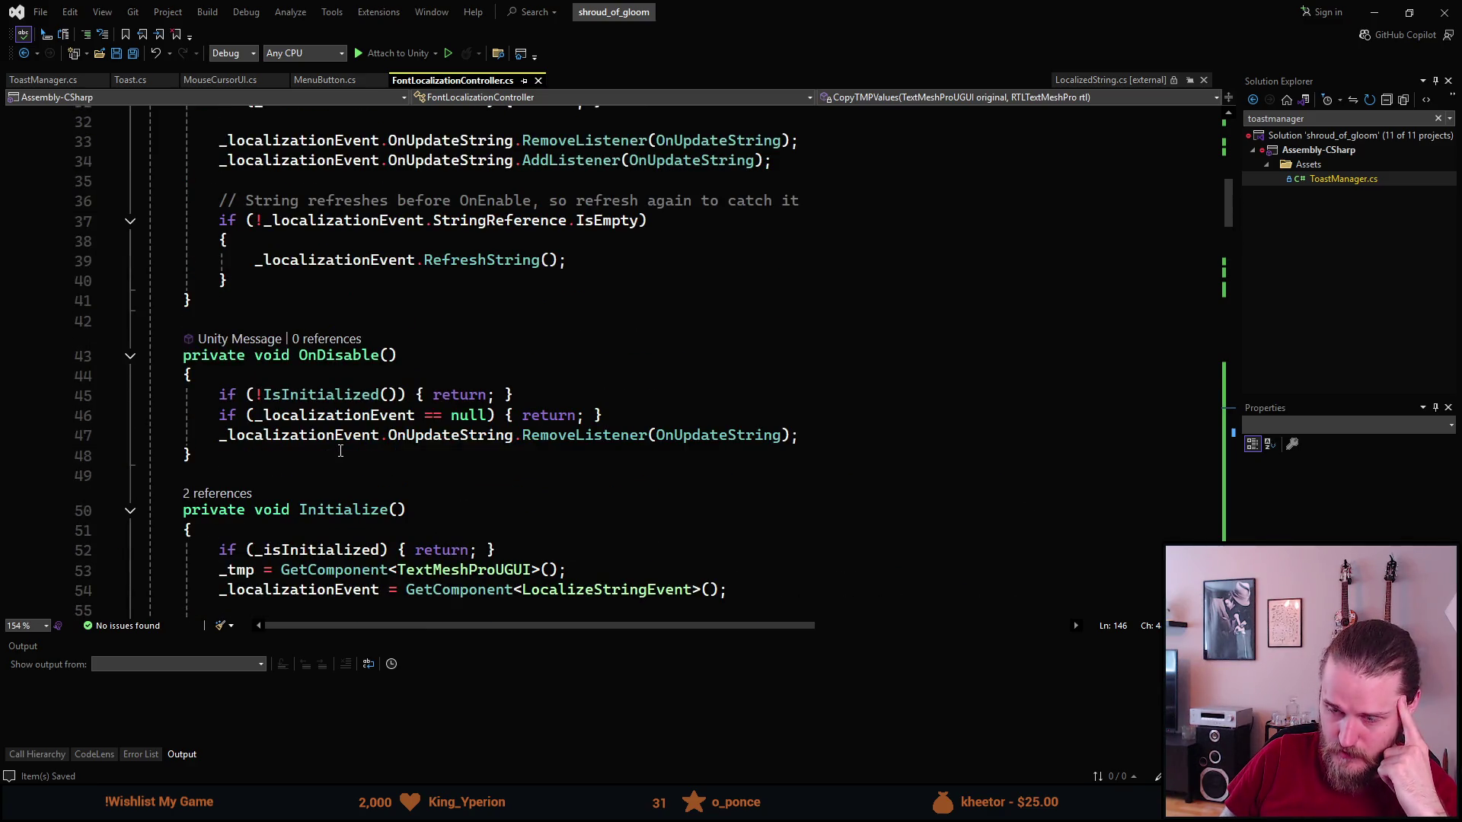
scroll(340, 451, "up", 2)
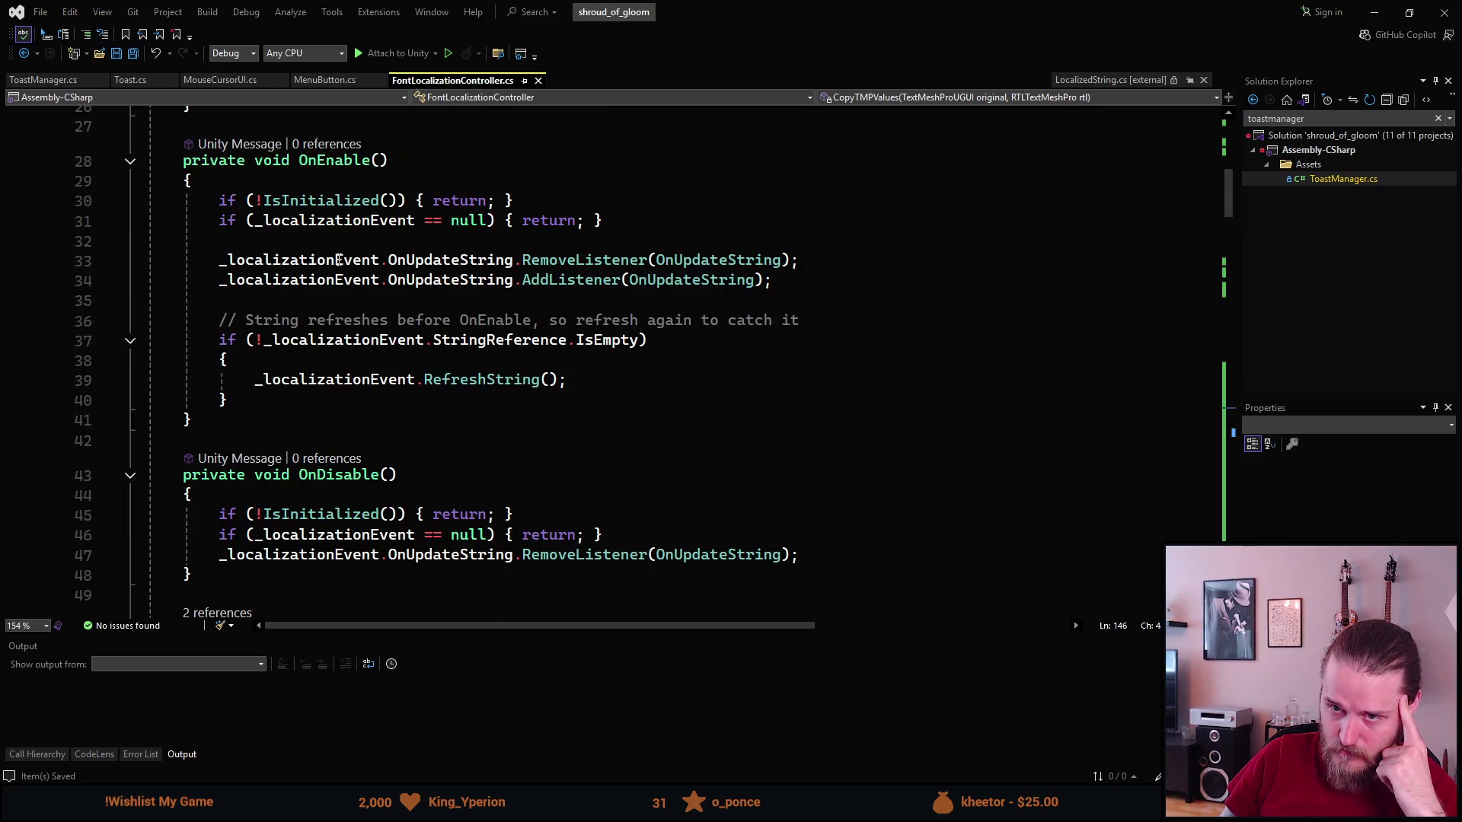
left_click(314, 398)
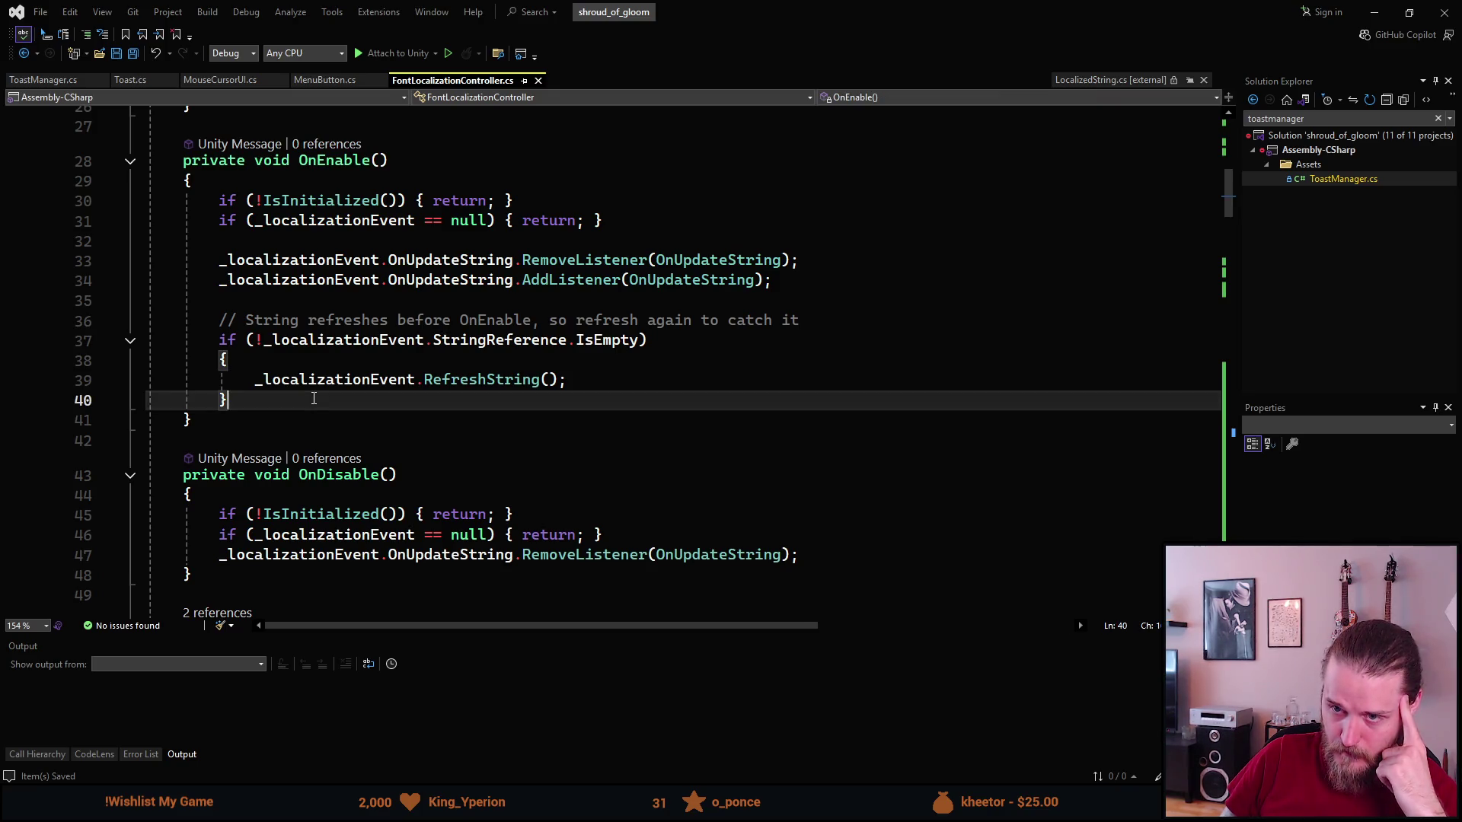
scroll(314, 398, "down", 13)
scroll(313, 399, "down", 16)
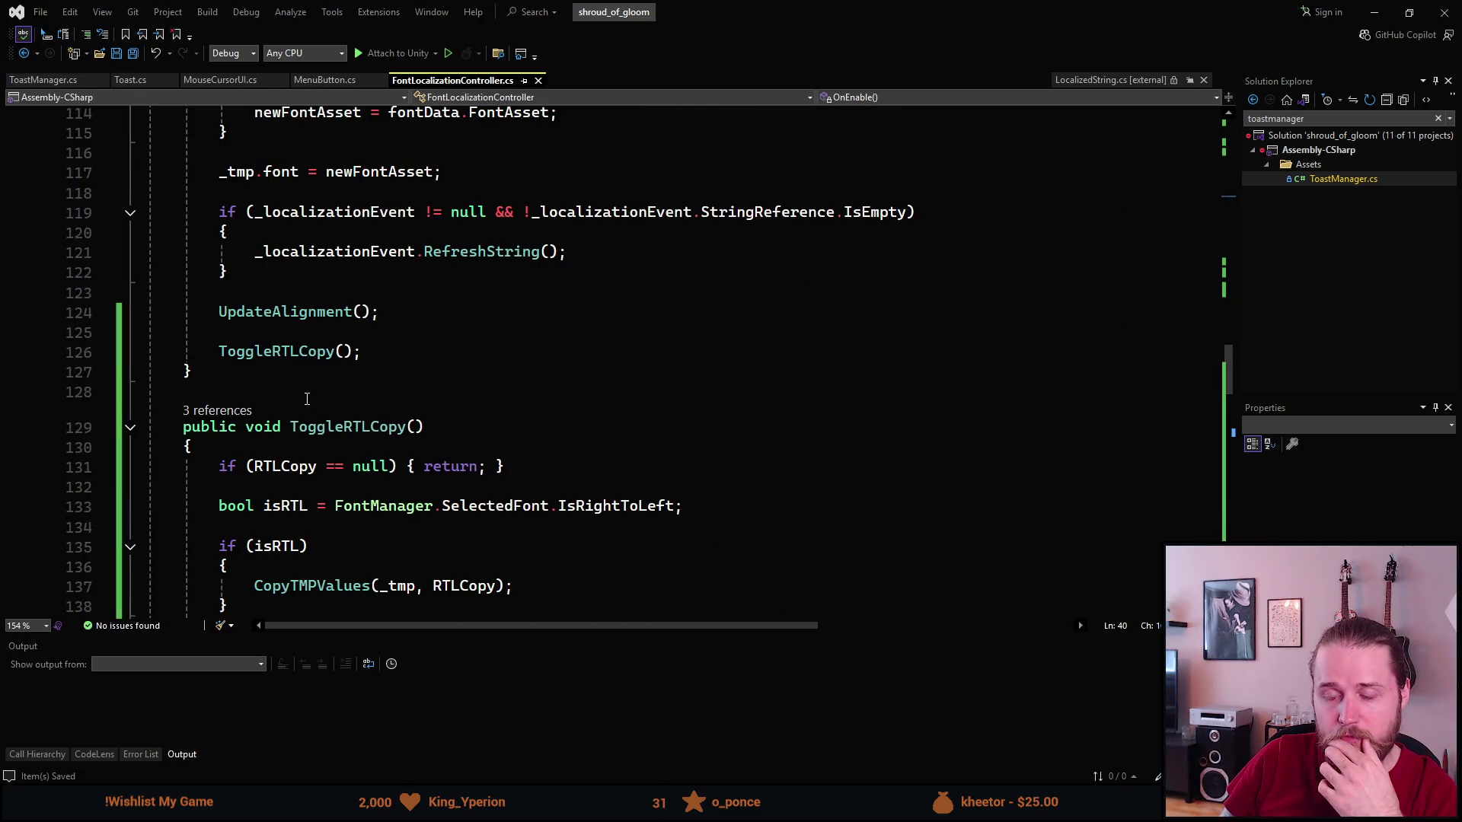
scroll(307, 399, "down", 3)
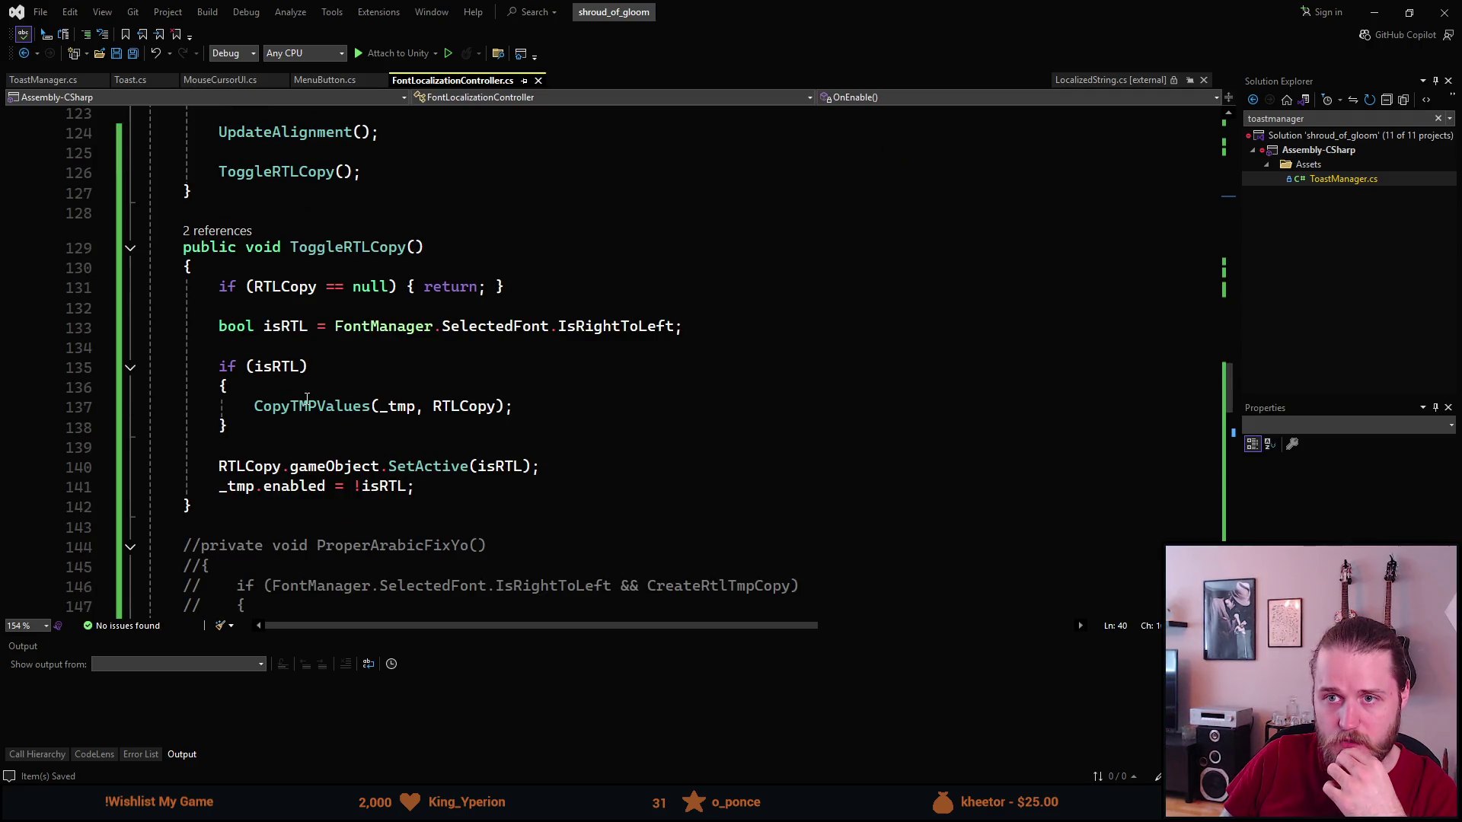
scroll(307, 398, "up", 6)
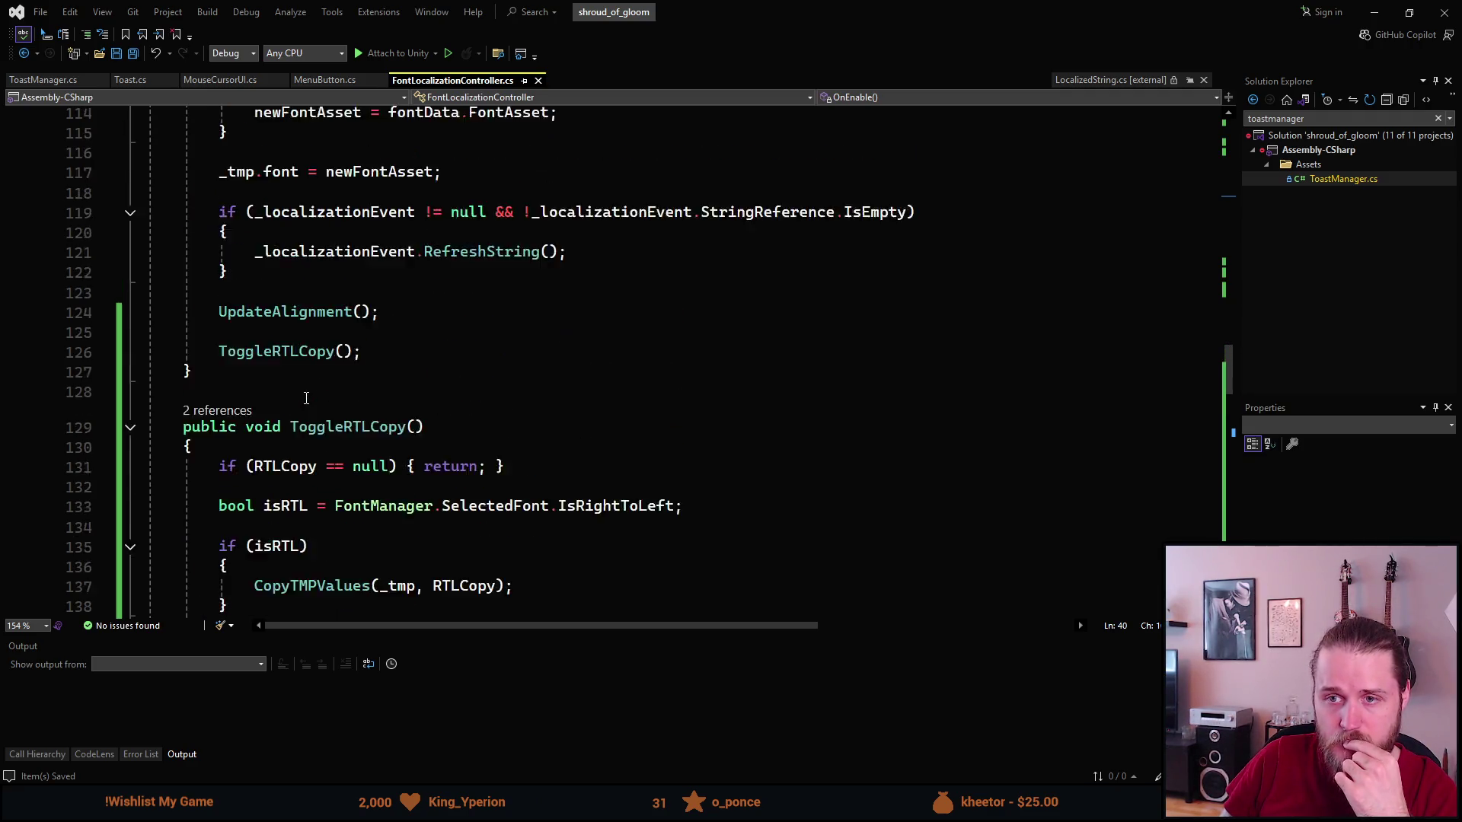
scroll(307, 398, "up", 2)
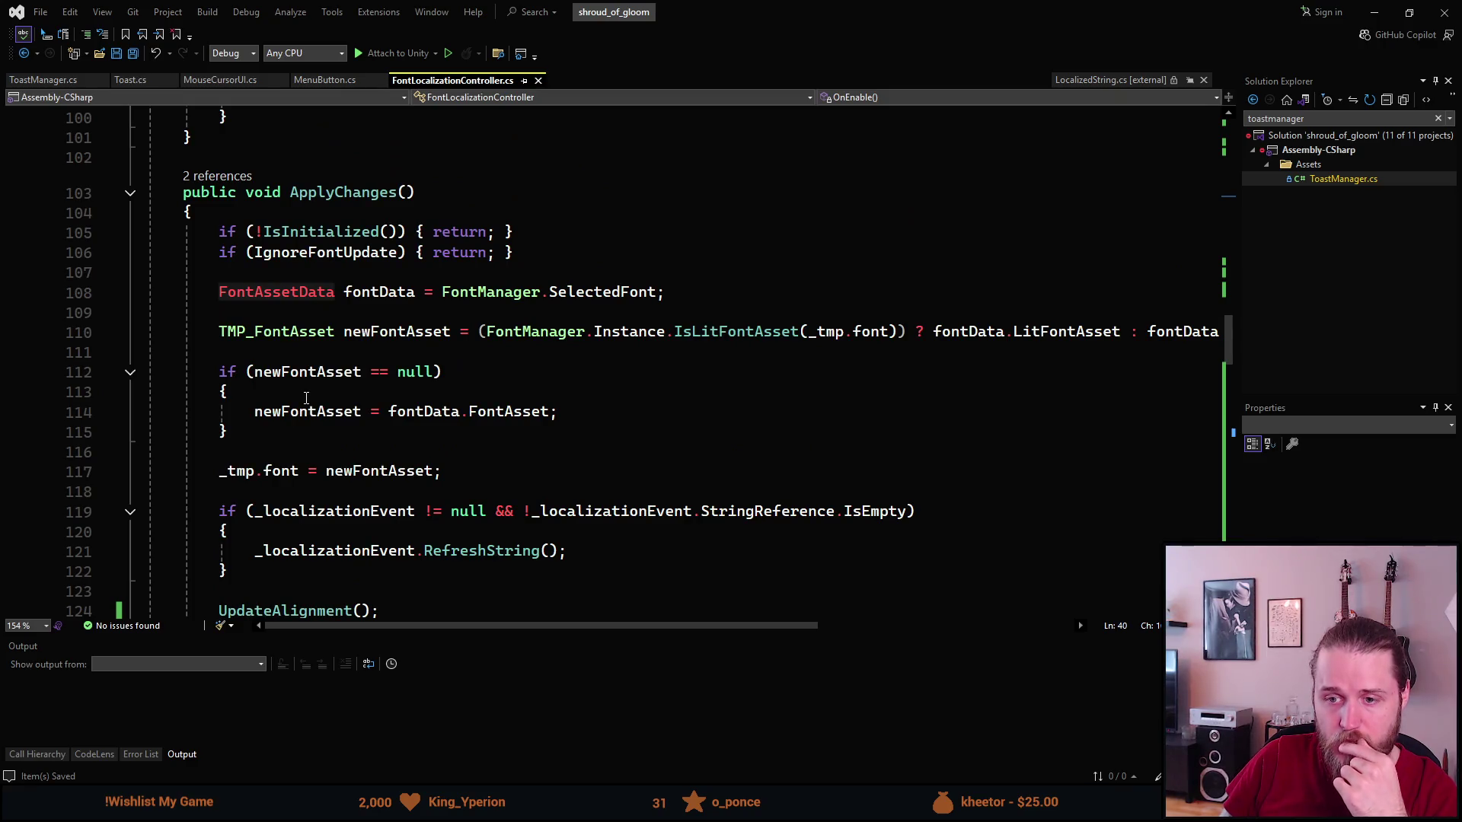
scroll(307, 399, "down", 4)
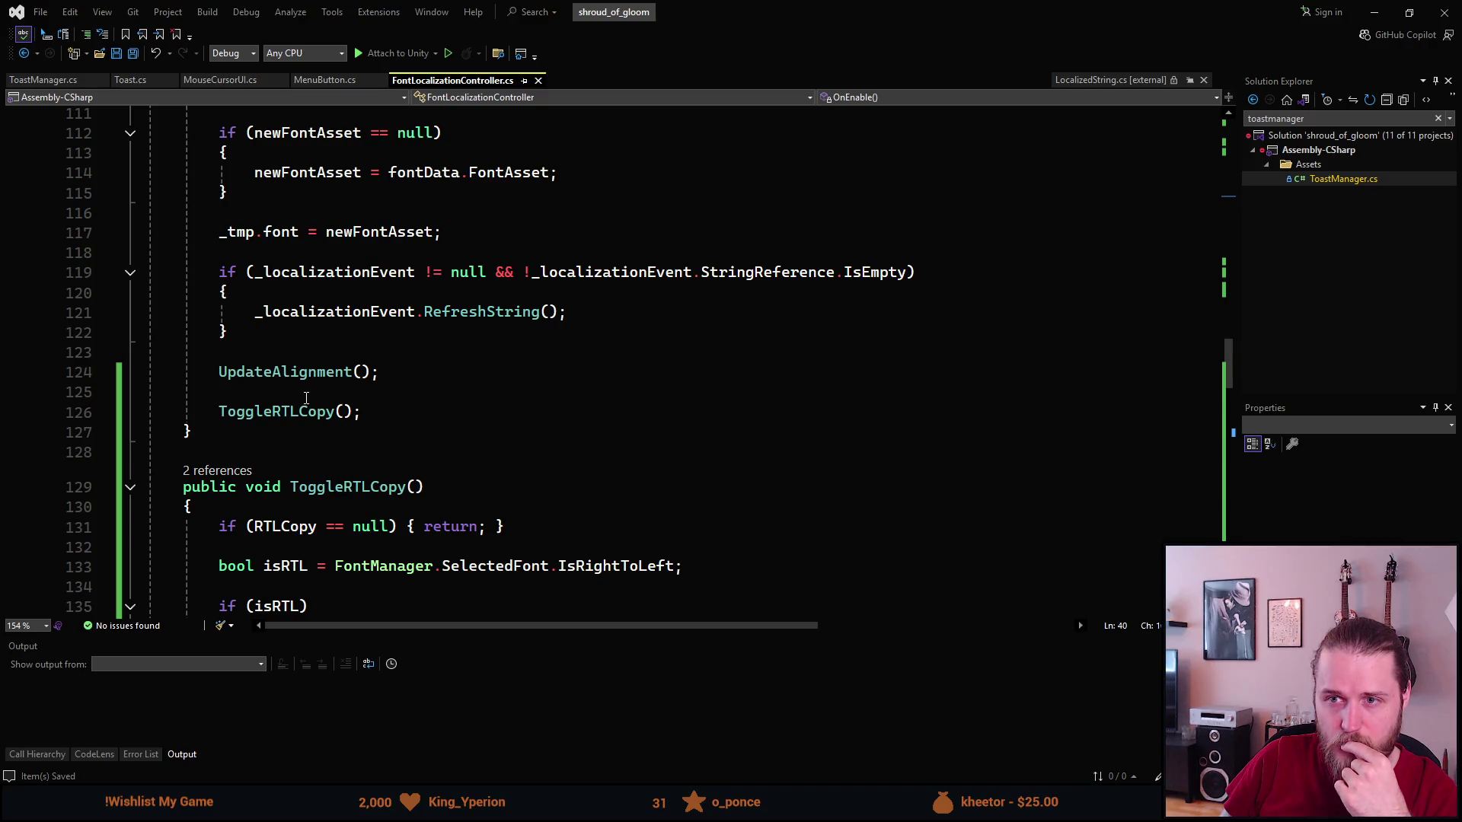
scroll(307, 399, "up", 2)
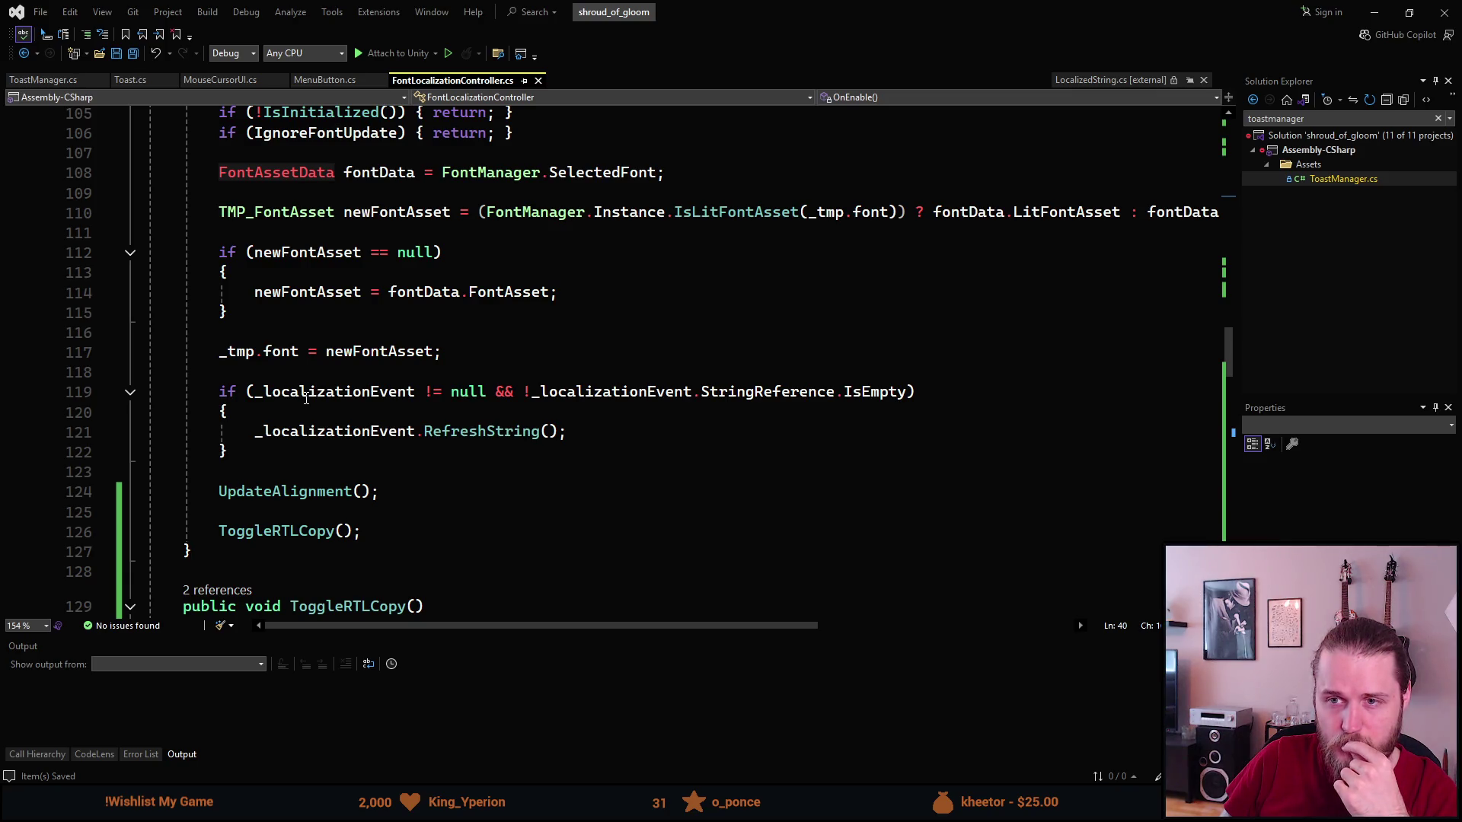
scroll(307, 399, "up", 1)
scroll(307, 399, "up", 1)
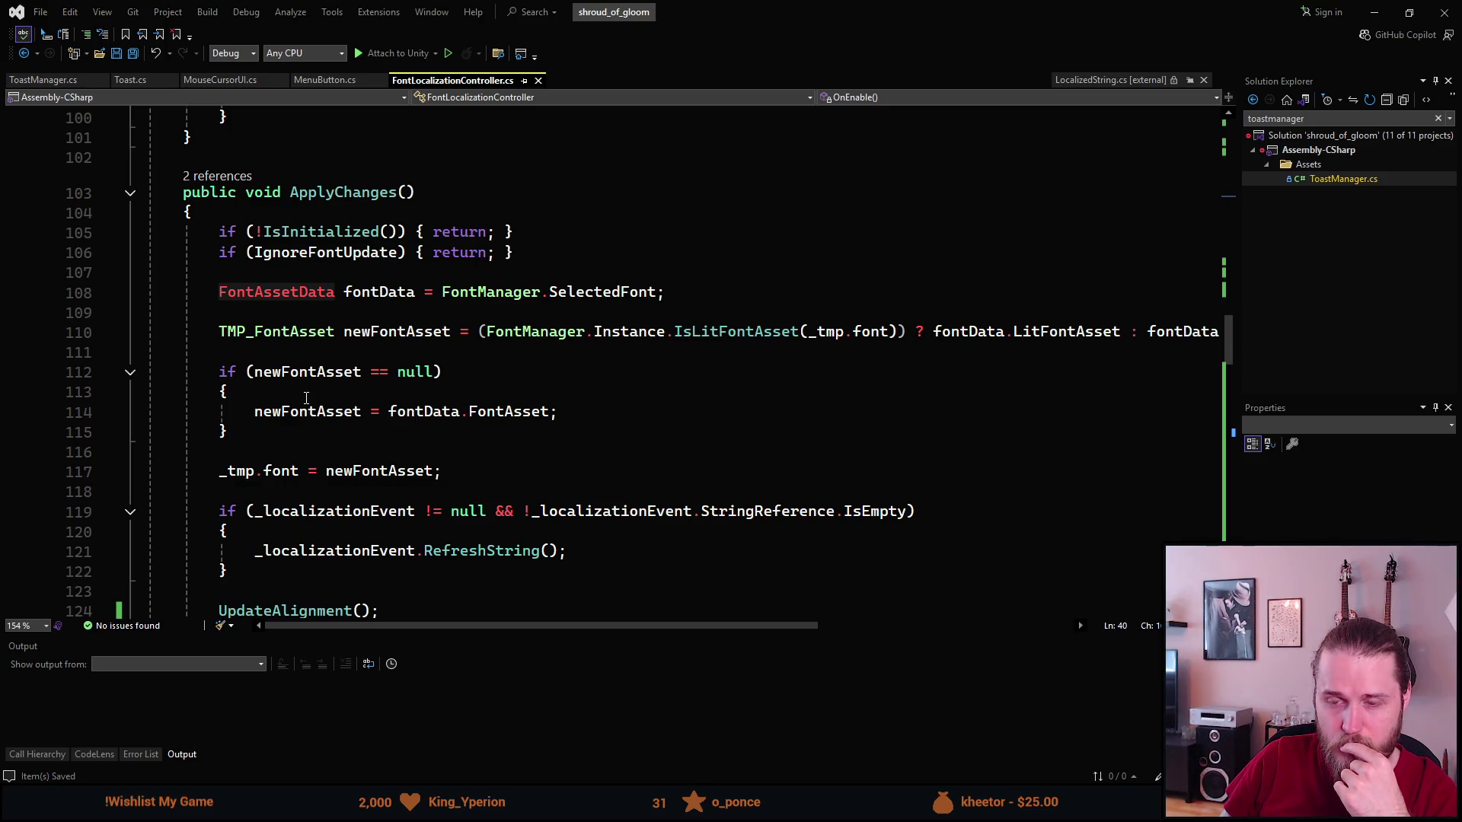
scroll(307, 399, "up", 6)
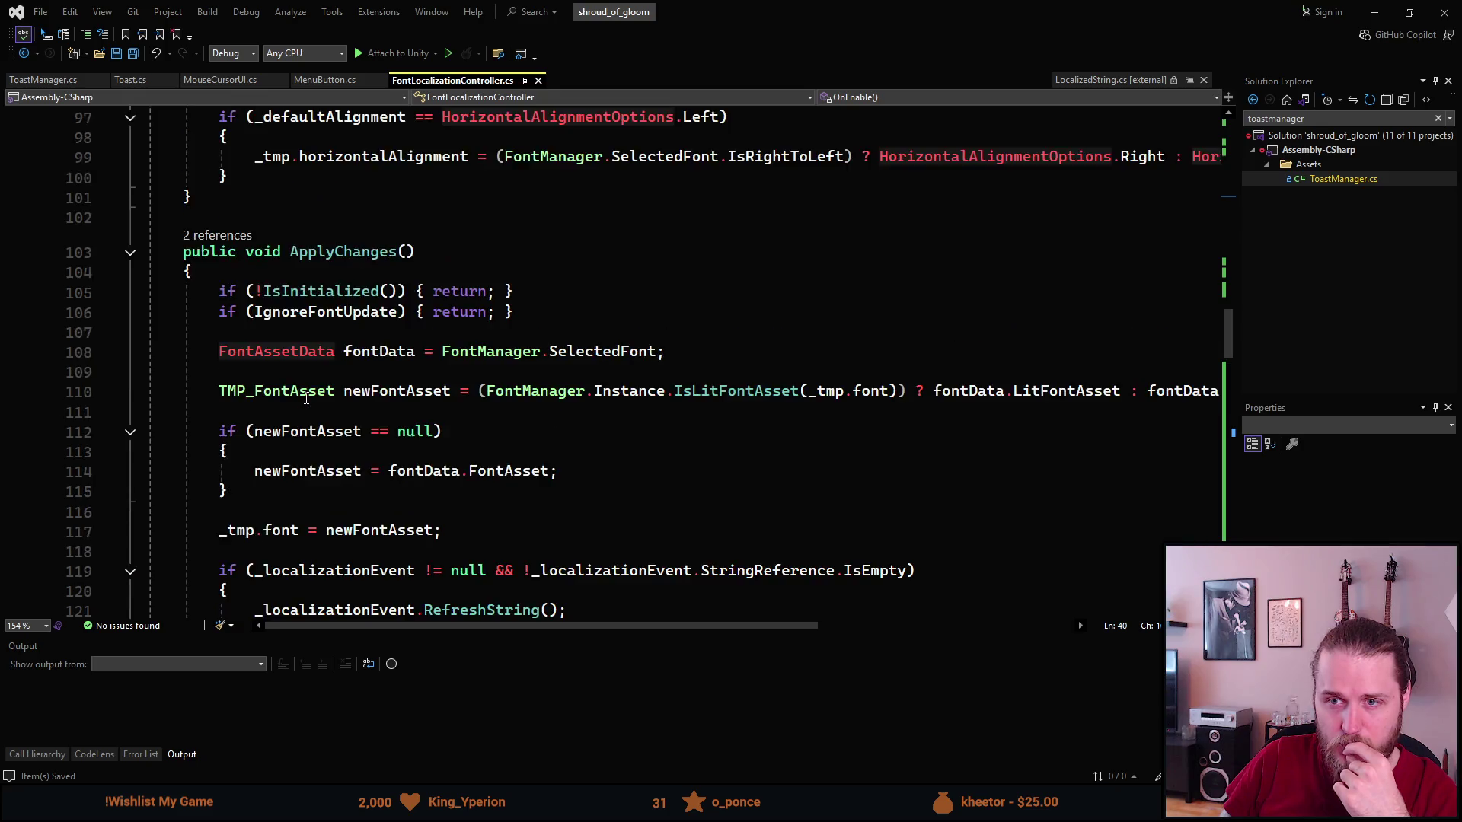
scroll(309, 396, "up", 7)
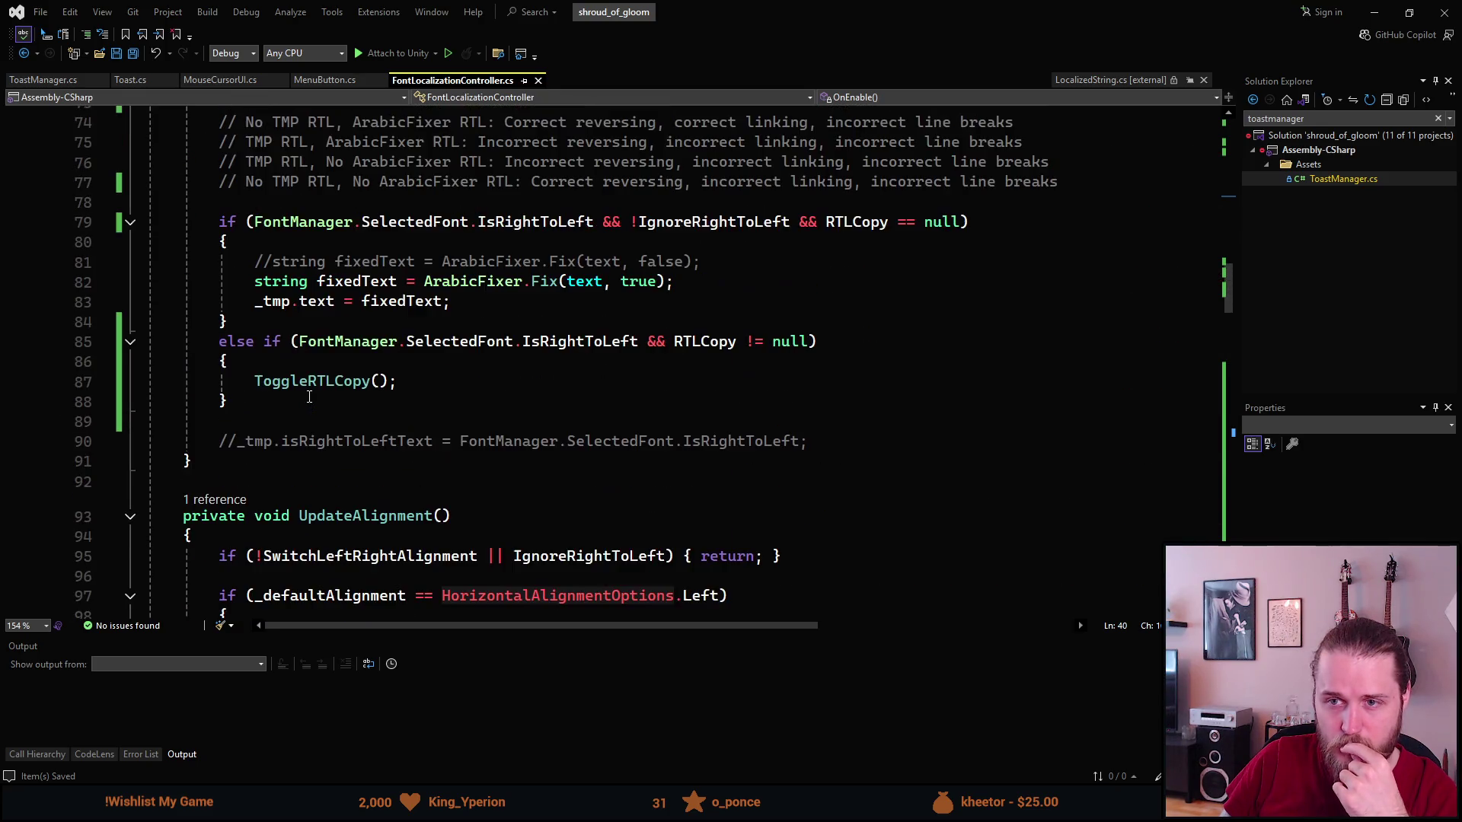
scroll(309, 396, "up", 9)
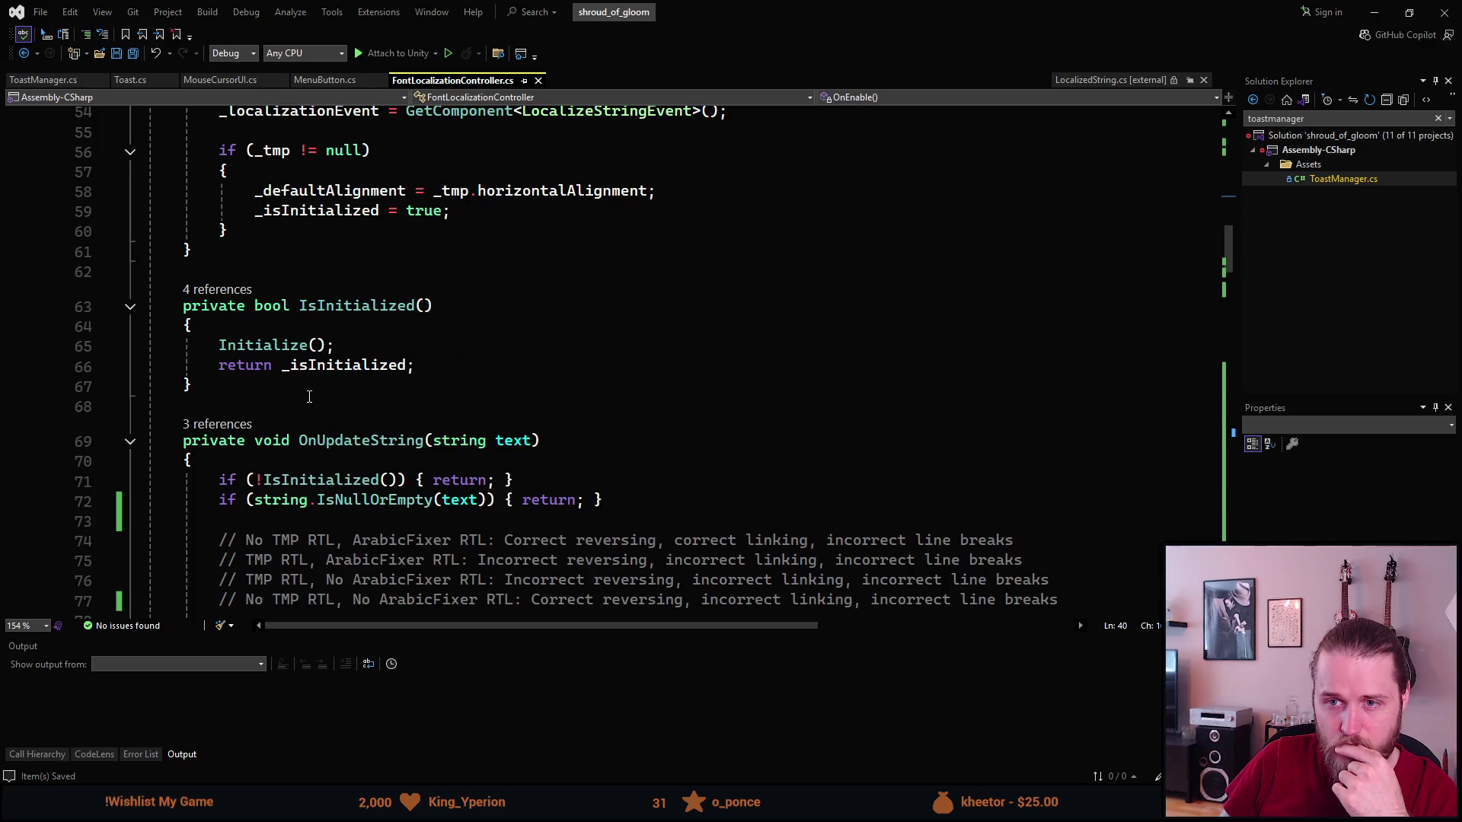
scroll(310, 395, "up", 1)
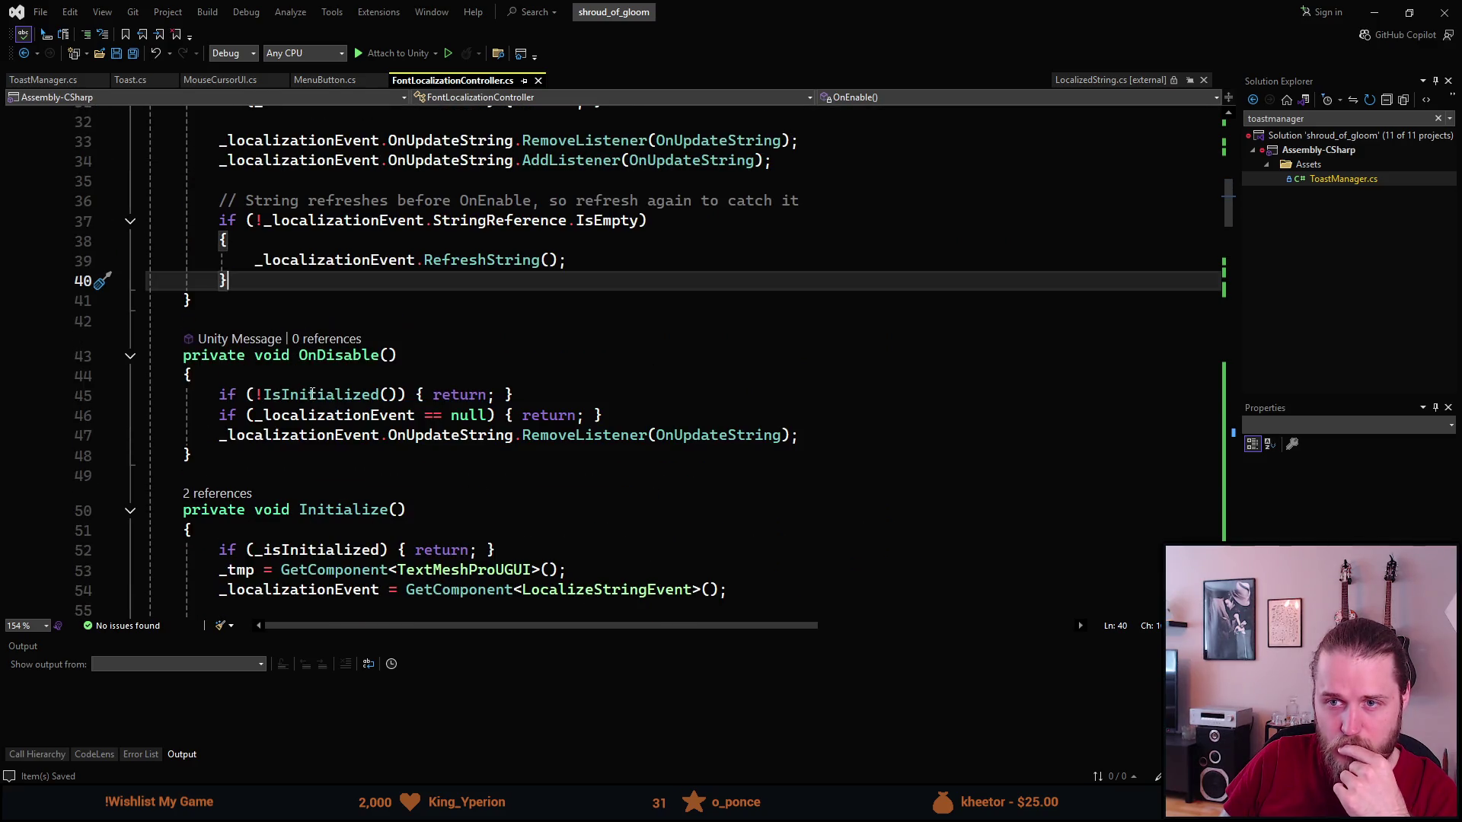
scroll(311, 394, "up", 9)
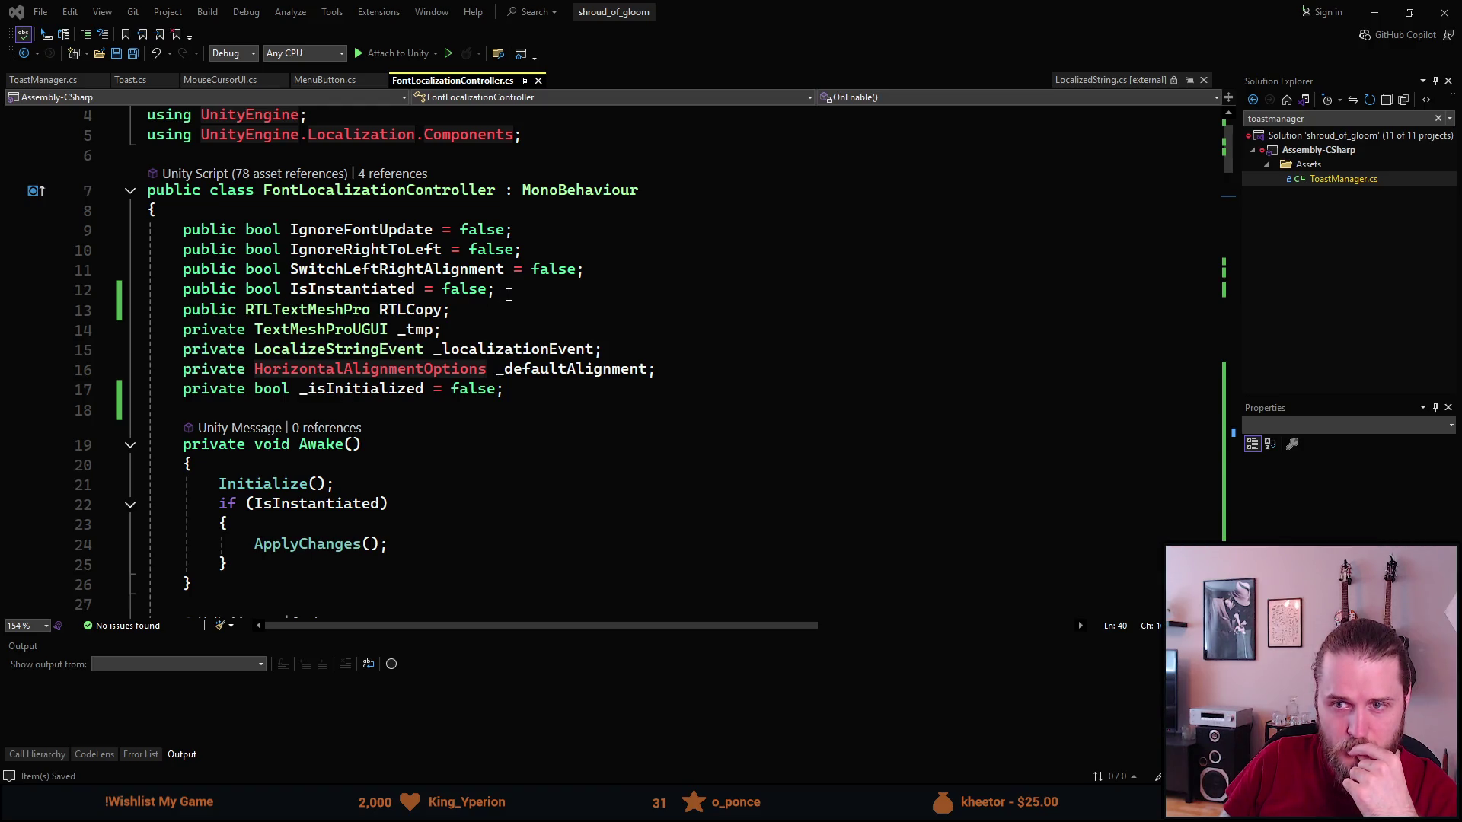
scroll(508, 294, "down", 2)
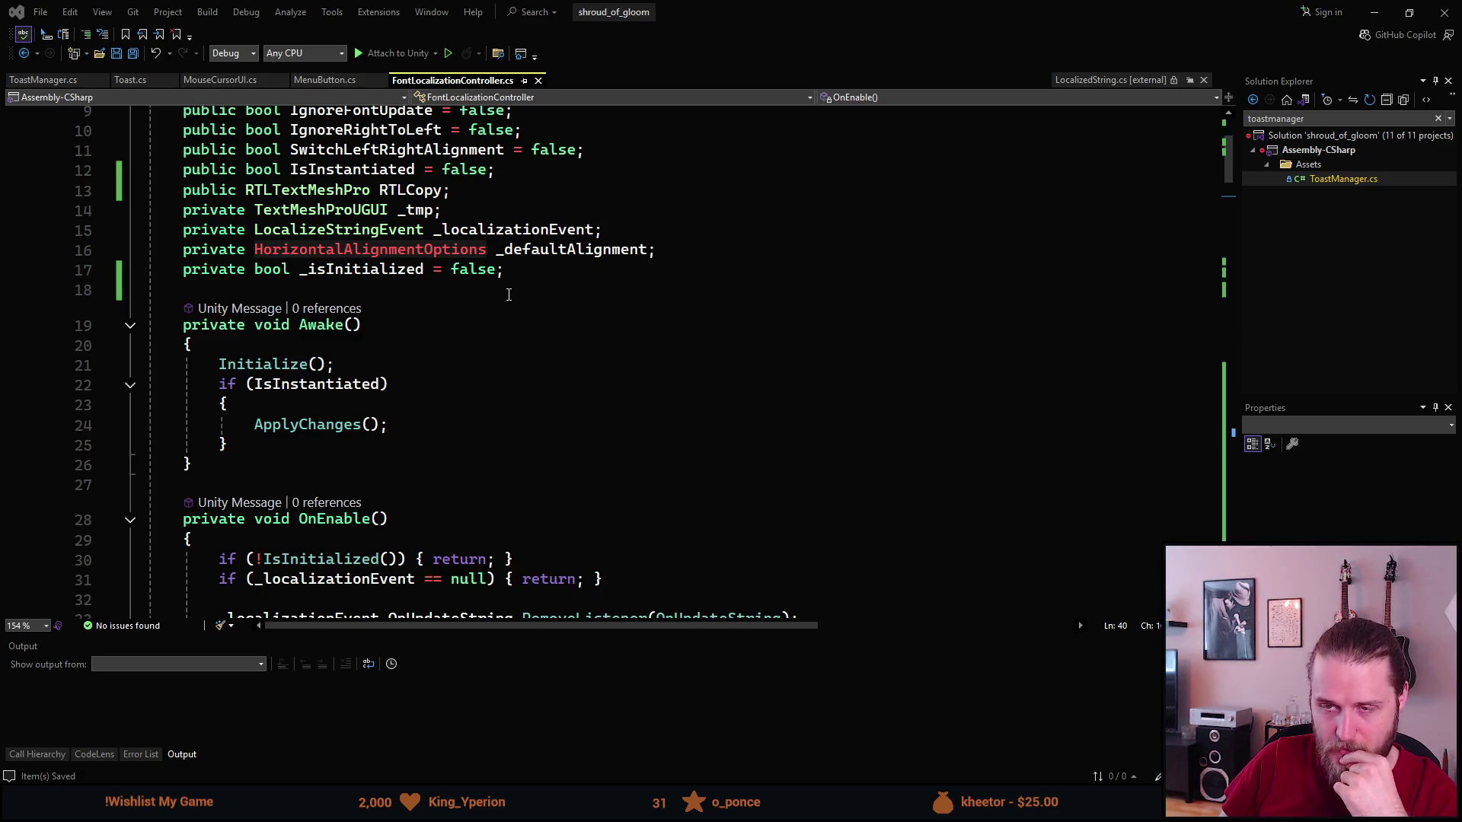
scroll(509, 295, "down", 1)
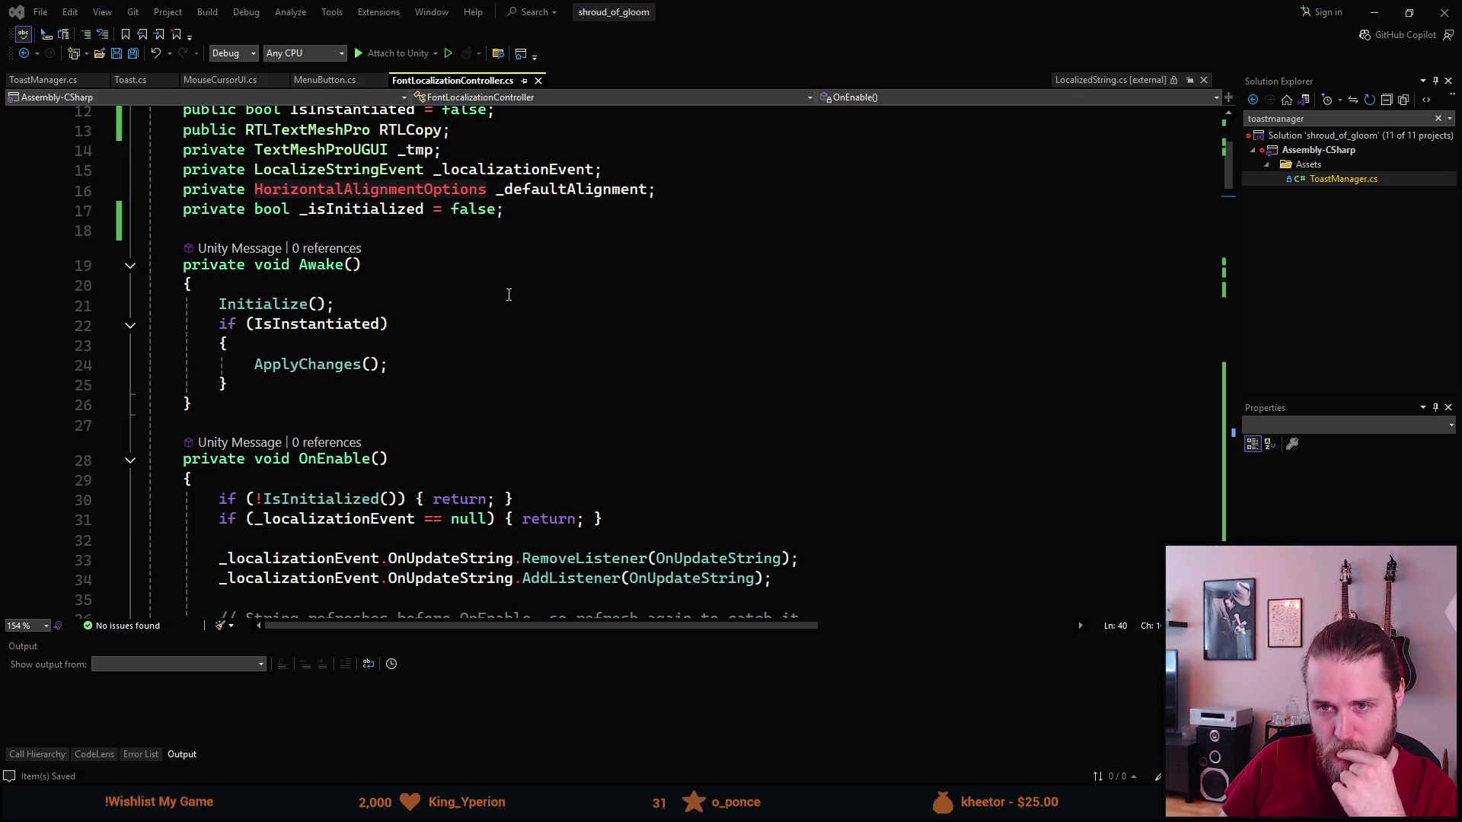
scroll(508, 294, "down", 3)
key("alt+Tab")
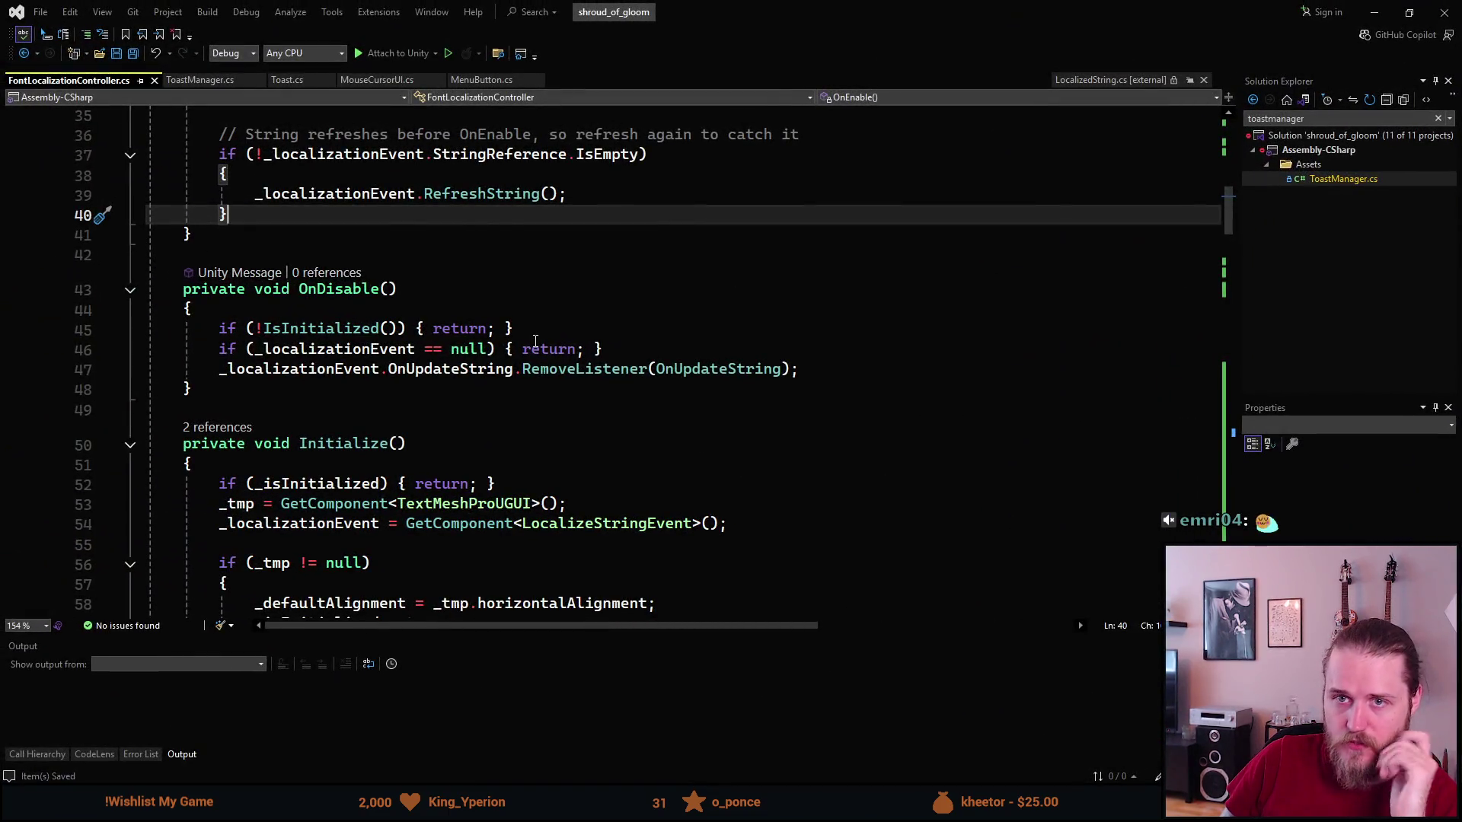
scroll(517, 339, "up", 8)
scroll(497, 334, "up", 2)
scroll(498, 334, "down", 5)
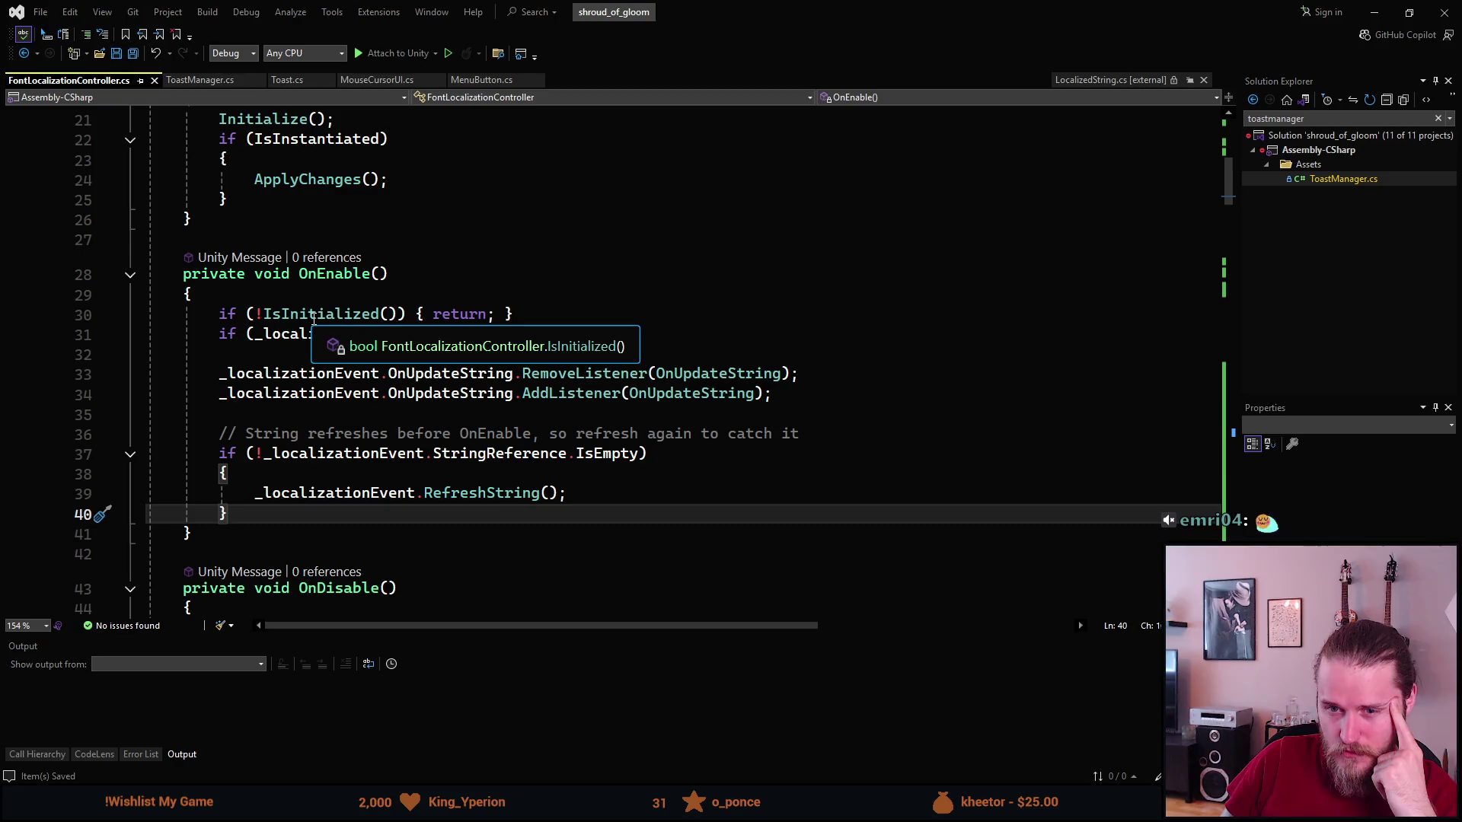
key("Return")
key("Return")
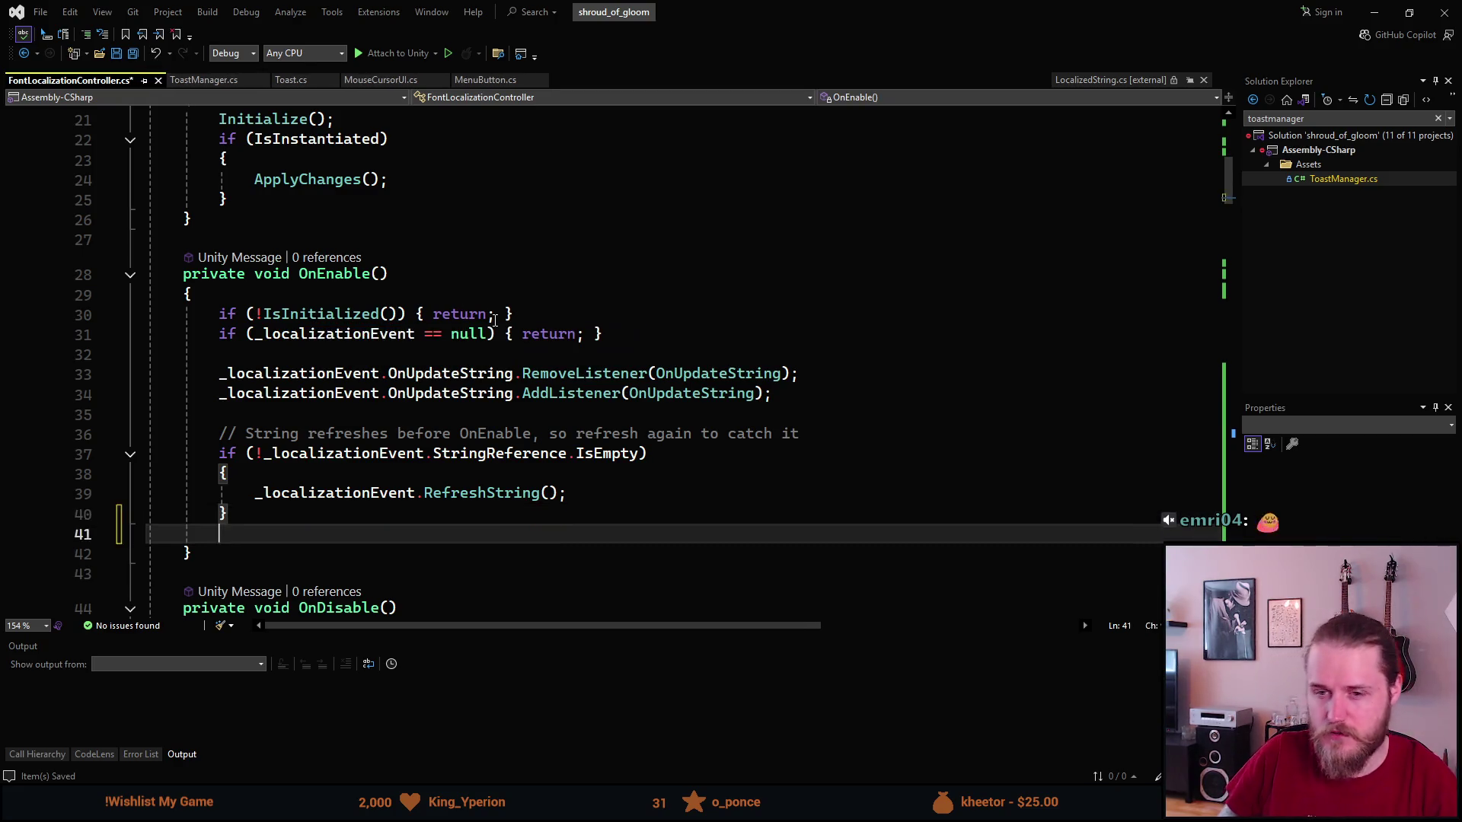
Add 'if (RTLCopy != null) { ToggleRTLCopy(); }' to OnEnable using IntelliSense.
type("if ()")
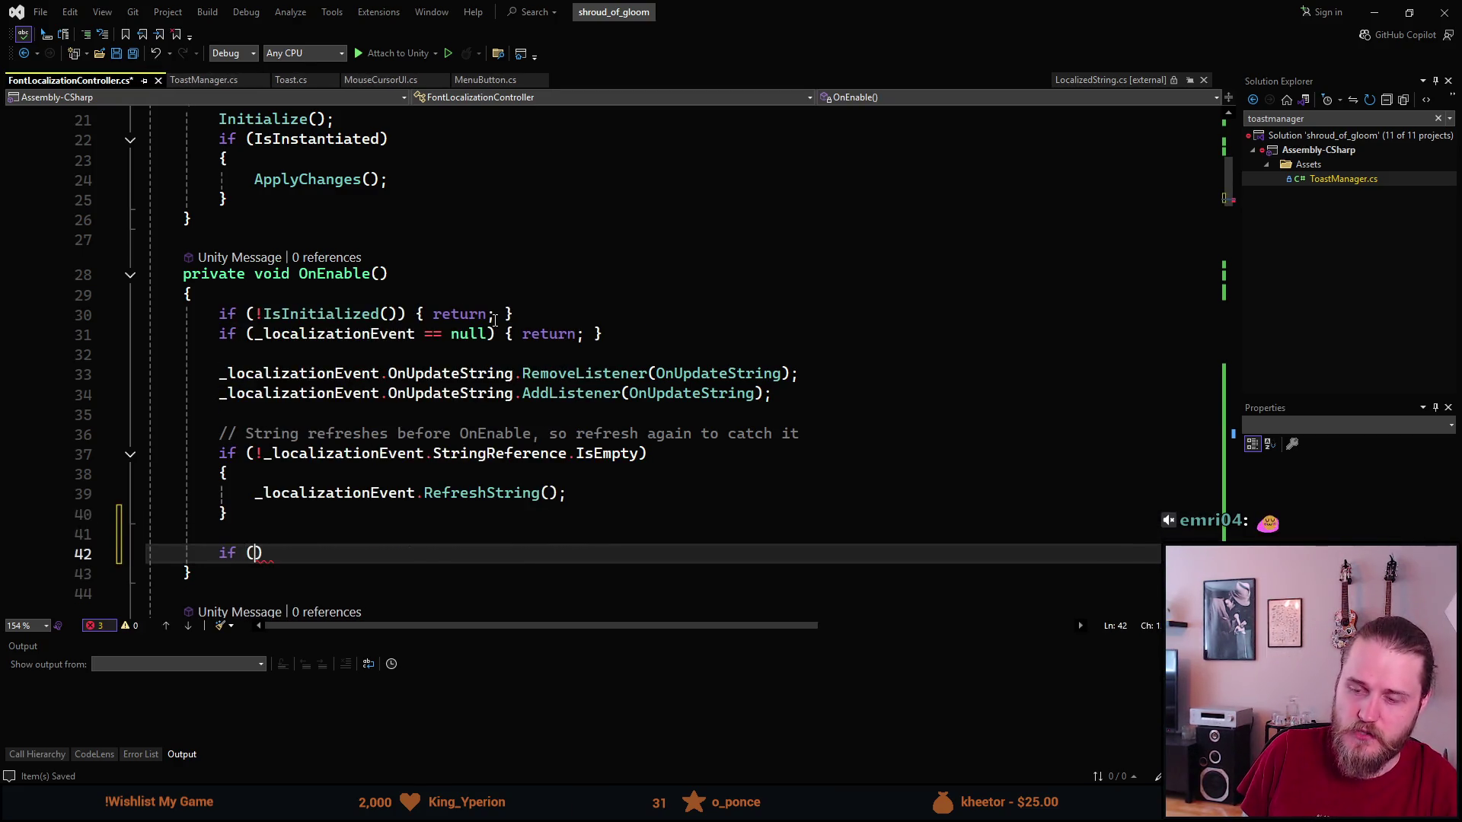
type("_")
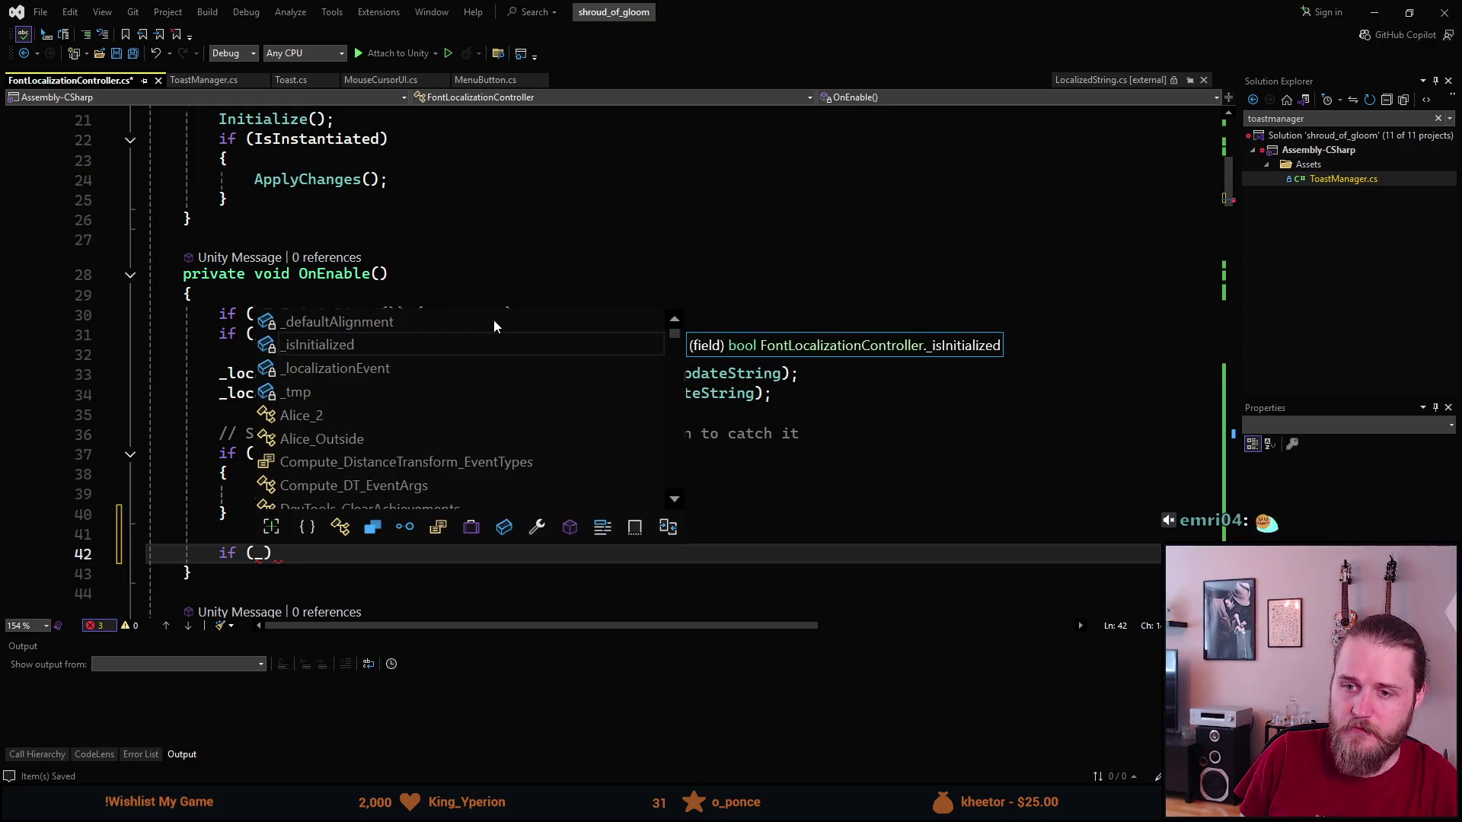
key("BackSpace")
type("RTL")
key("Tab")
type("!= nukk")
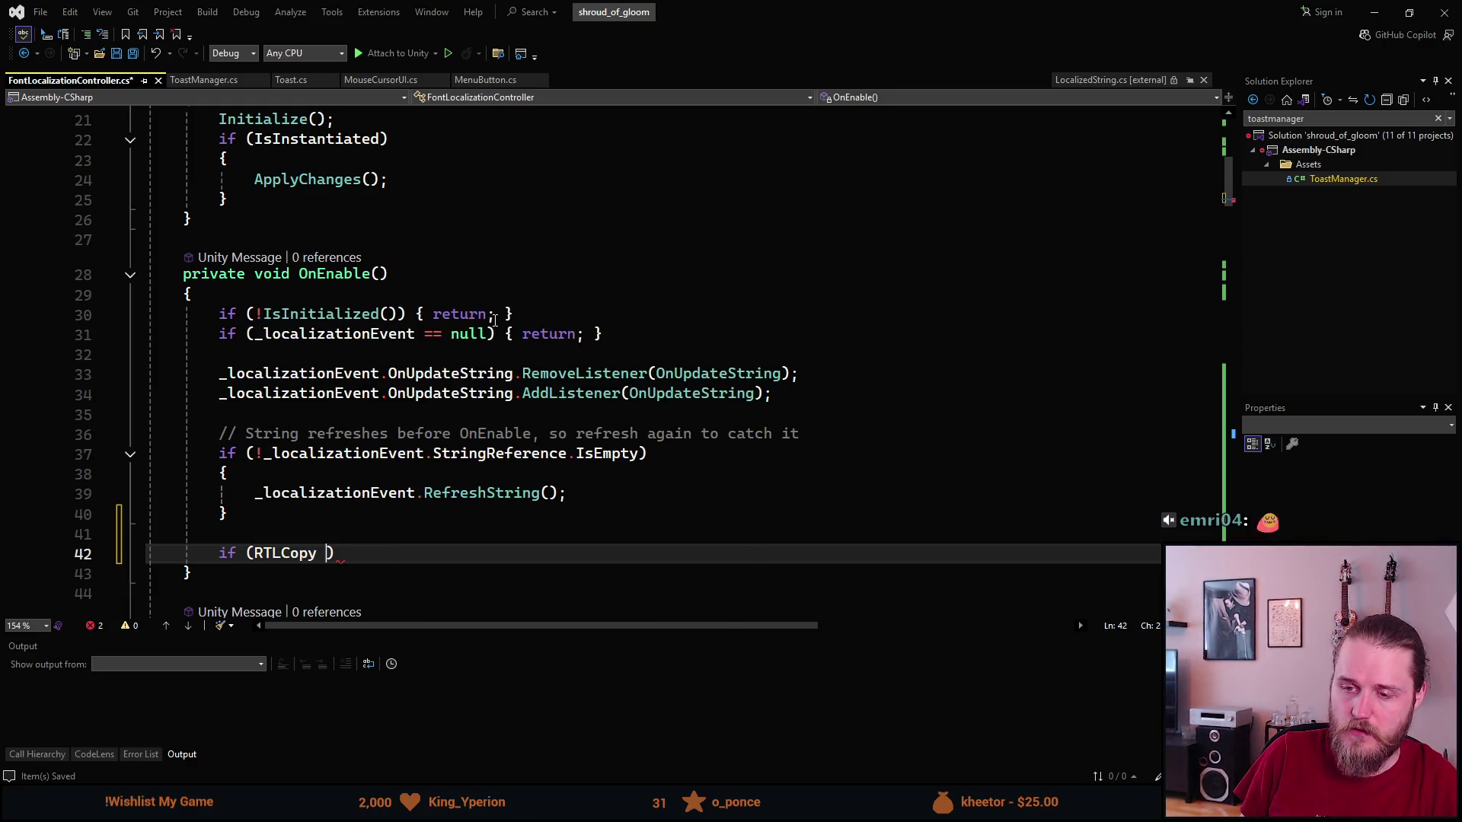
key("BackSpace")
key("BackSpace")
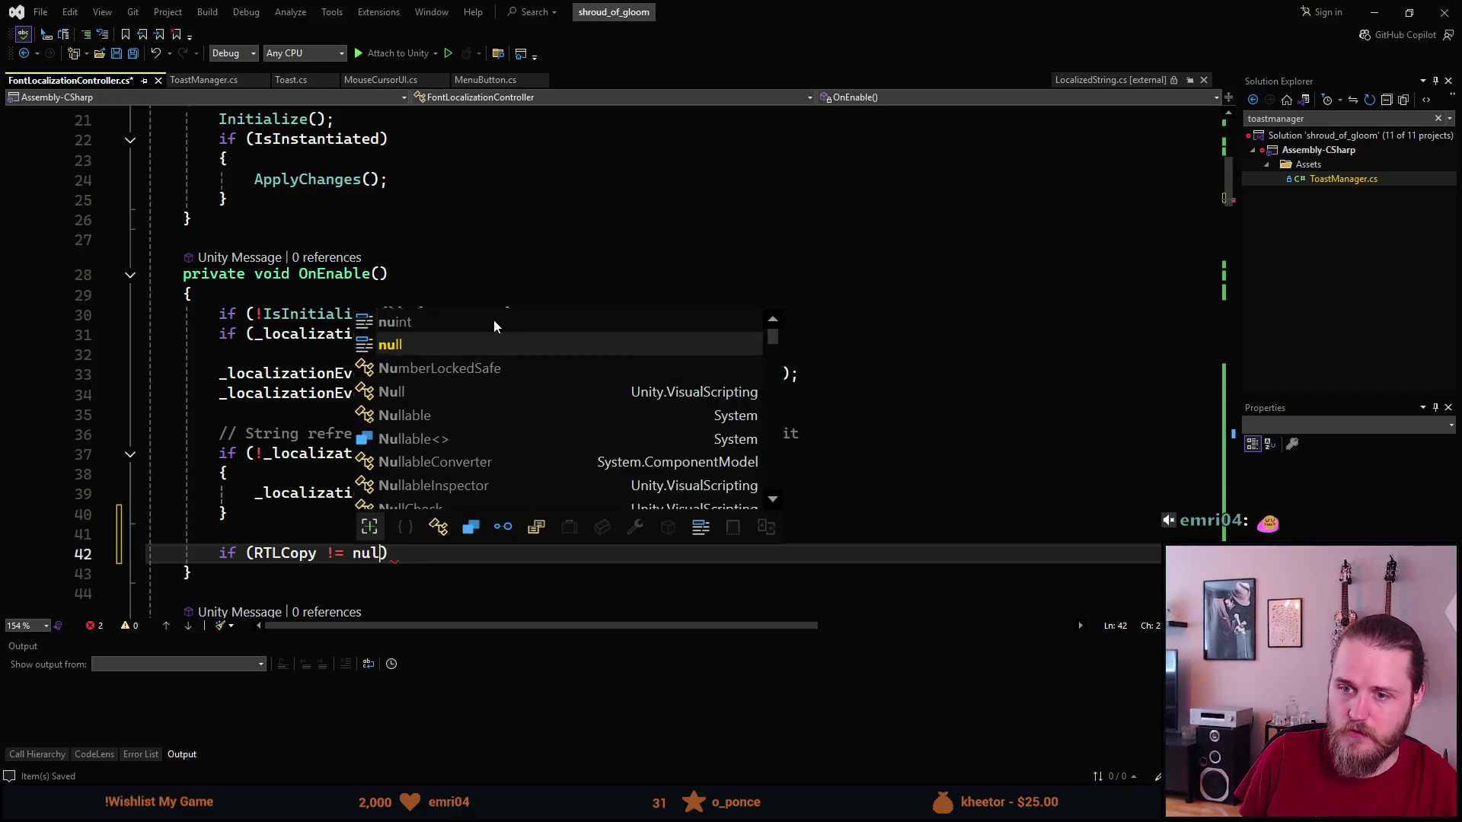
type("ll")
key("Return")
type("{")
key("Return")
type("Toggl")
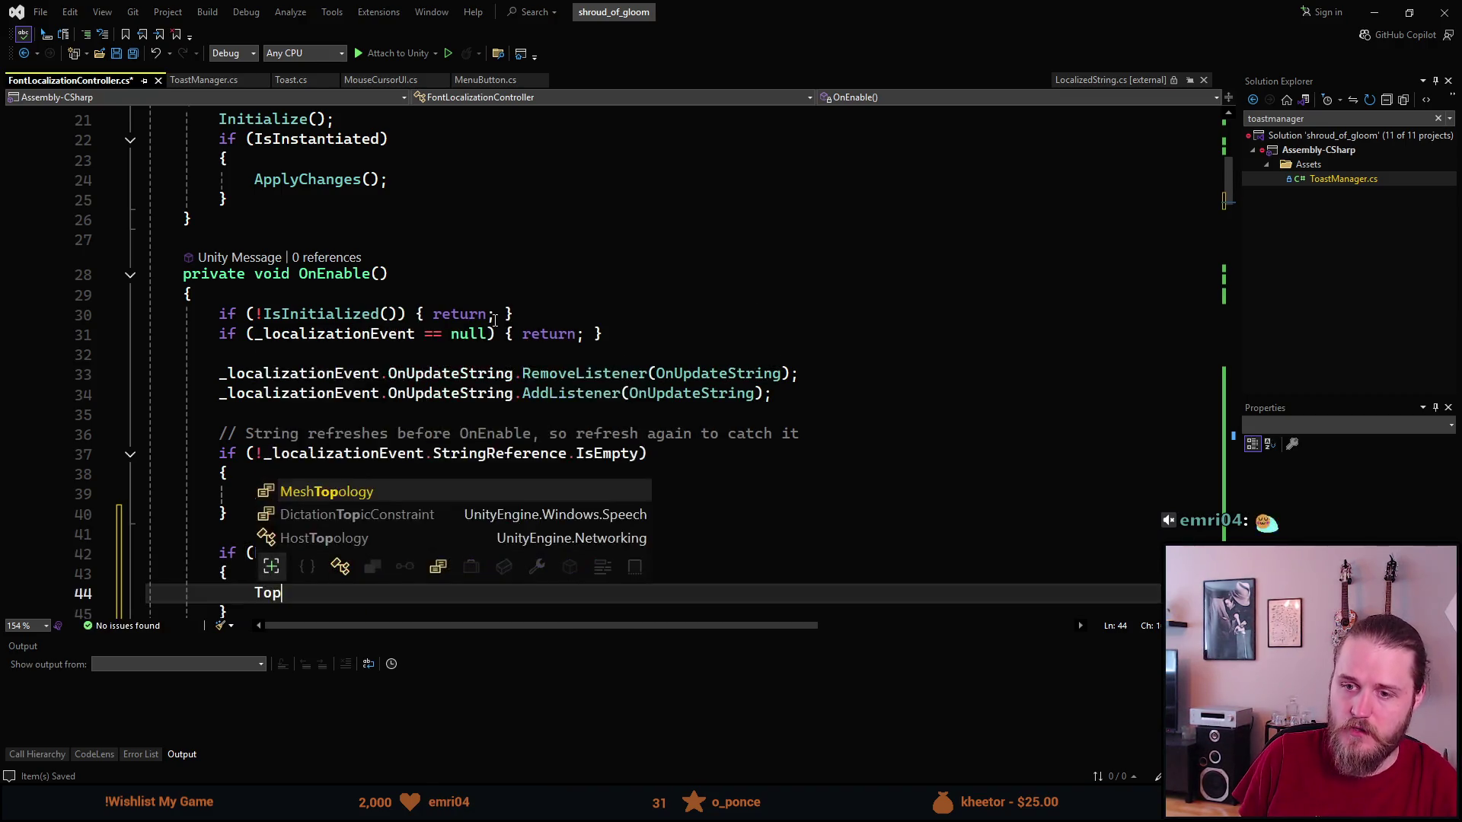
key("Down")
key("Down")
key("Down")
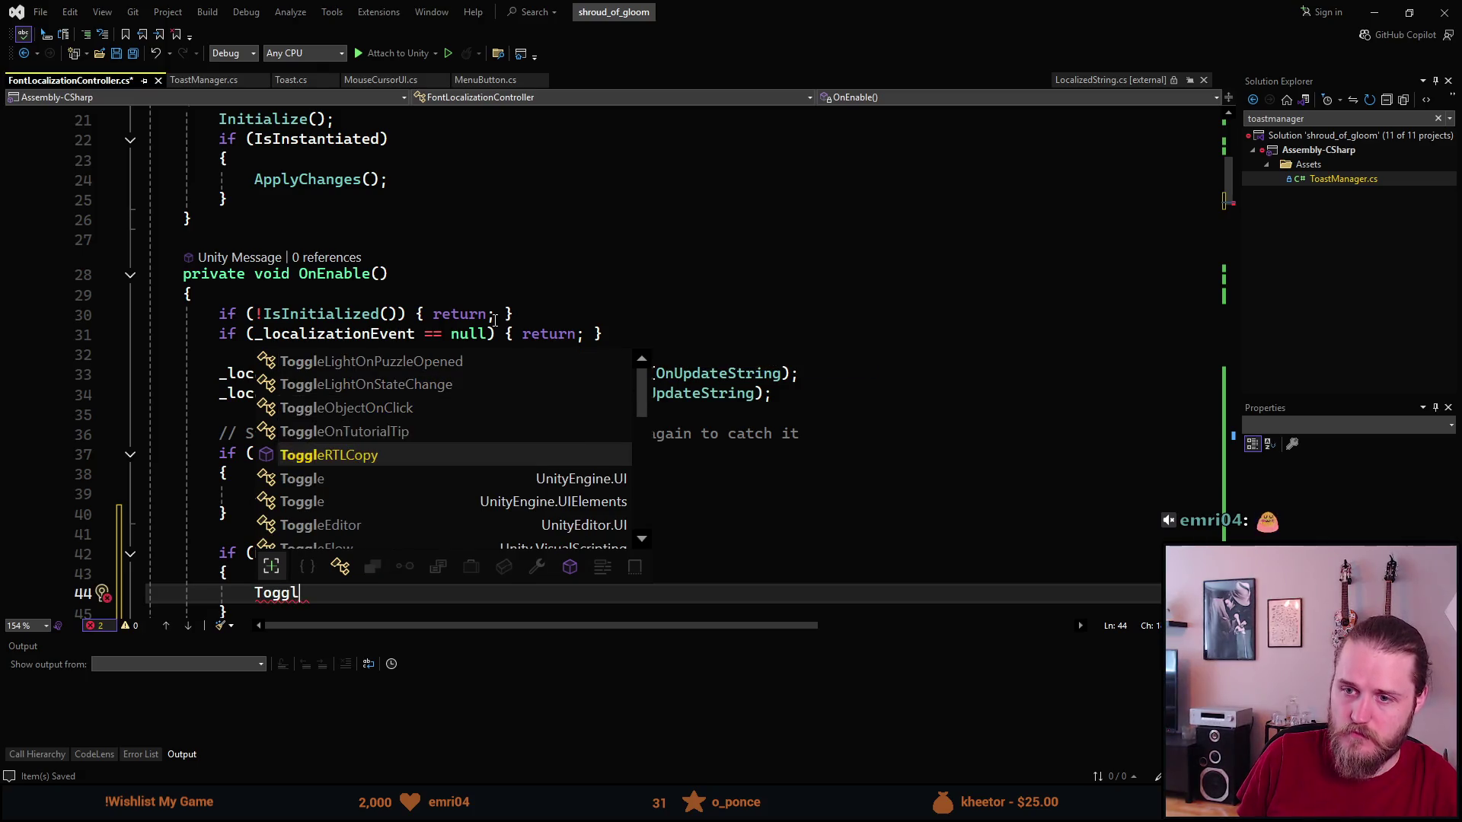
key("Tab")
type("();")
Save FontLocalizationController.cs and scroll through its other methods.
key("ctrl+s")
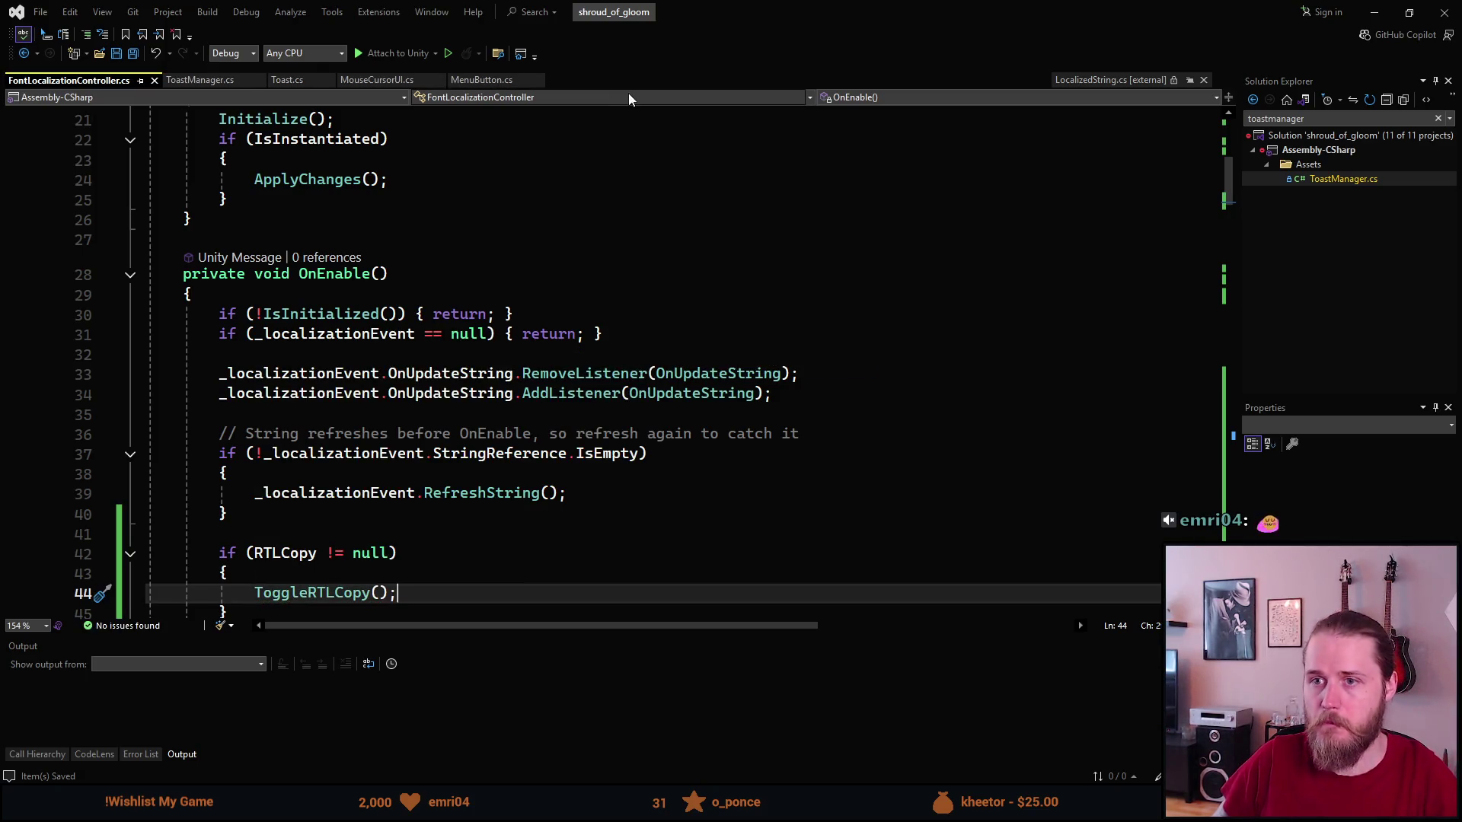
scroll(514, 379, "down", 13)
scroll(514, 379, "down", 4)
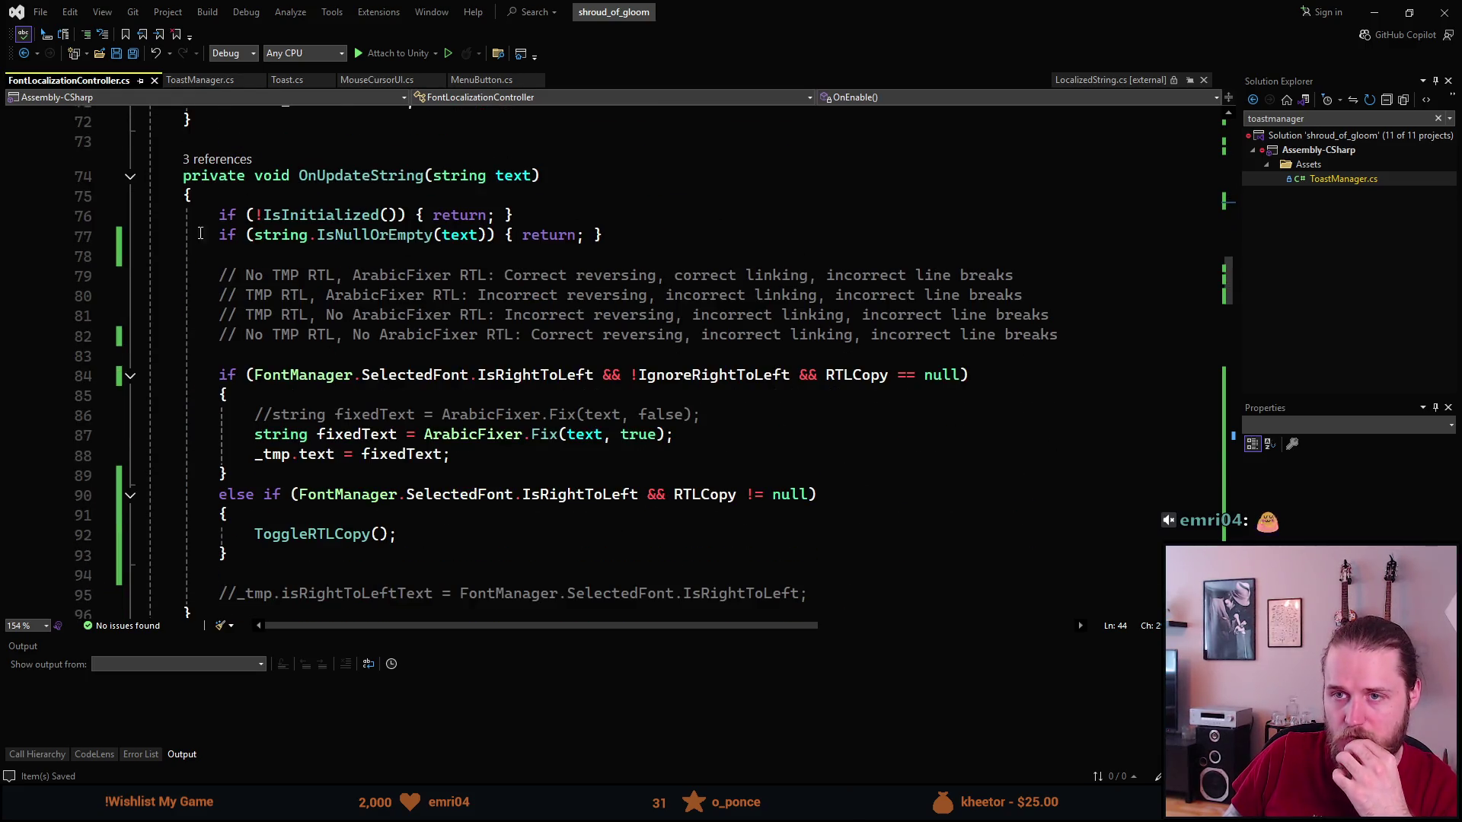
scroll(325, 533, "down", 3)
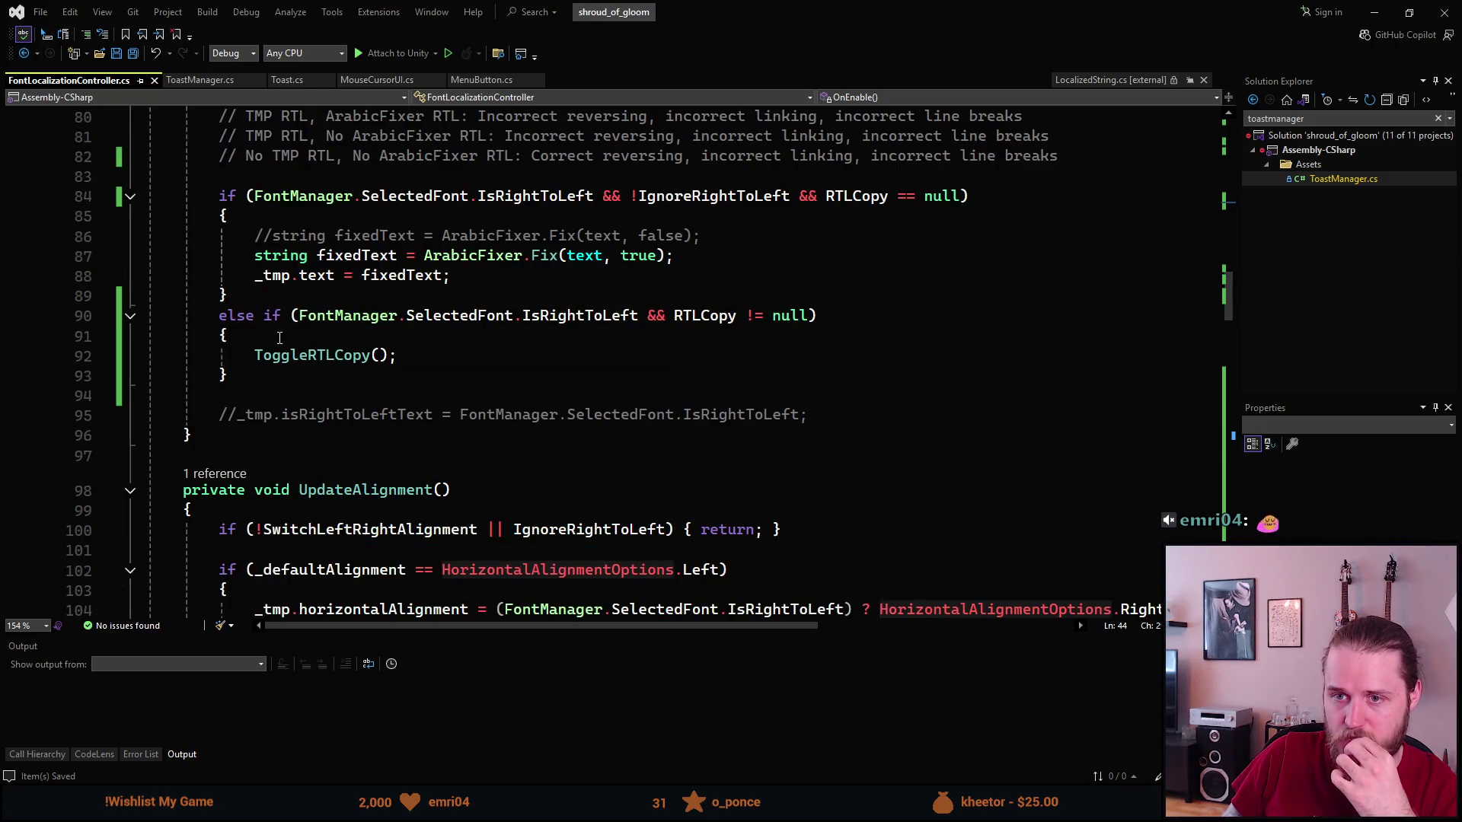
scroll(324, 354, "down", 9)
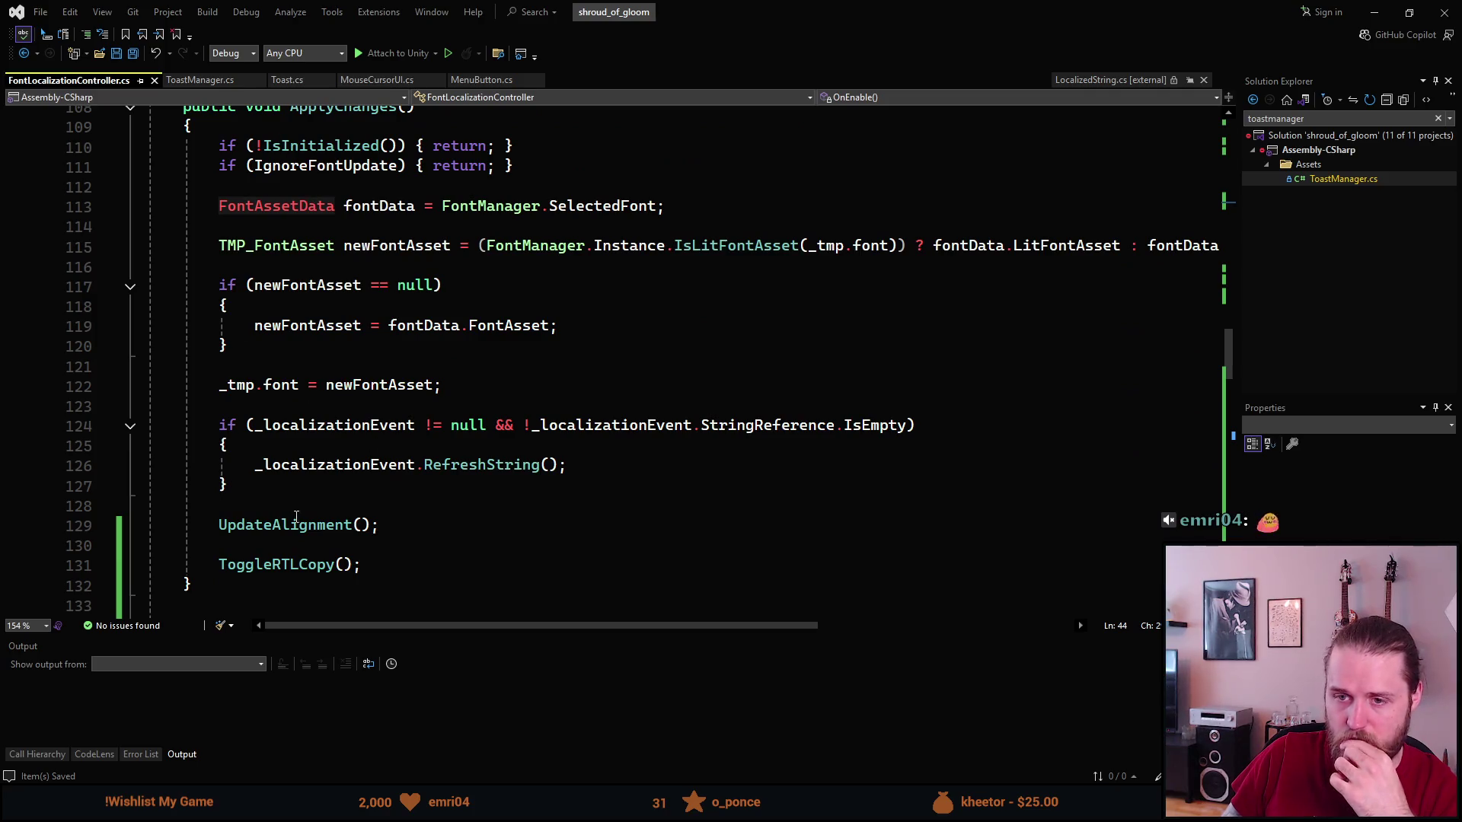
scroll(273, 571, "down", 4)
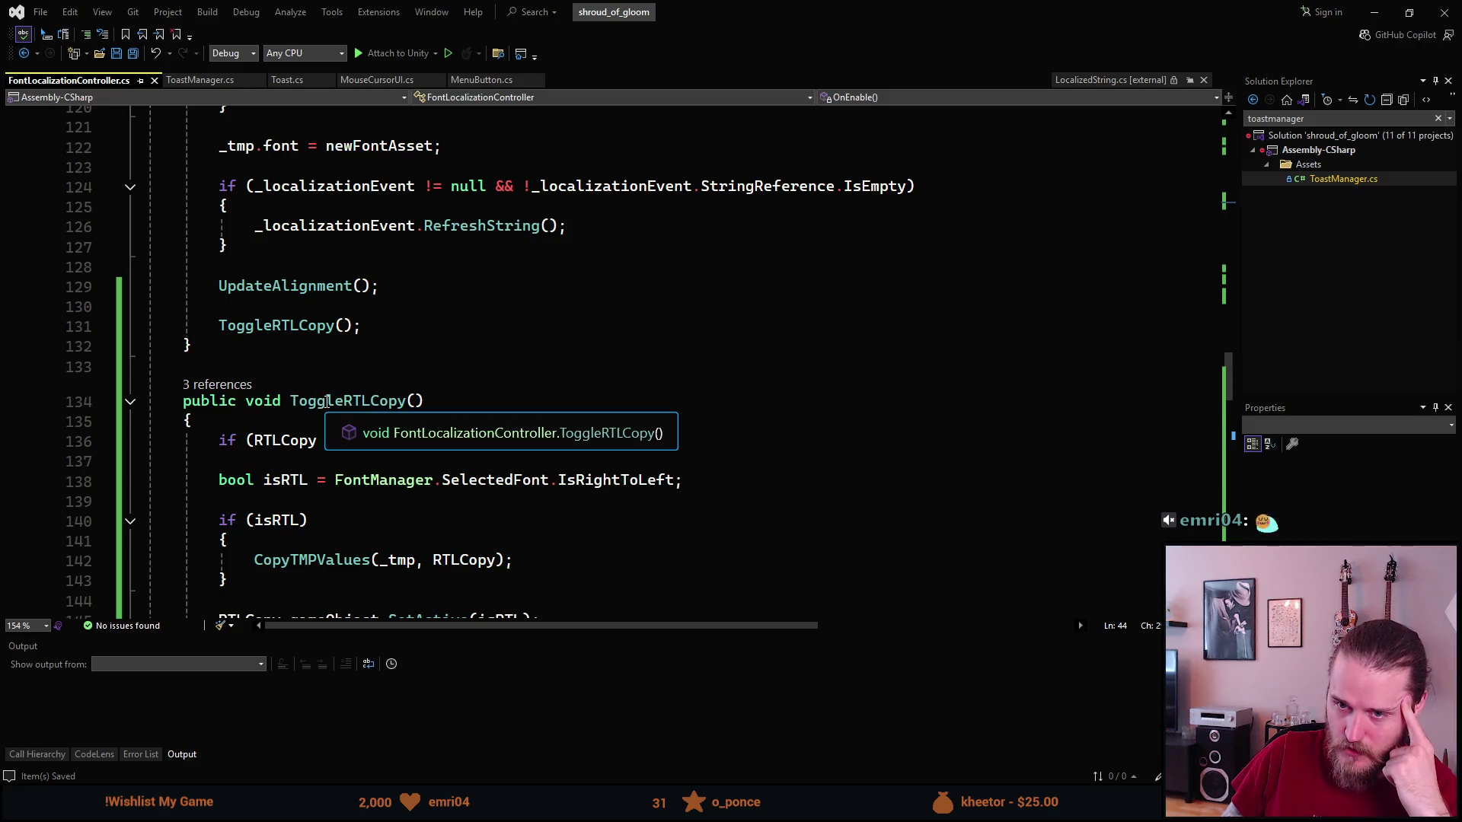
scroll(323, 381, "up", 13)
scroll(323, 381, "up", 2)
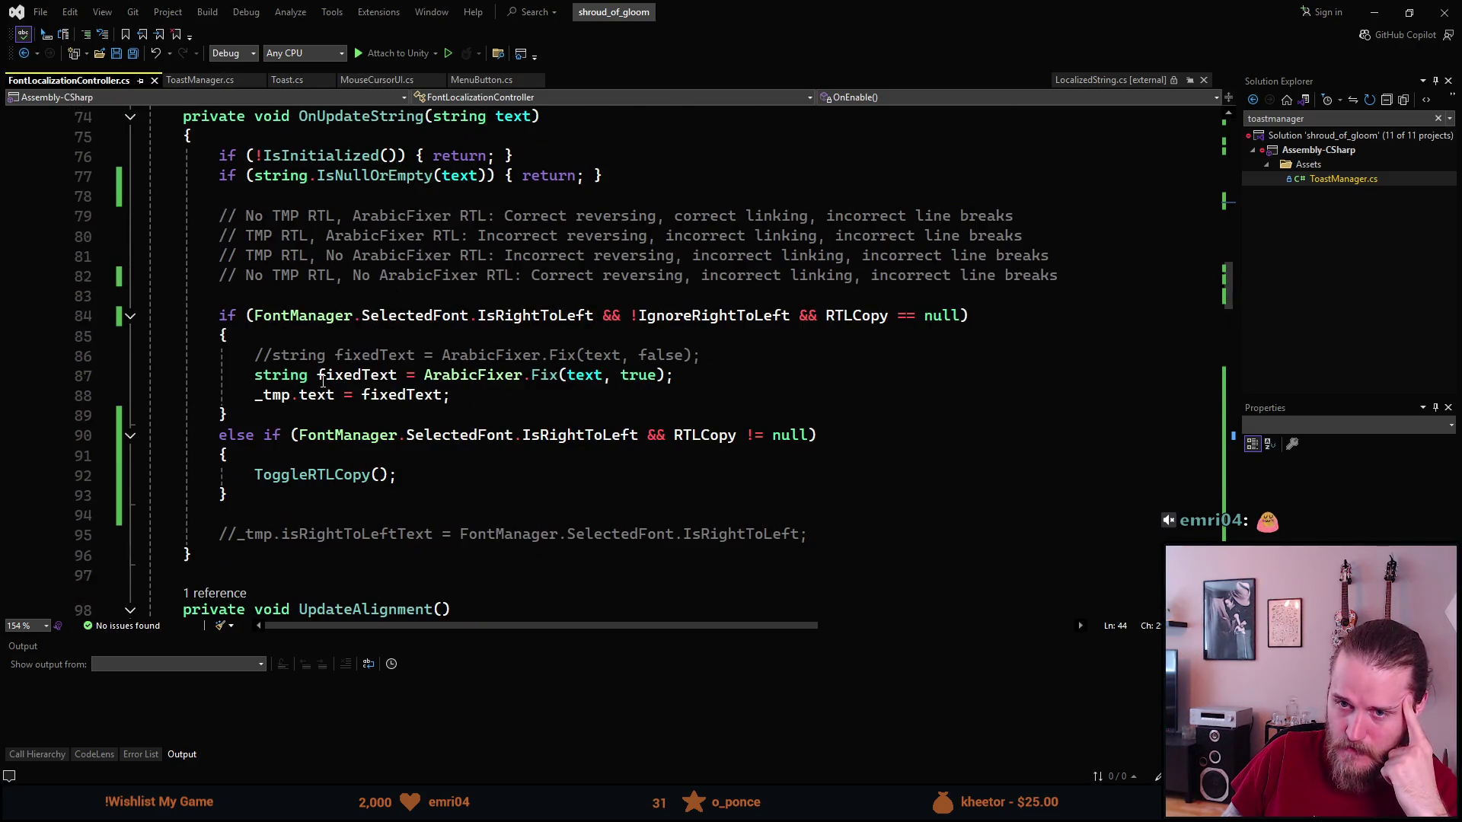
scroll(322, 381, "down", 3)
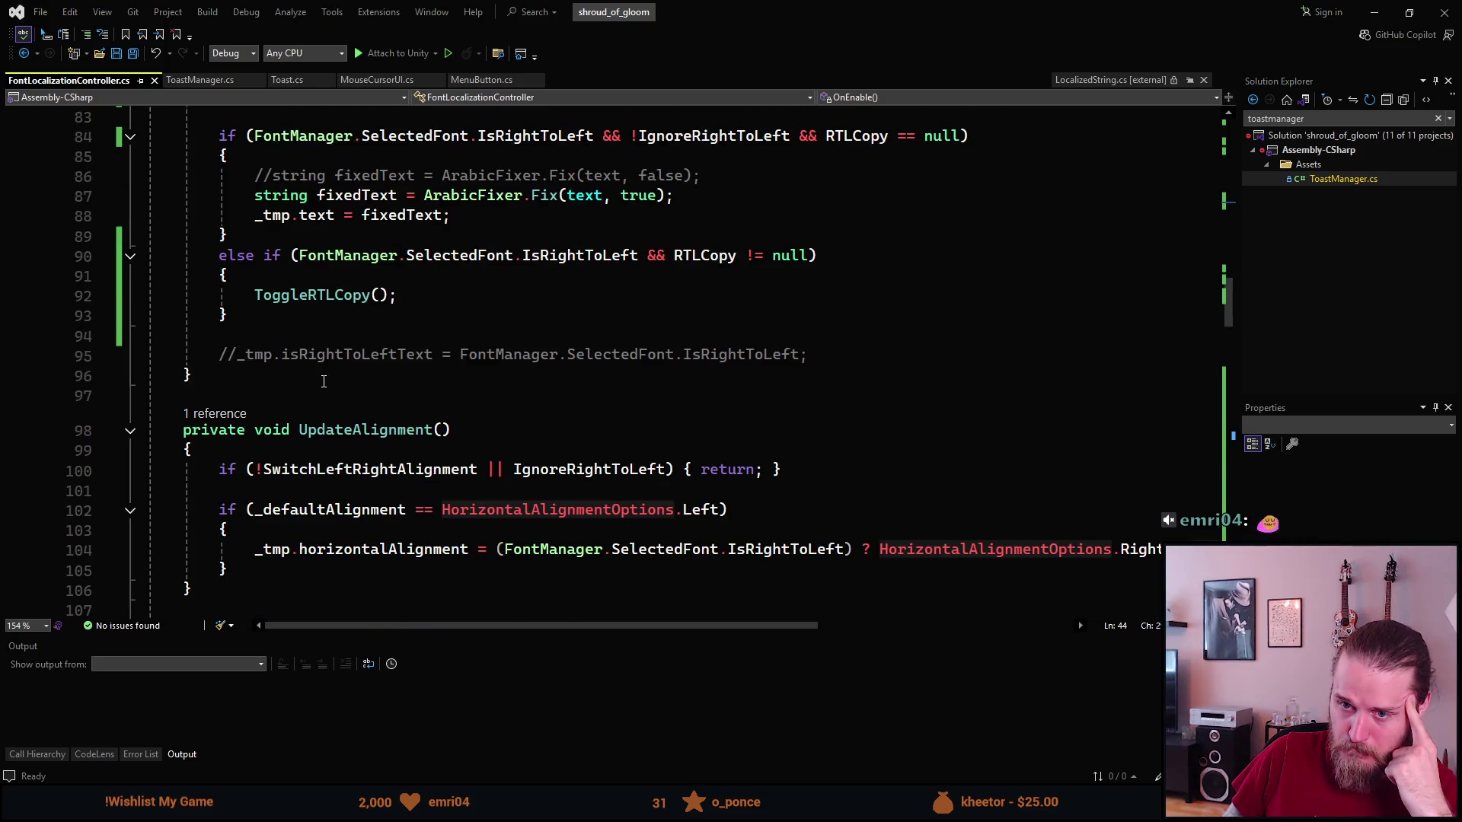
scroll(324, 382, "down", 2)
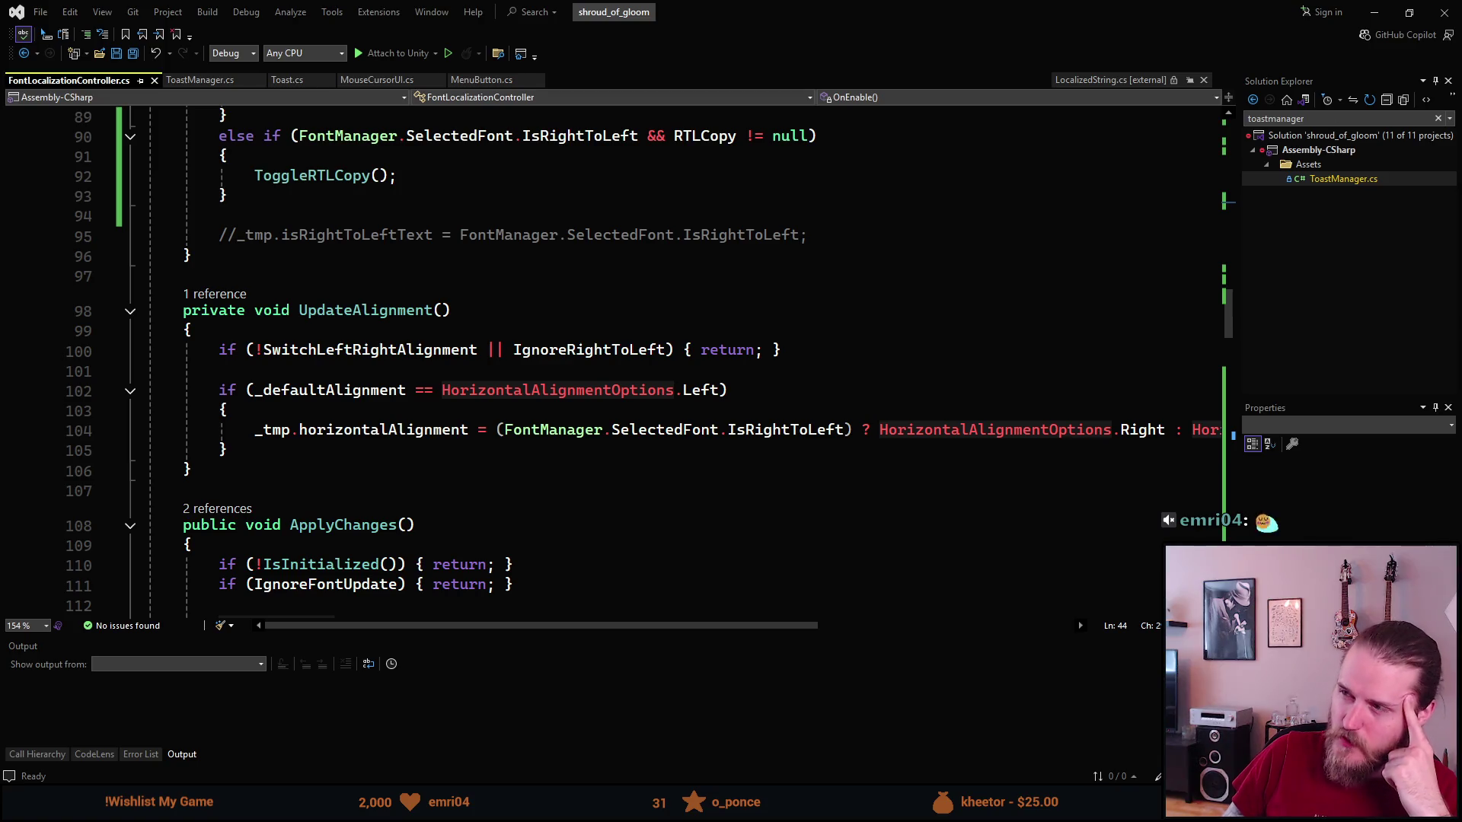
Enter Play mode with a taller Game view and set the game language to English.
left_click(1374, 12)
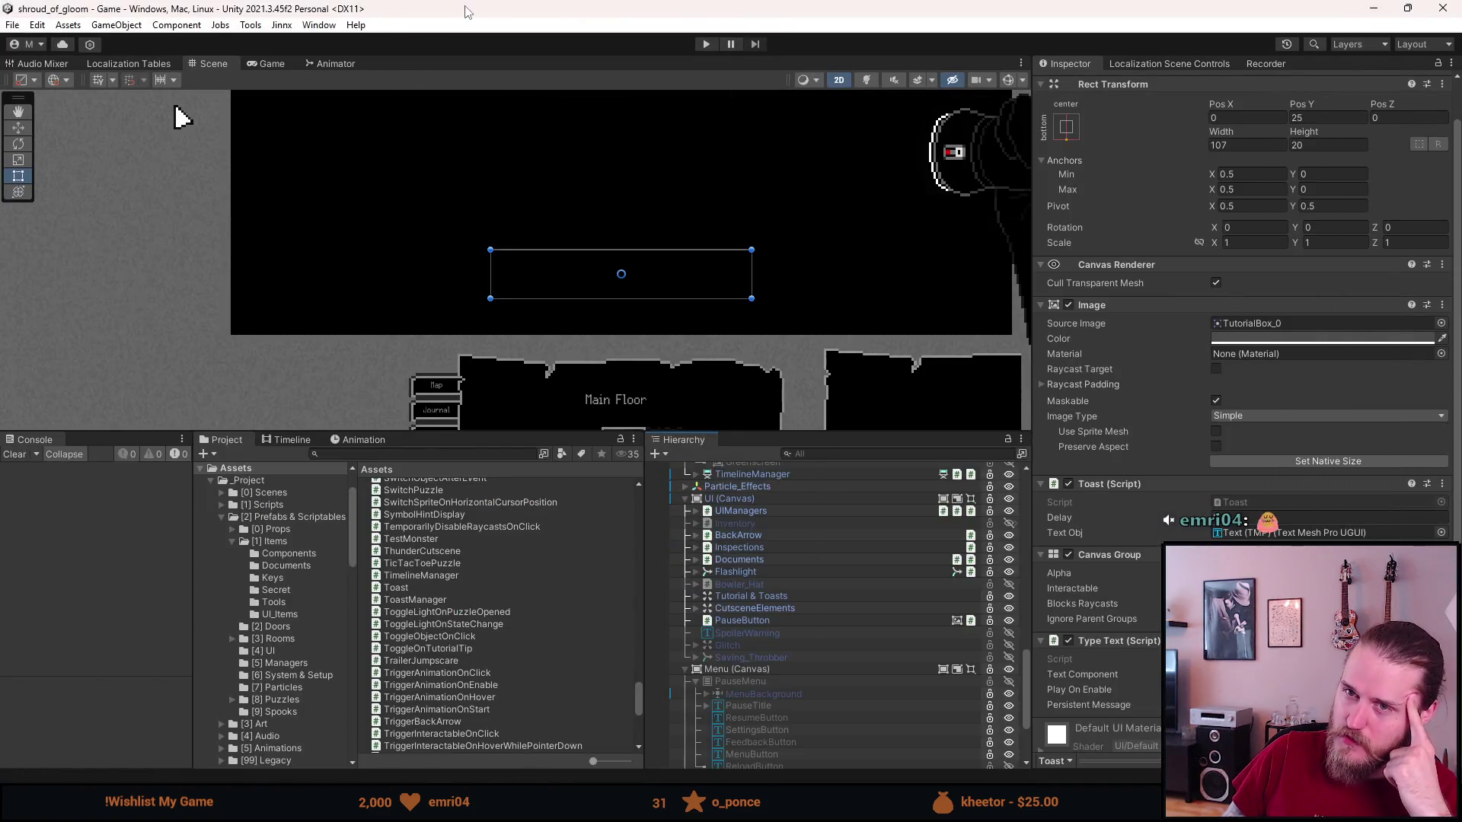
left_click(710, 43)
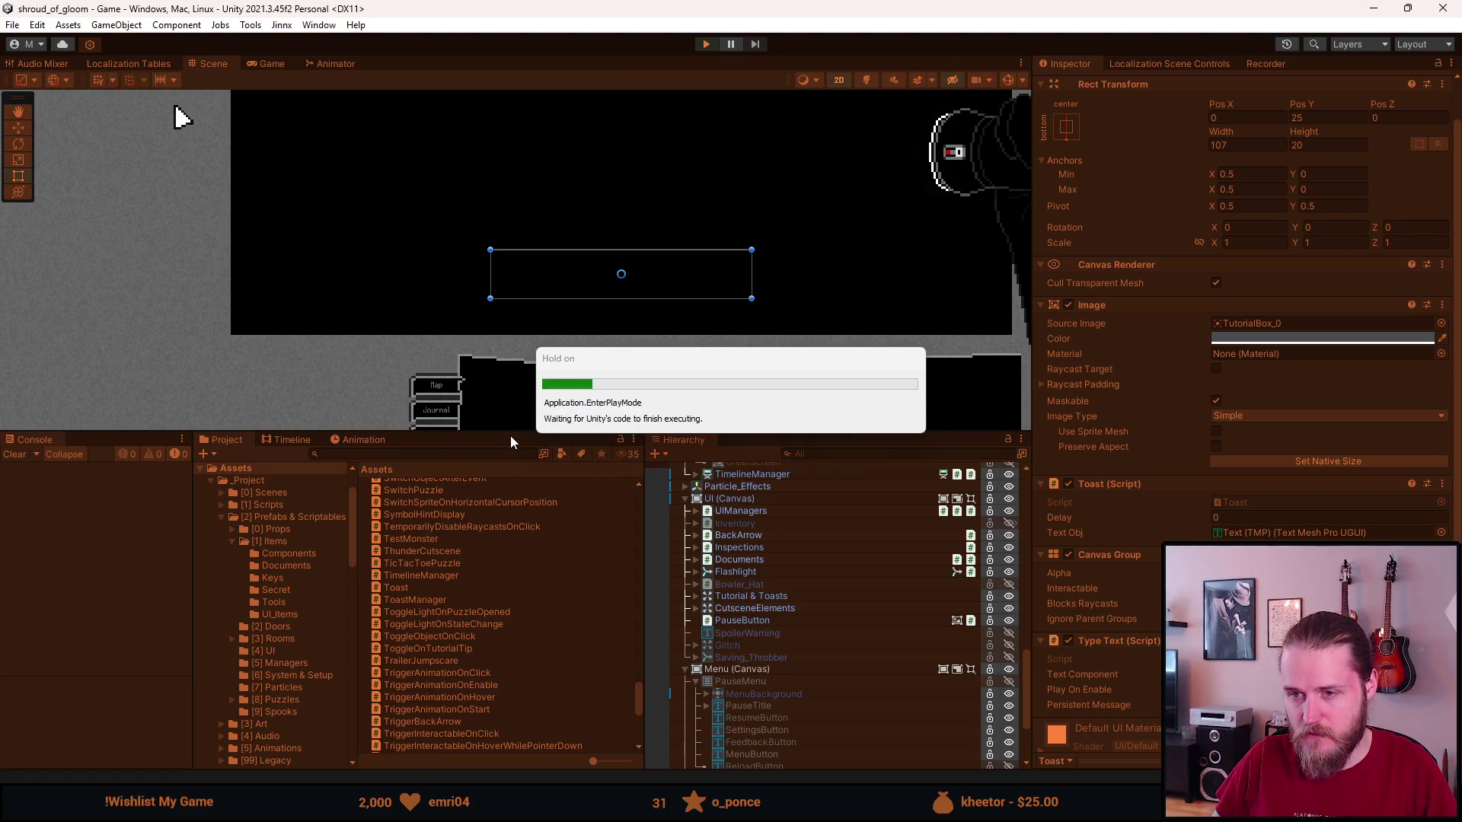
left_click_drag(513, 432, 506, 610)
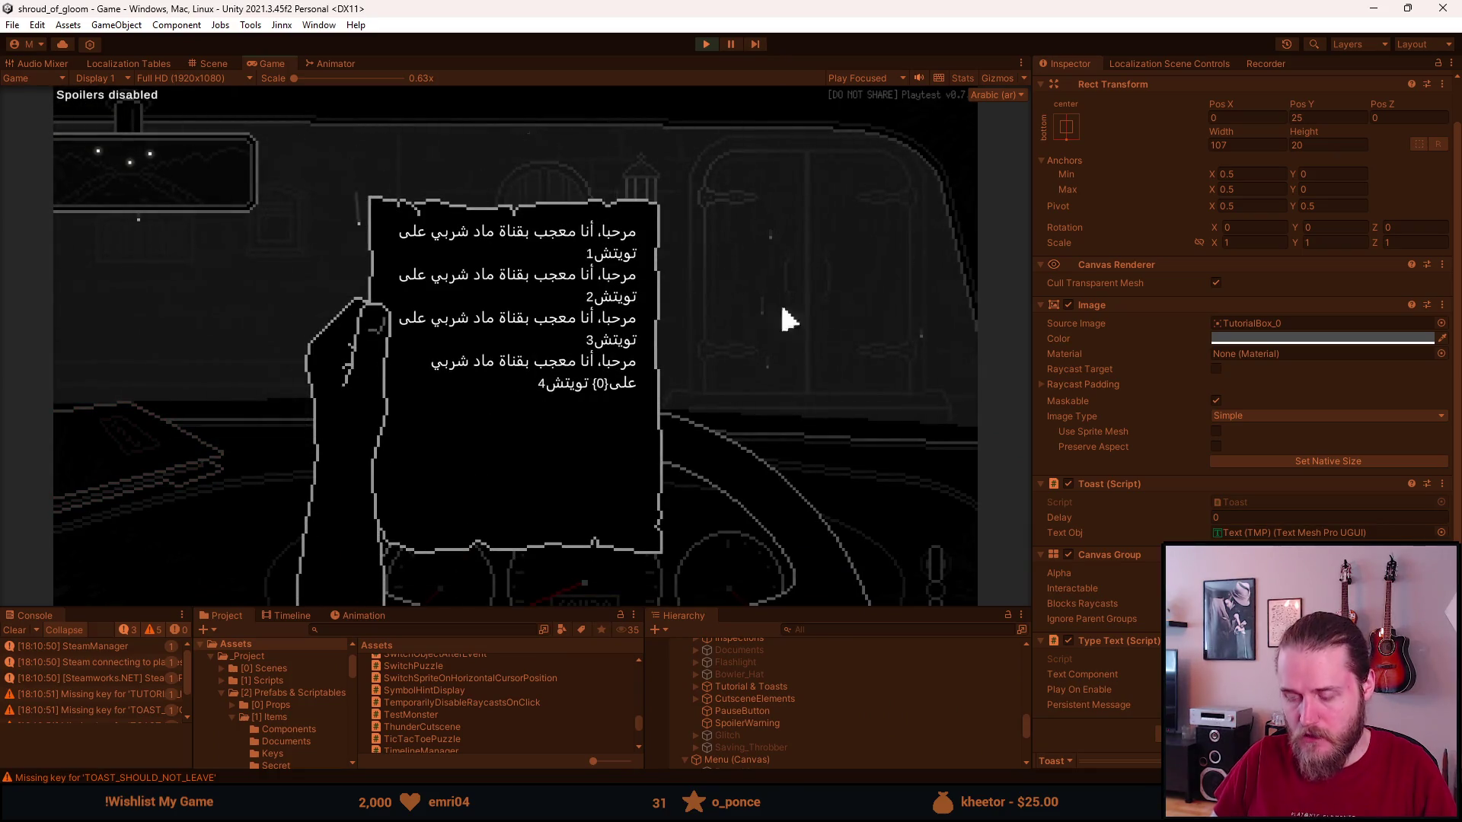
left_click(951, 122)
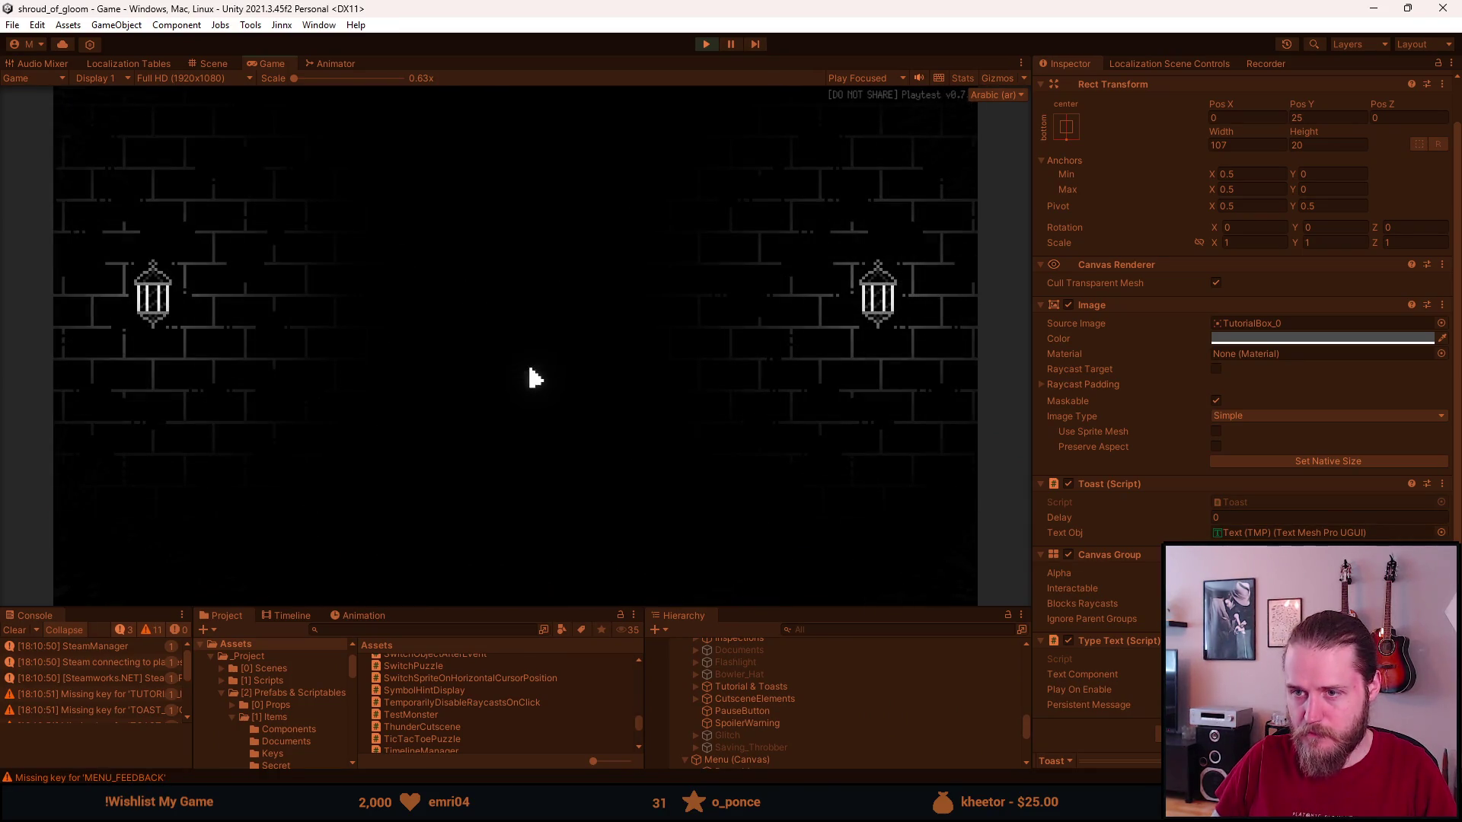
left_click(524, 449)
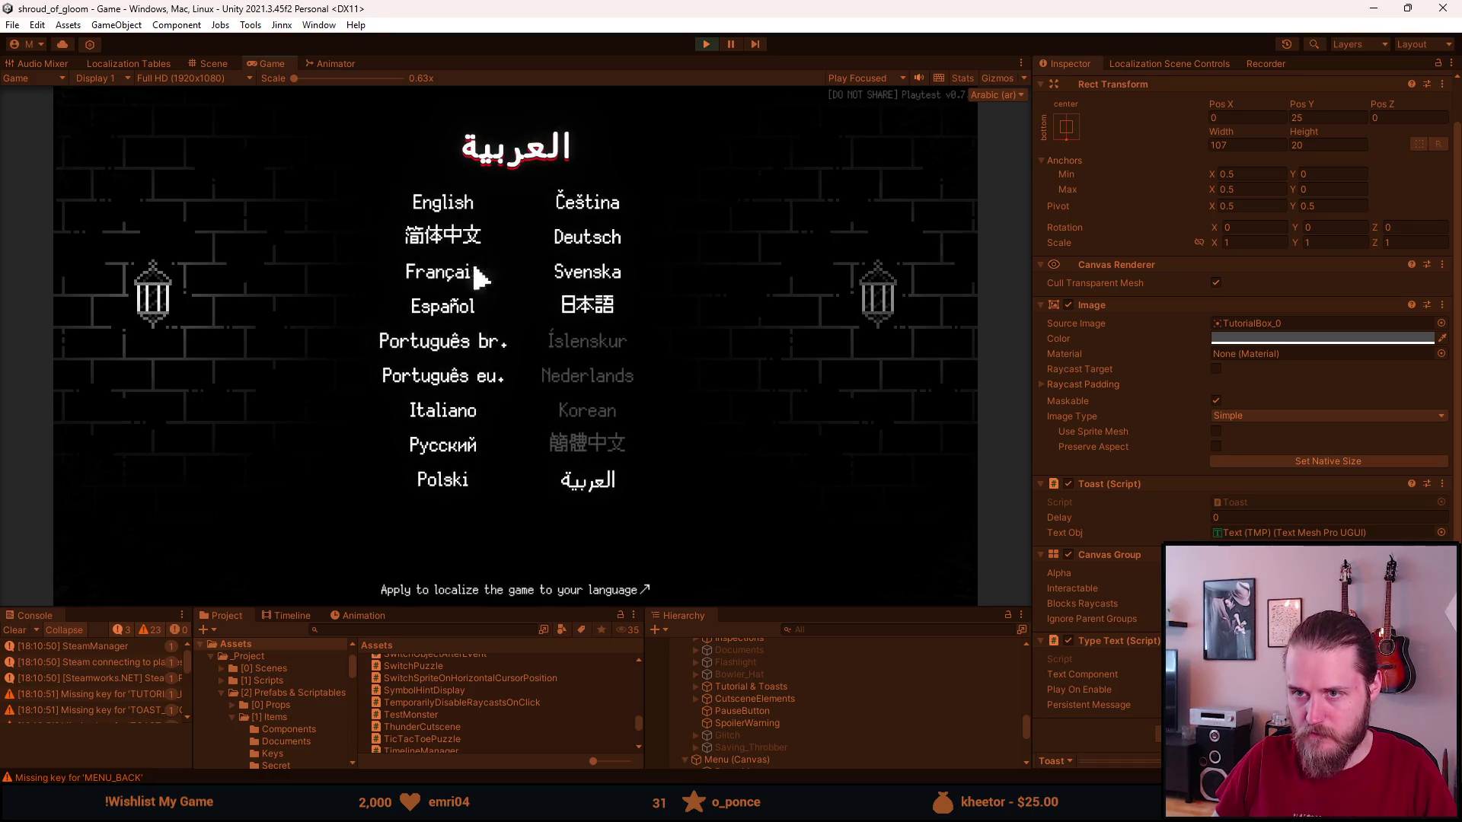
left_click(451, 203)
left_click(522, 481)
left_click(516, 327)
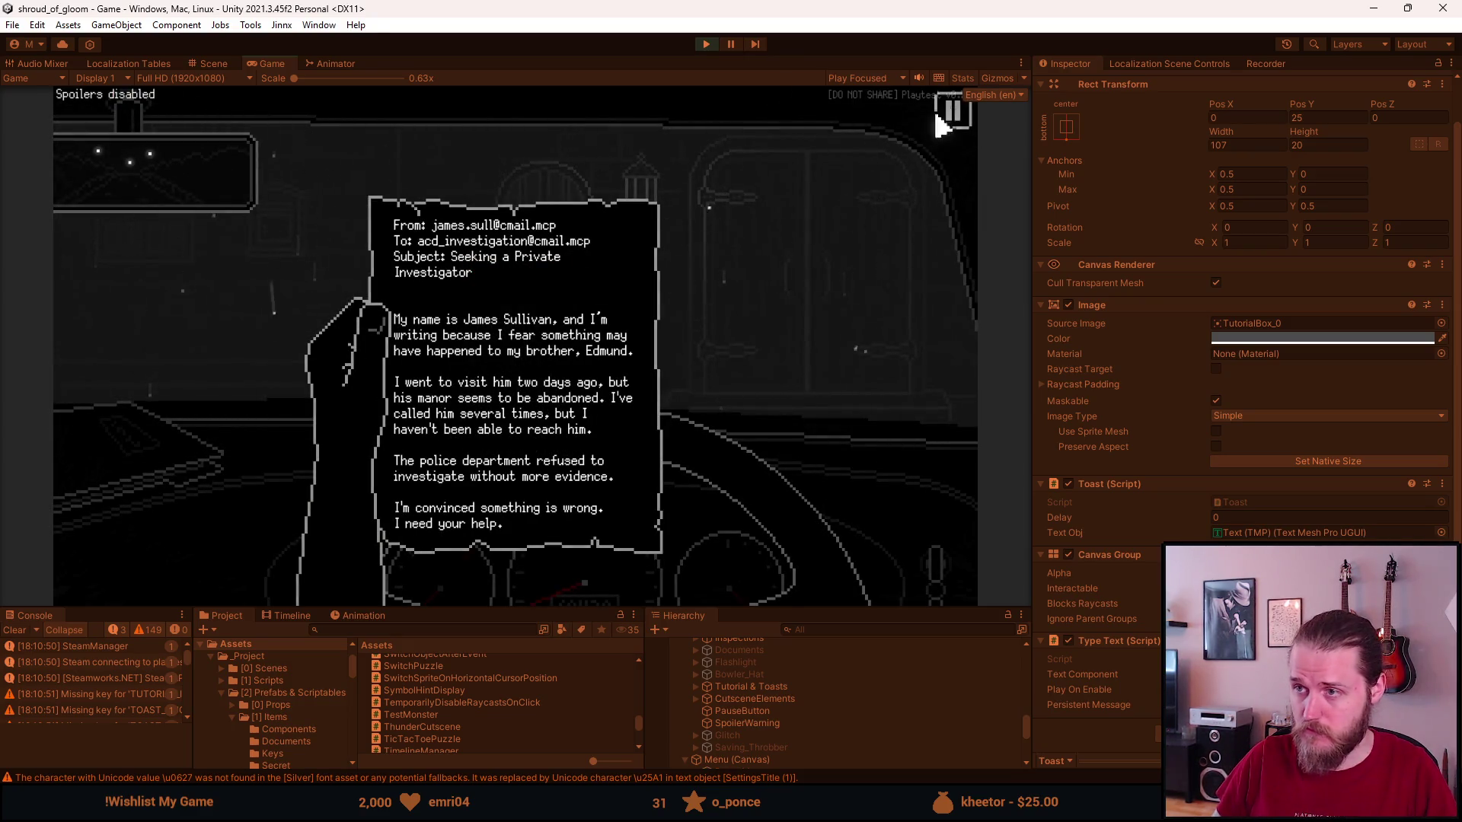
Switch the game language to Arabic (العربية) and resume play.
left_click(950, 124)
left_click(532, 365)
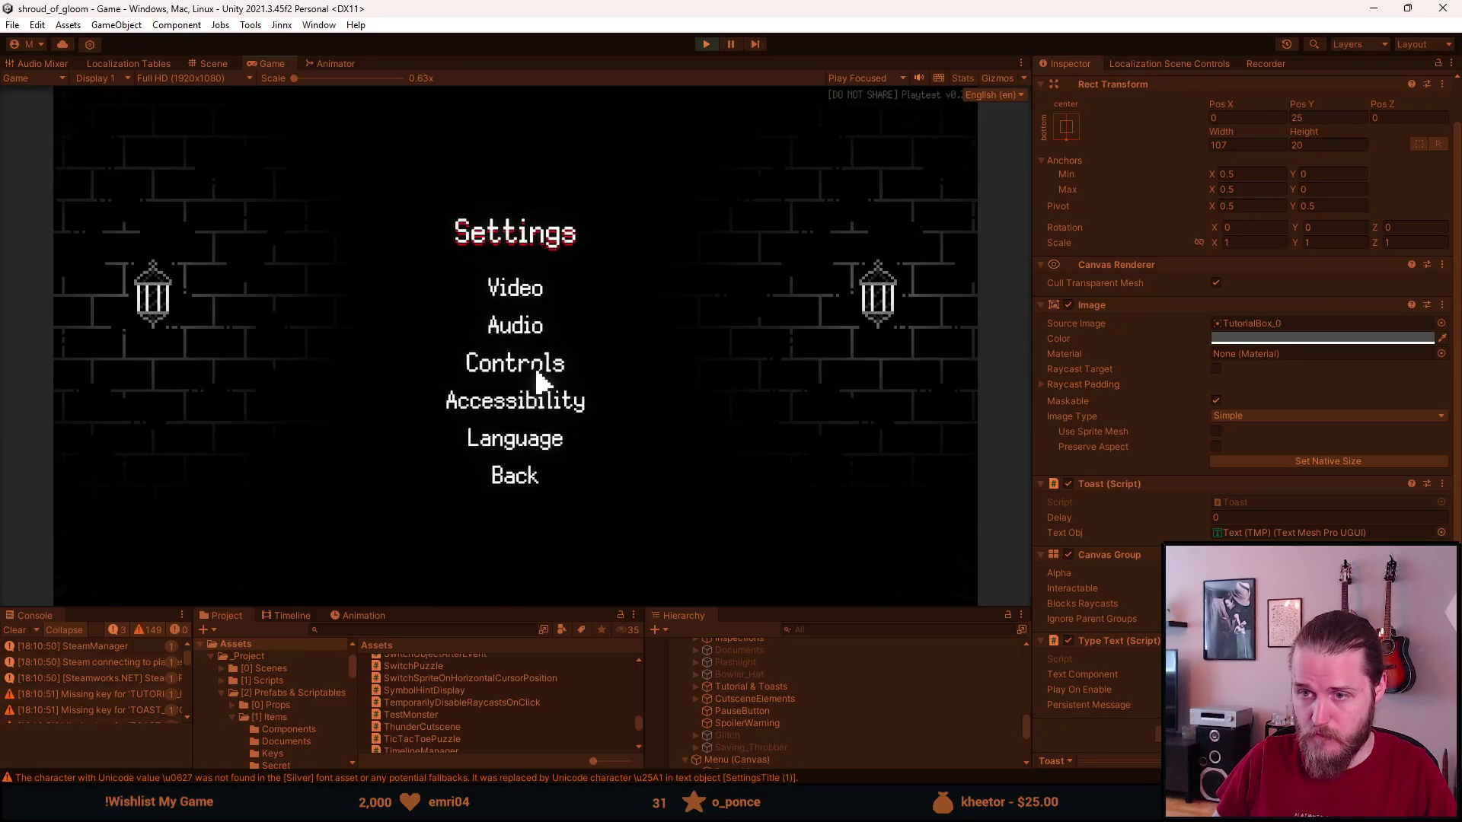
left_click(535, 440)
left_click(583, 491)
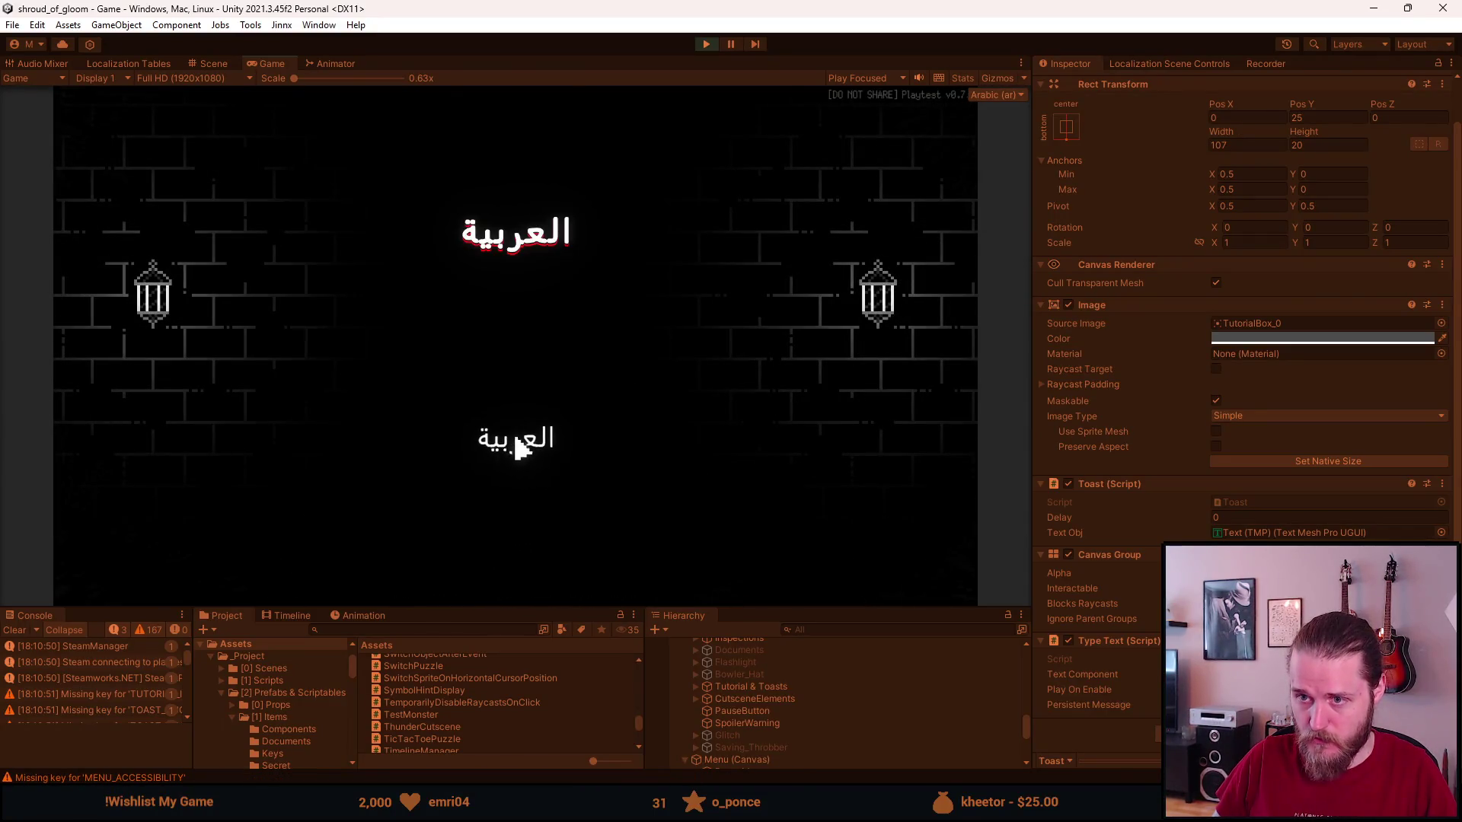
left_click(488, 349)
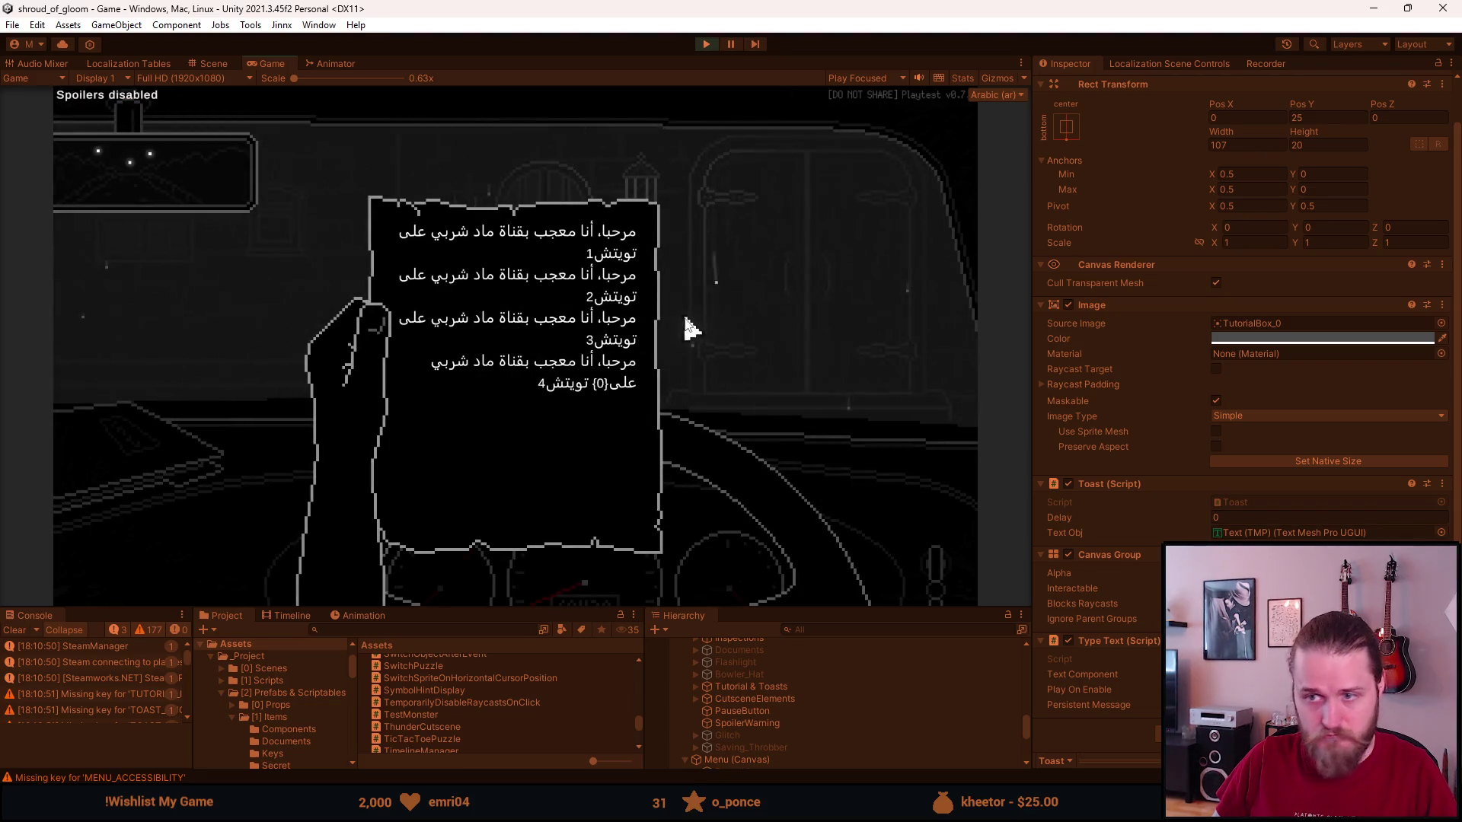
Close the Arabic note, watch the toast, and go through the manor door.
left_click(764, 287)
left_click(133, 456)
left_click(287, 358)
left_click(888, 300)
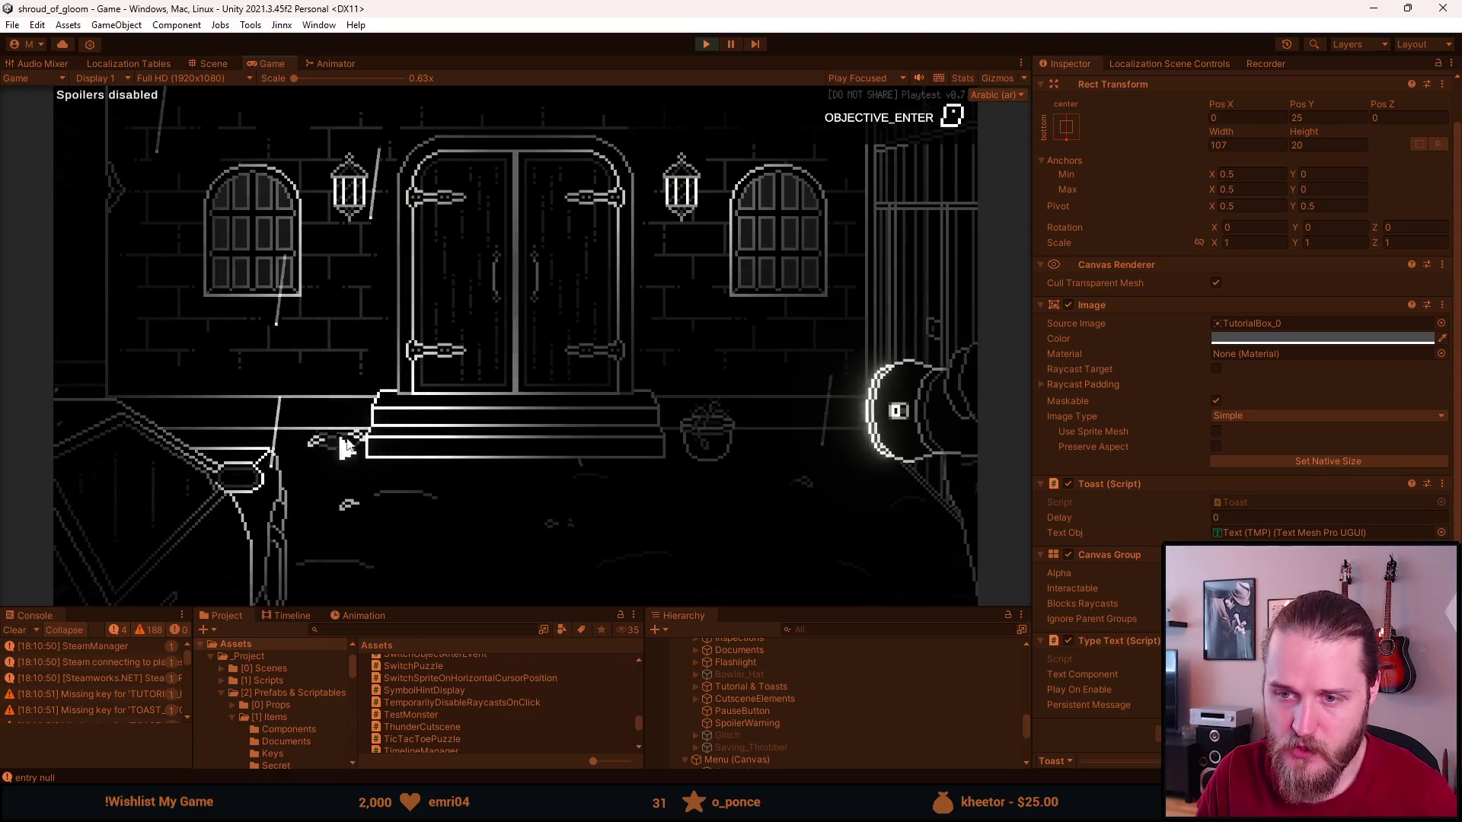
Collect the item from the cart, read and close its Arabic note, and dismiss the developer tools.
left_click(244, 470)
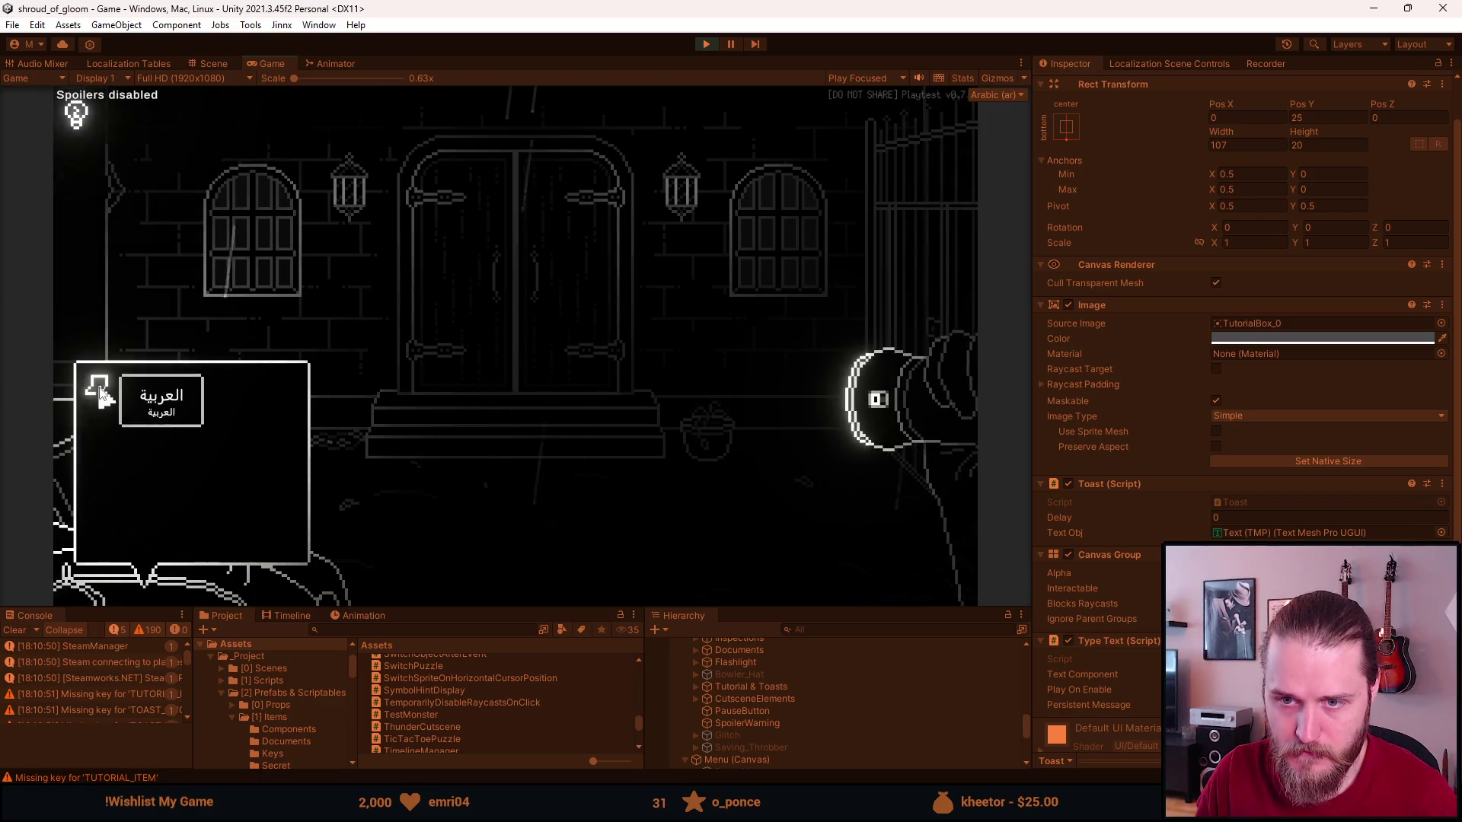
left_click(126, 418)
left_click(371, 333)
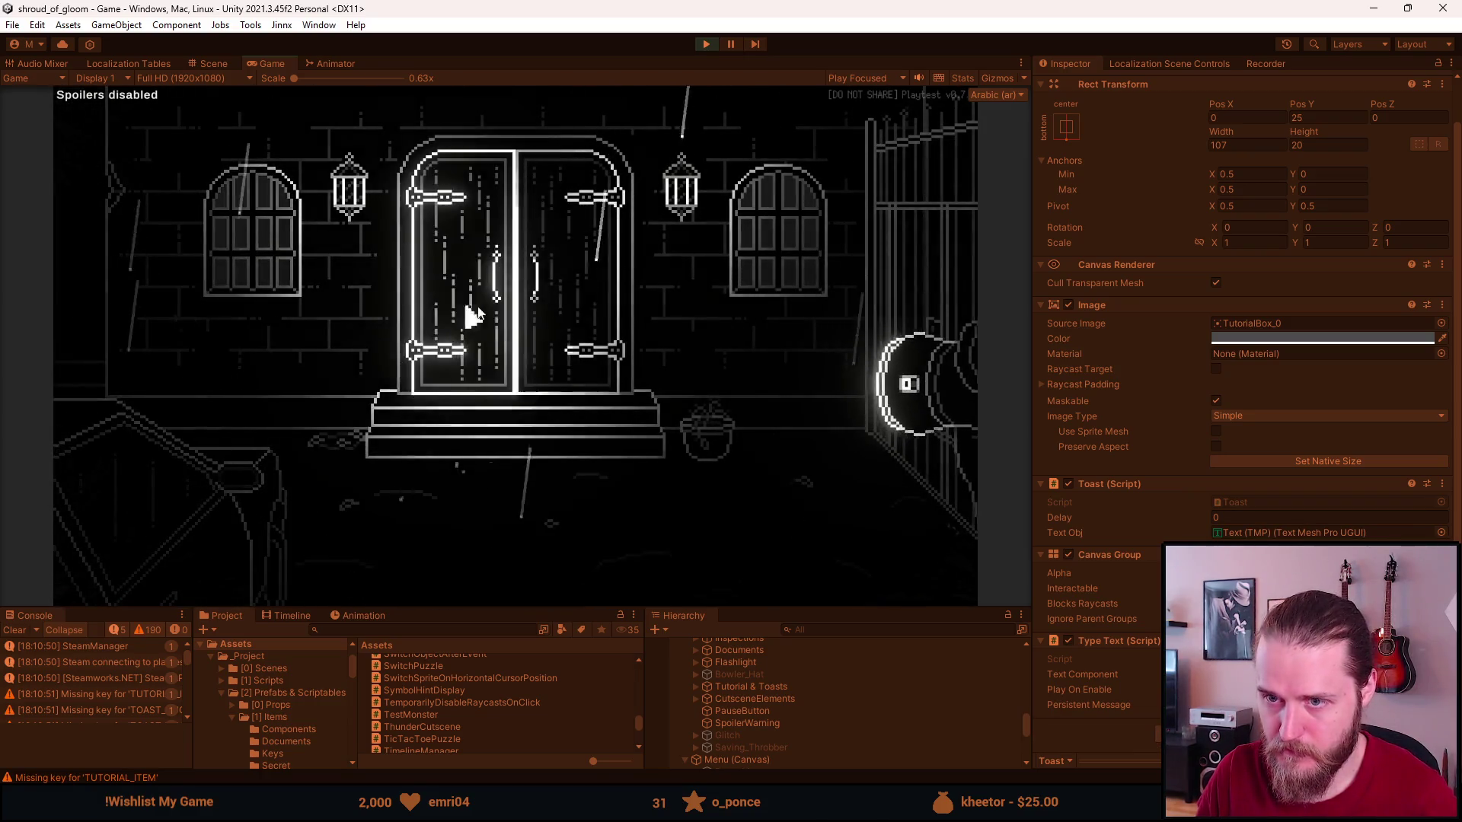
key("F1")
left_click(675, 221)
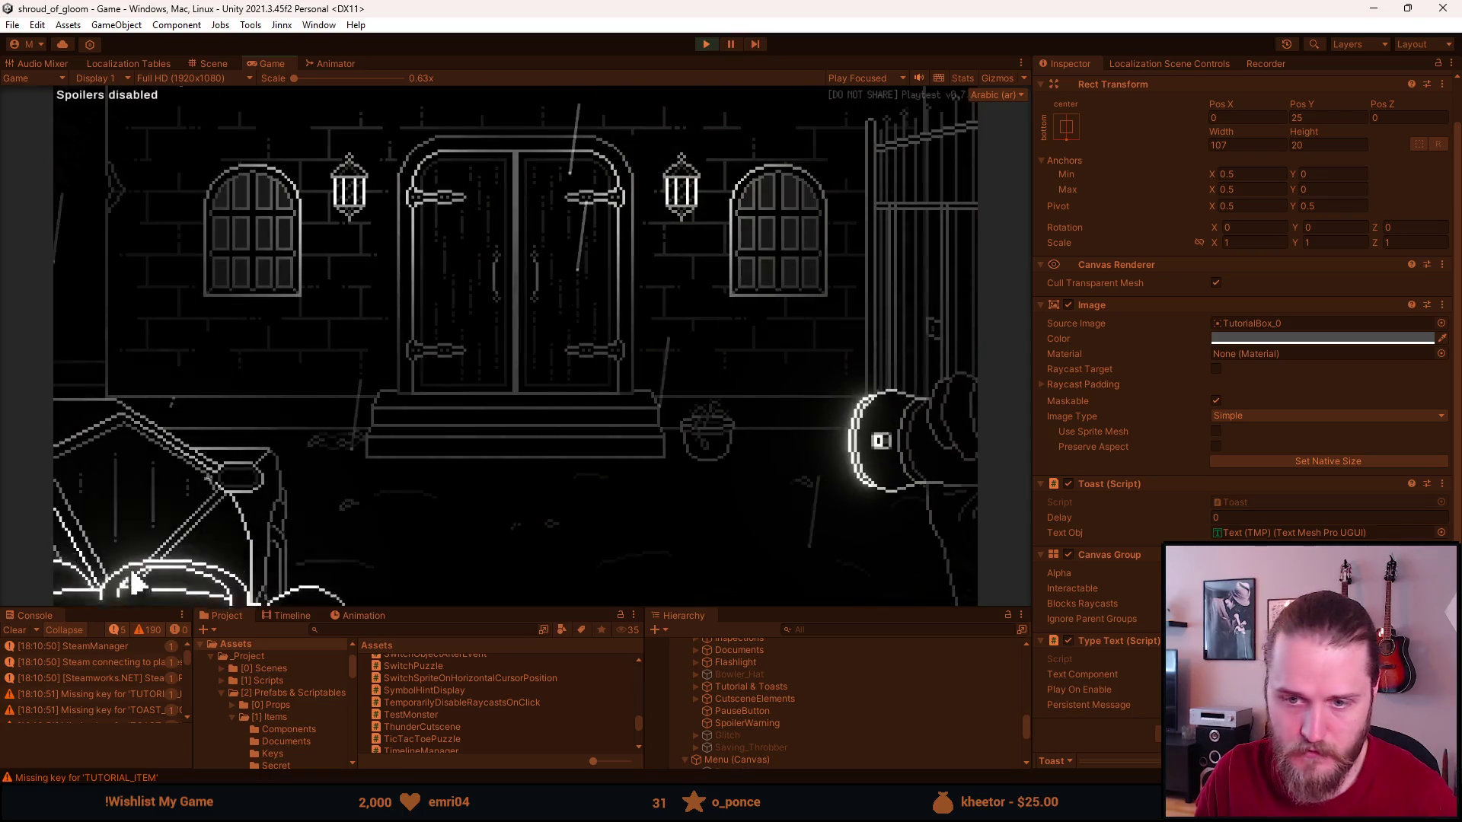
Take the Master Key from the inventory, put it away, and check the script in Visual Studio.
mouse_move(121, 505)
left_click(128, 390)
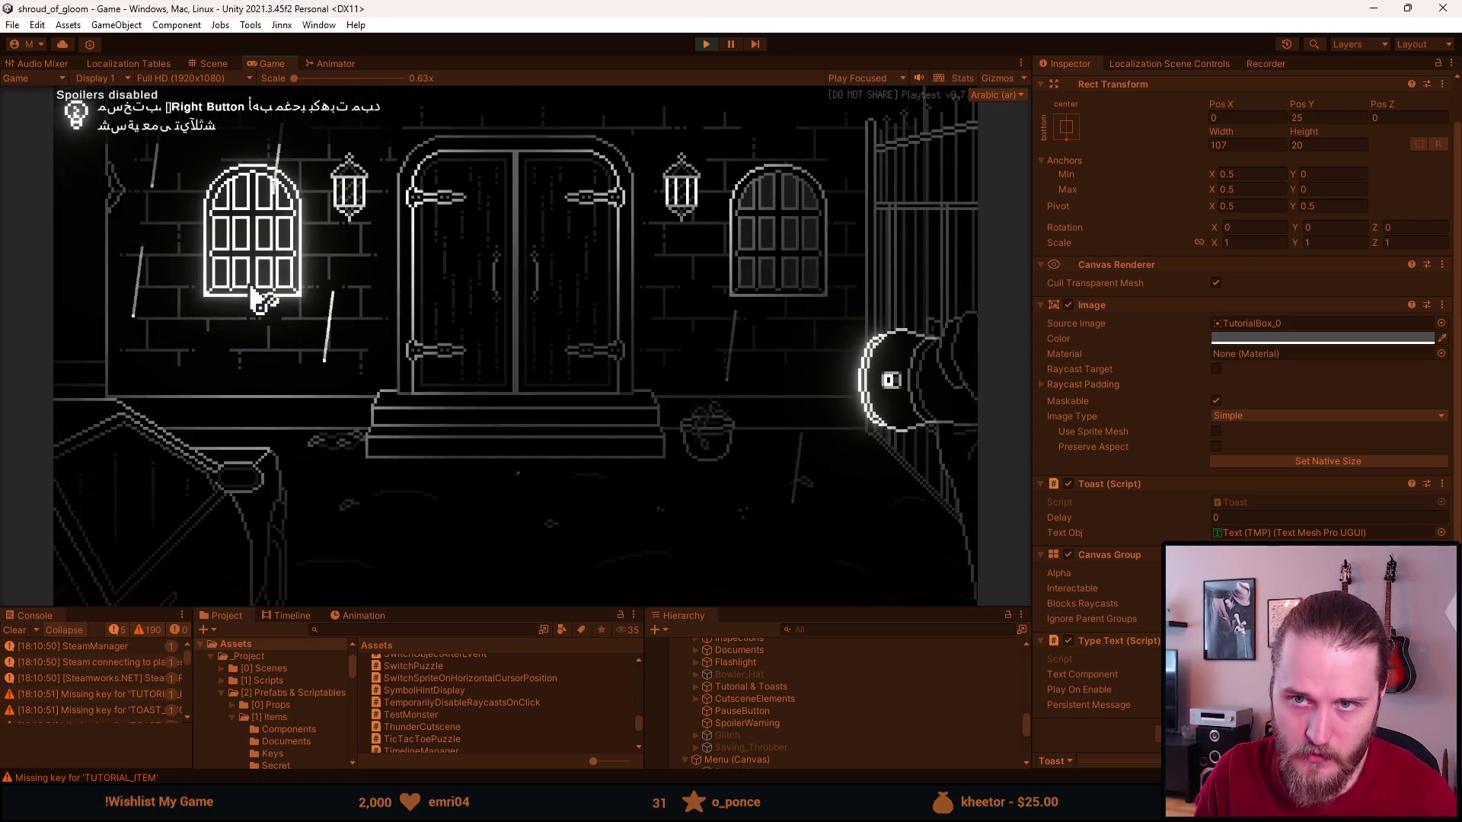
right_click(254, 237)
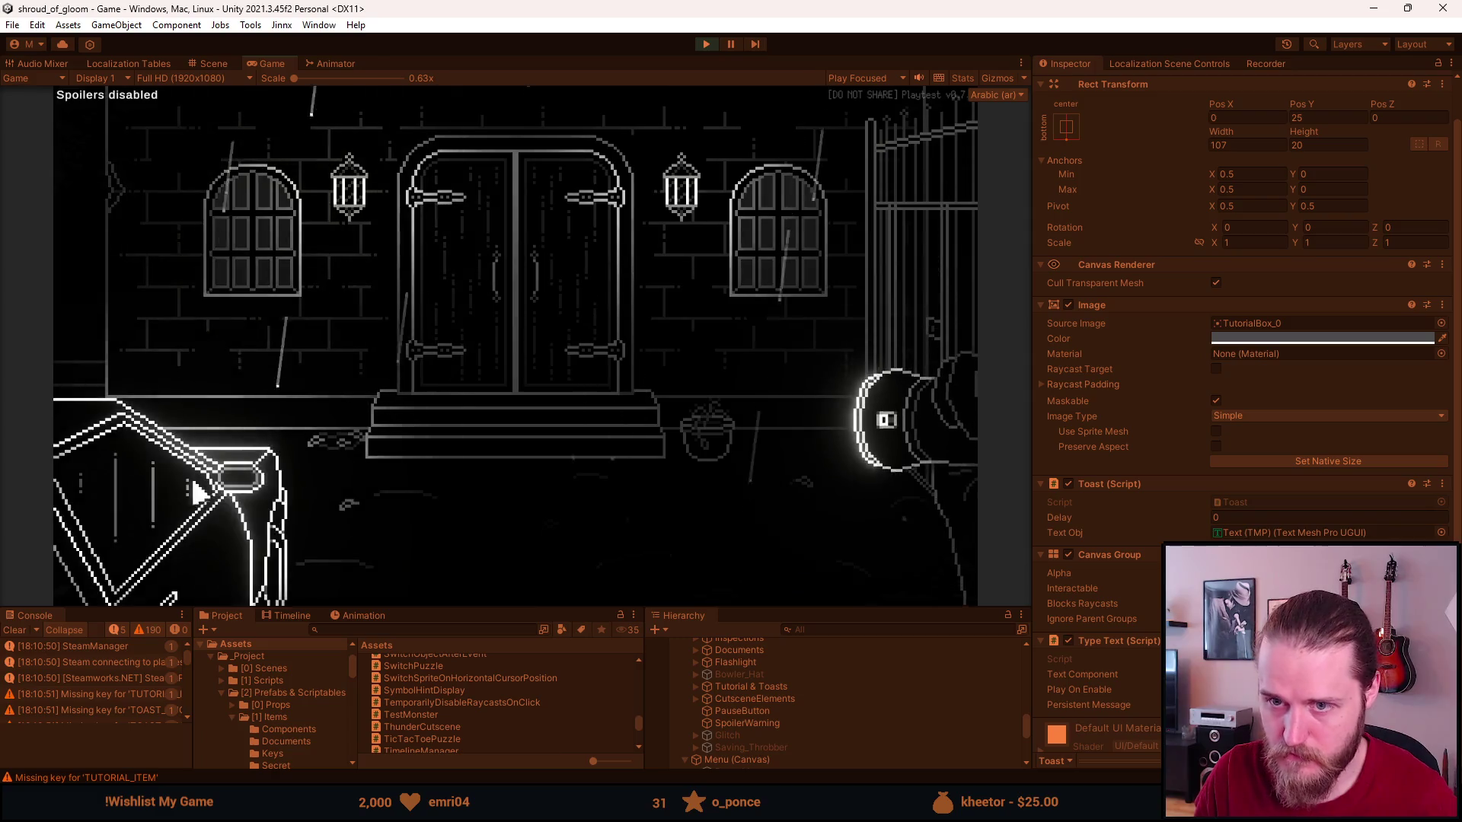
mouse_move(124, 457)
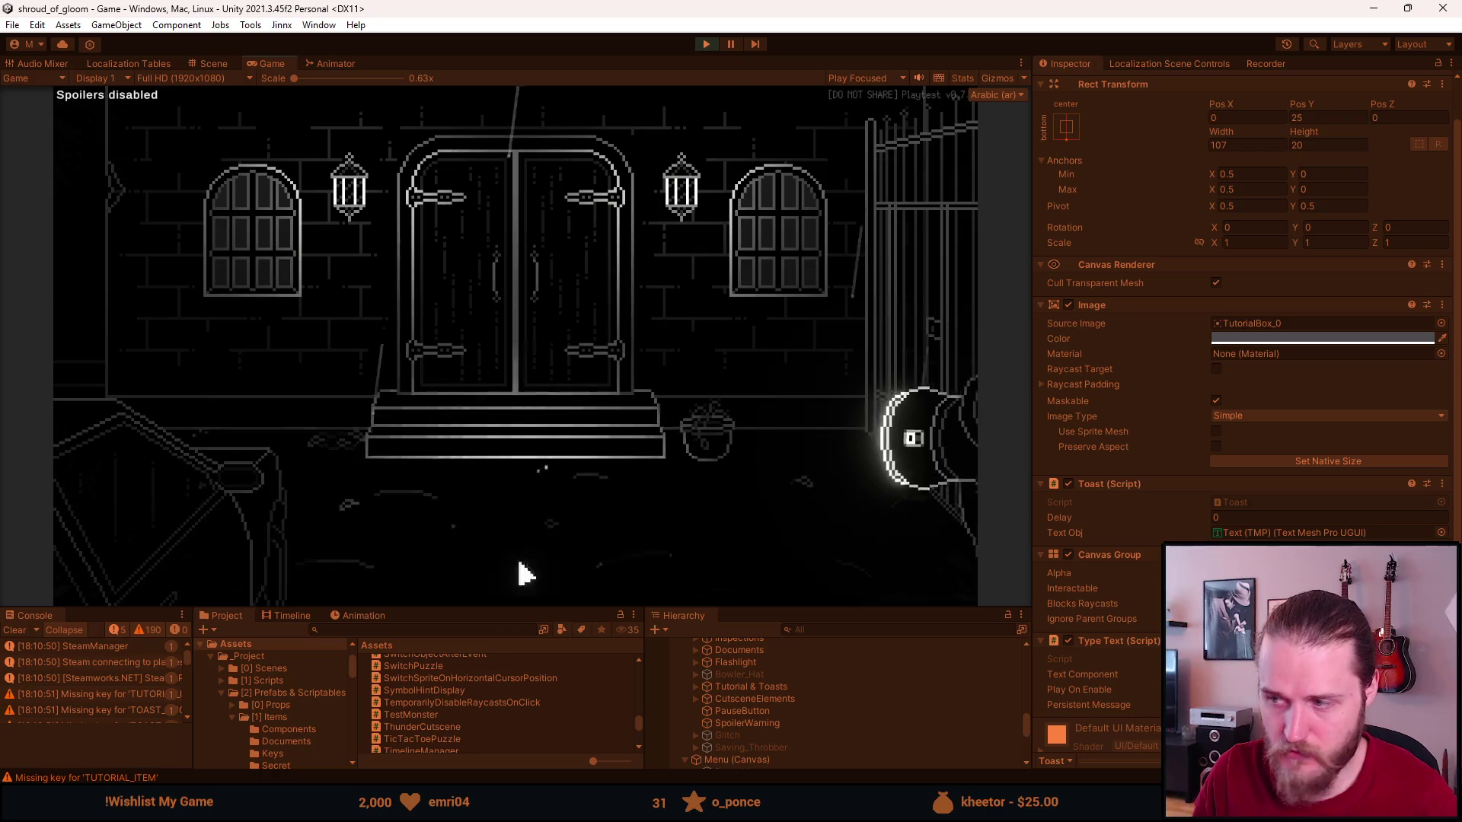
key("alt+Tab")
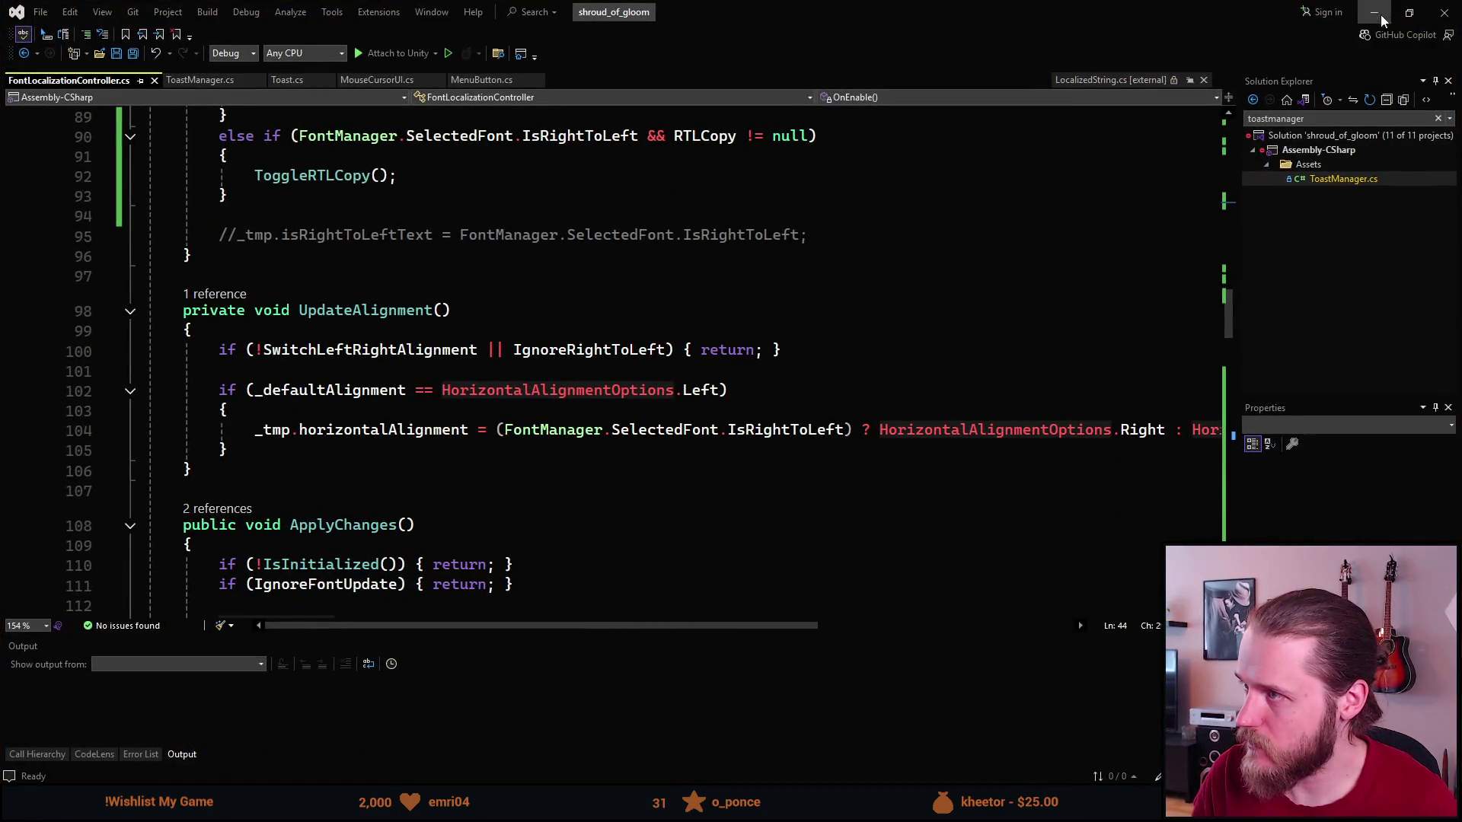
left_click(1374, 12)
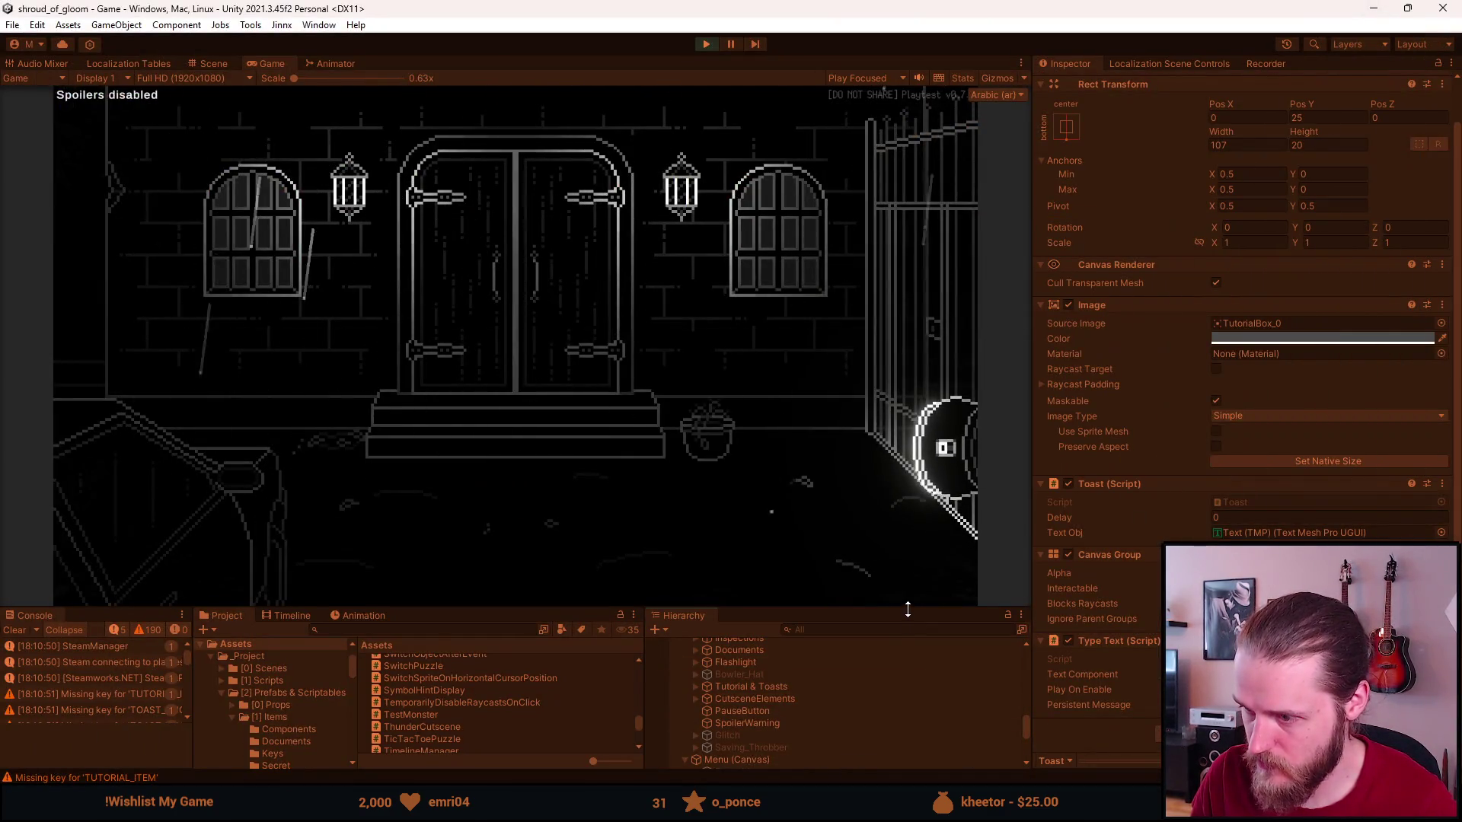
Shrink the Game view and expand Tutorial & Toasts > TutorialTips > Toast in the Hierarchy.
left_click_drag(908, 616, 894, 522)
scroll(769, 742, "down", 5)
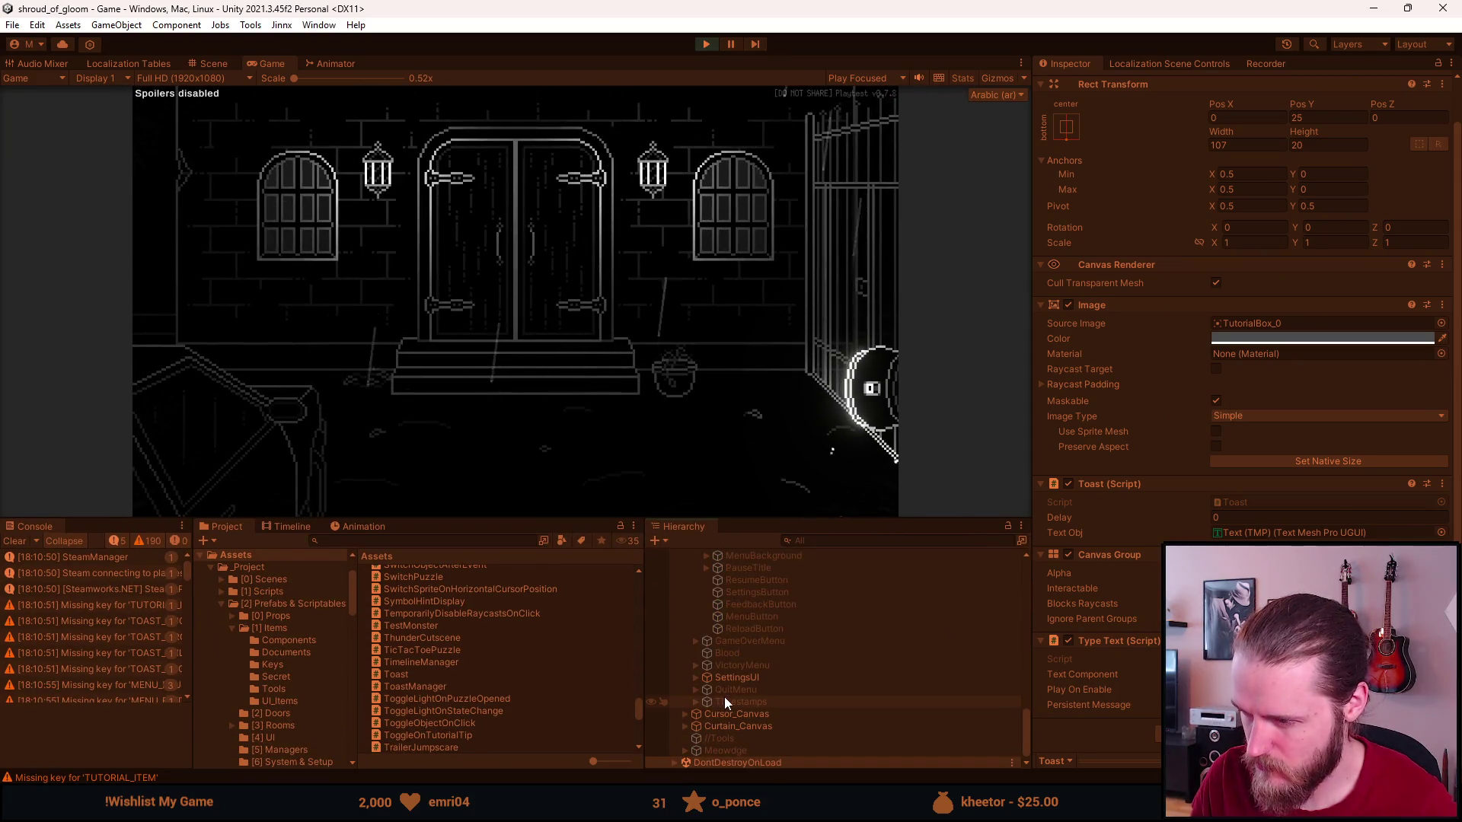
scroll(684, 724, "up", 4)
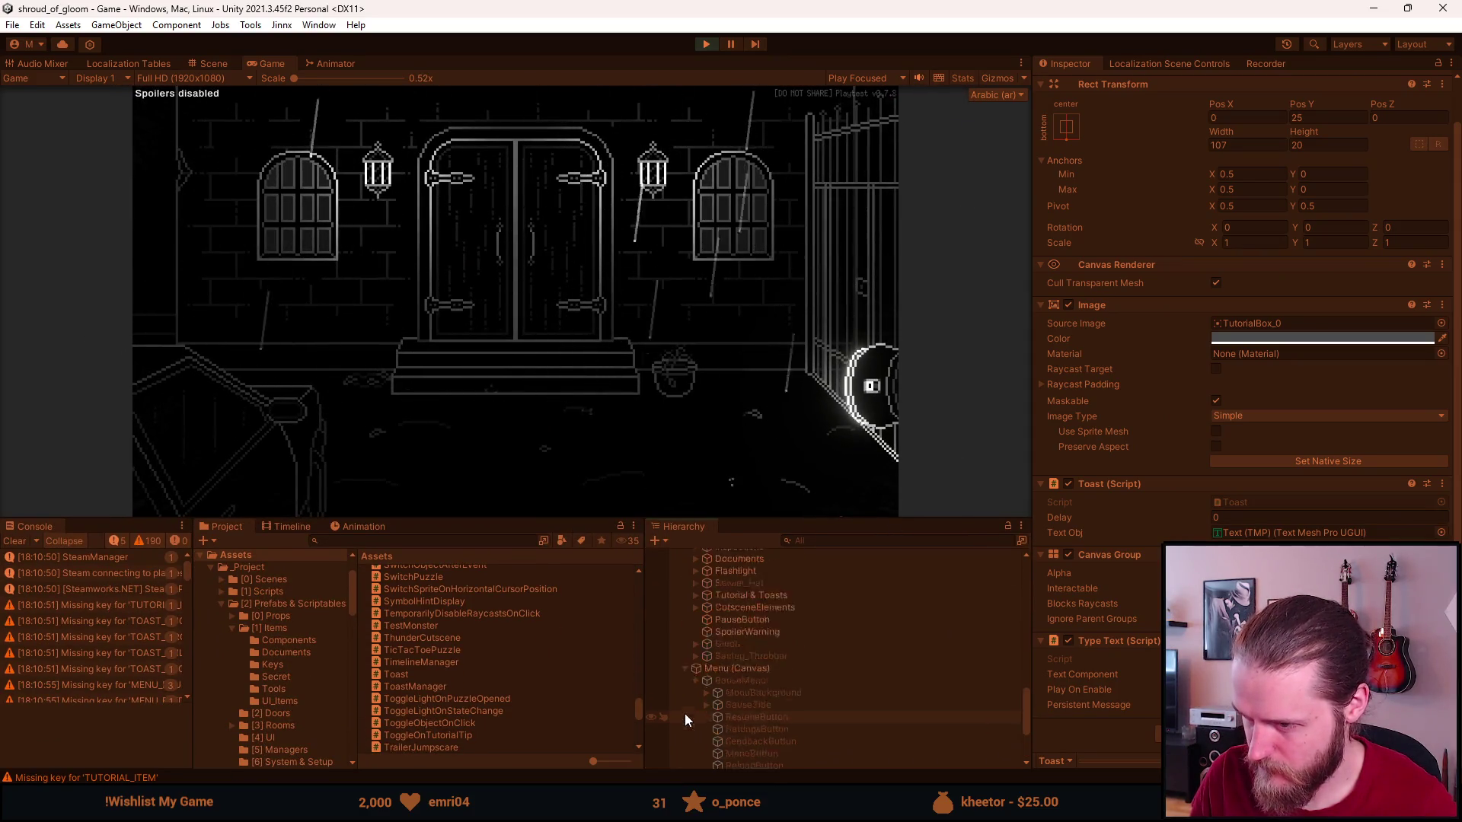
scroll(684, 711, "up", 2)
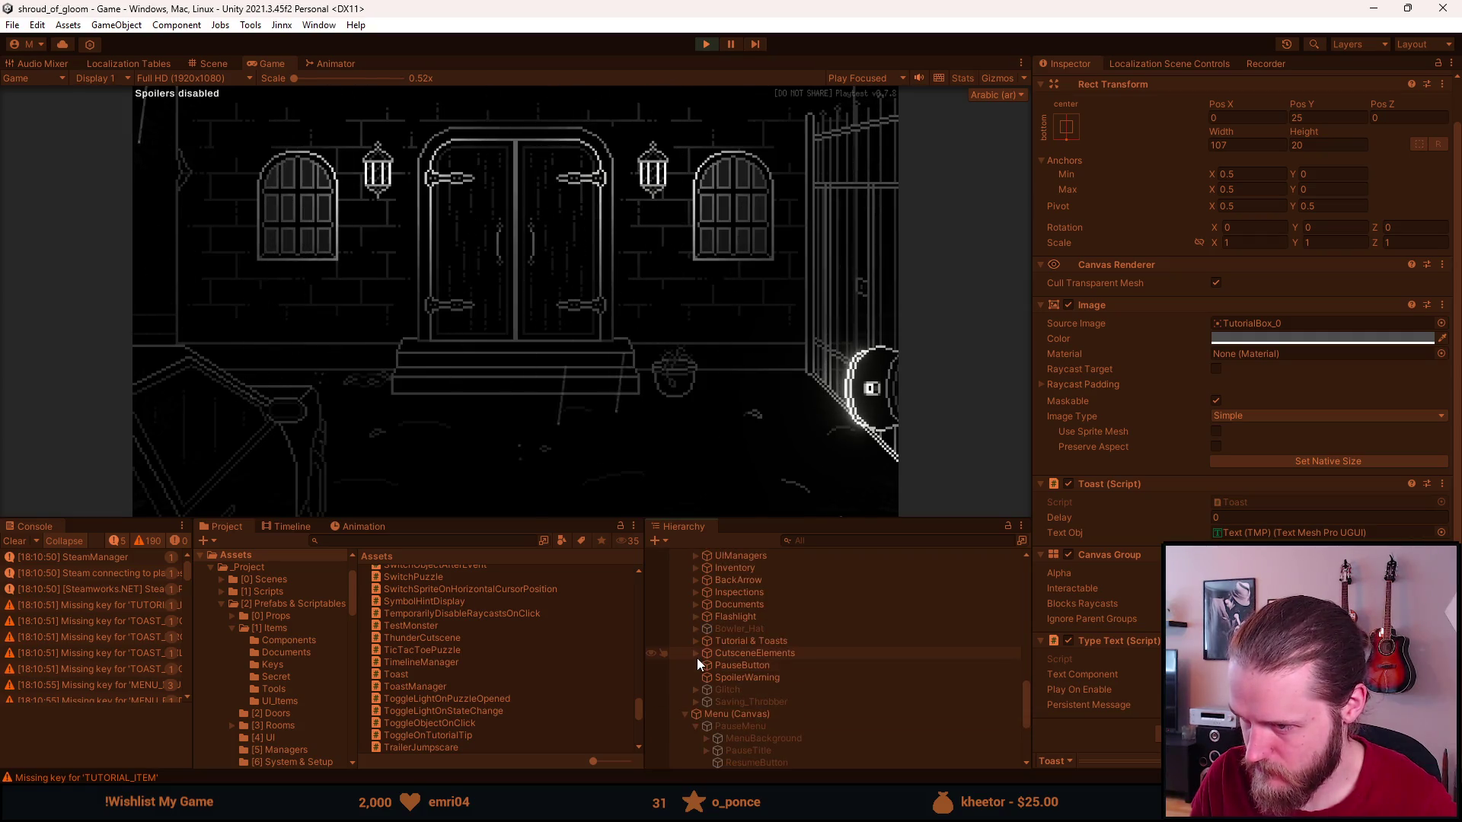
left_click(695, 641)
left_click(705, 677)
scroll(705, 675, "down", 3)
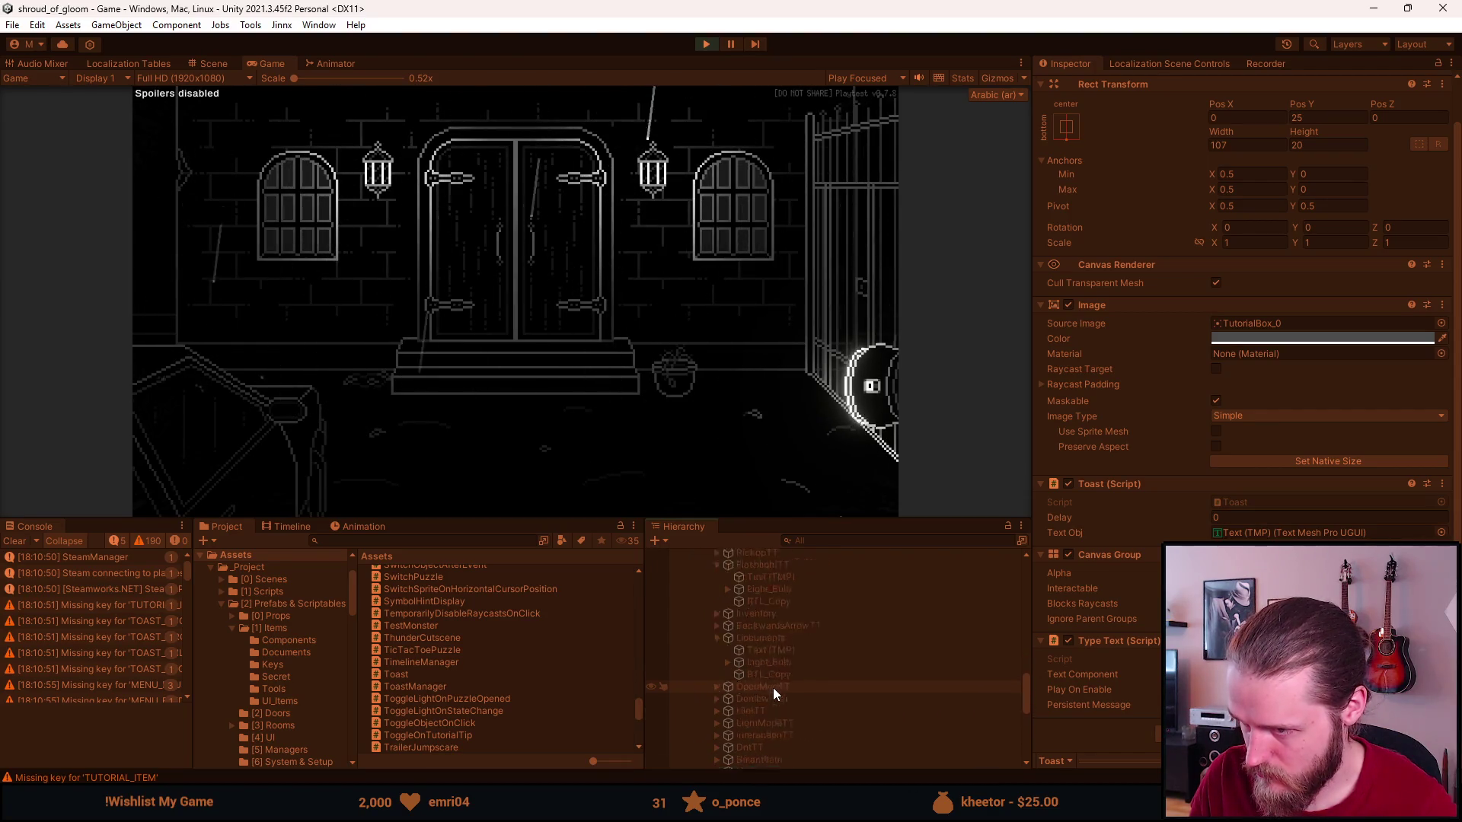
scroll(774, 687, "down", 6)
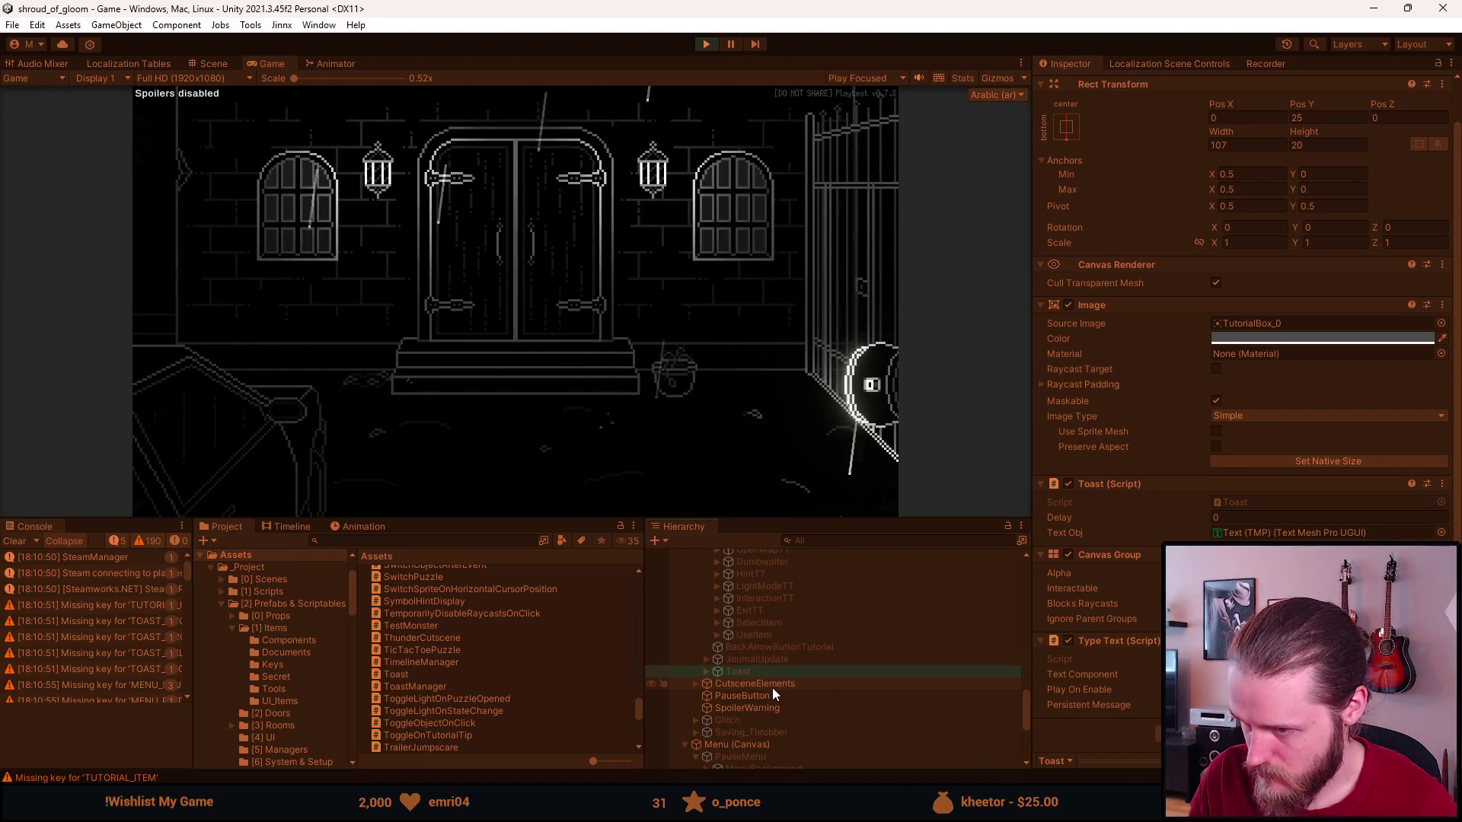
left_click(707, 671)
left_click(545, 422)
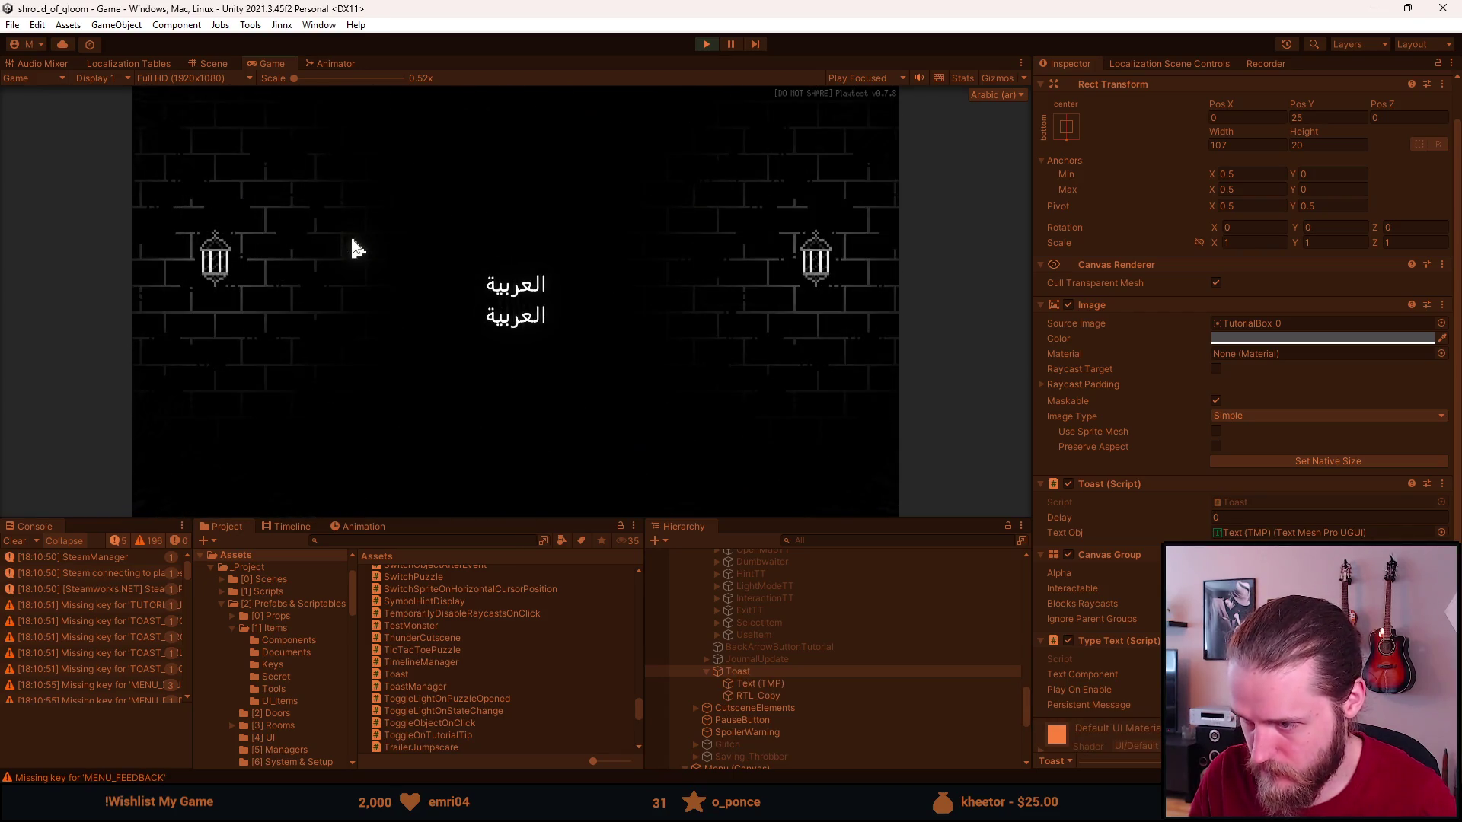
Inspect the toast's Text (TMP), then RTL_Copy, then Text (TMP) again, and return to Visual Studio.
left_click(784, 684)
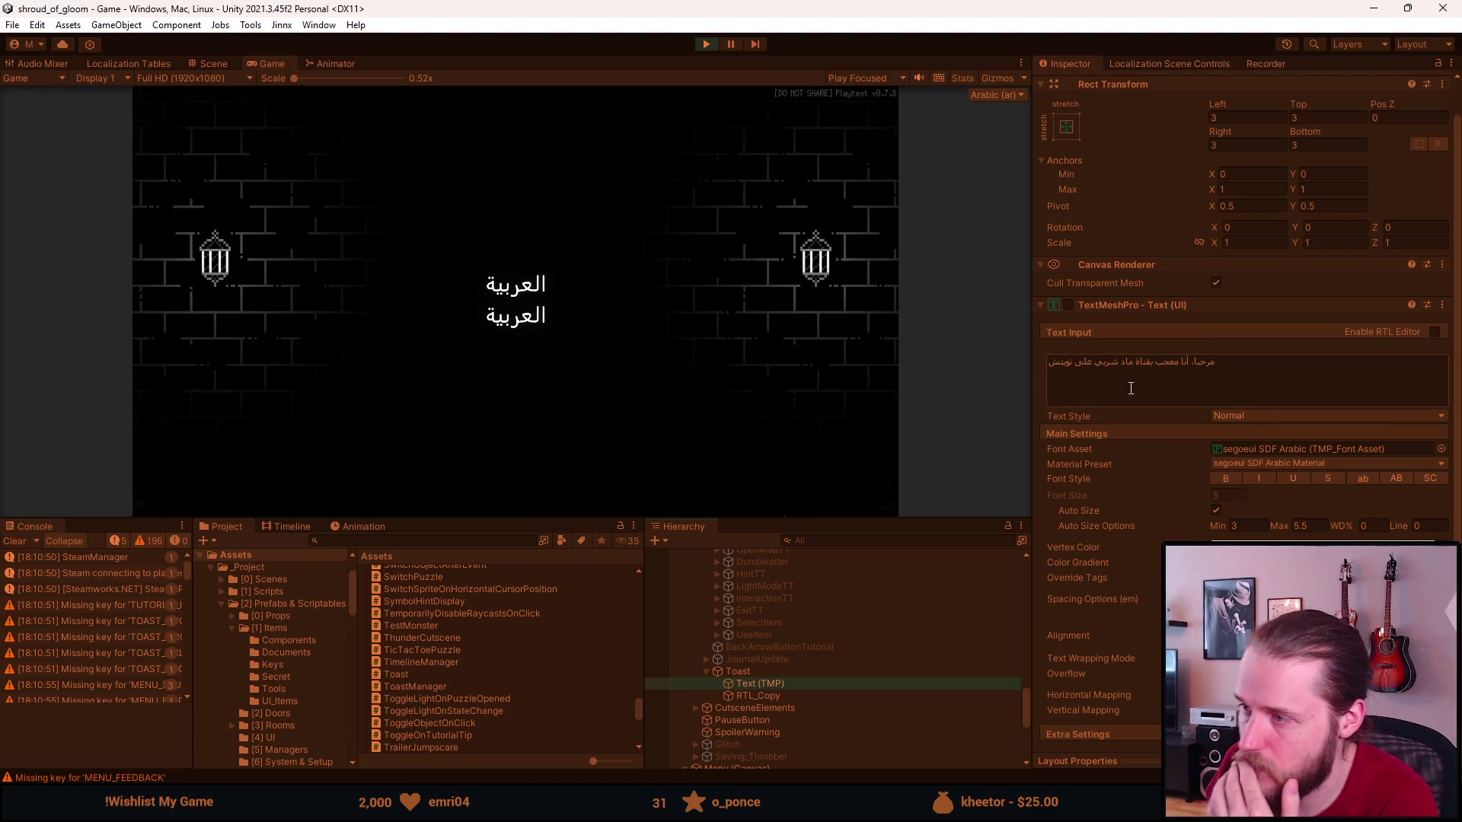
left_click(809, 699)
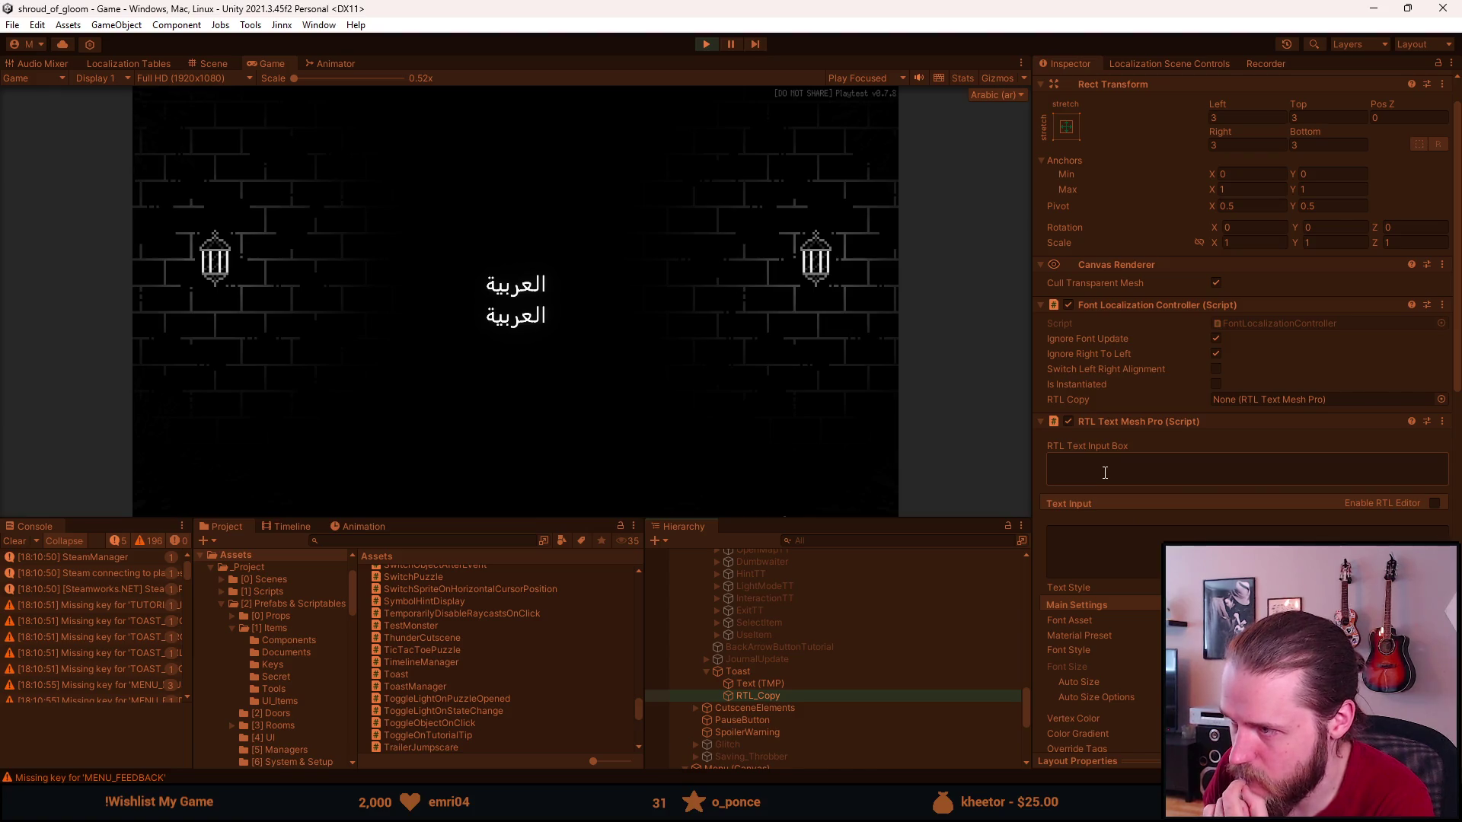
scroll(1105, 473, "down", 2)
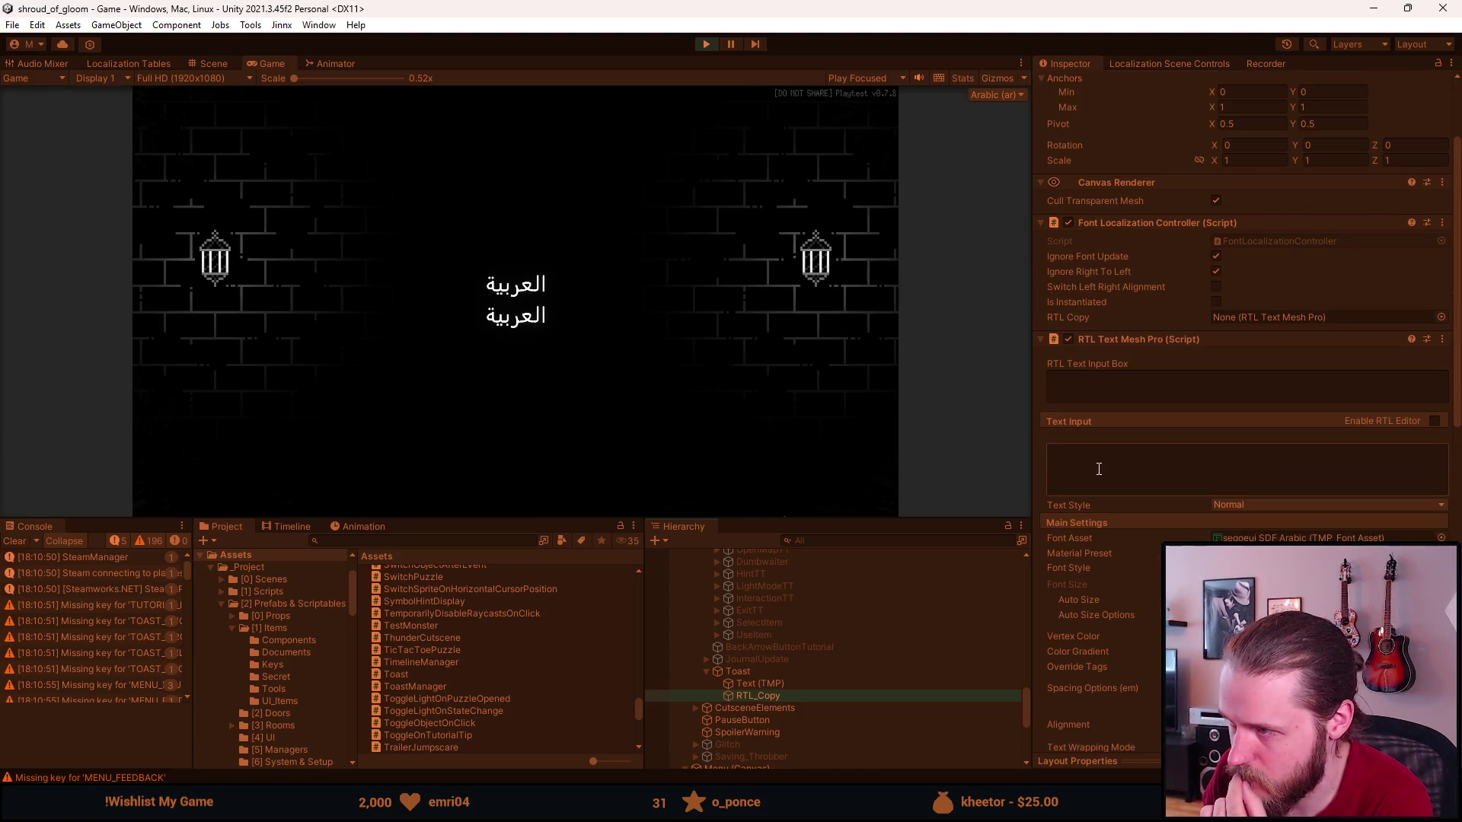
left_click(820, 686)
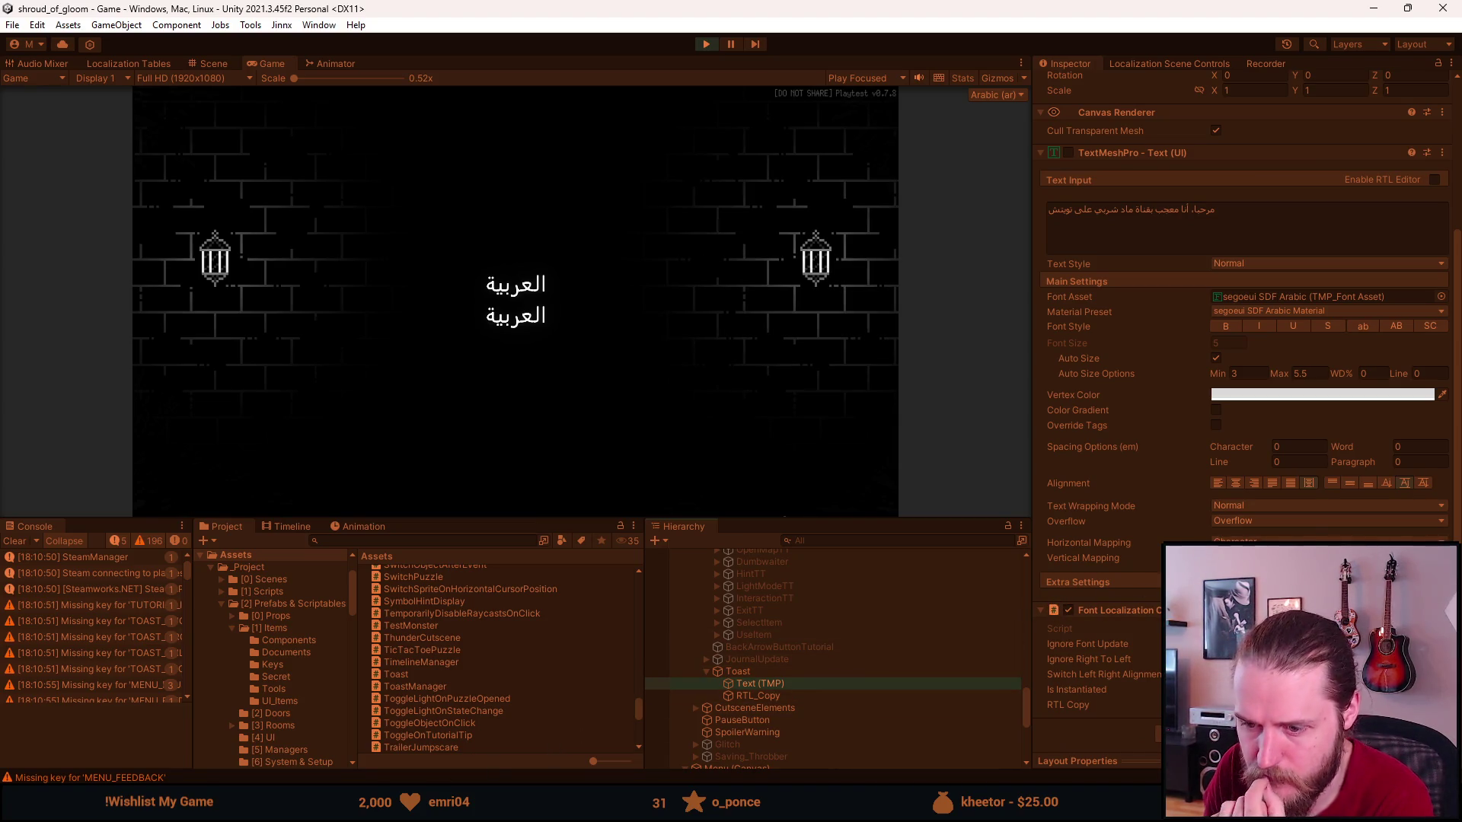
key("alt+Tab")
scroll(434, 491, "up", 3)
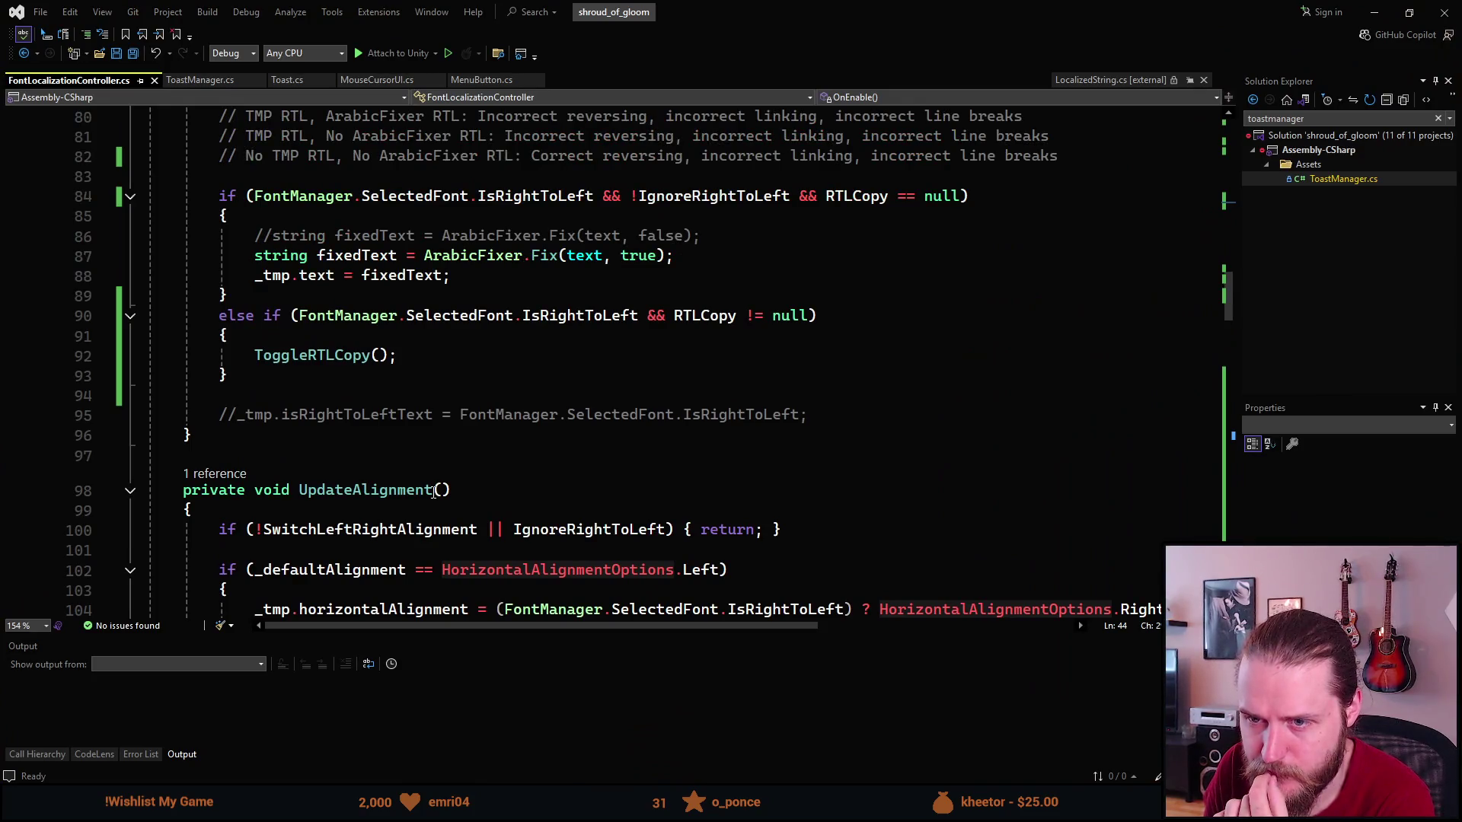
Scroll through ToggleRTLCopy, then restore the Visual Studio window and switch to Unity.
scroll(434, 491, "up", 10)
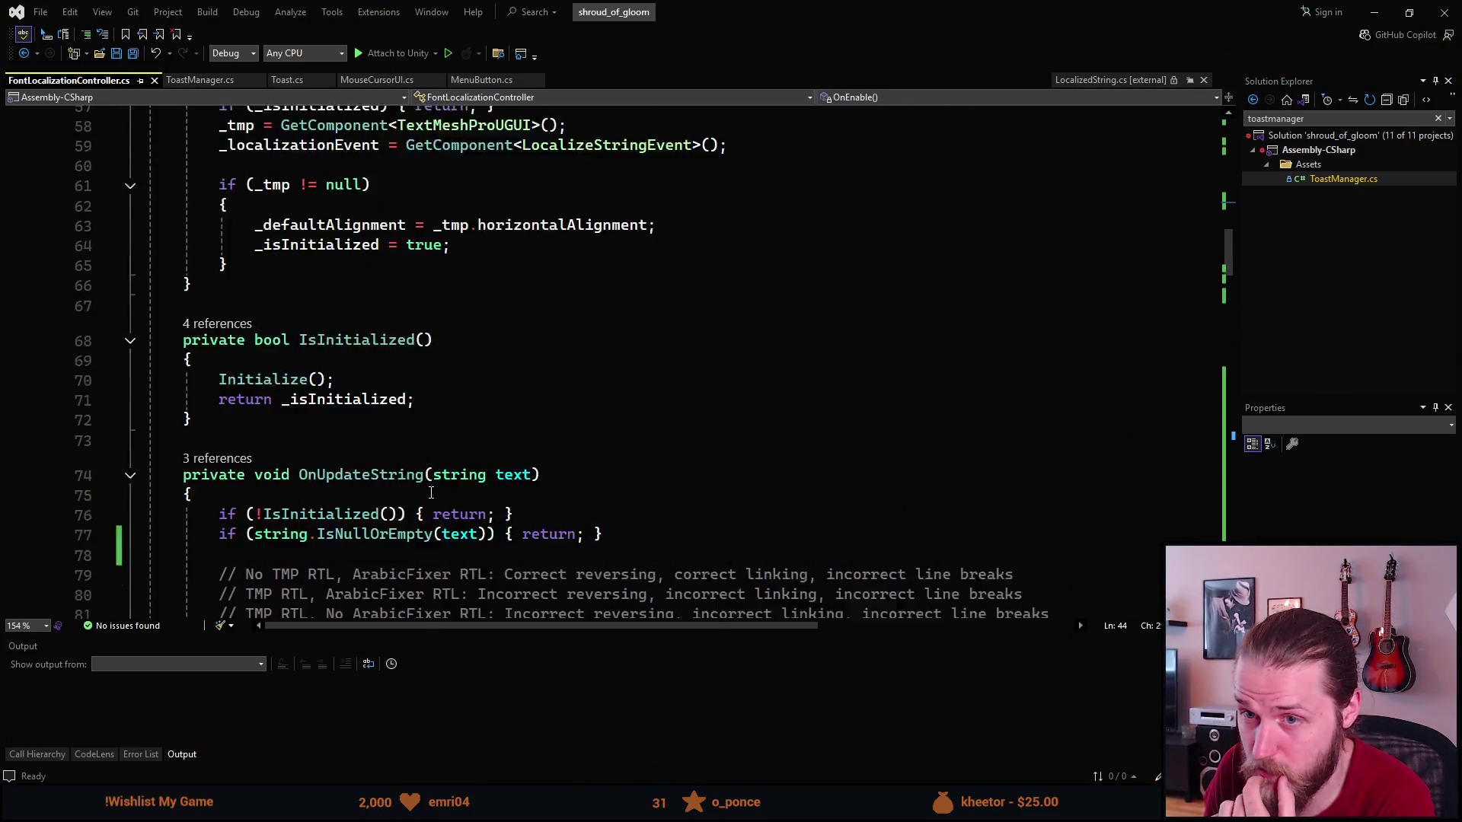
scroll(431, 493, "up", 7)
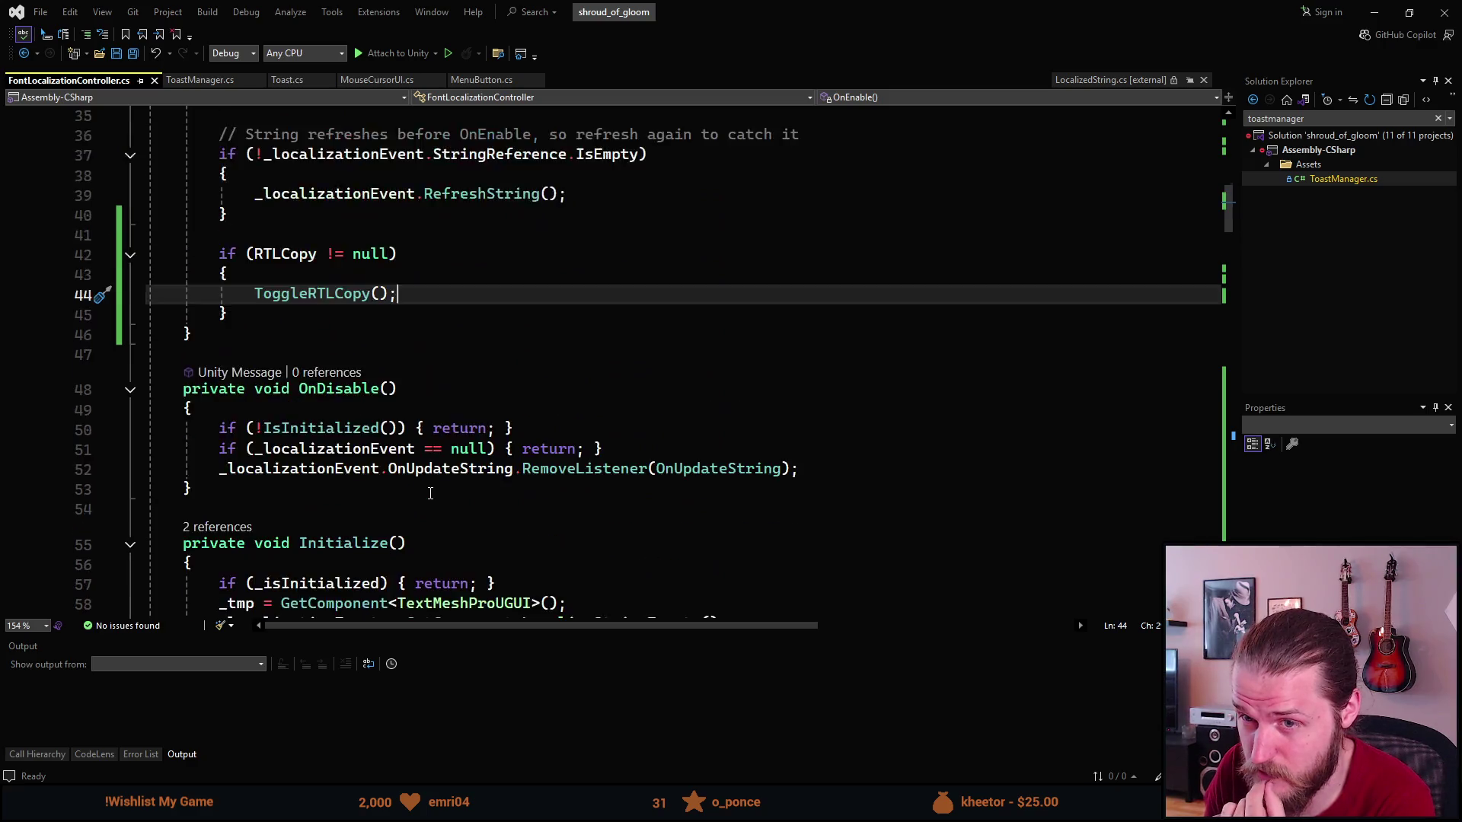
mouse_move(312, 415)
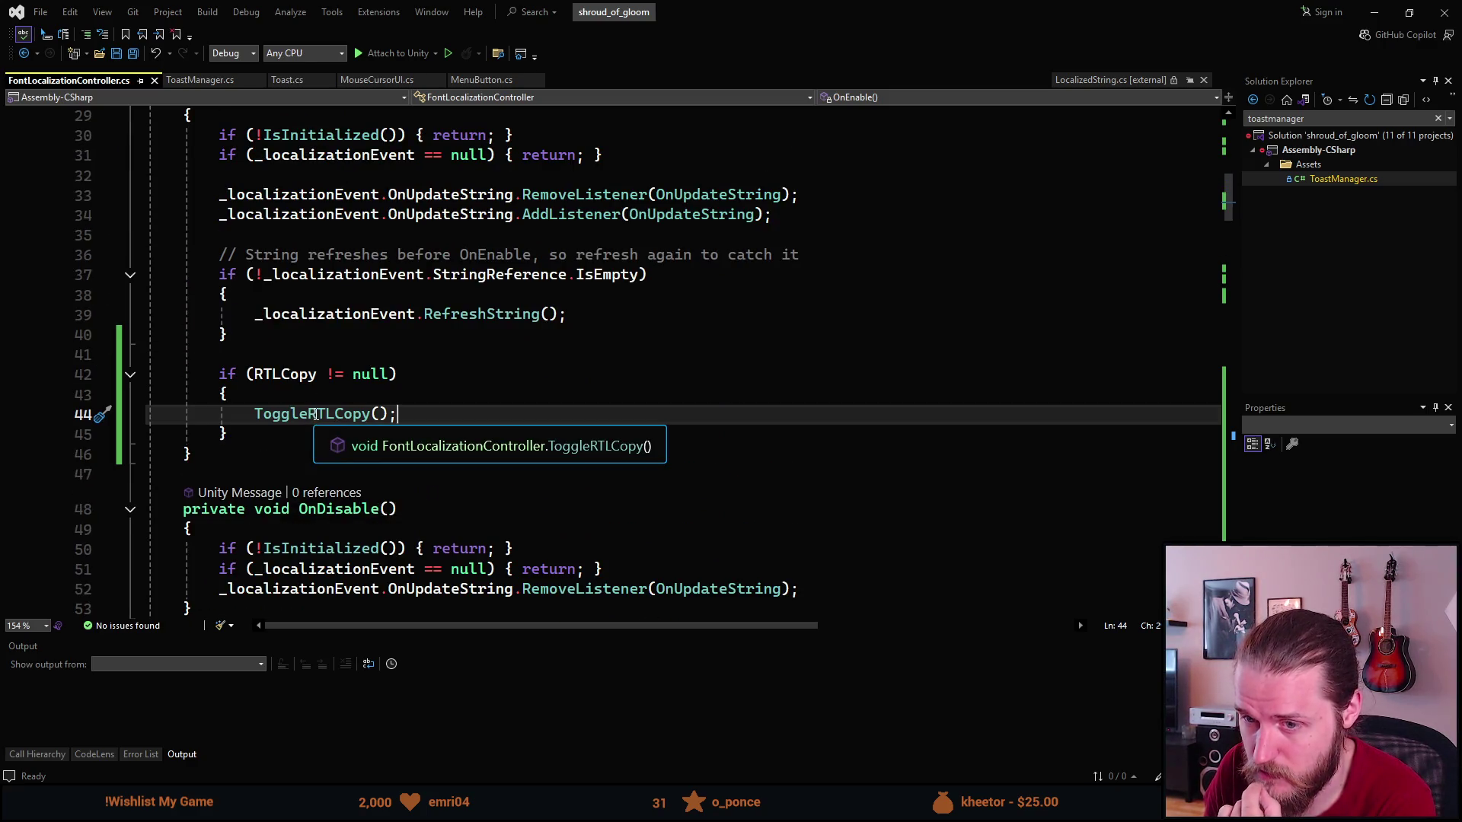
scroll(316, 415, "down", 20)
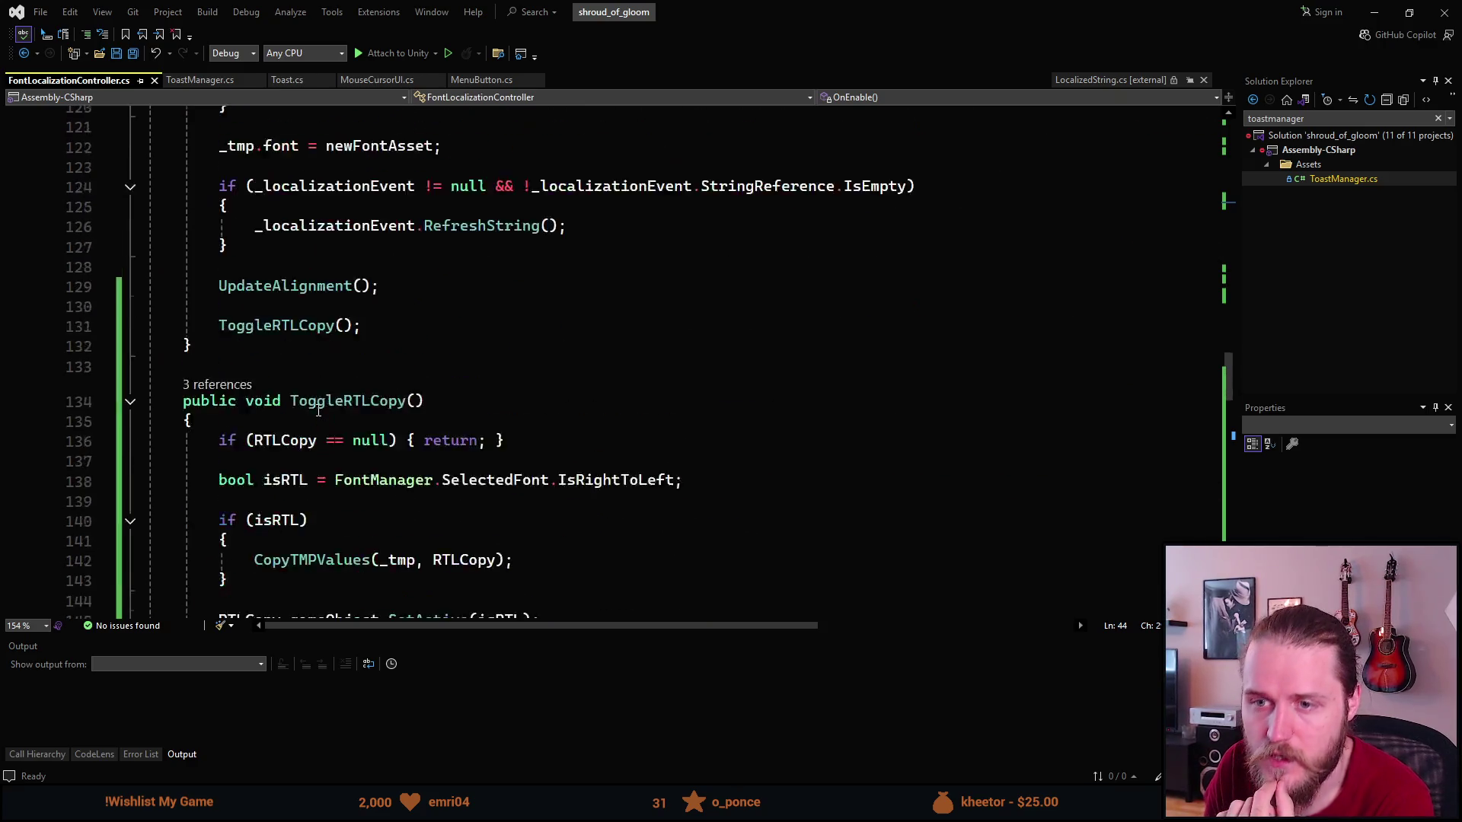
scroll(318, 411, "down", 2)
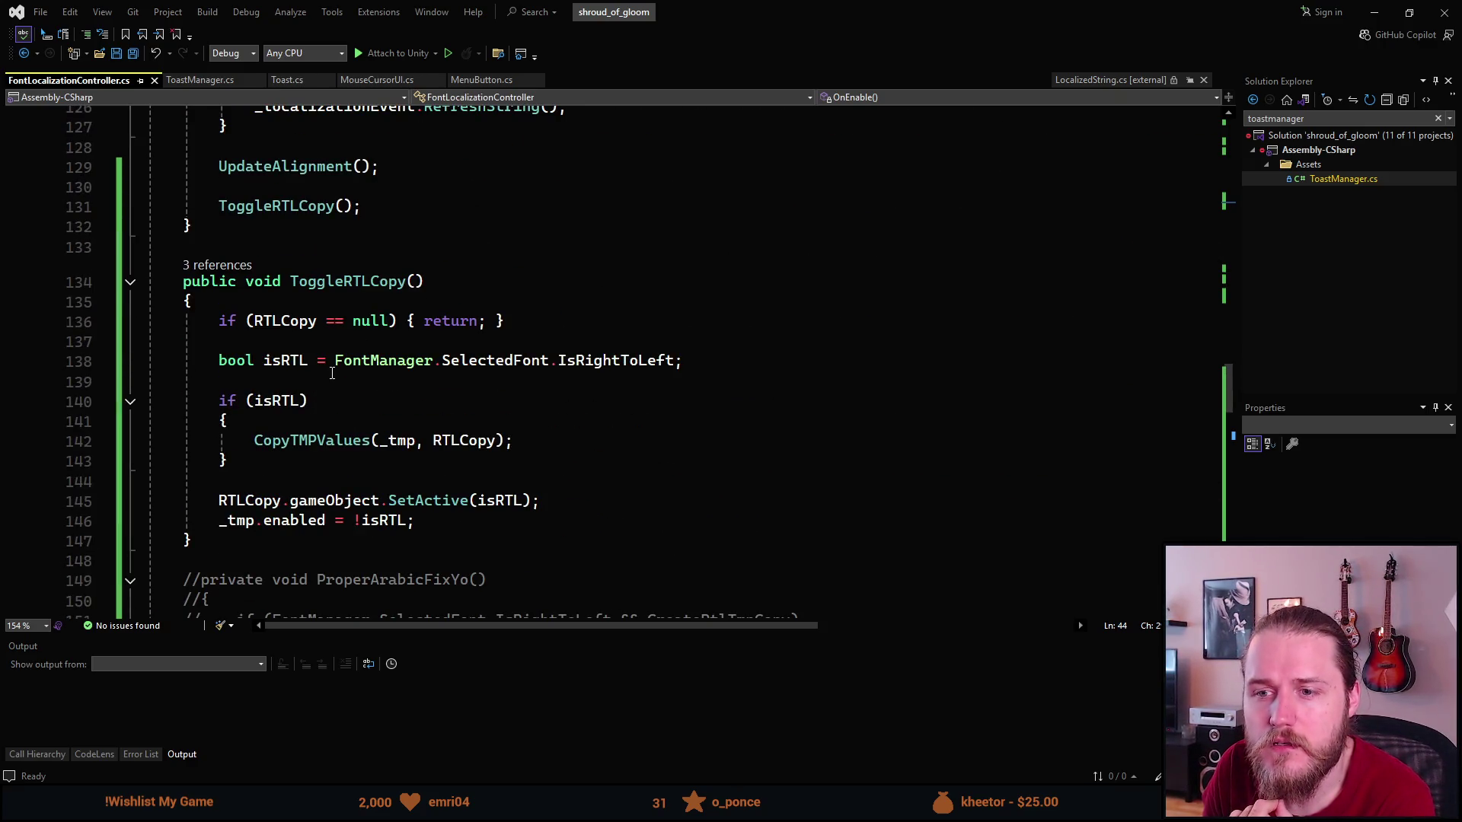
mouse_move(406, 364)
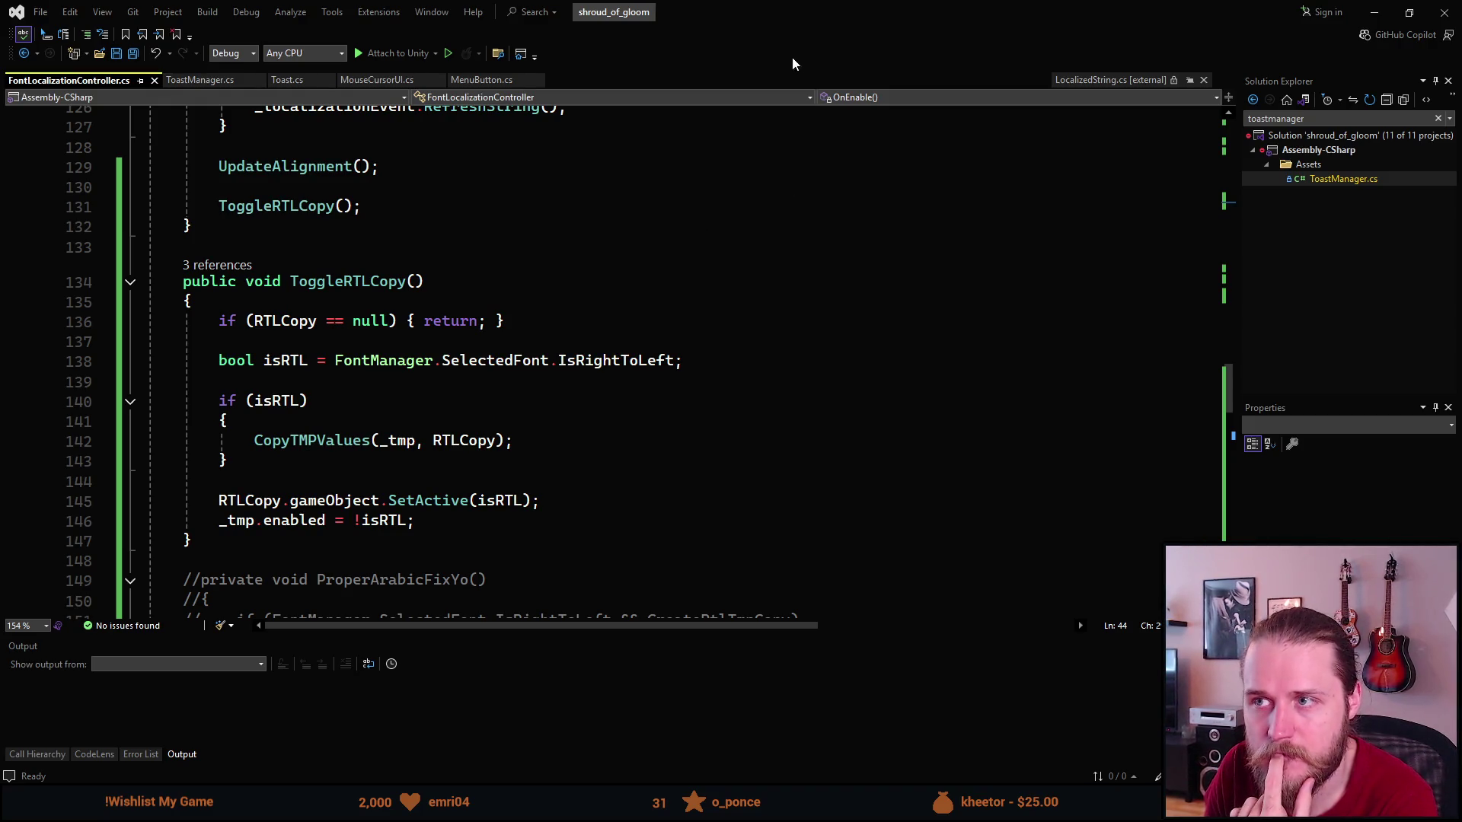
left_click_drag(792, 14, 1152, 211)
key("alt+Tab")
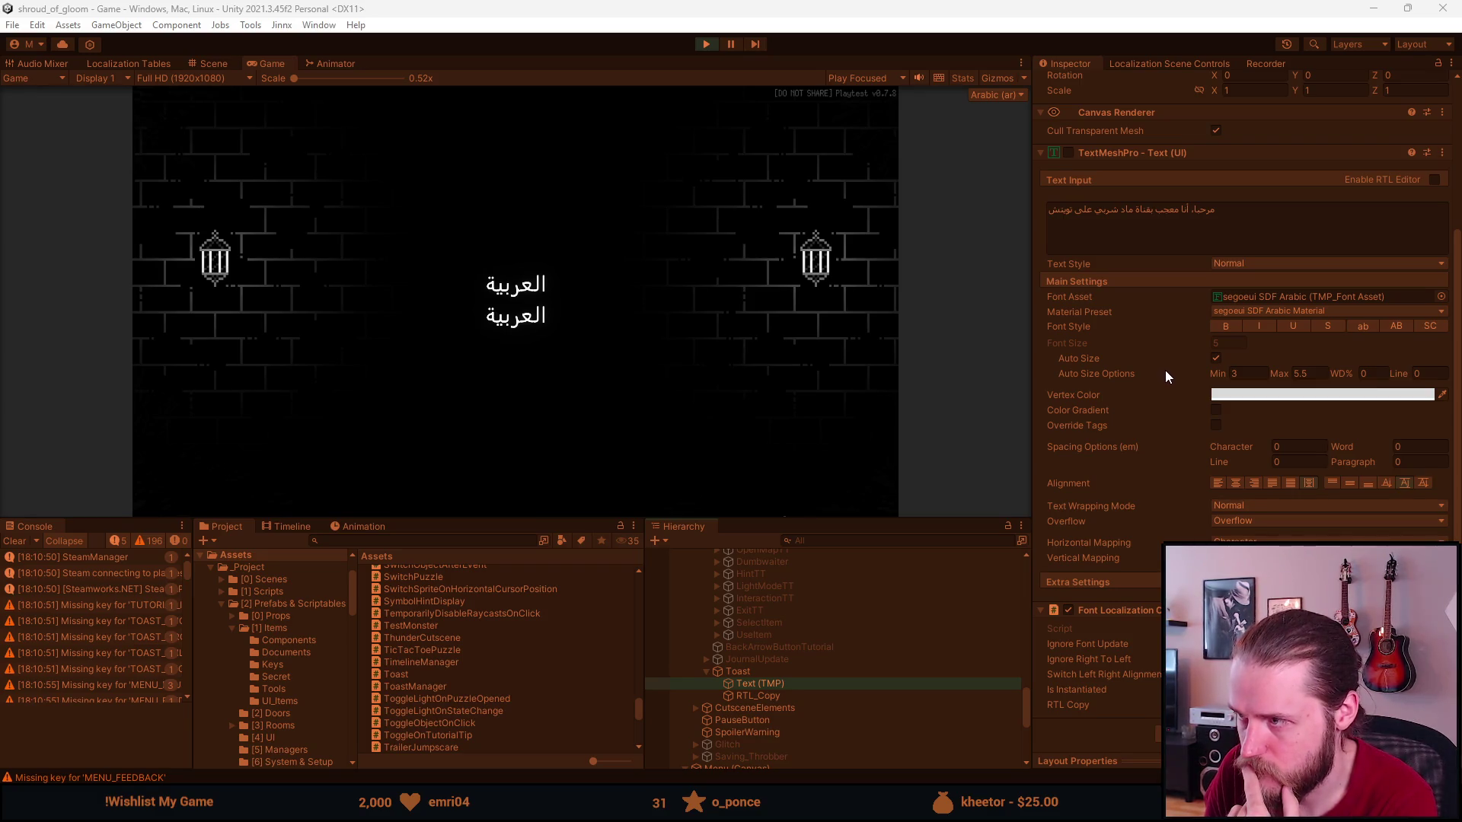
Review RTL_Copy's Inspector text settings, reselect Text (TMP), then go back to Visual Studio.
left_click(847, 695)
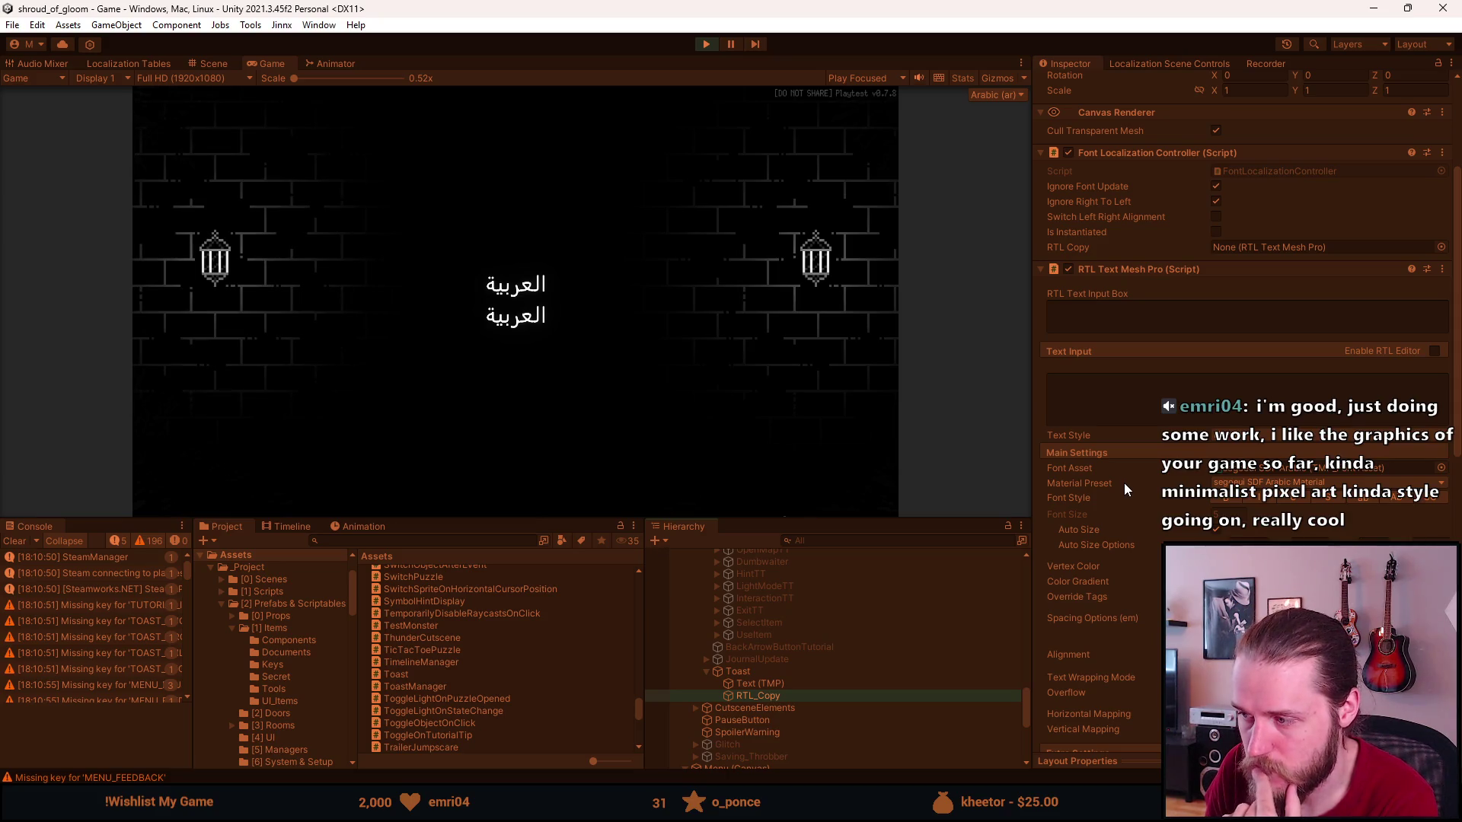
scroll(1124, 480, "down", 3)
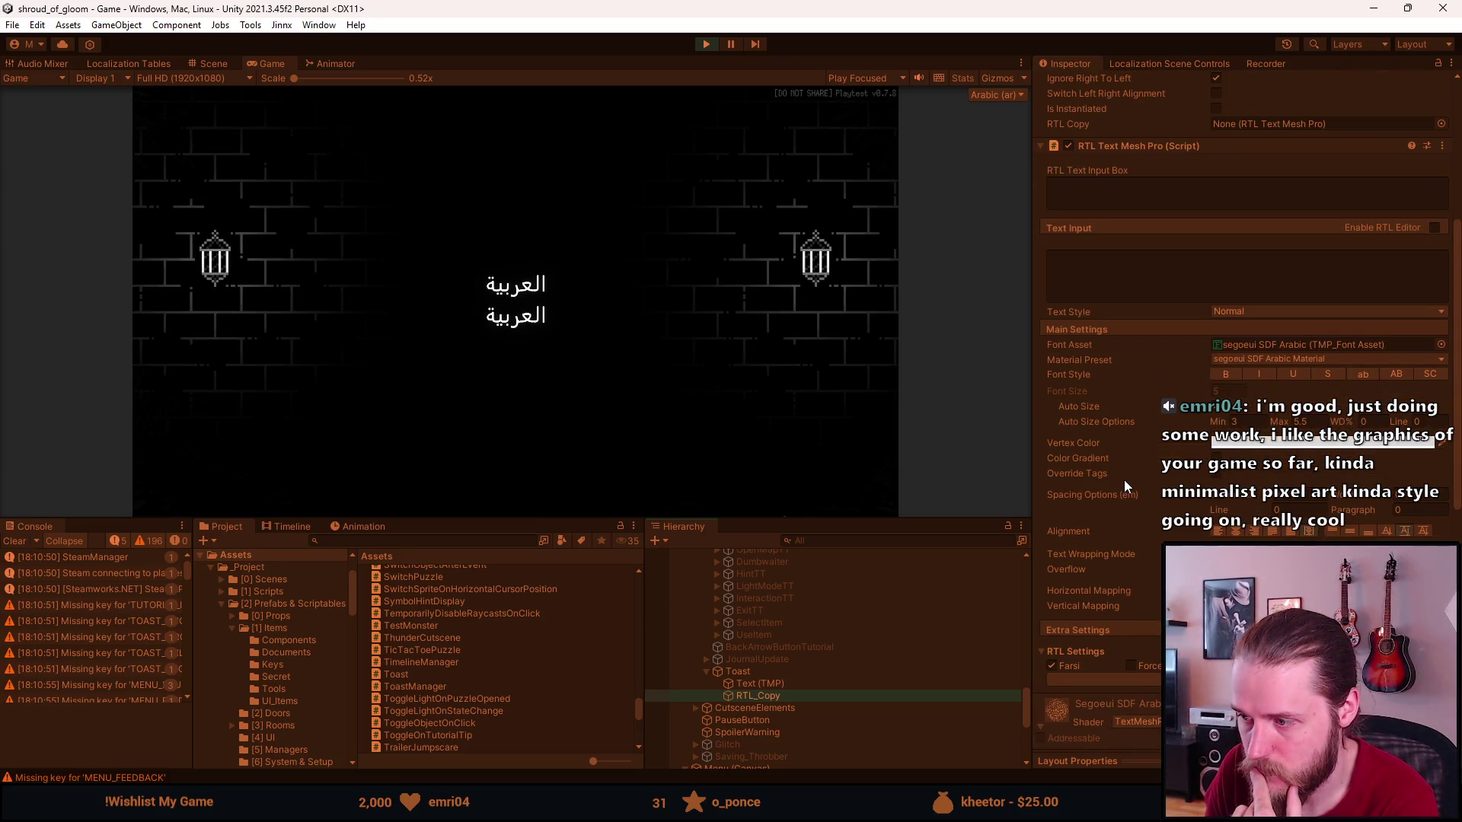
scroll(1123, 480, "down", 3)
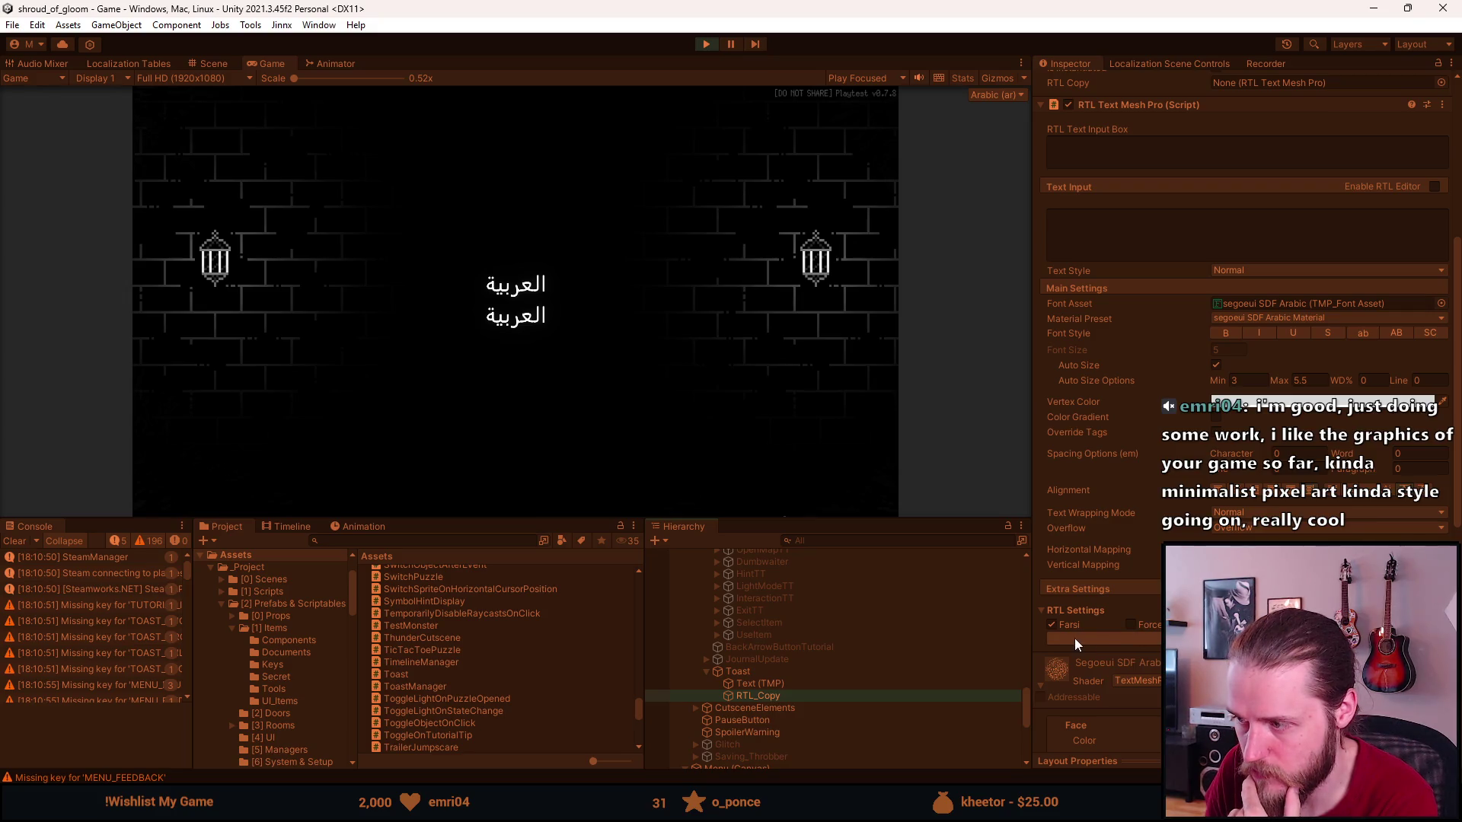
left_click(790, 685)
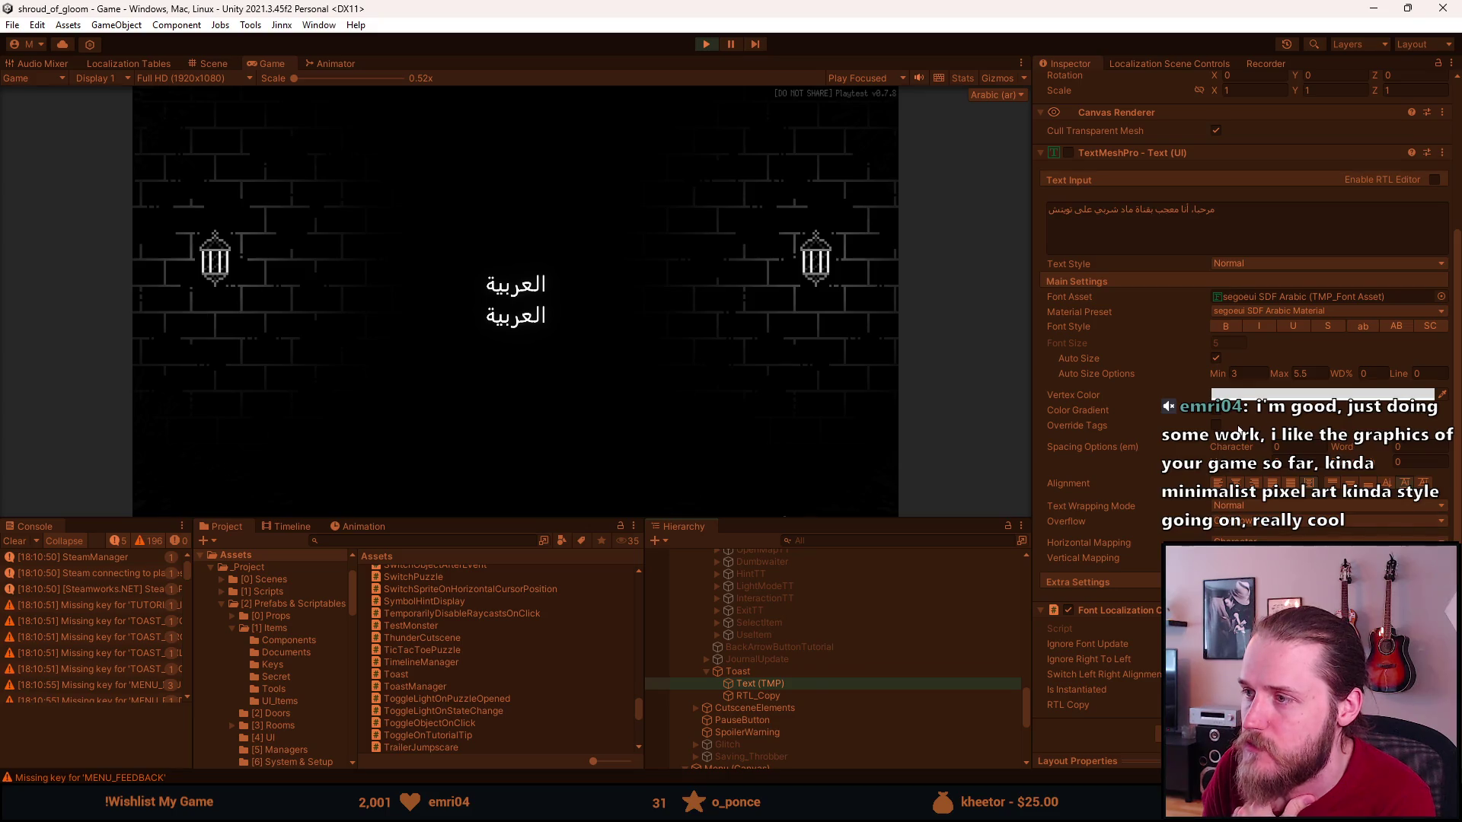
key("alt+Tab")
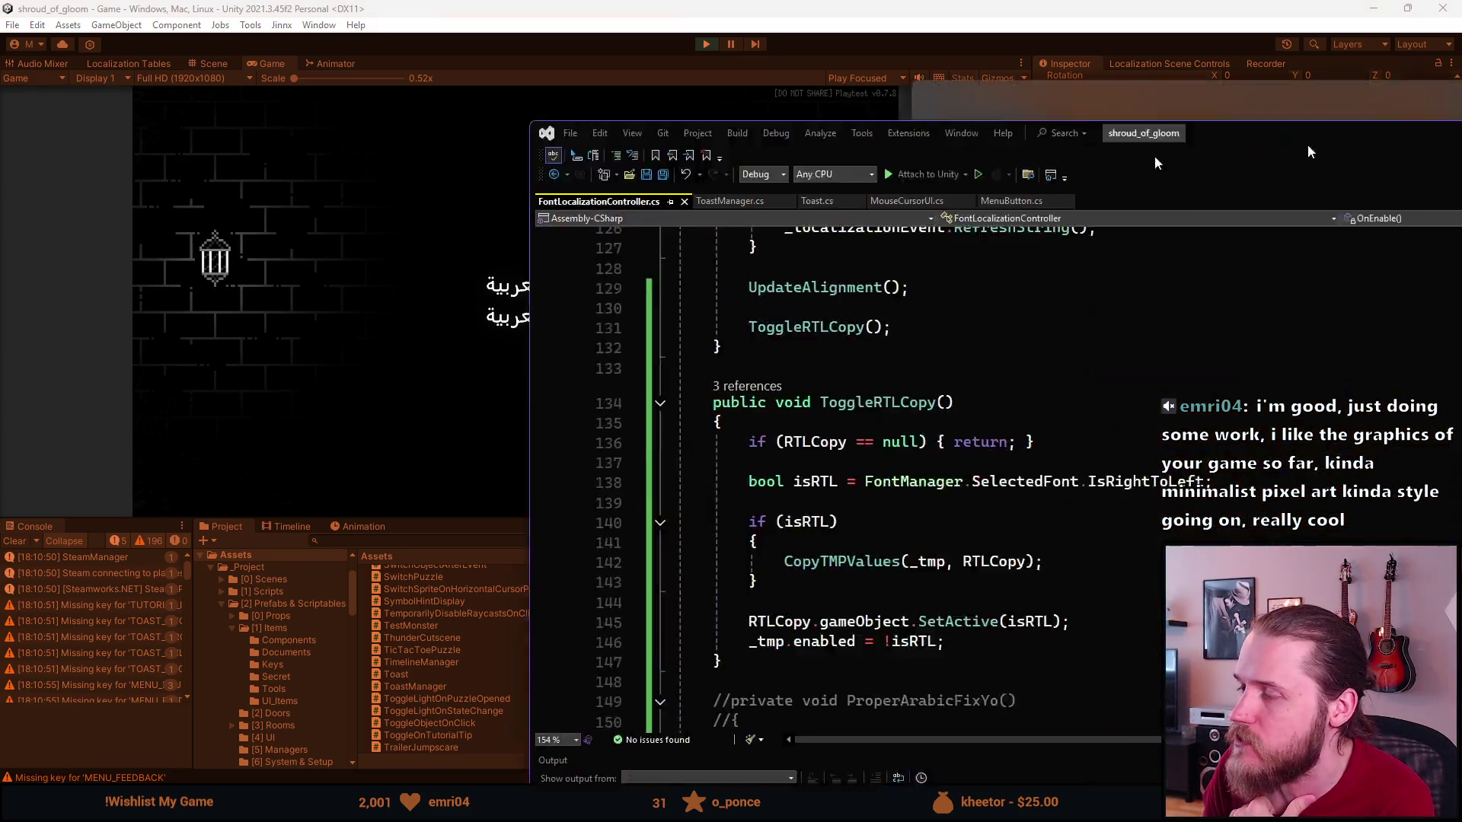
Scroll up through FontLocalizationController.cs and briefly check ToastManager.cs.
scroll(412, 388, "up", 6)
scroll(415, 386, "down", 8)
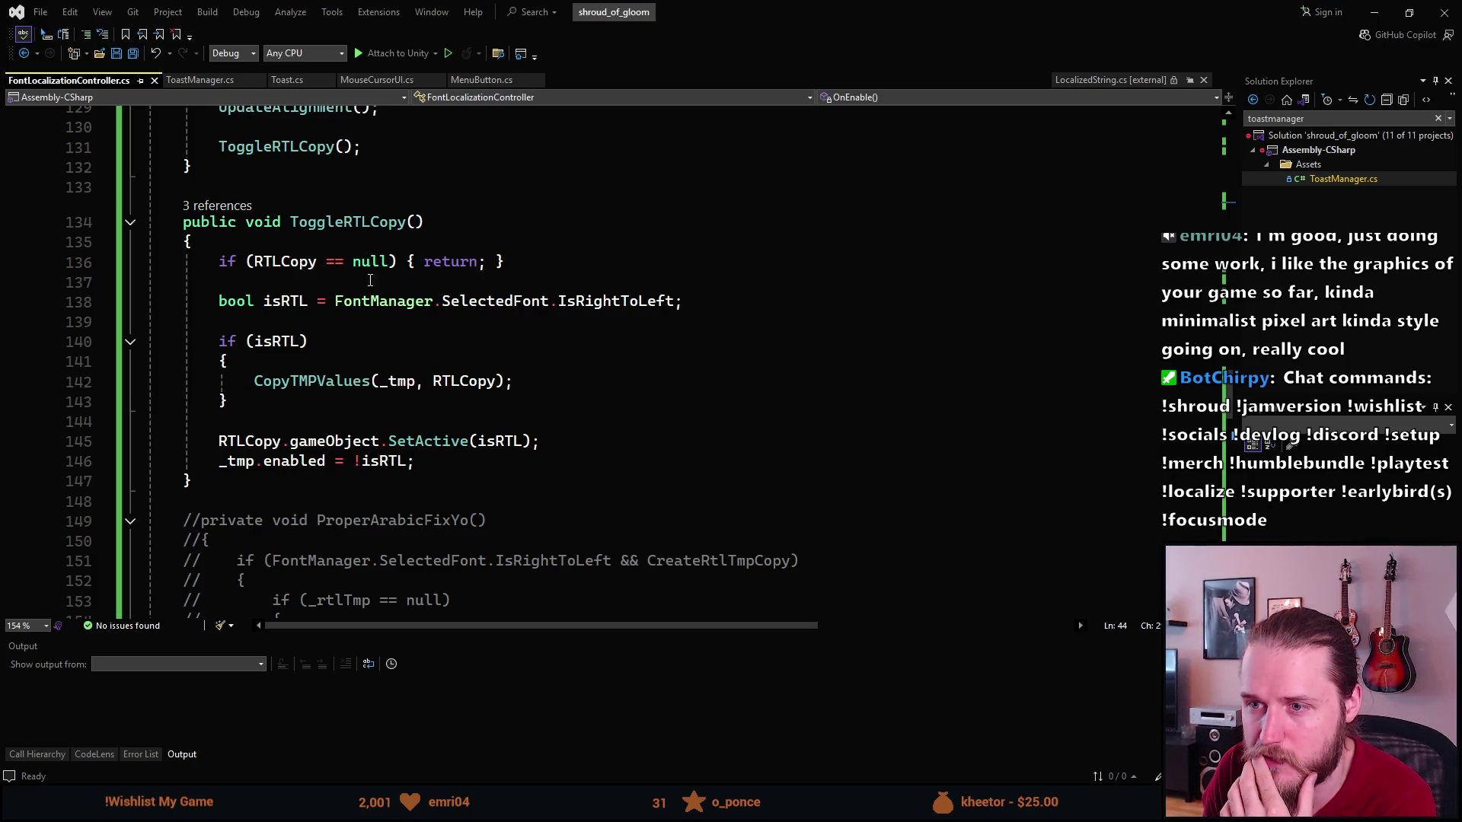
scroll(394, 305, "up", 1)
scroll(394, 305, "up", 15)
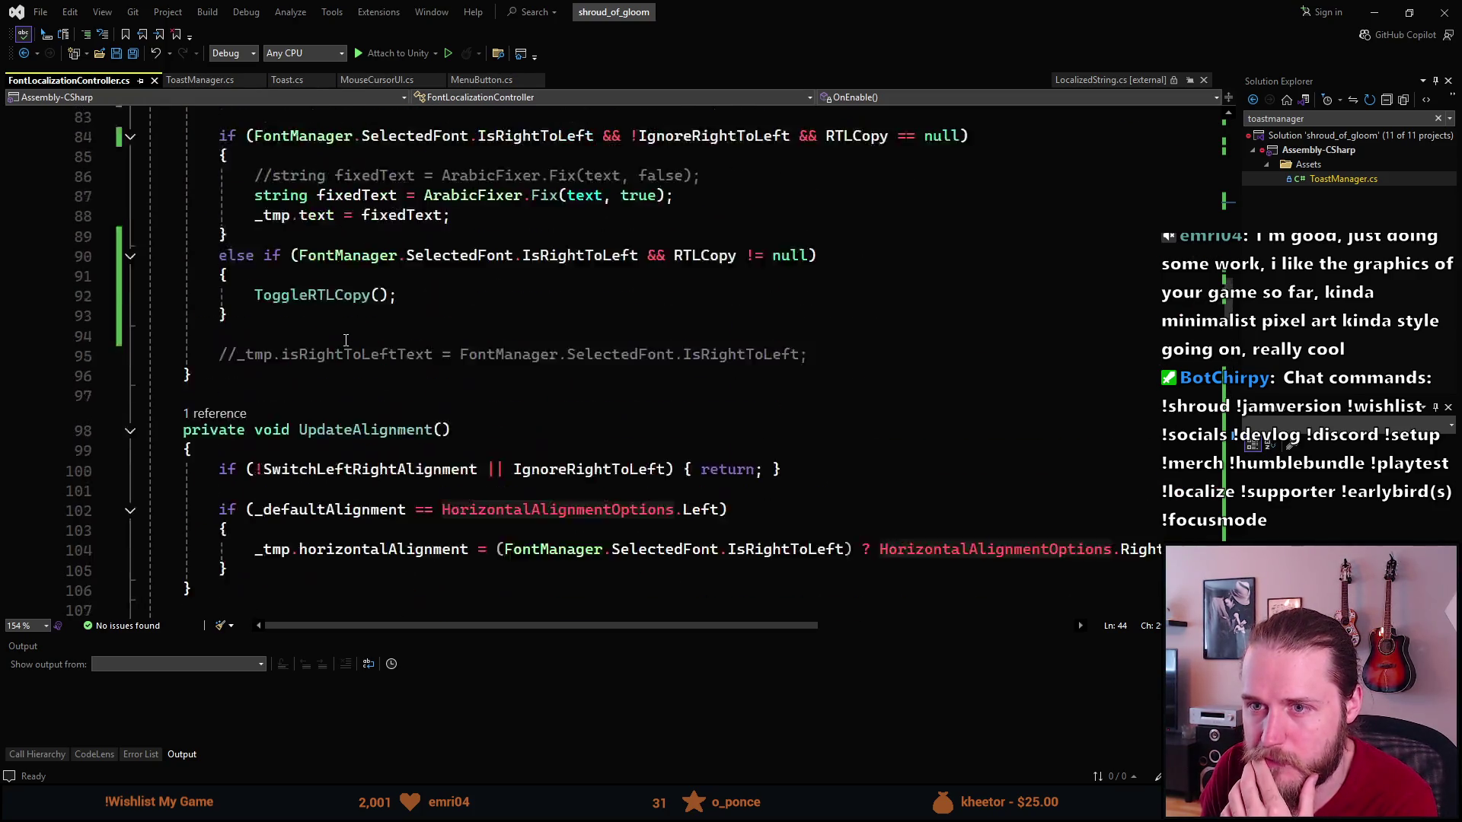
scroll(346, 340, "up", 2)
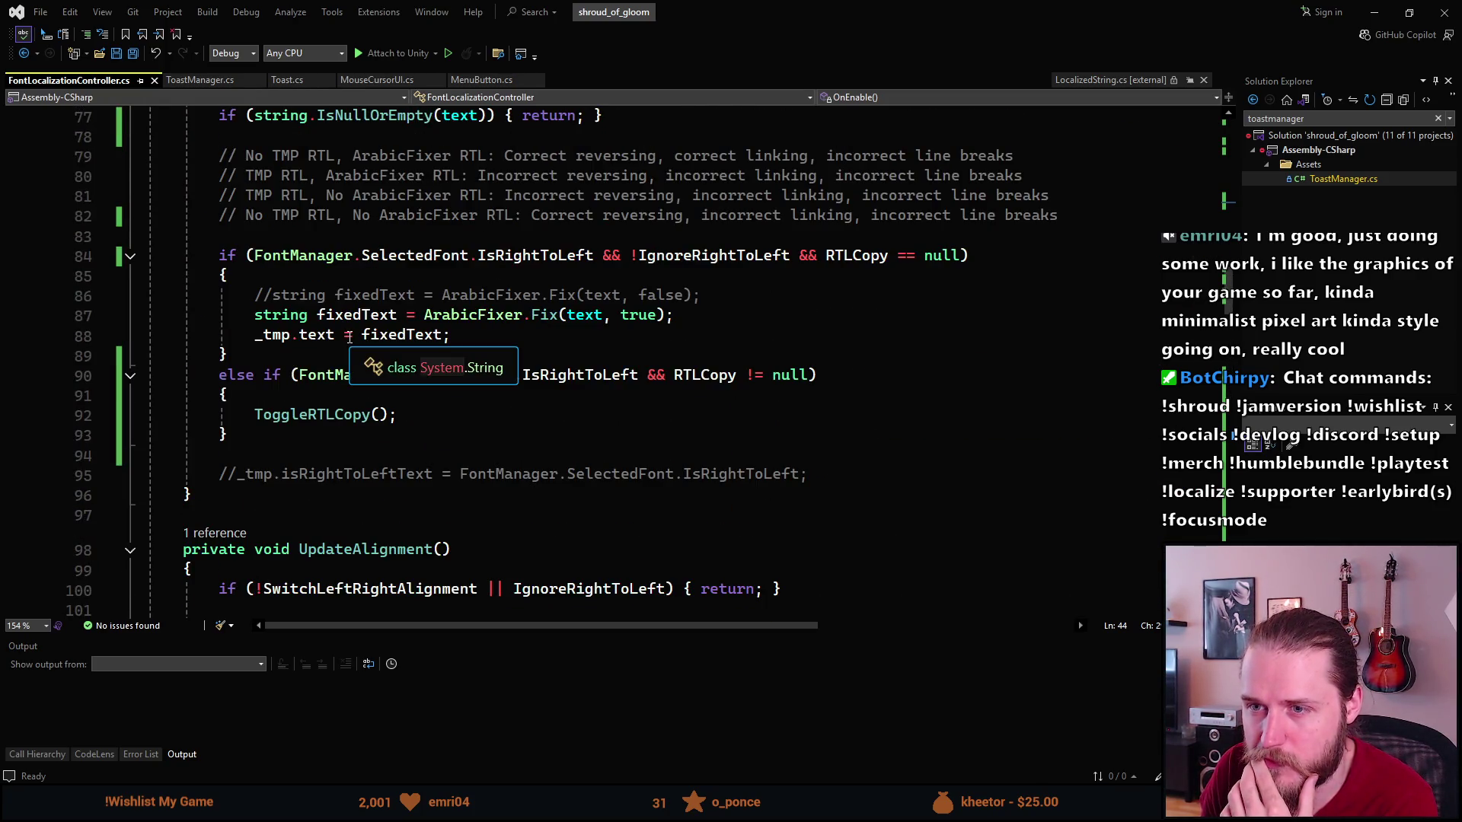
scroll(348, 337, "up", 2)
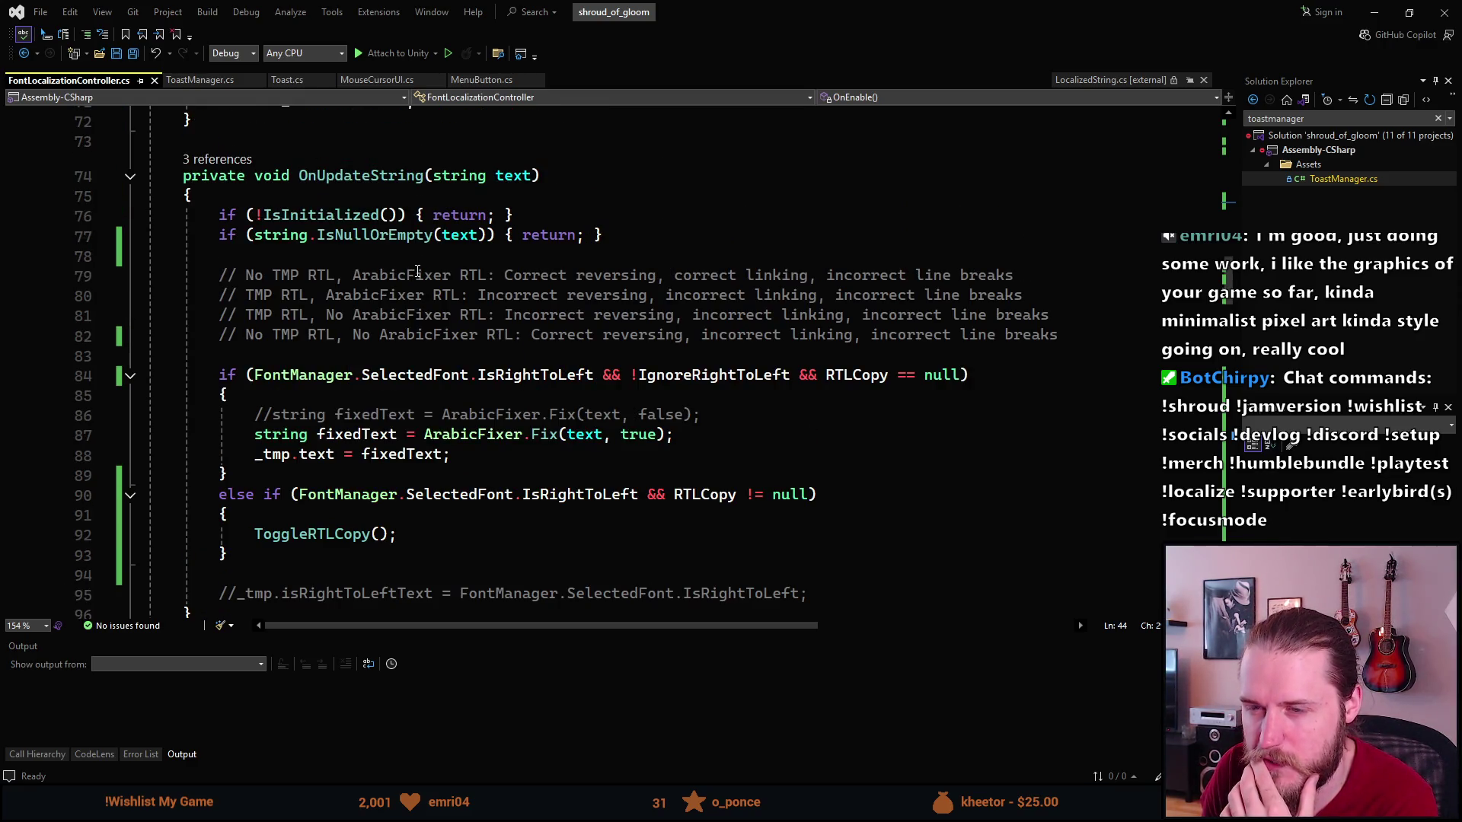
scroll(417, 272, "up", 1)
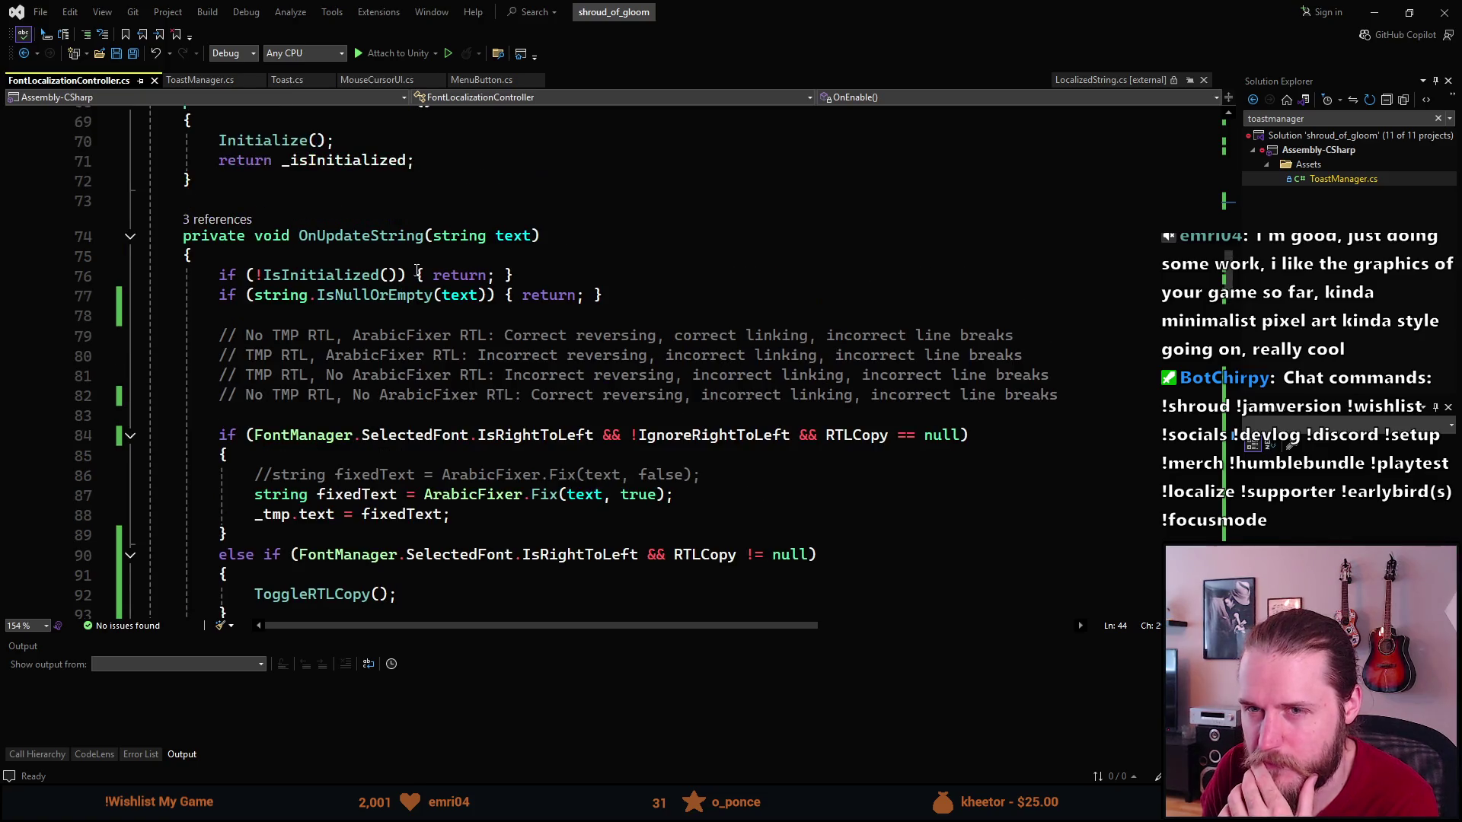
left_click(200, 82)
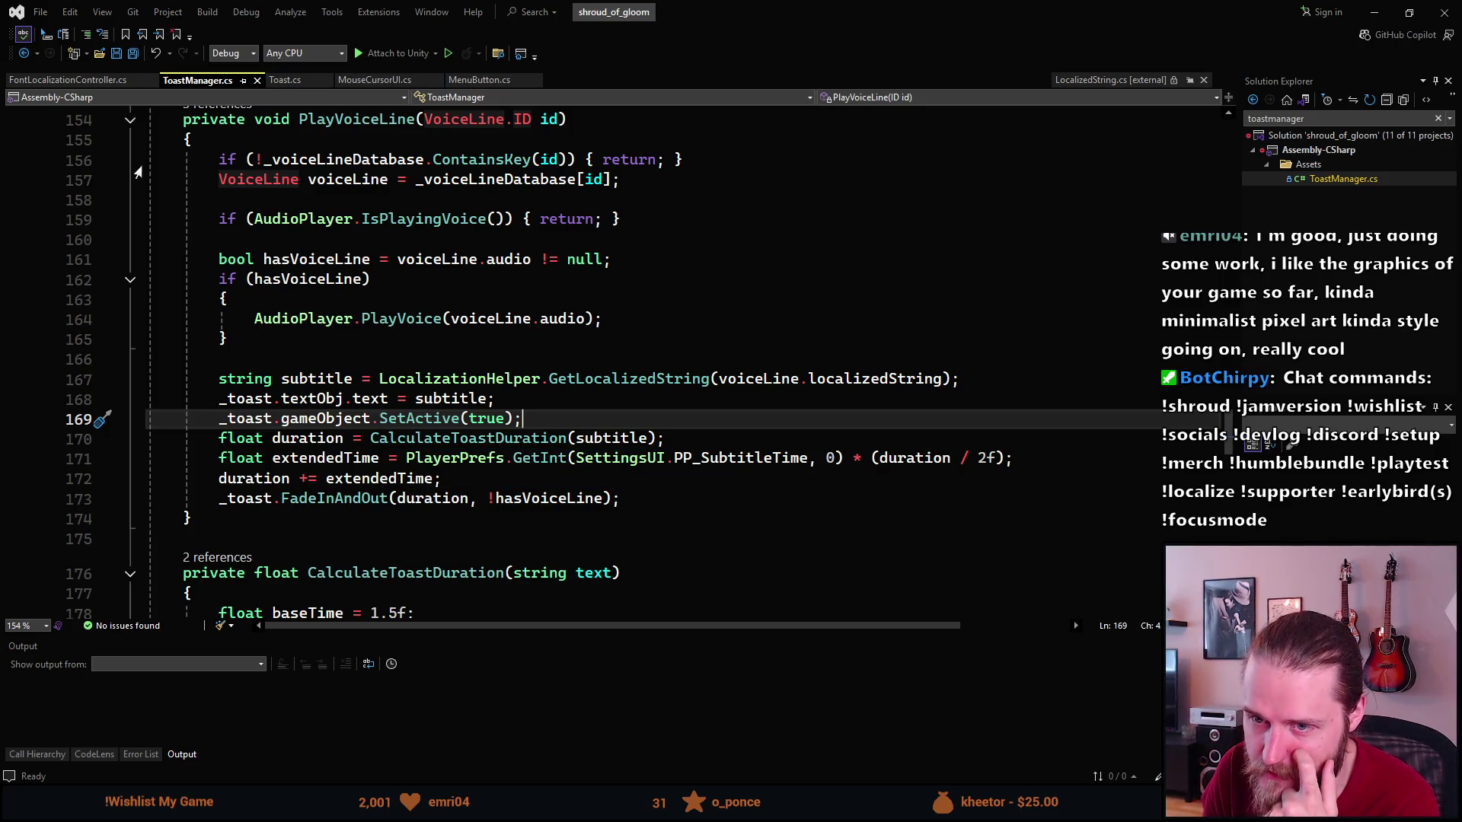
key("ctrl+Tab")
Select the RefreshString call on line 39 of FontLocalizationController.cs.
scroll(292, 315, "up", 15)
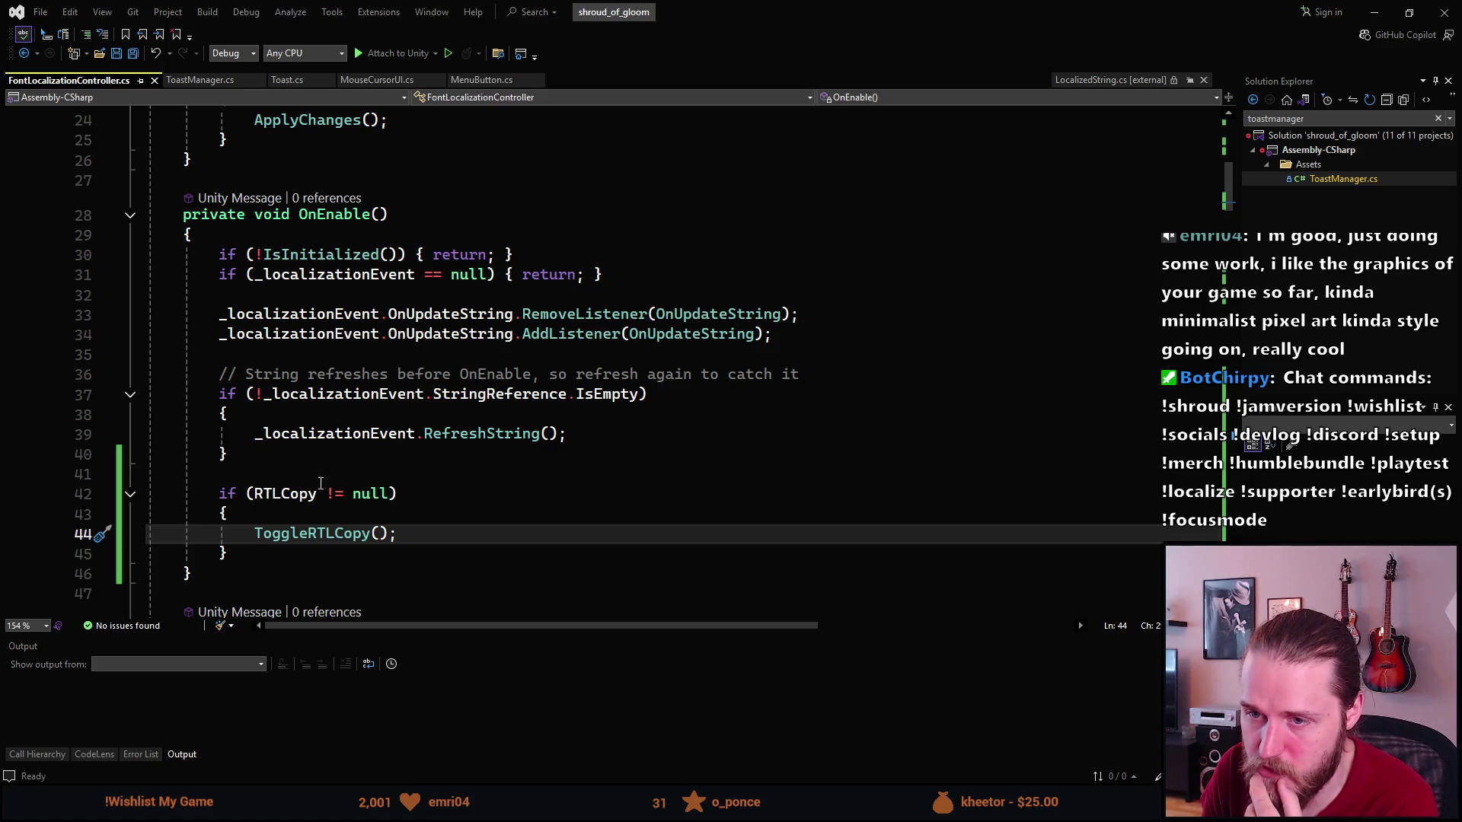
left_click(310, 433)
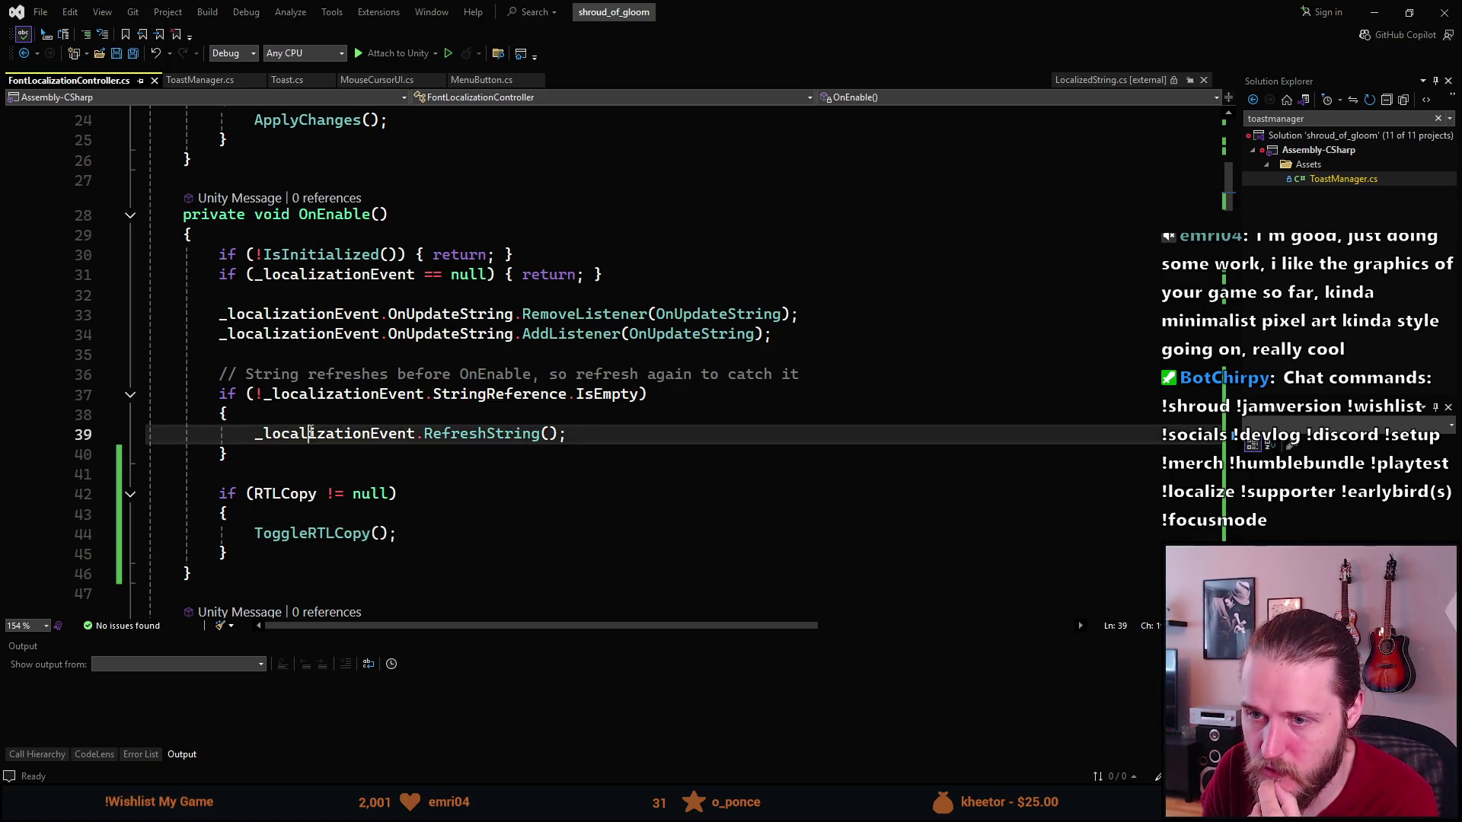
double_click(427, 433)
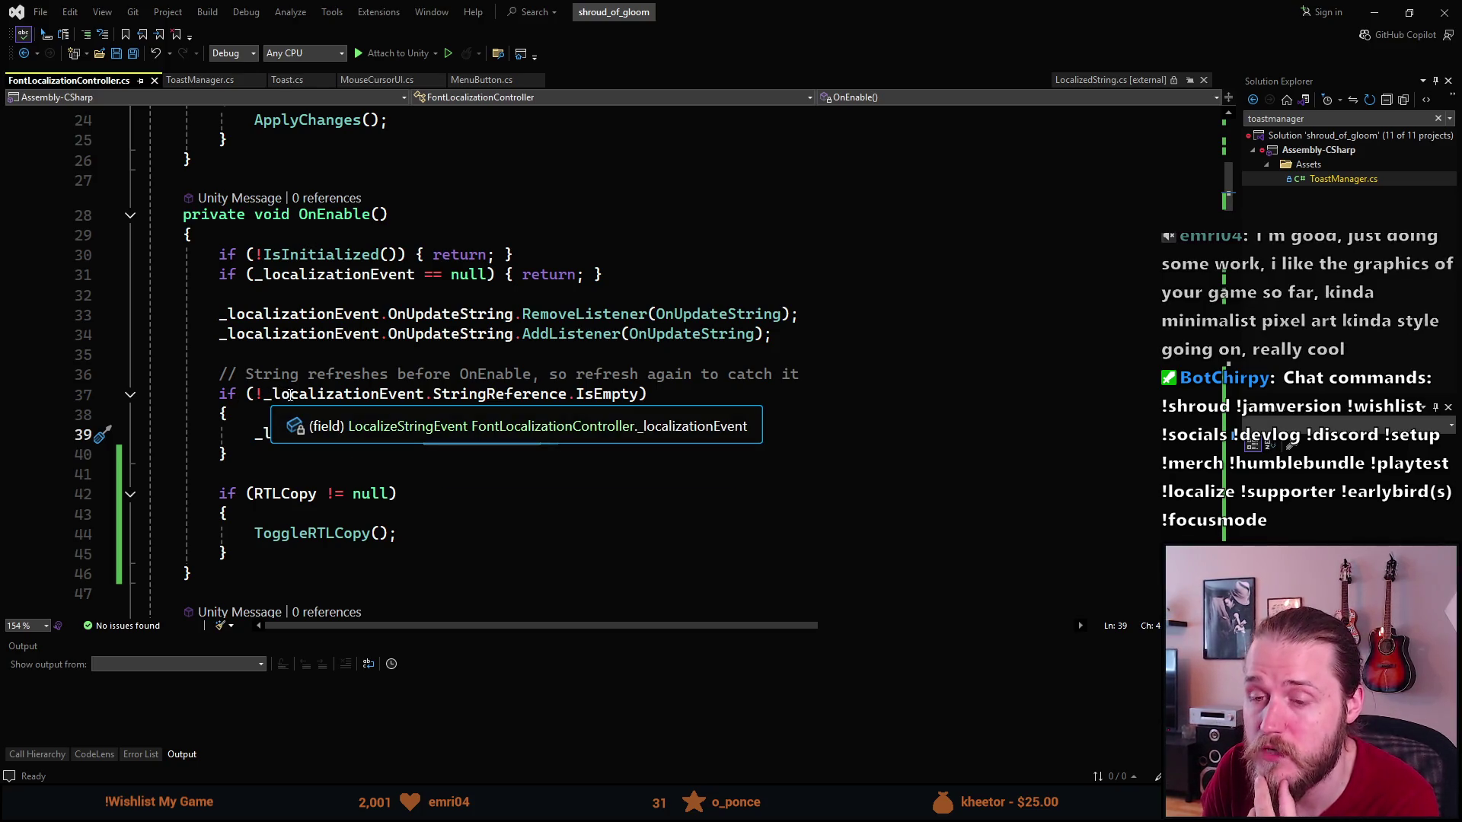
scroll(287, 394, "down", 2)
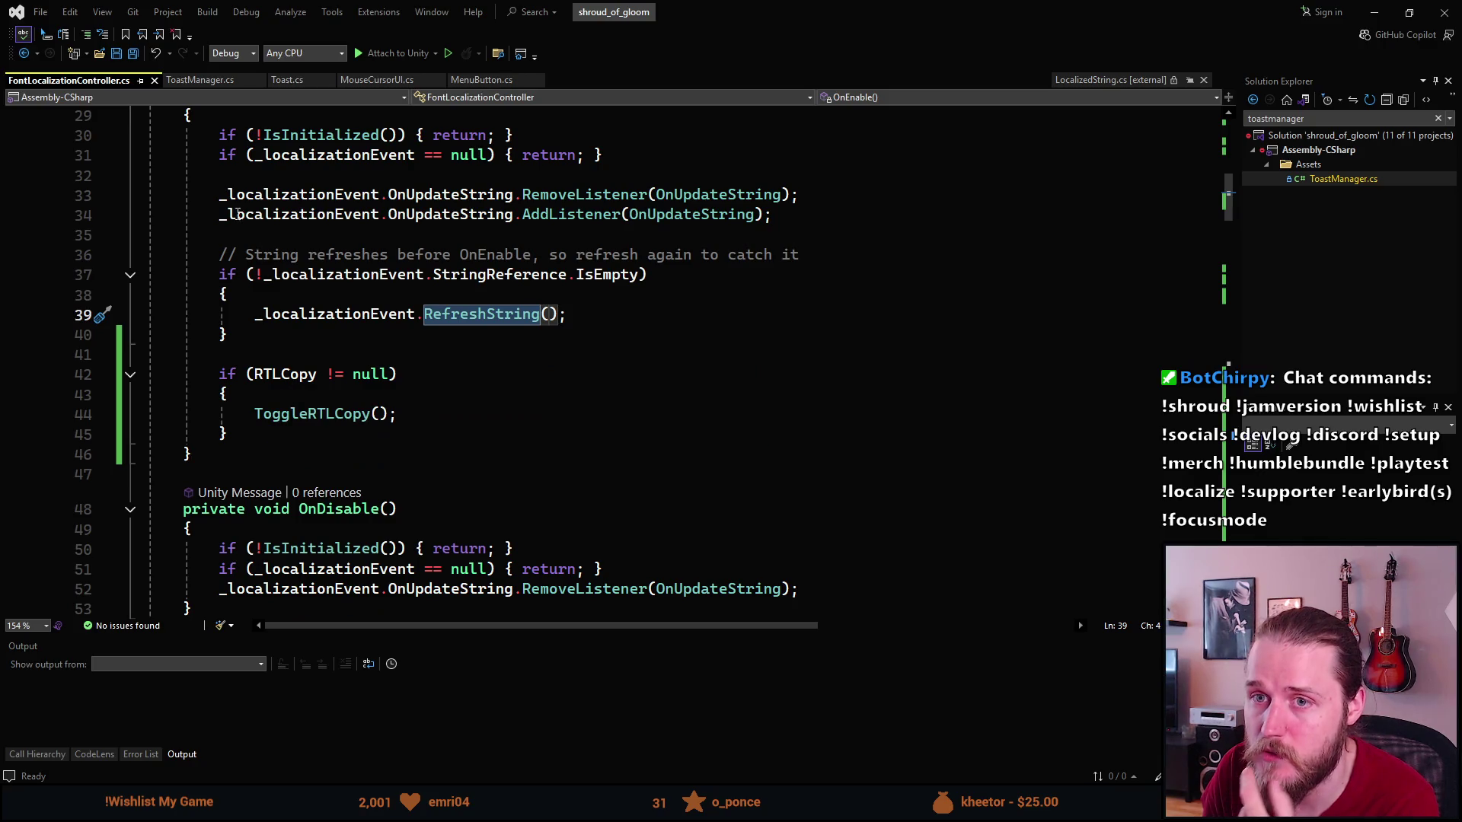
In ToastManager.cs, highlight the subtitle uses and the SetActive(true) call on line 169.
left_click(203, 85)
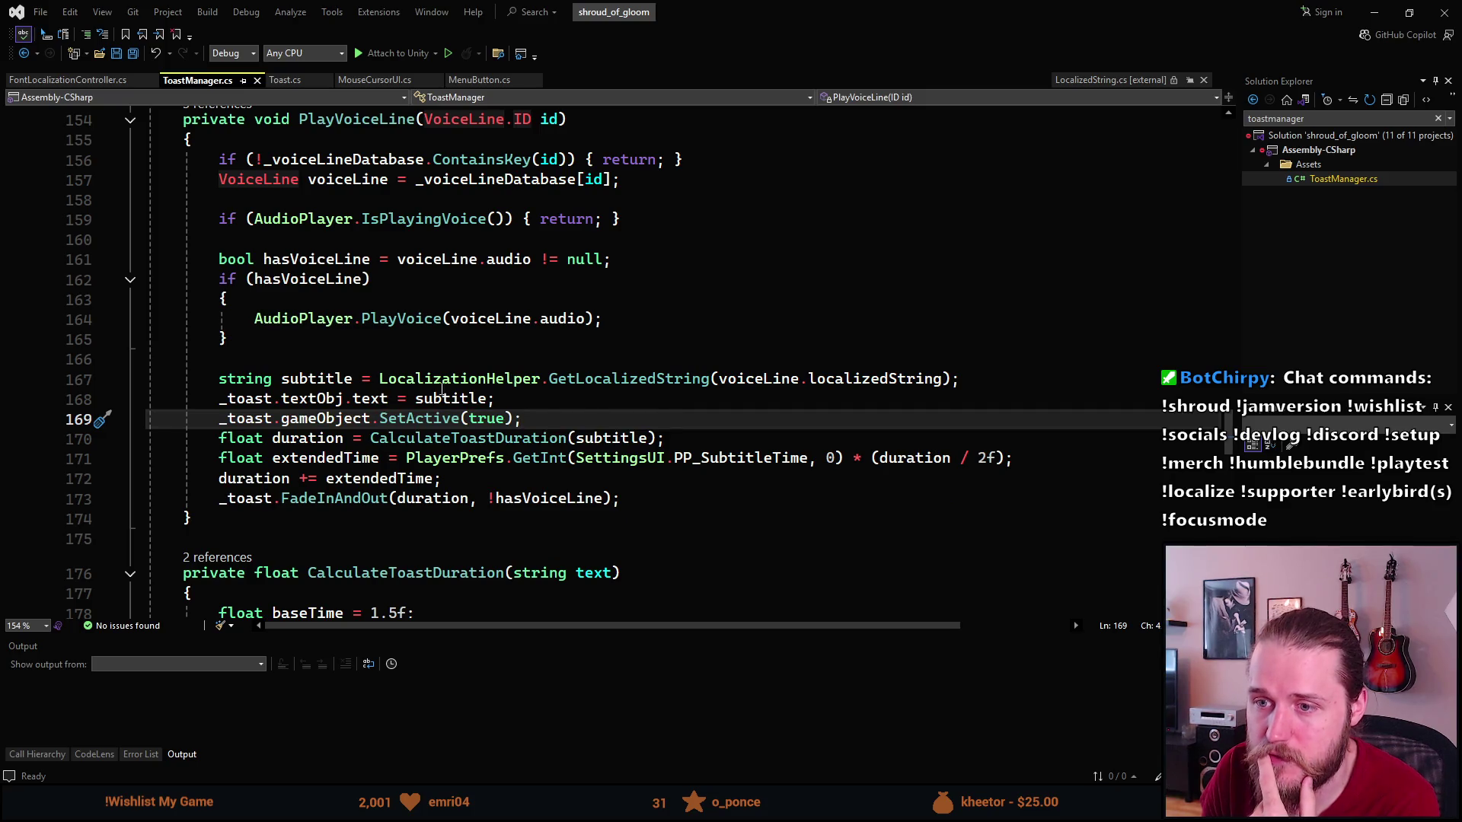
double_click(448, 397)
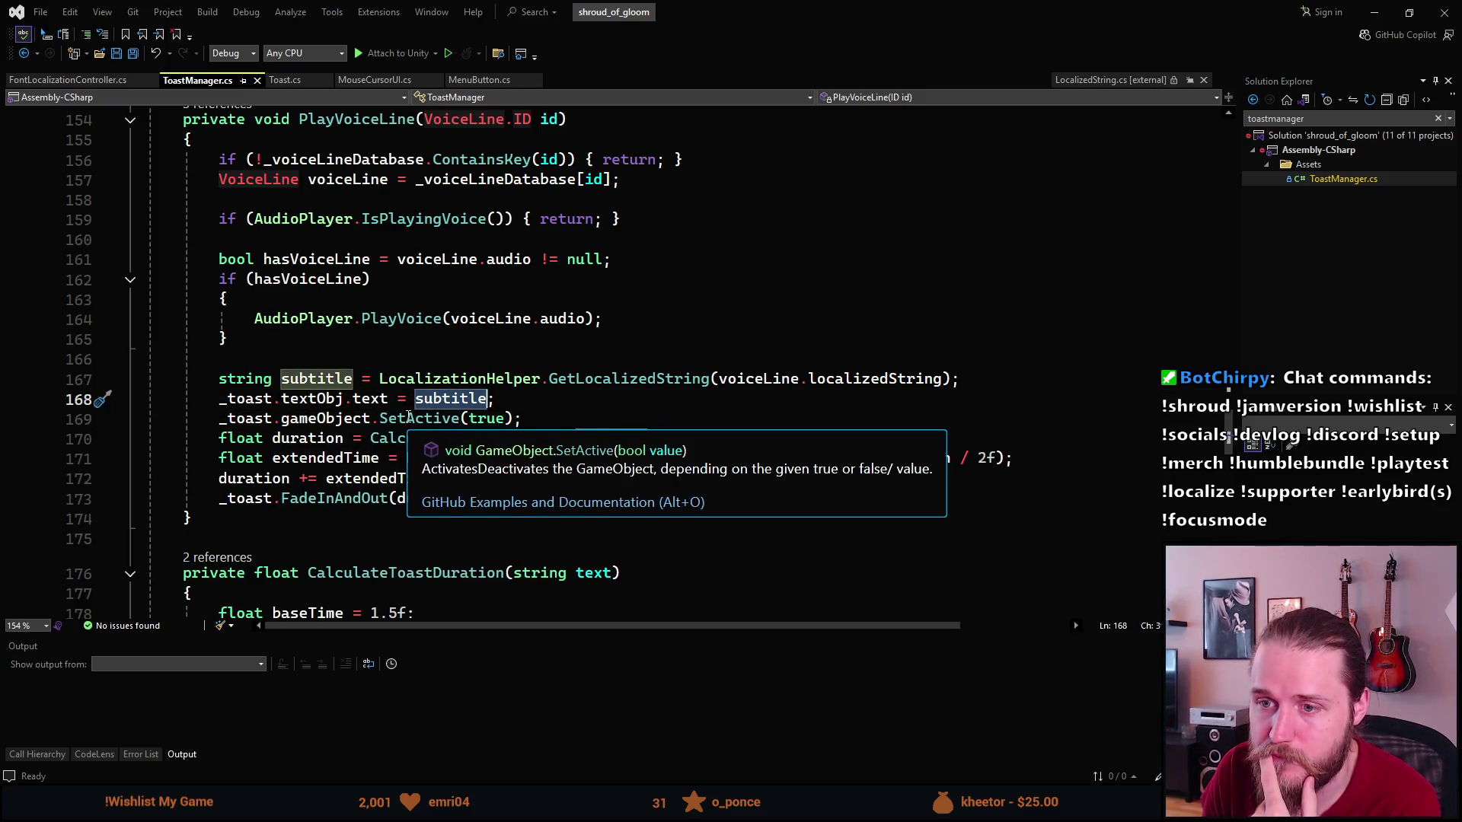
left_click(411, 418)
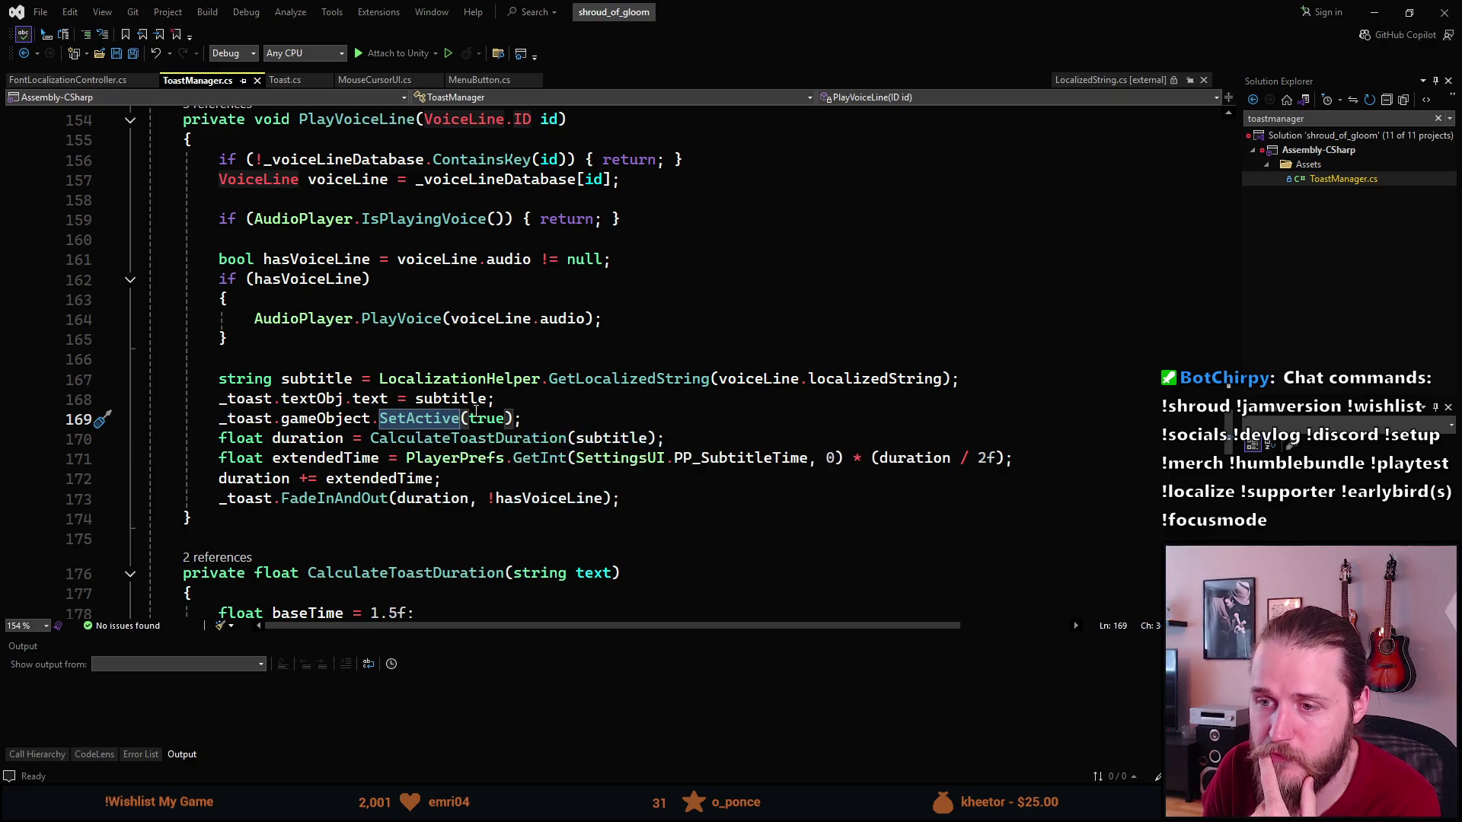
left_click(506, 418)
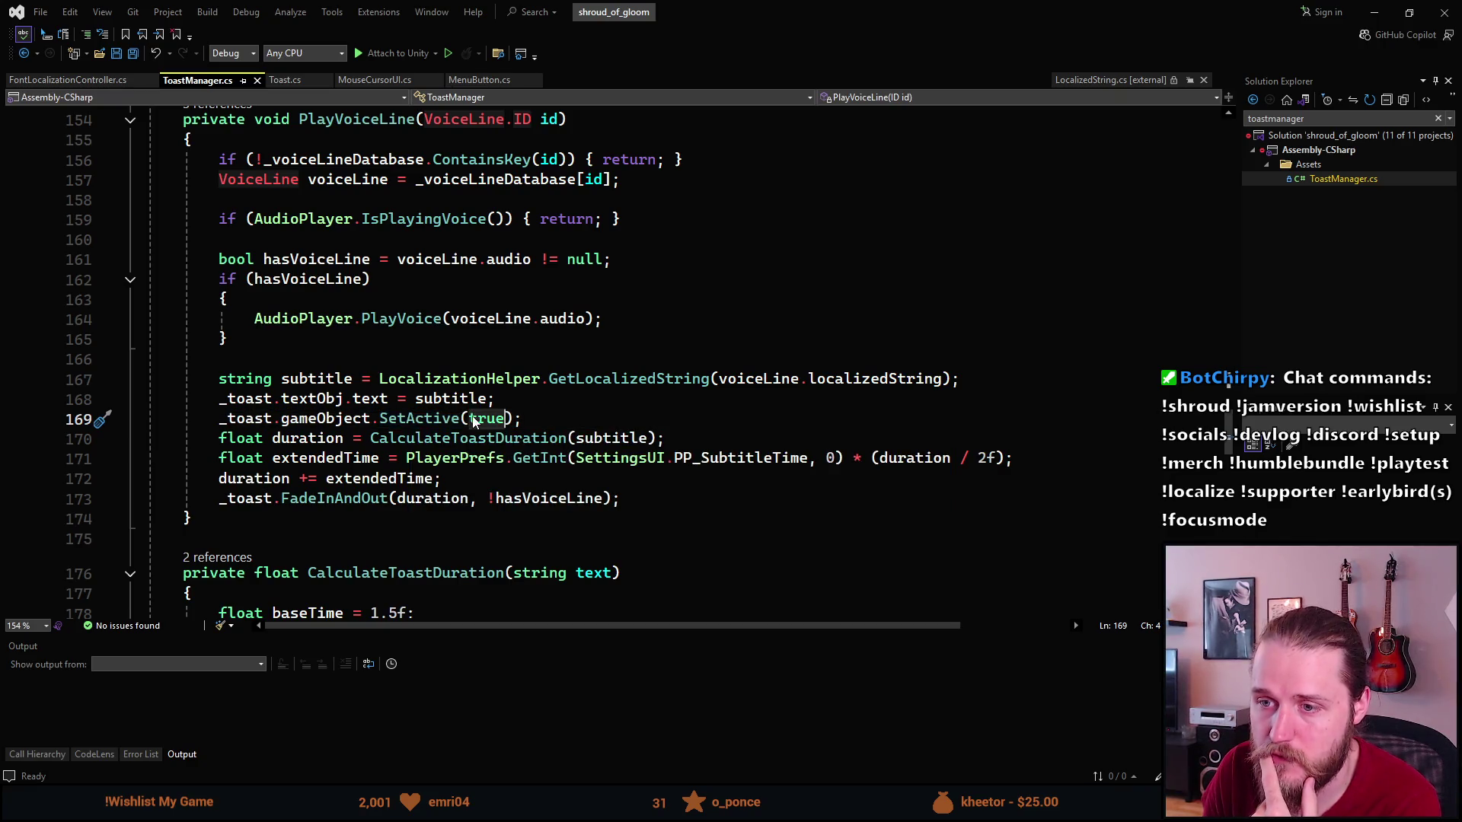
left_click(74, 81)
Select the 'if (RTLCopy != null) { ToggleRTLCopy(); }' block at OnEnable's end and delete it.
scroll(416, 295, "up", 1)
scroll(396, 343, "down", 1)
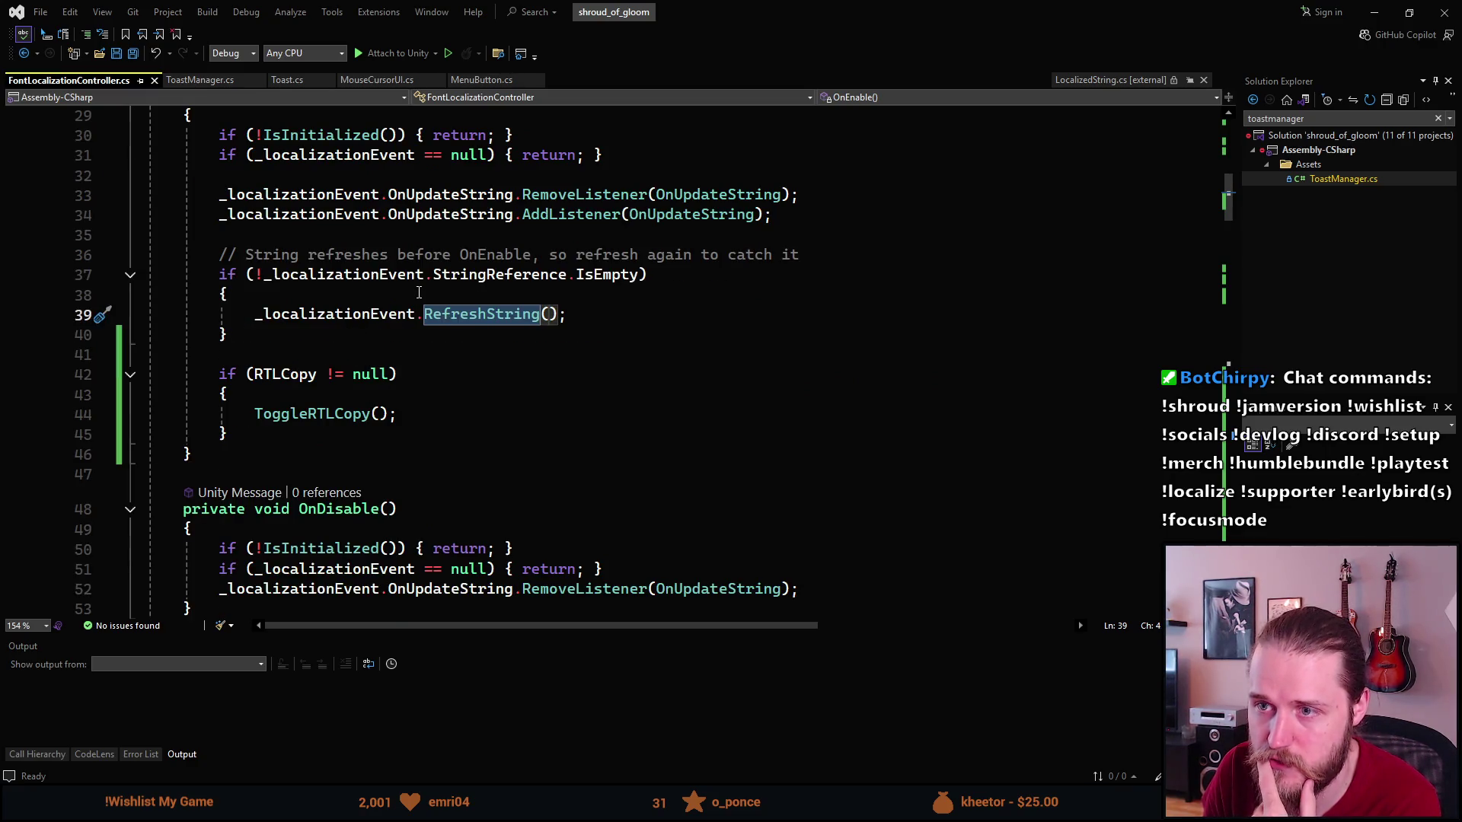
scroll(412, 303, "up", 2)
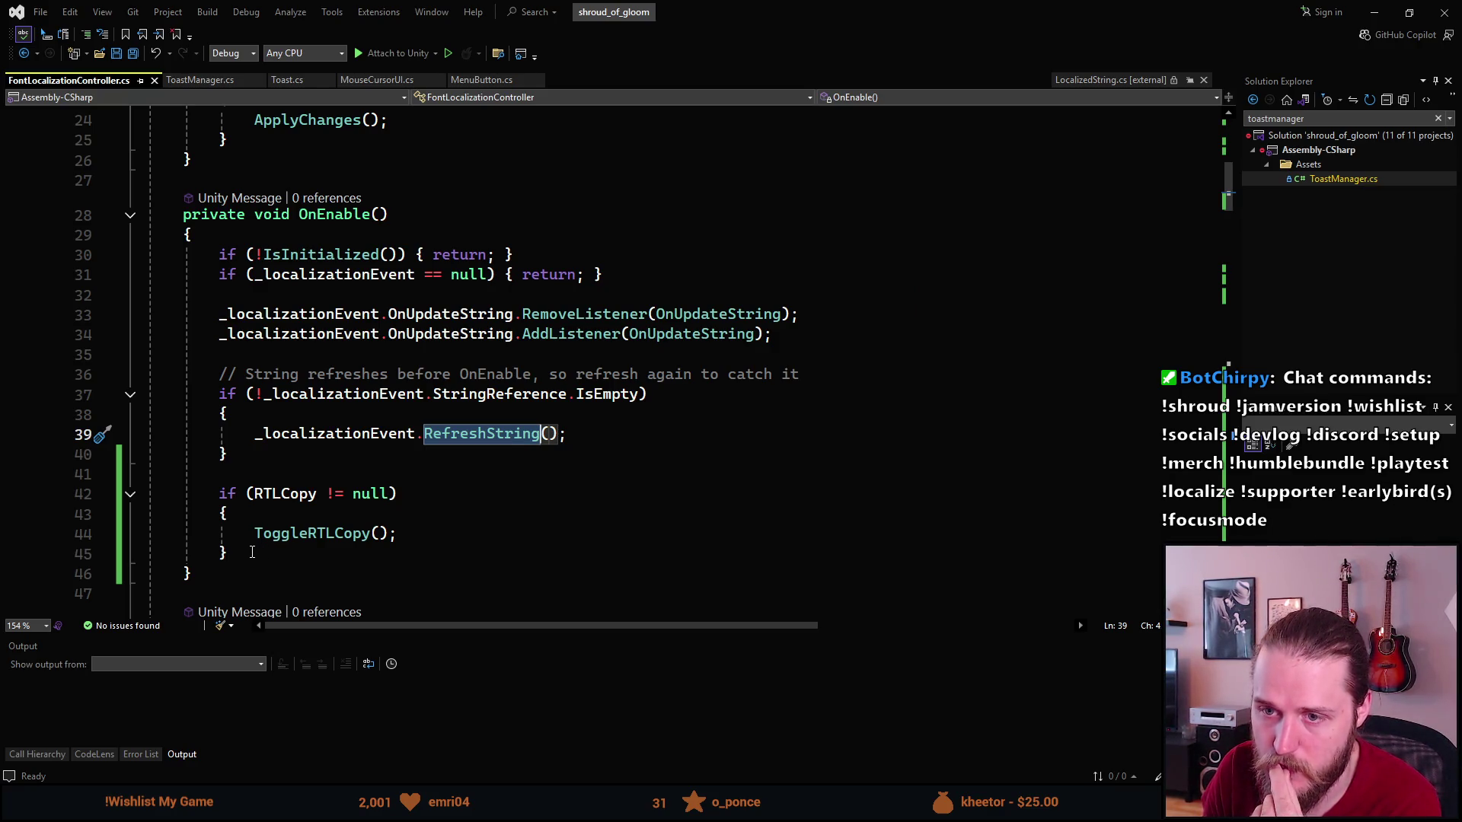
left_click_drag(251, 552, 220, 493)
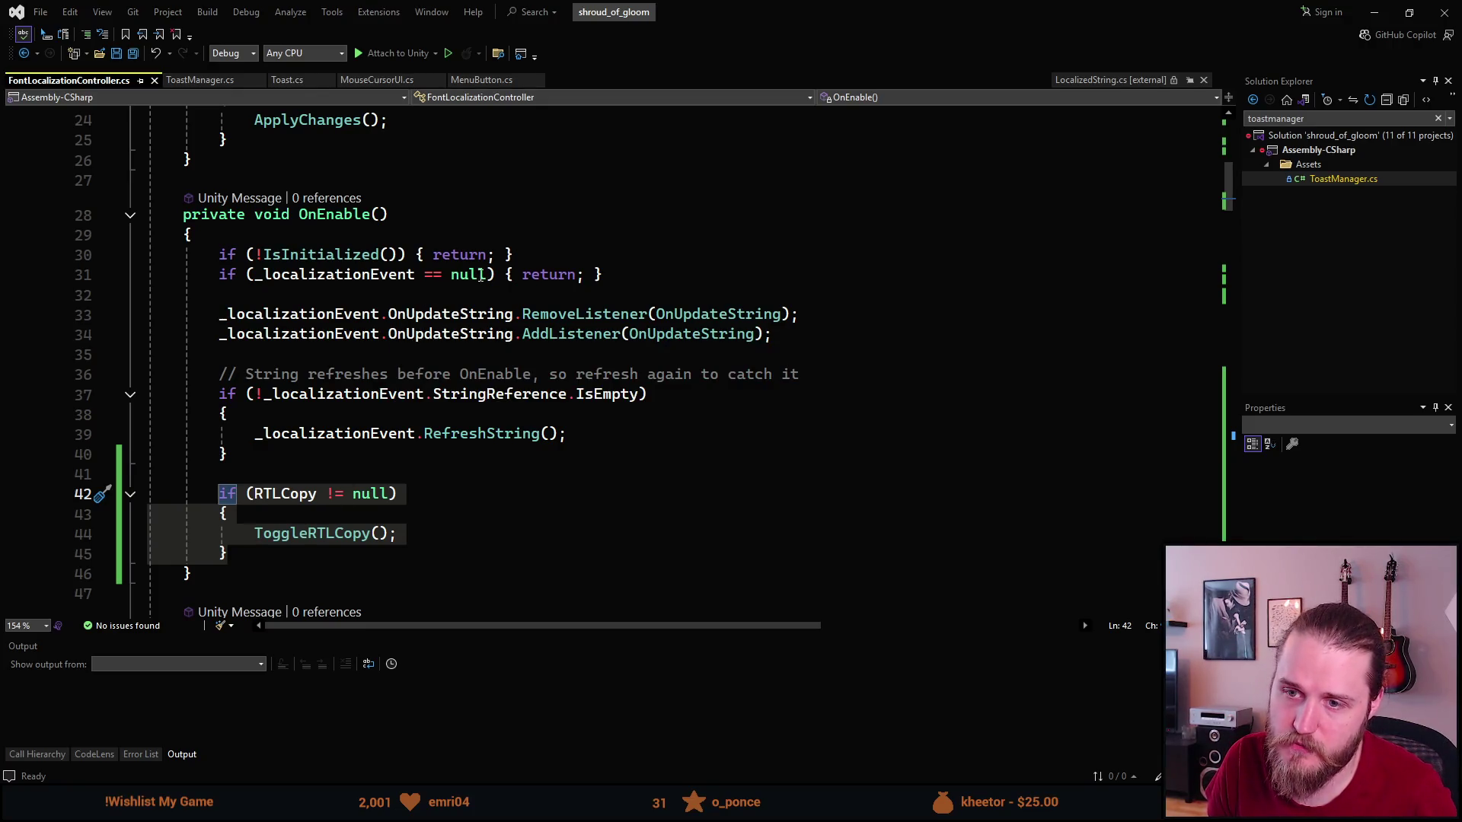
mouse_move(398, 284)
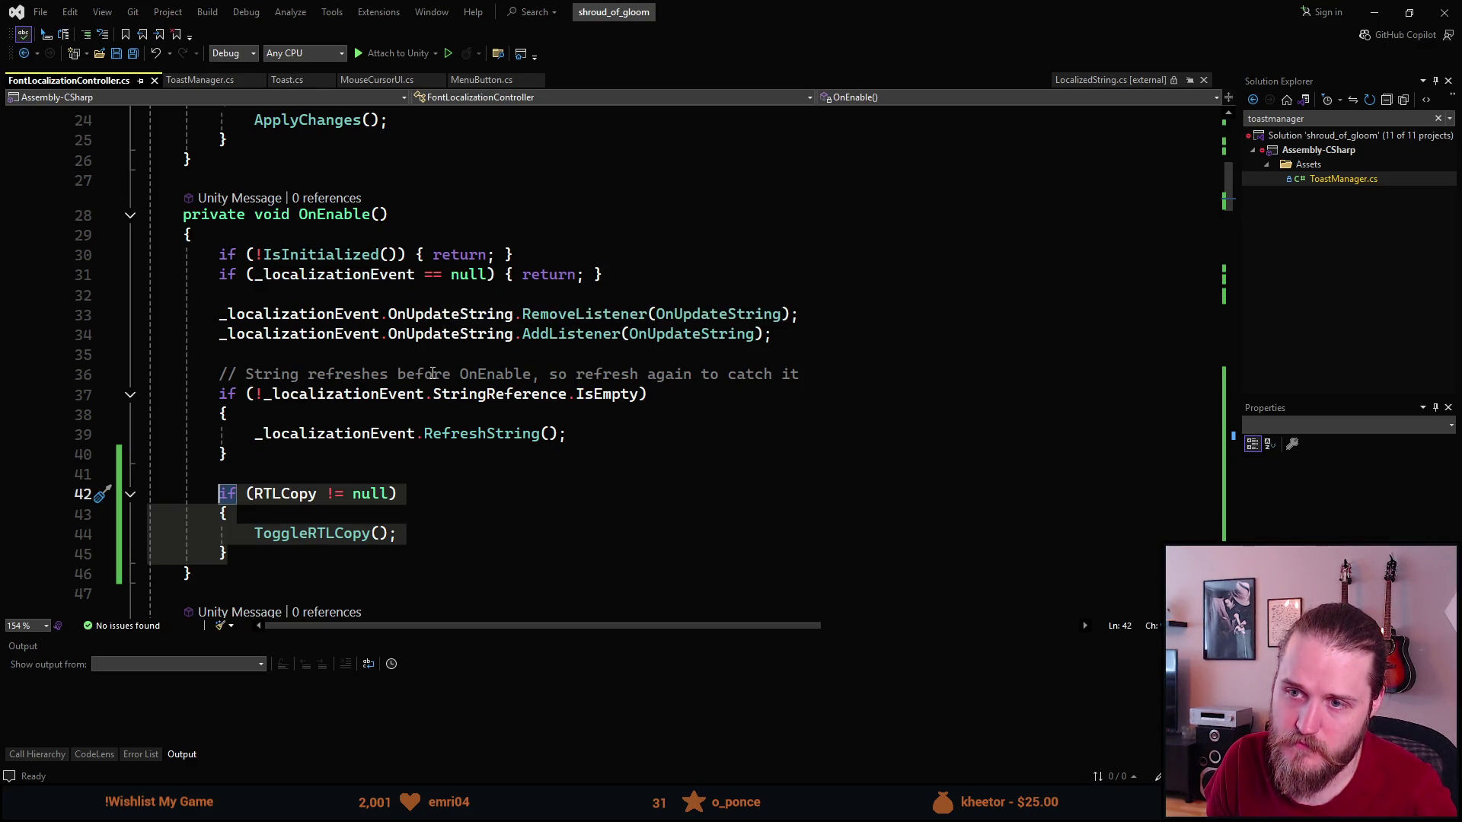
scroll(431, 373, "down", 10)
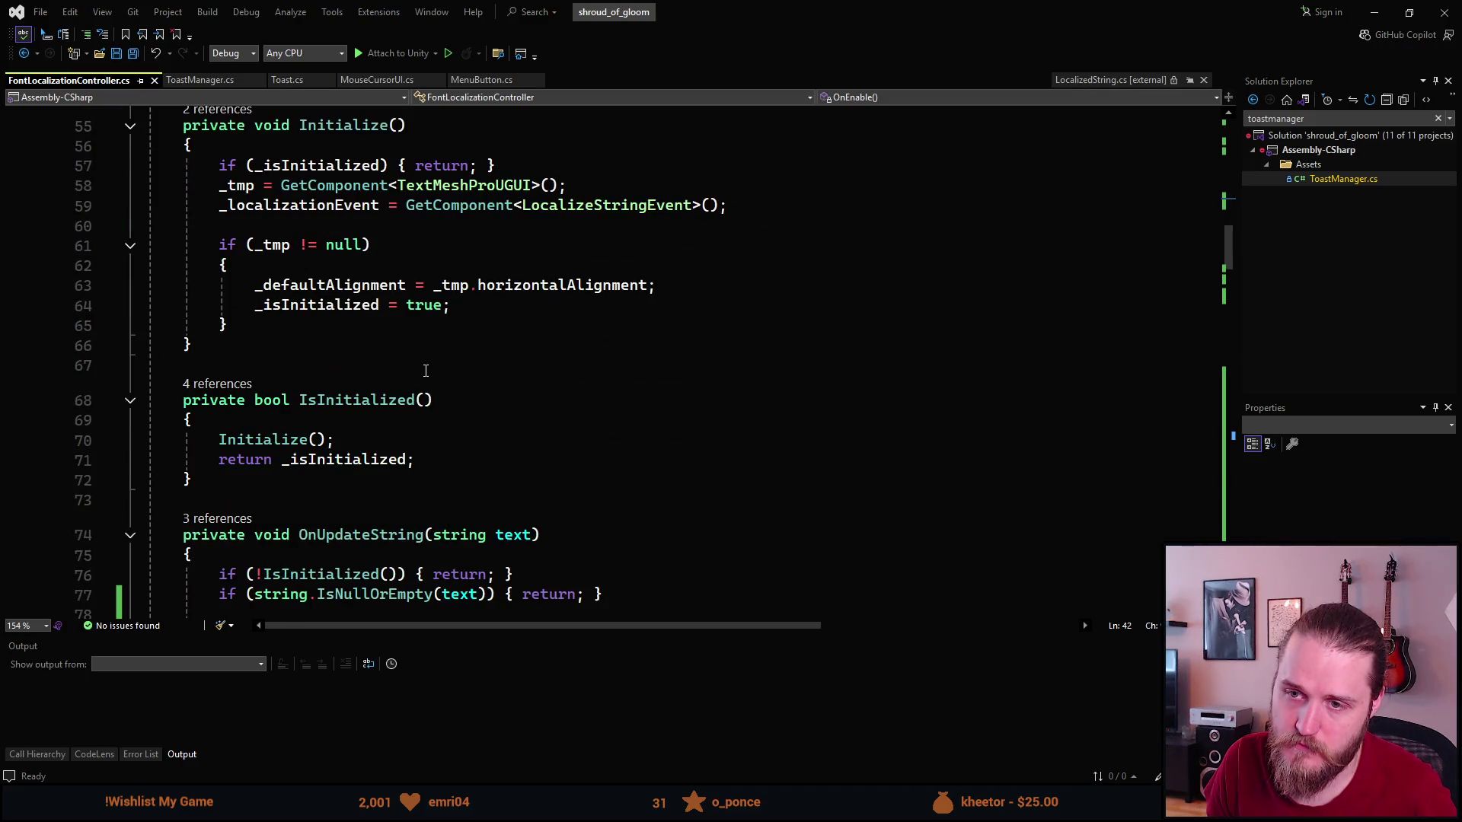
scroll(425, 371, "down", 6)
scroll(426, 372, "down", 6)
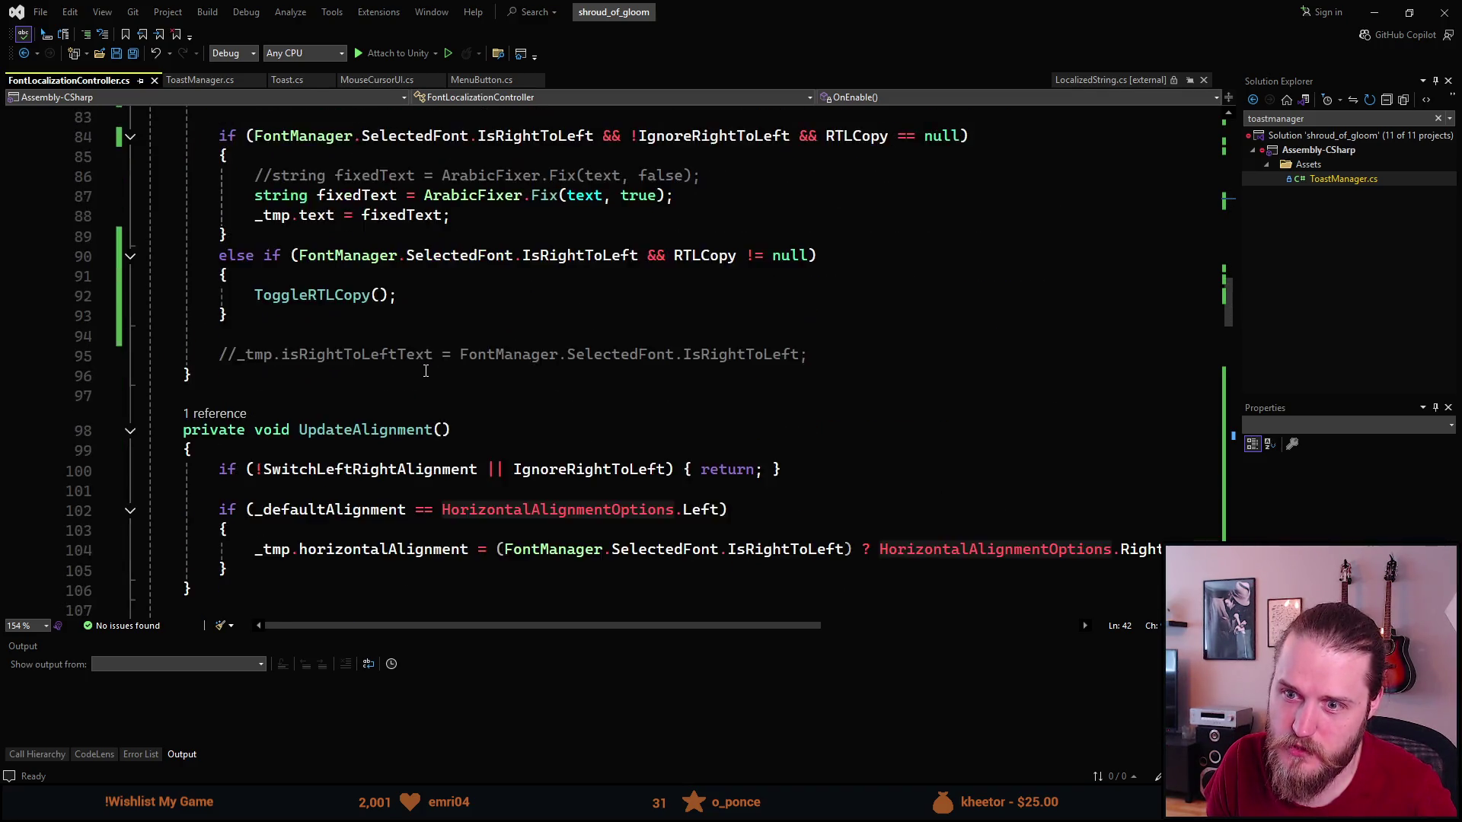
scroll(425, 370, "down", 7)
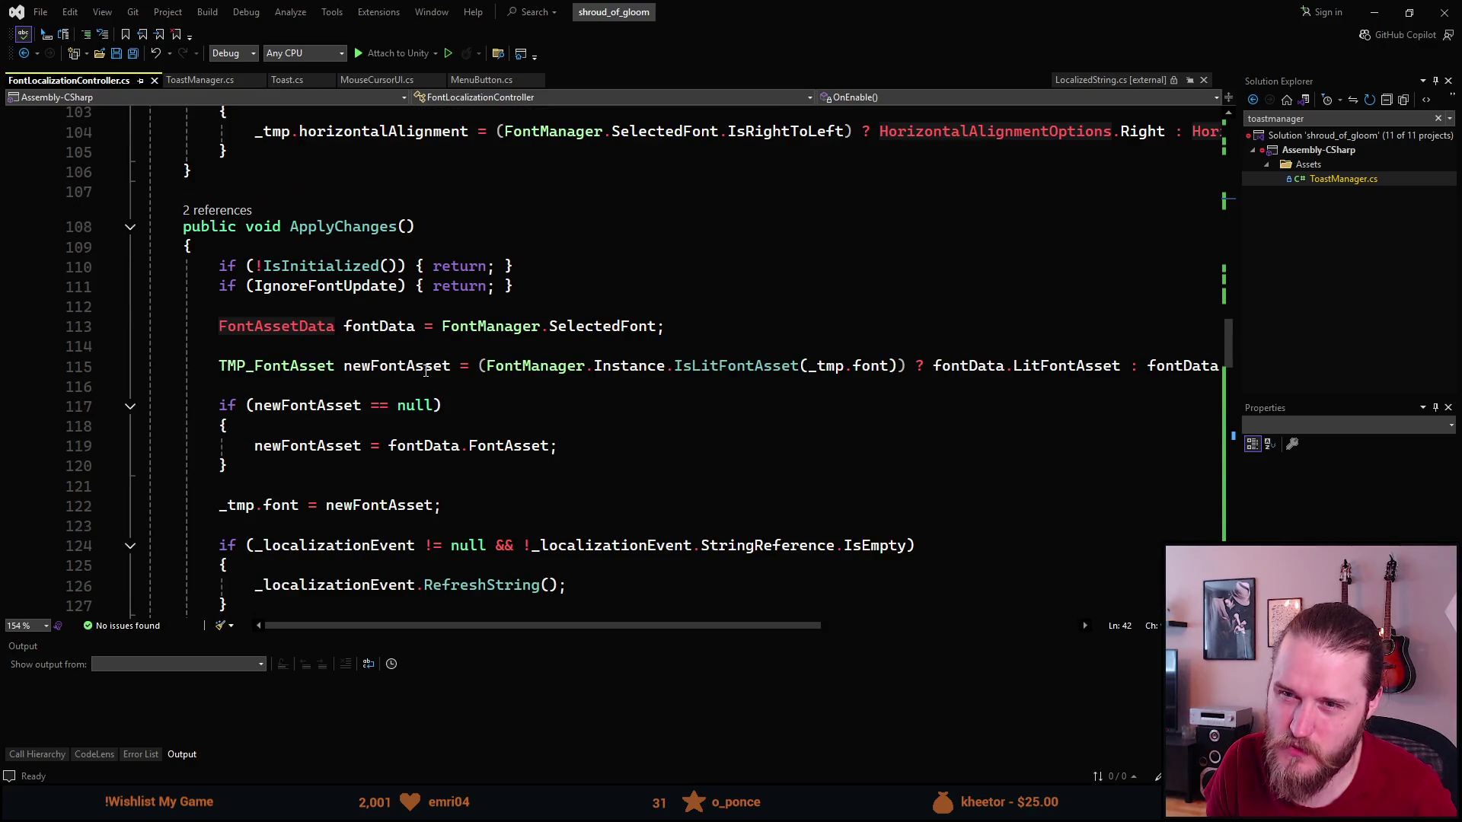
scroll(425, 371, "down", 2)
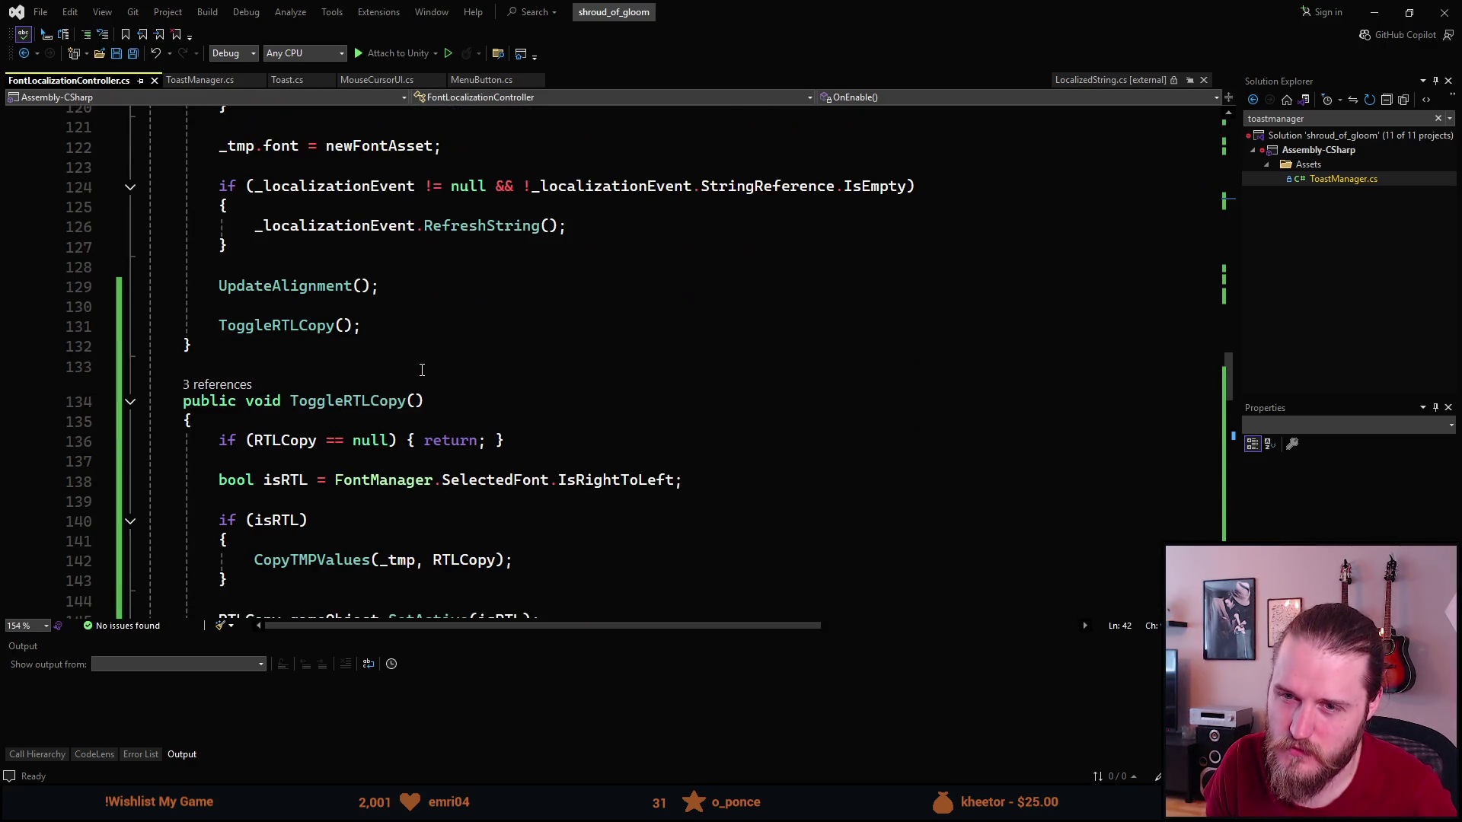
scroll(422, 370, "down", 6)
scroll(415, 369, "down", 6)
scroll(412, 369, "up", 6)
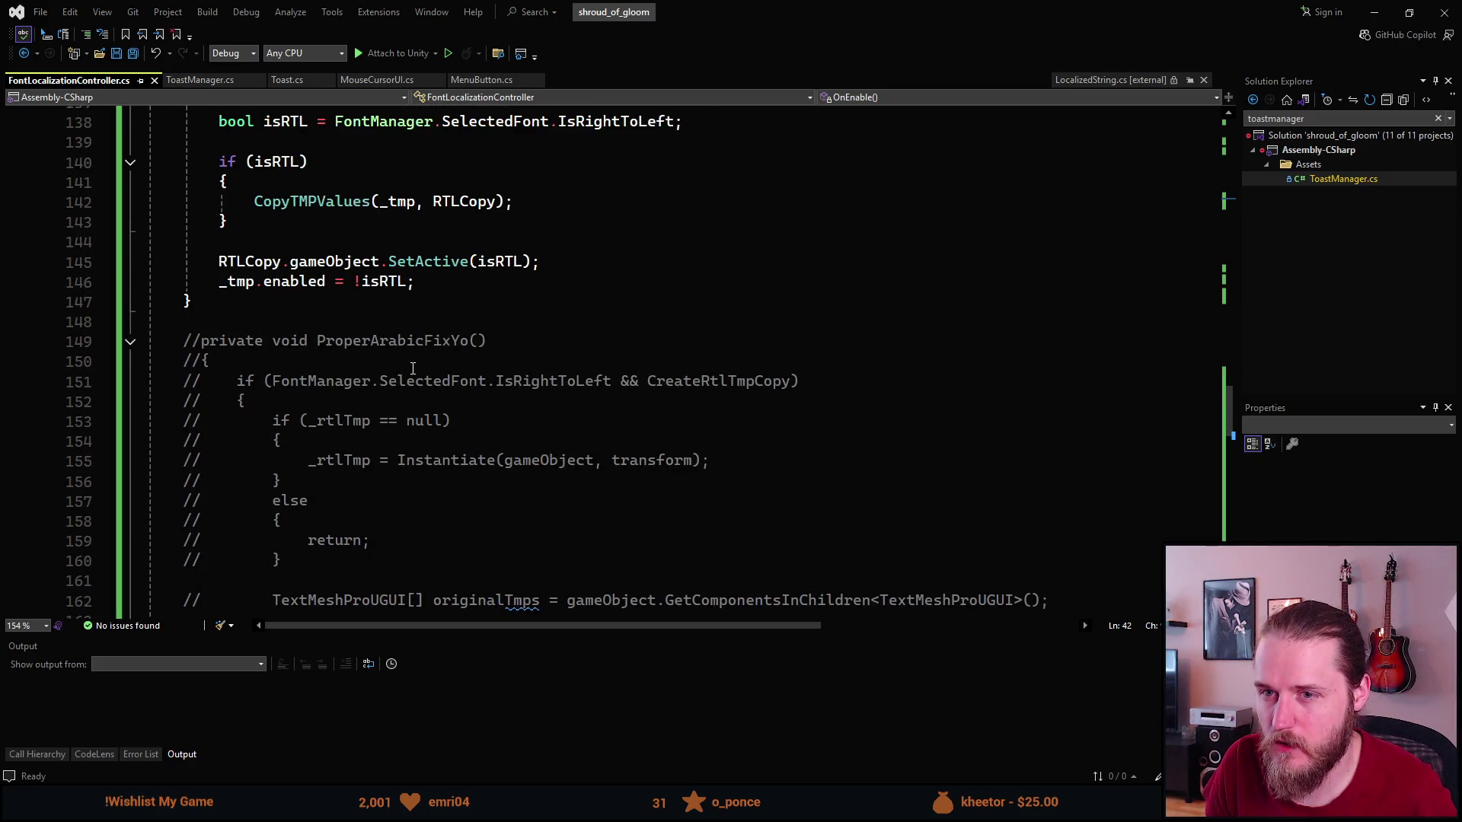
scroll(412, 368, "up", 3)
scroll(412, 368, "up", 9)
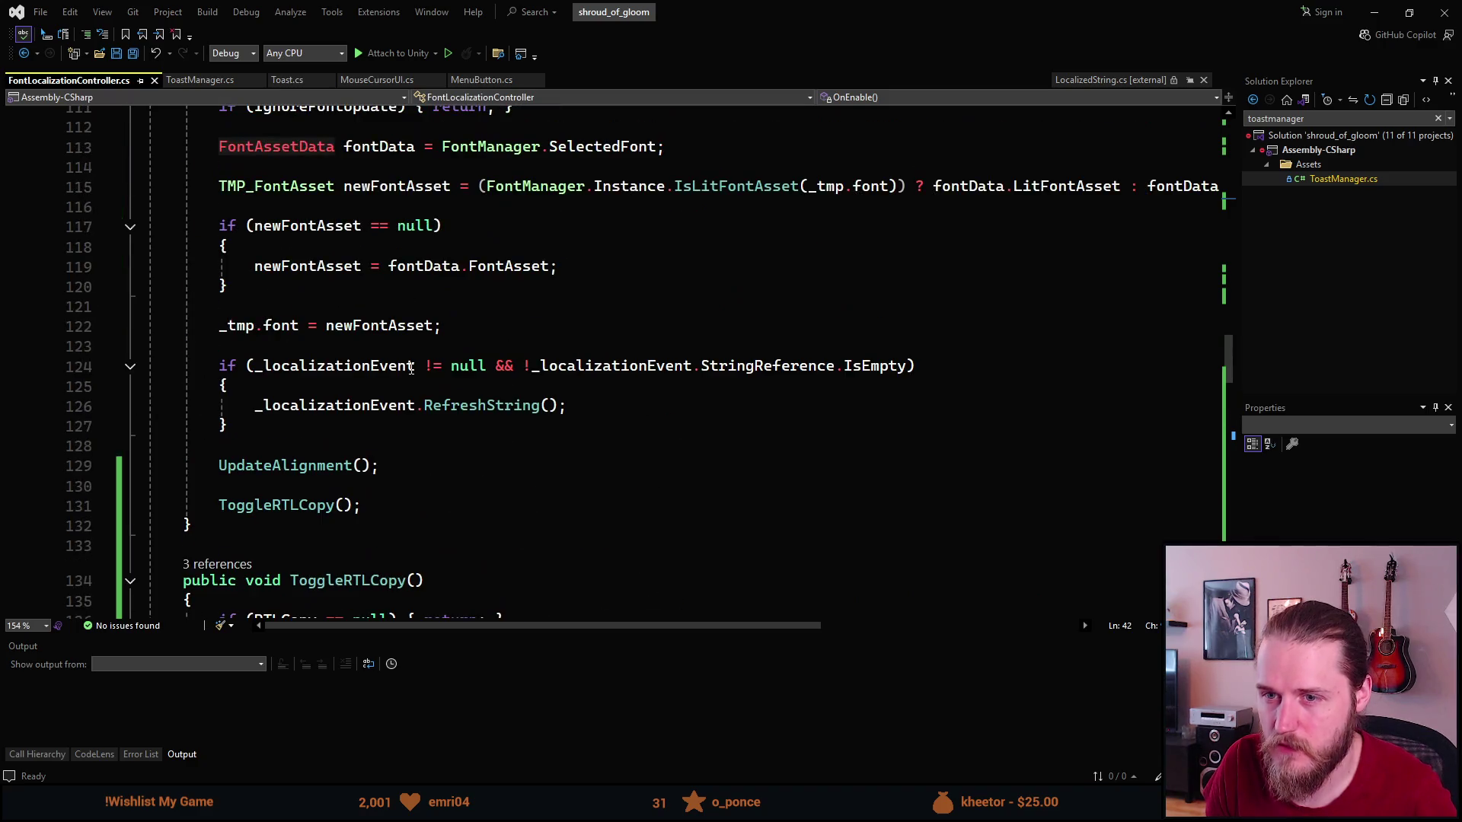
scroll(411, 369, "down", 1)
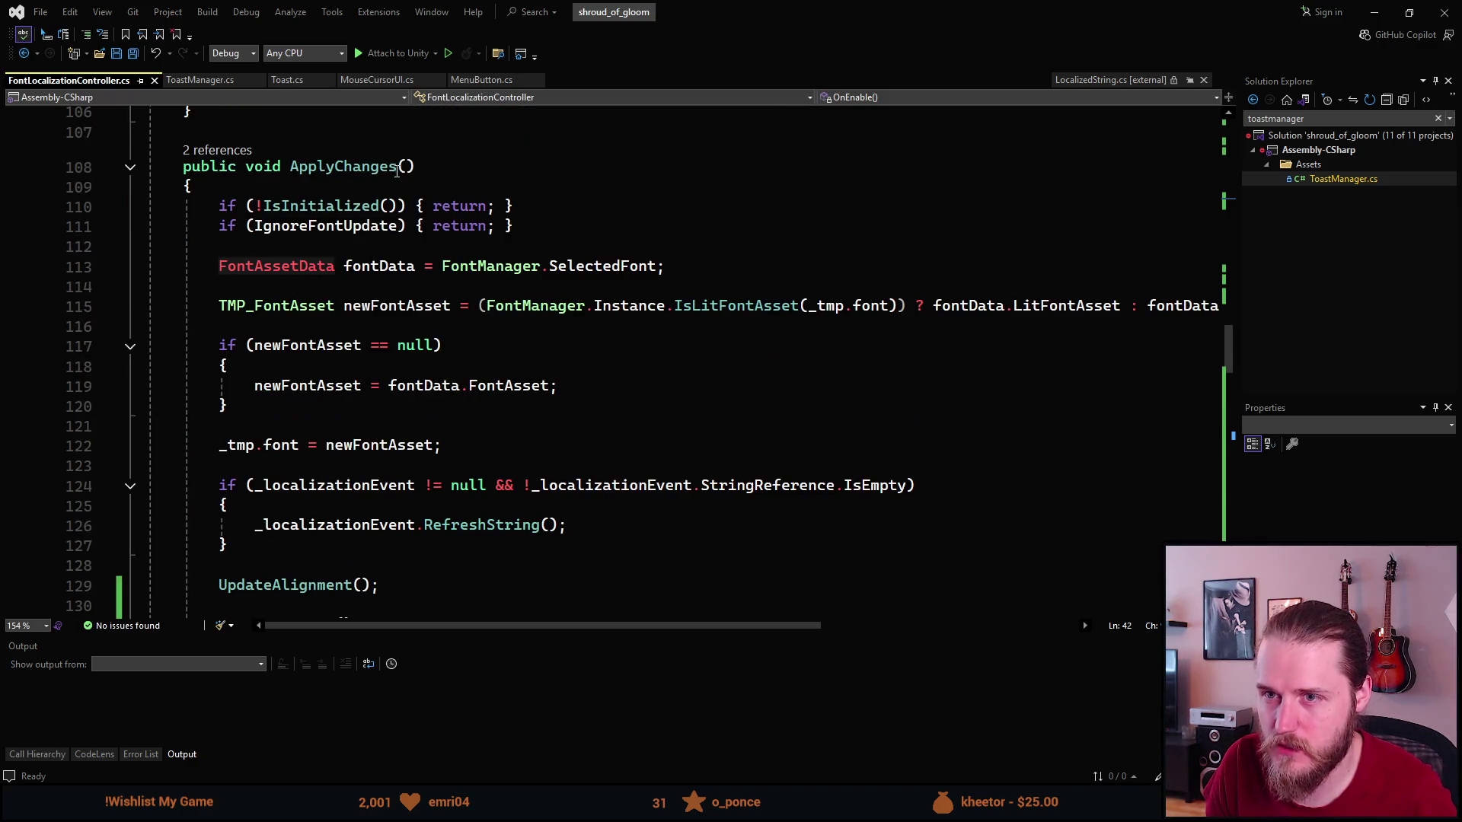
scroll(403, 373, "down", 1)
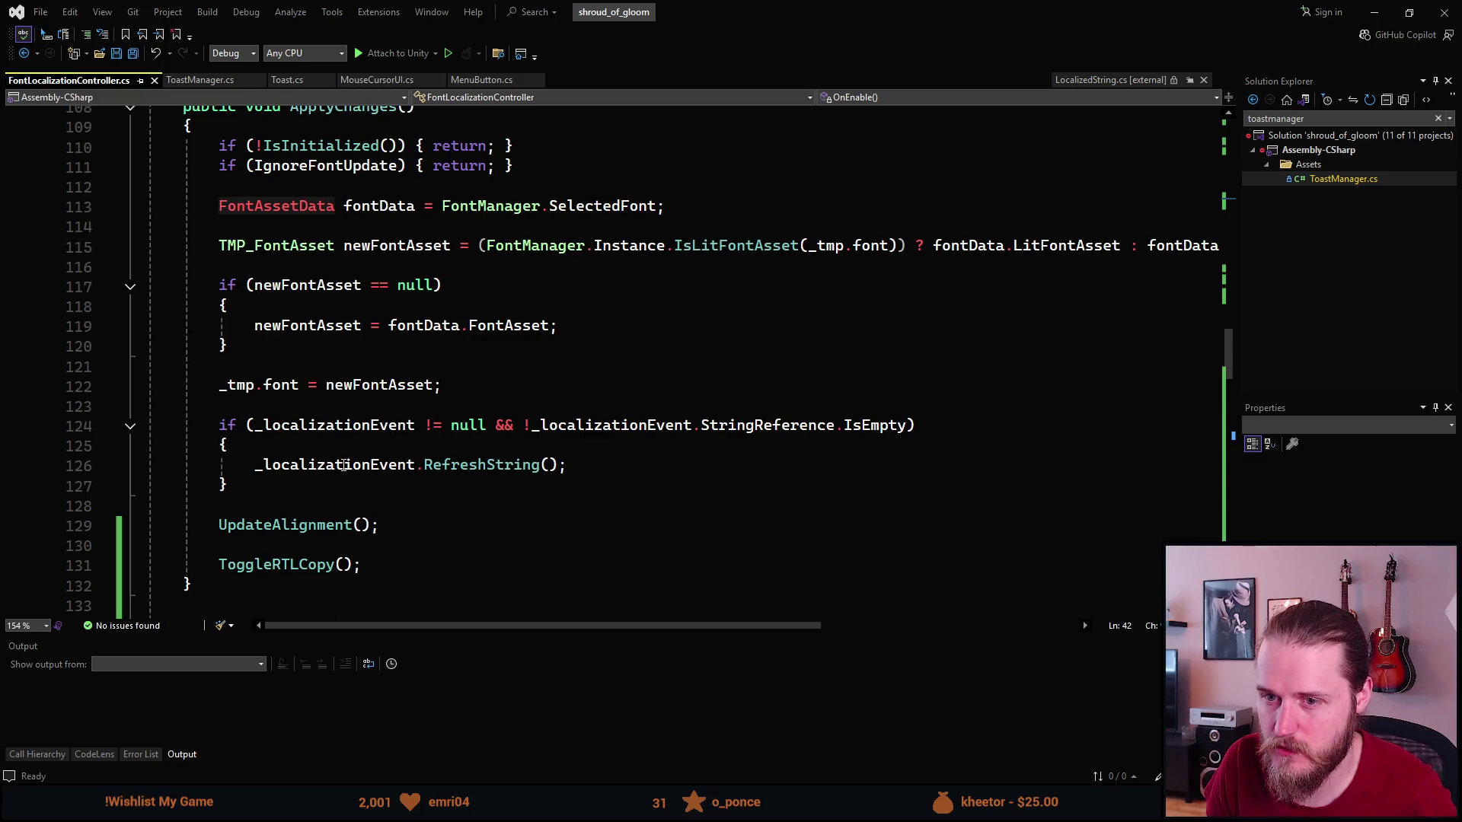
mouse_move(269, 559)
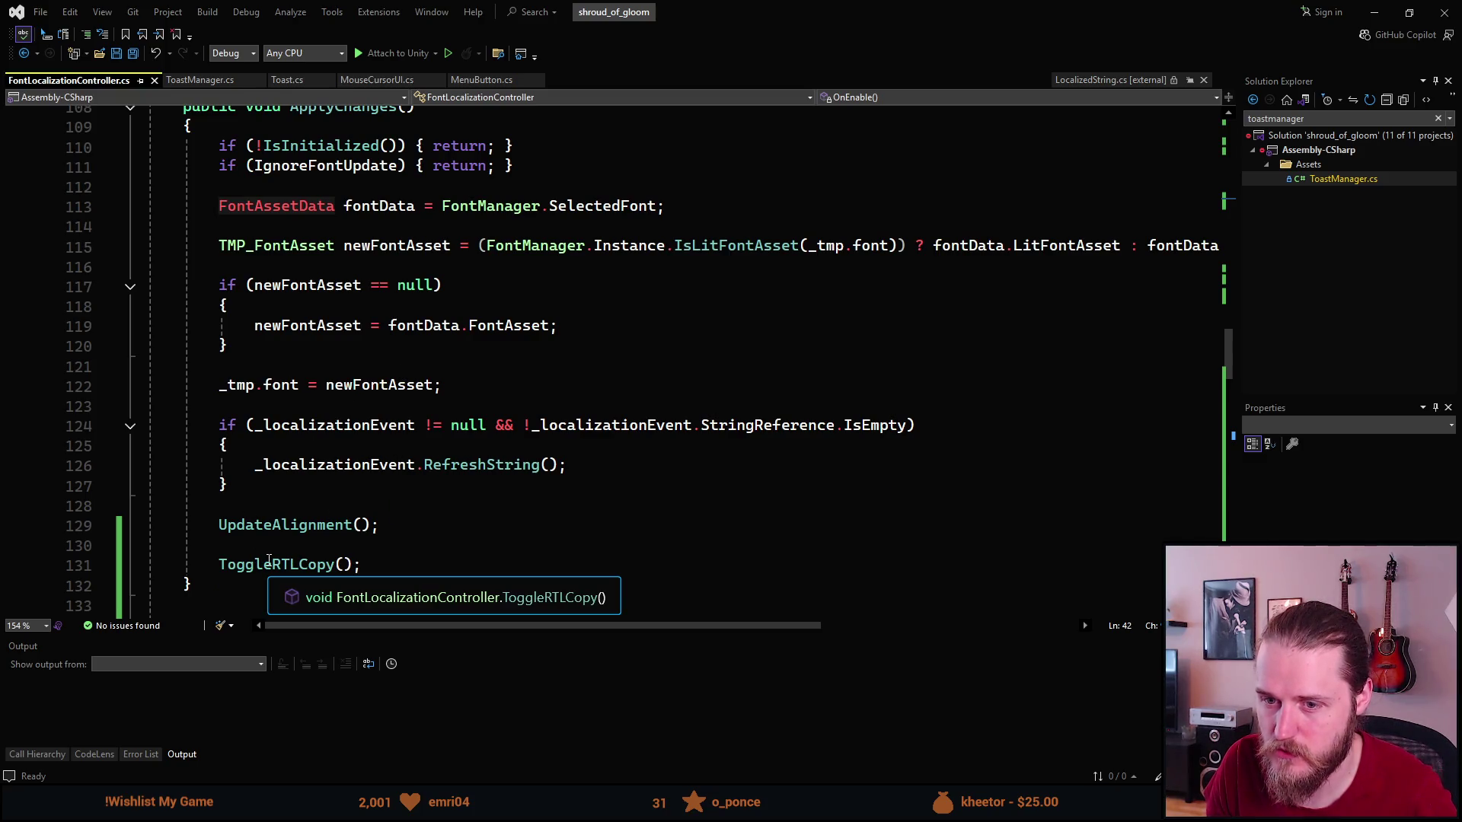
scroll(306, 495, "up", 20)
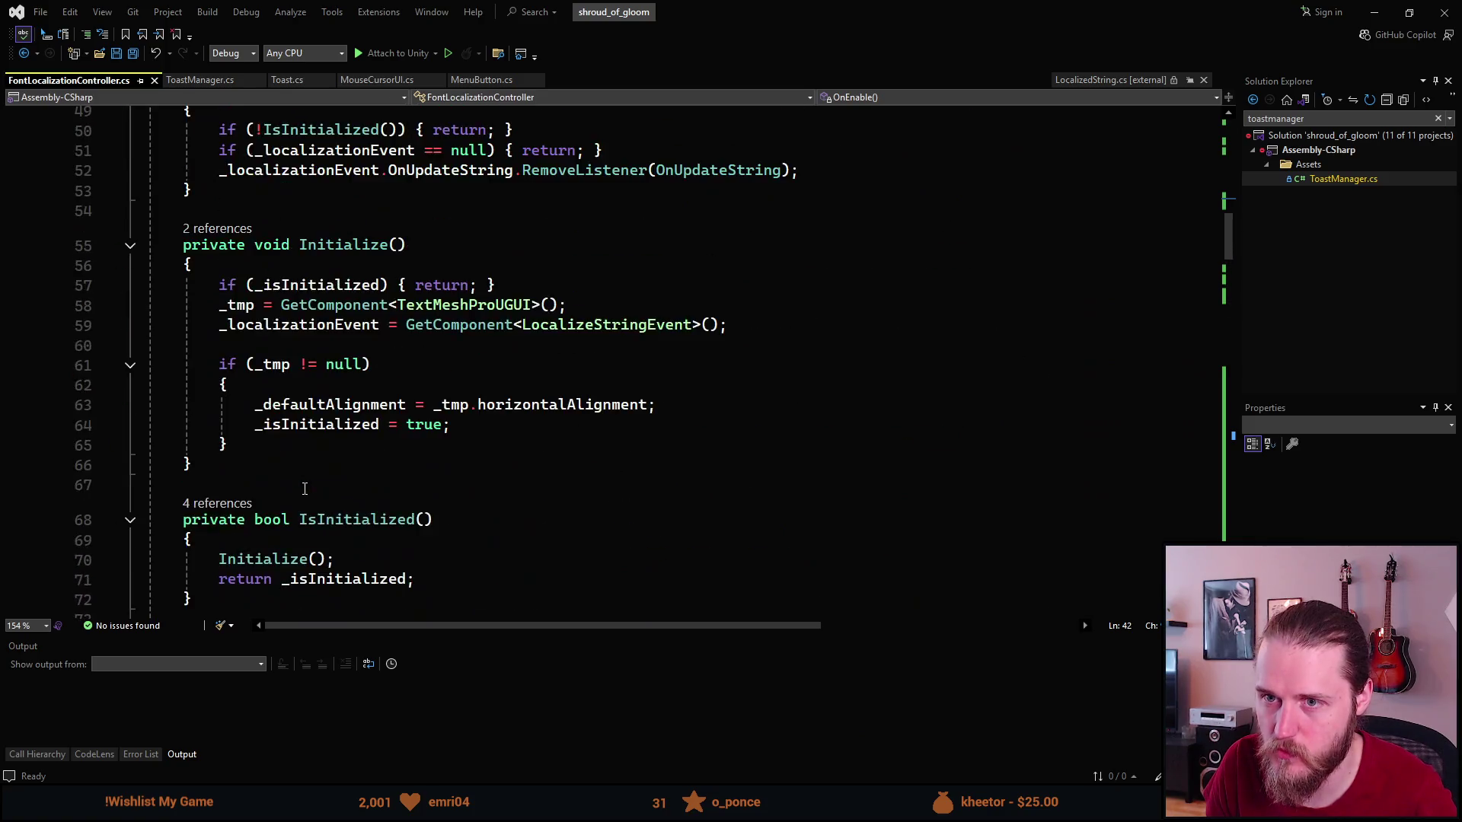
scroll(307, 477, "up", 6)
scroll(312, 472, "down", 10)
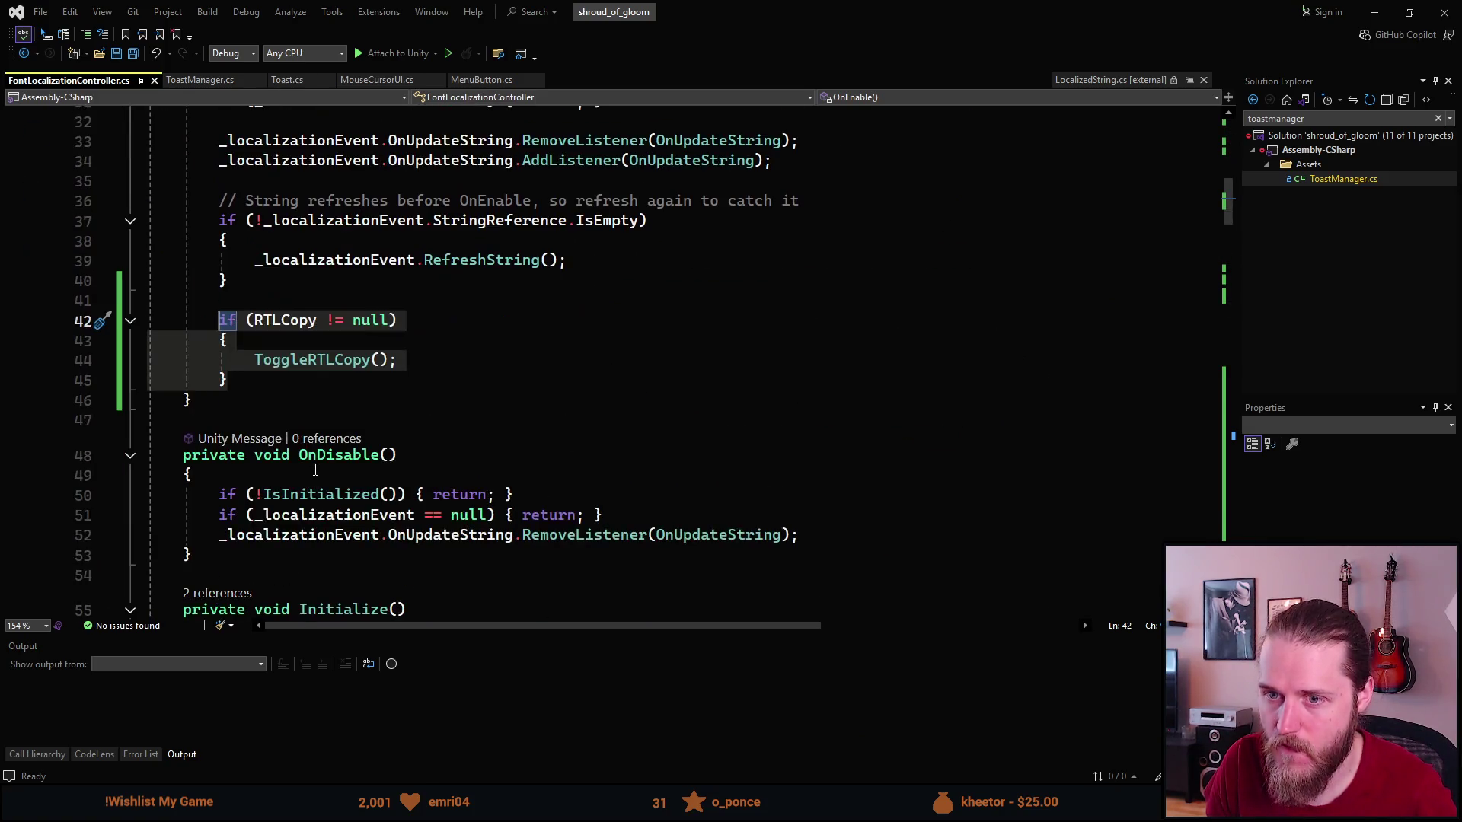
scroll(499, 251, "up", 3)
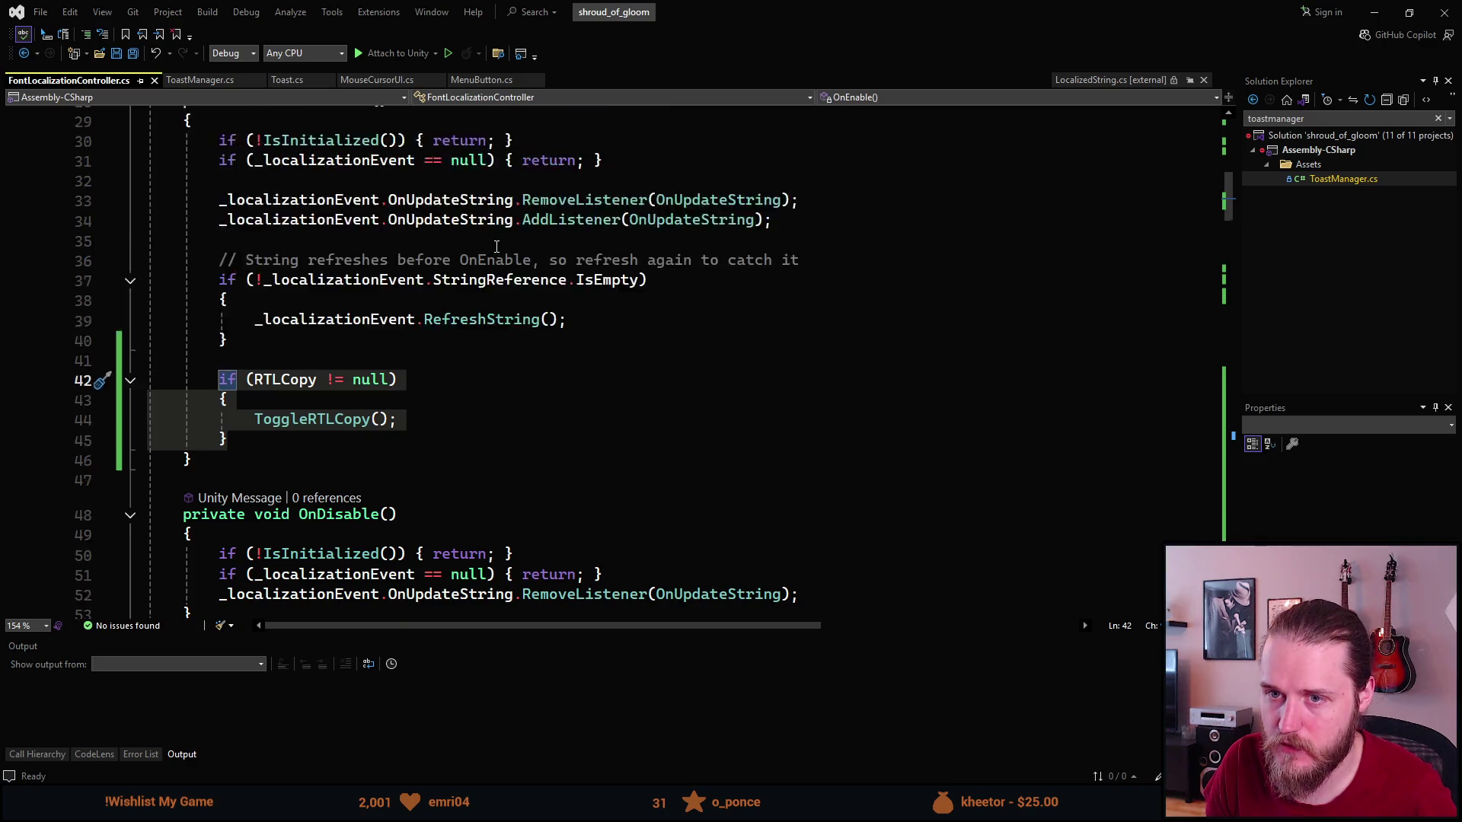
key("Delete")
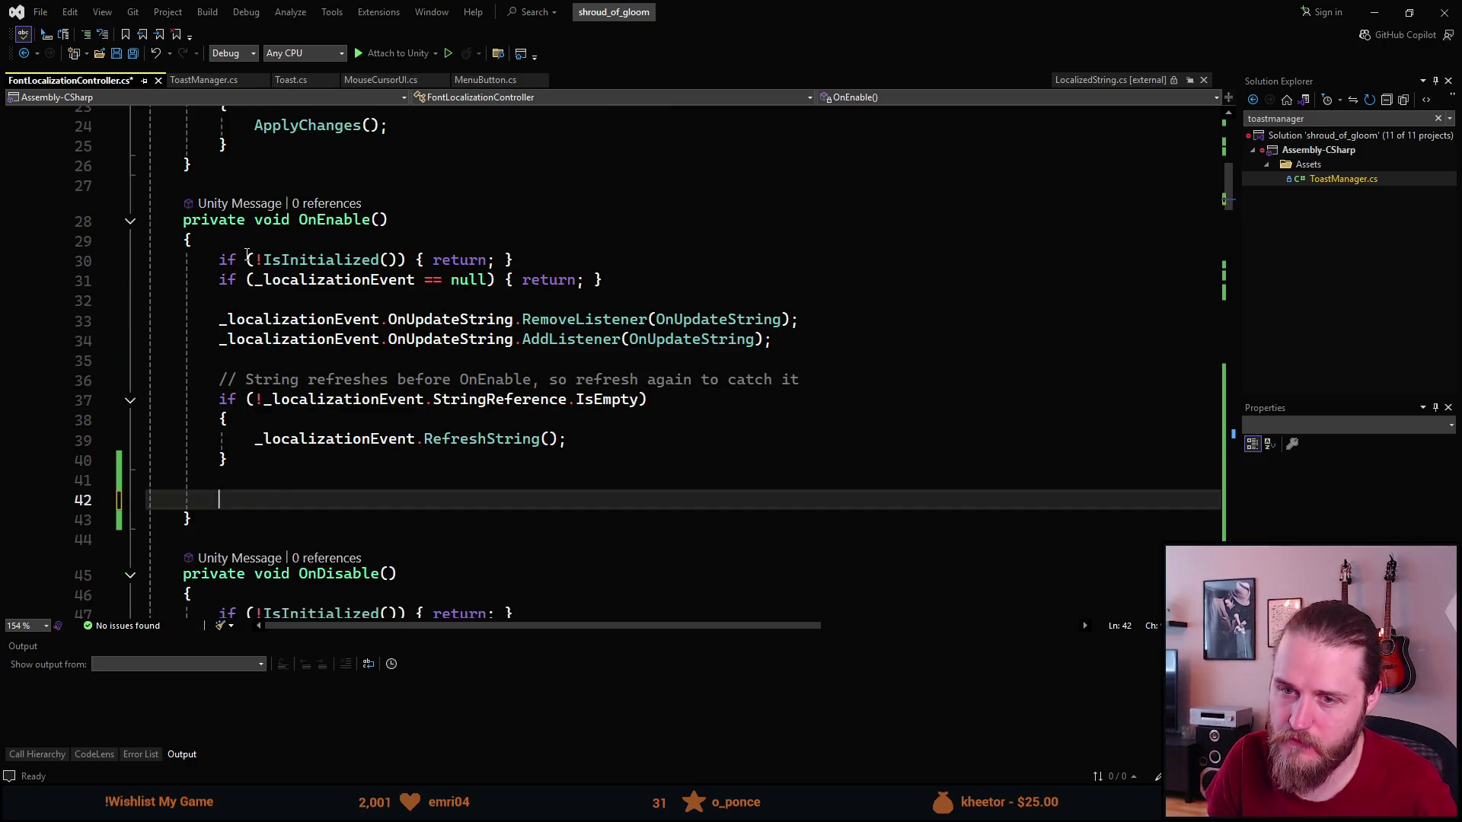
Paste the RTLCopy toggle block on a new line right after the IsInitialized check, then return to Unity.
key("BackSpace")
key("BackSpace")
key("Up")
key("Up")
key("Up")
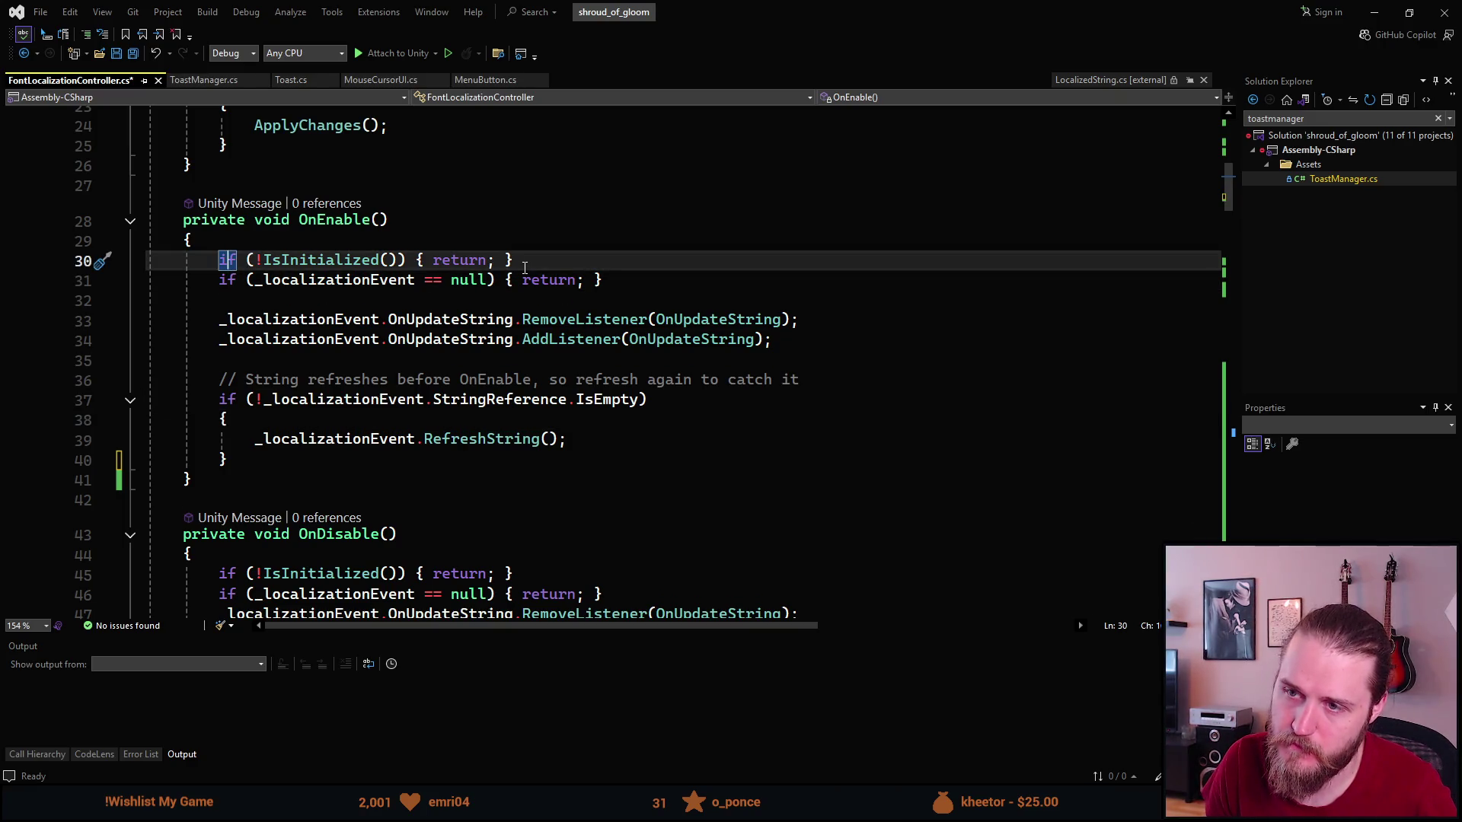
key("Return")
key("Return")
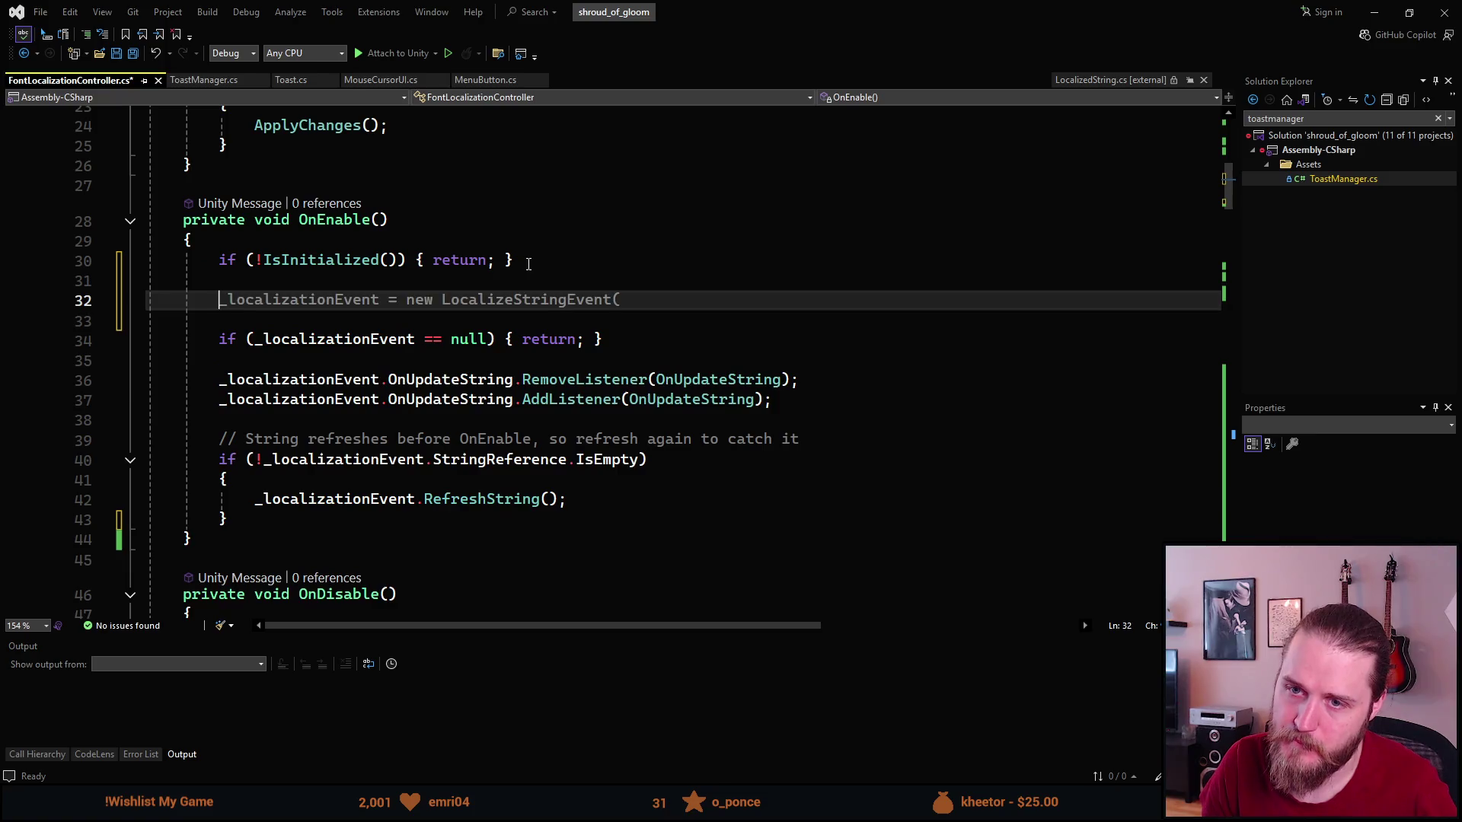
type("if (RTLCopy != null) {     ToggleRTLCopy(); }")
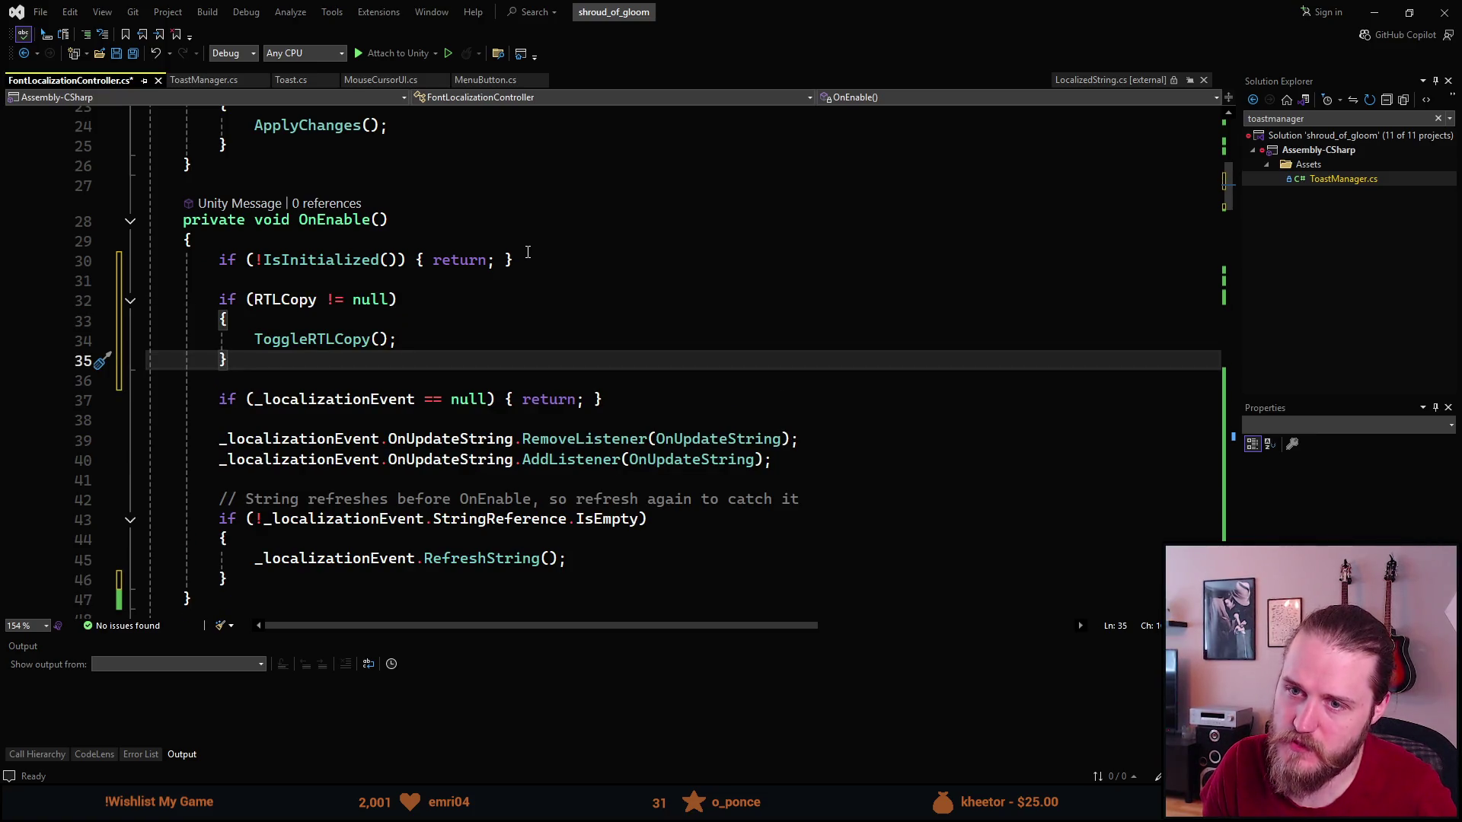
key("alt+Tab")
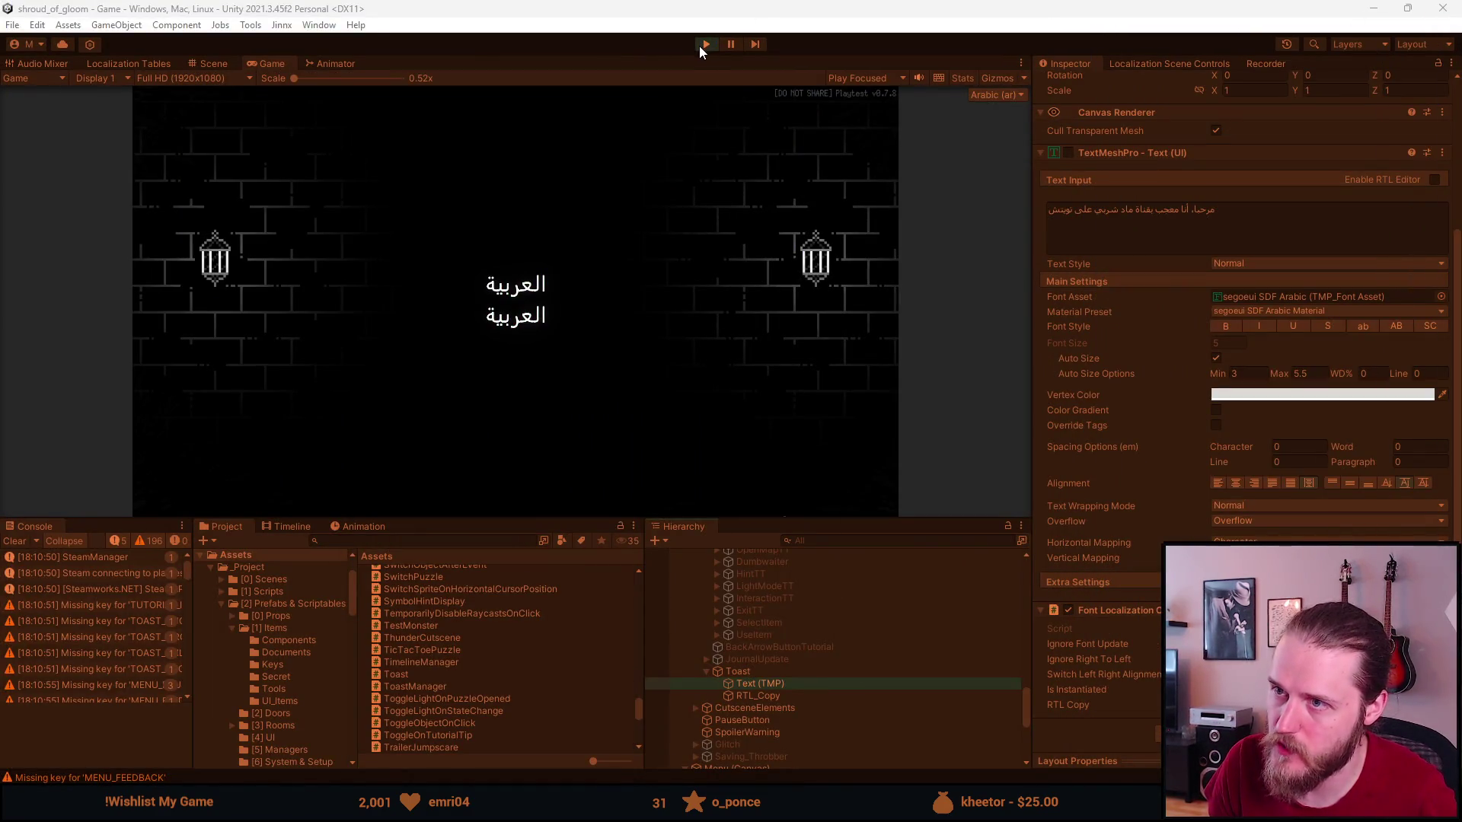
Stop play, compare the RTL_Copy objects in the Inspector, then replay with an enlarged Game view.
left_click(704, 44)
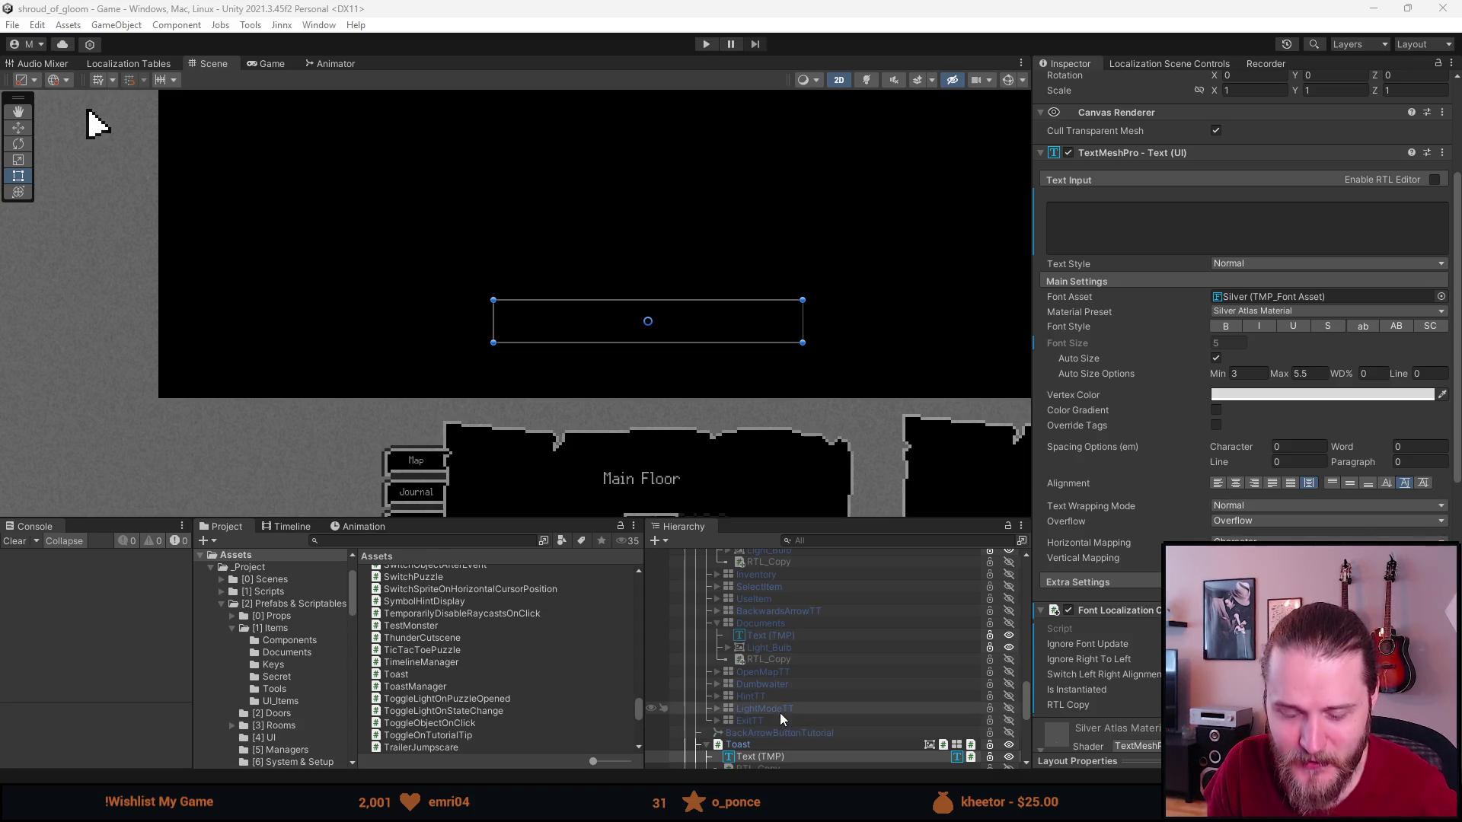
scroll(843, 701, "down", 3)
left_click(784, 679)
scroll(1085, 647, "down", 2)
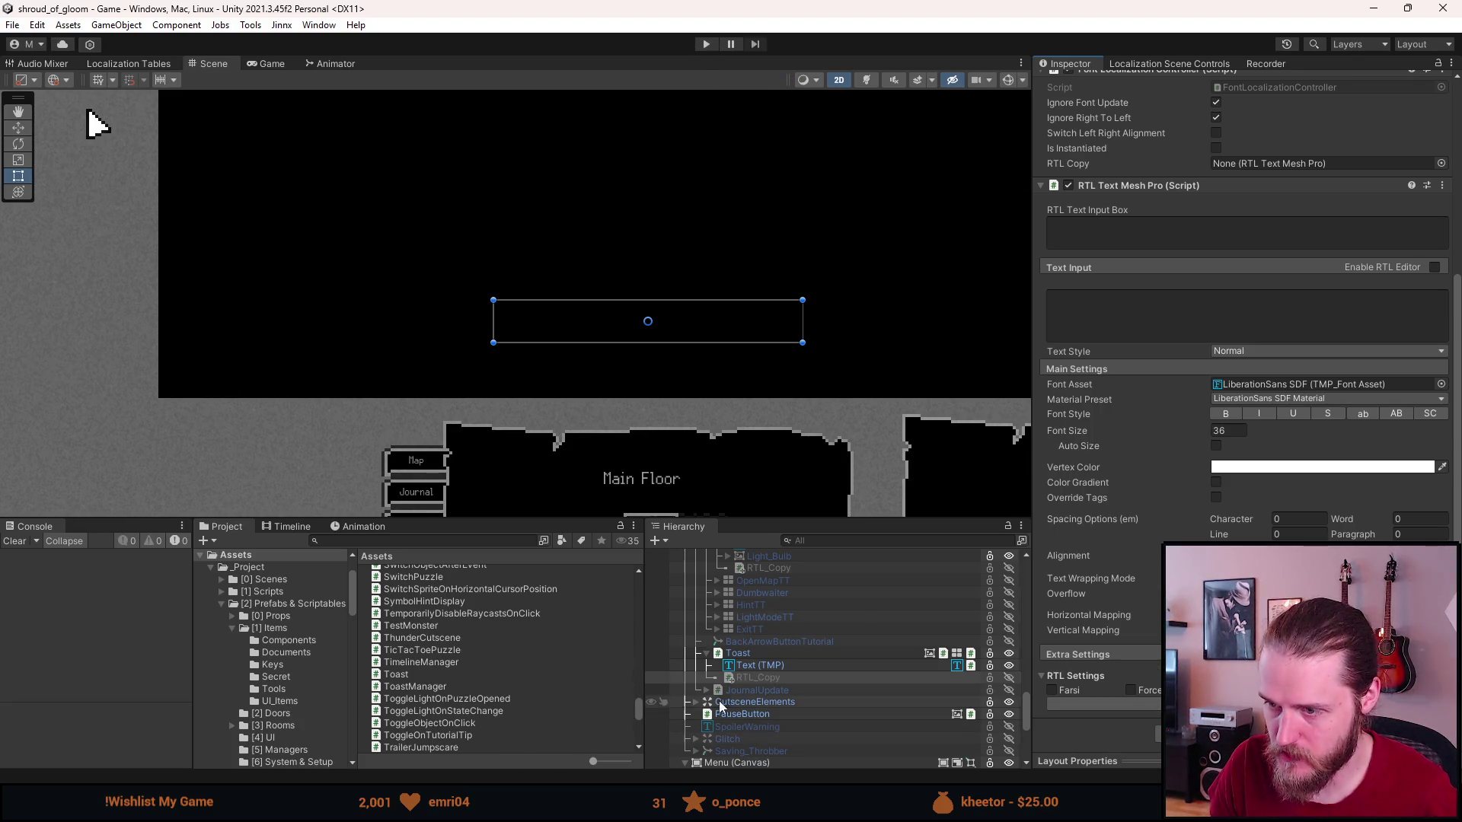
left_click(767, 569)
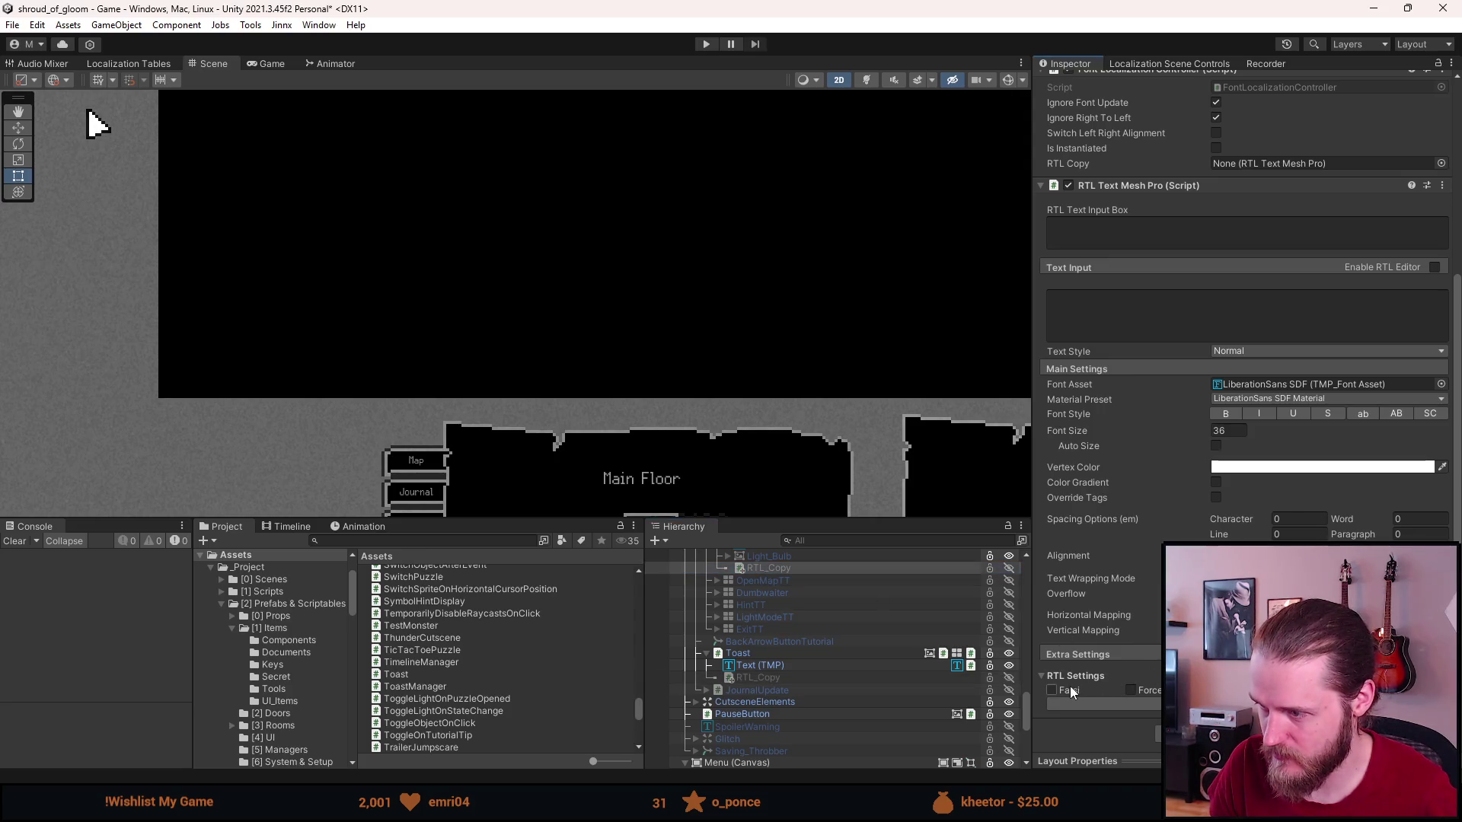
scroll(819, 578, "up", 3)
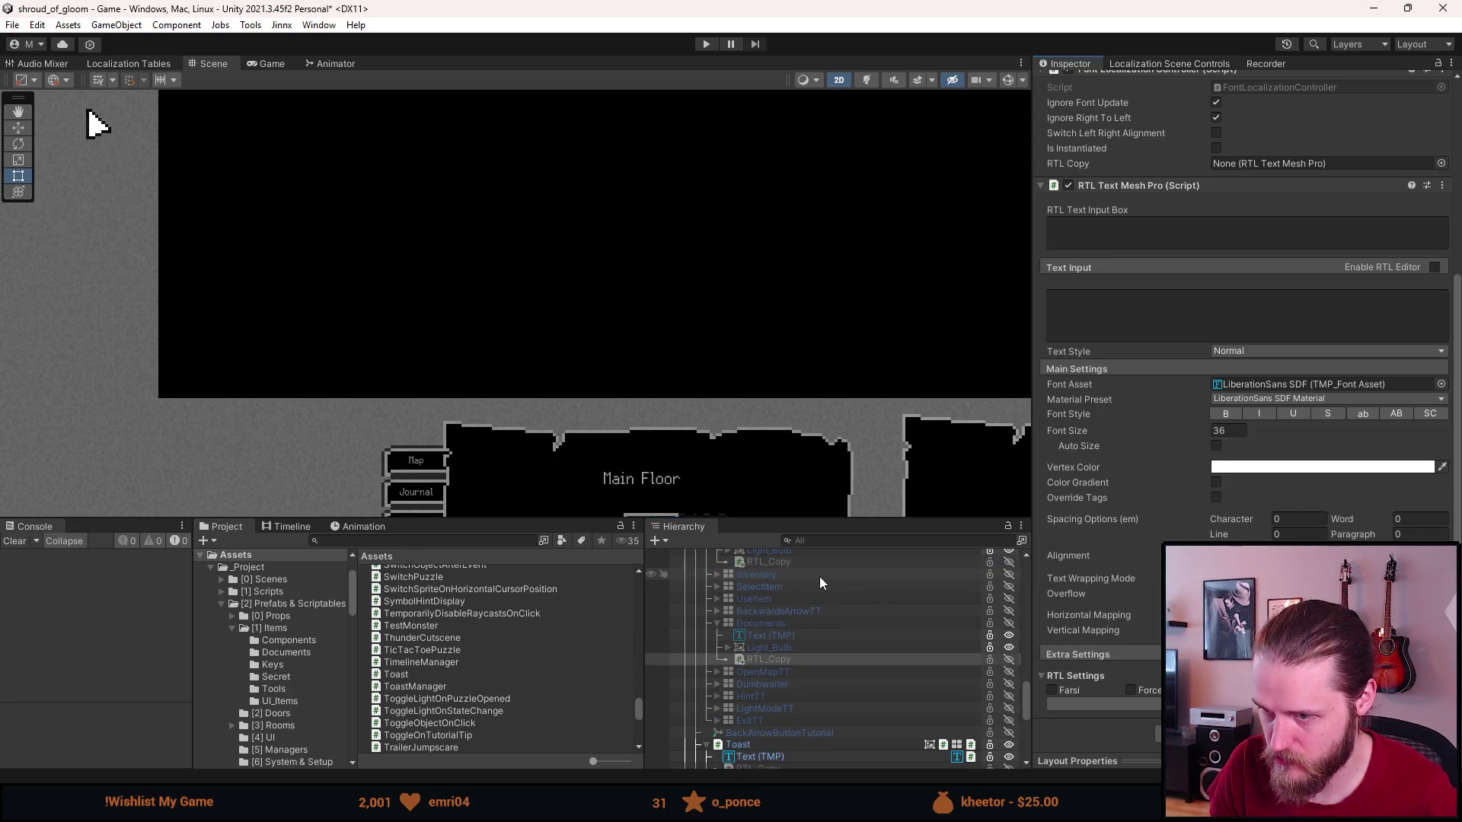
left_click(783, 561)
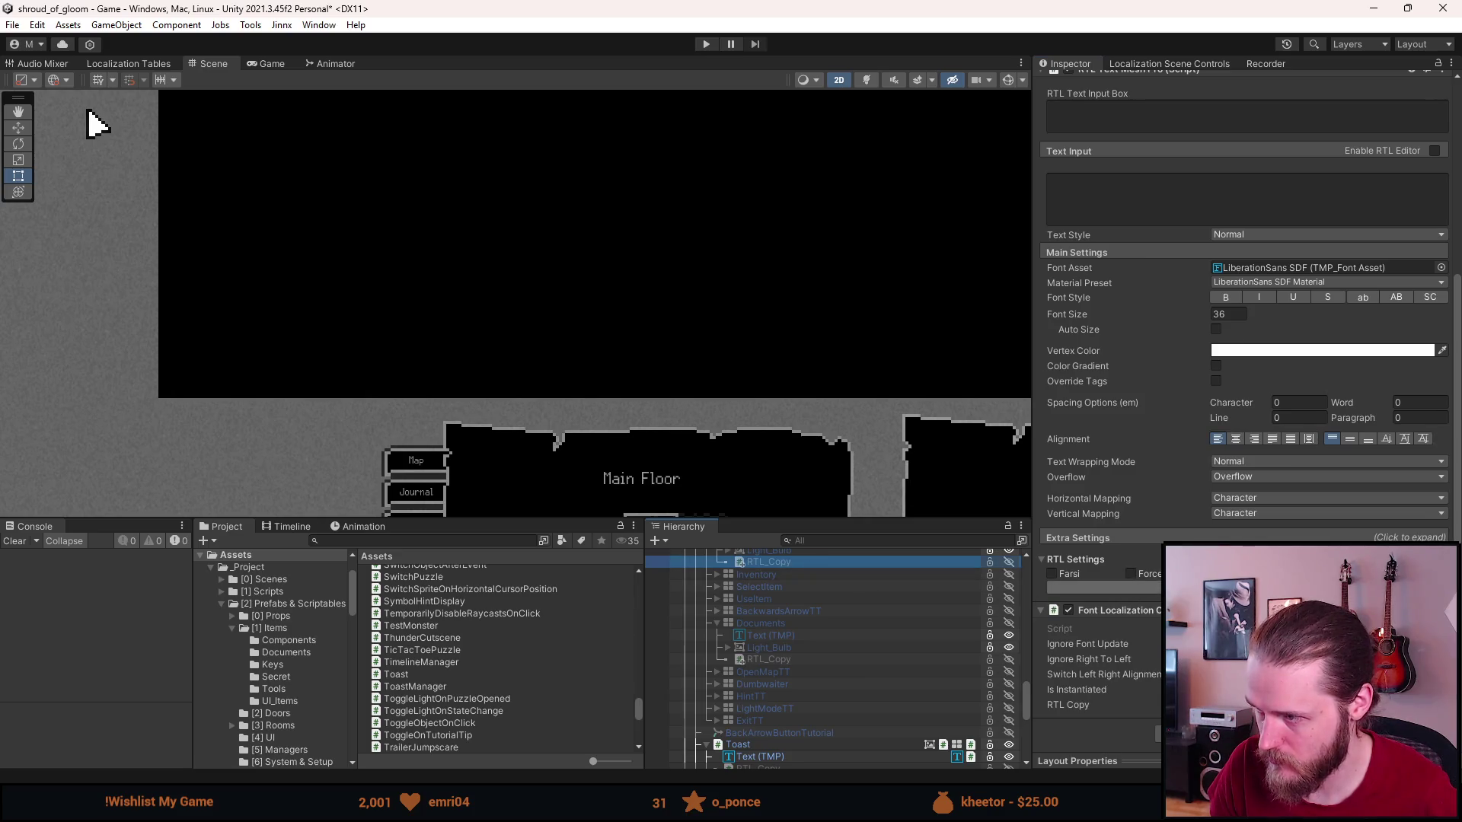
scroll(783, 644, "up", 6)
scroll(784, 636, "down", 6)
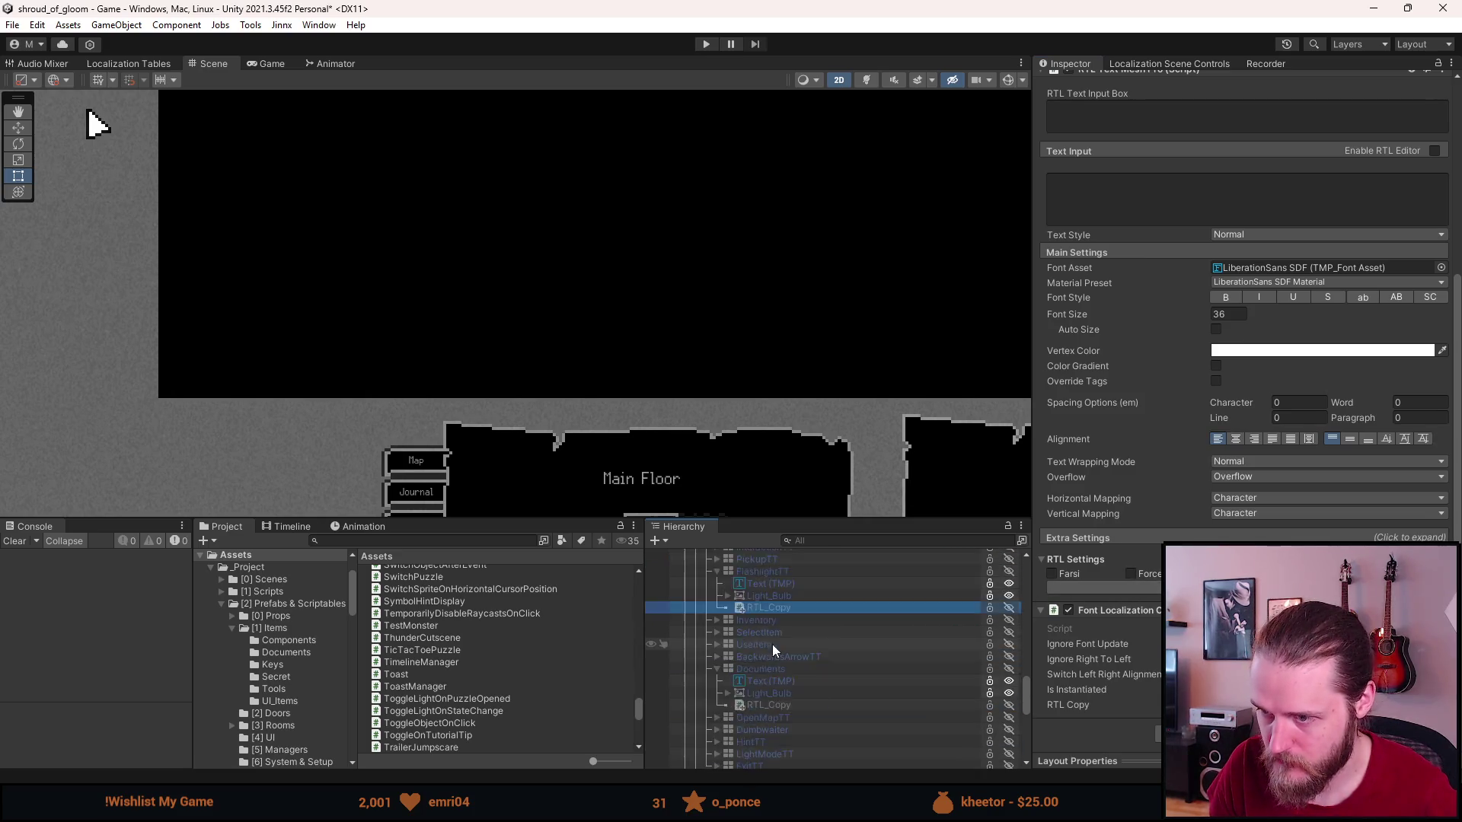
left_click(699, 43)
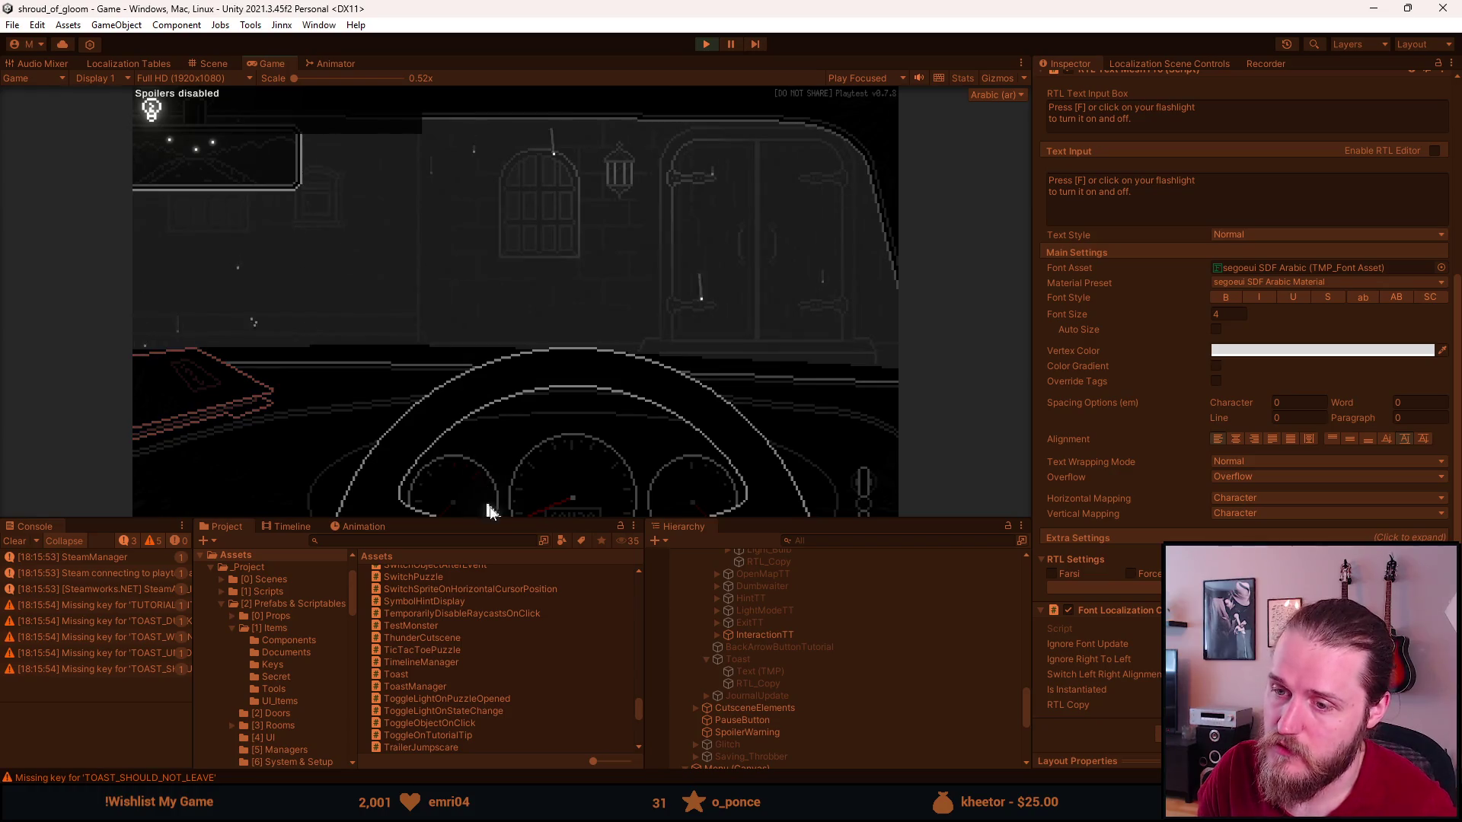
left_click_drag(493, 520, 510, 611)
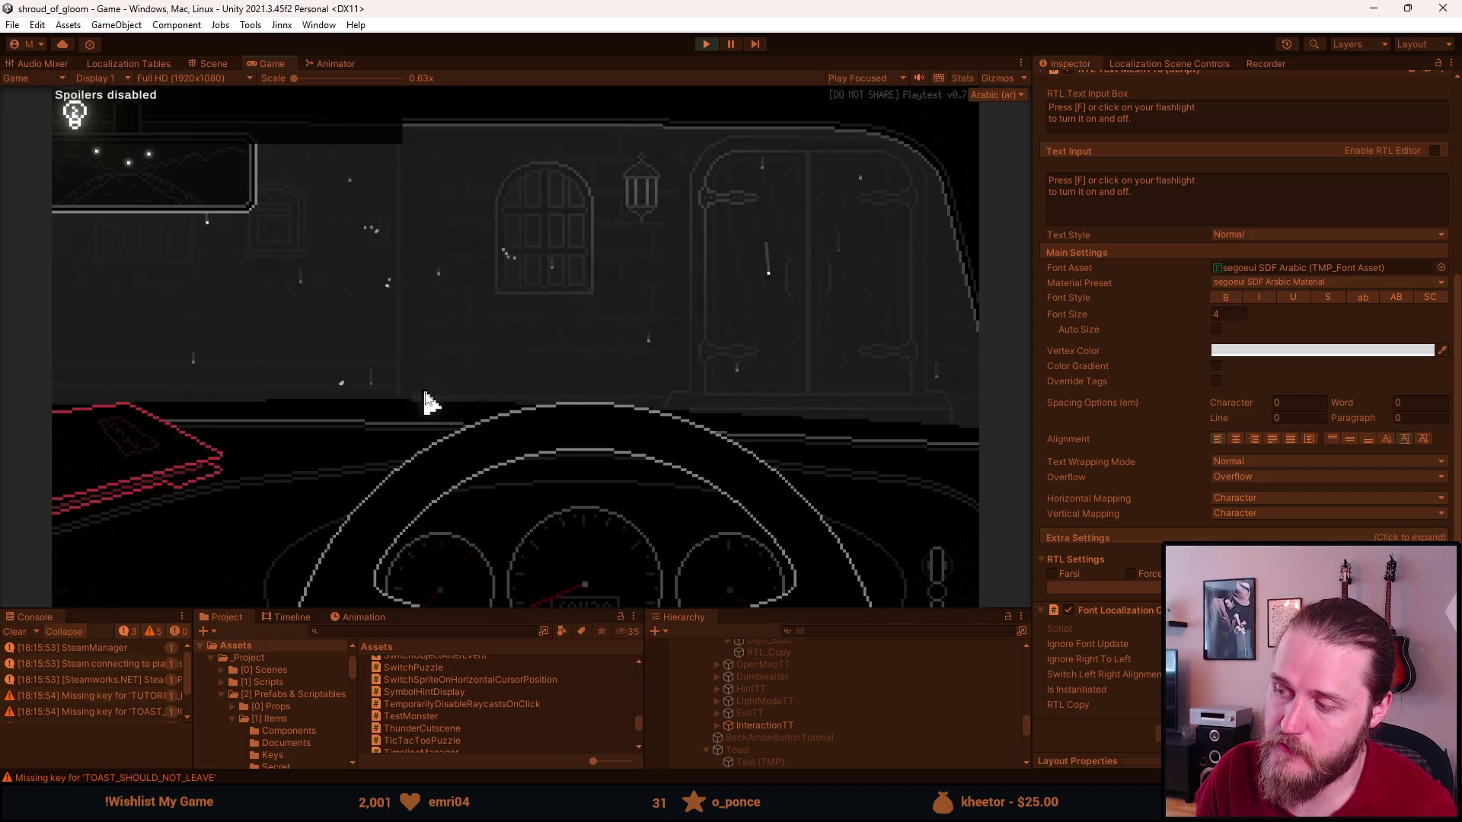
Dismiss the Arabic note and add the Master Key through the F1 developer testing tools.
left_click(220, 466)
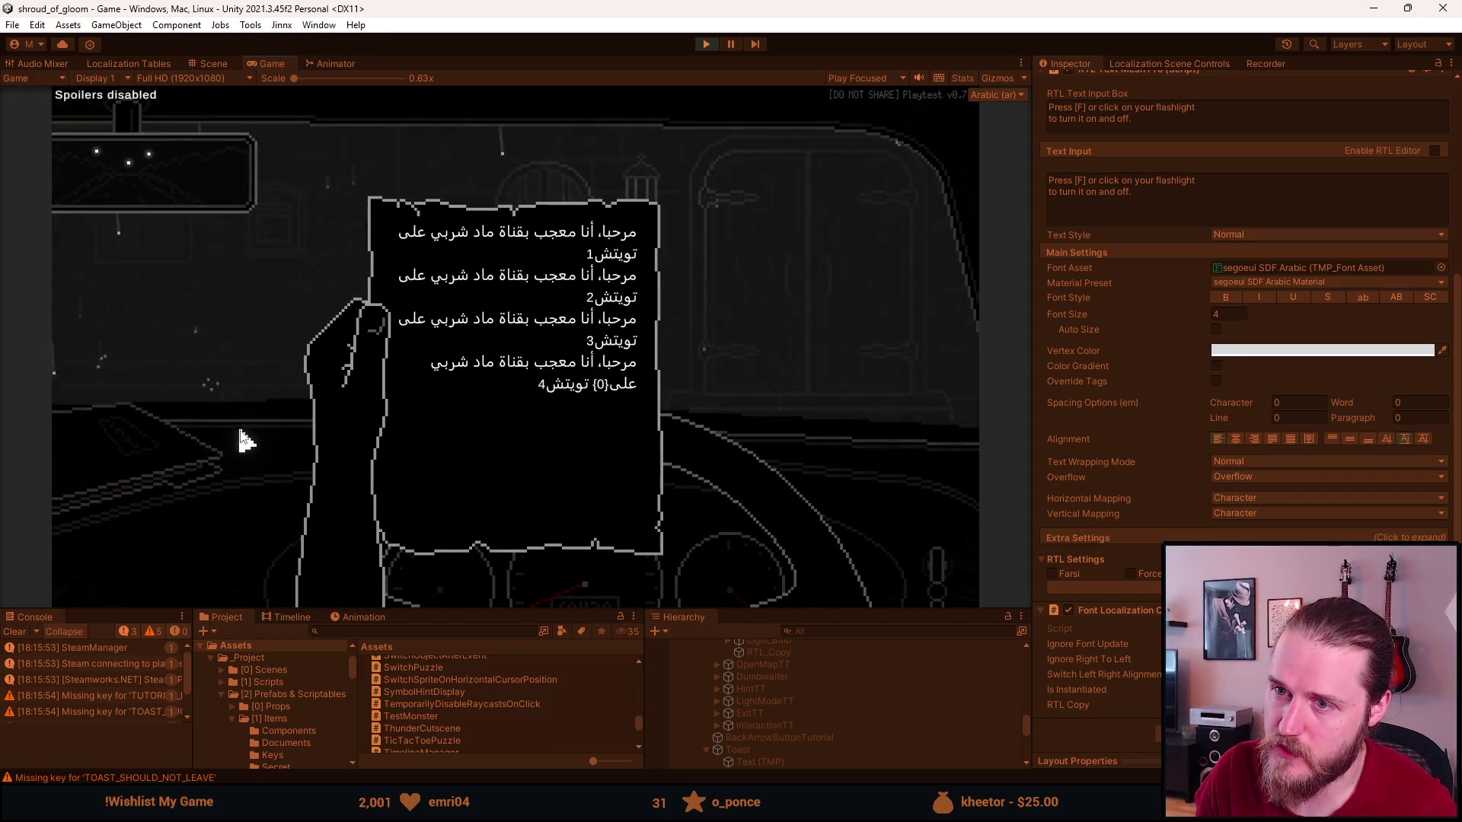
left_click(239, 434)
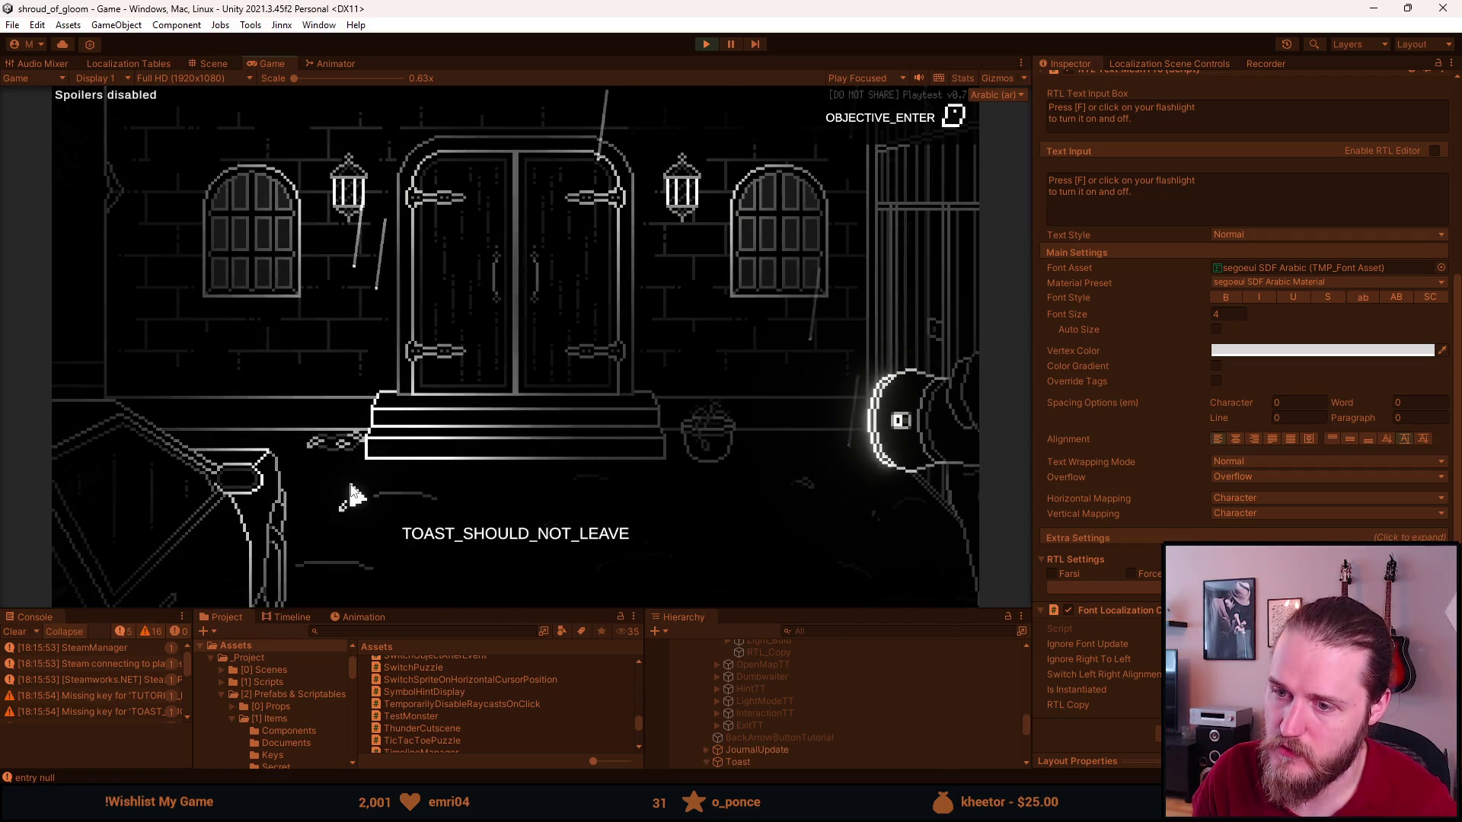
key("F1")
left_click(698, 221)
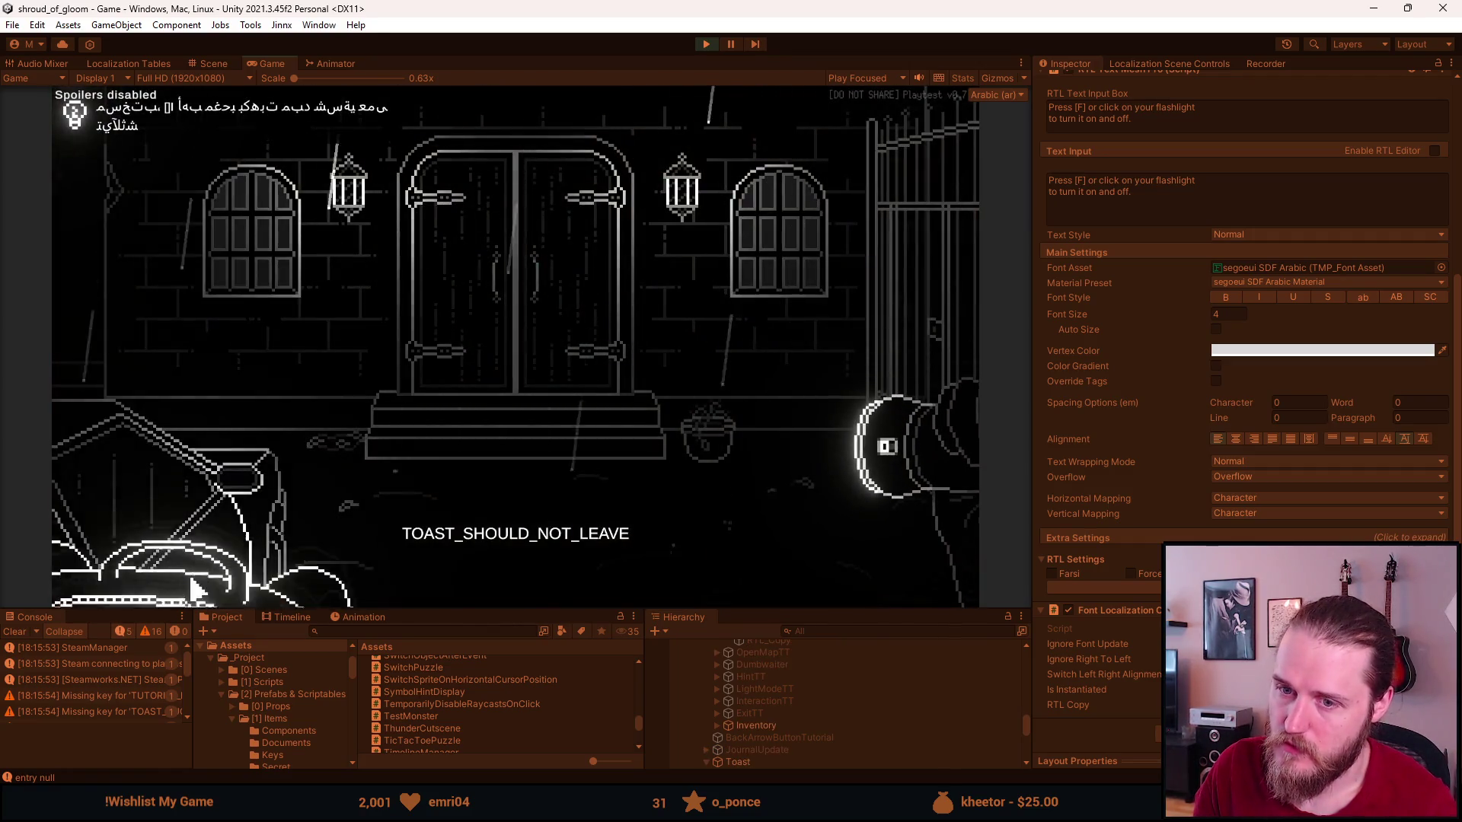
Select and pick up the Master Key from the inventory to trigger the Arabic toast subtitle.
left_click(131, 392)
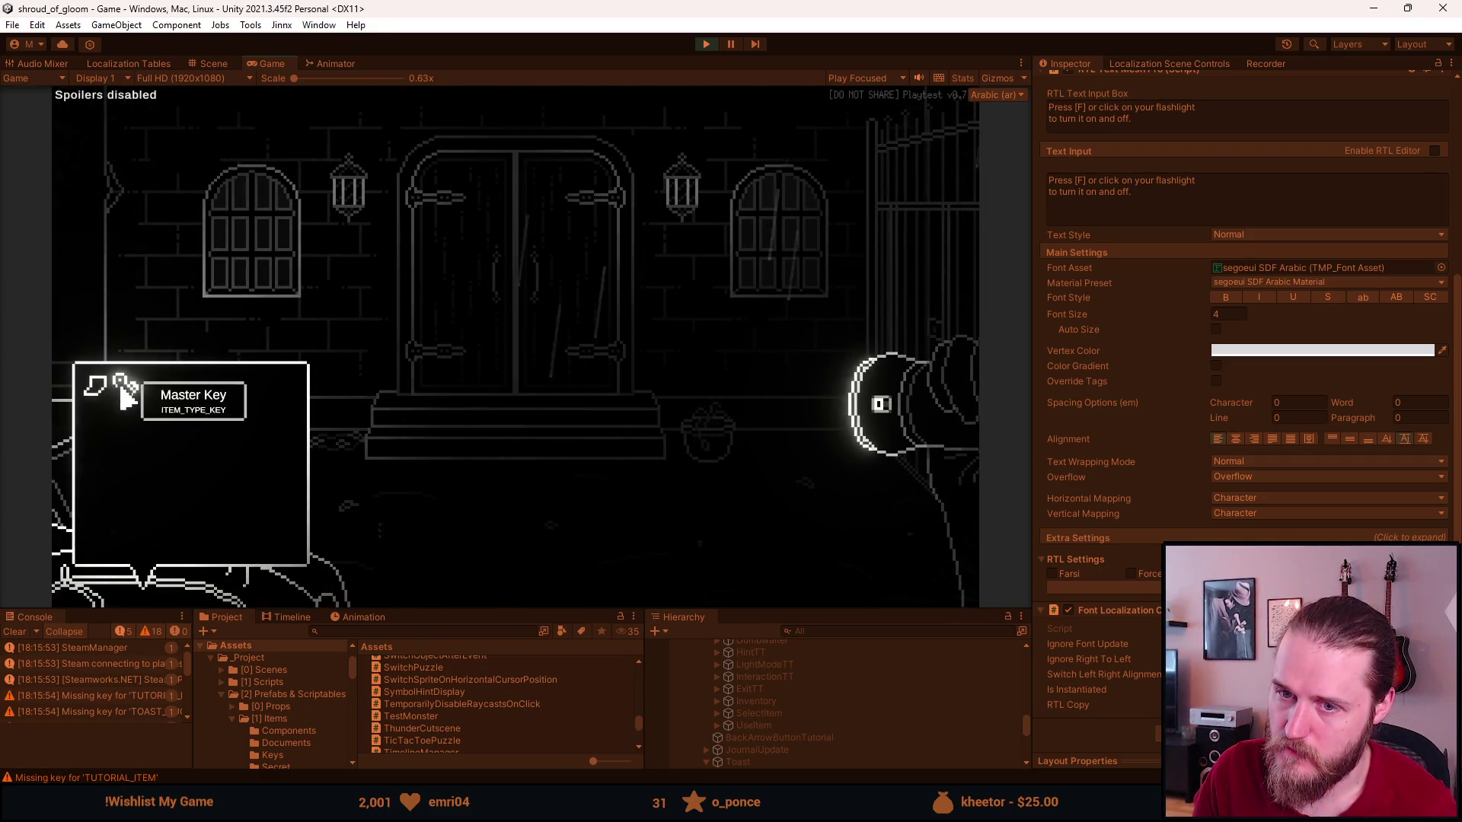
right_click(114, 395)
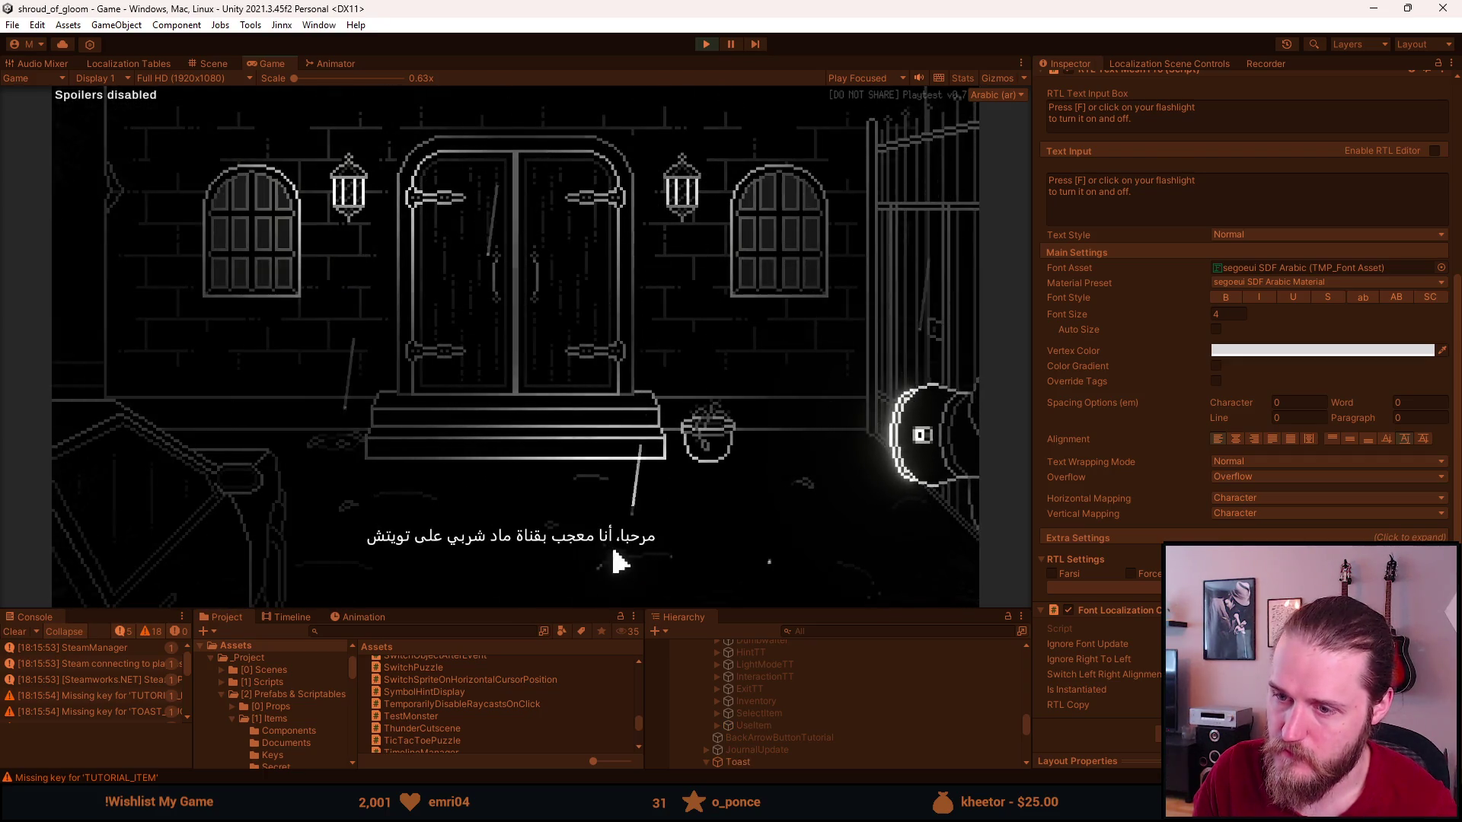
mouse_move(173, 590)
left_click(126, 384)
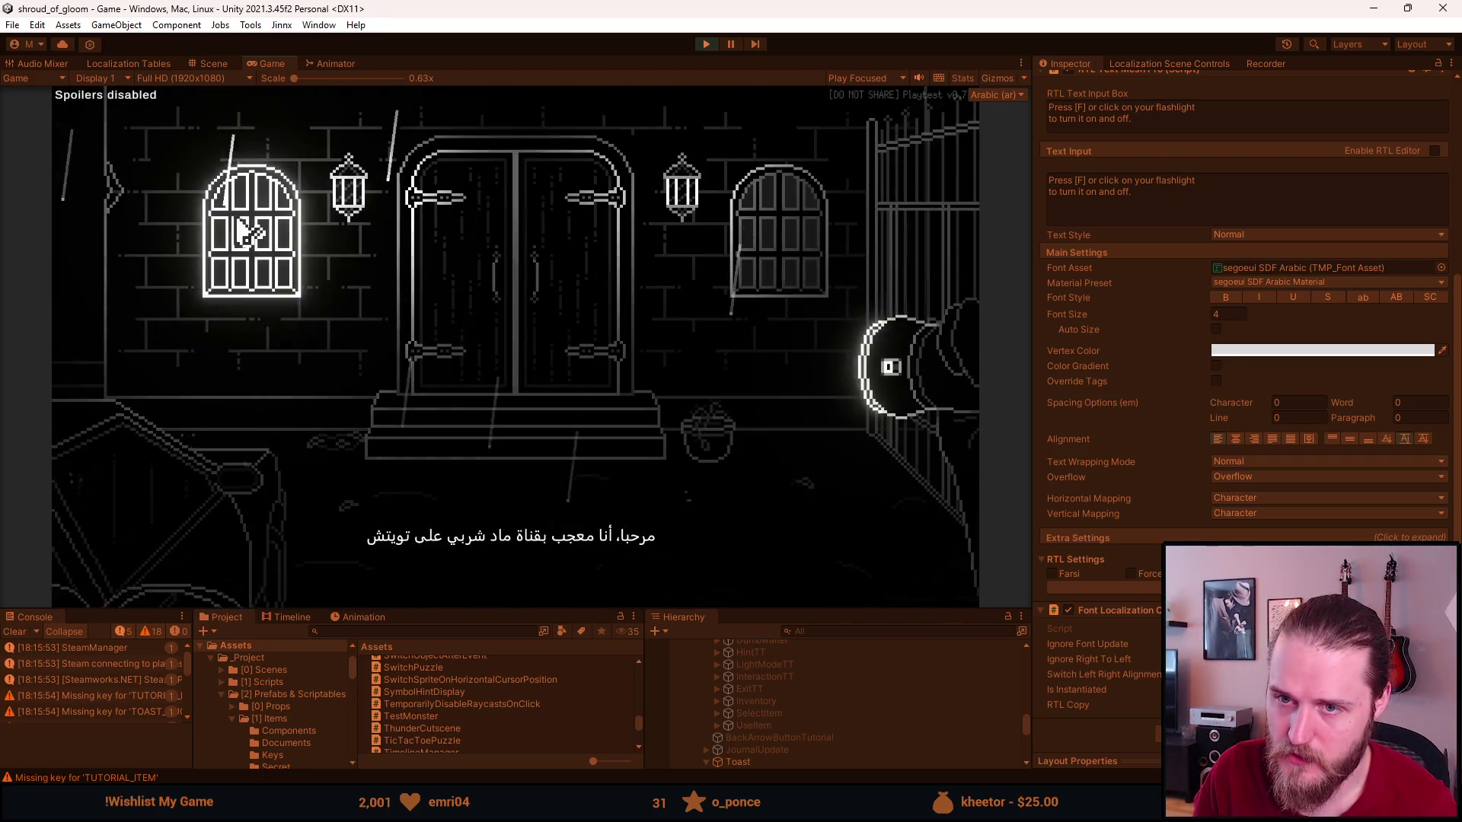
mouse_move(121, 454)
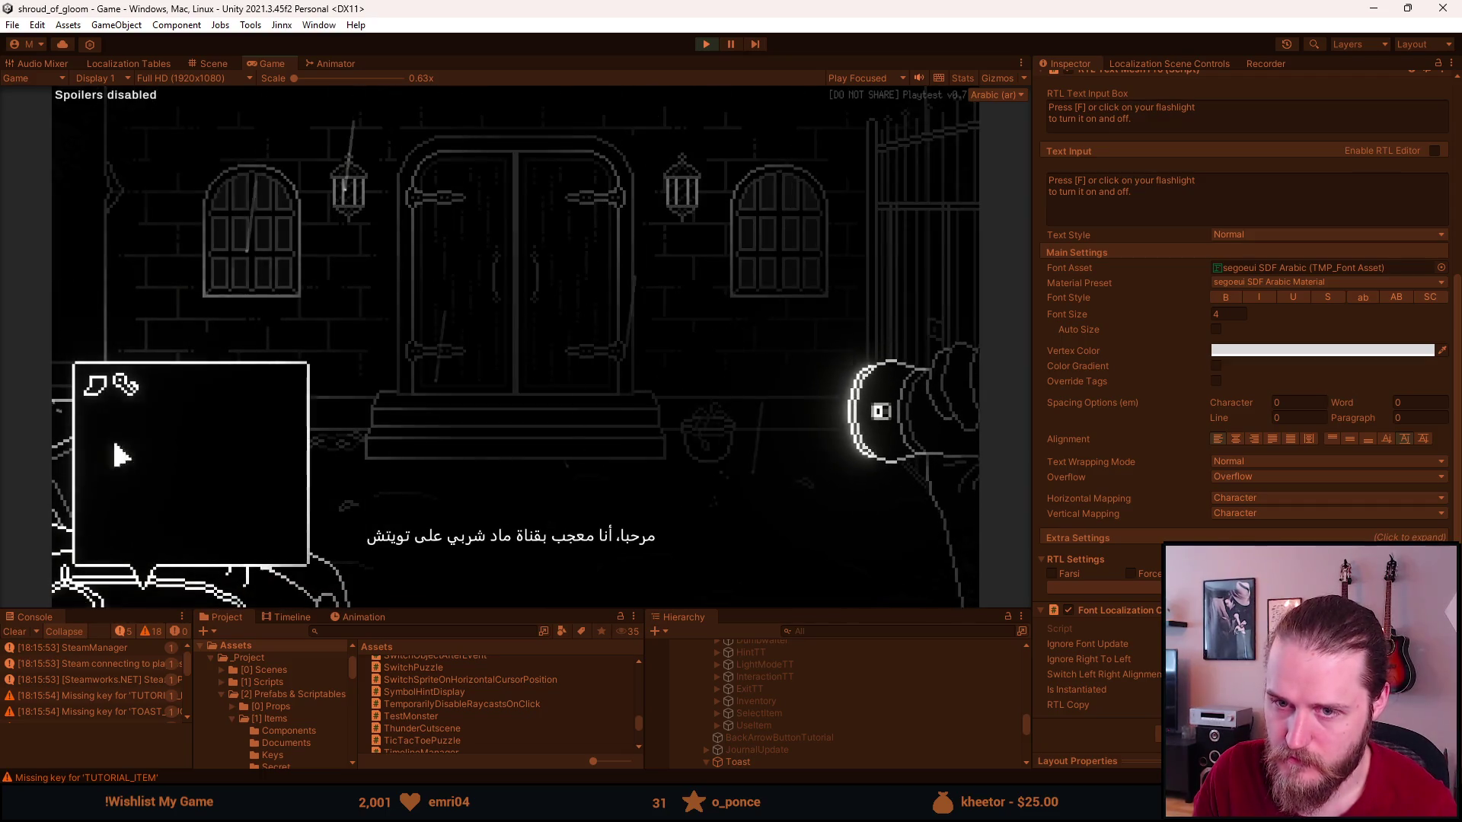
left_click(120, 385)
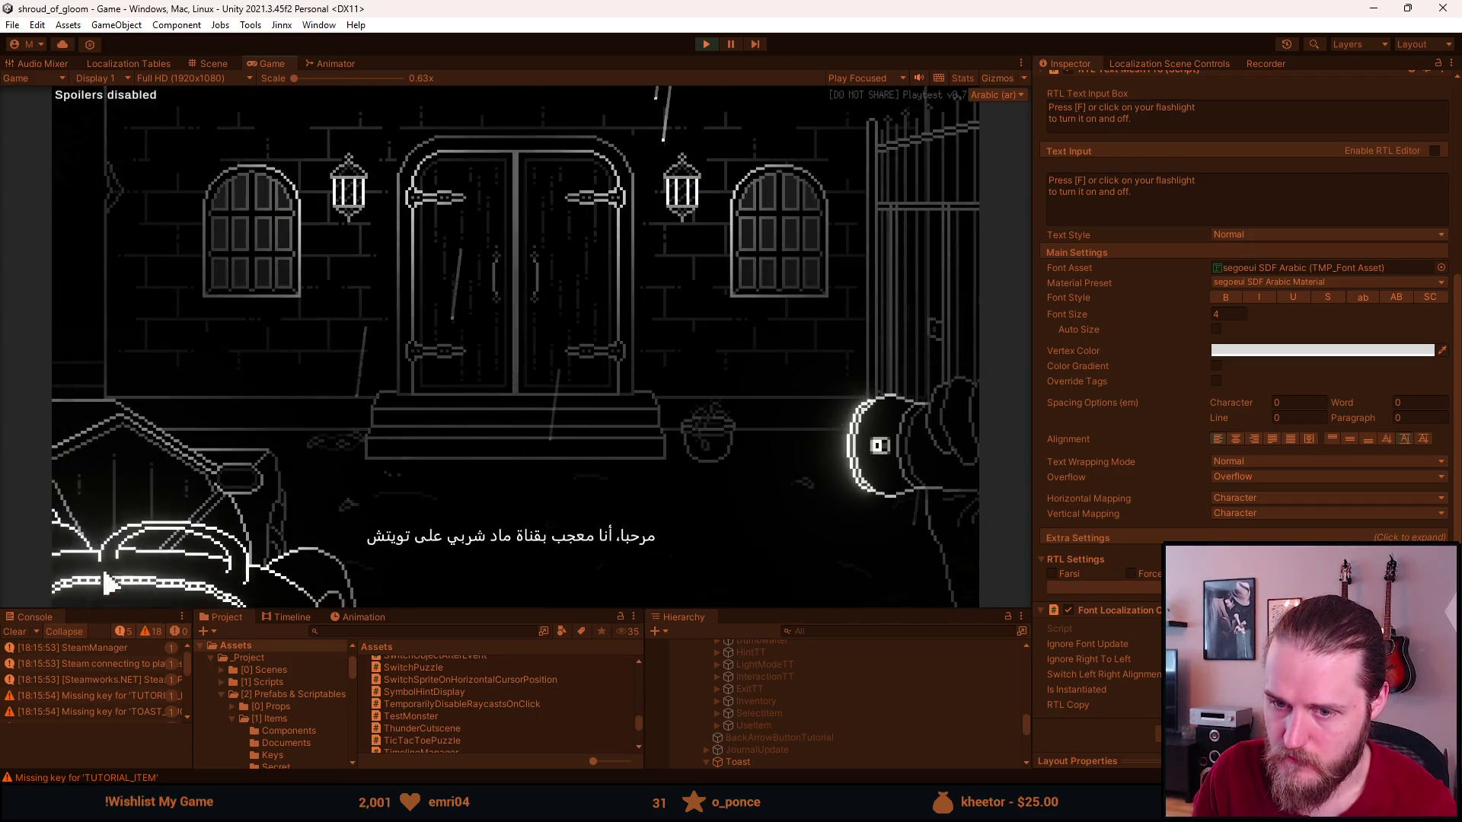
mouse_move(153, 587)
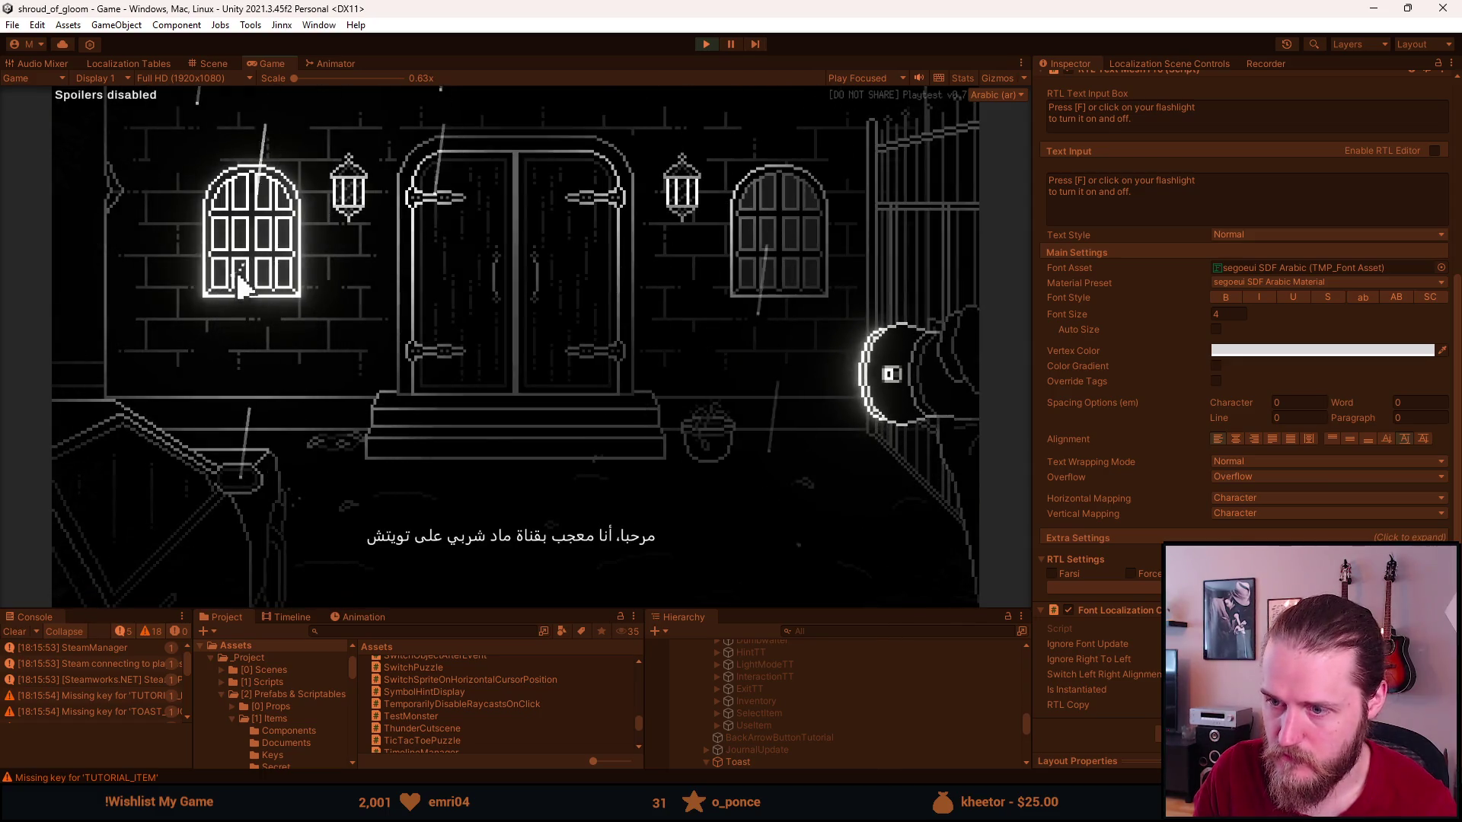
mouse_move(146, 555)
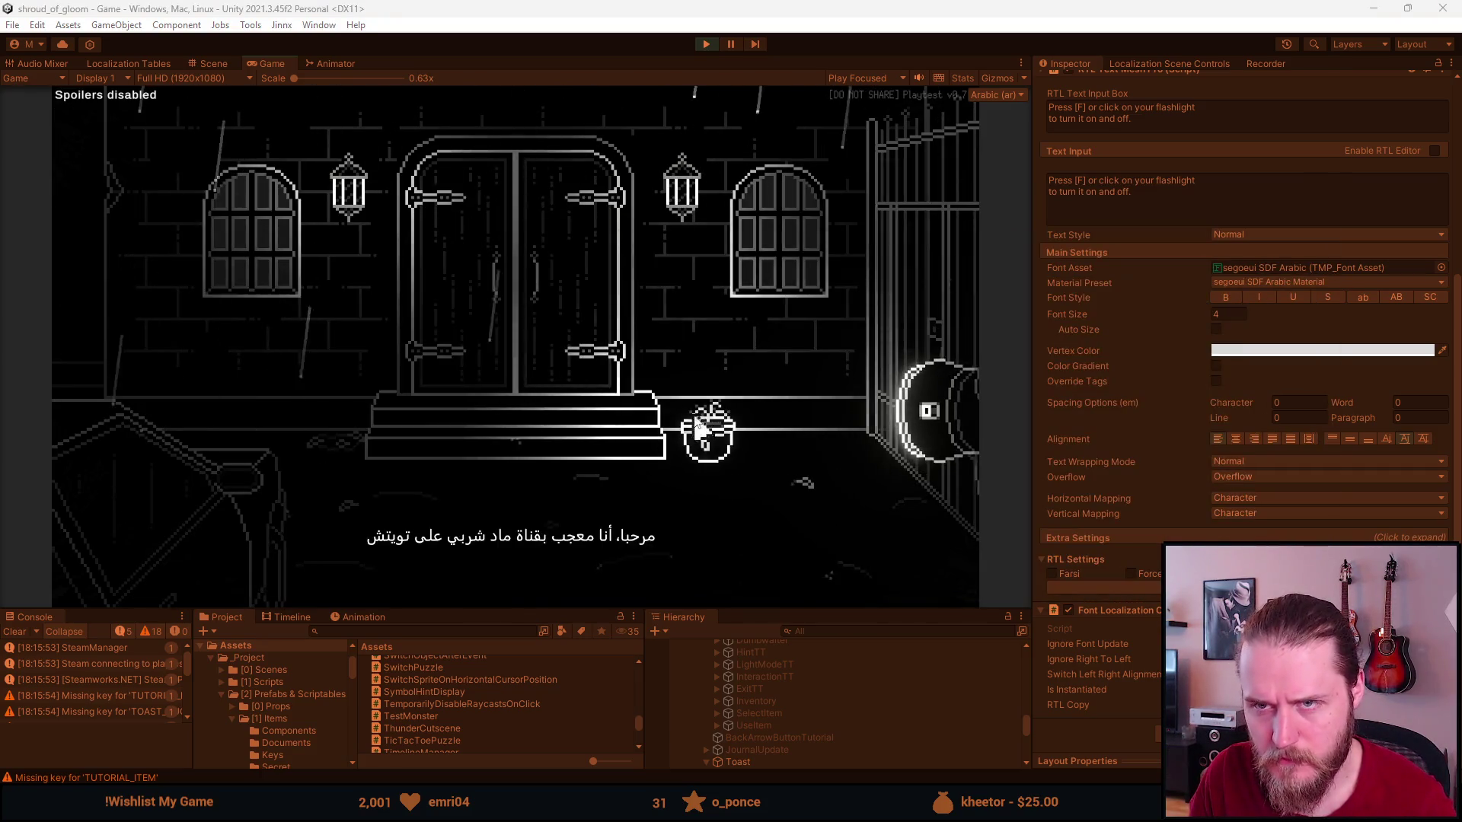
Inspect the FlashlightTT tip text, then the toast's Text (TMP) and RTL_Copy objects.
scroll(796, 736, "up", 5)
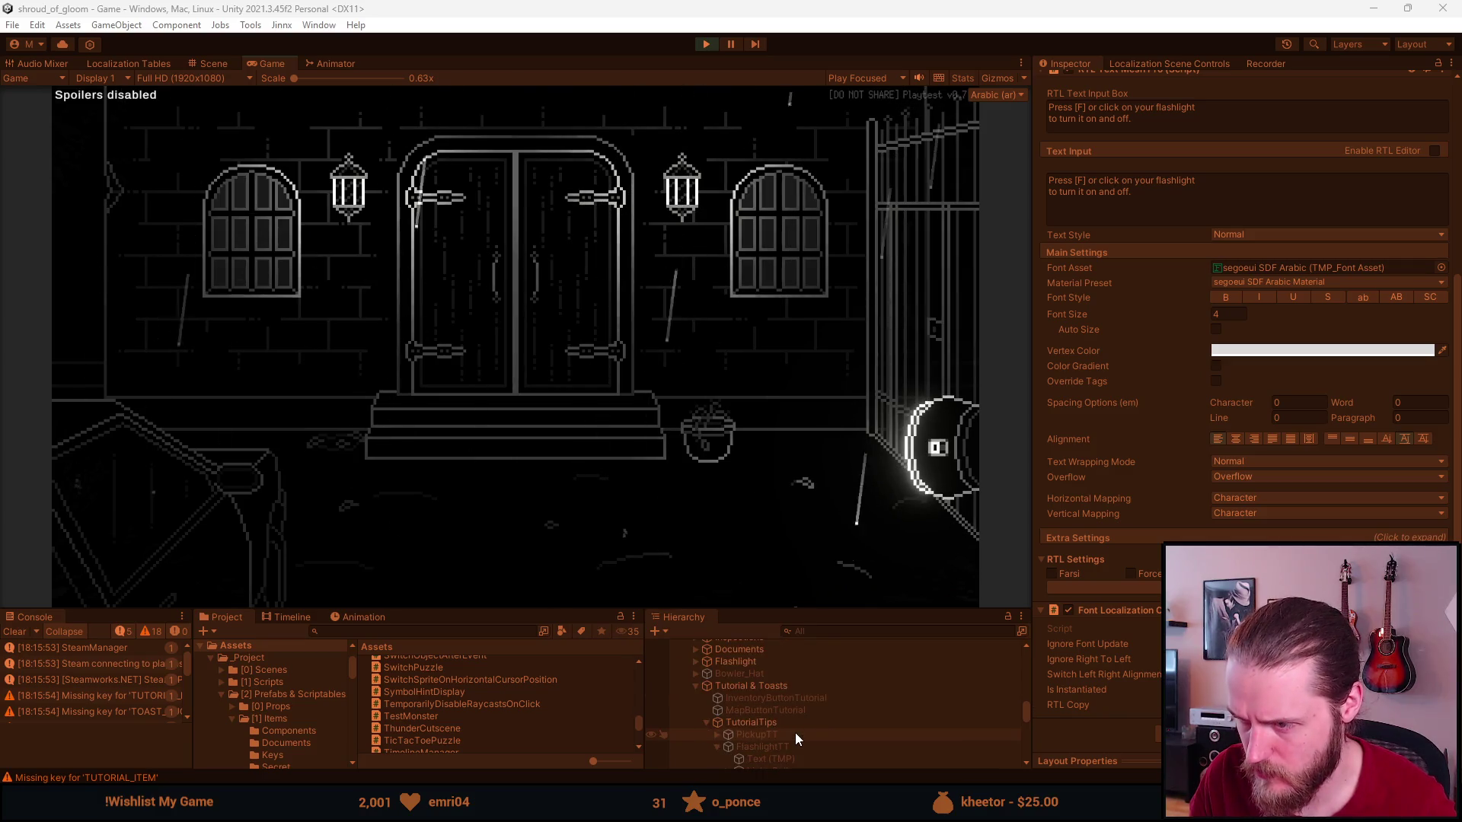
scroll(795, 732, "down", 4)
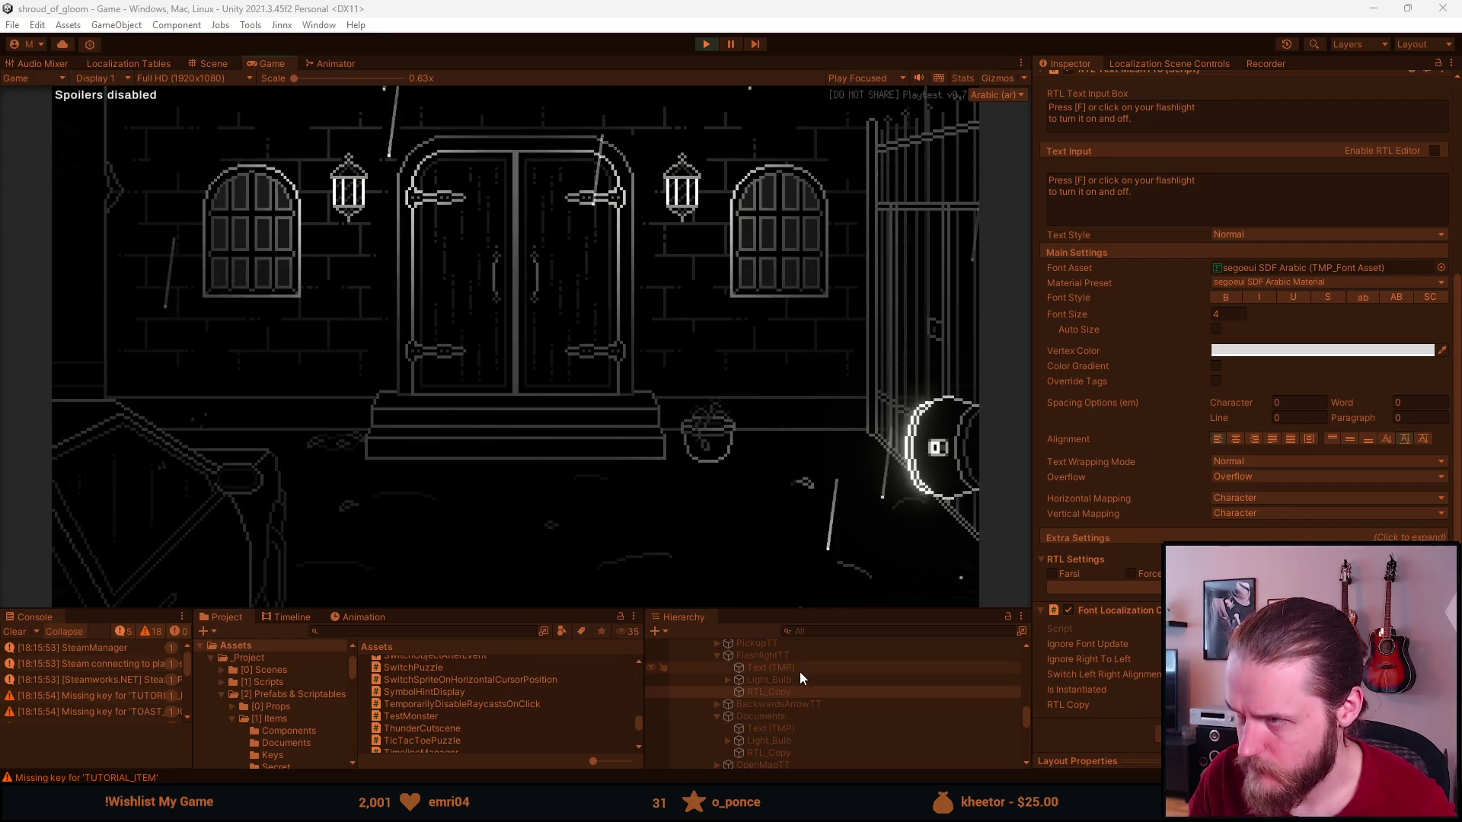
left_click(799, 671)
scroll(784, 677, "down", 4)
scroll(763, 709, "down", 4)
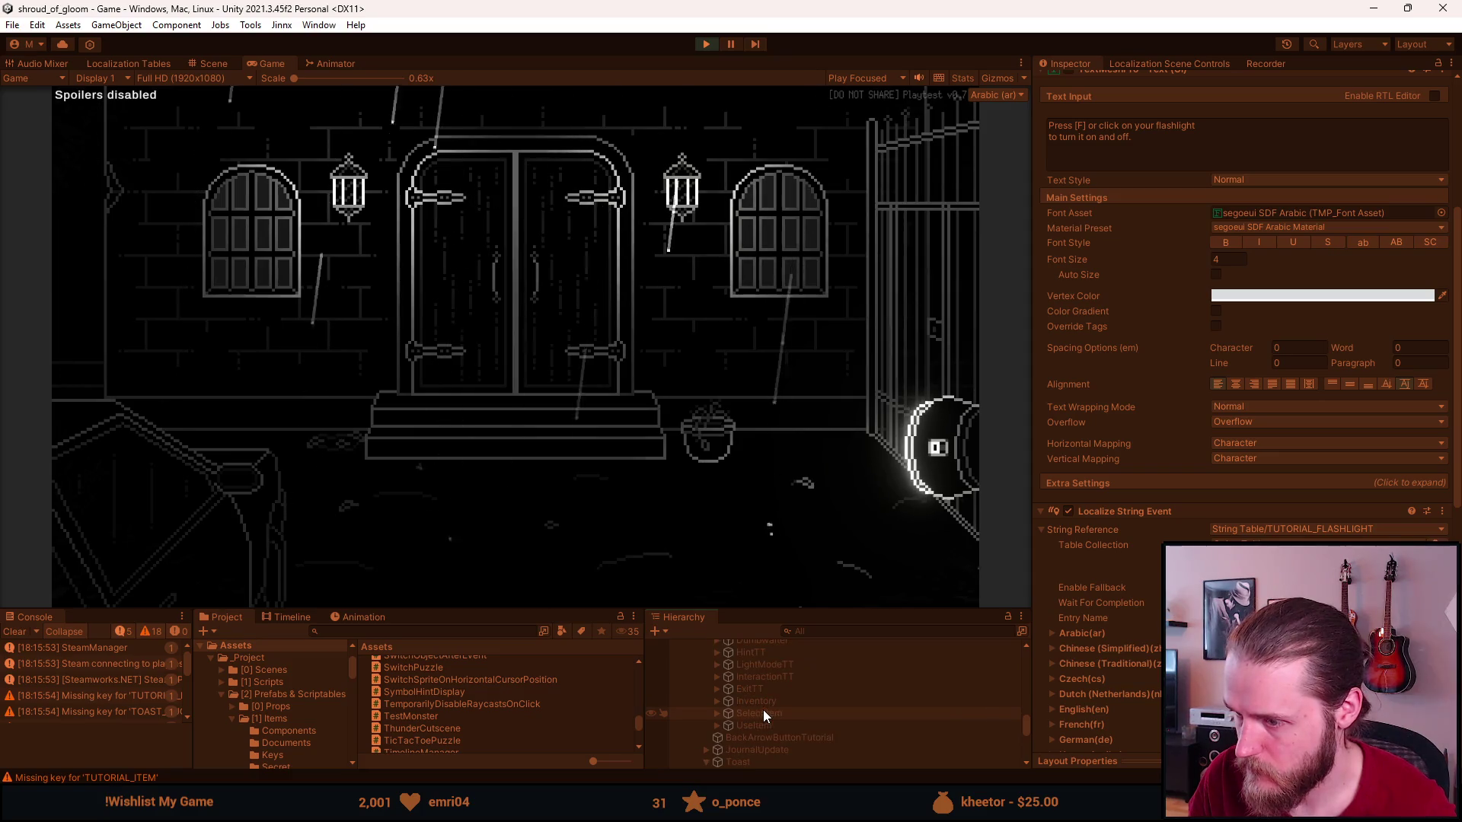
left_click(760, 724)
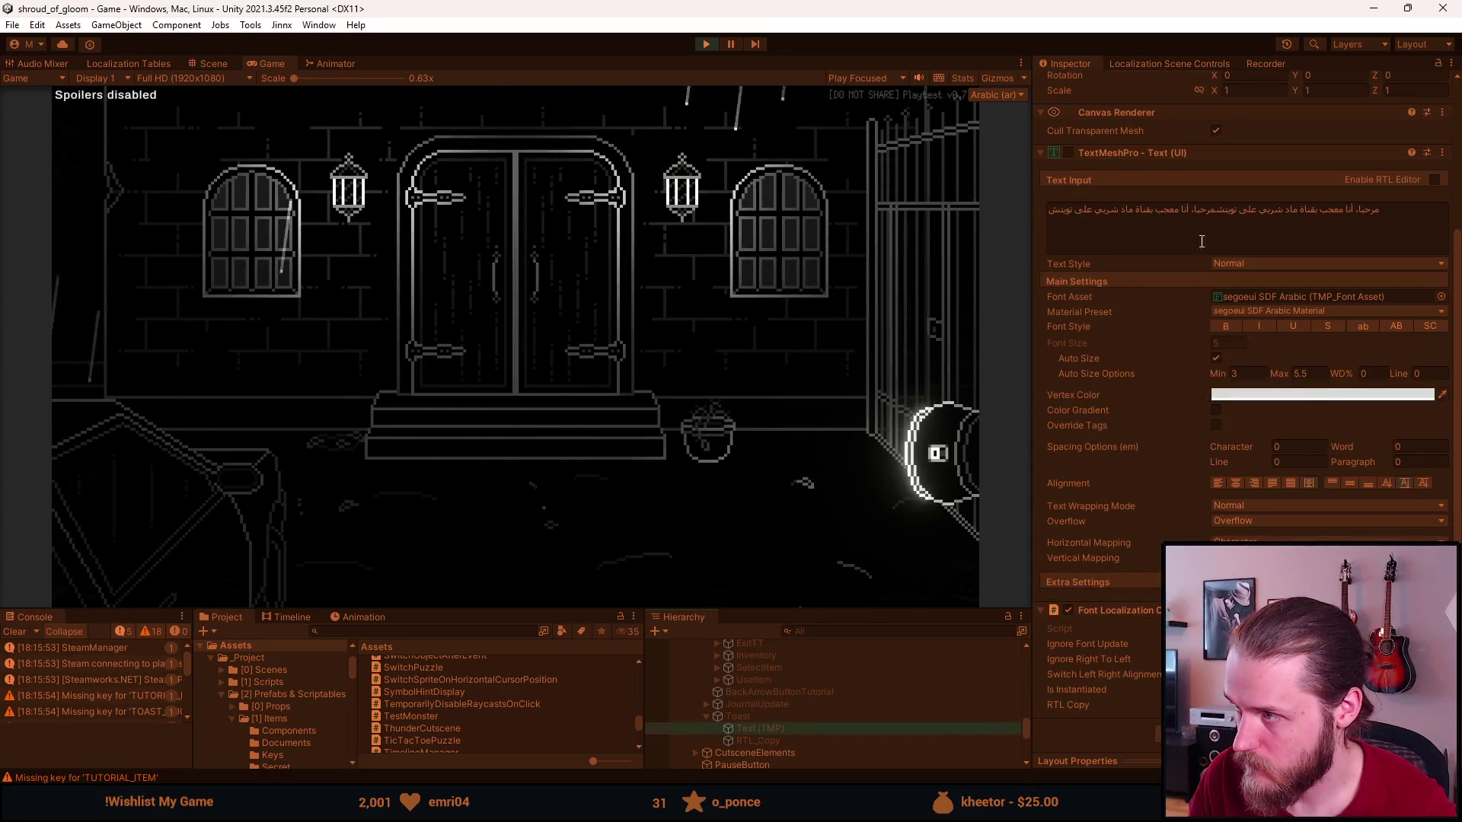
left_click(803, 738)
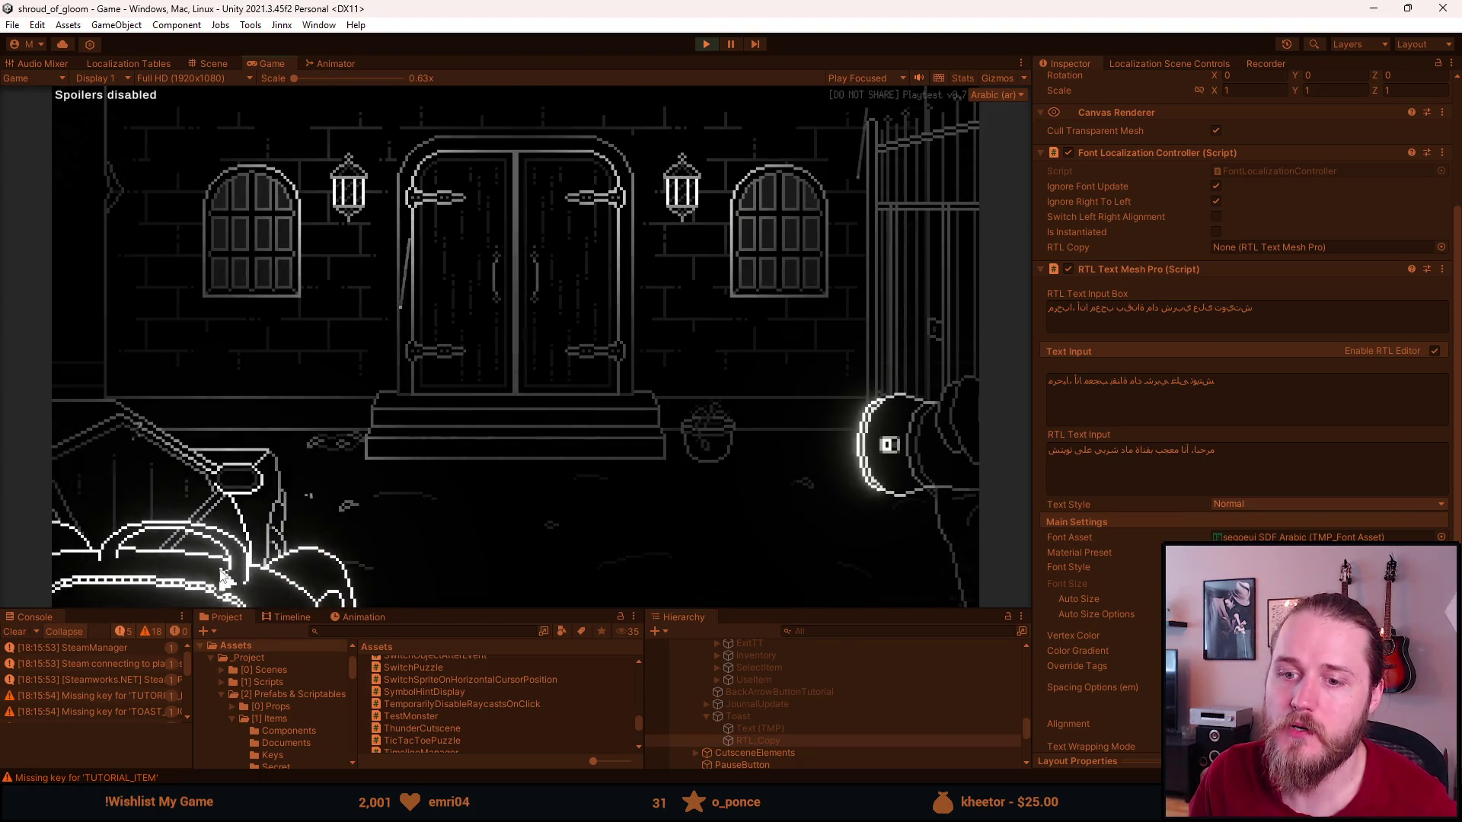
Use the Master Key on the window repeatedly to reproduce the doubled Arabic subtitle.
left_click(175, 548)
left_click(129, 396)
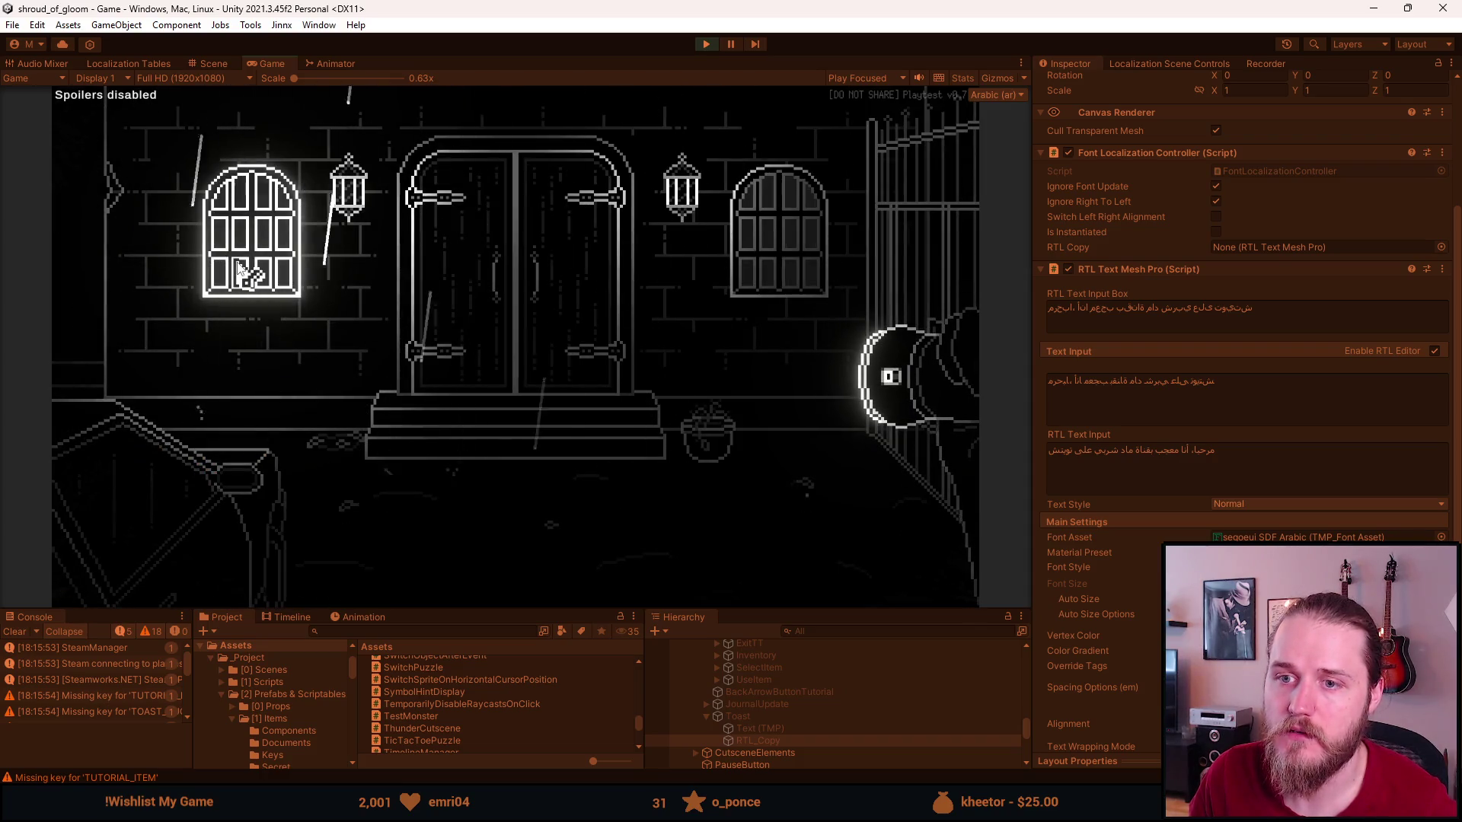
left_click(240, 270)
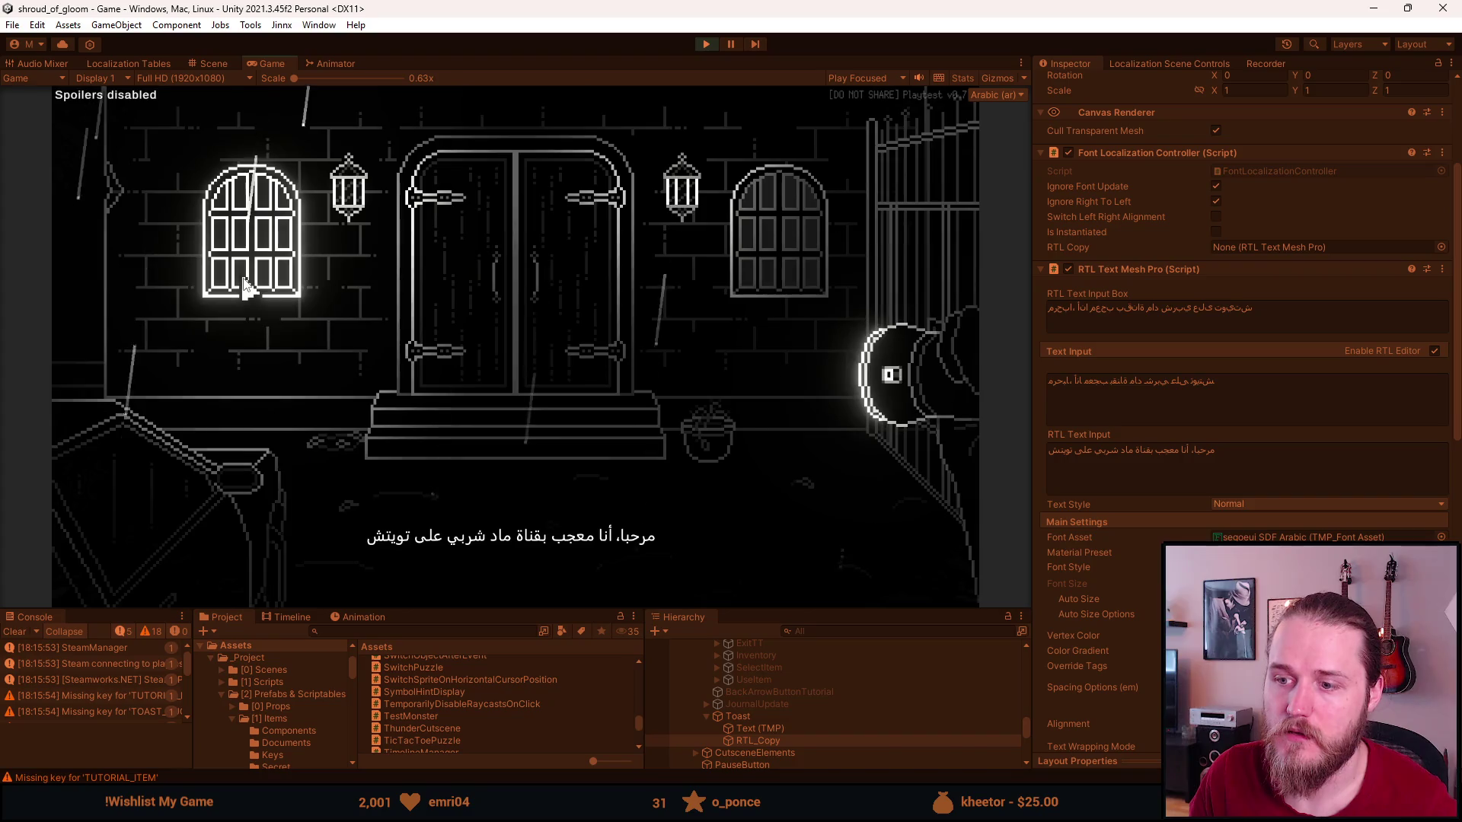
left_click(479, 533)
left_click(213, 575)
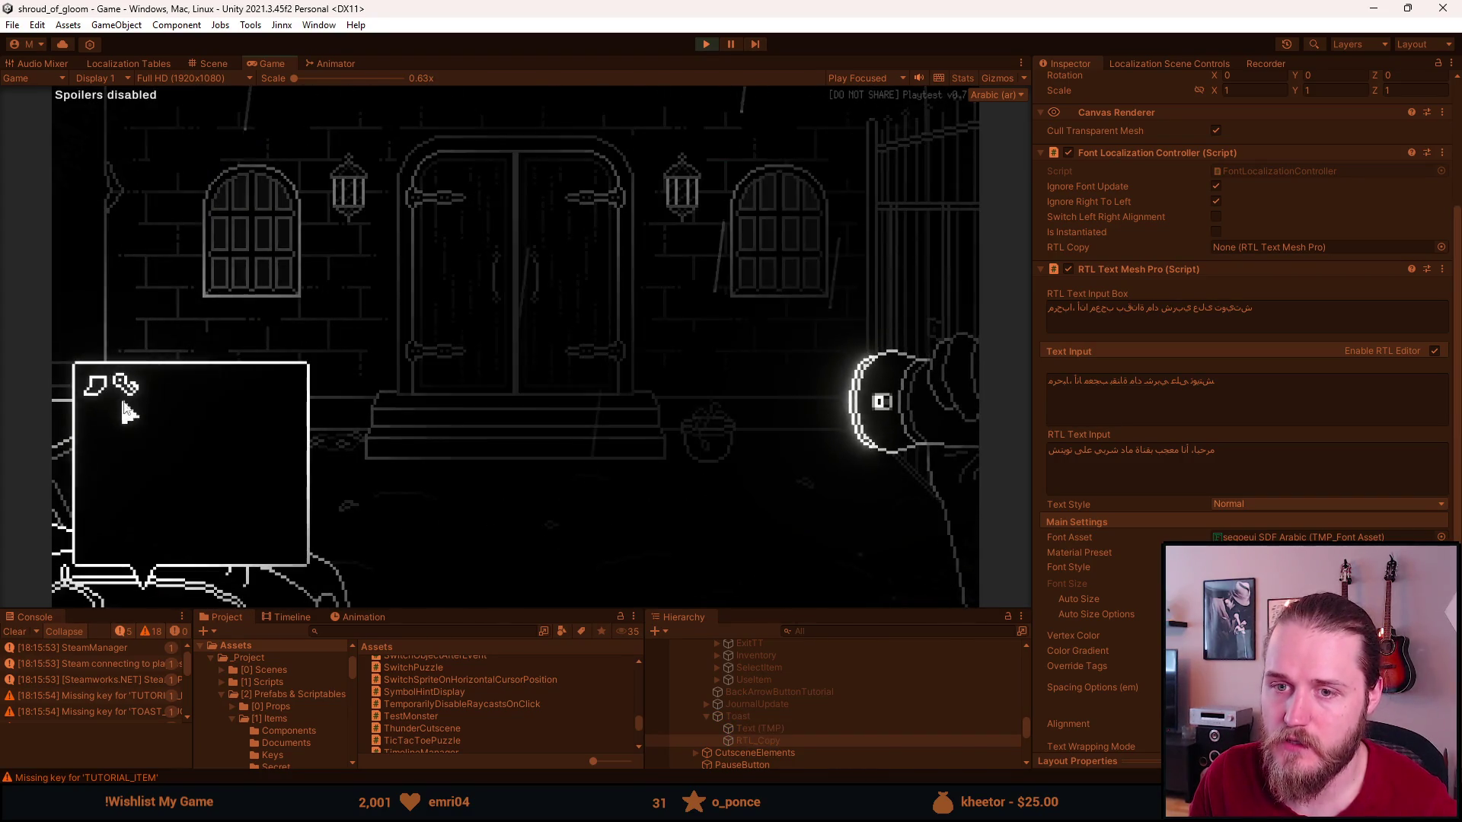
left_click(127, 411)
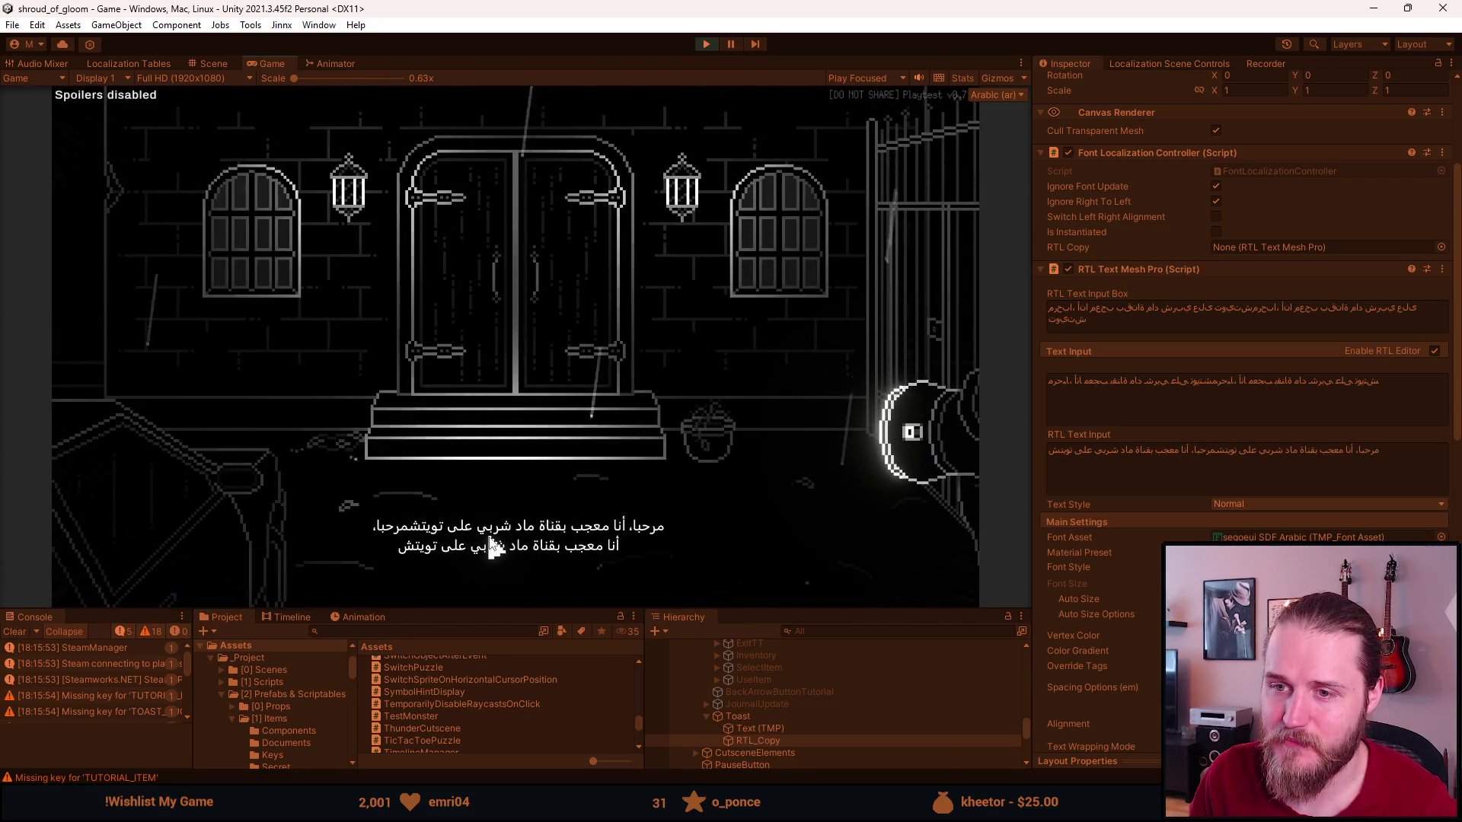
Stop play mode and return to FontLocalizationController.cs in Visual Studio.
key("Escape")
left_click(704, 44)
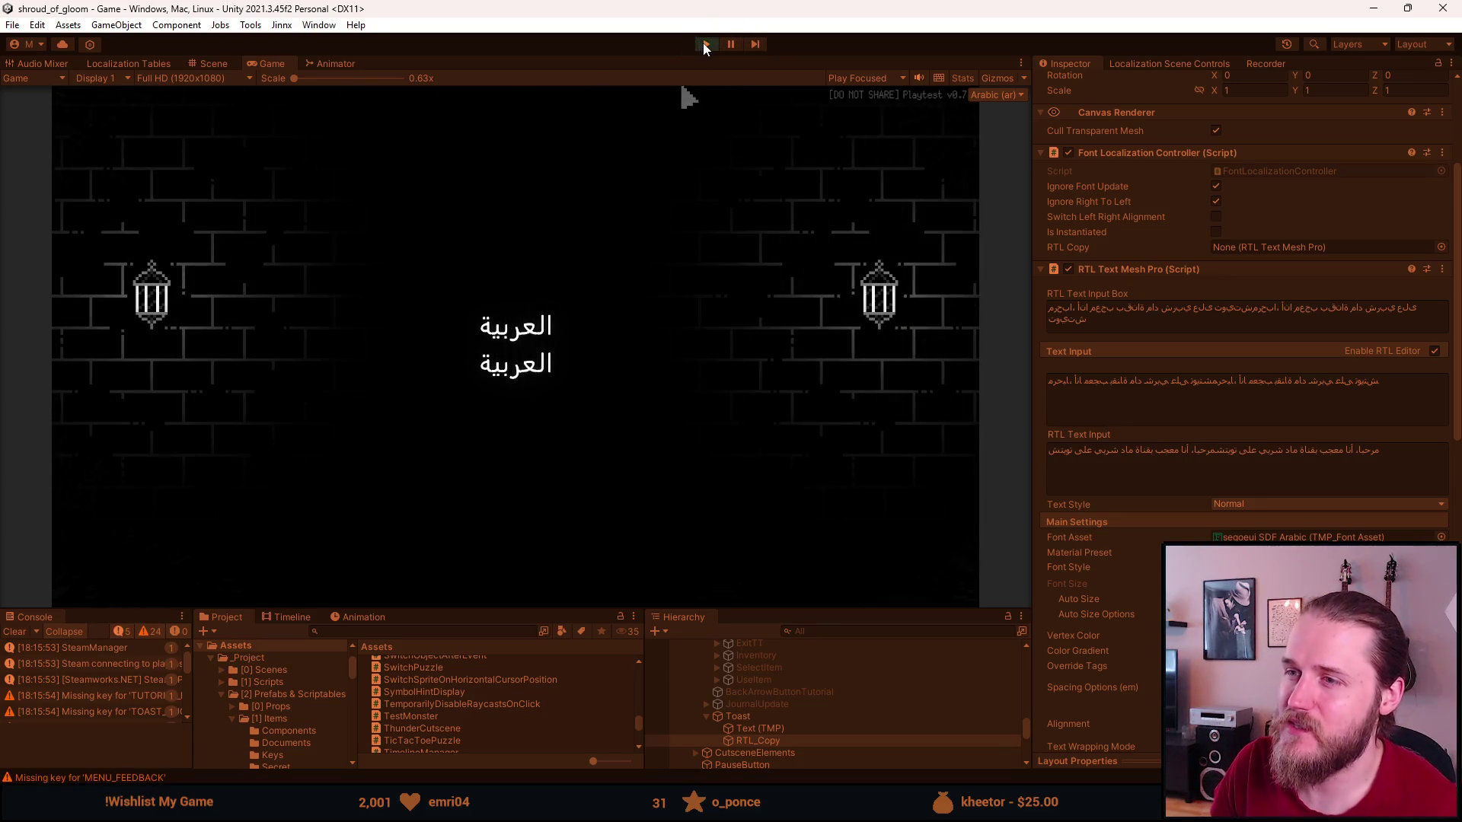
key("alt+Tab")
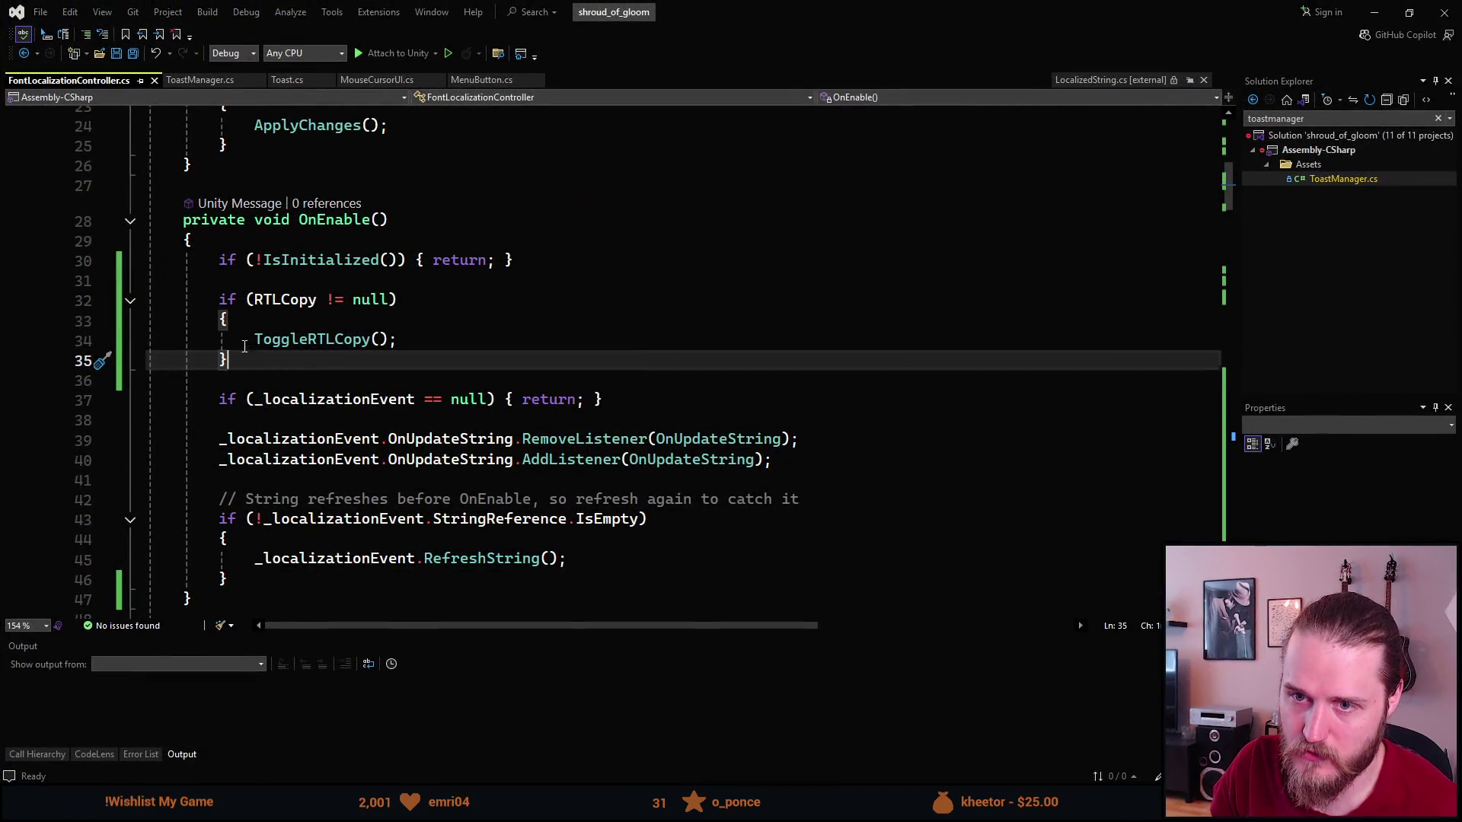
Delete the if (RTLCopy != null) block from OnEnable and save FontLocalizationController.cs.
left_click(225, 300, "shift")
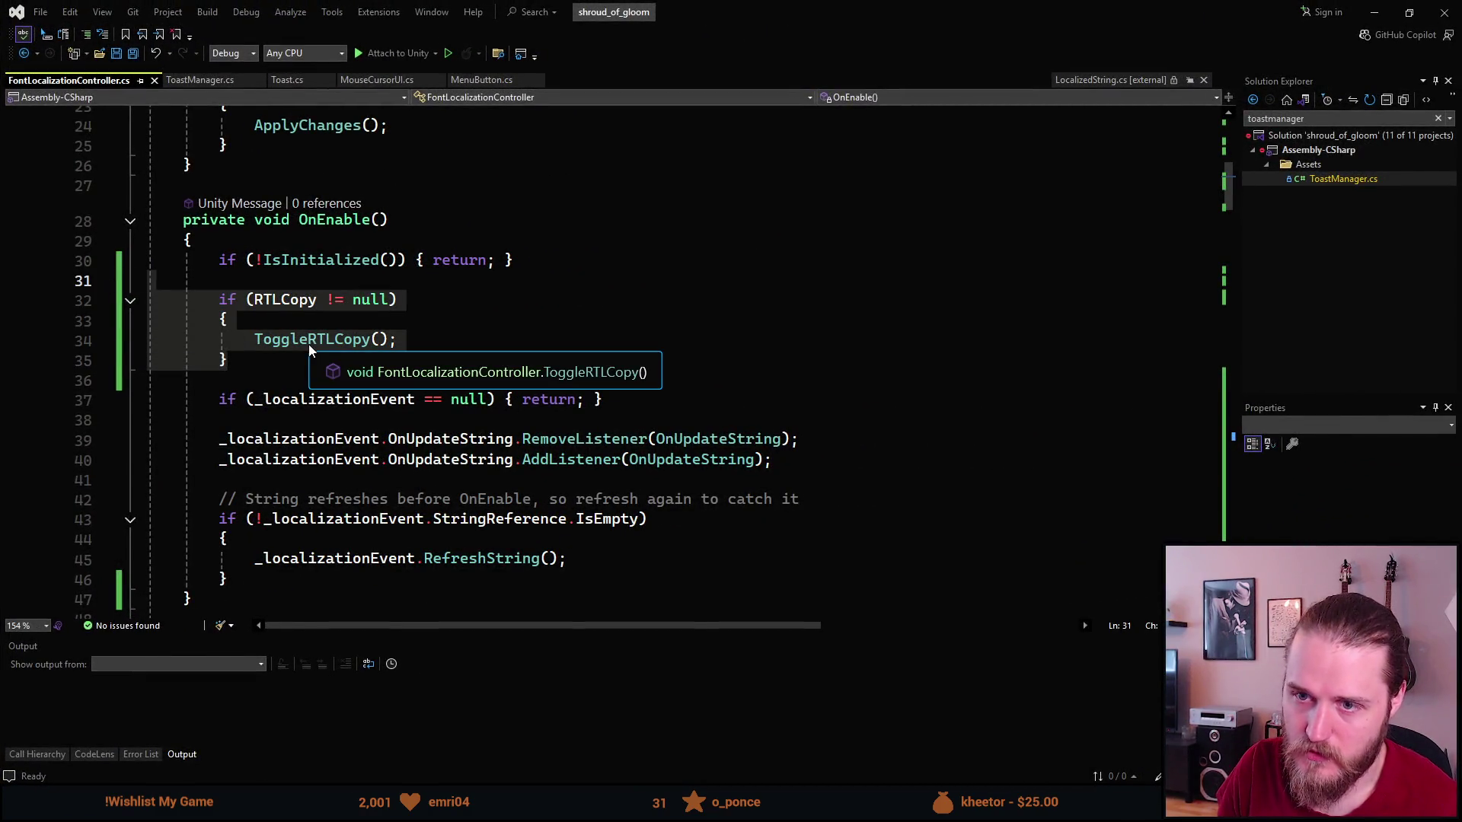
key("Delete")
key("BackSpace")
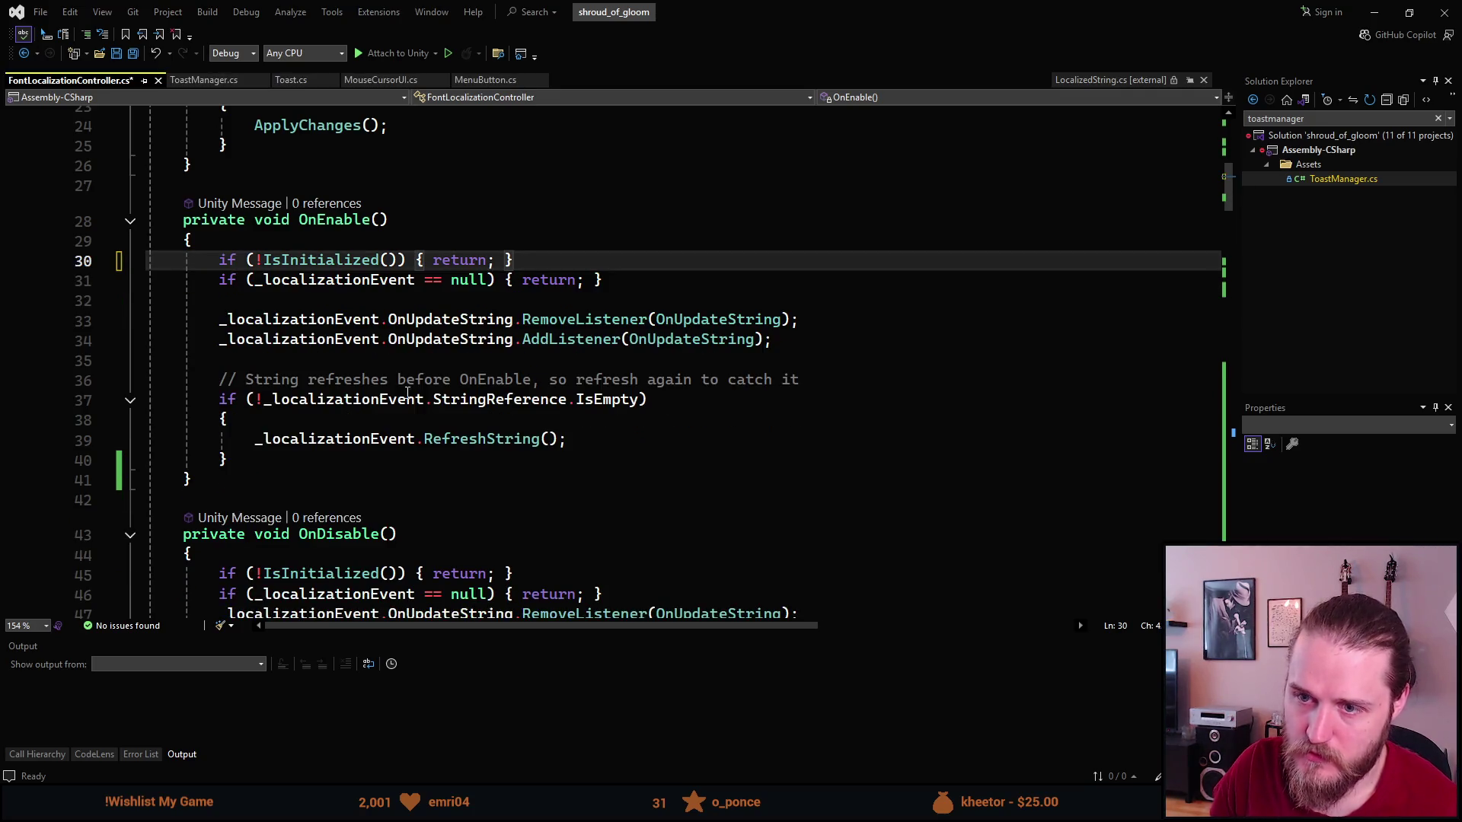
scroll(407, 393, "down", 20)
scroll(357, 403, "down", 6)
scroll(350, 316, "up", 3)
key("ctrl+s")
left_click(195, 77)
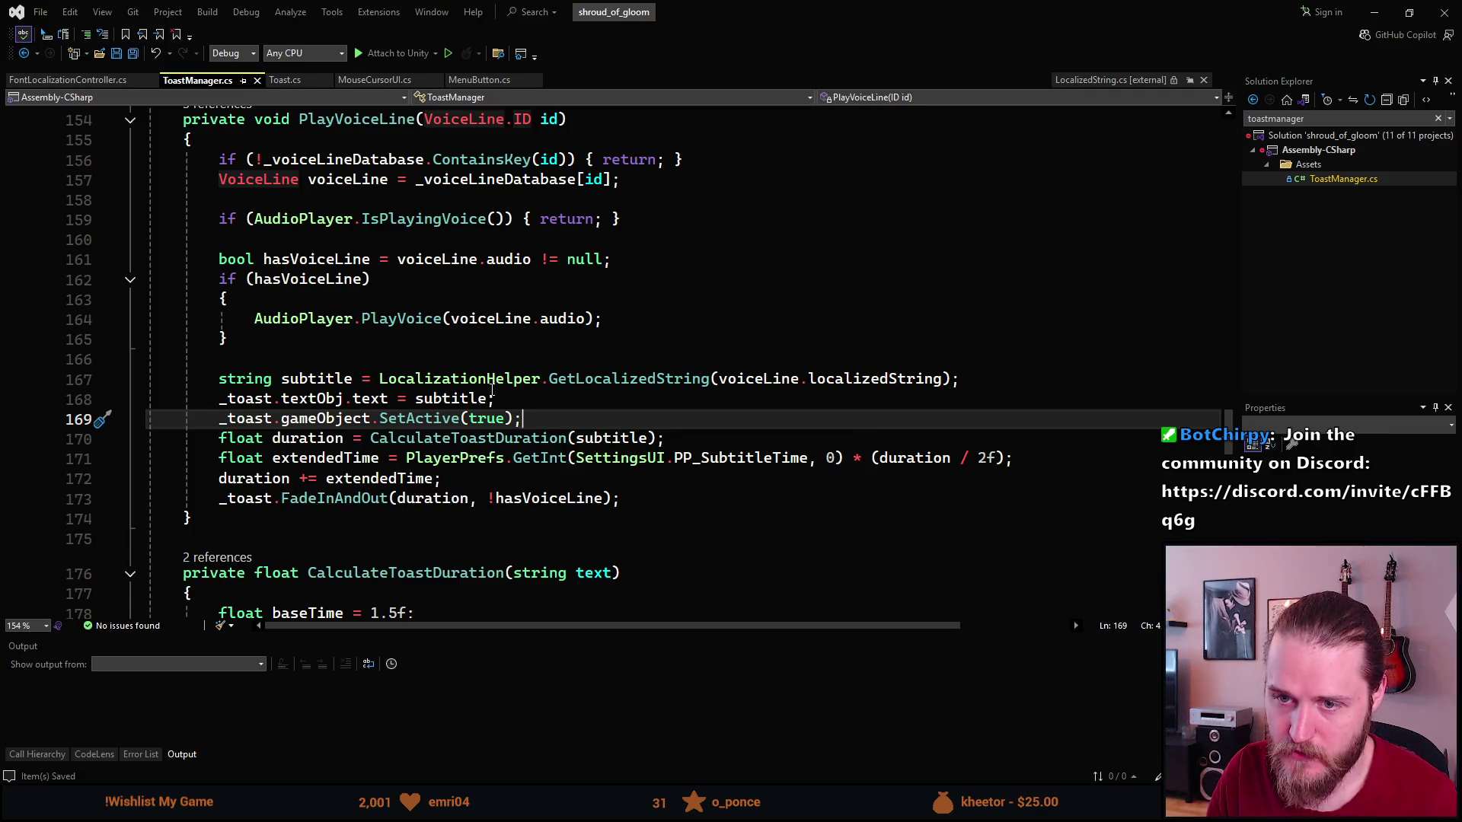
Add _toast.textObj.GetComponent<FontLocalizationController>().ToggleRTLCopy(); after SetActive(true) in PlayVoiceLine.
key("Return")
type("_toast.textObj")
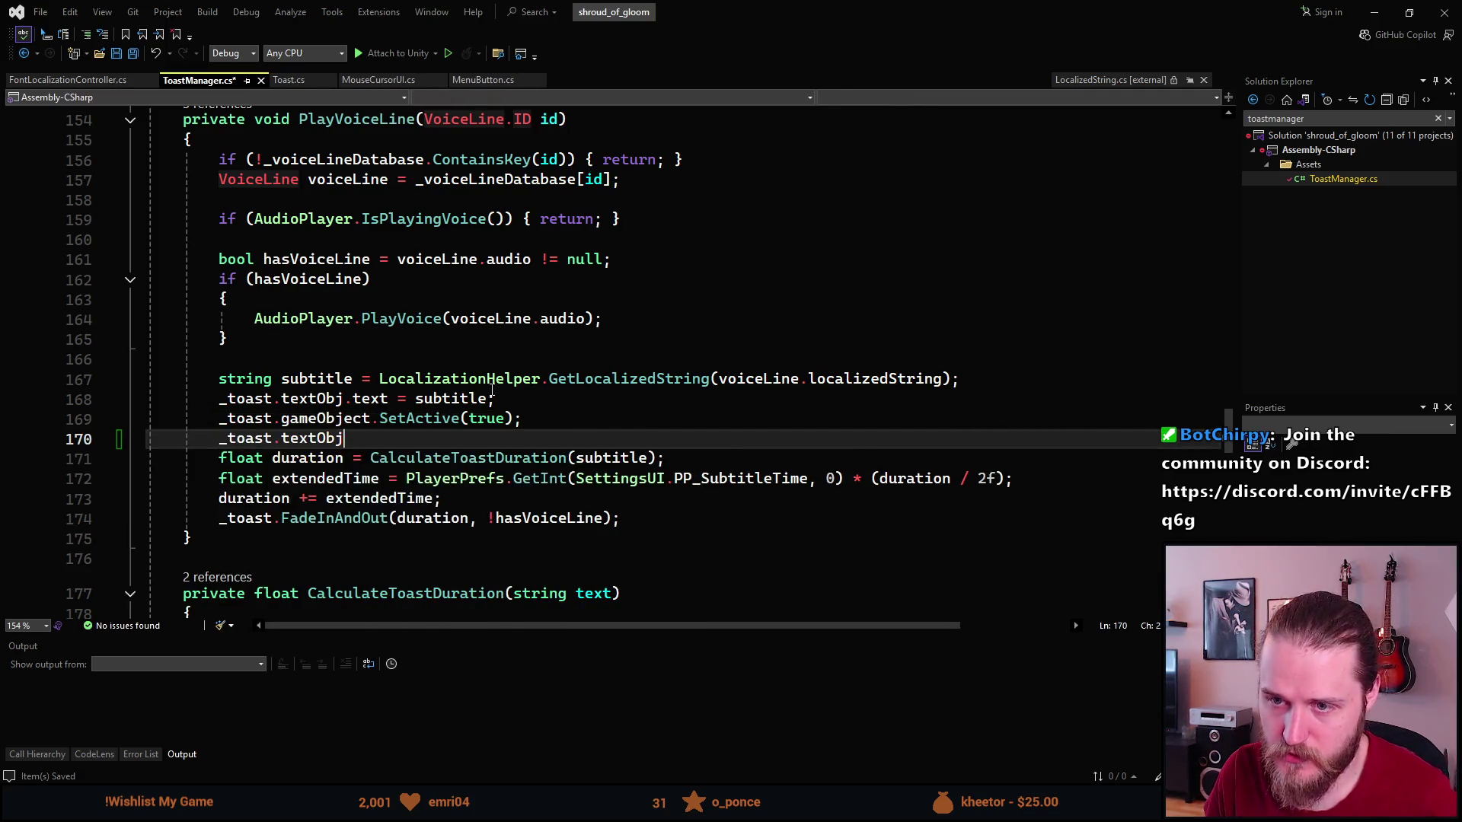
type(".getC")
key("Tab")
type("<")
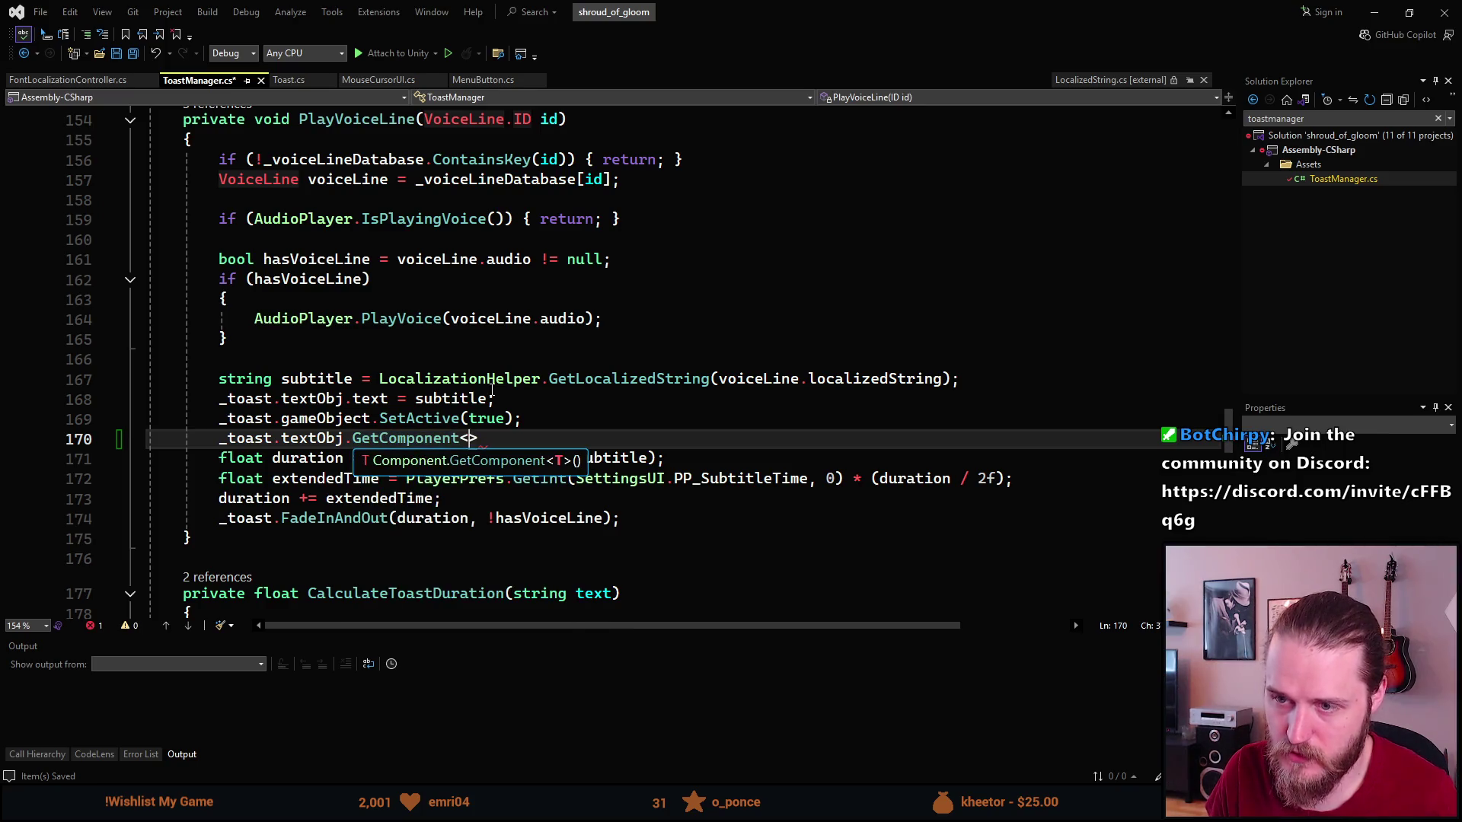
type("FontL")
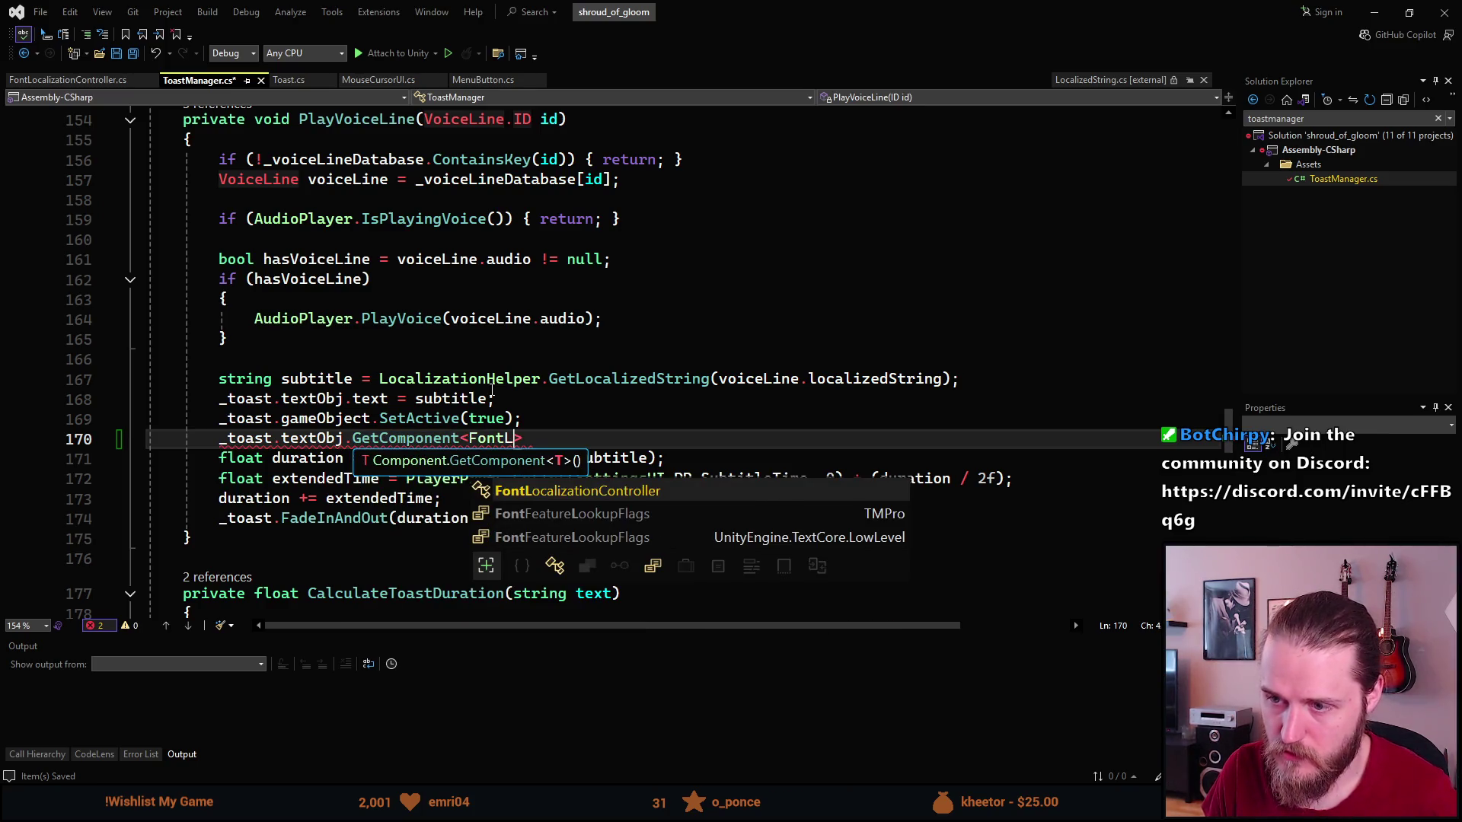
key("Tab")
key("Right")
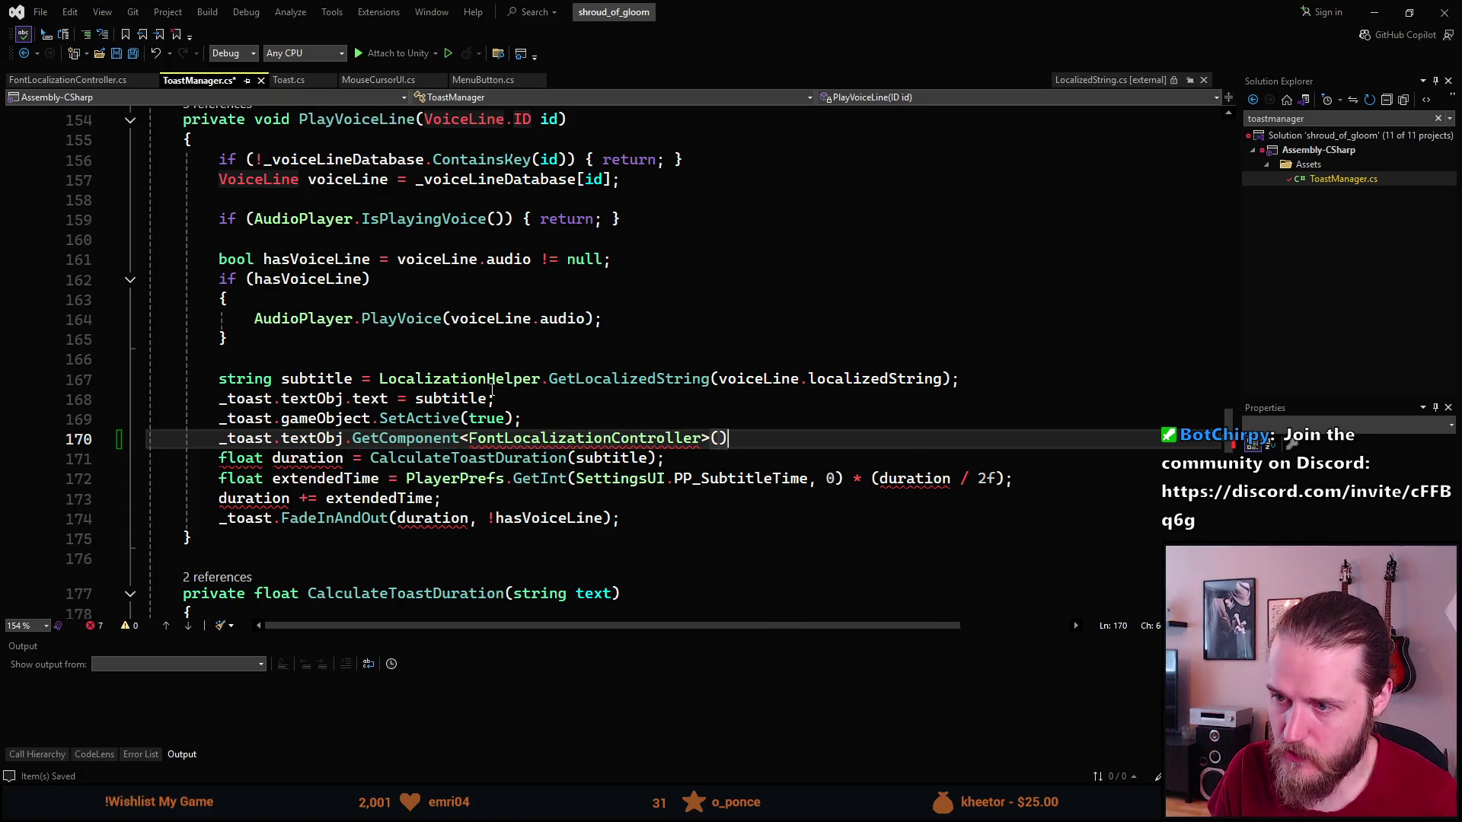
type(".Tog")
key("Tab")
type("();")
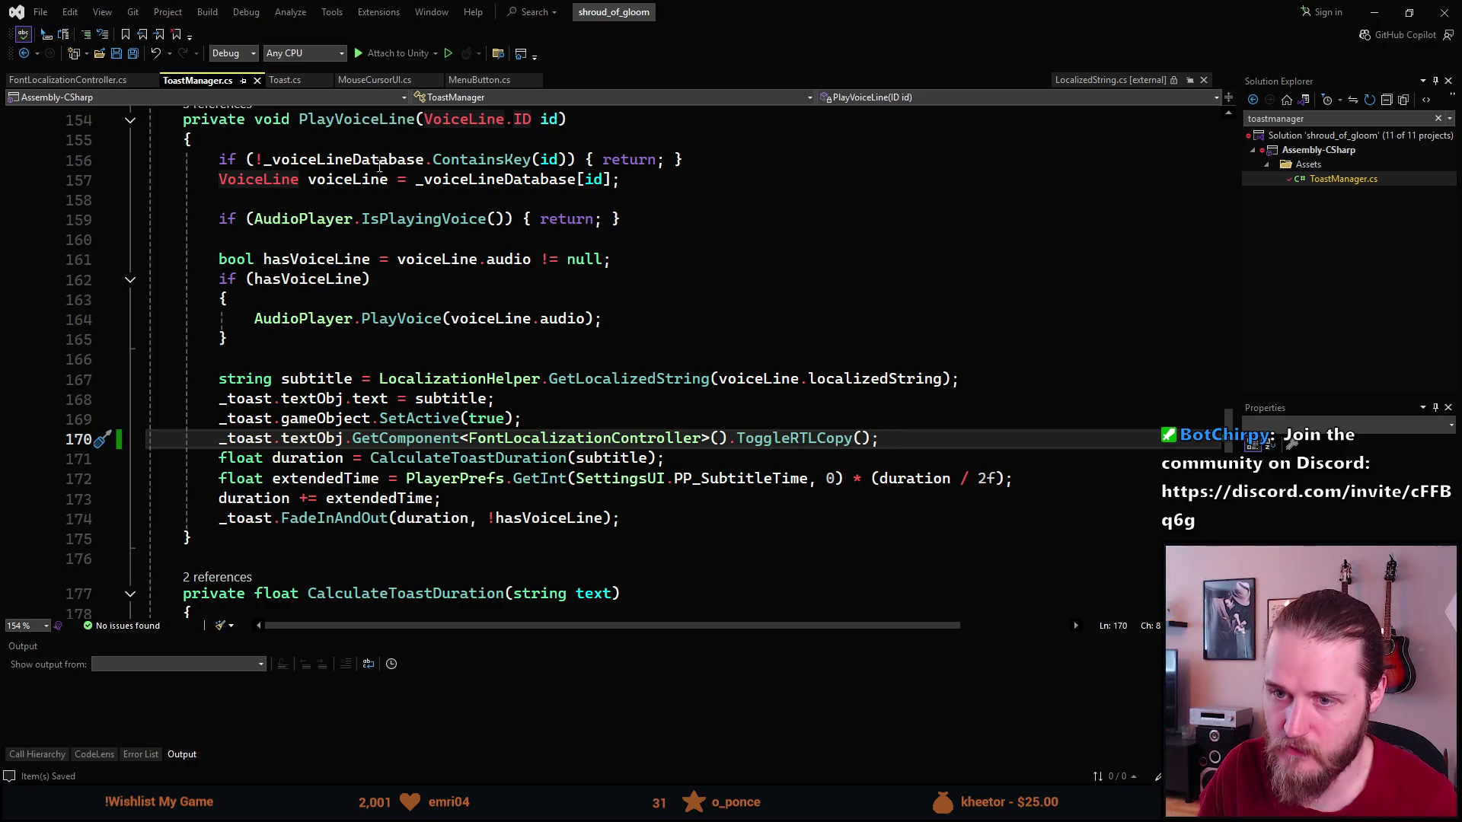
Paste the same ToggleRTLCopy call after SetActive in ShowToast and save ToastManager.cs.
scroll(258, 400, "up", 1)
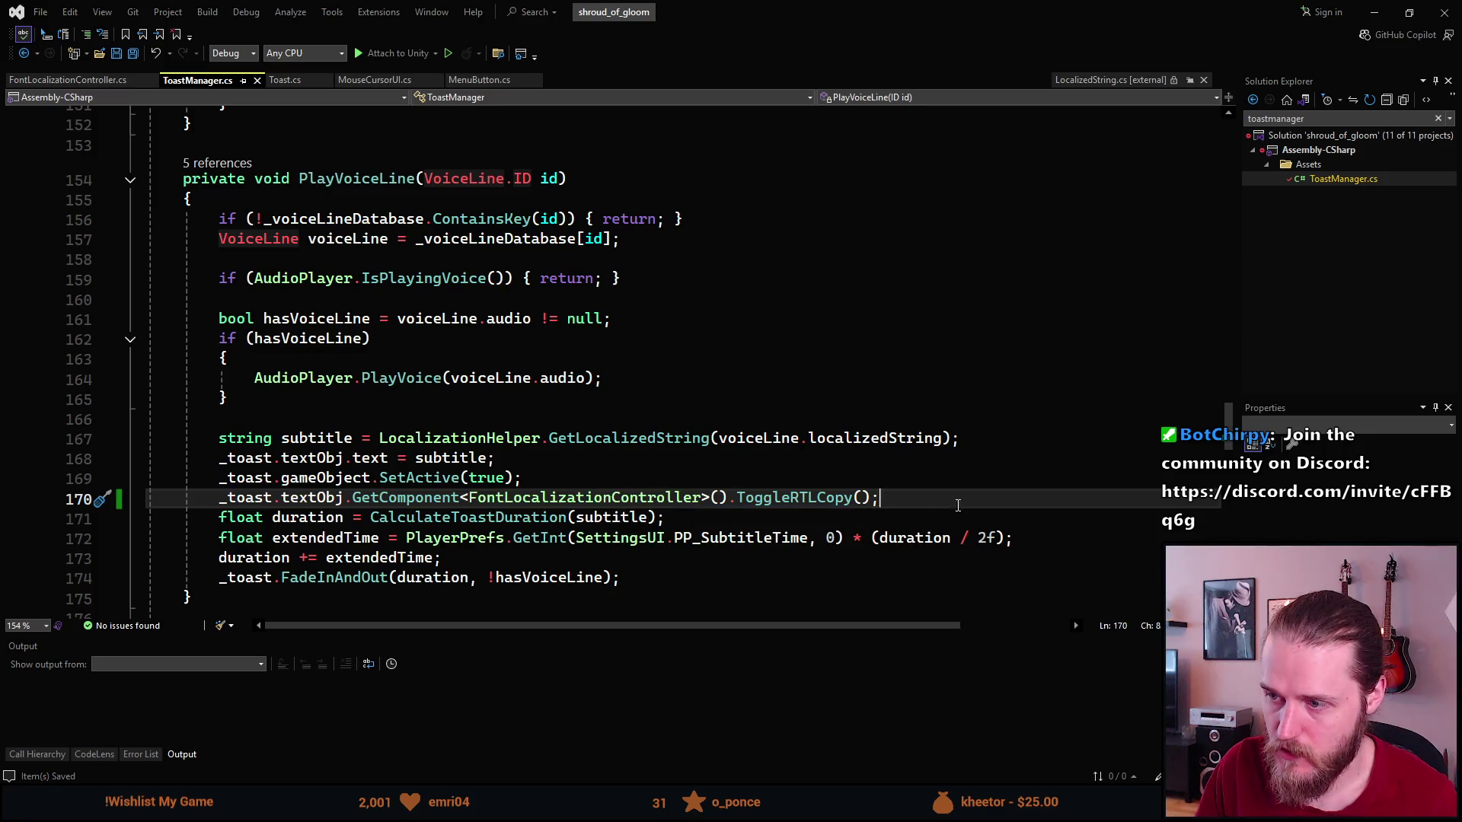
left_click(312, 515)
left_click(219, 499)
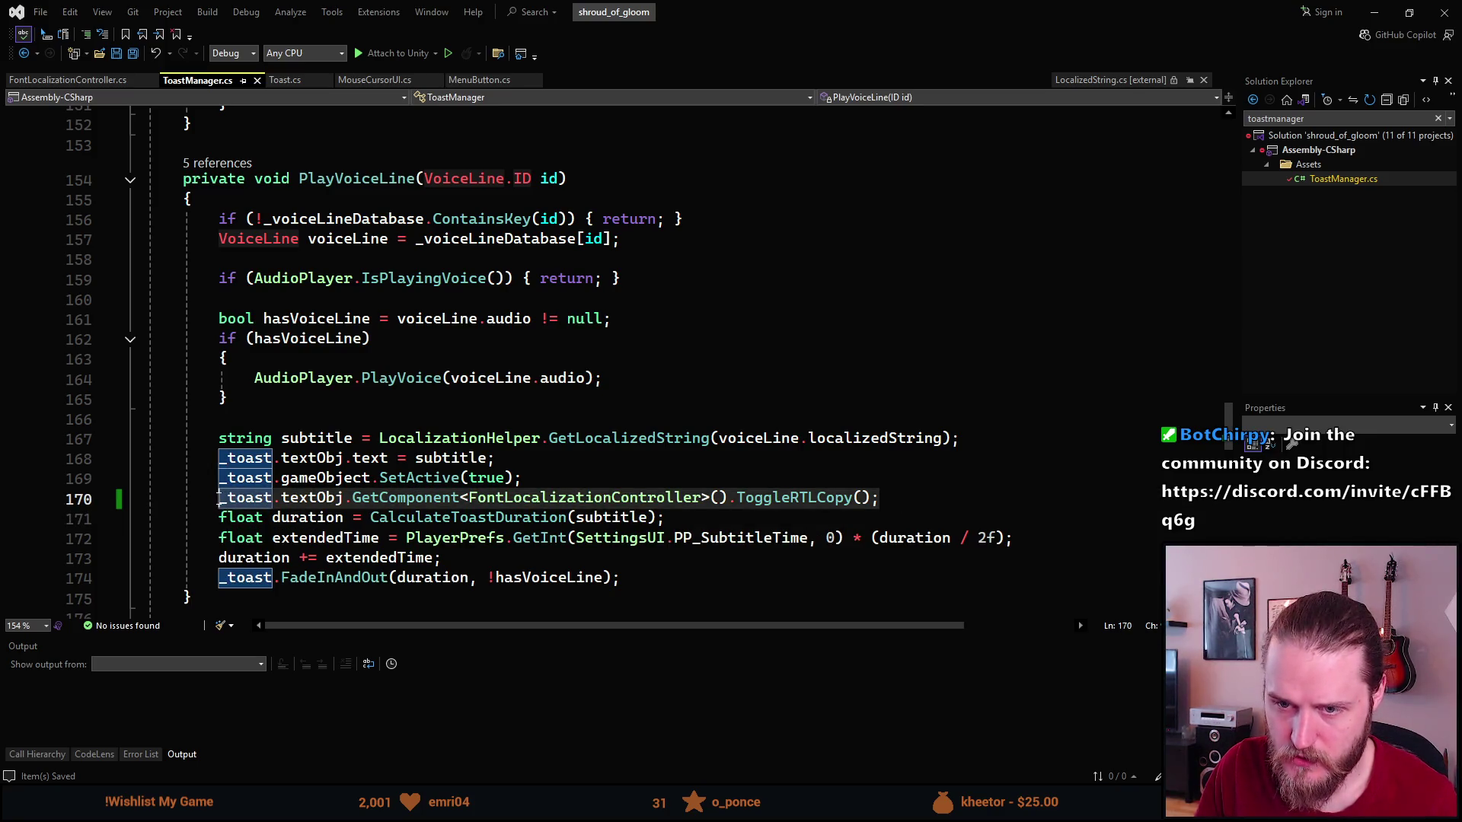
scroll(329, 510, "up", 5)
scroll(334, 495, "up", 4)
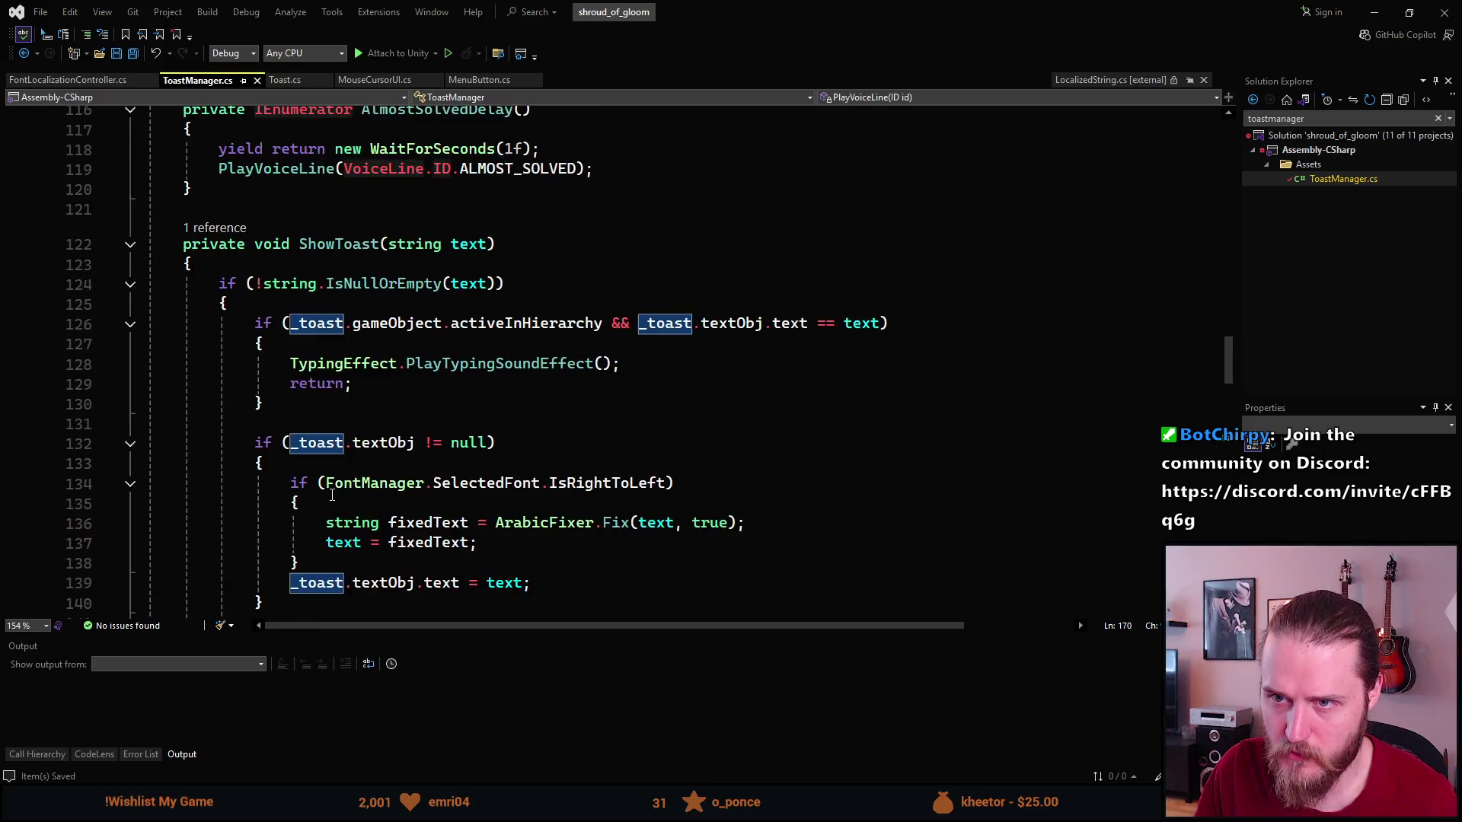
scroll(422, 410, "down", 3)
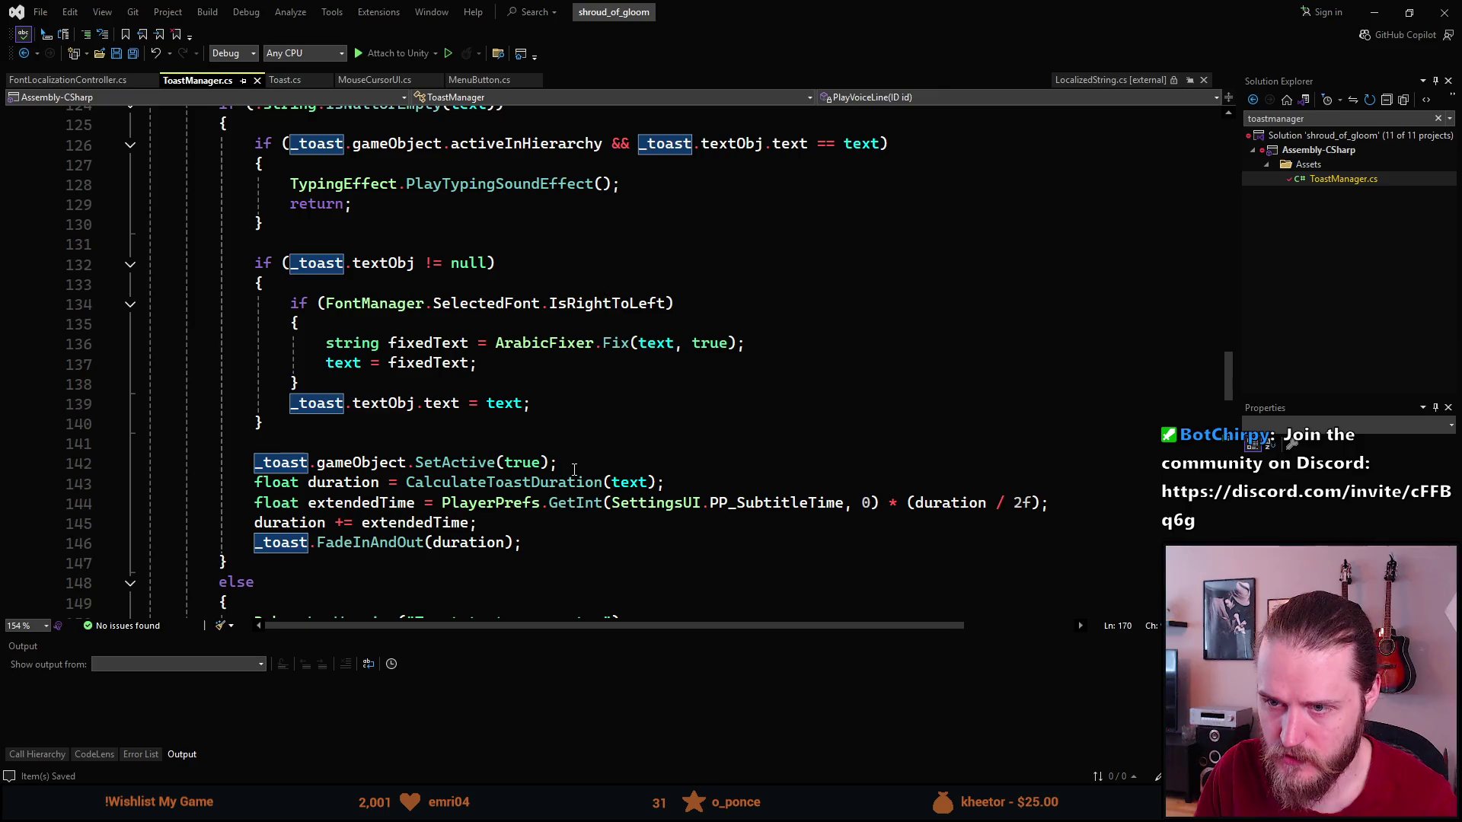
left_click(574, 459)
key("Return")
type("_toast.textObj.GetComponent<FontLocalizationController>().ToggleRTLCopy();")
key("ctrl+s")
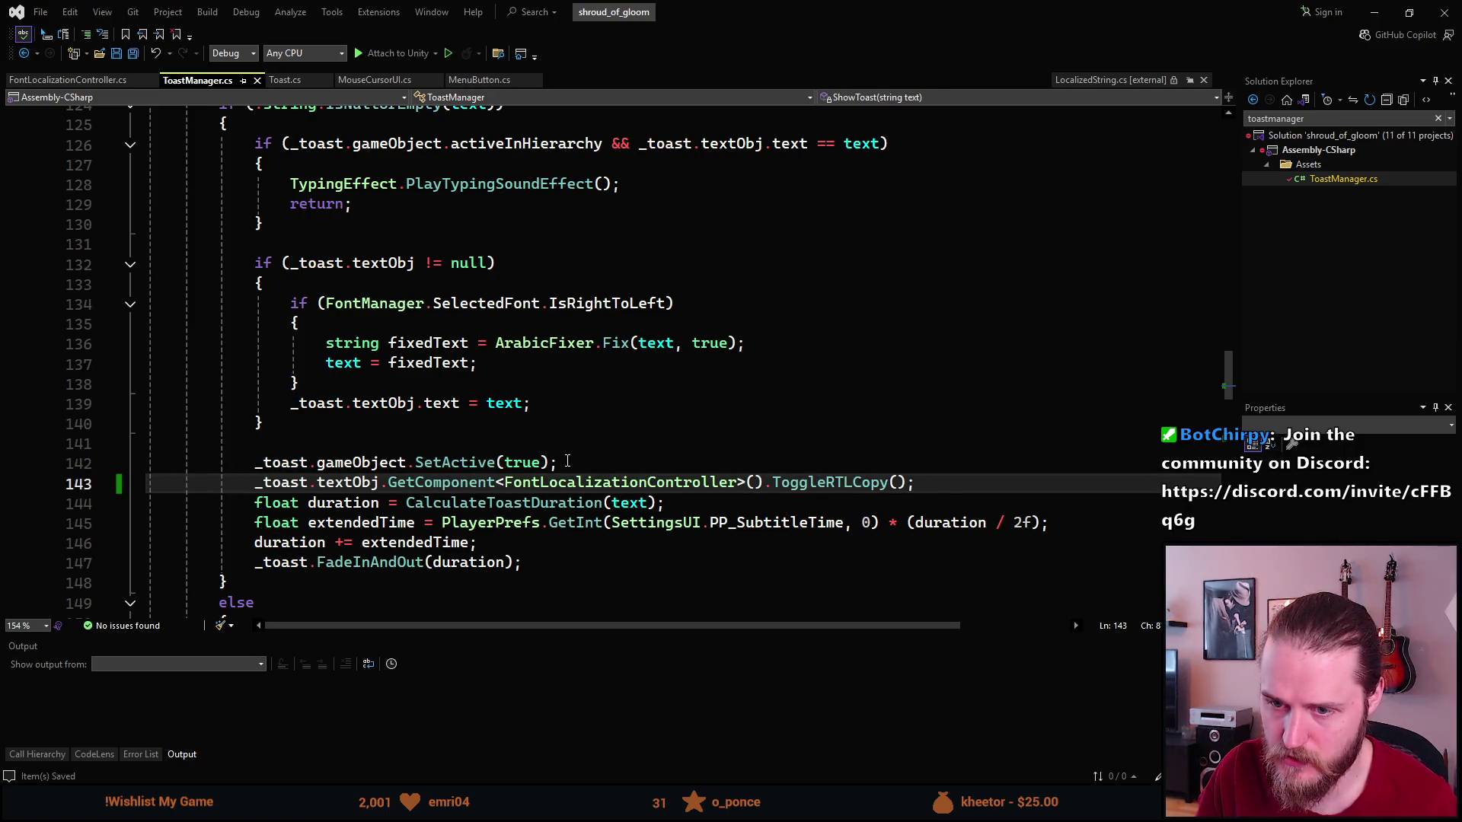
Review the rest of ToastManager.cs and return to the Unity editor.
scroll(571, 457, "down", 3)
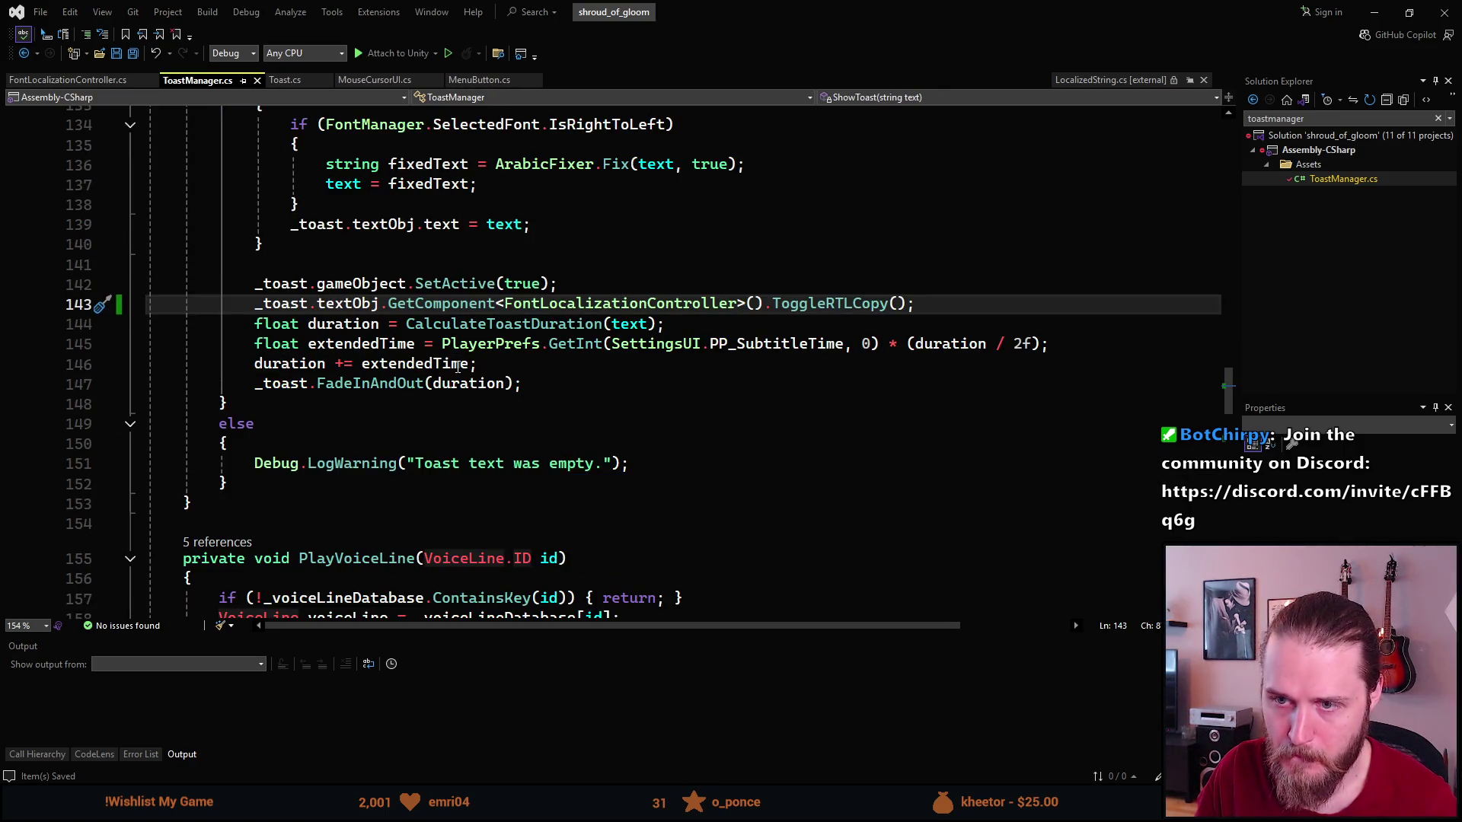
scroll(455, 368, "down", 9)
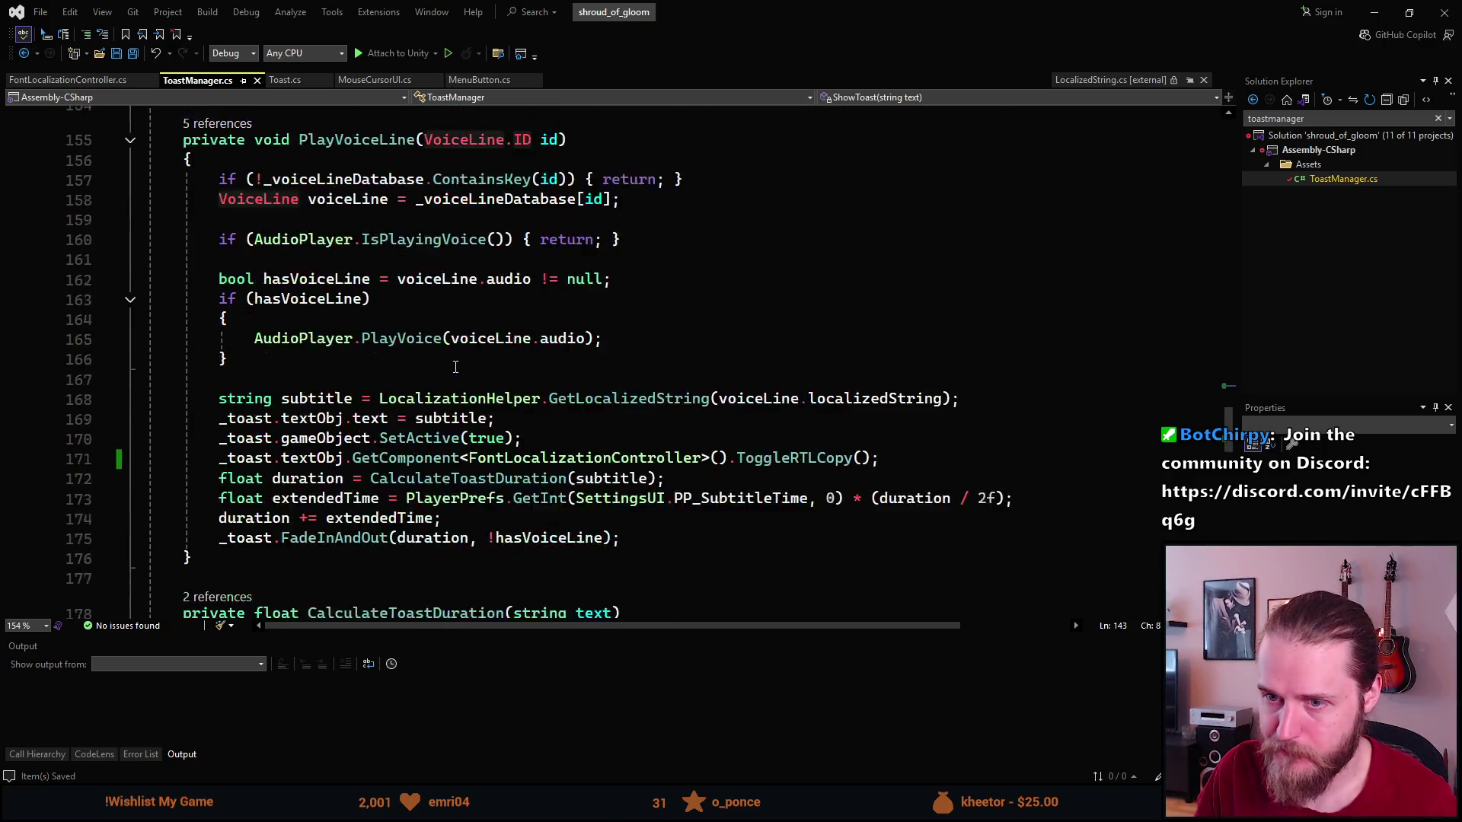
scroll(452, 368, "down", 4)
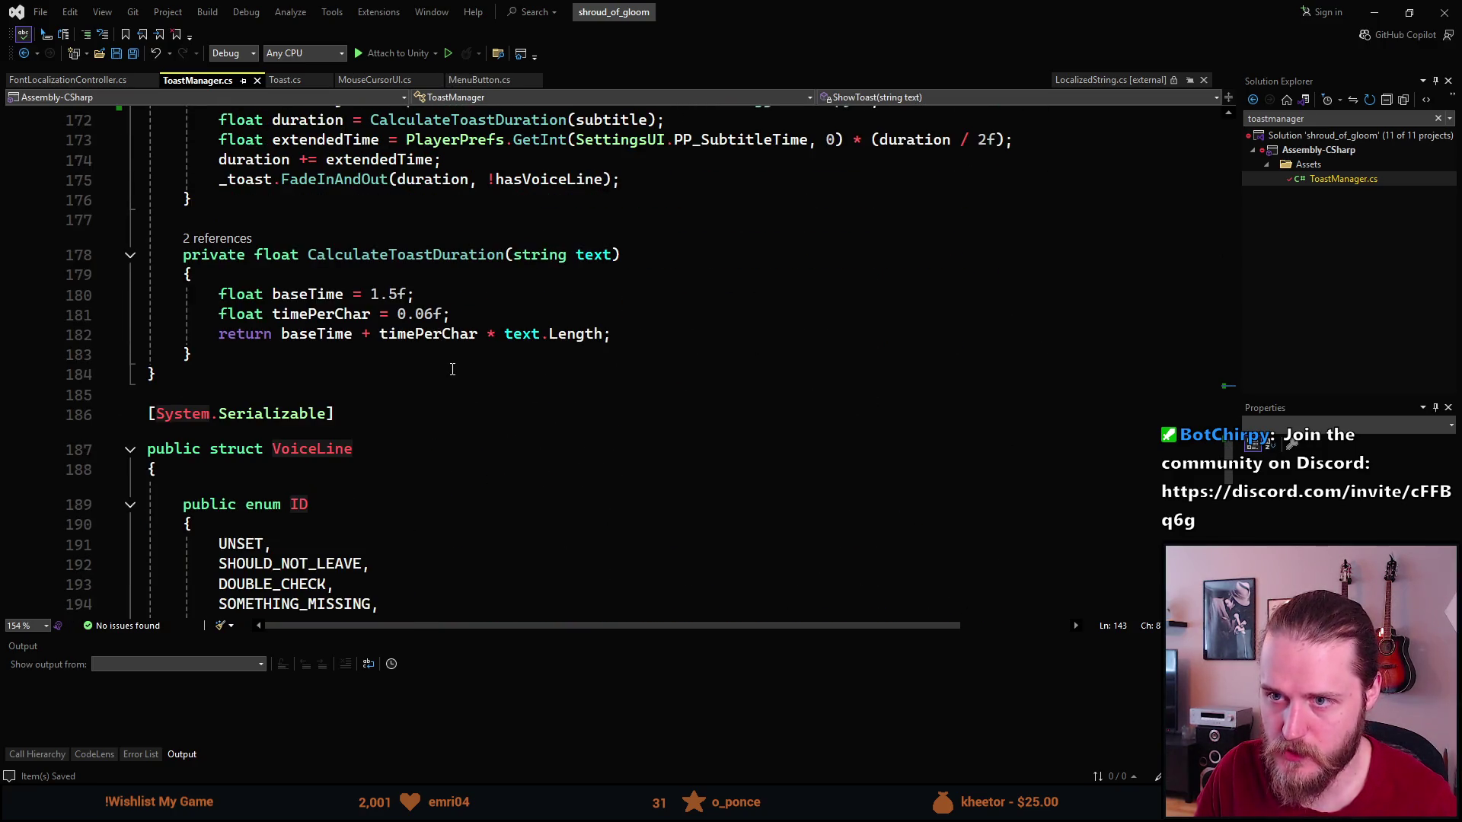
scroll(452, 369, "down", 1)
scroll(452, 369, "up", 9)
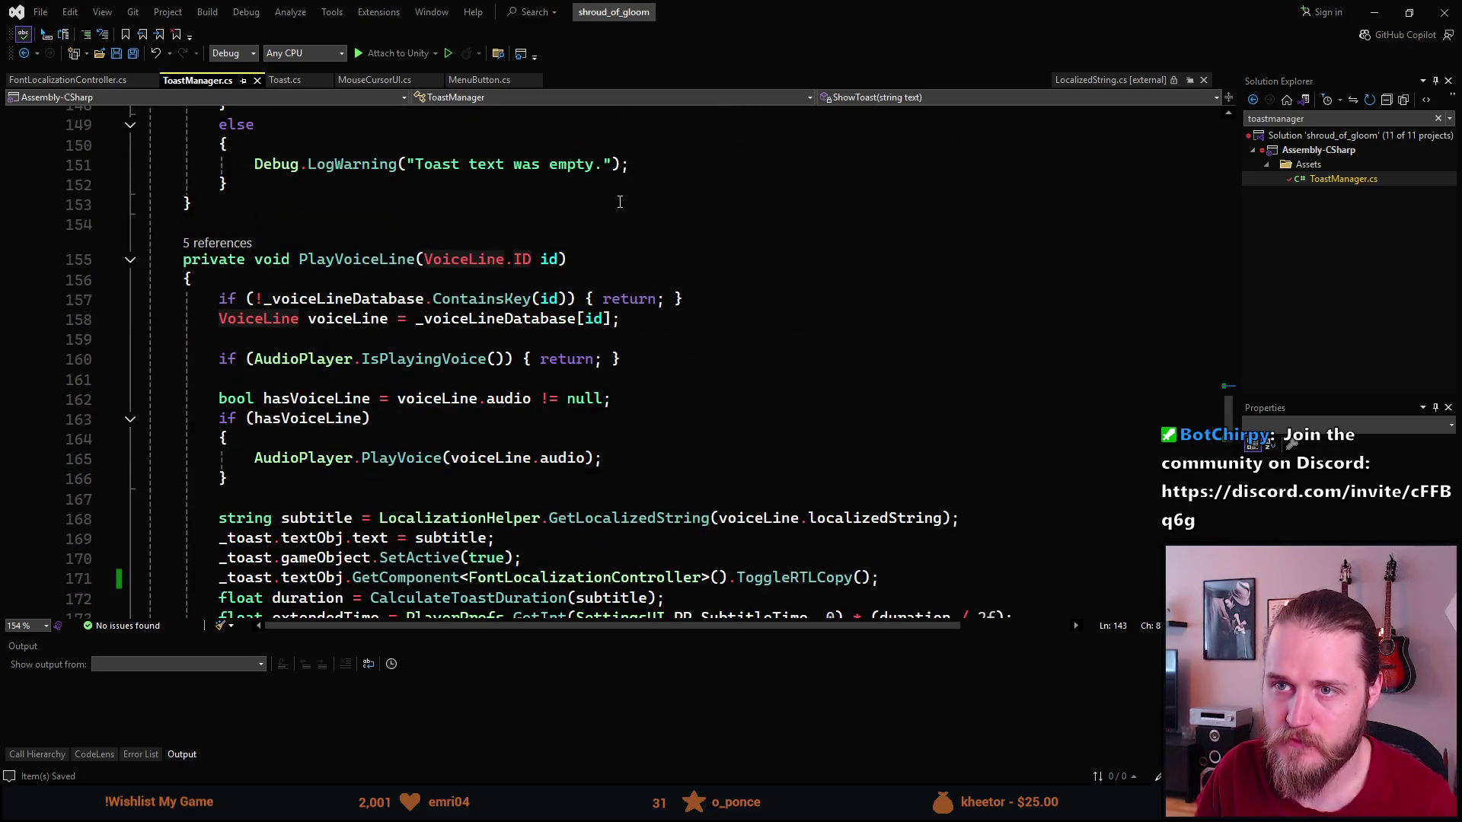
key("alt+Tab")
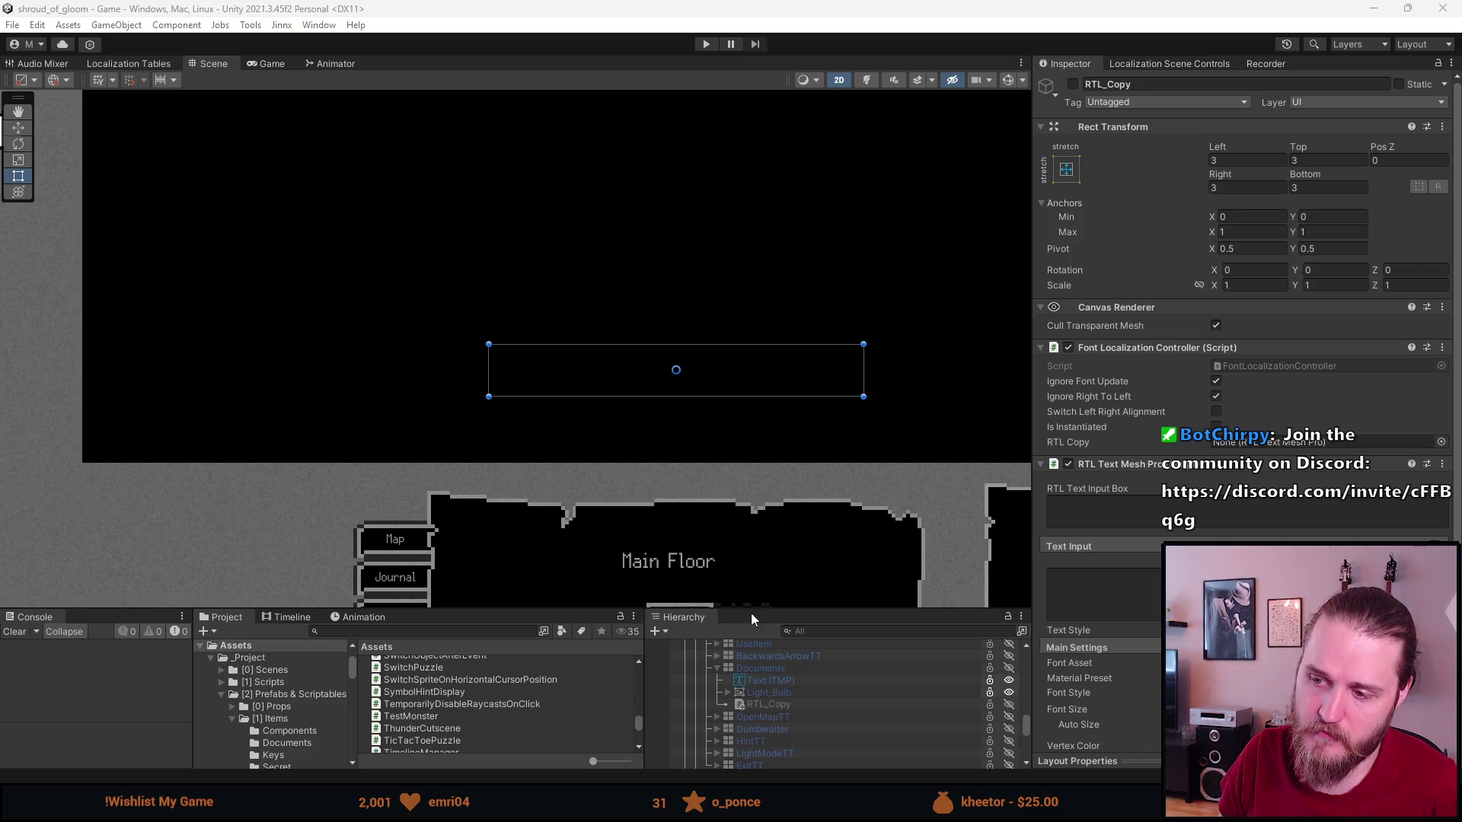
Give the Hierarchy panel more height and collapse the UI (Canvas) foldout.
left_click_drag(749, 608, 732, 502)
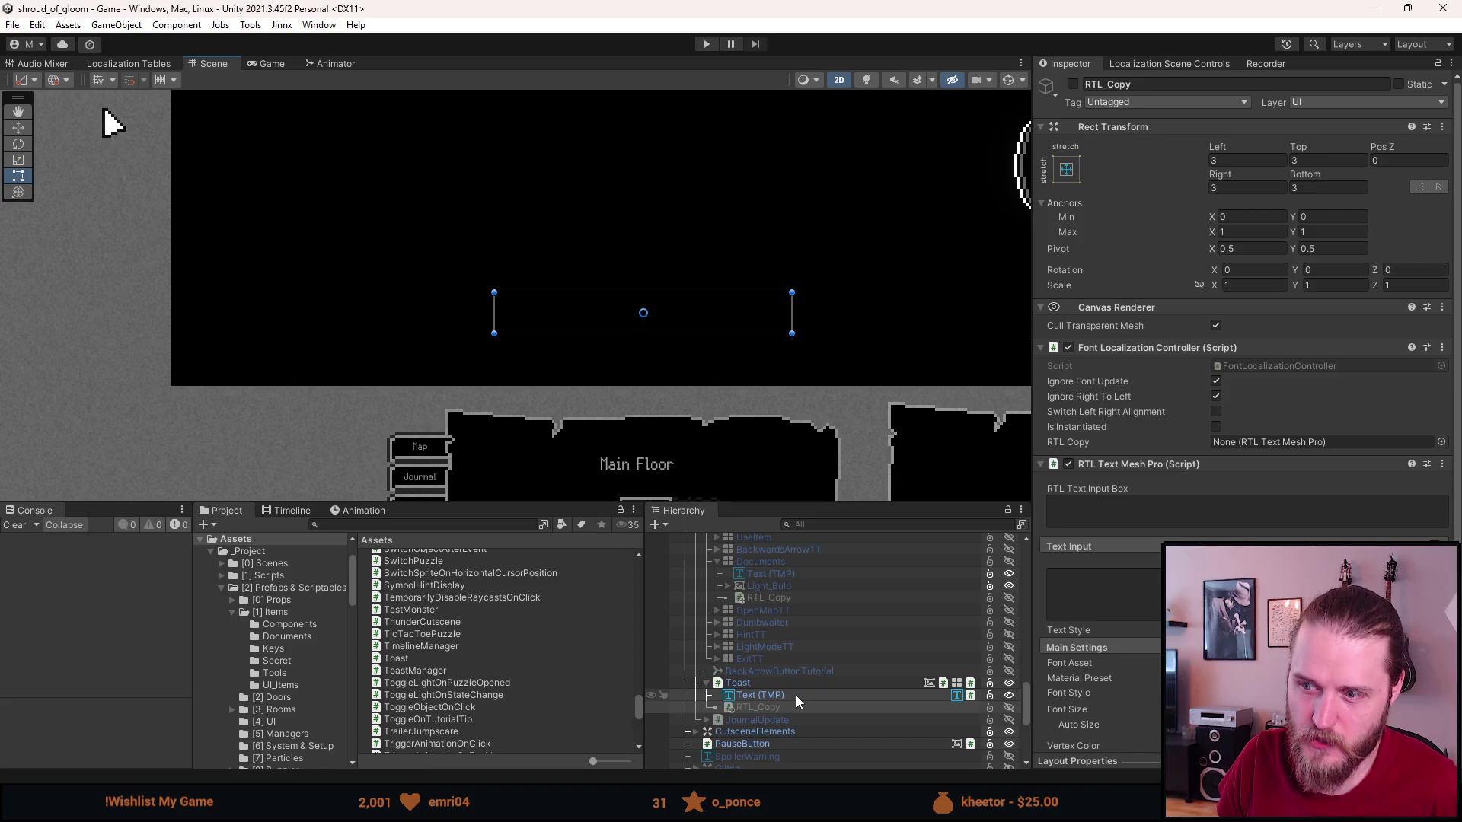
scroll(794, 696, "up", 3)
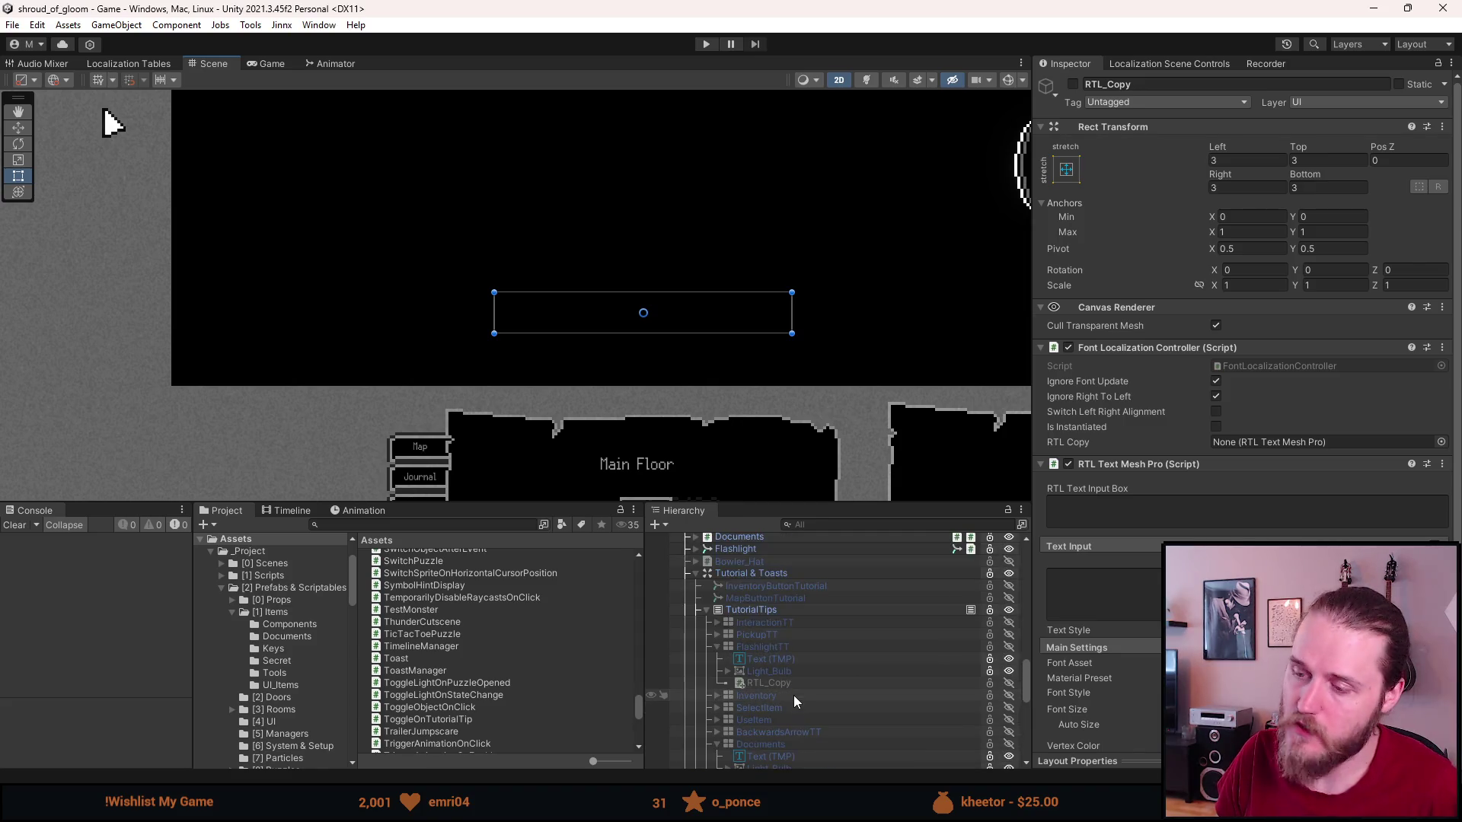
scroll(761, 646, "up", 3)
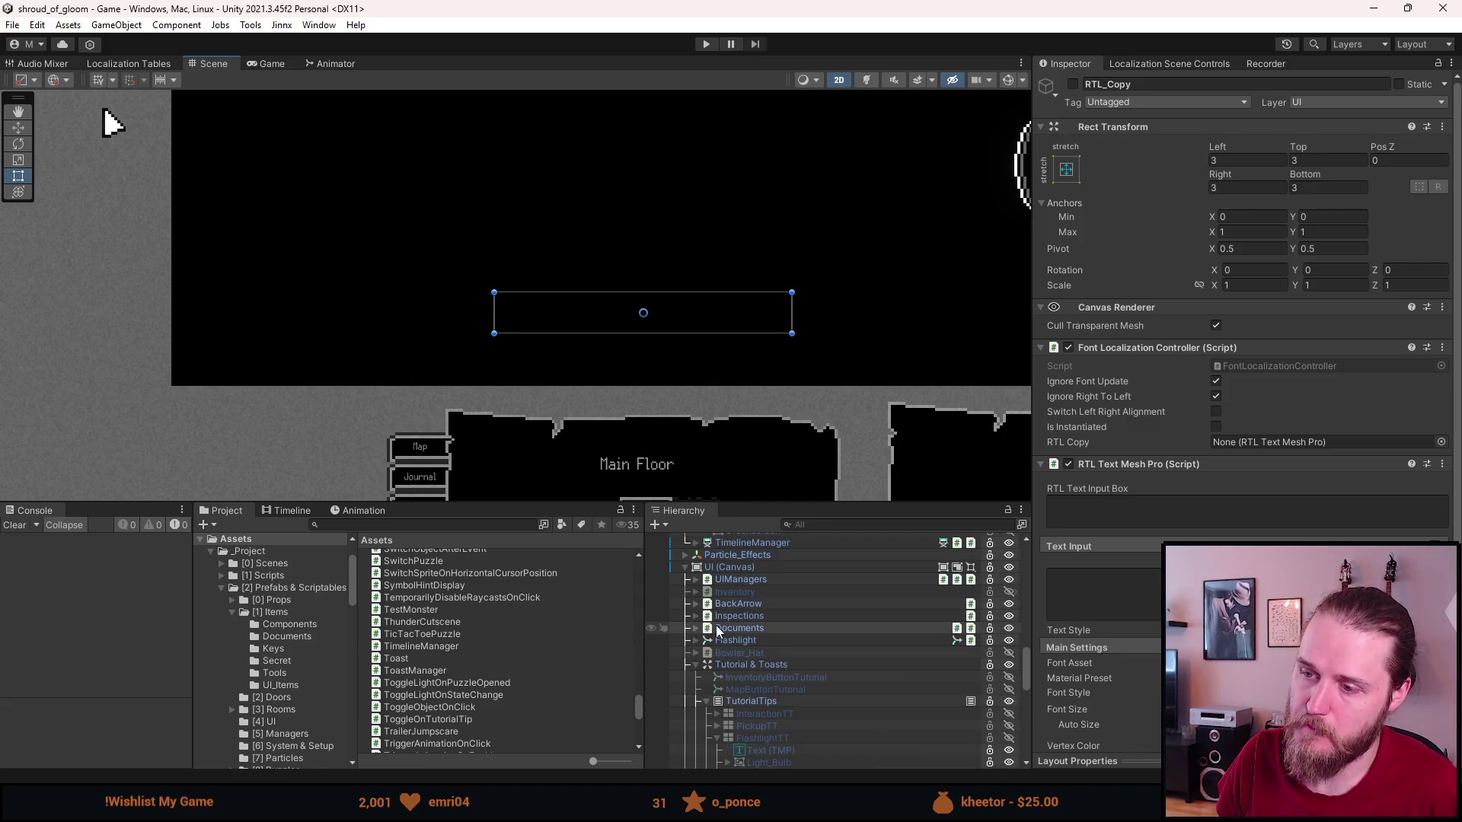
left_click(686, 571)
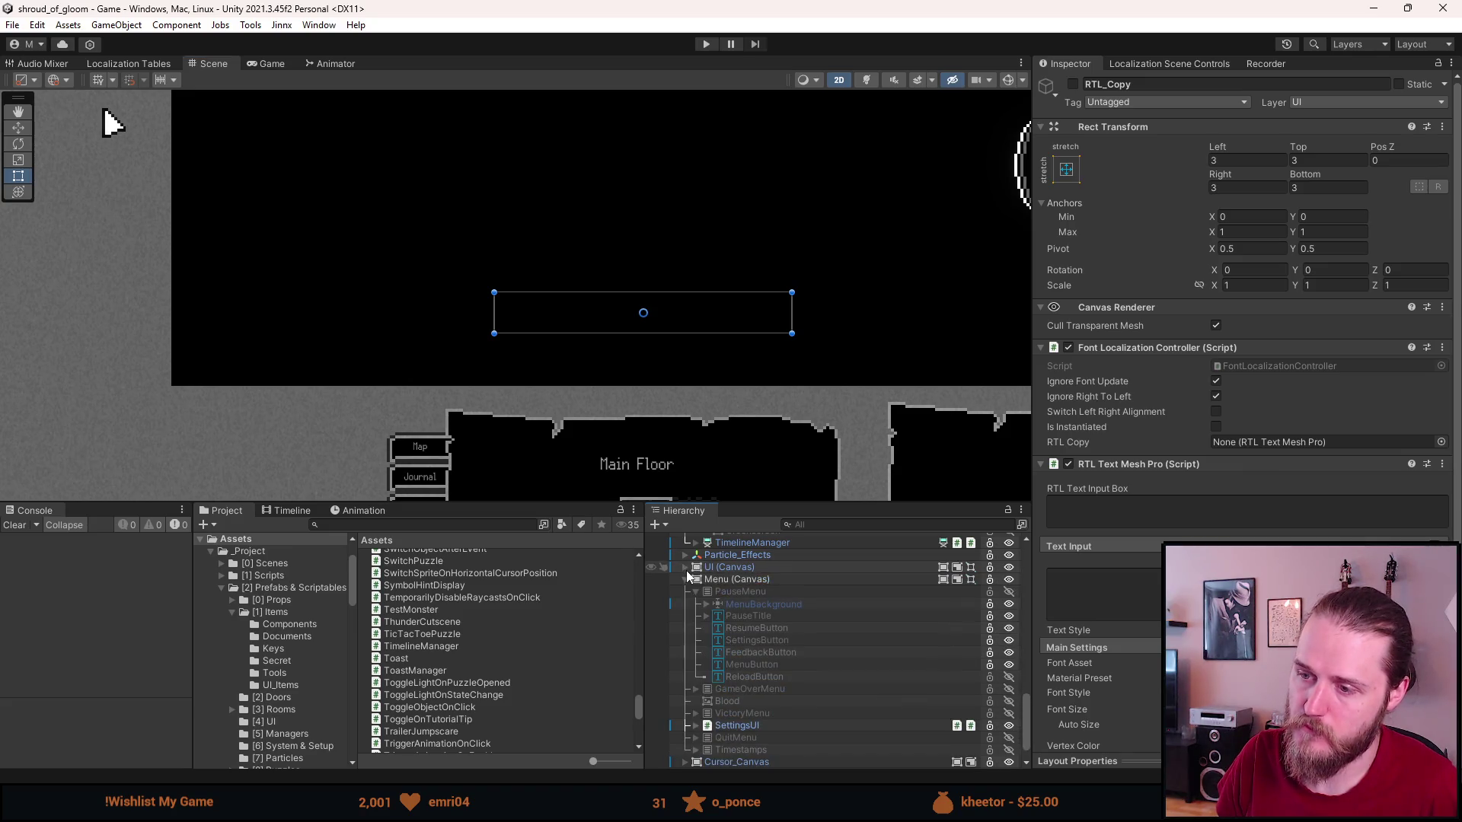
scroll(688, 577, "up", 2)
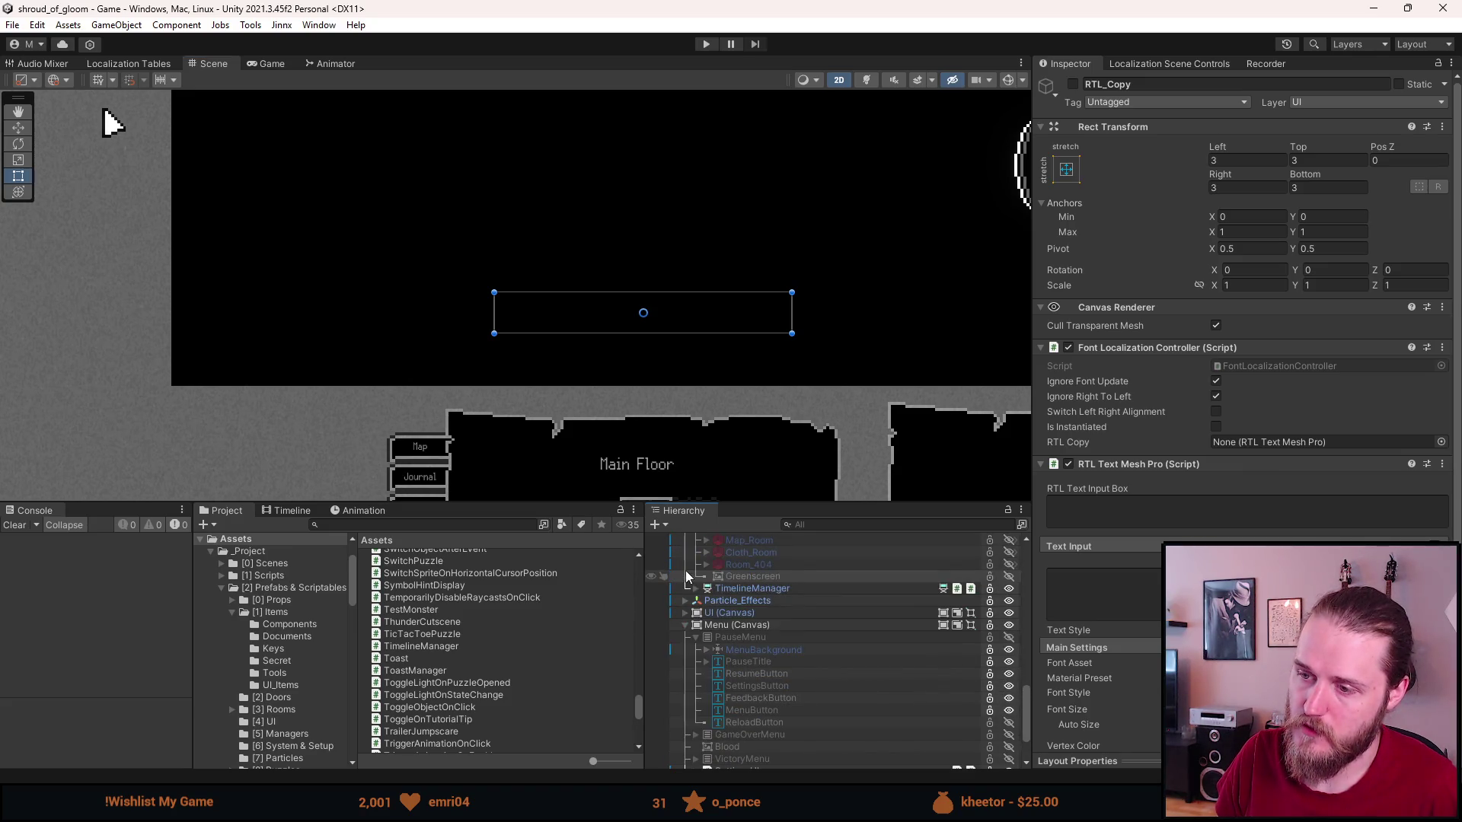
scroll(686, 577, "up", 4)
scroll(686, 569, "up", 6)
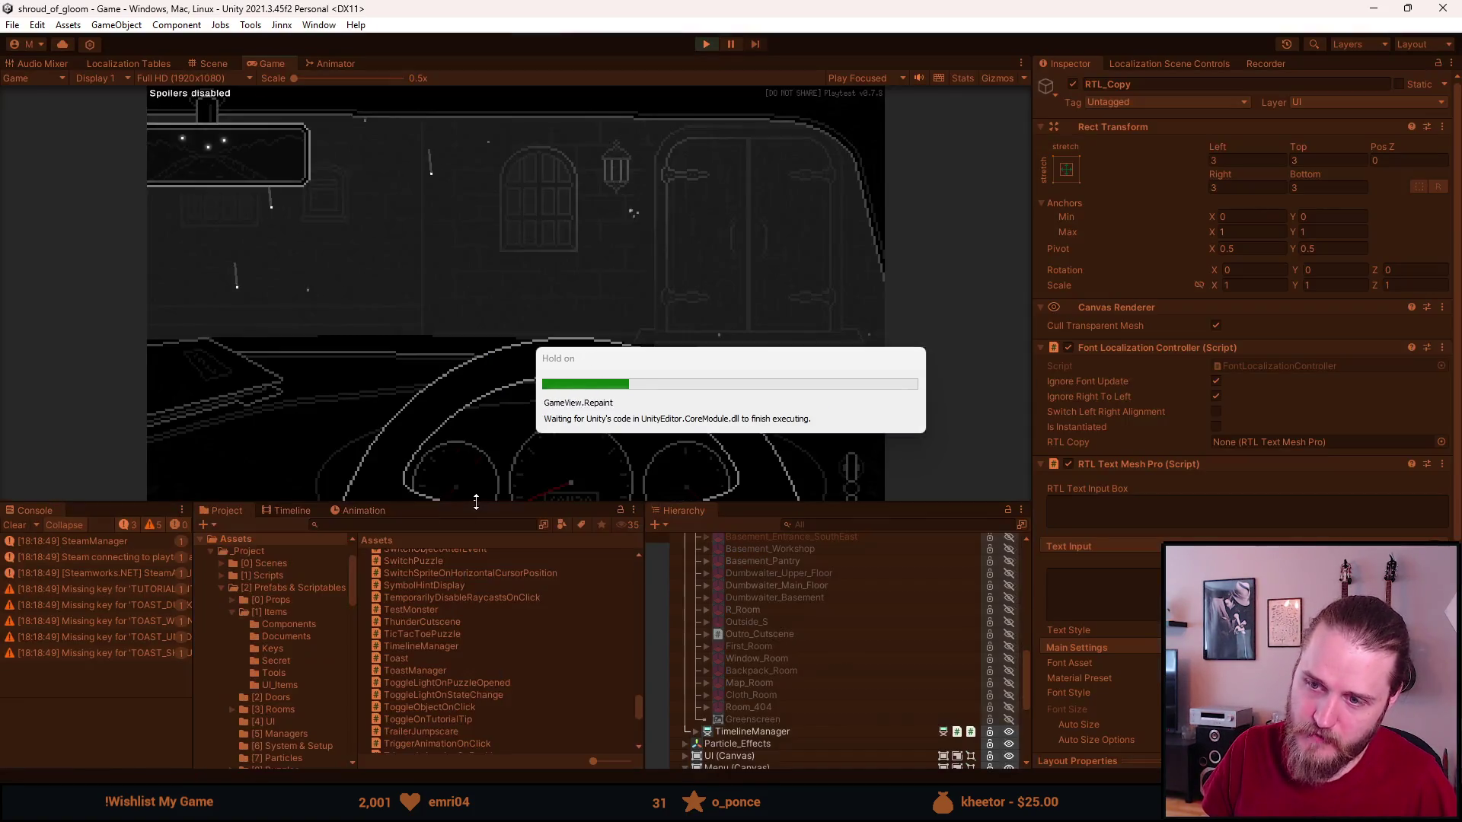
Enlarge the Game view, resume from the pause menu, and open the journal's notes page.
left_click_drag(476, 501, 476, 640)
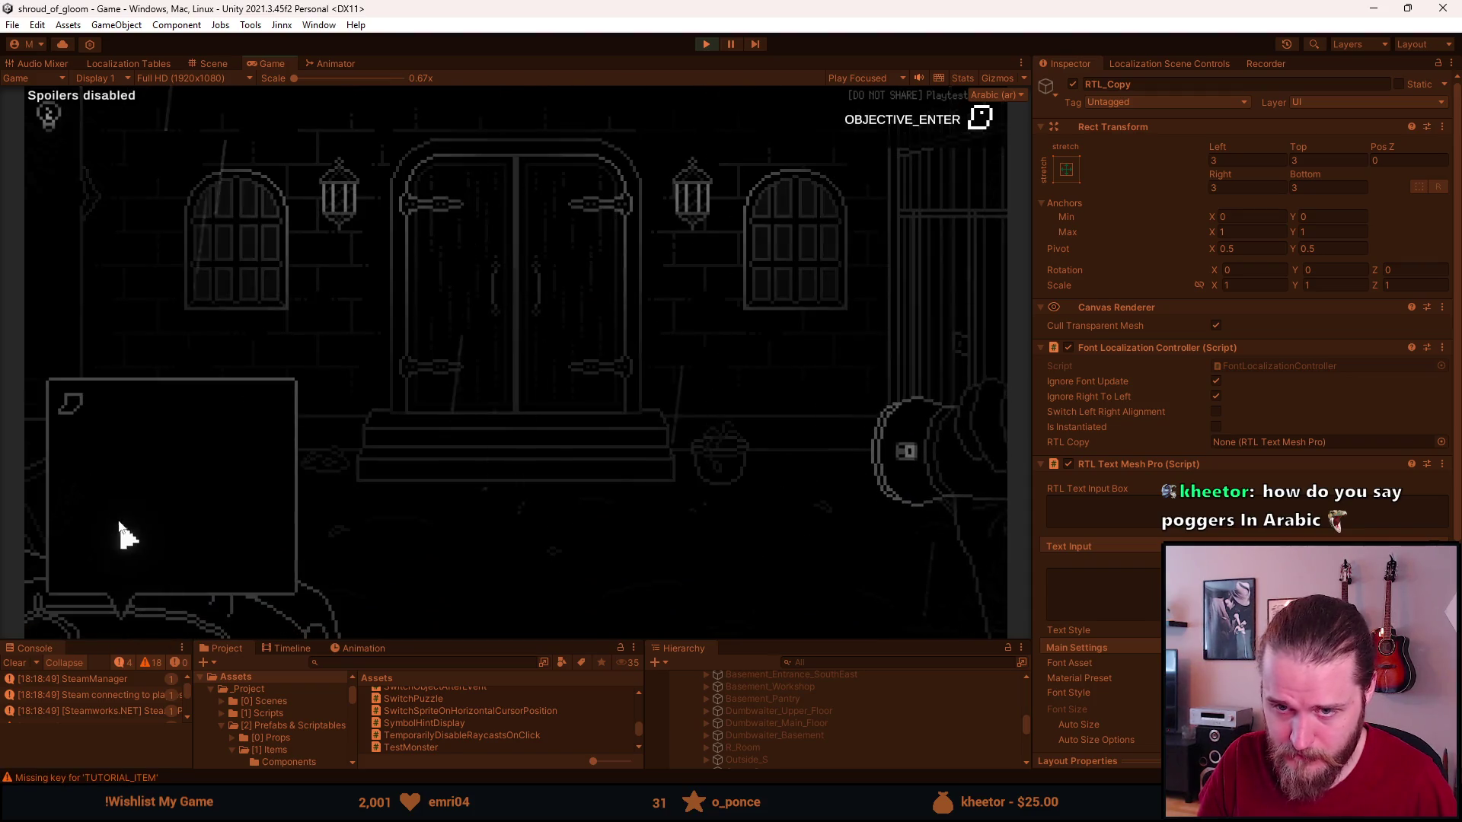
key("Escape")
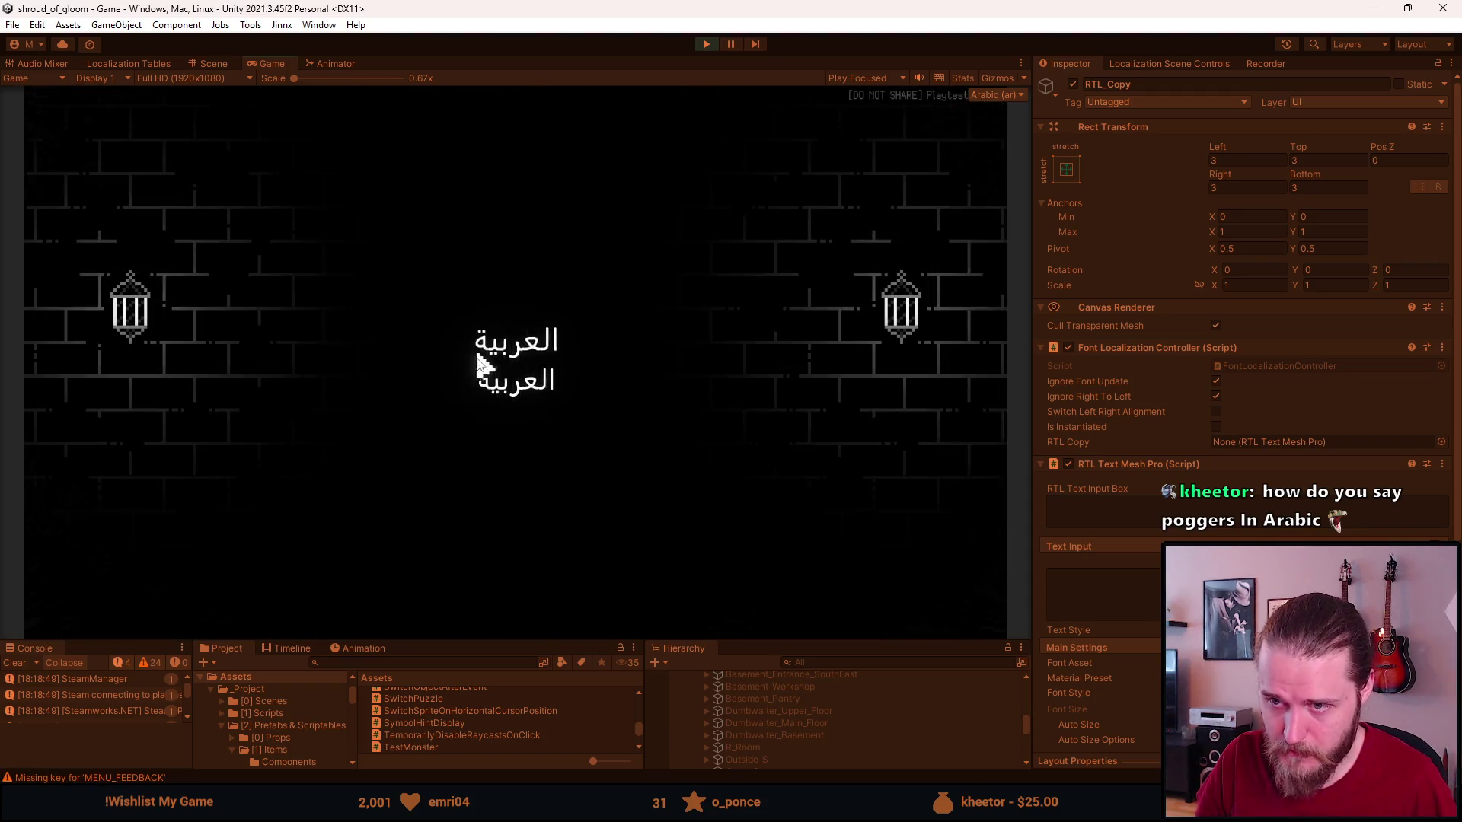
left_click(466, 388)
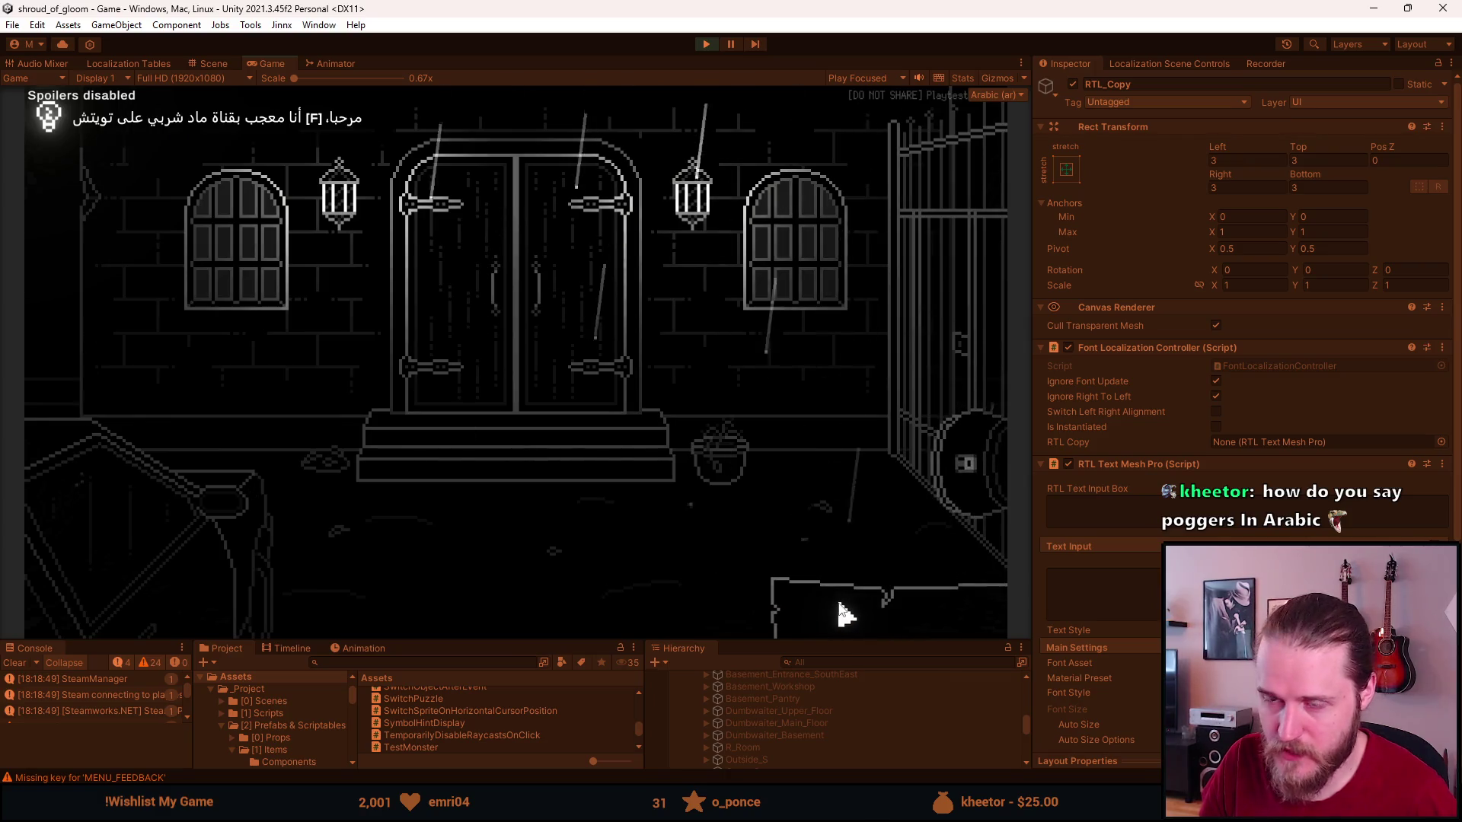
left_click(840, 605)
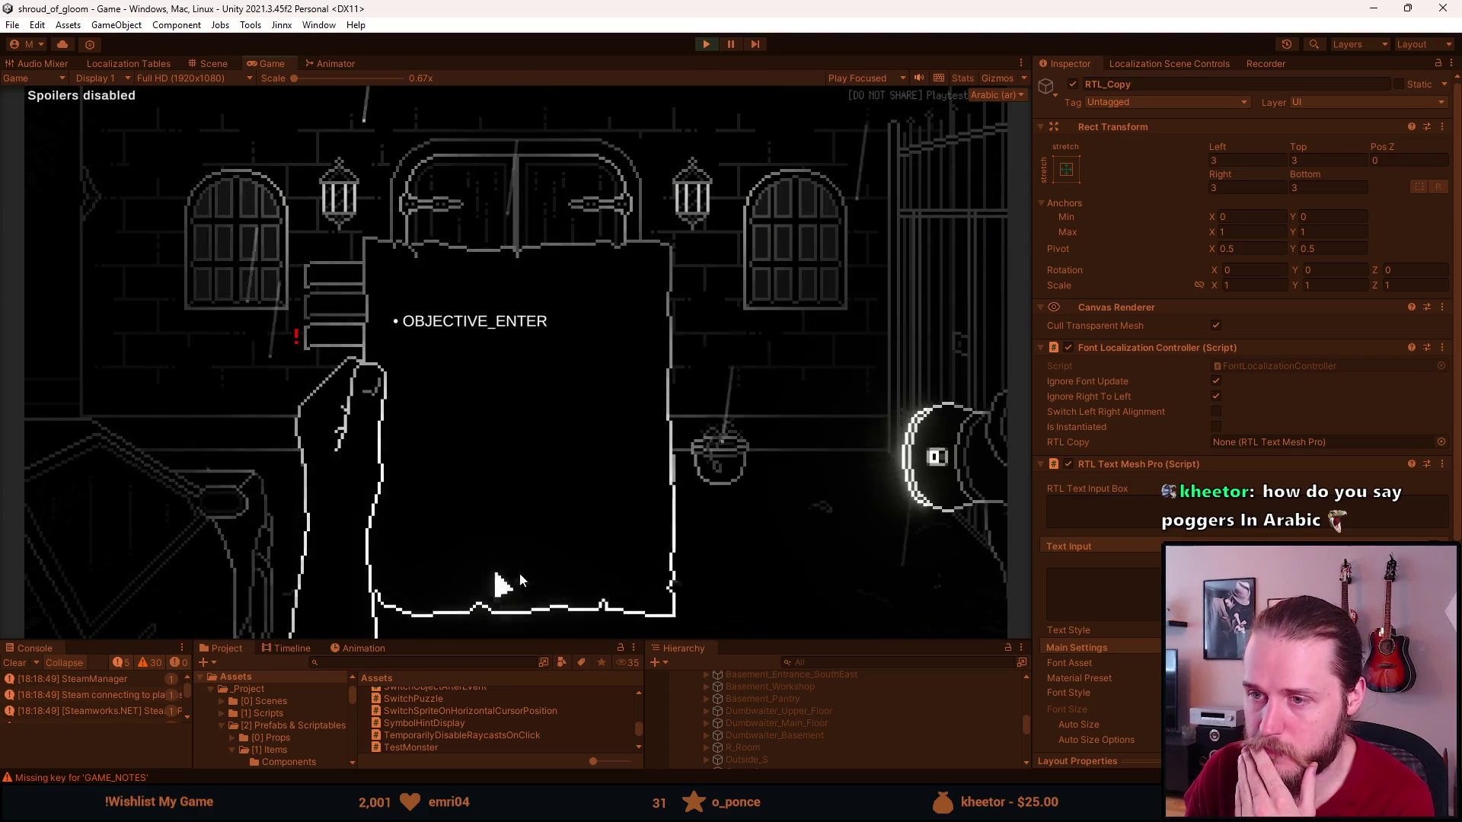
left_click(355, 335)
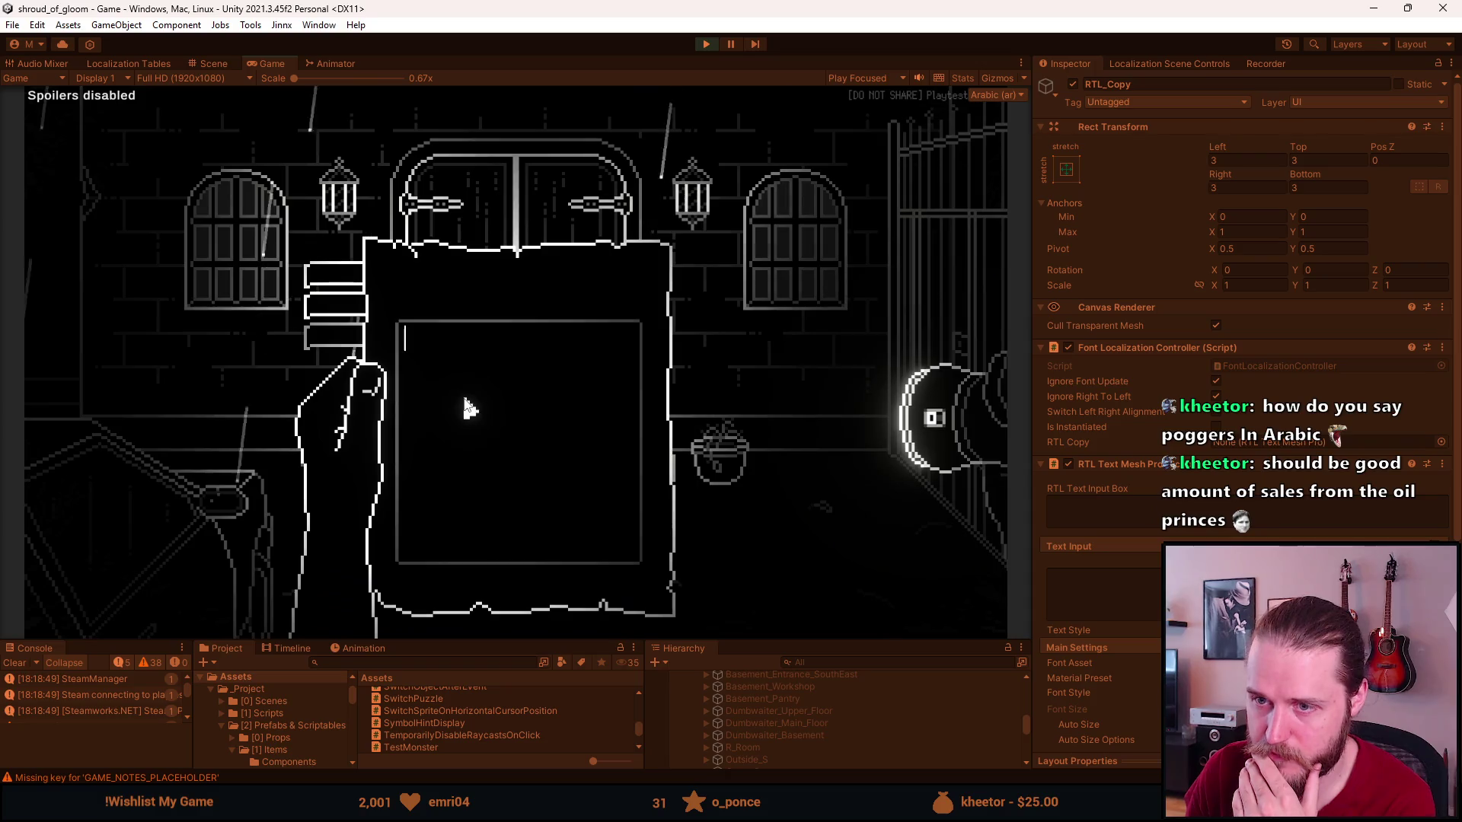
Type test text in the notes, clear it, paste Arabic text, then clear that too.
type("asö")
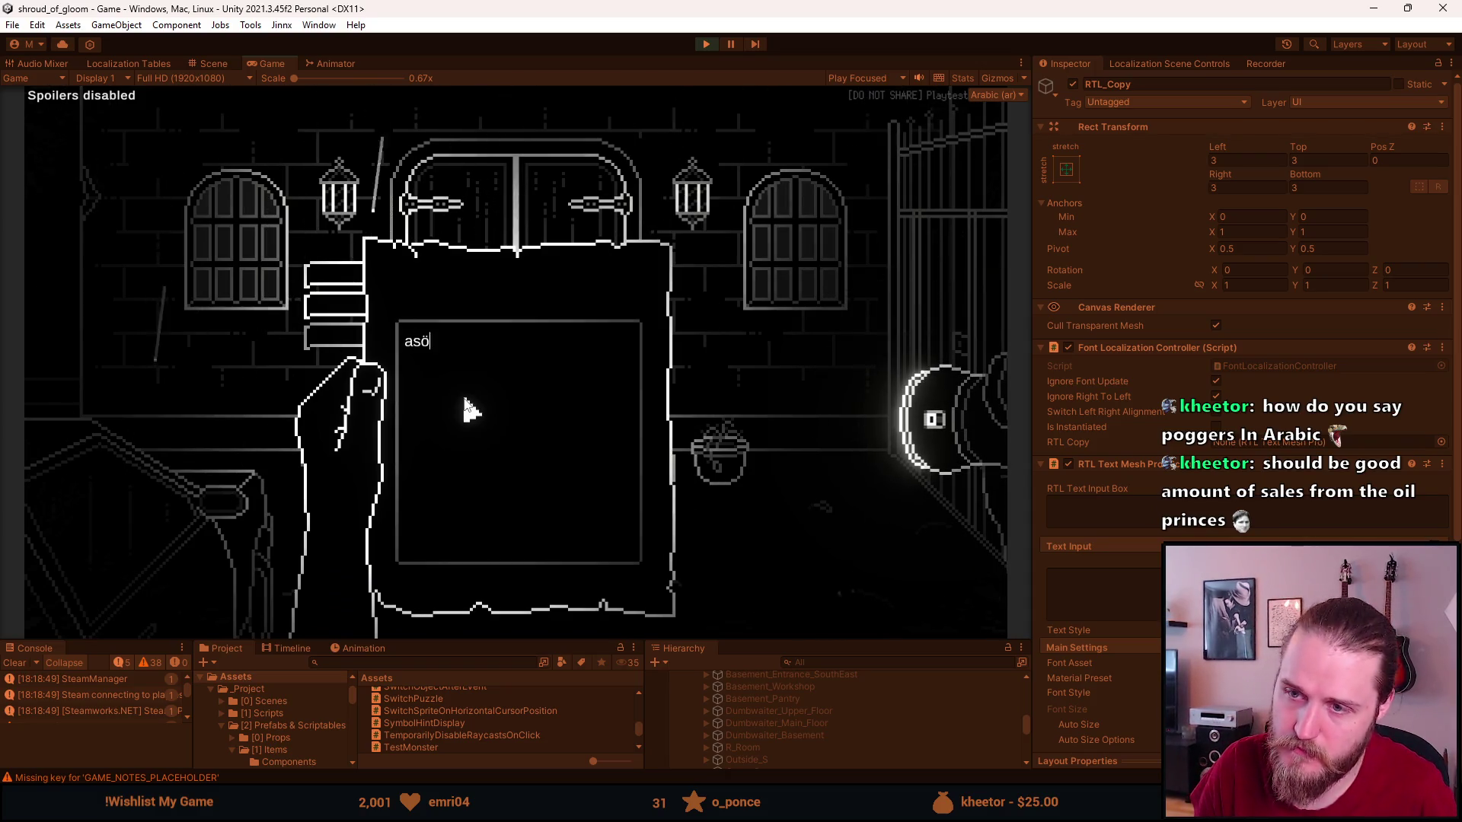
type("dlaösldkölad")
key("ctrl+a")
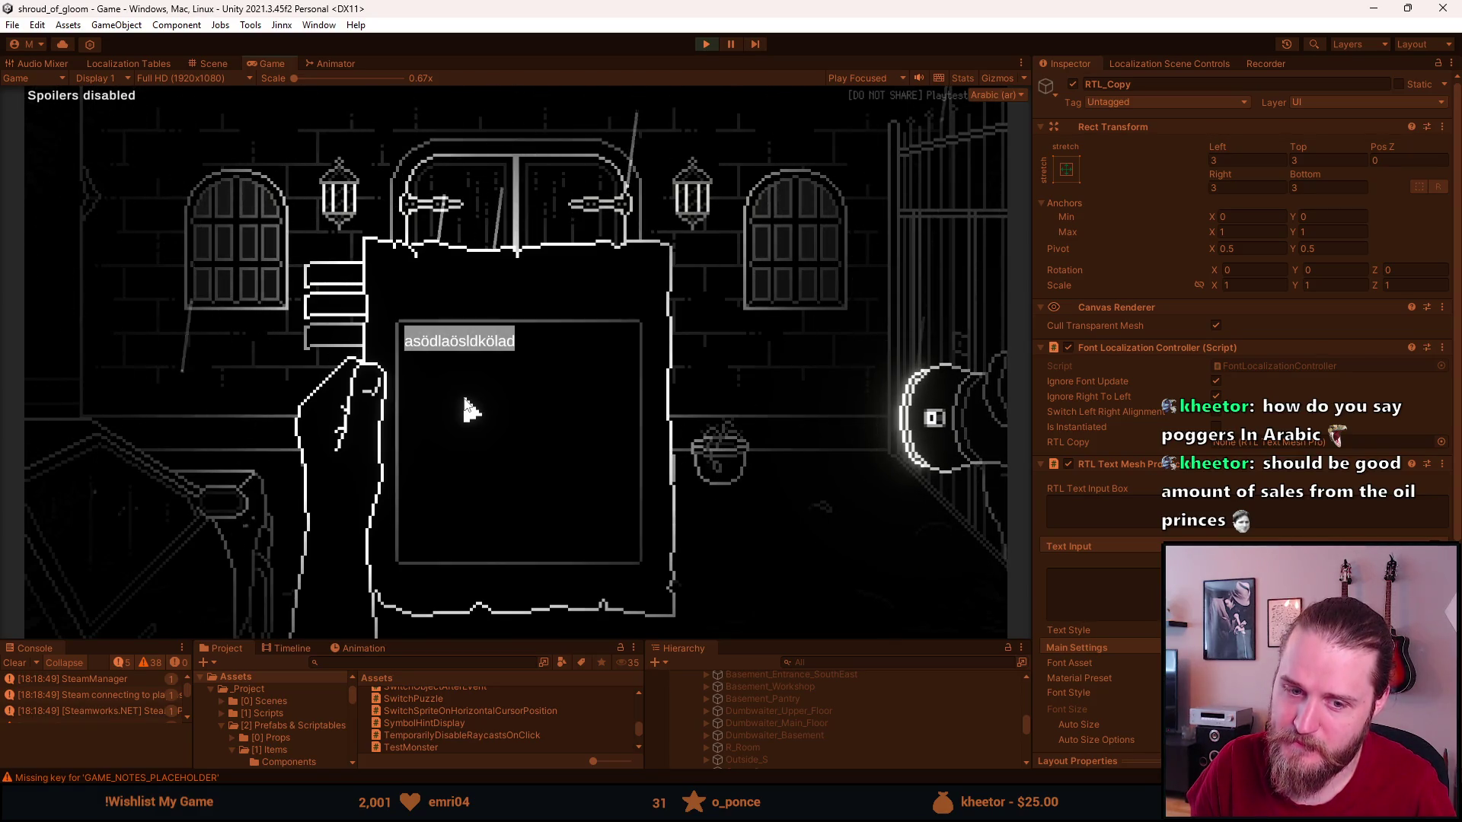
key("BackSpace")
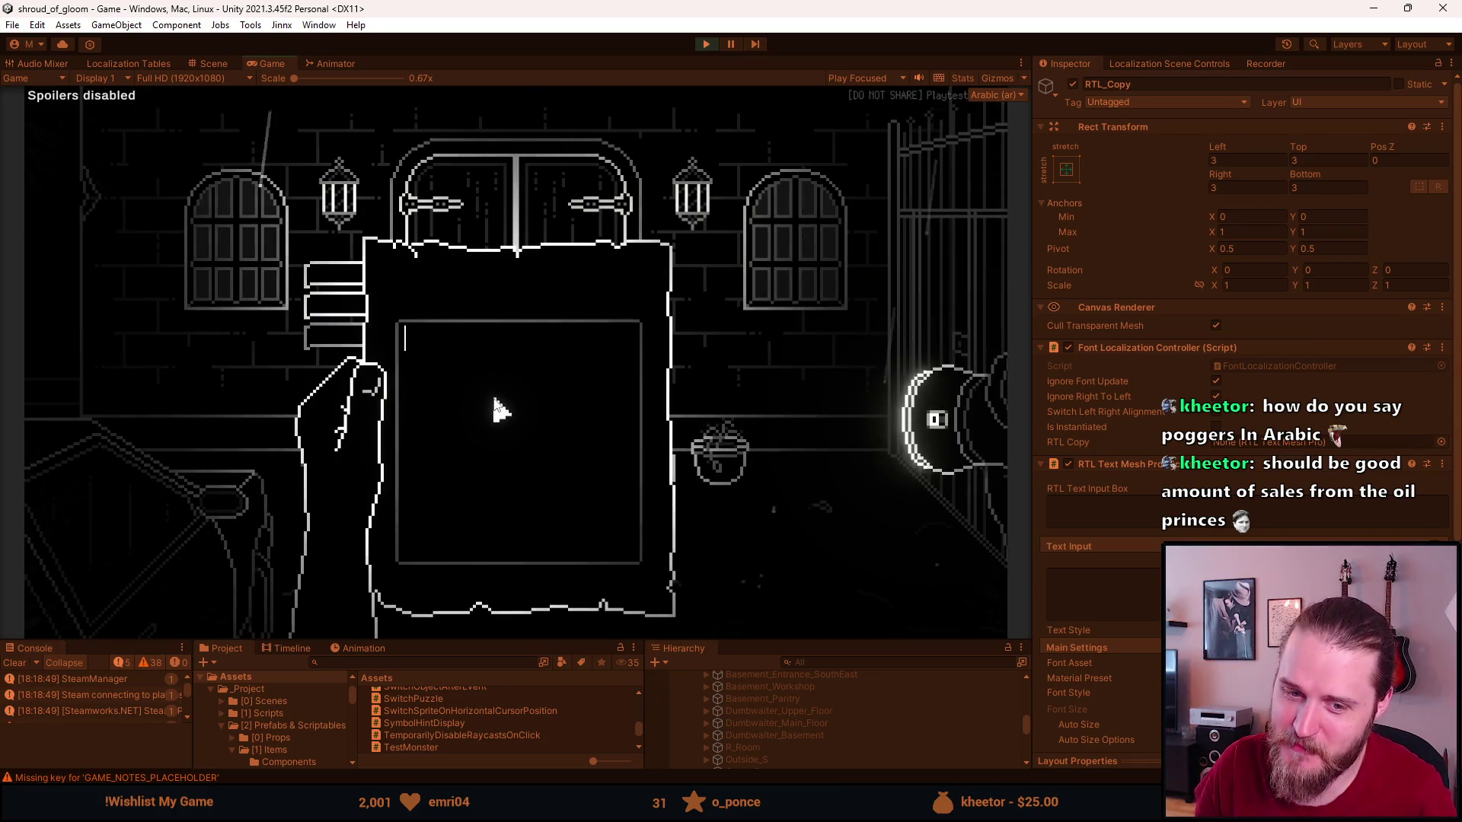
key("alt+Tab")
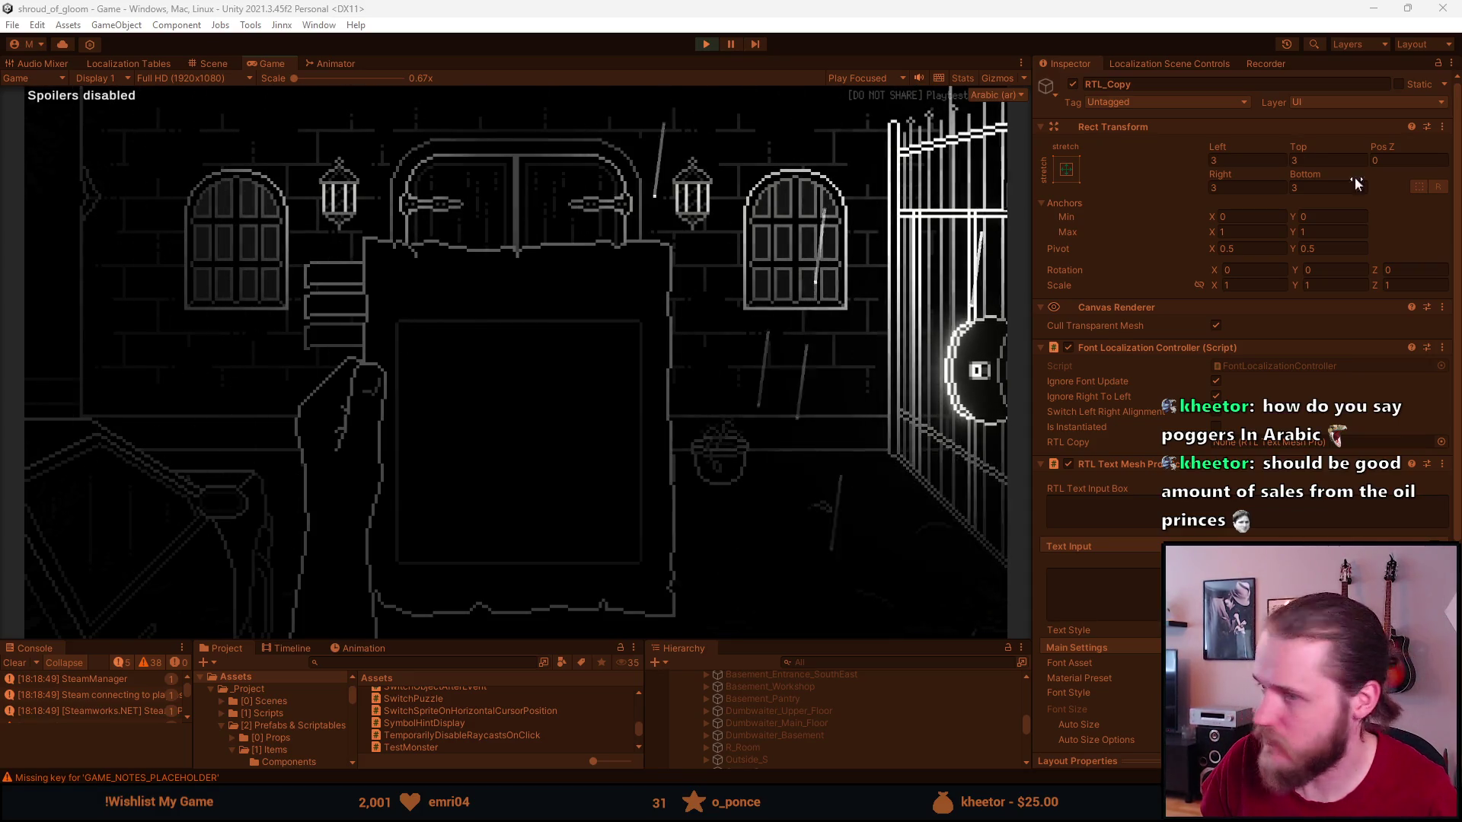
left_click(472, 382)
key("ctrl+v")
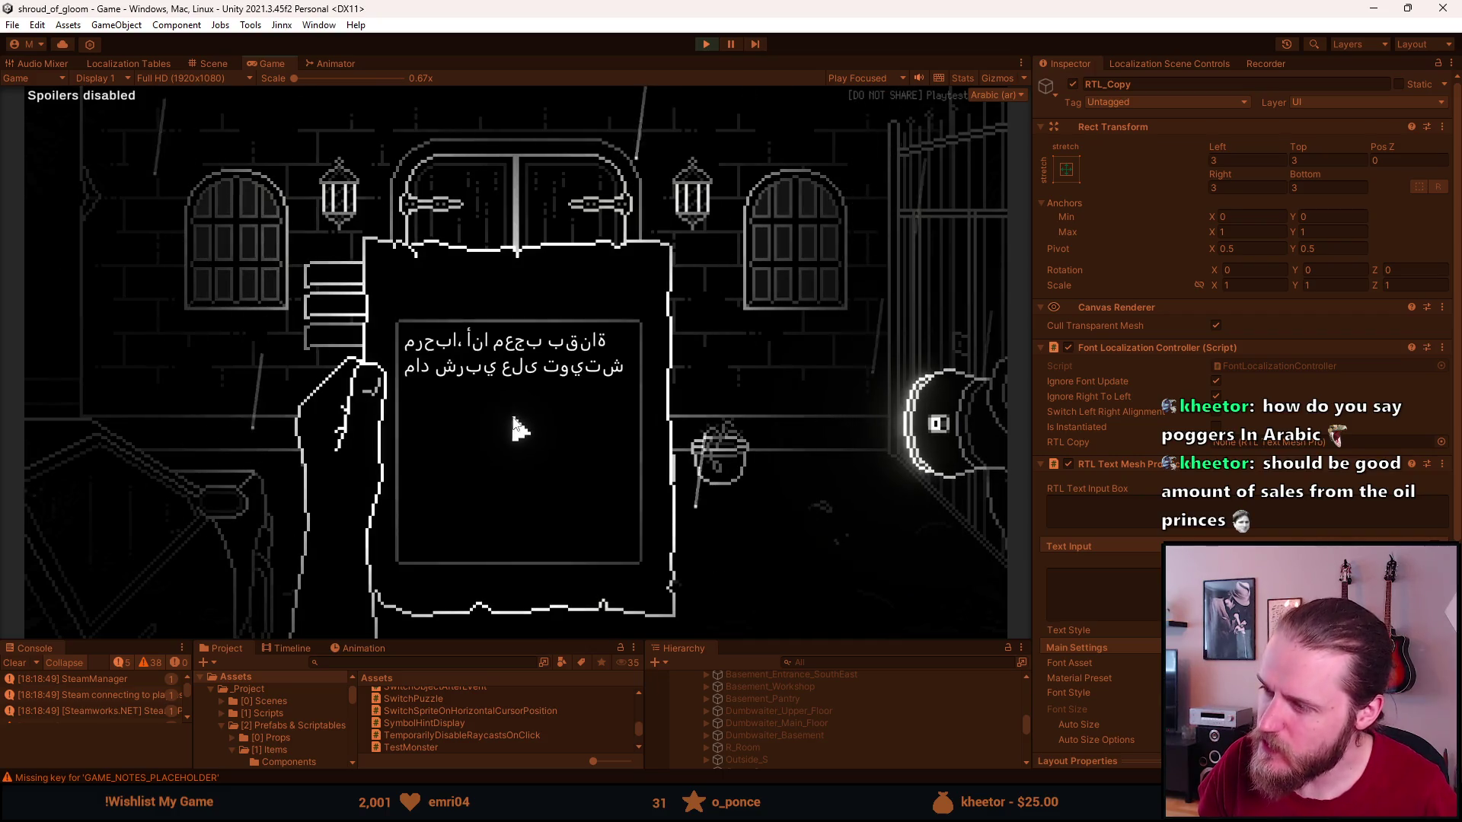
key("ctrl+a")
key("ctrl+c")
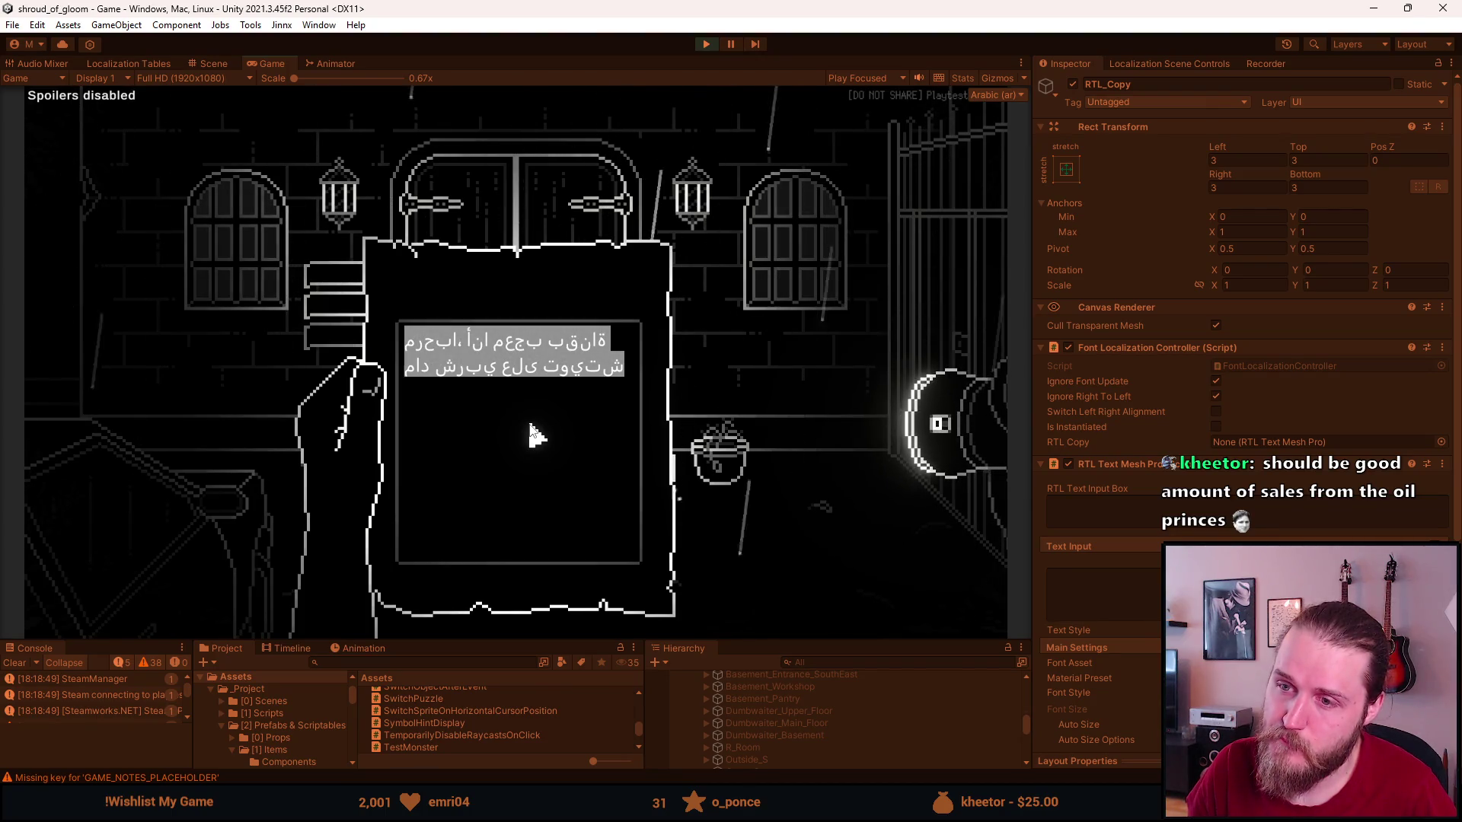
key("BackSpace")
Shrink the Game view, reopen the journal, and paste the Arabic text into the notes box.
left_click_drag(522, 638, 531, 564)
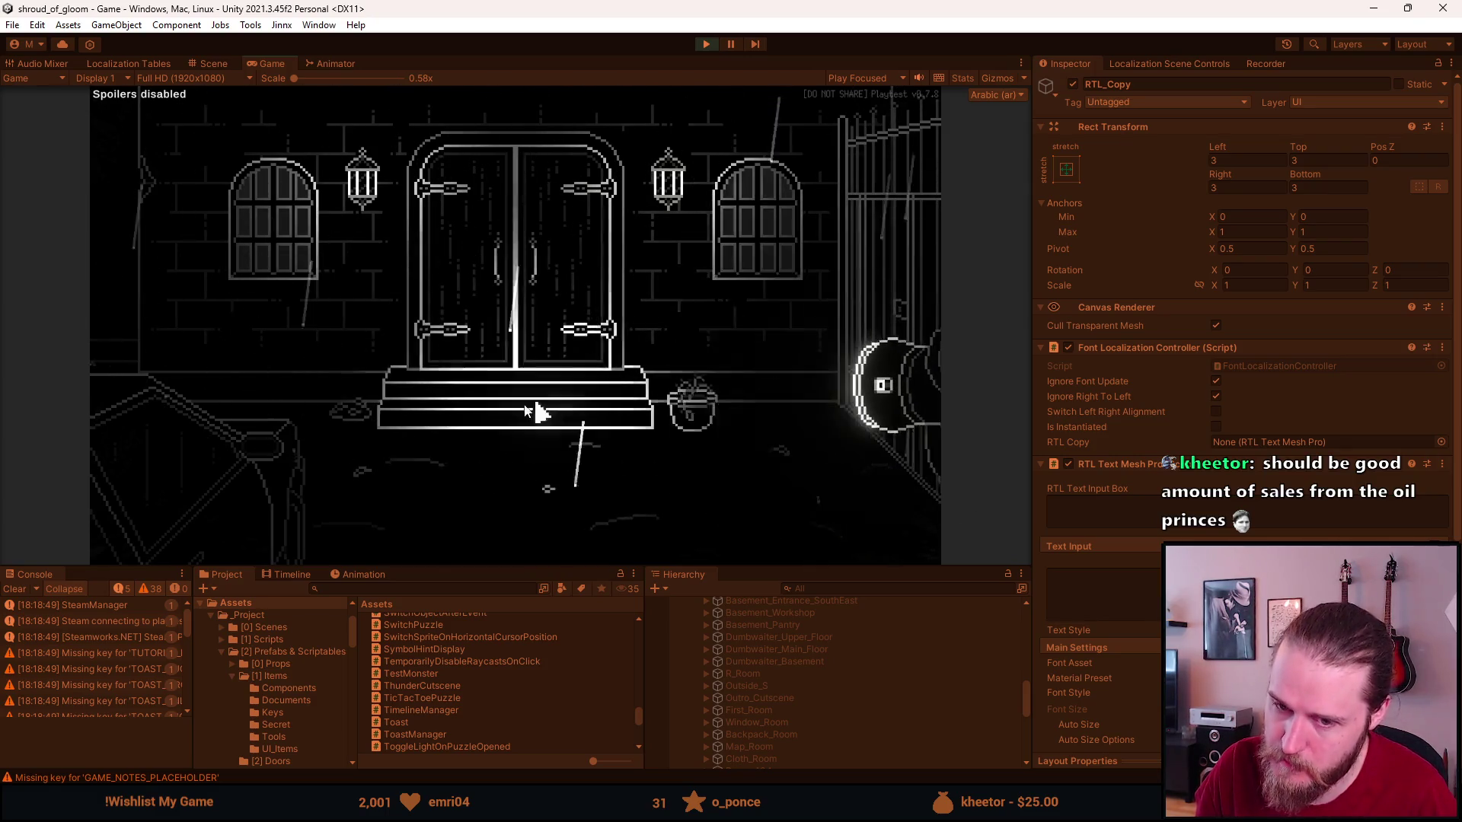
left_click(219, 510)
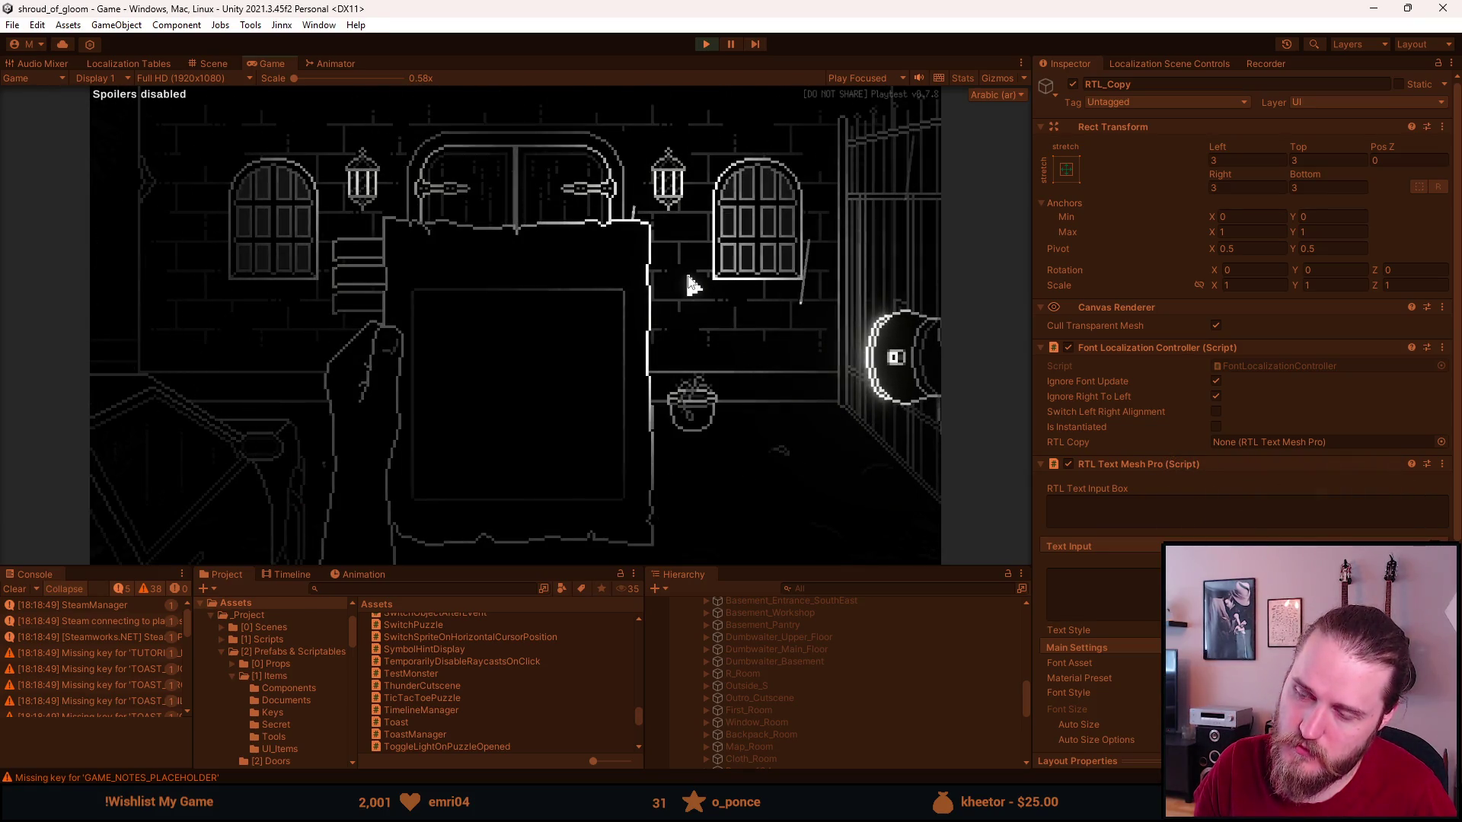
left_click(499, 337)
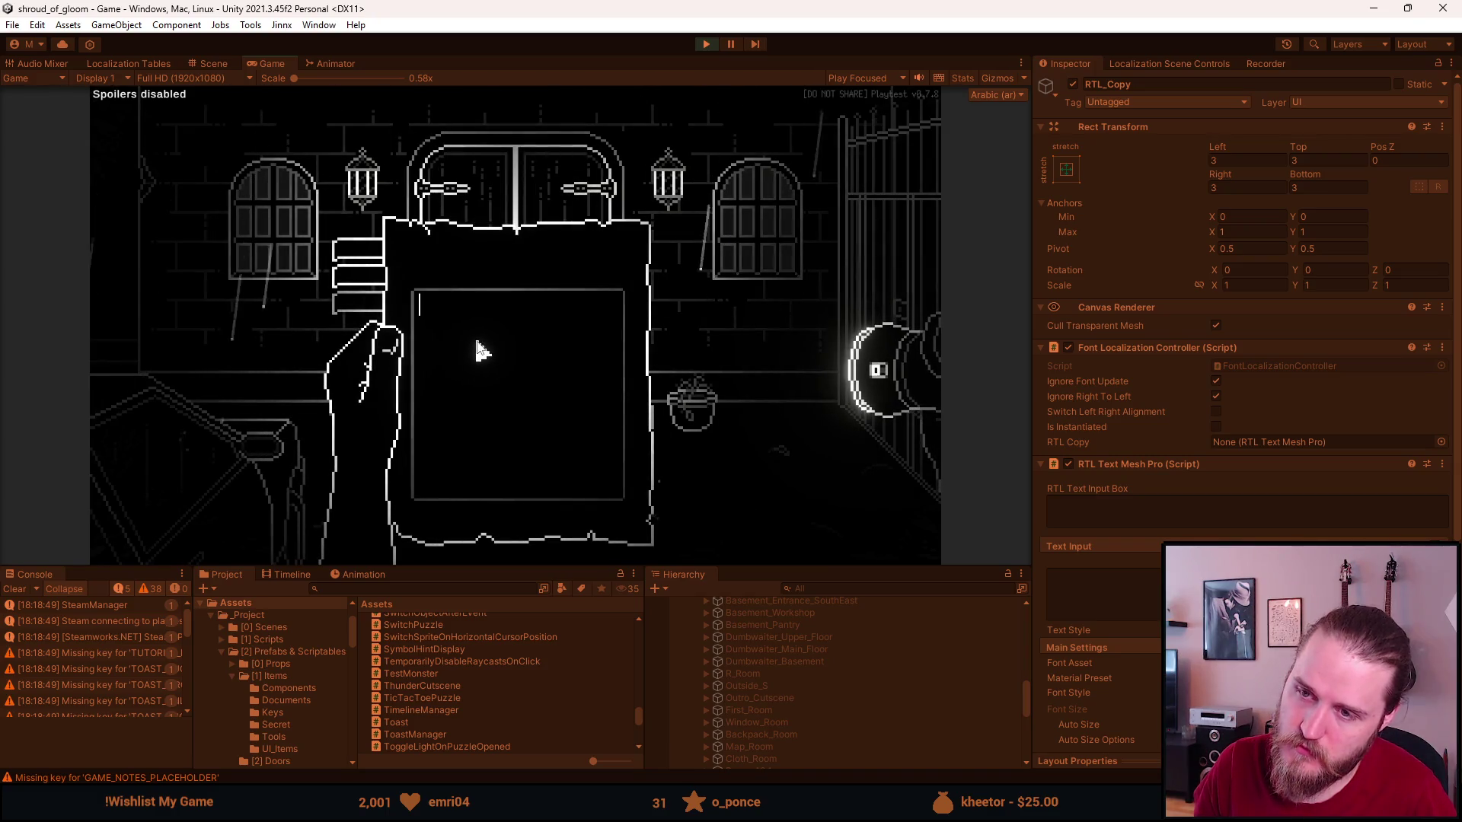
type("hgjkhjk")
key("ctrl+a")
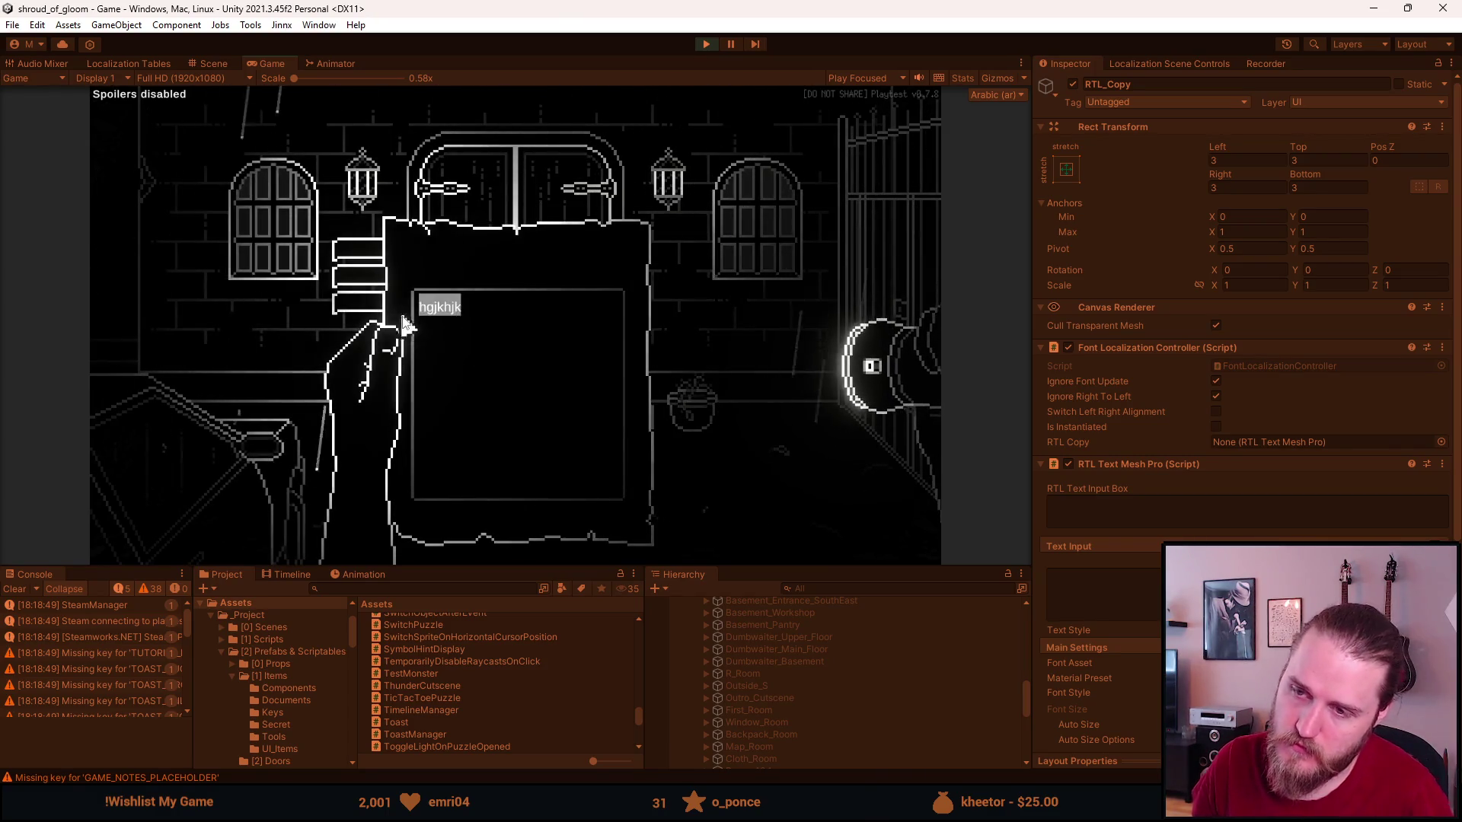
key("ctrl+v")
key("ctrl+a")
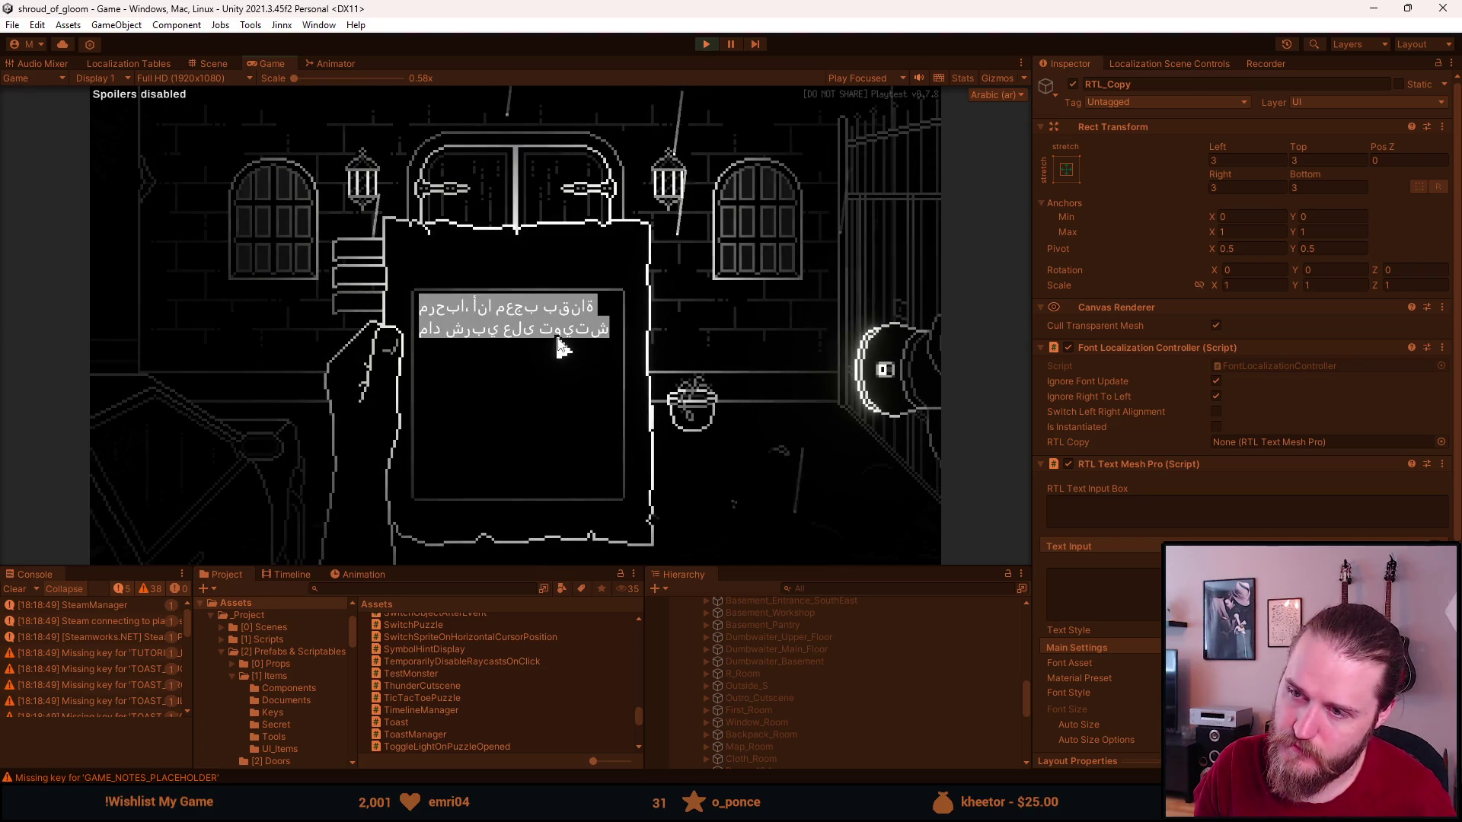
scroll(467, 638, "up", 5)
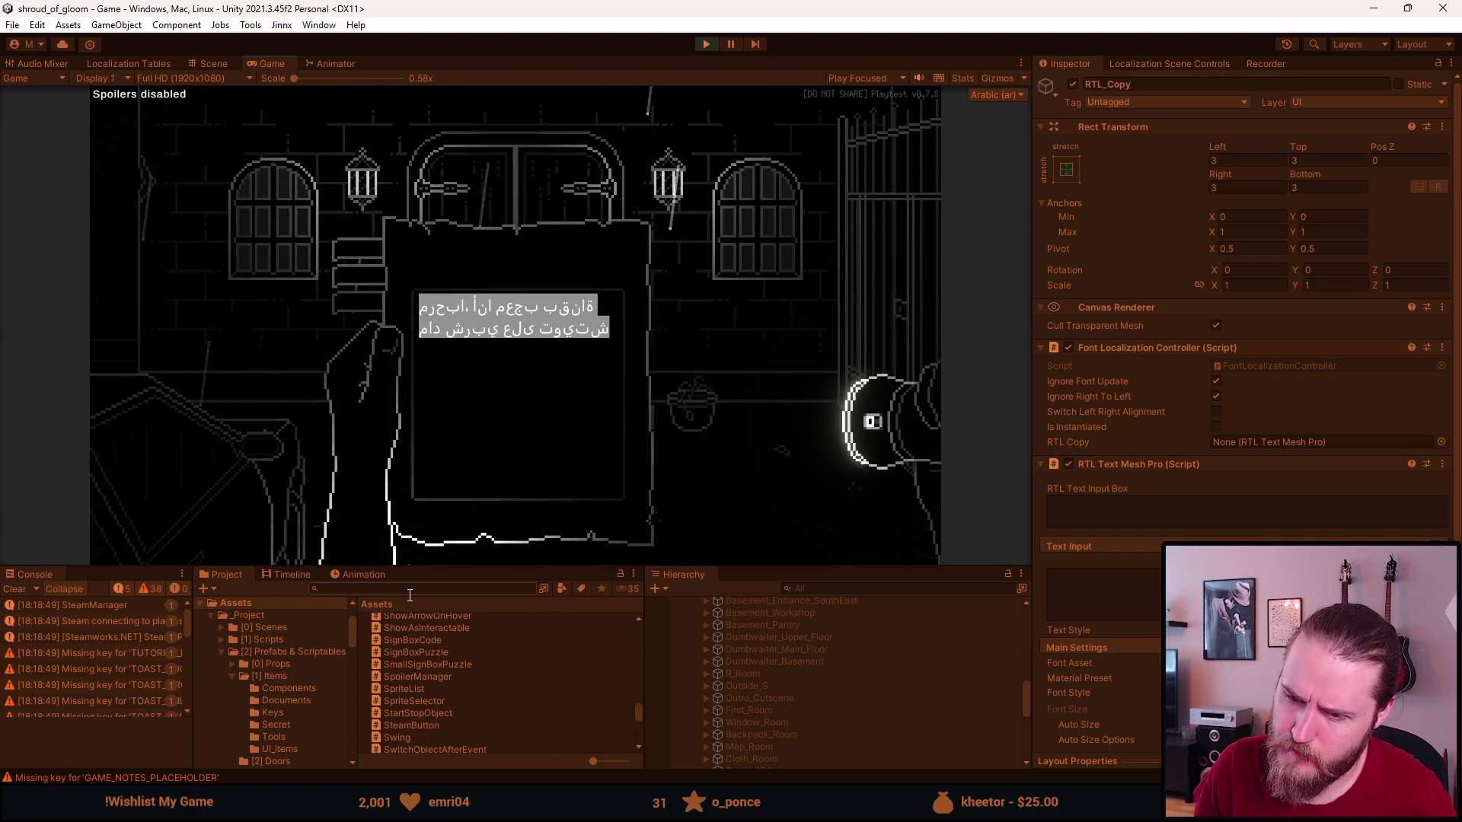
Lower the segoeui SDF Arabic font asset's Ascent Line and set its Scale to 1.
type("arab")
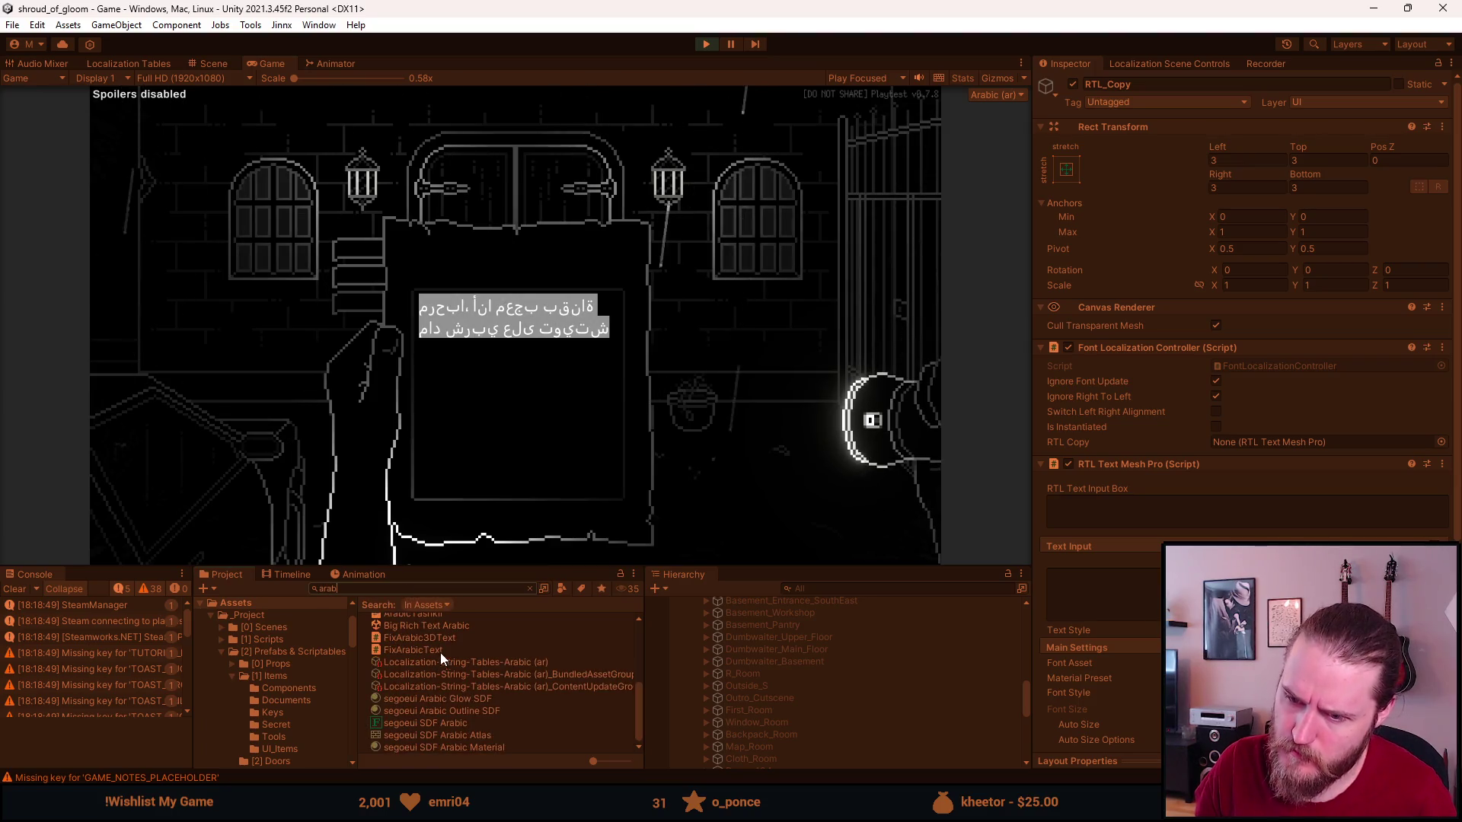
left_click(450, 700)
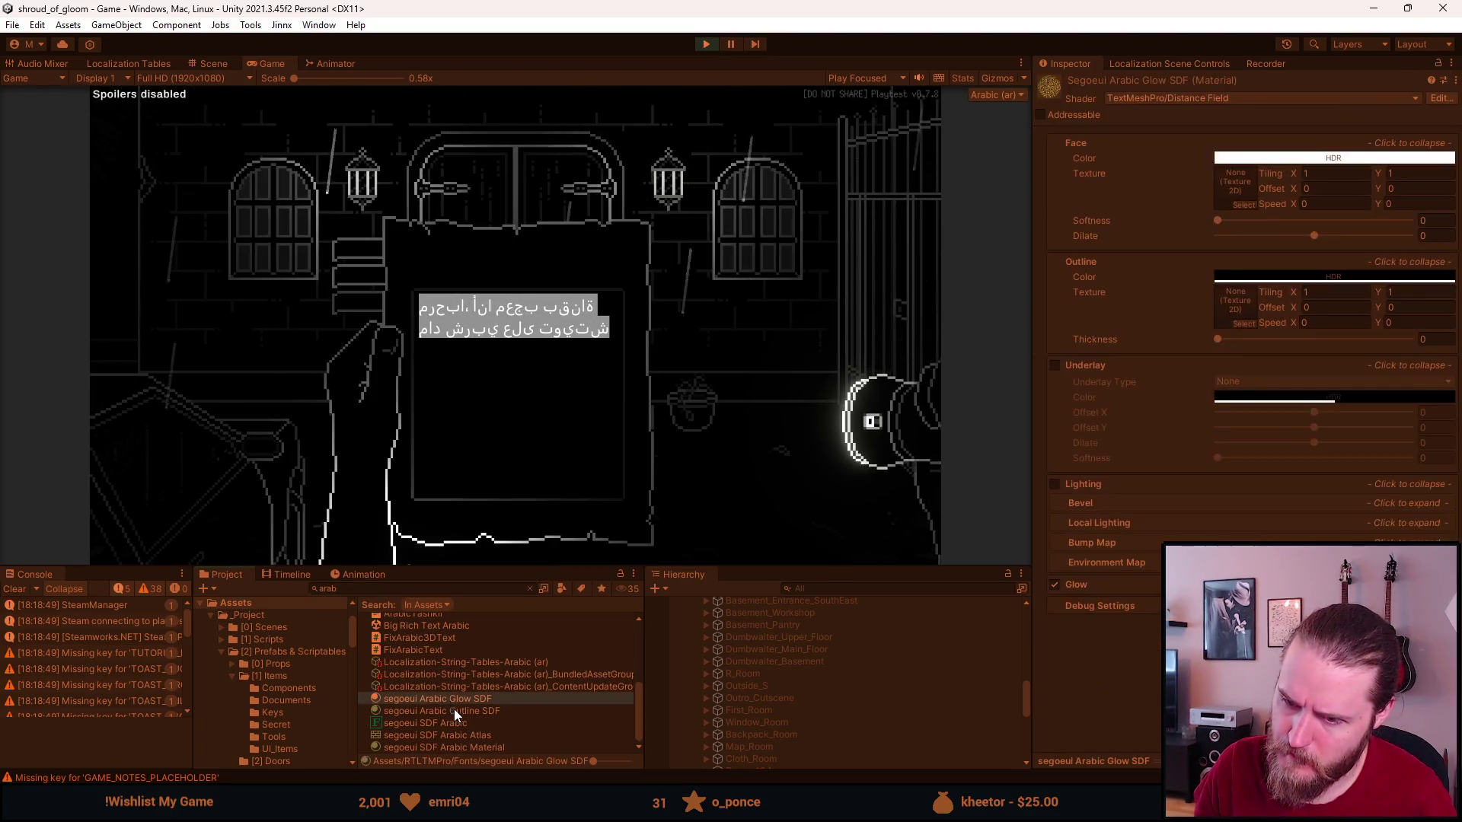
left_click(464, 723)
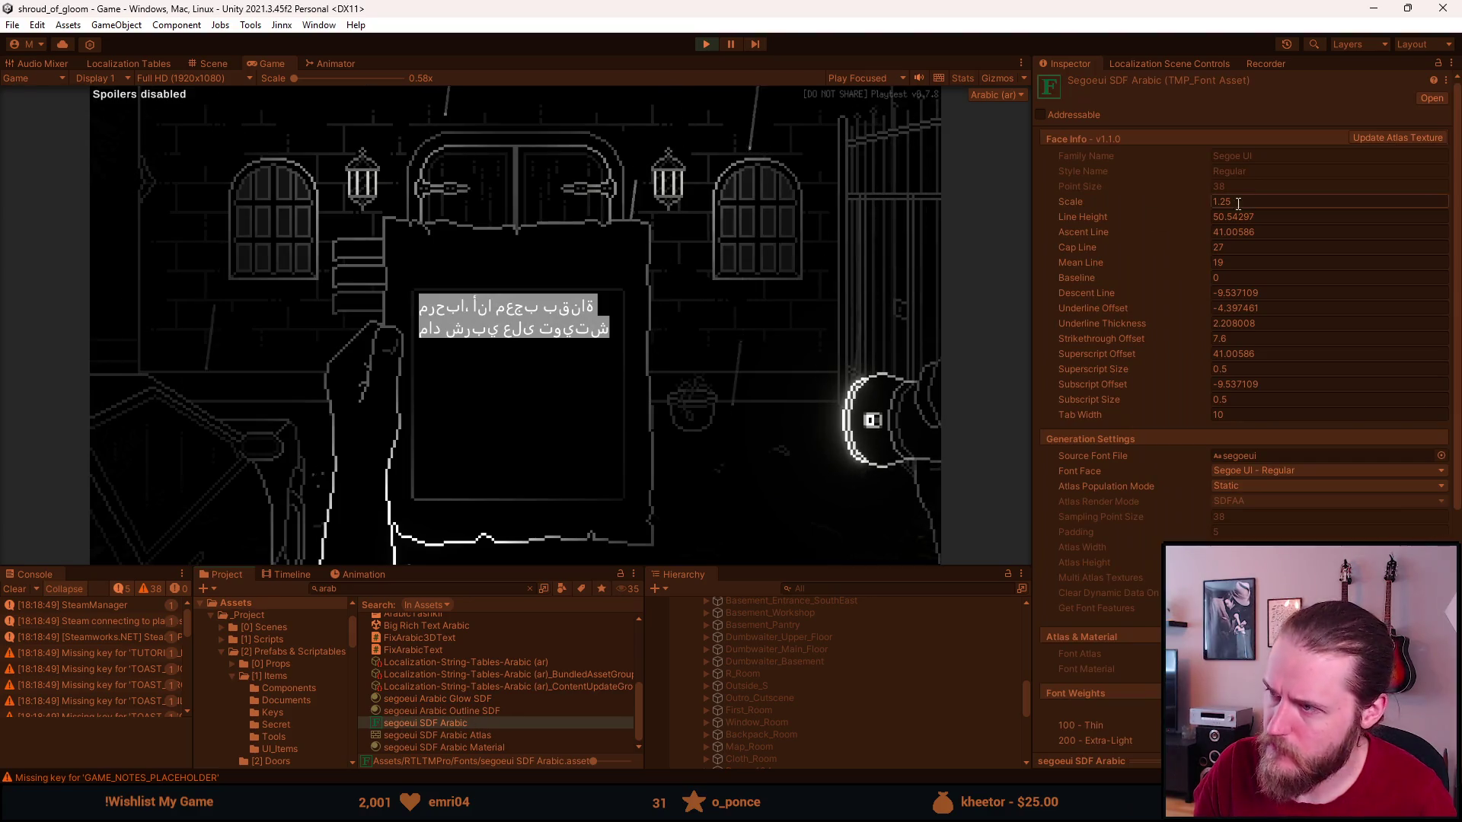
mouse_move(1140, 240)
left_mouse_down()
mouse_move(839, 235)
mouse_move(889, 235)
mouse_move(850, 239)
mouse_move(863, 240)
left_mouse_up()
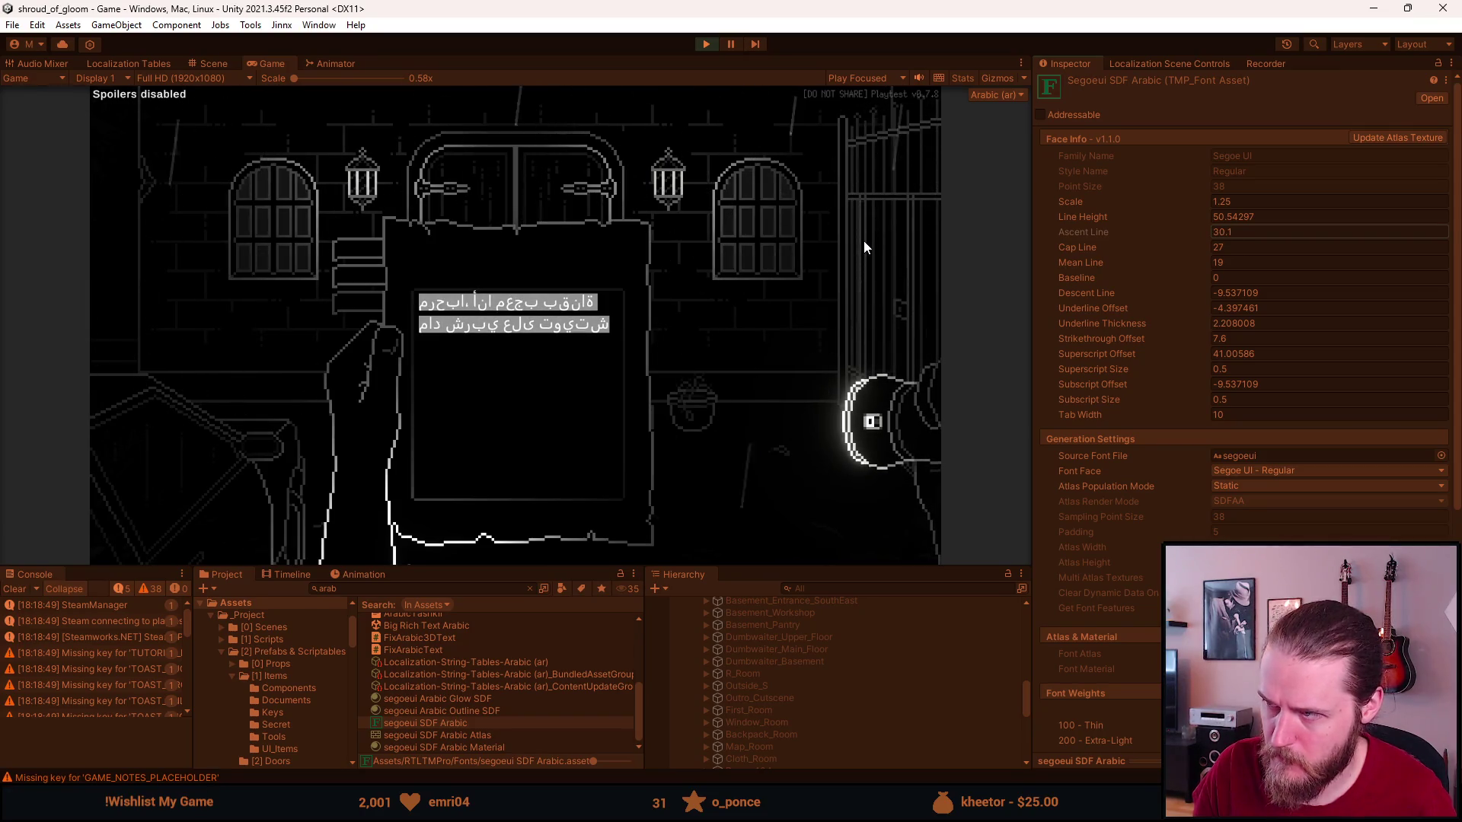
left_click(551, 403)
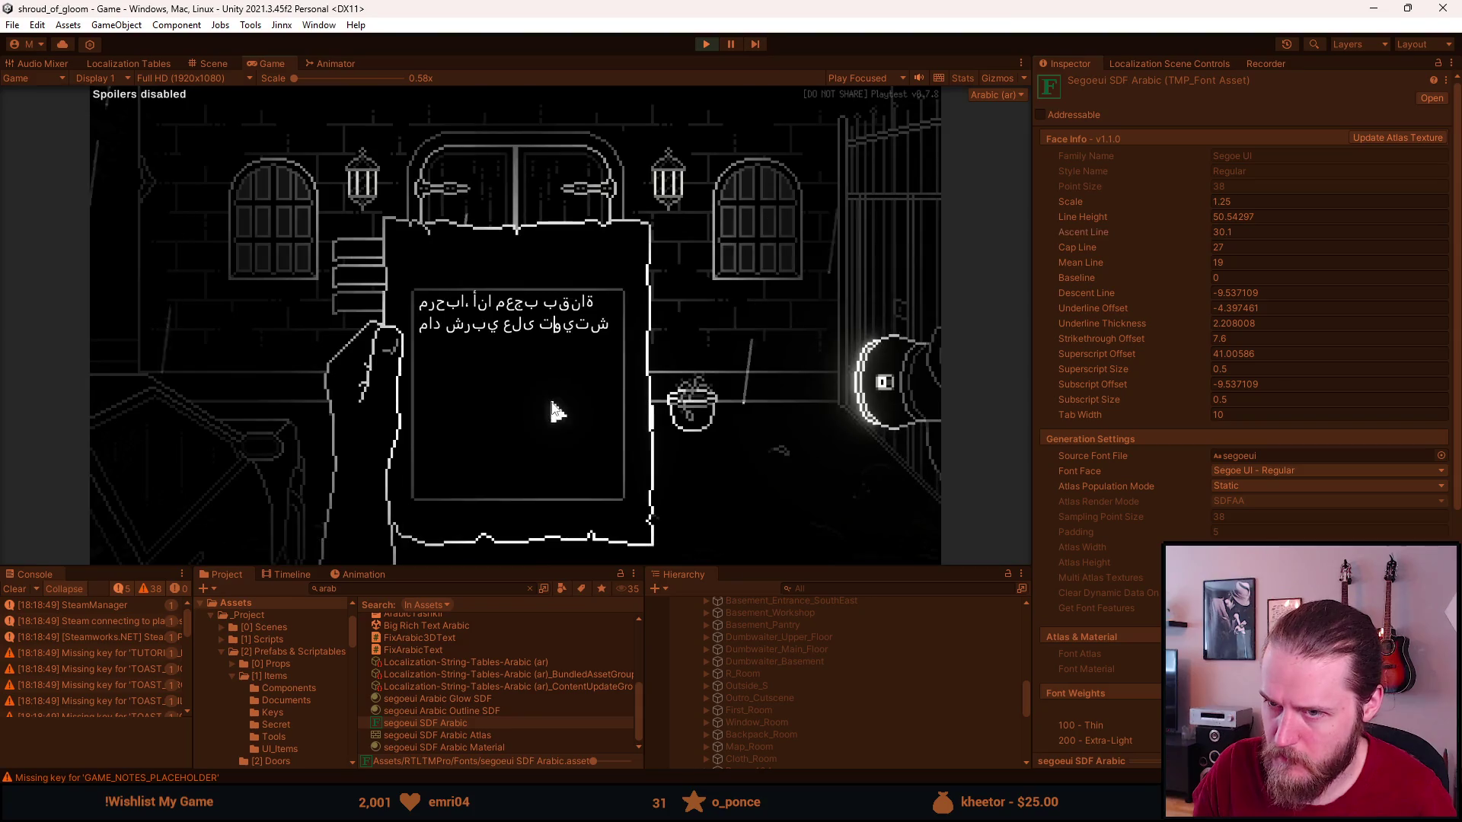
left_click(551, 335)
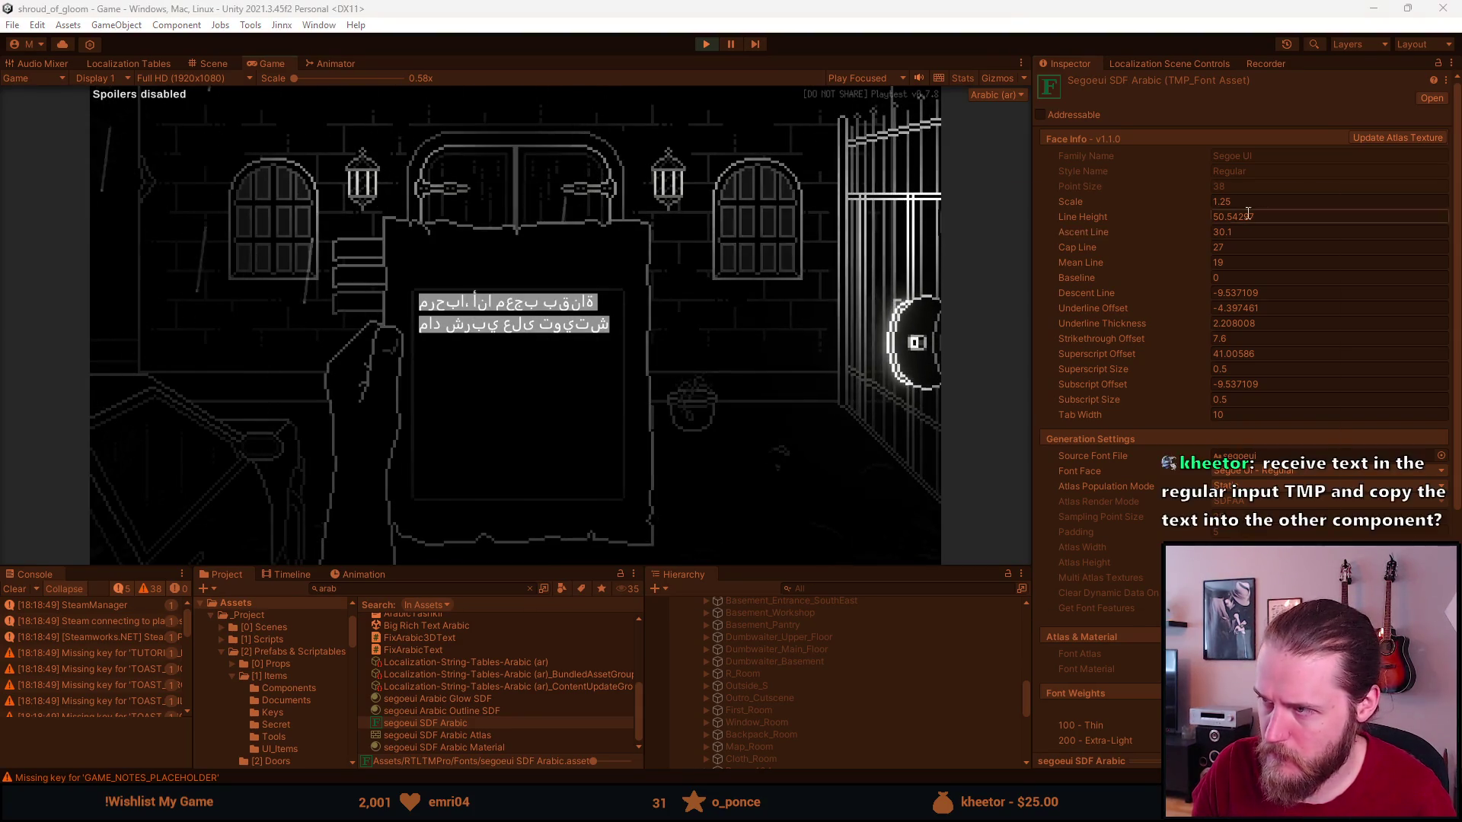
left_click(1258, 201)
type("1")
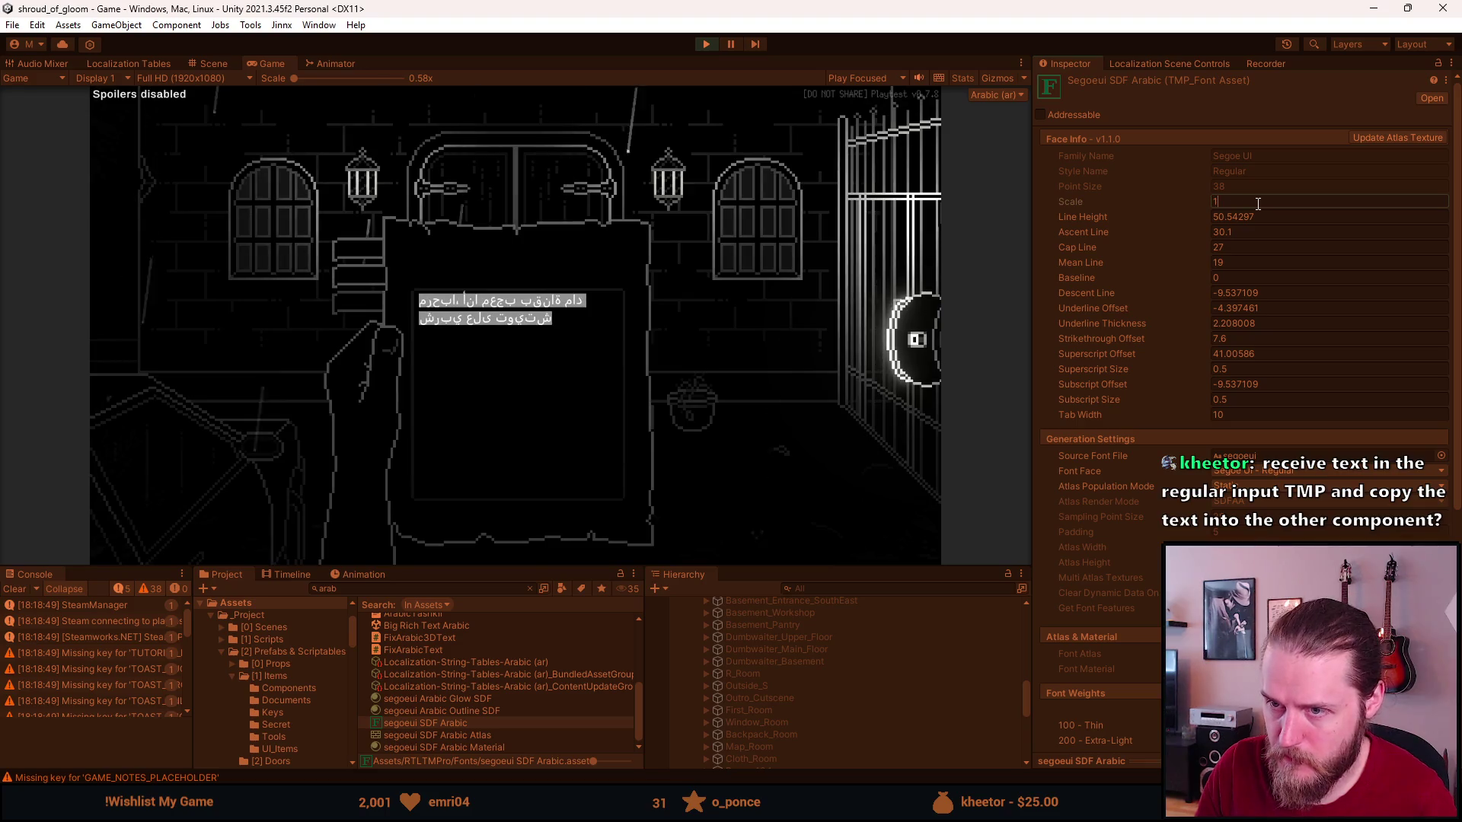
left_click(563, 337)
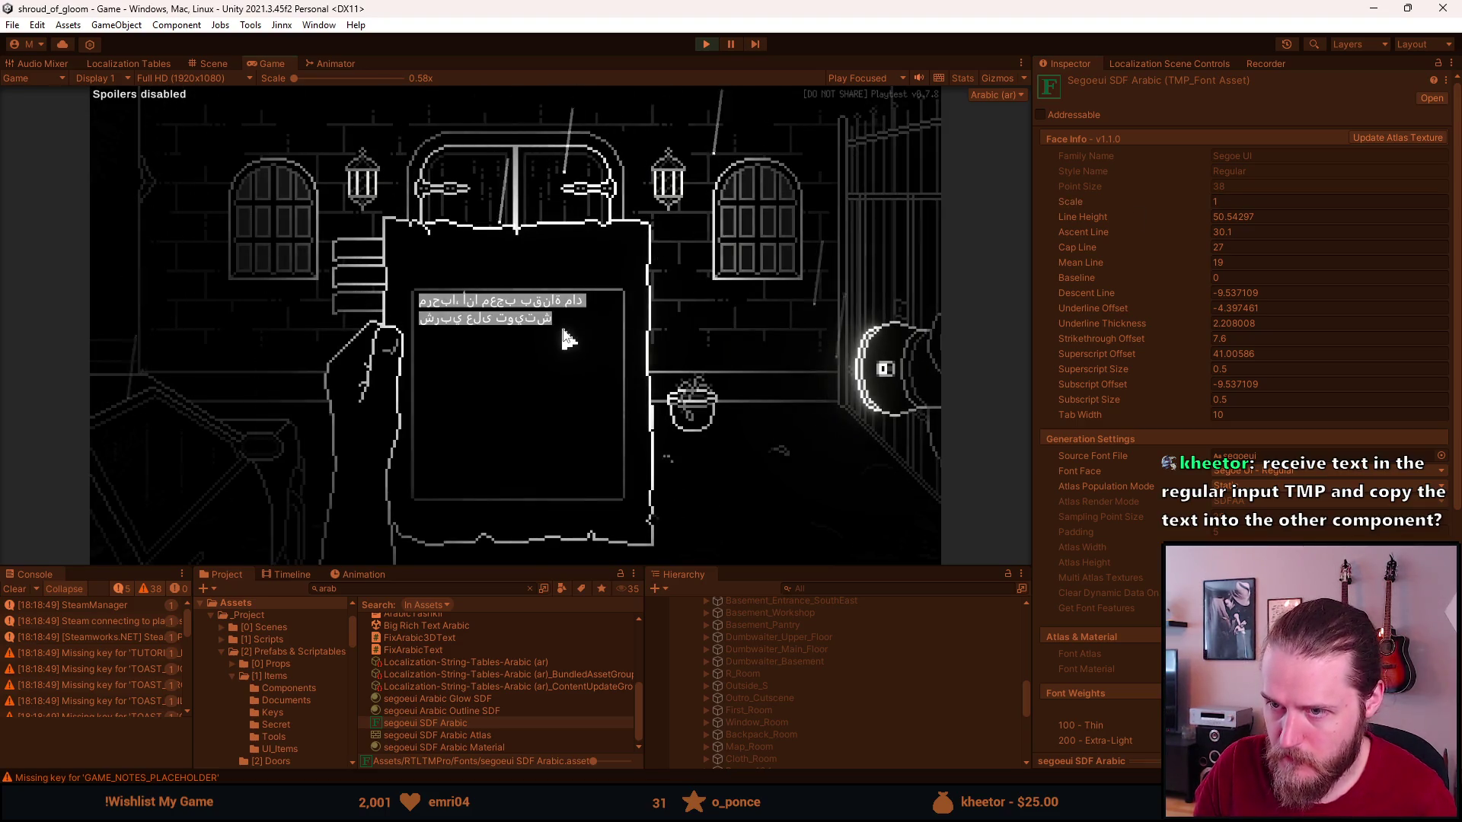
Paste more copies of the Arabic phrase, then select all and delete it.
key("ctrl+v")
key("ctrl+v")
key("ctrl+v")
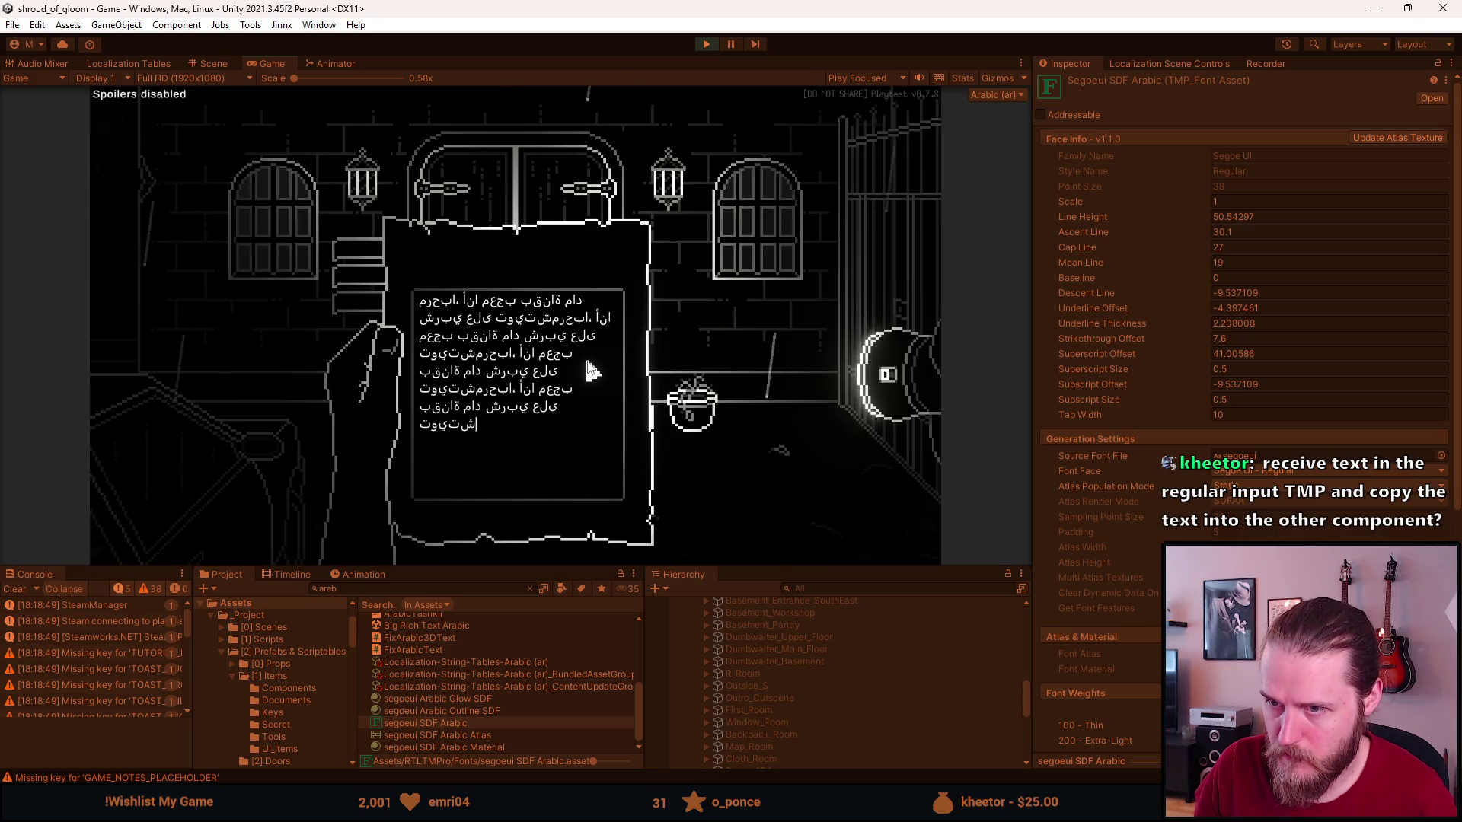
left_click_drag(600, 419, 449, 302)
key("ctrl+a")
key("BackSpace")
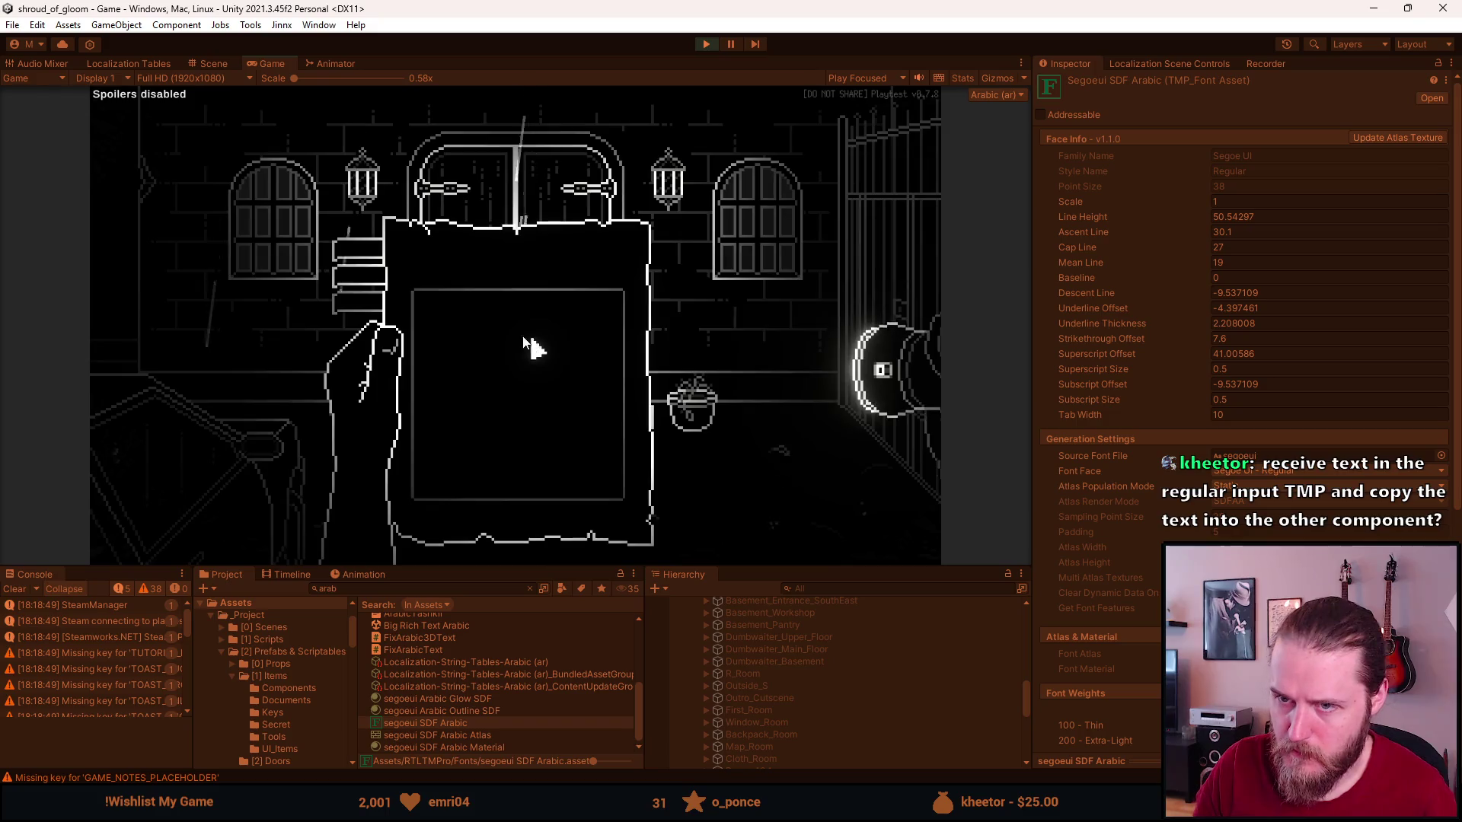
left_click(368, 266)
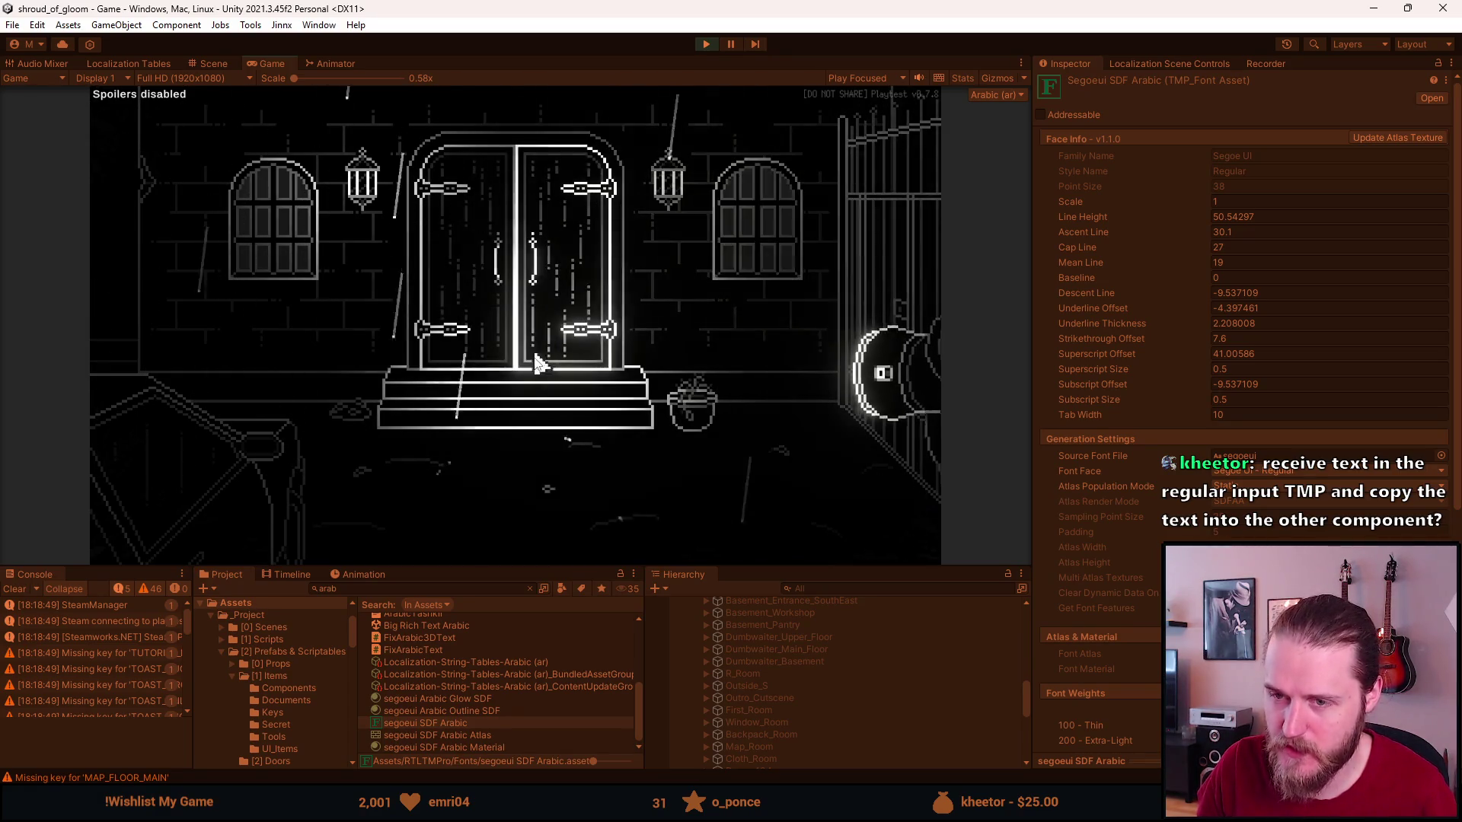
left_click(226, 535)
left_click(137, 373)
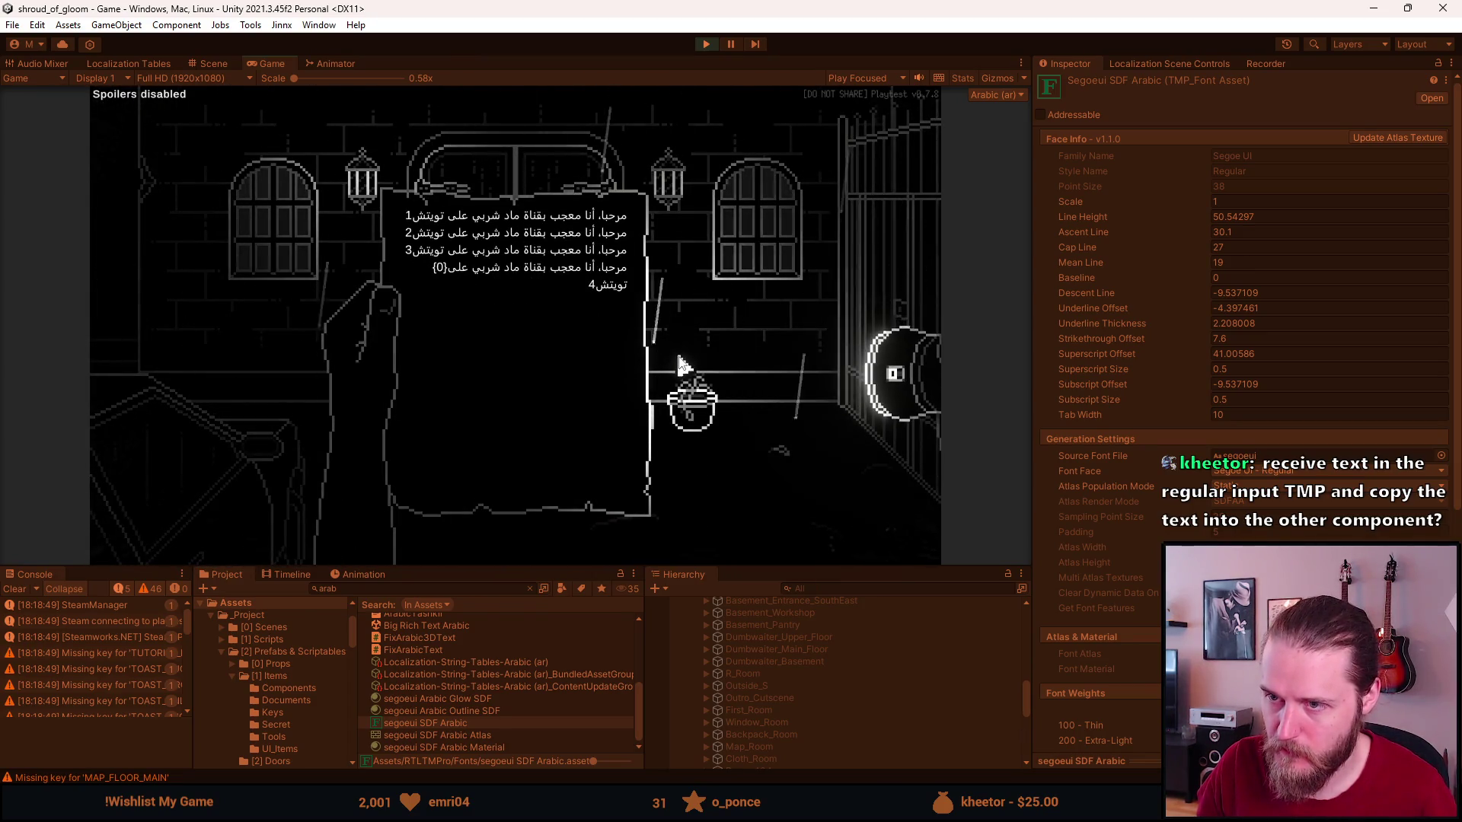
left_click(685, 390)
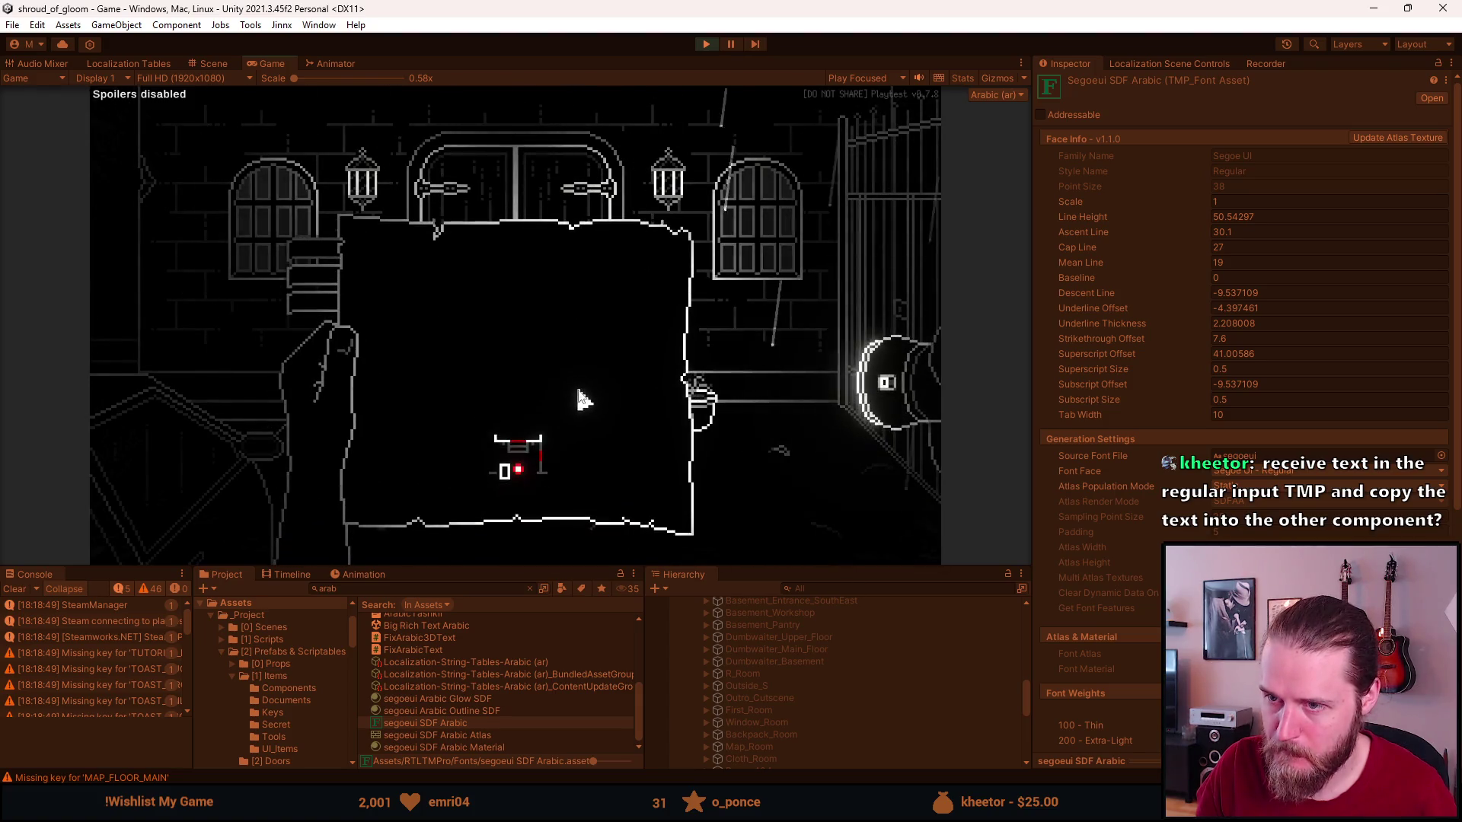
left_click(370, 304)
left_click(373, 308)
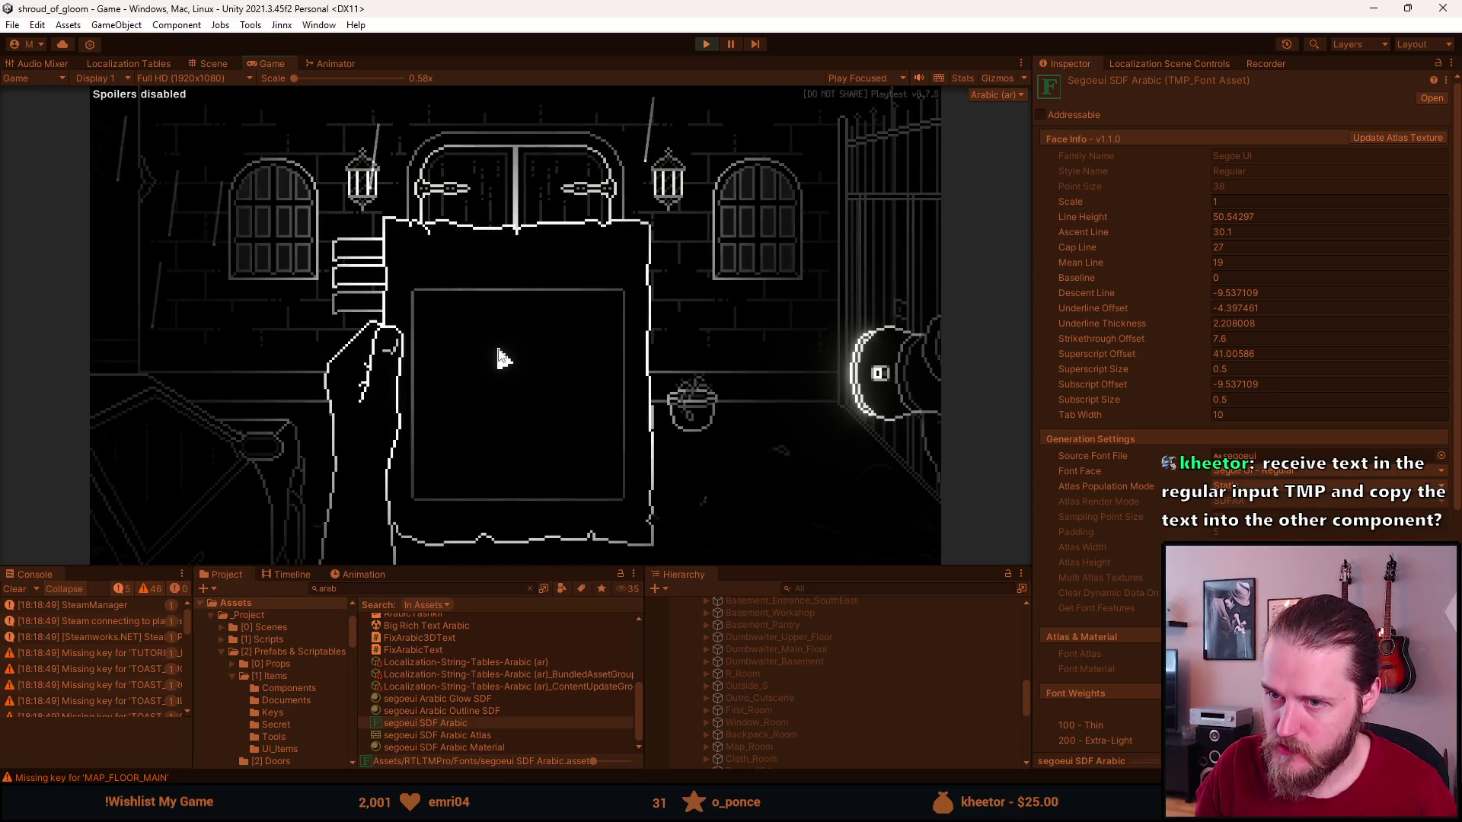
type("asdasd")
double_click(457, 305)
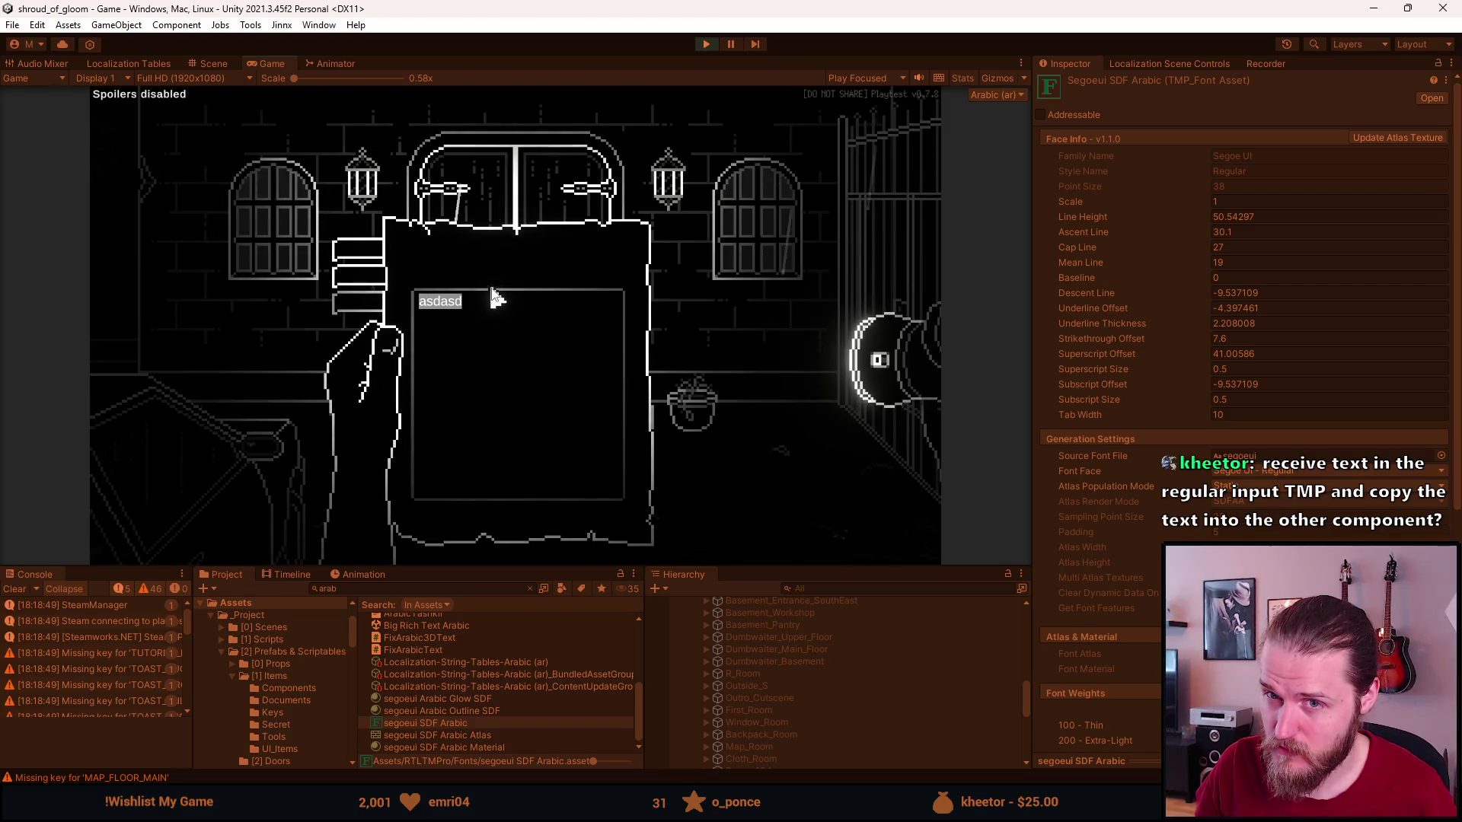
left_click(487, 365)
type("asdasdasd")
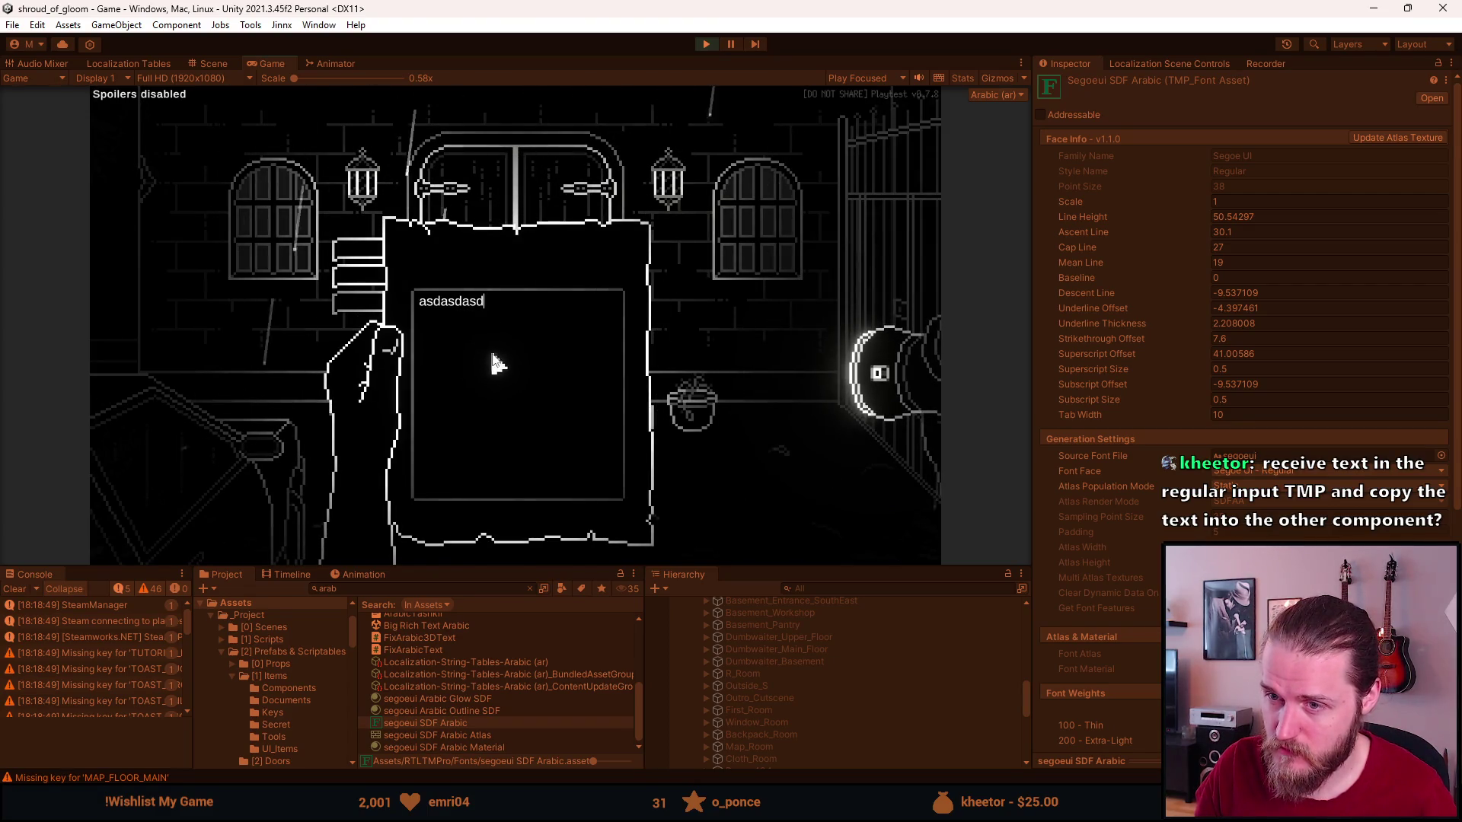
type("asdasd")
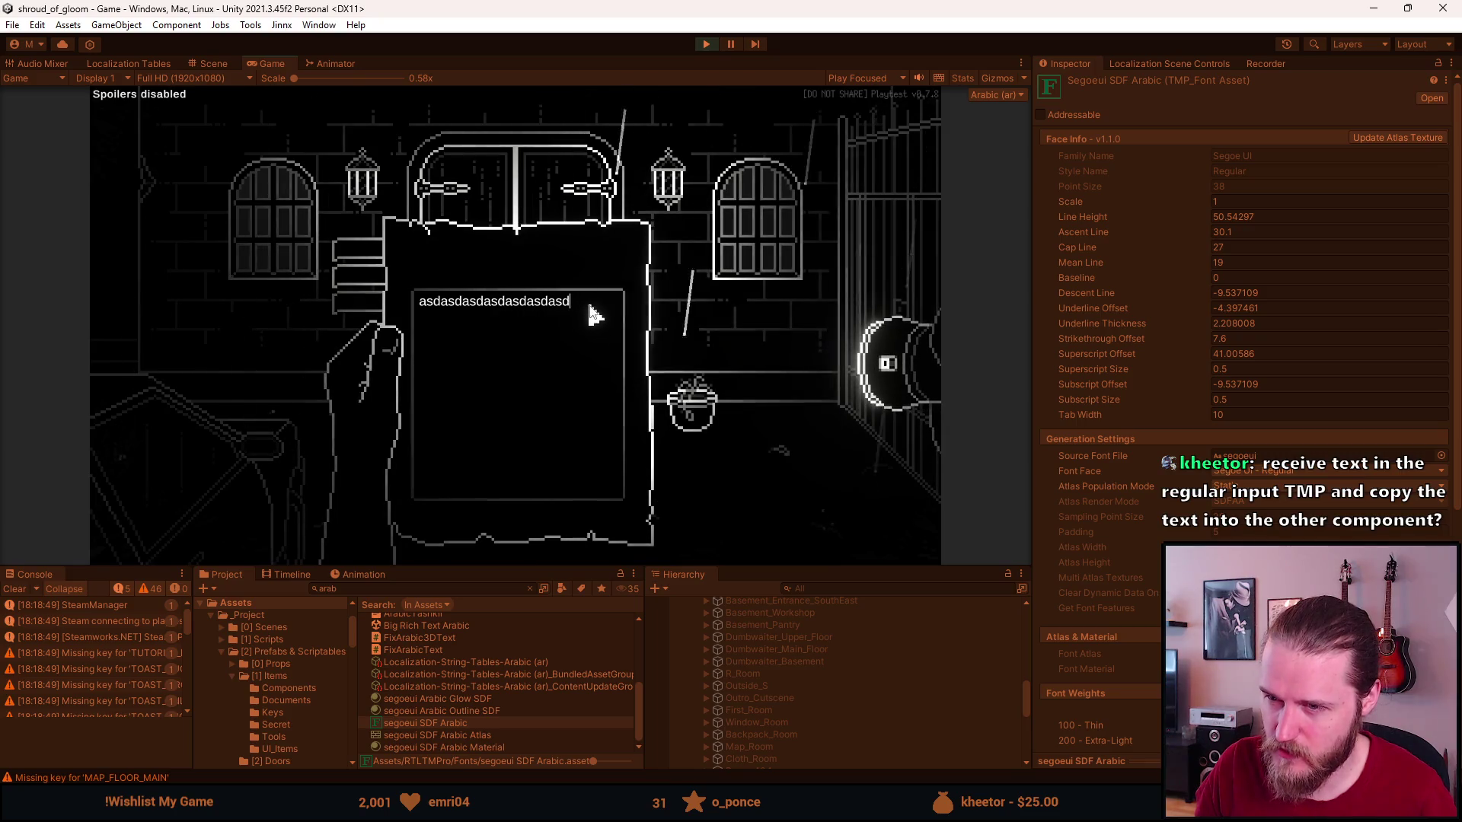
key("ctrl+a")
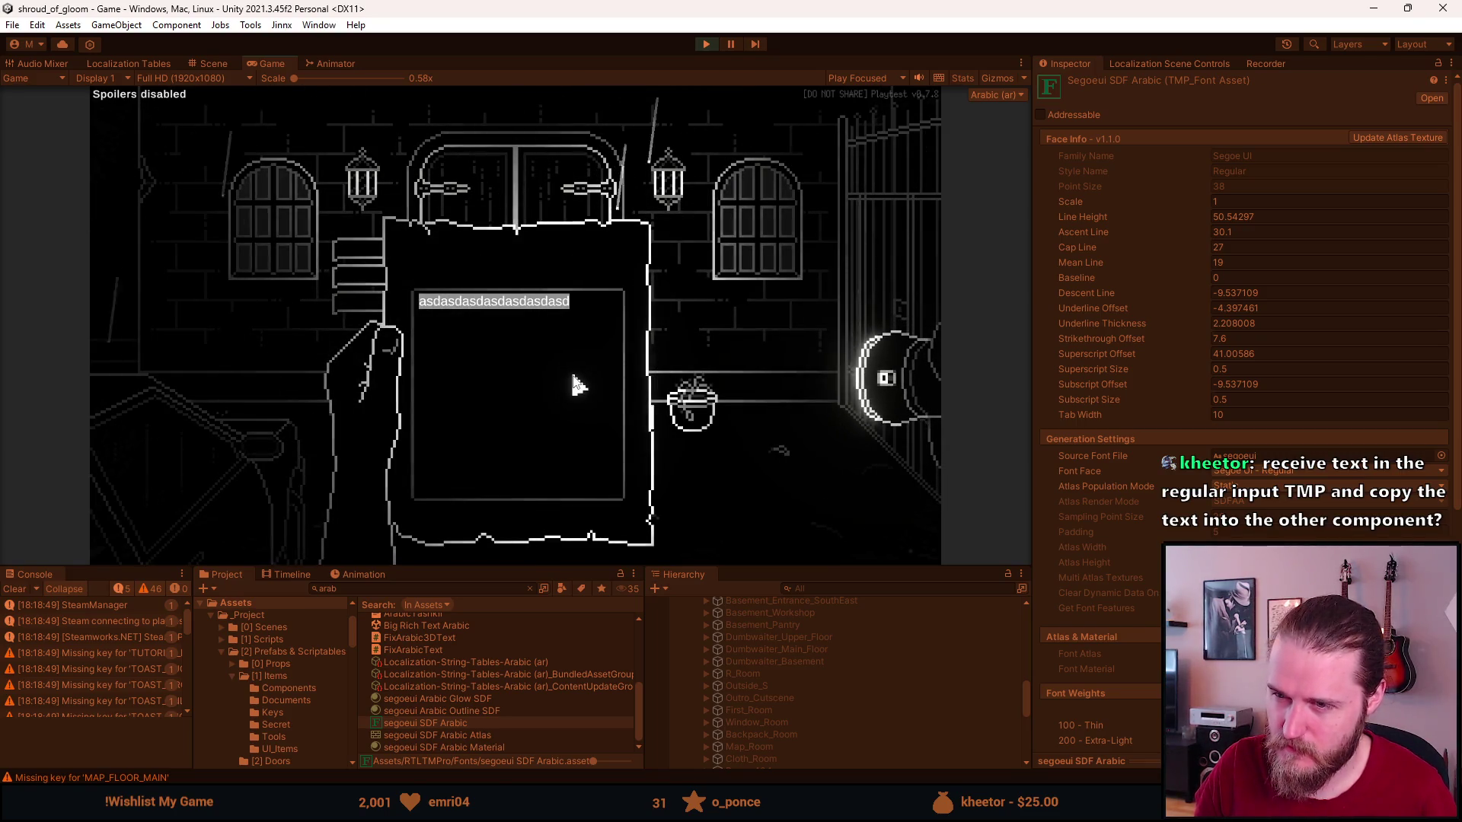
key("BackSpace")
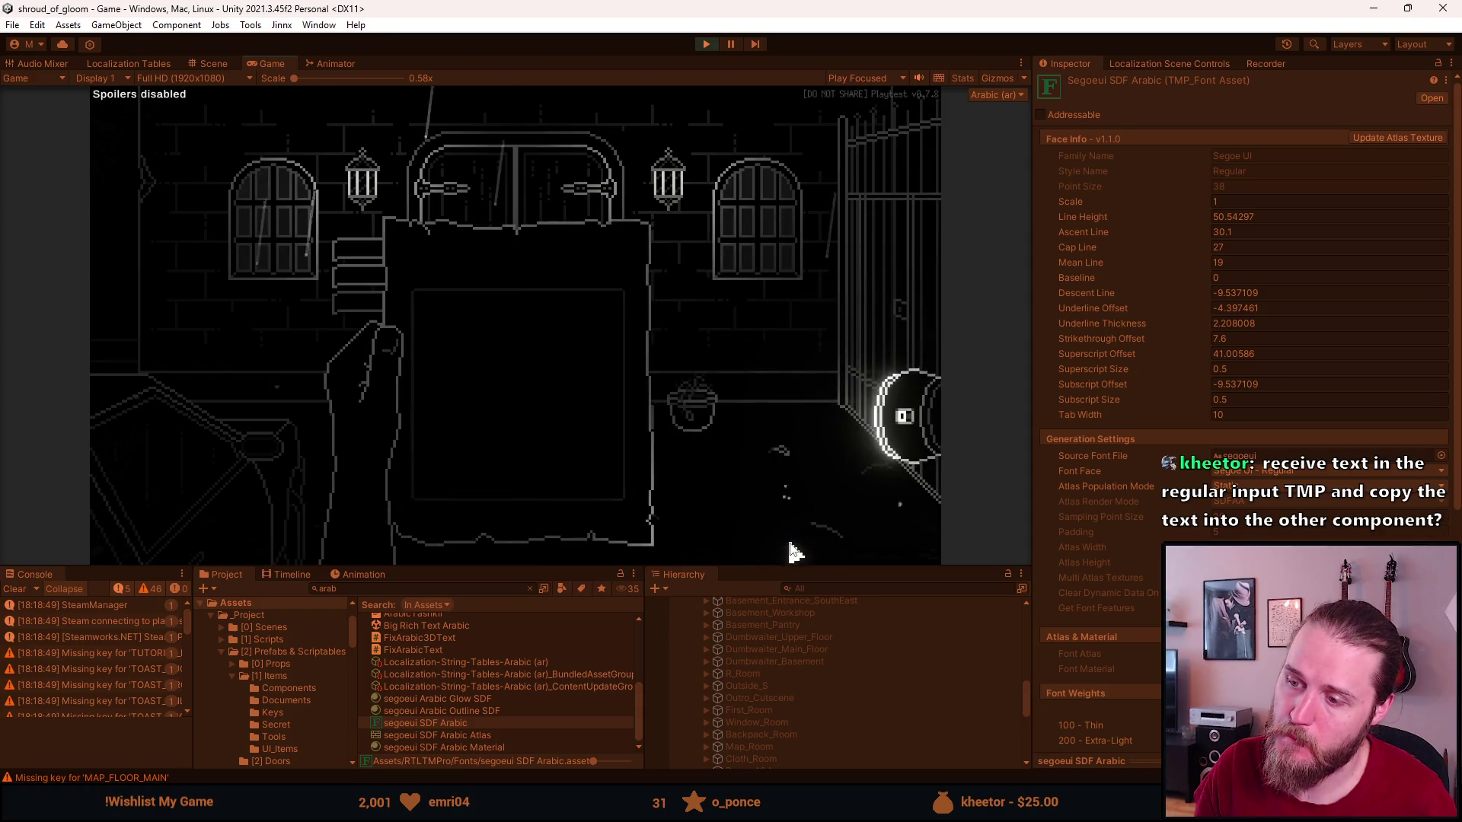
Expand Outside_Entrance, UI (Canvas) and Documents in the Hierarchy.
scroll(821, 692, "up", 2)
scroll(821, 692, "up", 2)
scroll(821, 692, "up", 5)
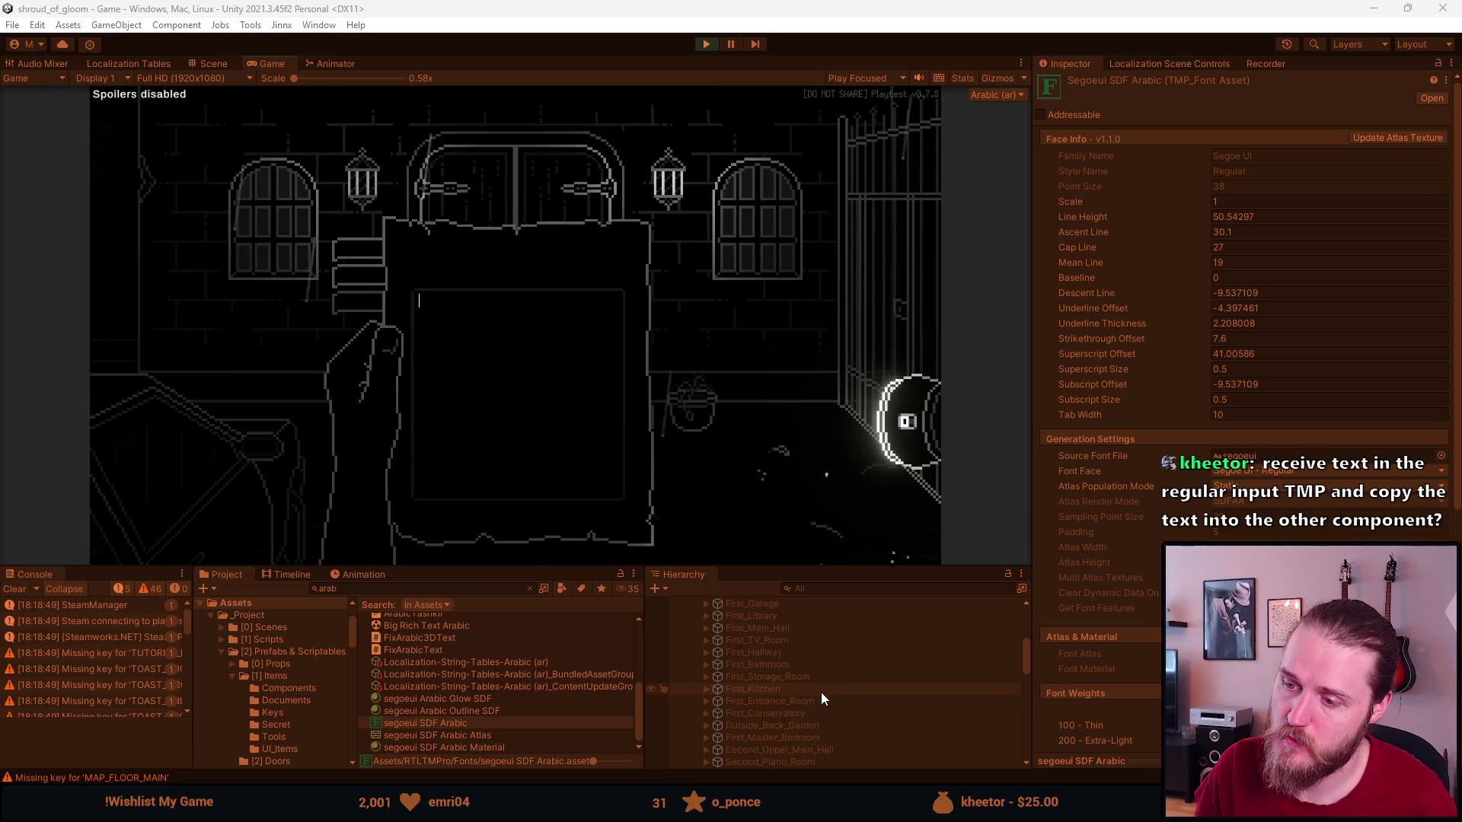
scroll(821, 692, "up", 2)
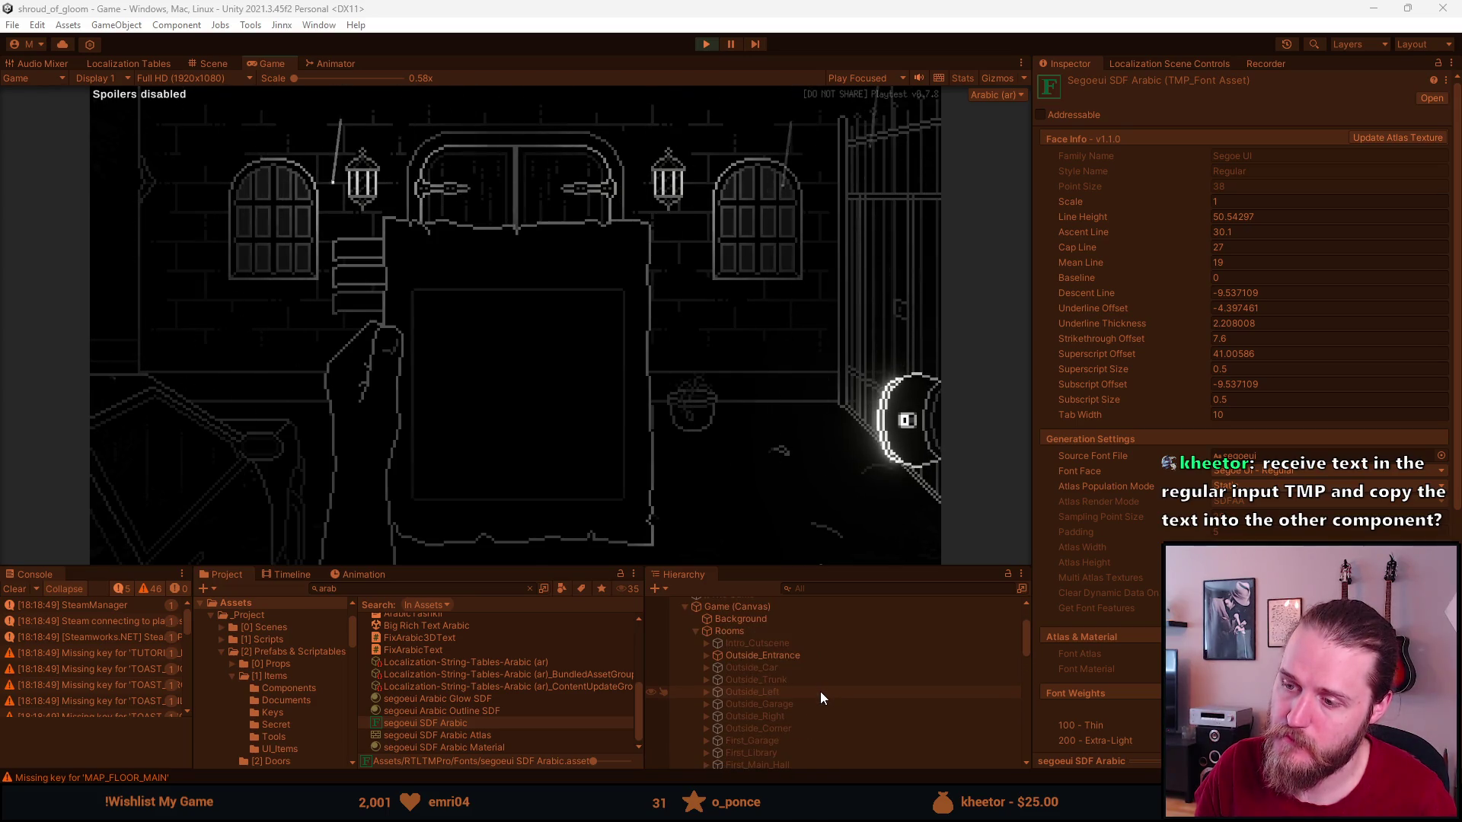
left_click(707, 656)
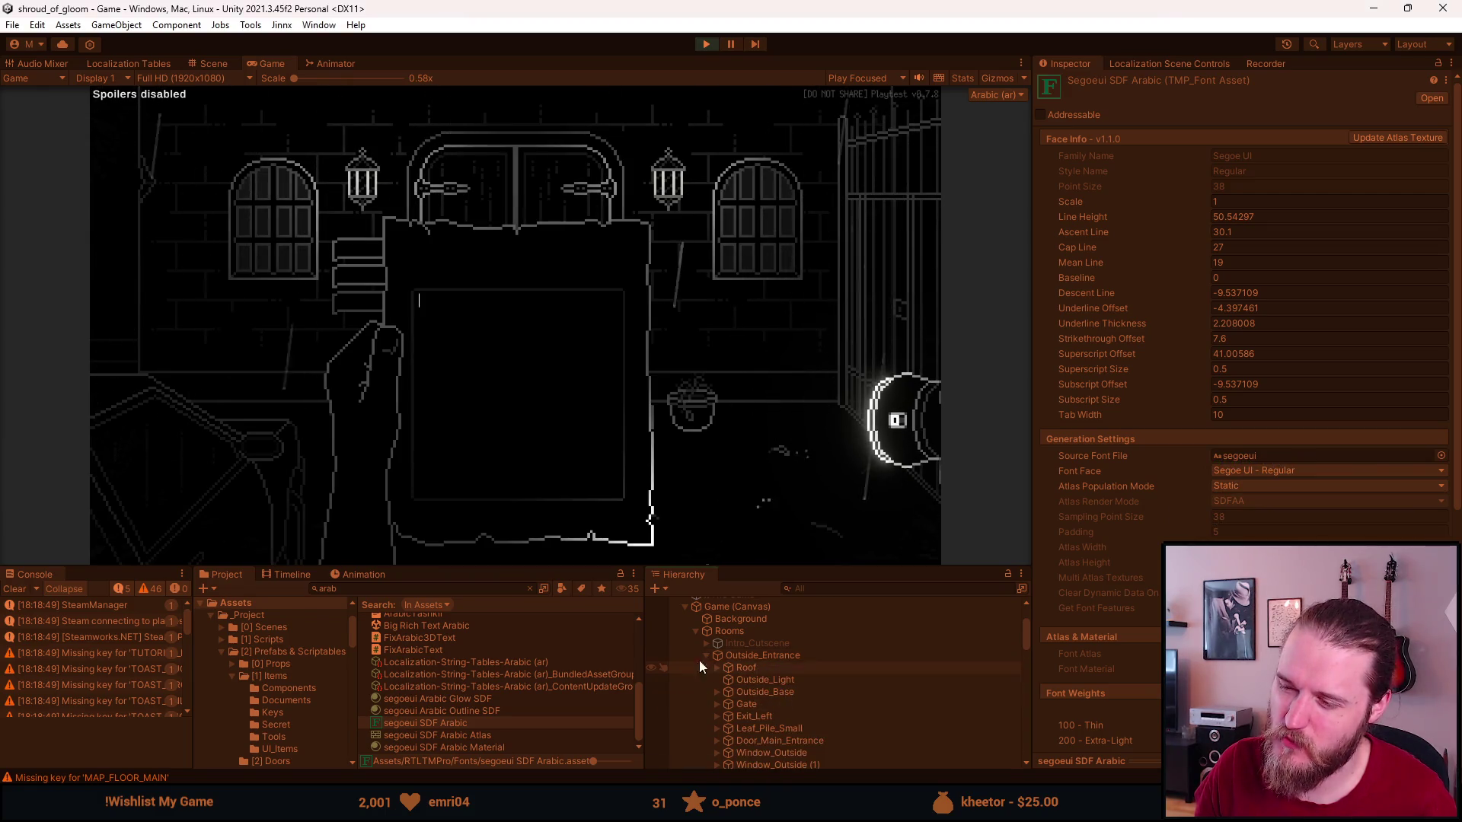
scroll(705, 656, "down", 5)
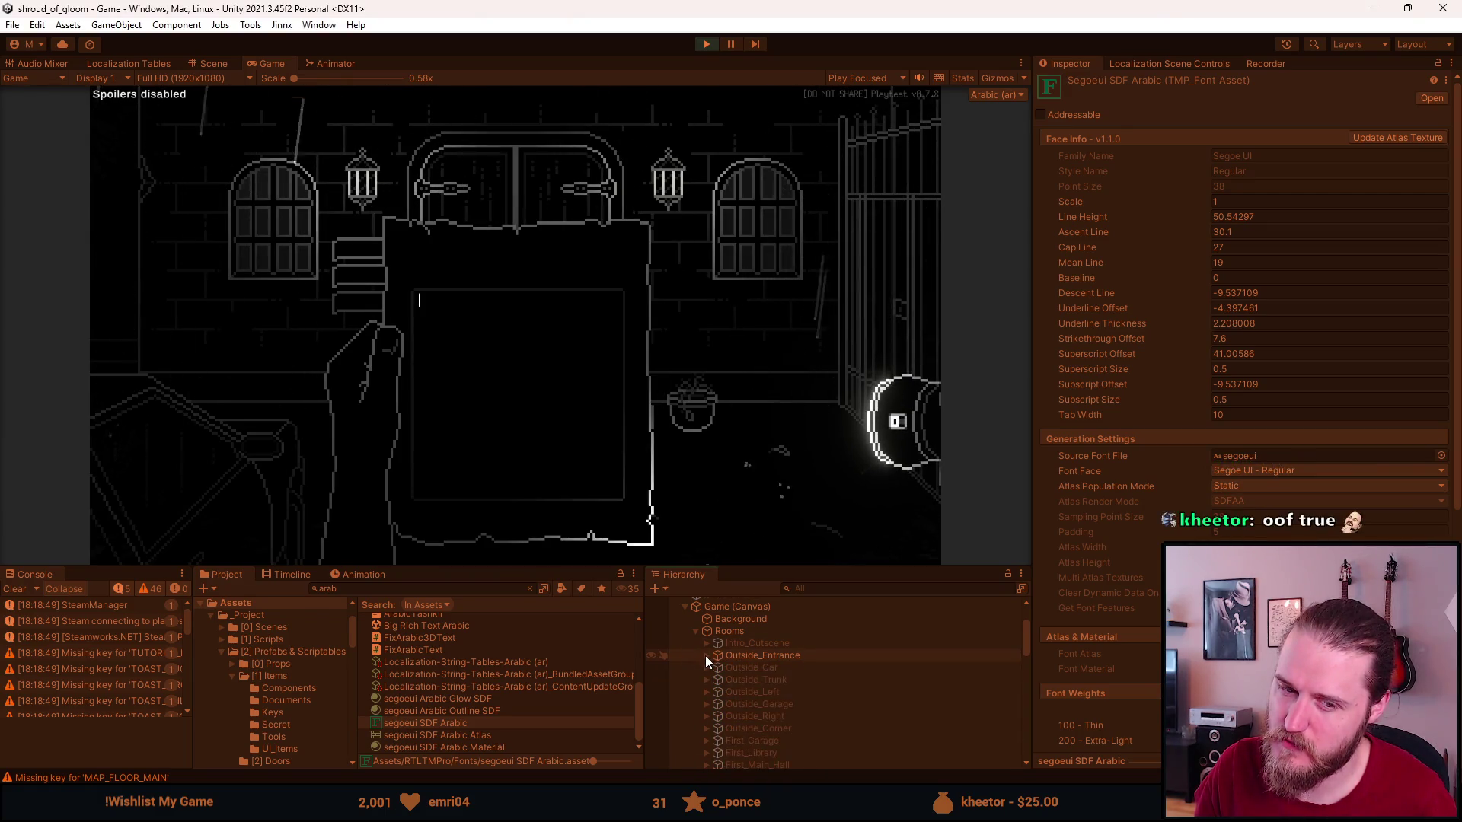
scroll(705, 655, "down", 5)
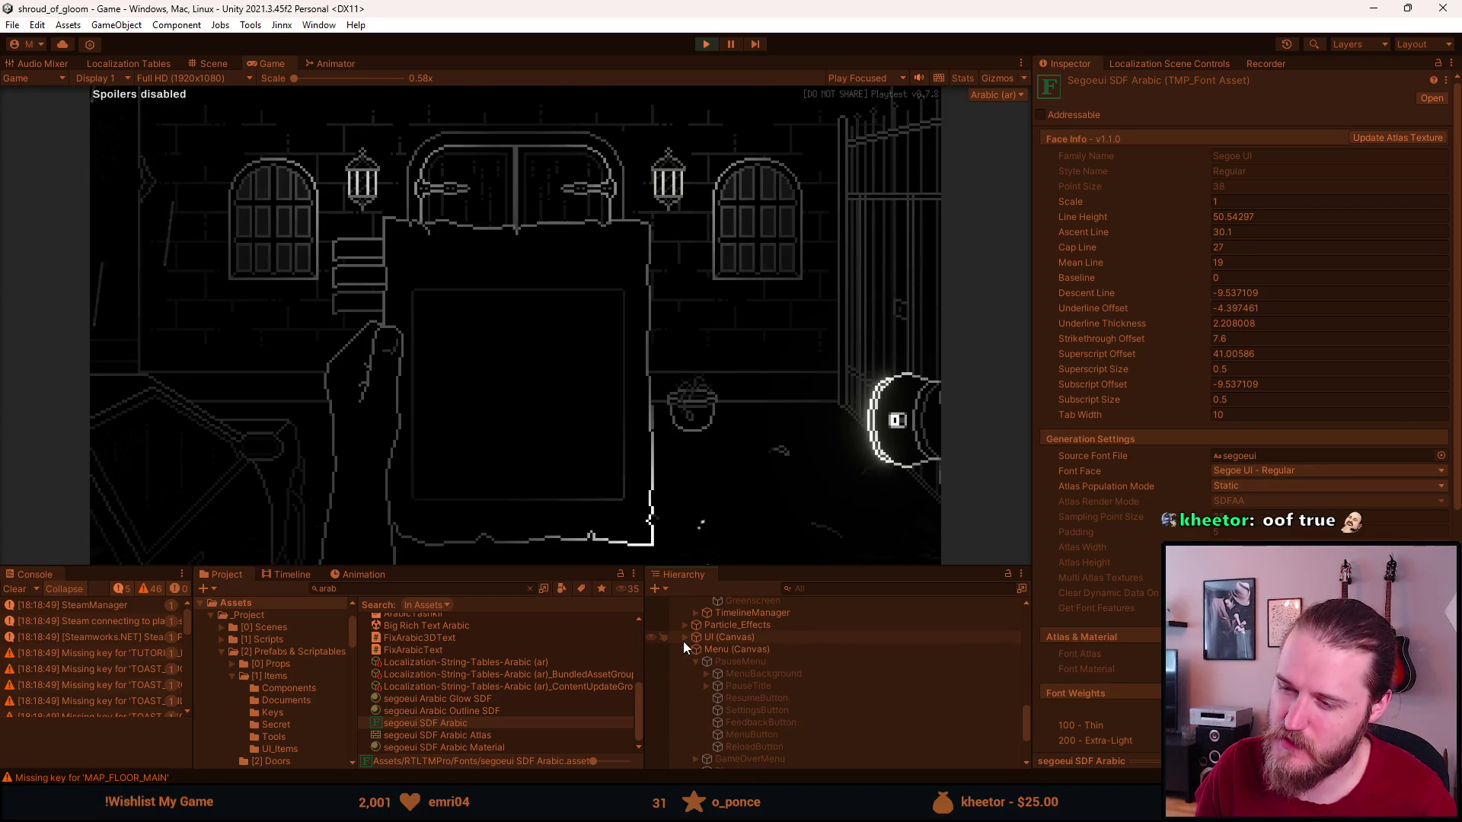
left_click(685, 638)
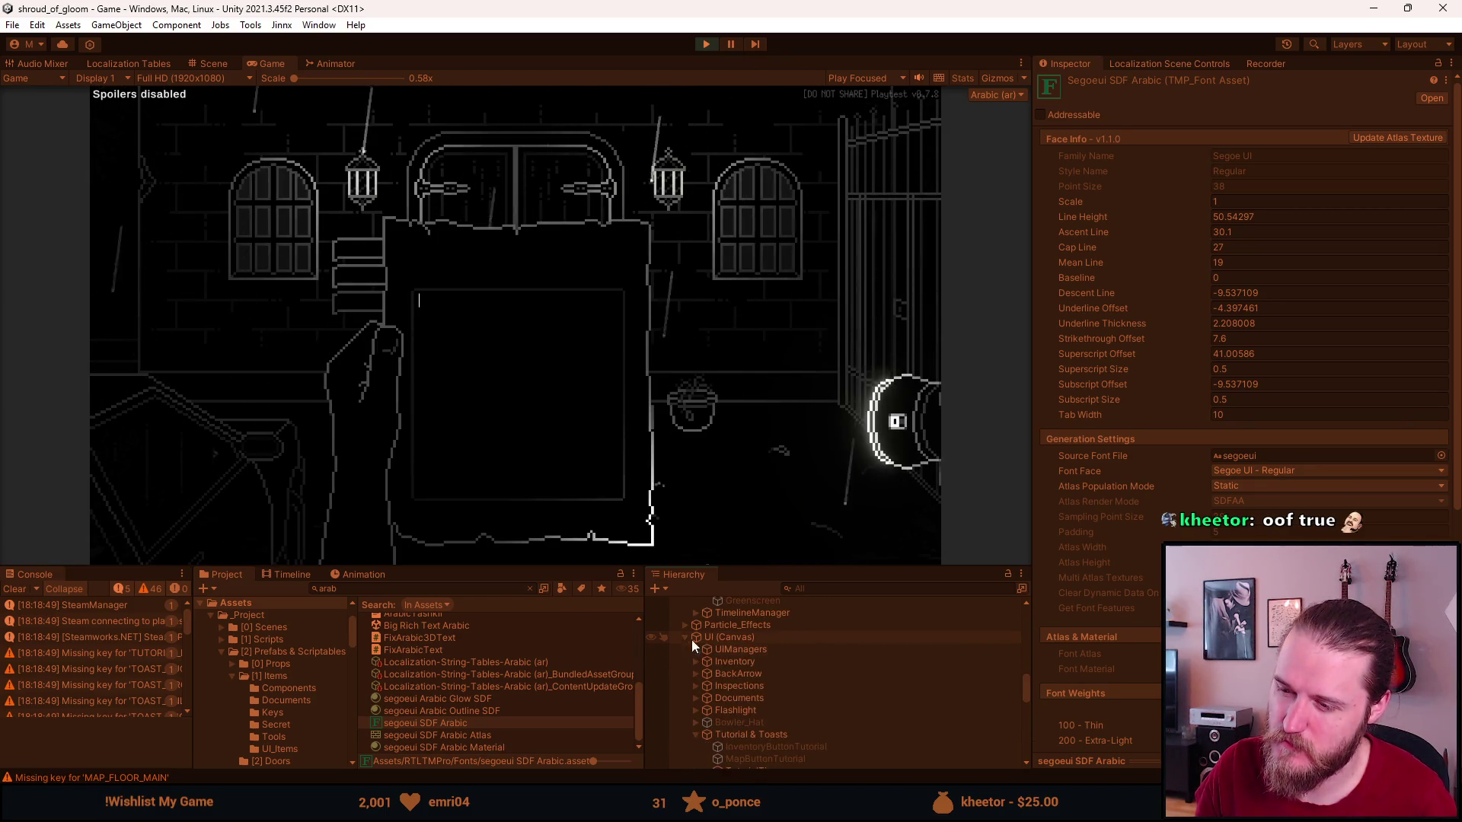
scroll(712, 645, "down", 3)
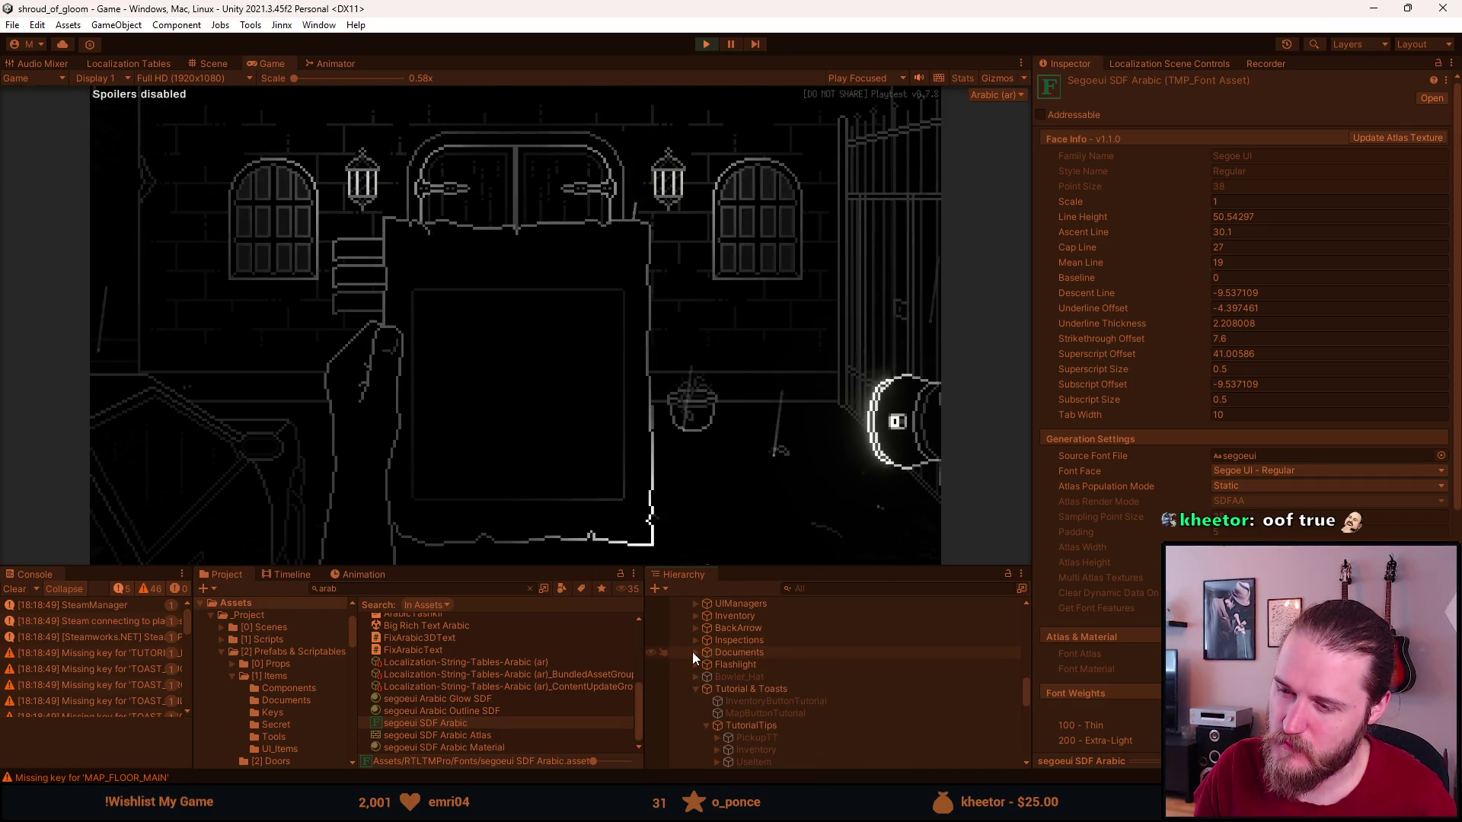
left_click(694, 652)
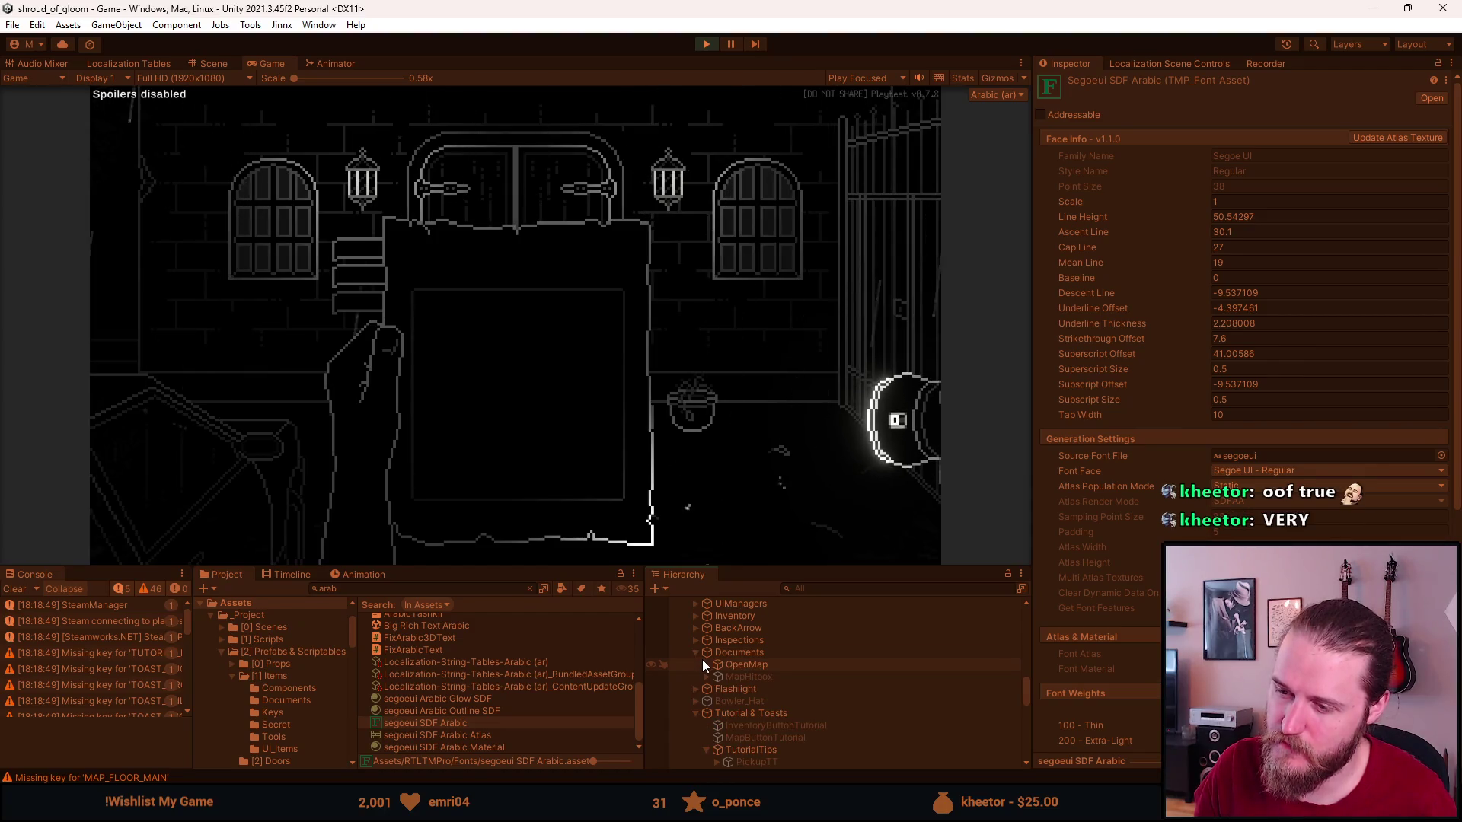
Expand OpenMap > OpenDocuments > Notes > Paper > Player_Notes and select InputField (TMP).
left_click(705, 664)
left_click(716, 688)
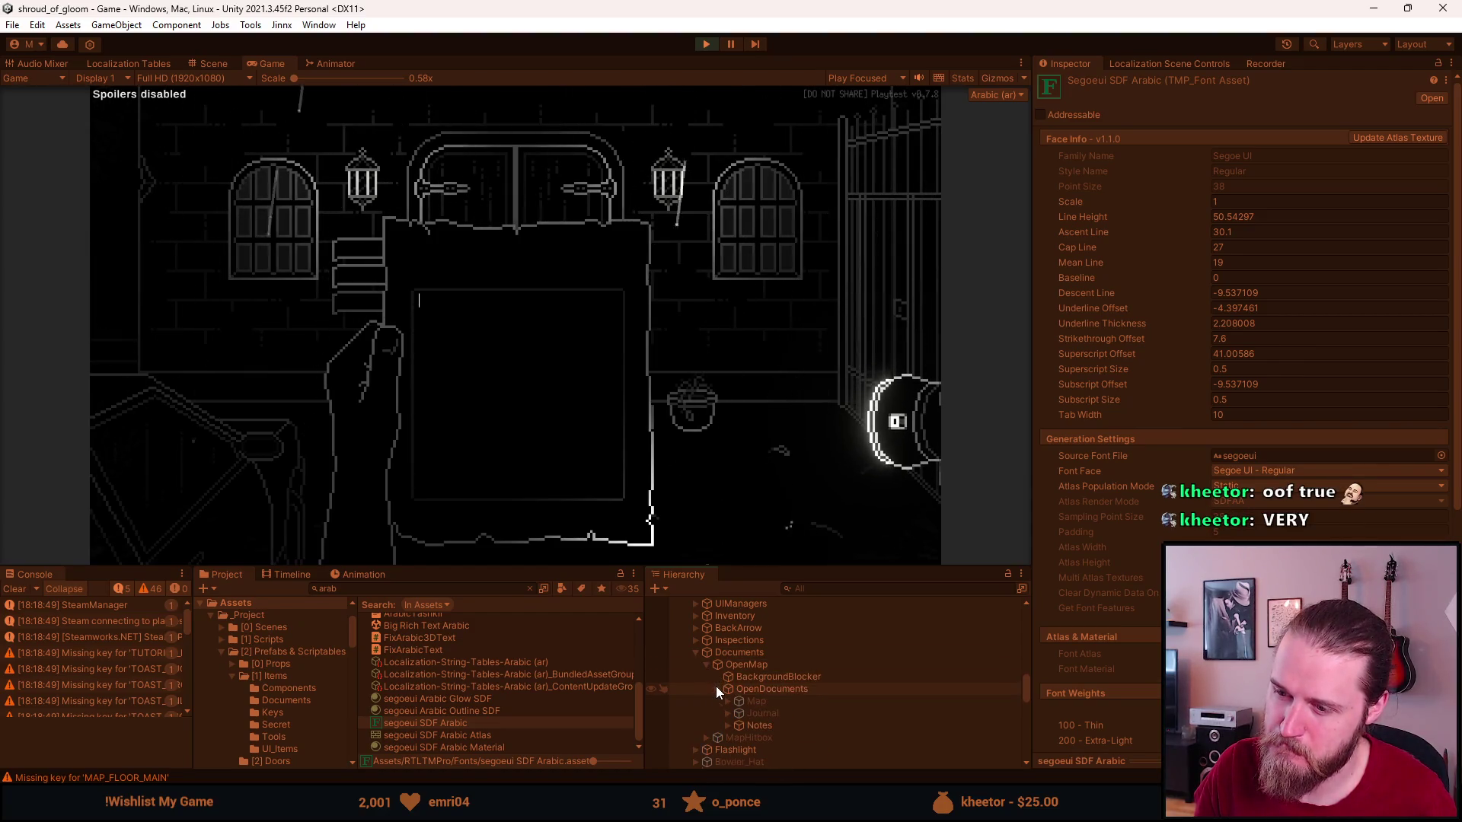
left_click(727, 724)
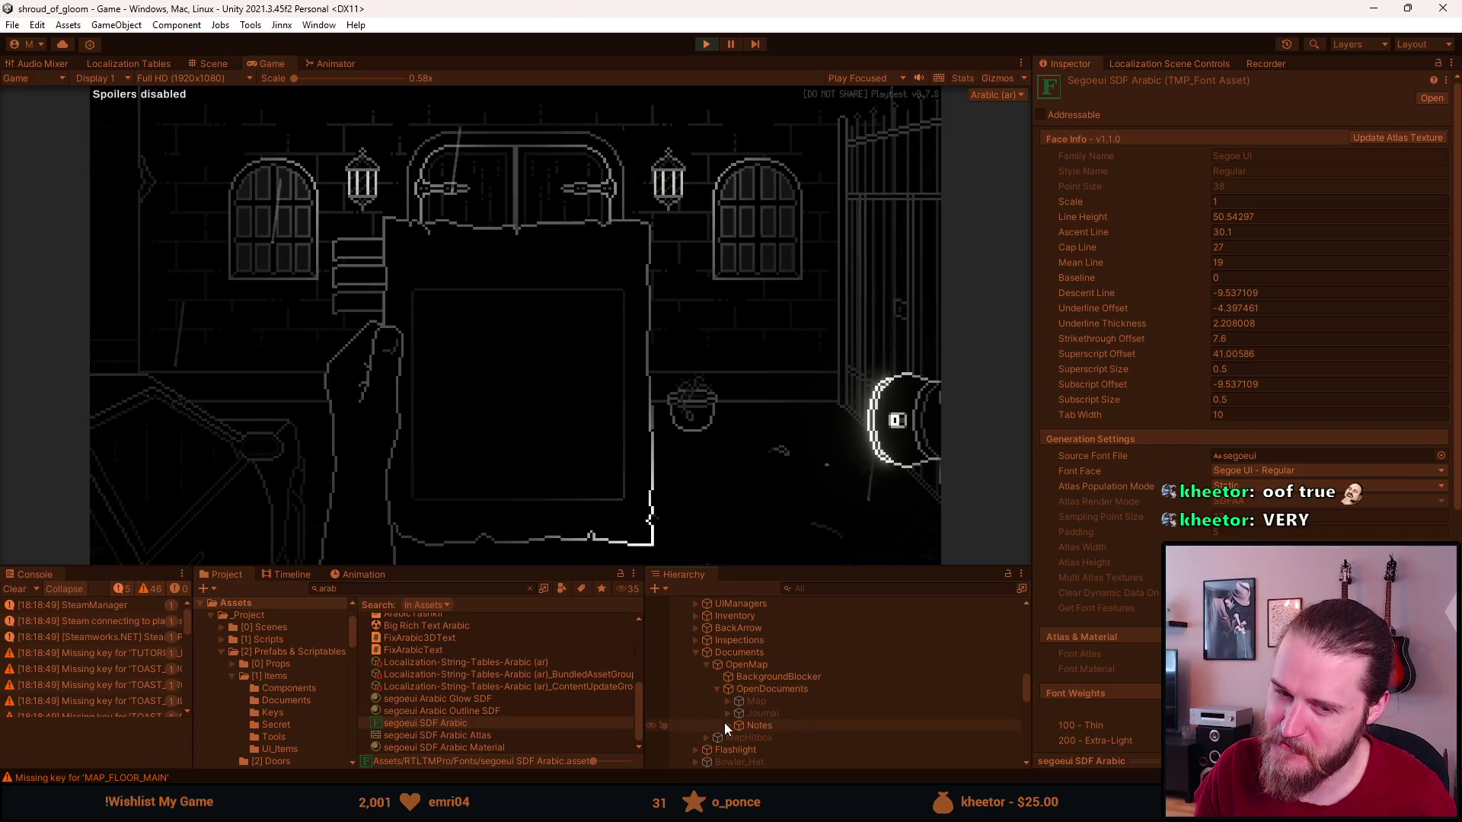
scroll(725, 723, "down", 3)
left_click(737, 659)
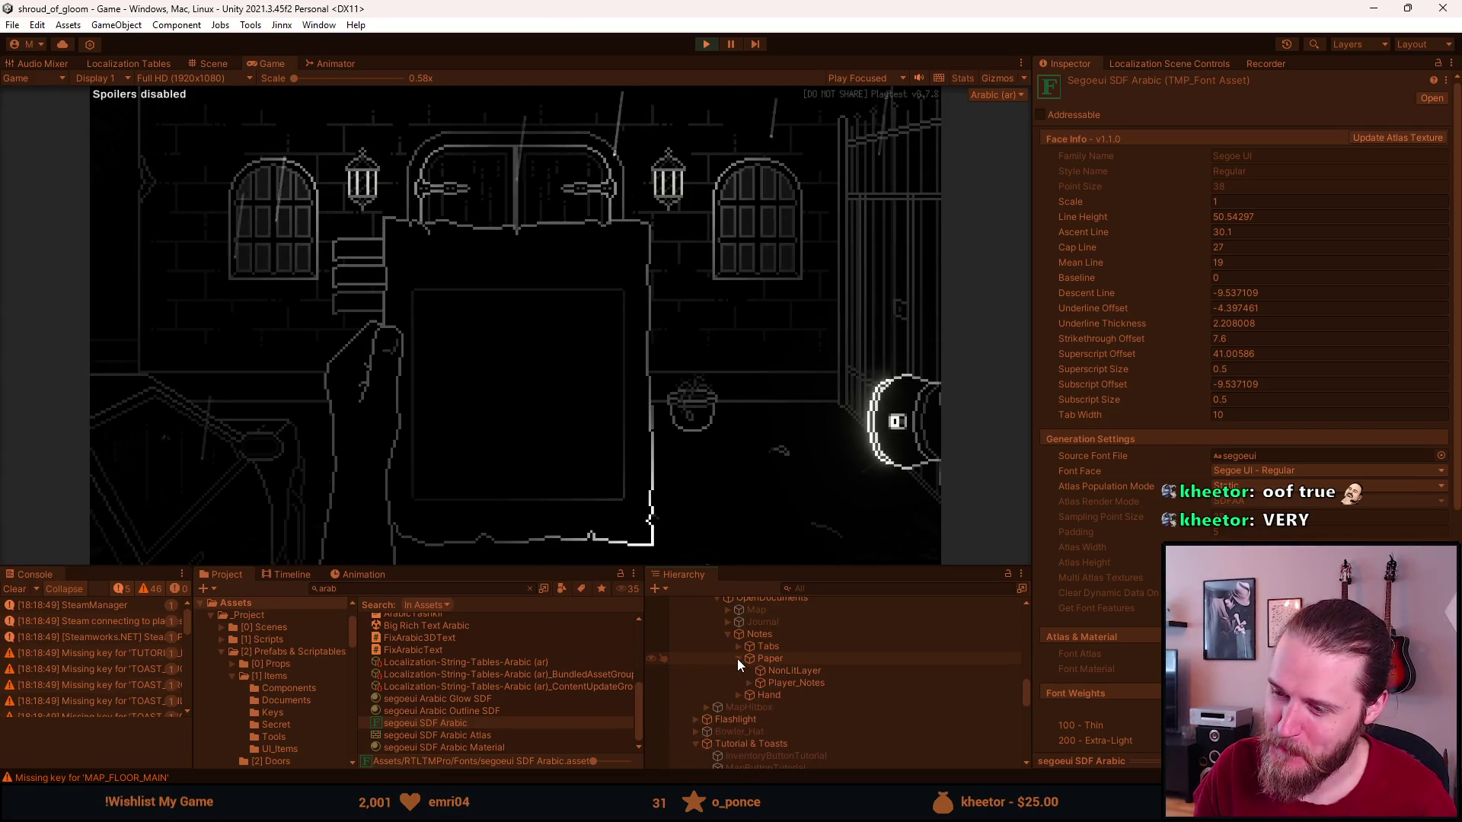
left_click(748, 682)
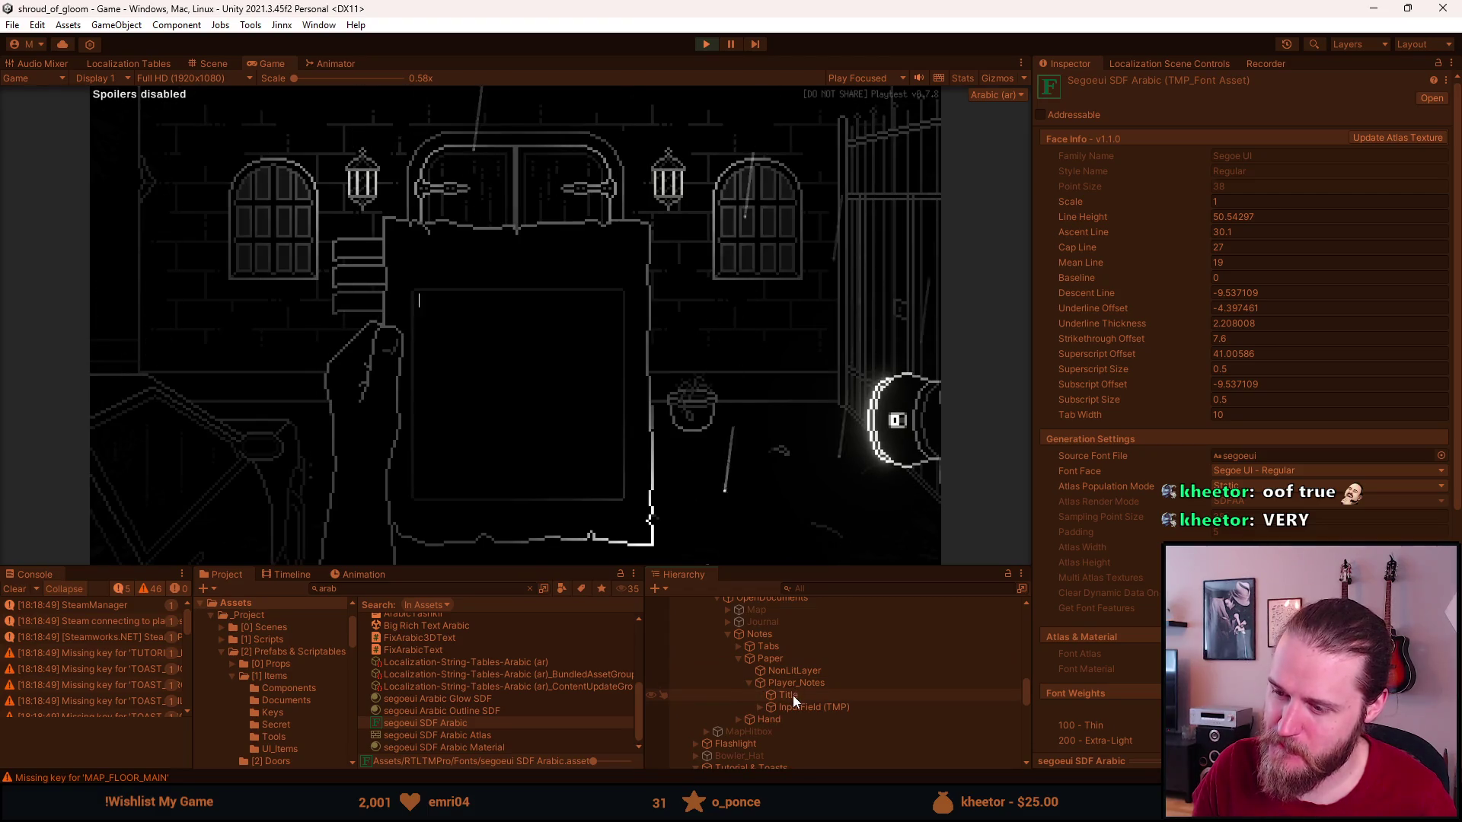
left_click(789, 705)
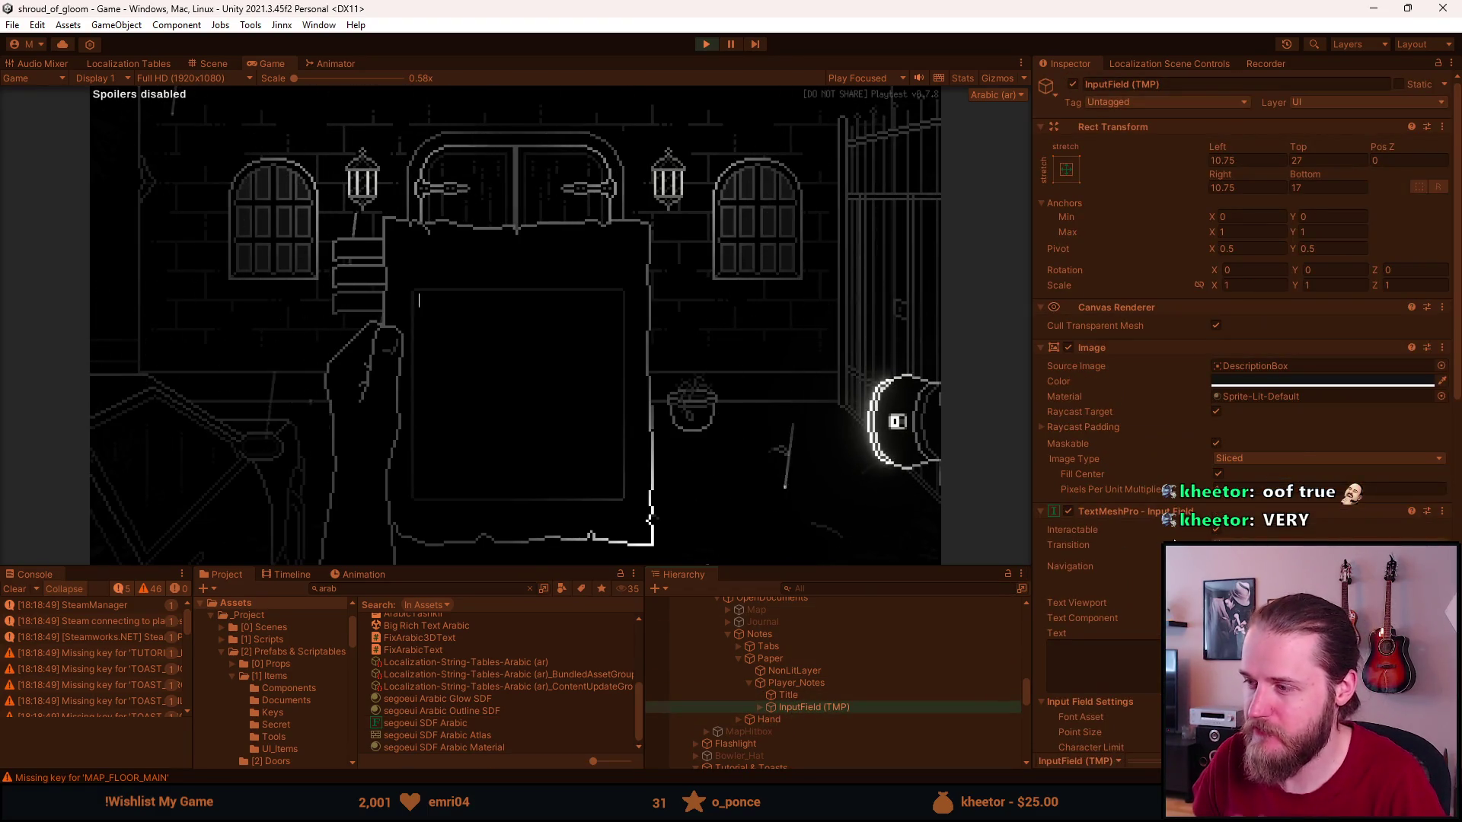
scroll(1154, 540, "down", 2)
scroll(1154, 541, "down", 3)
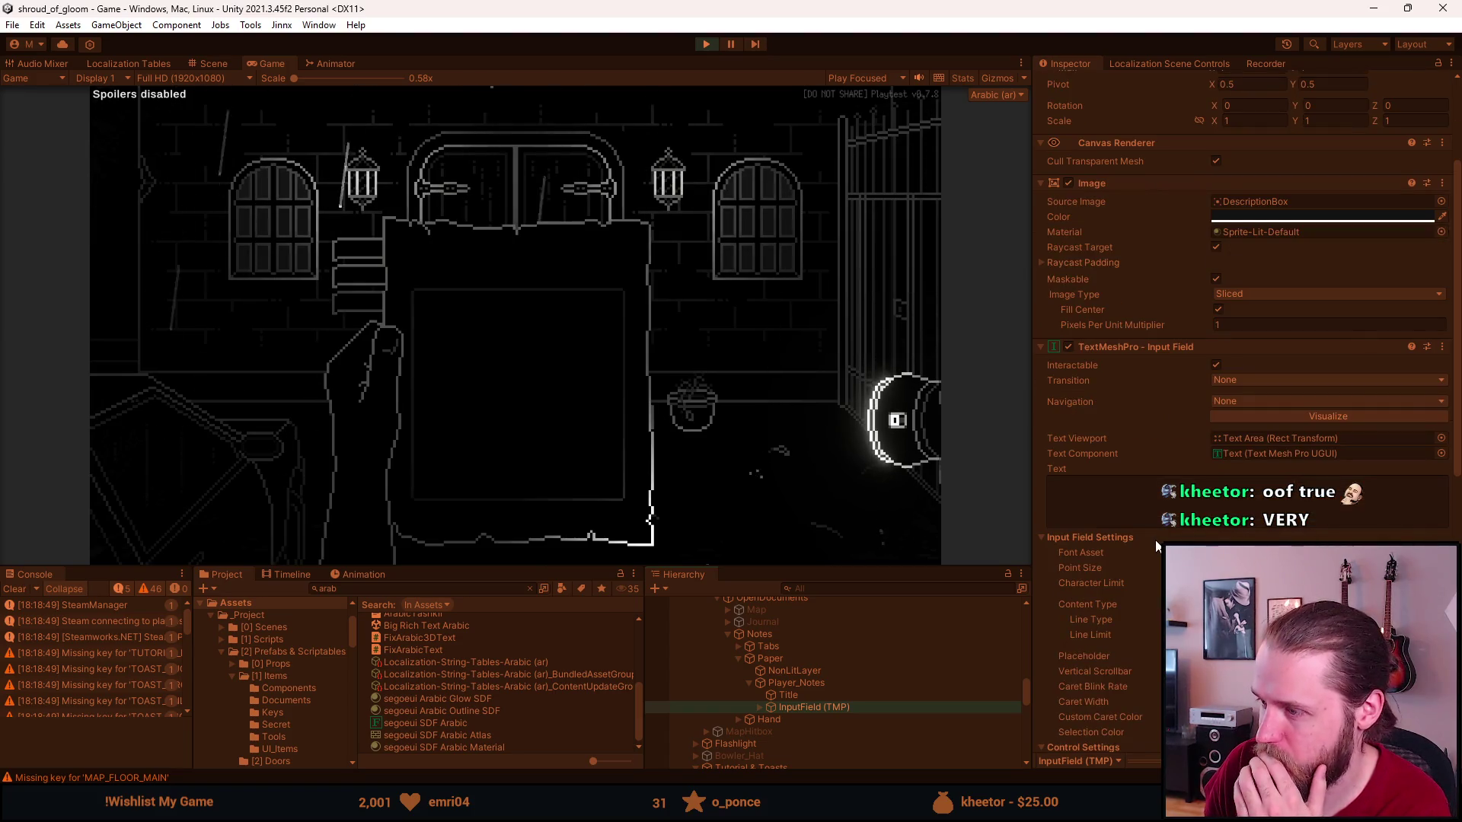